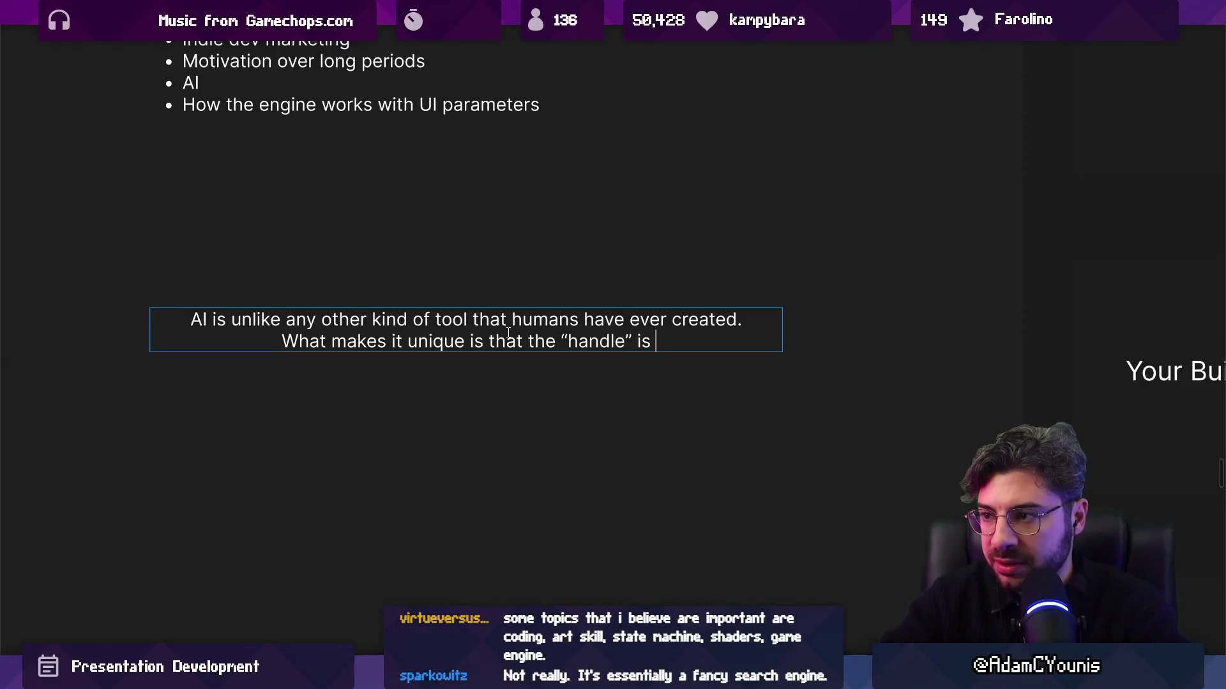
Finish the sentence: 'AI is amorphous. AI can be a hammer, tractor, or it can be a whole person.'
{"action": "type", "text": "amorphous. "}
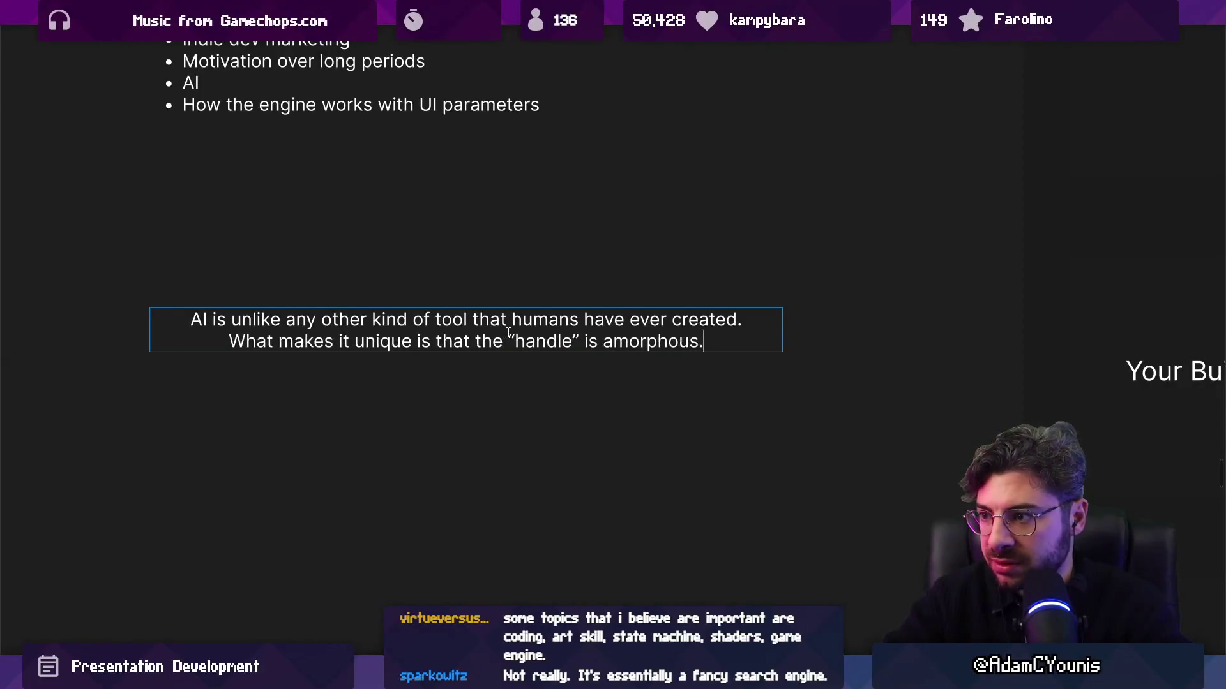
{"action": "type", "text": "AI can be a hammer, it can be a"}
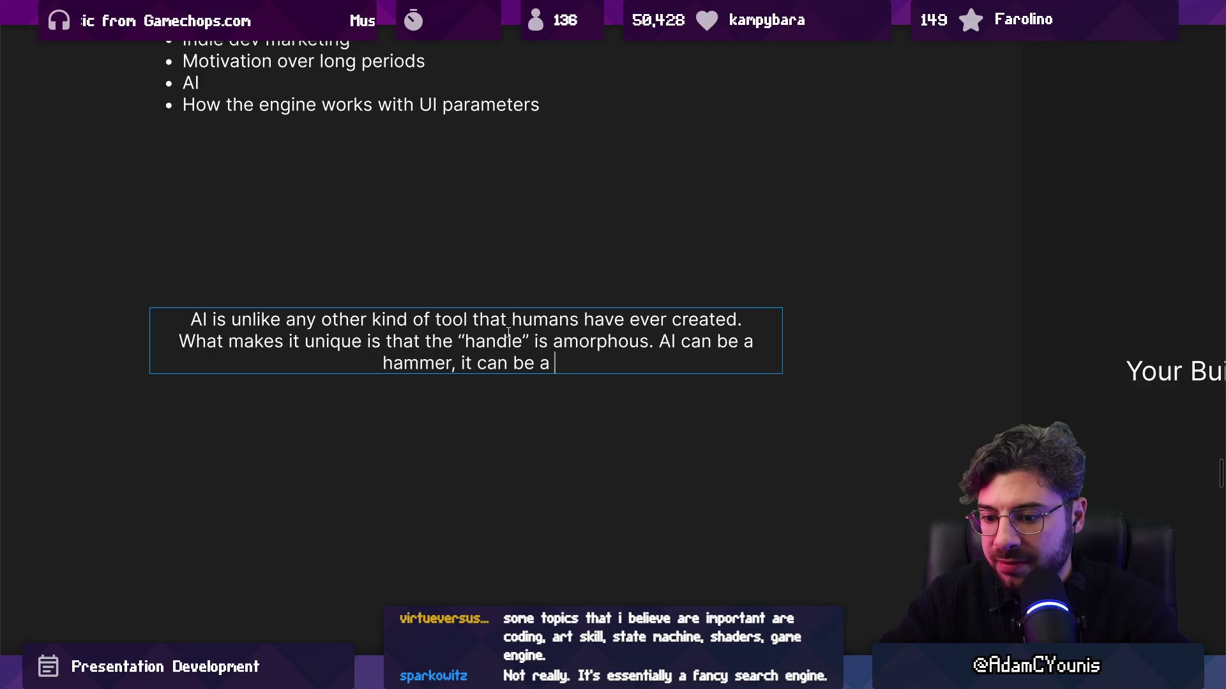
{"action": "type", "text": "trac"}
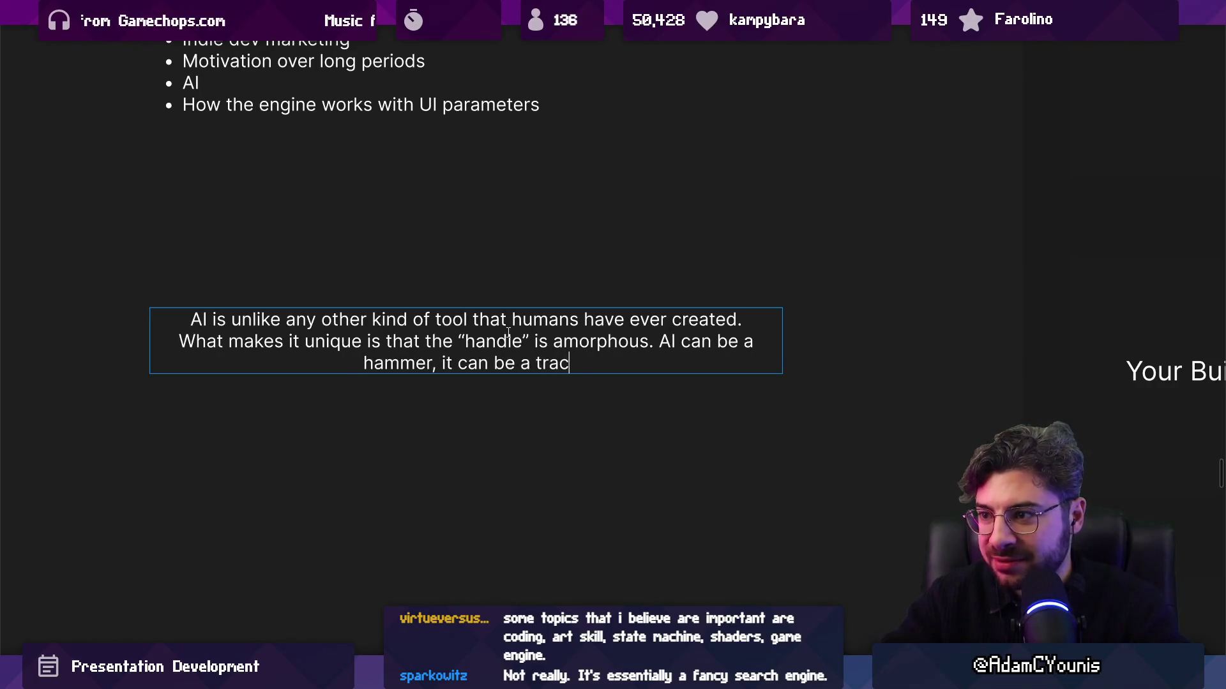
{"action": "type", "text": "tor, or it can b"}
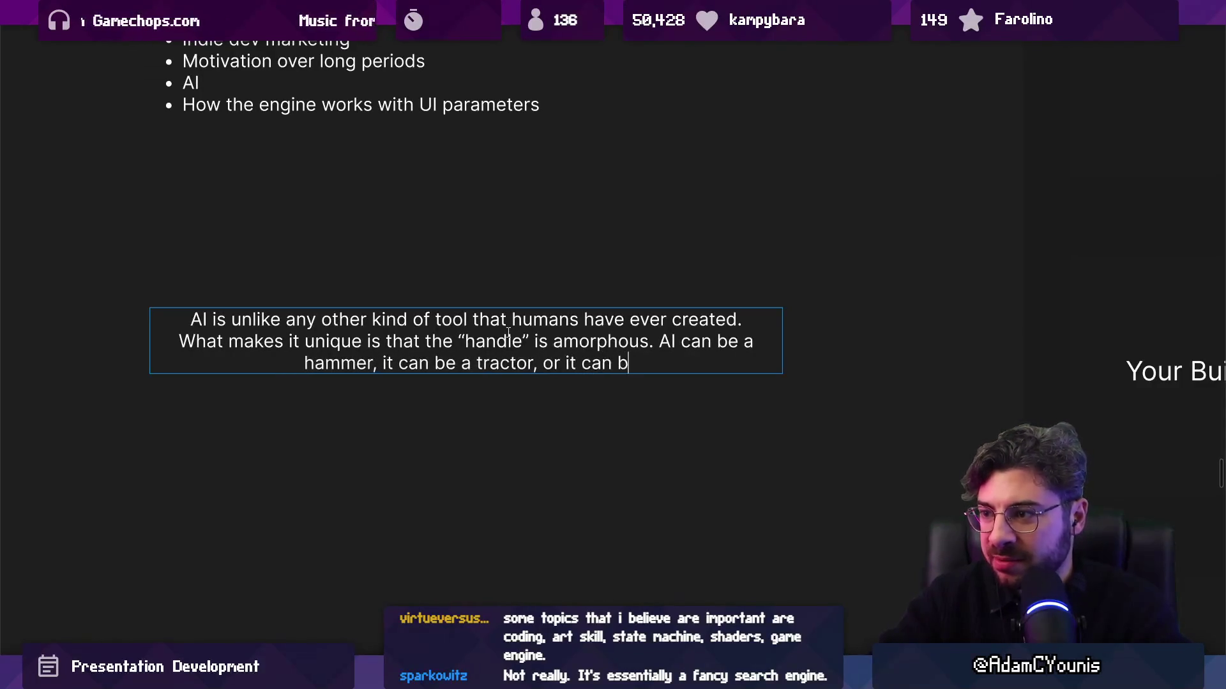
{"action": "type", "text": "e a farmhand"}
{"action": "key", "text": "ctrl+shift+Left"}
{"action": "type", "text": "a"}
{"action": "key", "text": "BackSpace"}
{"action": "type", "text": "whgo"}
{"action": "key", "text": "BackSpace"}
{"action": "key", "text": "BackSpace"}
{"action": "type", "text": "ole person"}
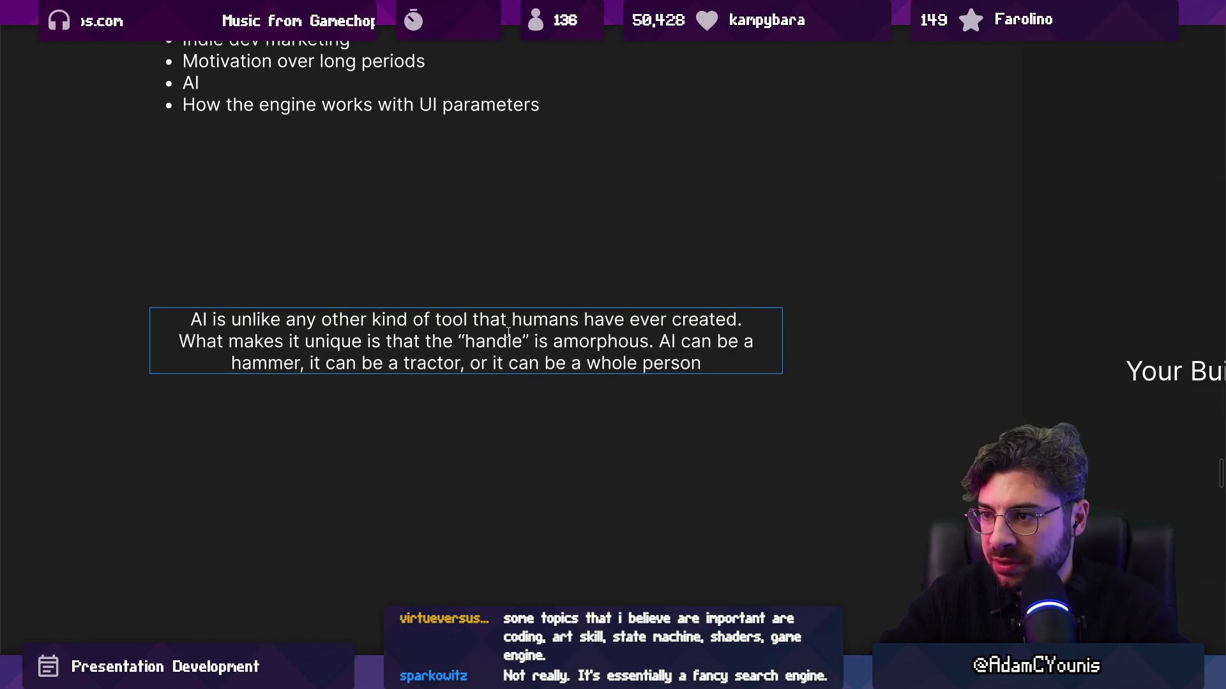
{"action": "type", "text": "."}
Add a paragraph: 'The challenge is that it's not actually good at all of those things, so being able to separate the value from the noise…'
{"action": "key", "text": "Return"}
{"action": "key", "text": "Return"}
{"action": "type", "text": "he challenge "}
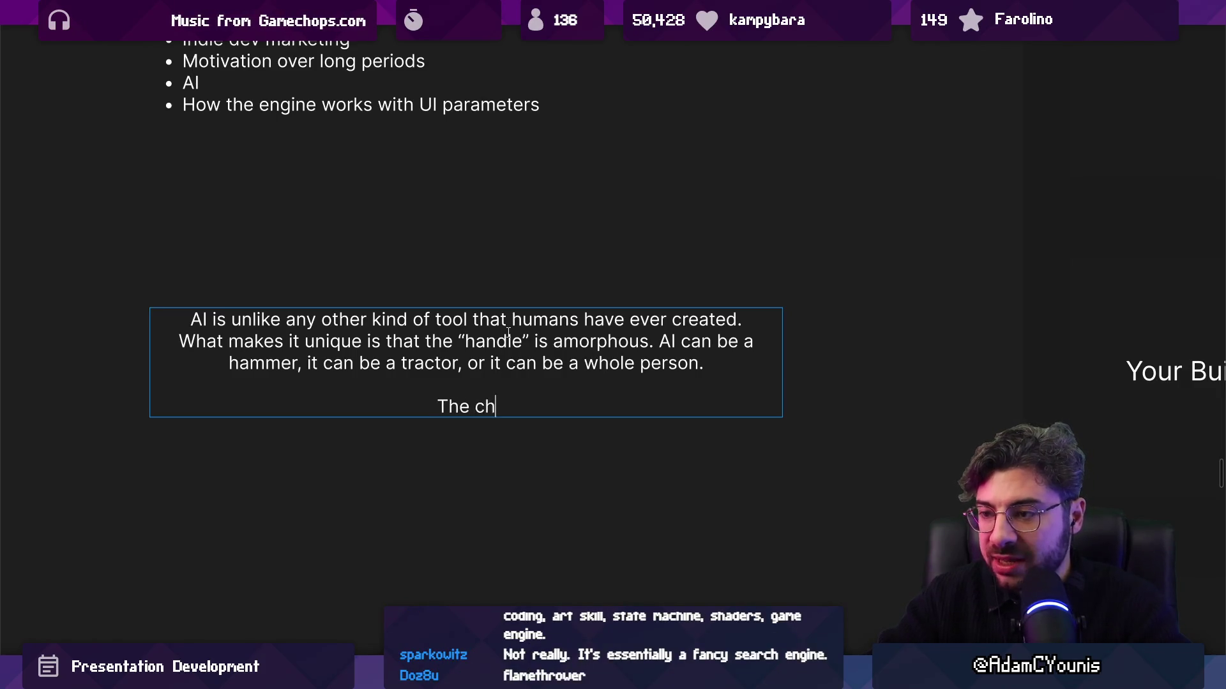
{"action": "type", "text": "is that "}
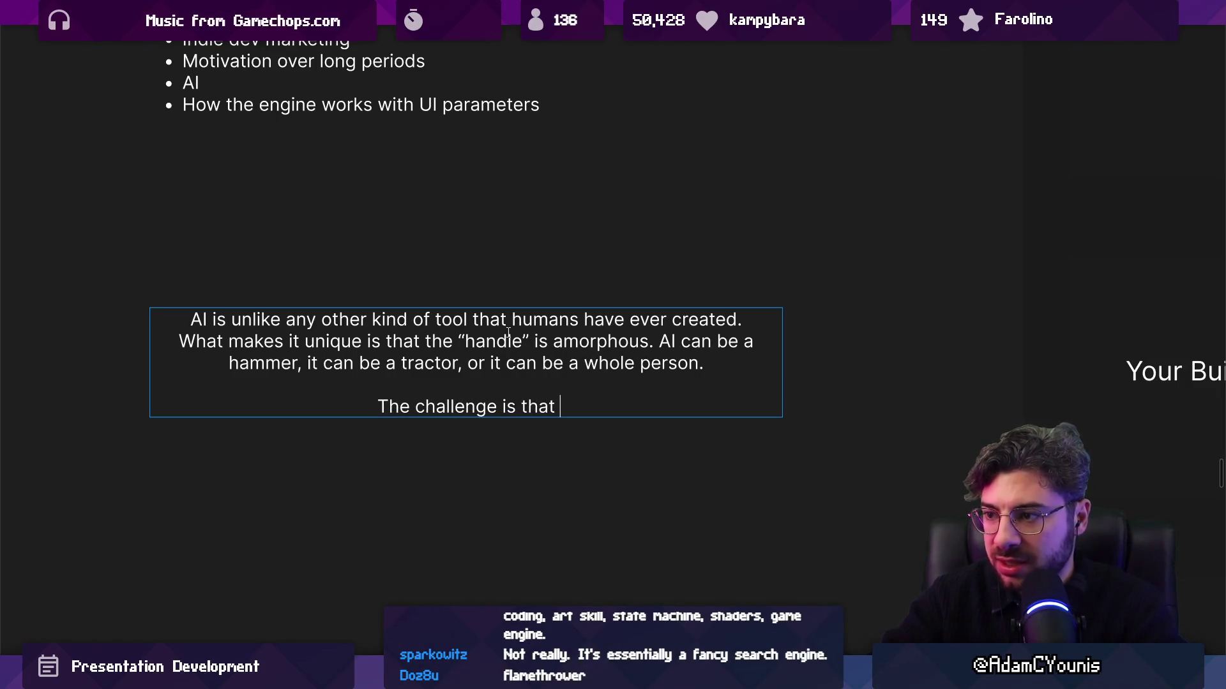
{"action": "type", "text": "it's not actua"}
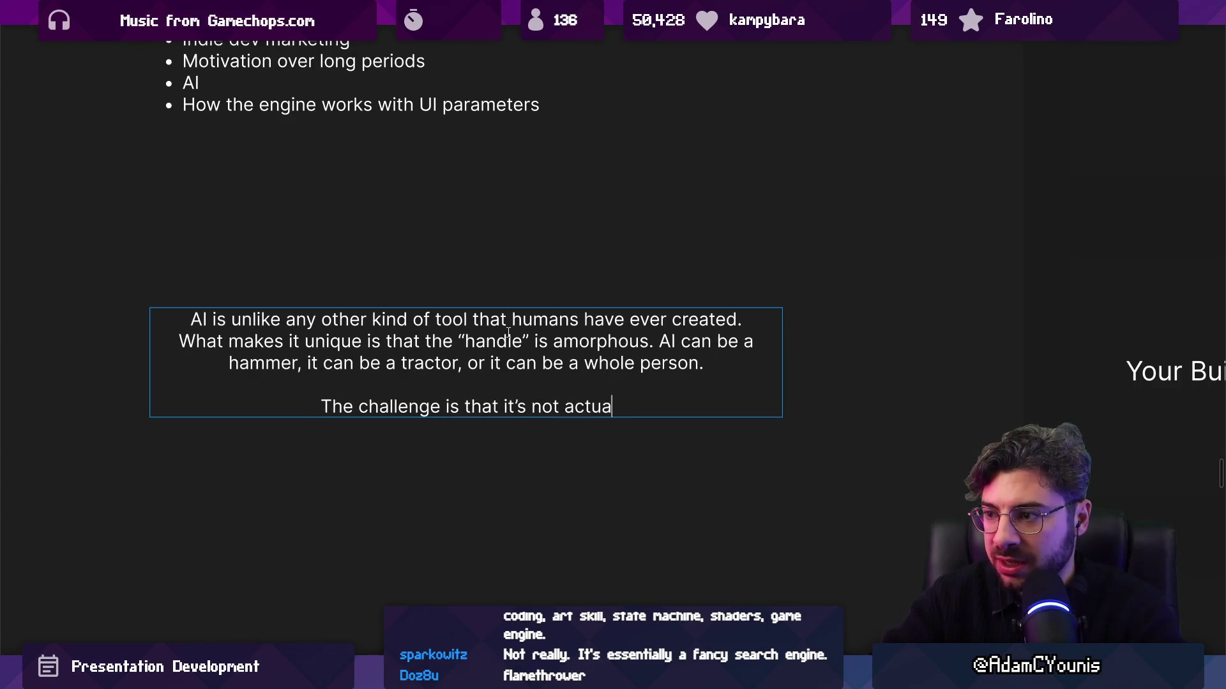
{"action": "type", "text": "lly good at all of those si"}
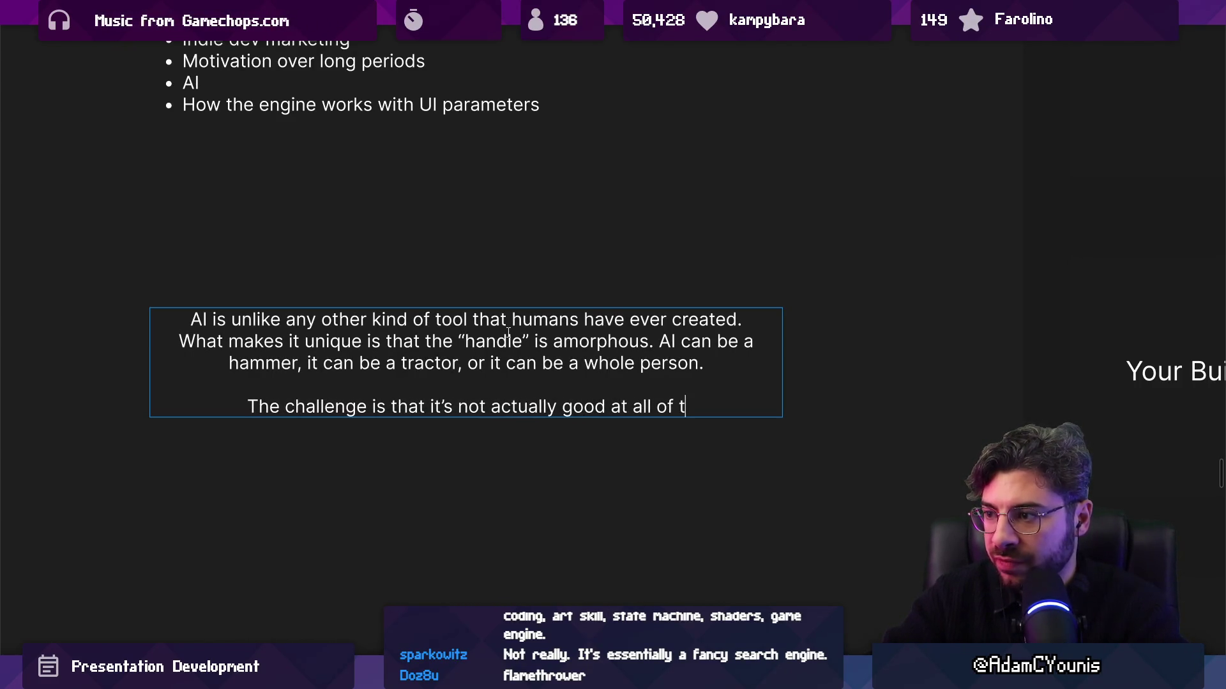
{"action": "key", "text": "BackSpace"}
{"action": "key", "text": "BackSpace"}
{"action": "type", "text": "things,m"}
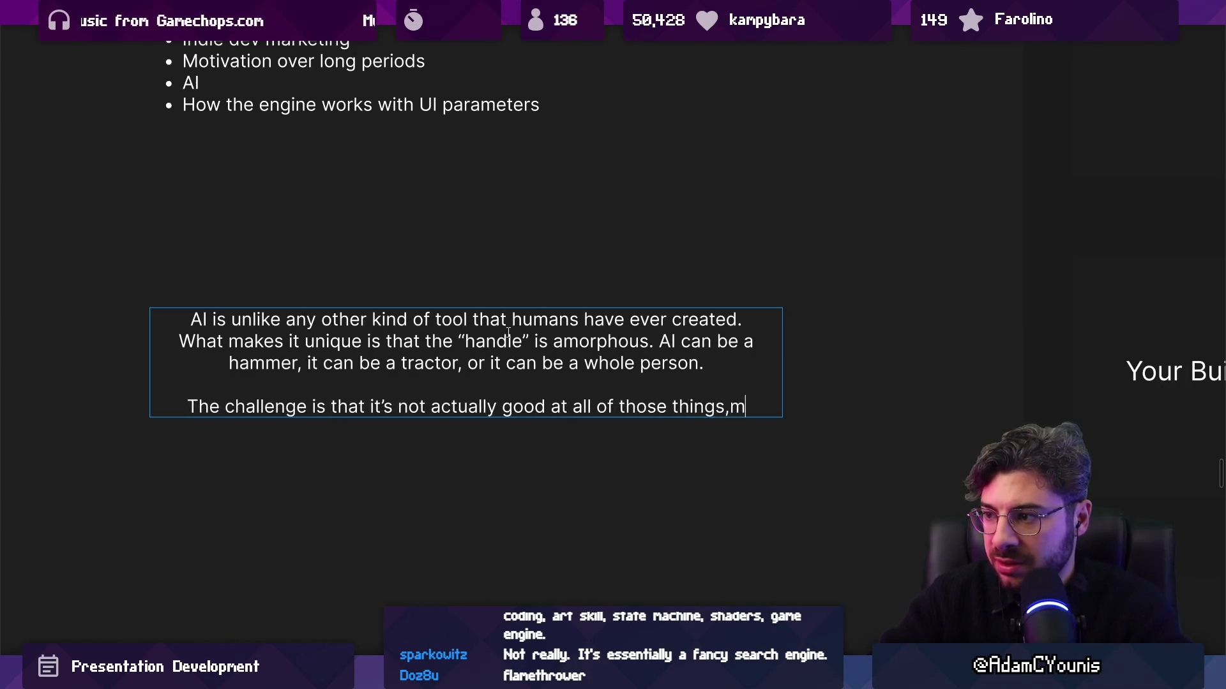
{"action": "key", "text": "BackSpace"}
{"action": "key", "text": "BackSpace"}
{"action": "type", "text": ", n"}
{"action": "key", "text": "BackSpace"}
{"action": "type", "text": "and u"}
{"action": "key", "text": "BackSpace"}
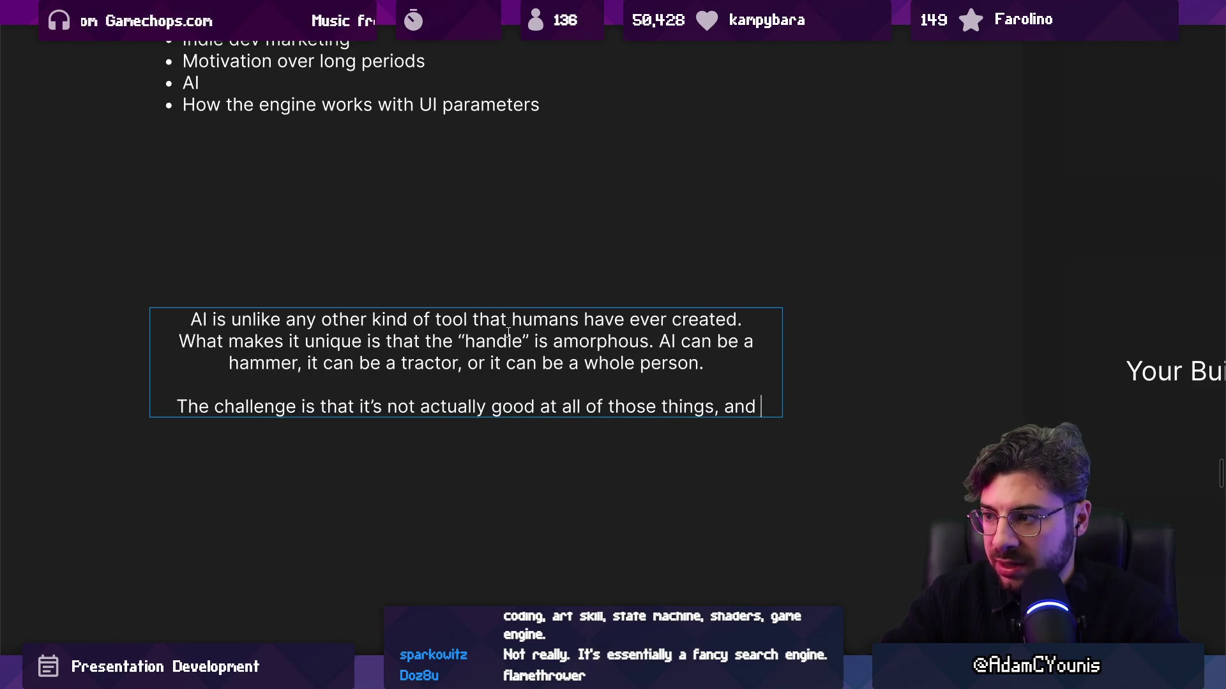
{"action": "key", "text": "BackSpace"}
{"action": "key", "text": "BackSpace"}
{"action": "key", "text": "BackSpace"}
{"action": "type", "text": "so being "}
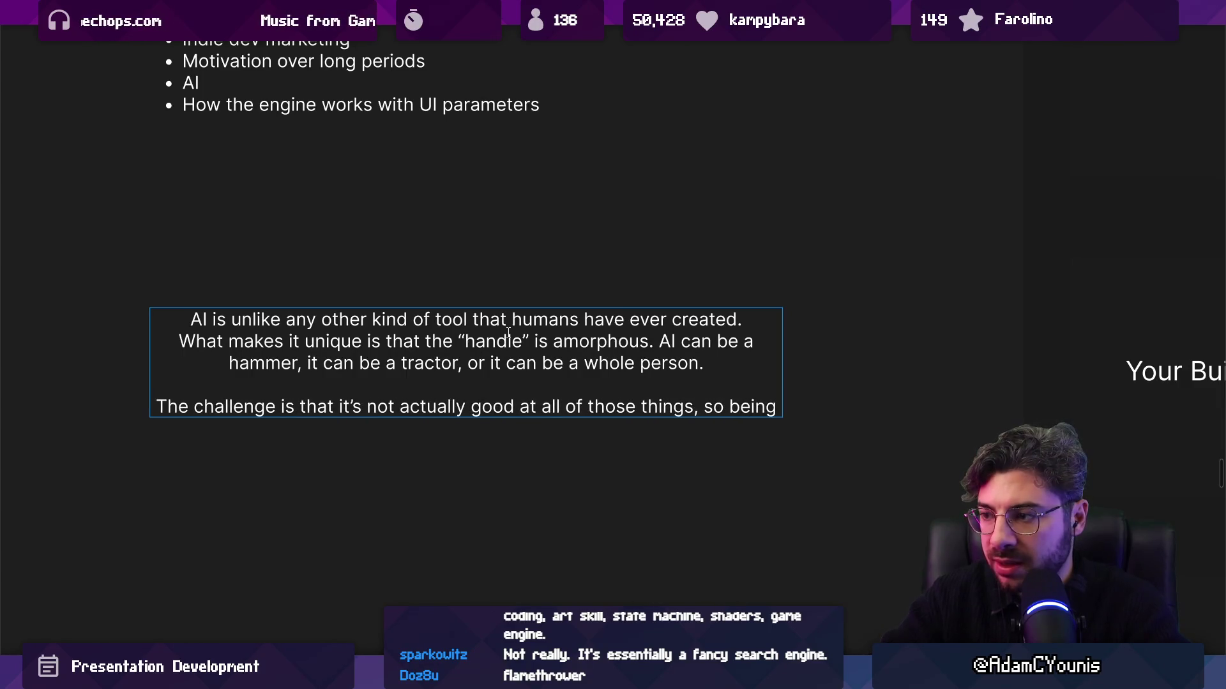
{"action": "type", "text": "able to"}
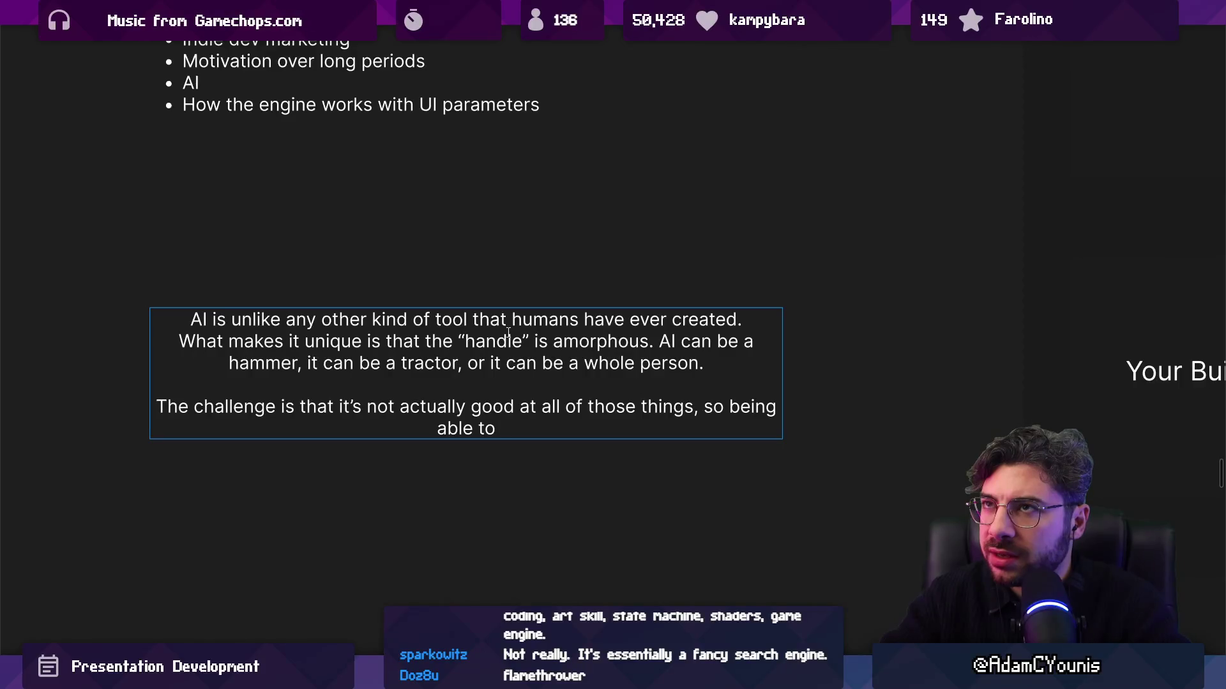
{"action": "type", "text": "separaet"}
{"action": "key", "text": "BackSpace"}
{"action": "type", "text": "te the value from the "}
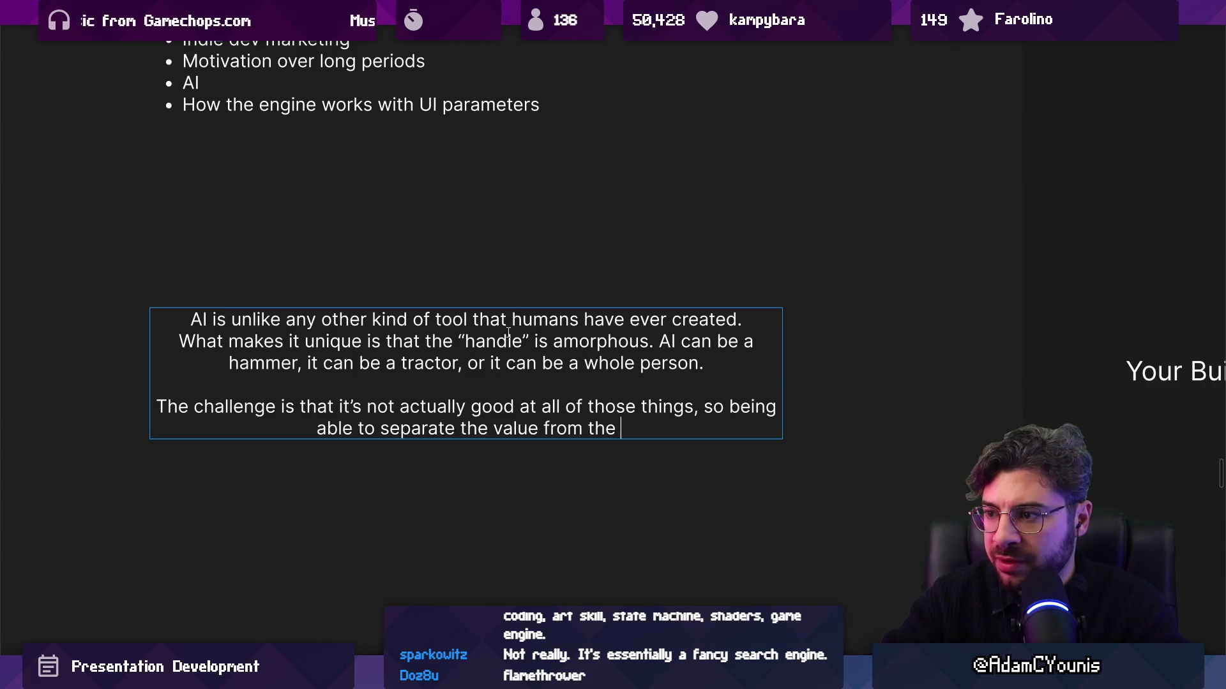
{"action": "type", "text": "noise"}
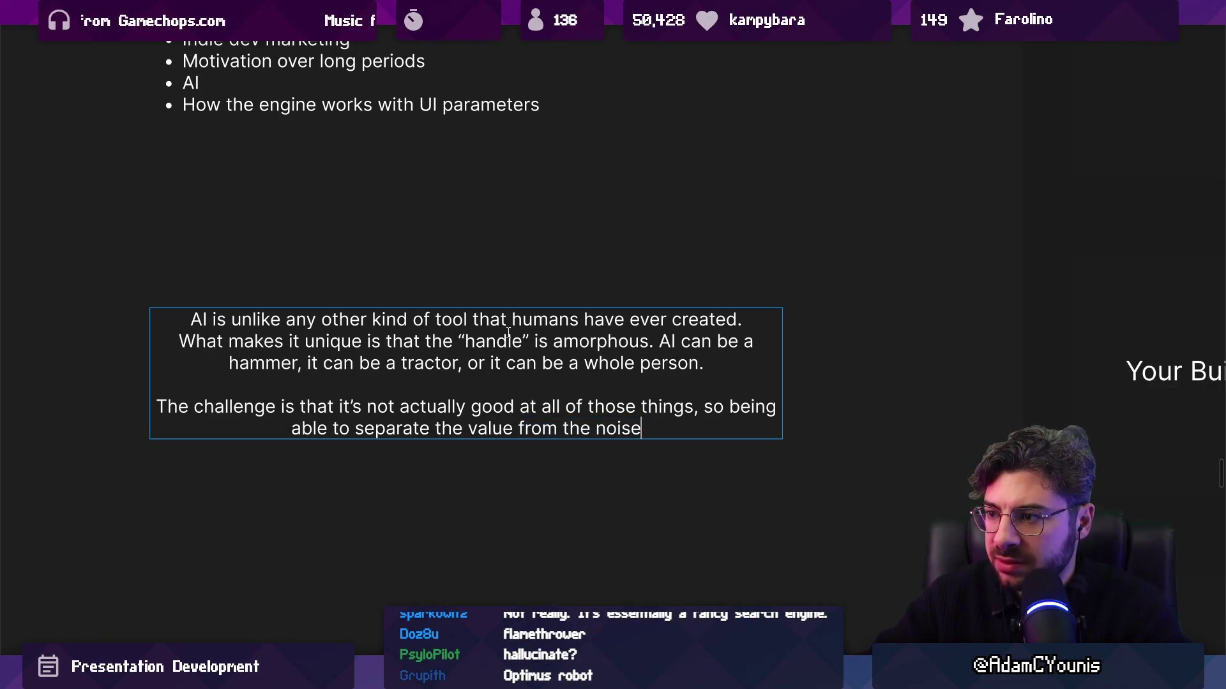
{"action": "type", "text": " and "}
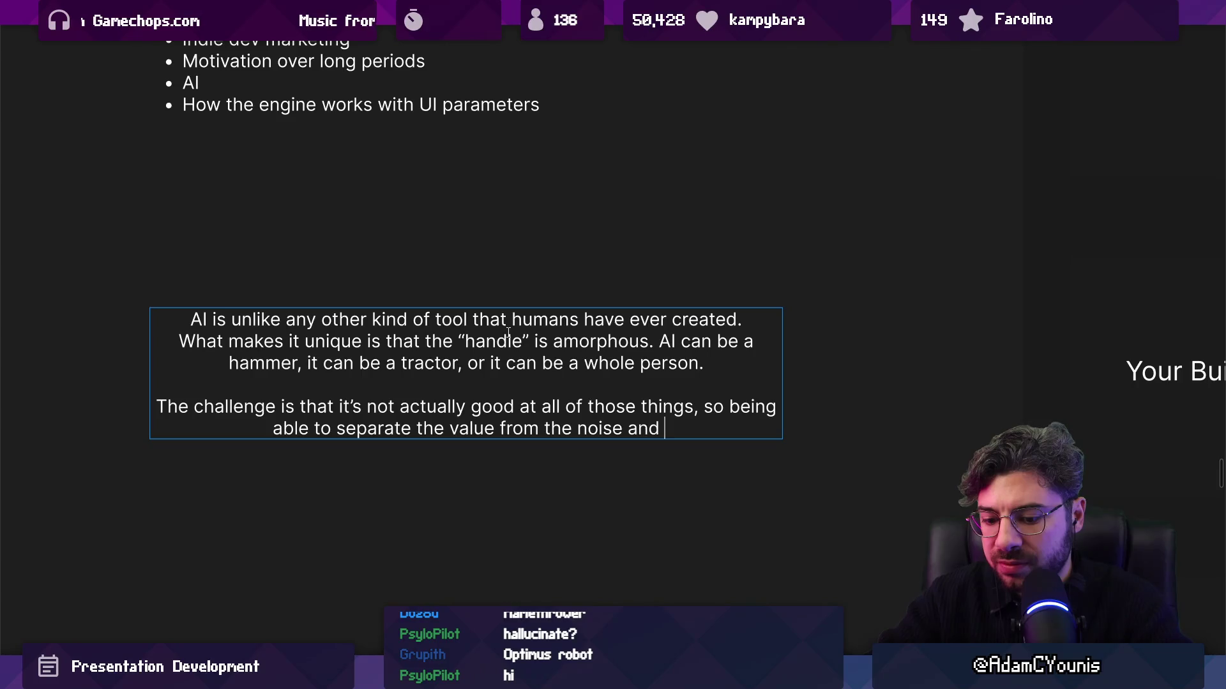
{"action": "type", "text": "build something "}
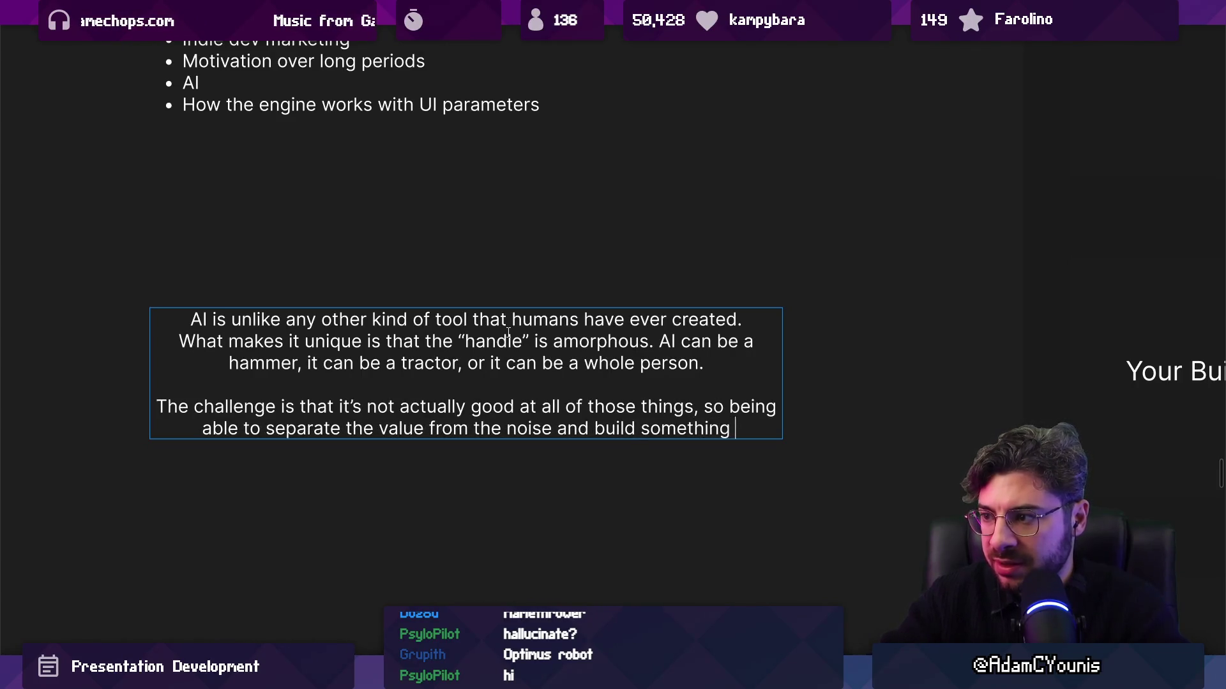
{"action": "type", "text": "solid is "}
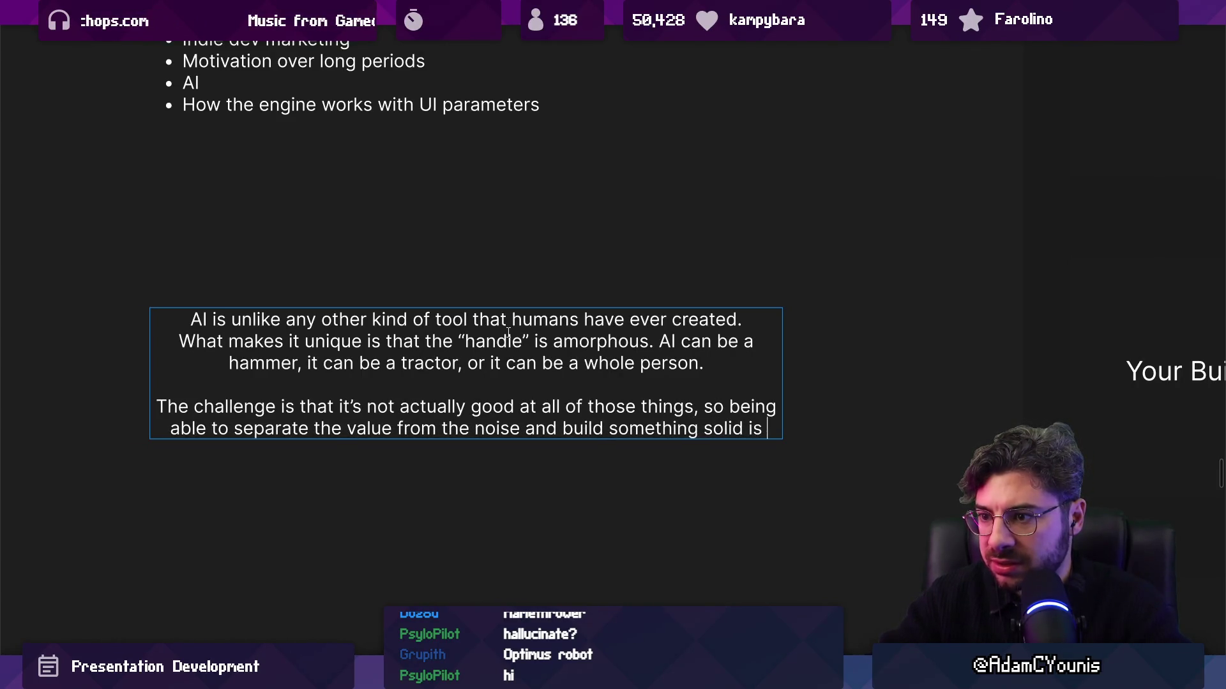
{"action": "type", "text": "incredibly"}
{"action": "key", "text": "ctrl+shift+Left"}
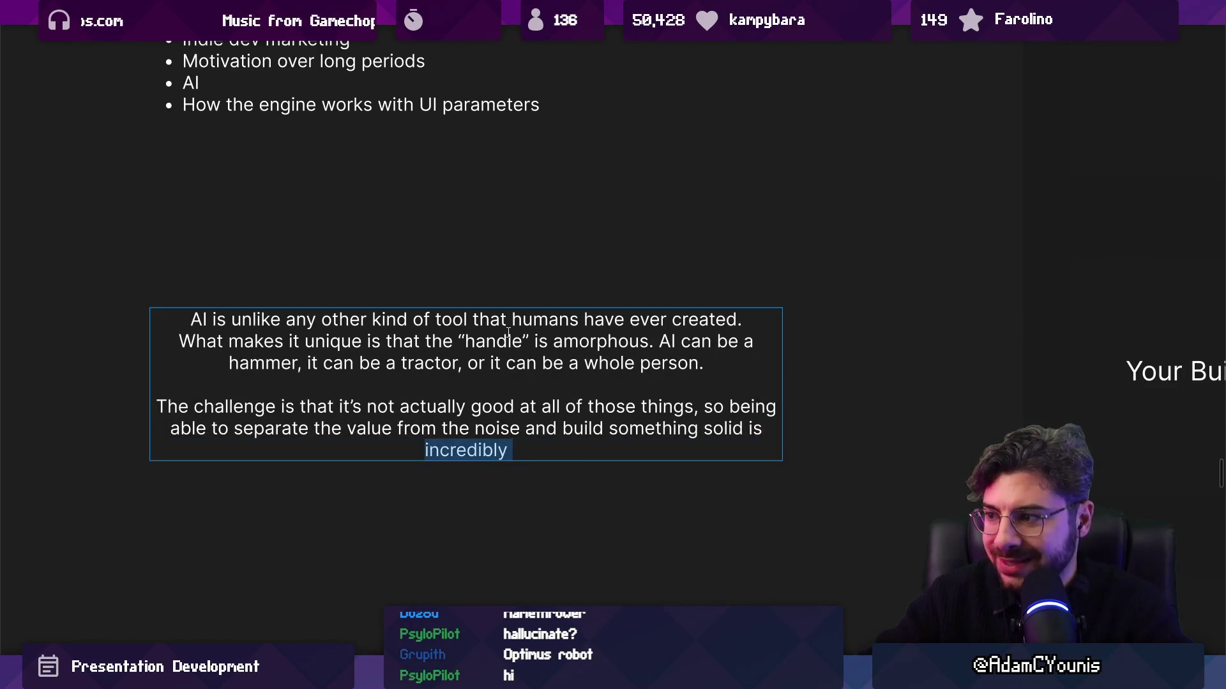
End the second paragraph with 'the required skill.' and start a new paragraph
{"action": "type", "text": "the ski"}
{"action": "key", "text": "ctrl+BackSpace"}
{"action": "type", "text": "required skill."}
{"action": "key", "text": "Return"}
{"action": "key", "text": "Return"}
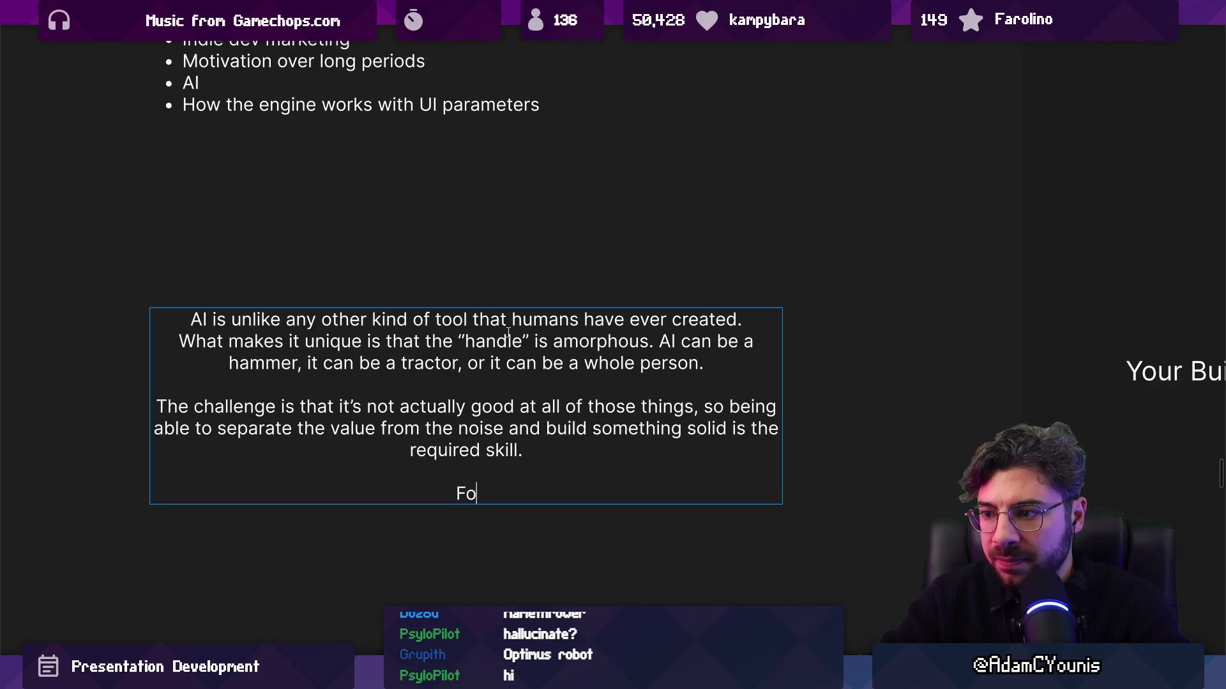
Write 'Unfortunately (or fortunately), technical ability to interpret good and bad output requires… skills to do the work ourselves anyway.'
{"action": "type", "text": "fortunately "}
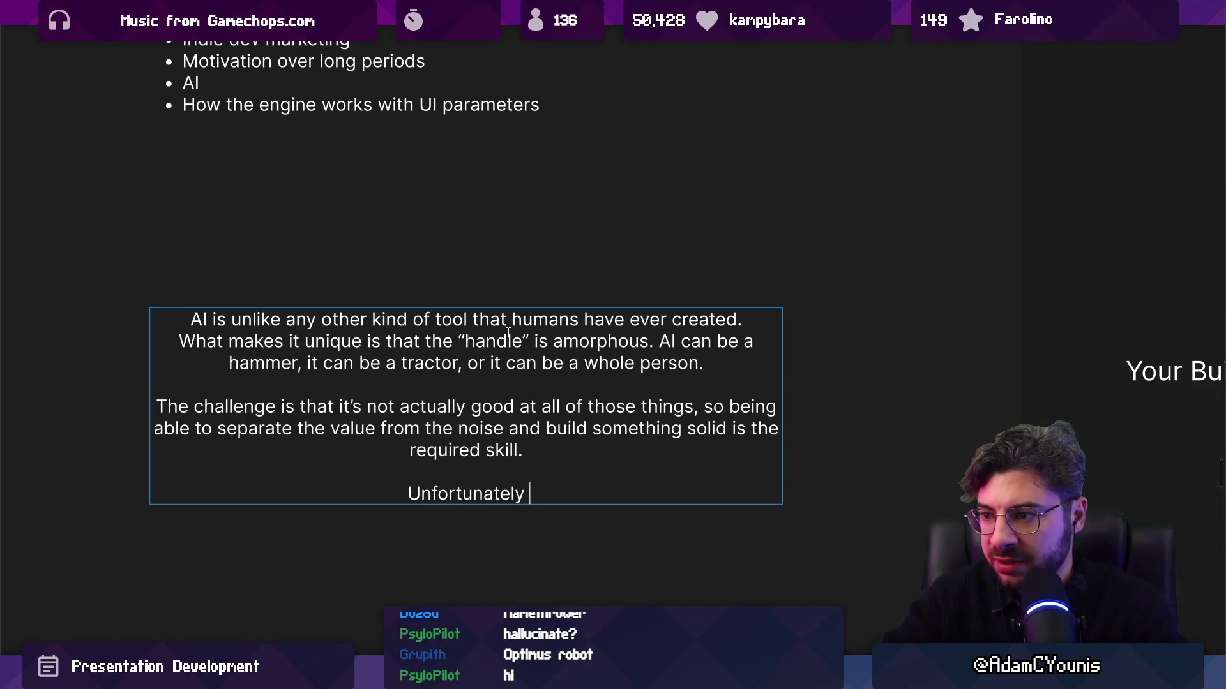
{"action": "type", "text": "(or fortuna"}
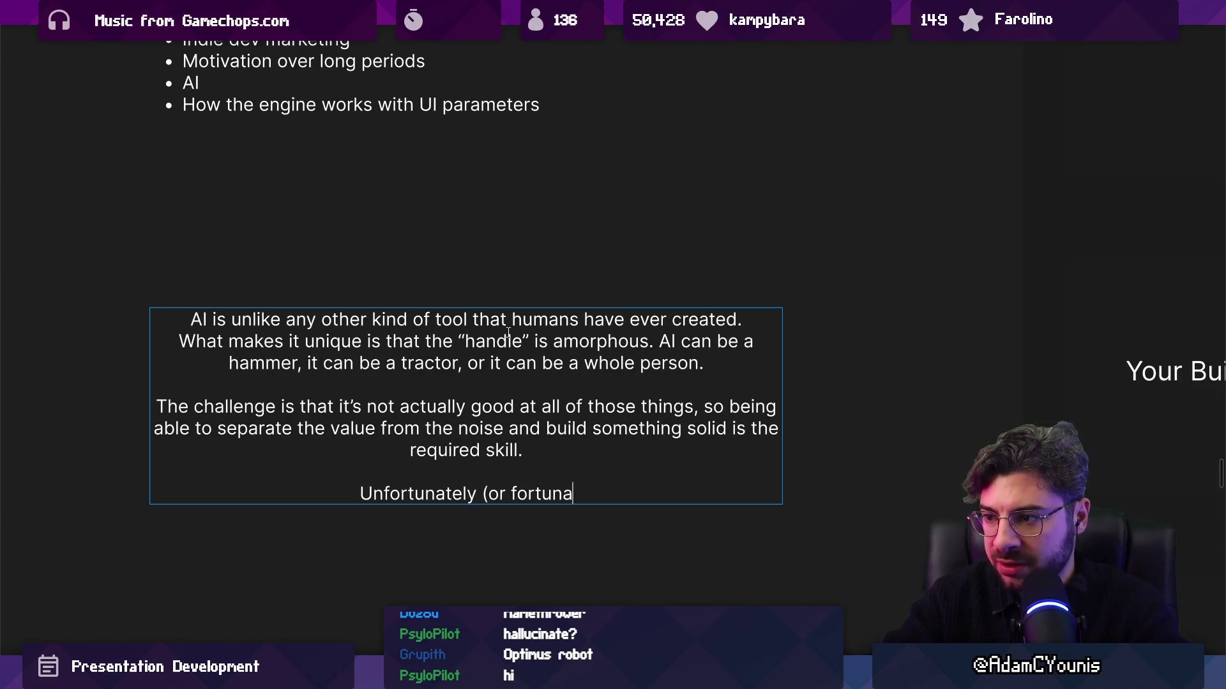
{"action": "type", "text": "tely for hguman"}
{"action": "key", "text": "BackSpace"}
{"action": "key", "text": "BackSpace"}
{"action": "key", "text": "BackSpace"}
{"action": "type", "text": "umans)"}
{"action": "key", "text": "Left"}
{"action": "key", "text": "ctrl+shift+Left"}
{"action": "key", "text": "BackSpace"}
{"action": "key", "text": "BackSpace"}
{"action": "key", "text": "BackSpace"}
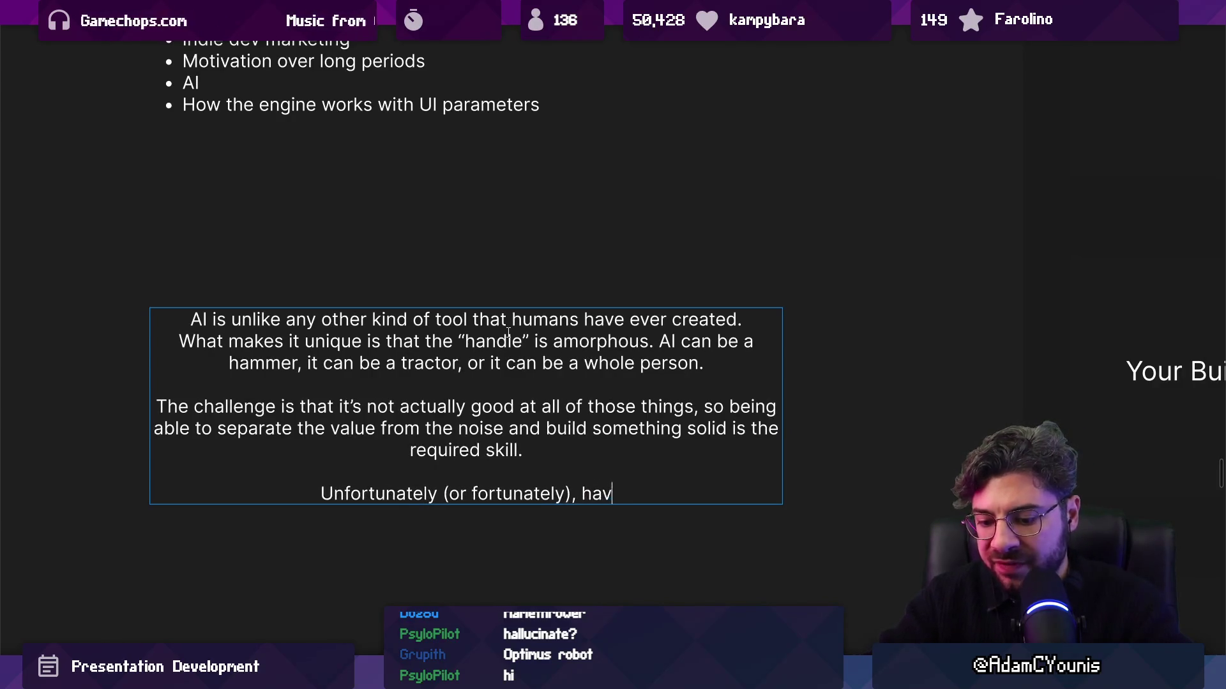
{"action": "type", "text": "hnical abni"}
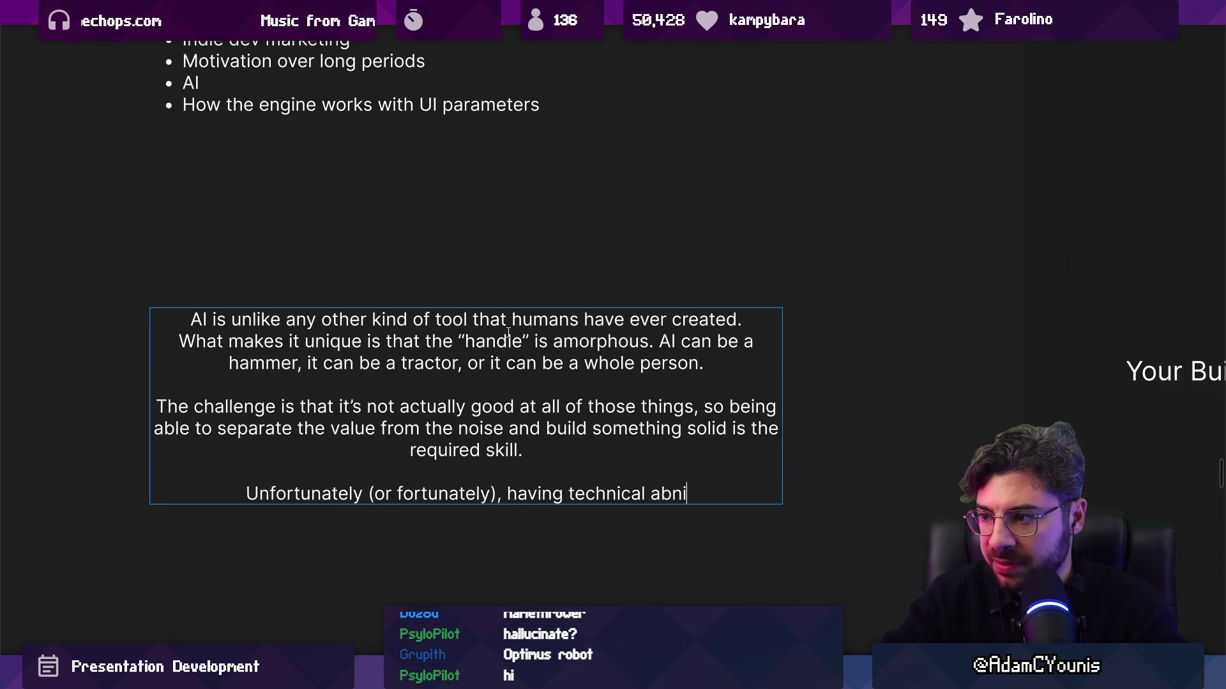
{"action": "key", "text": "BackSpace"}
{"action": "key", "text": "BackSpace"}
{"action": "type", "text": "ility t"}
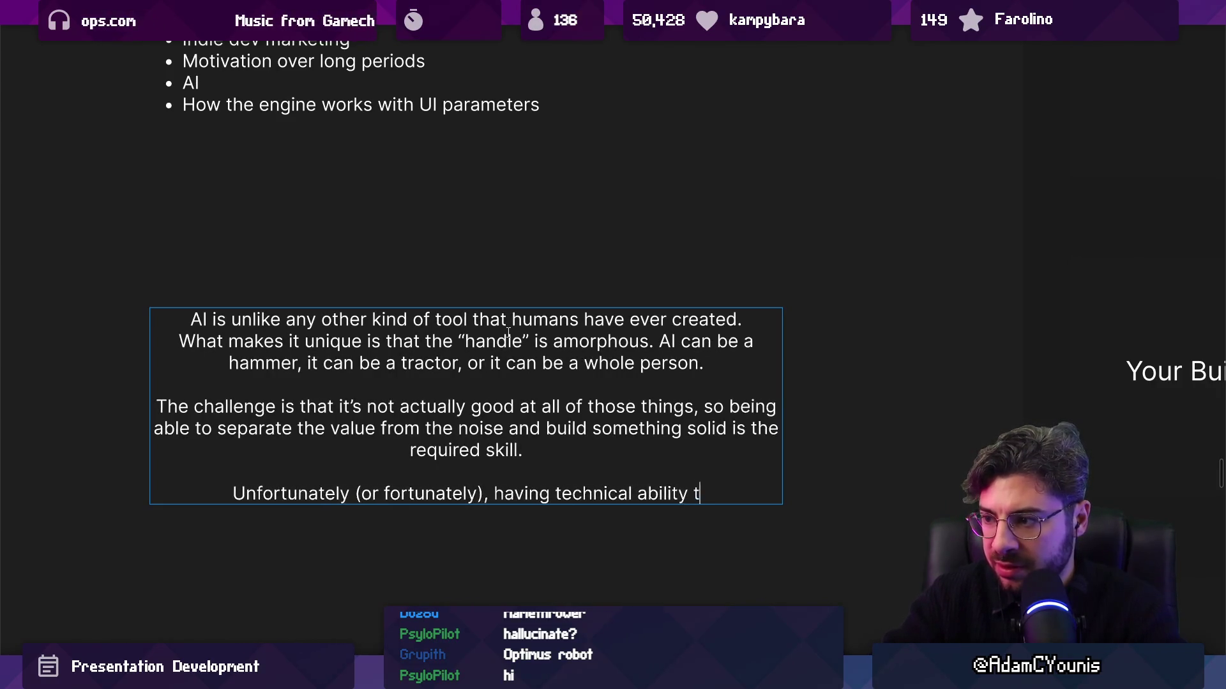
{"action": "type", "text": "o interpret g"}
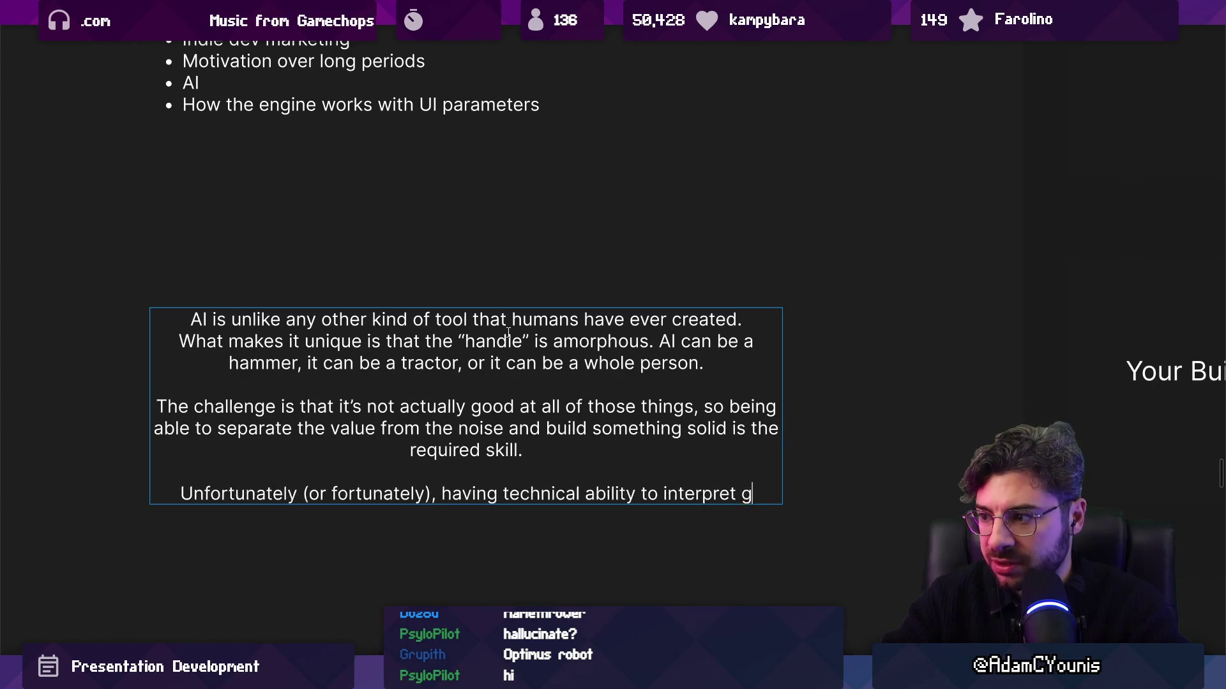
{"action": "type", "text": "ood and bad output requires"}
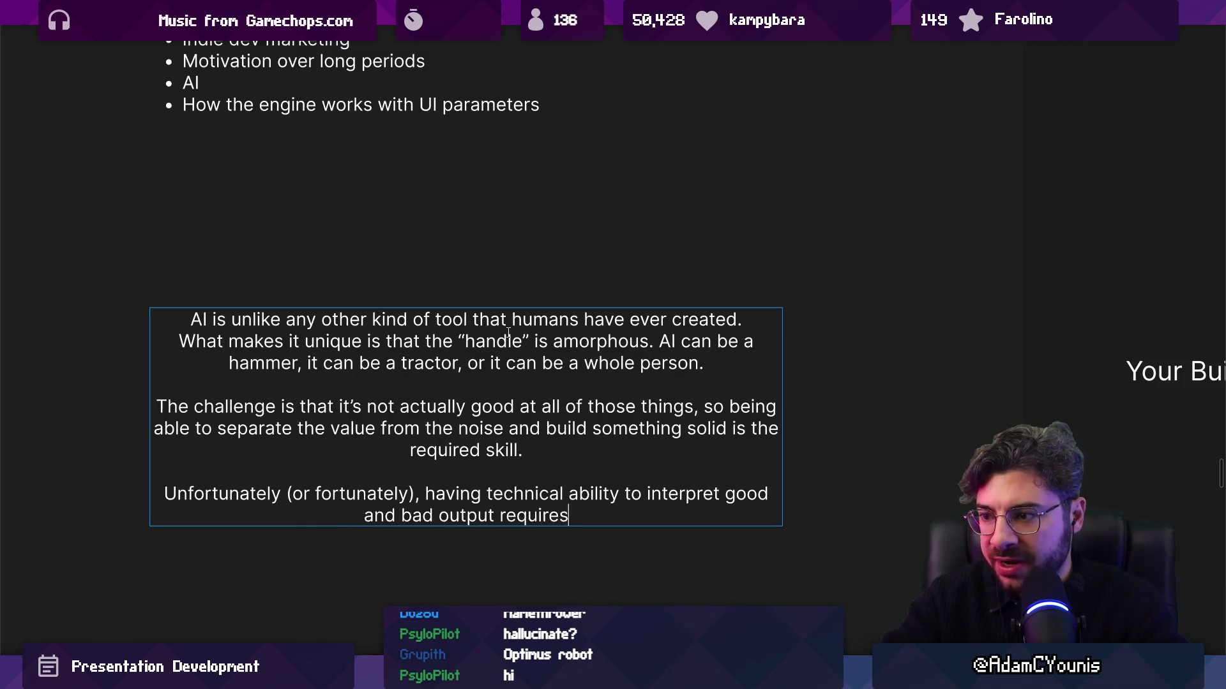
{"action": "type", "text": " us to "}
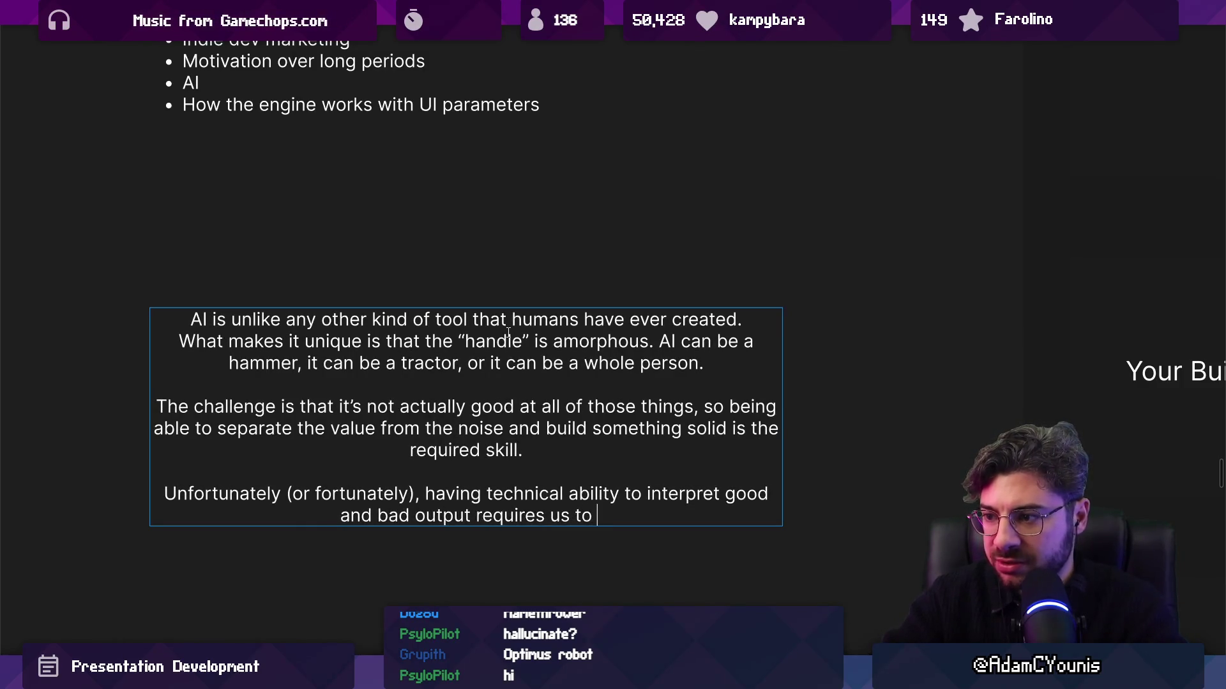
{"action": "type", "text": "have the skills to t"}
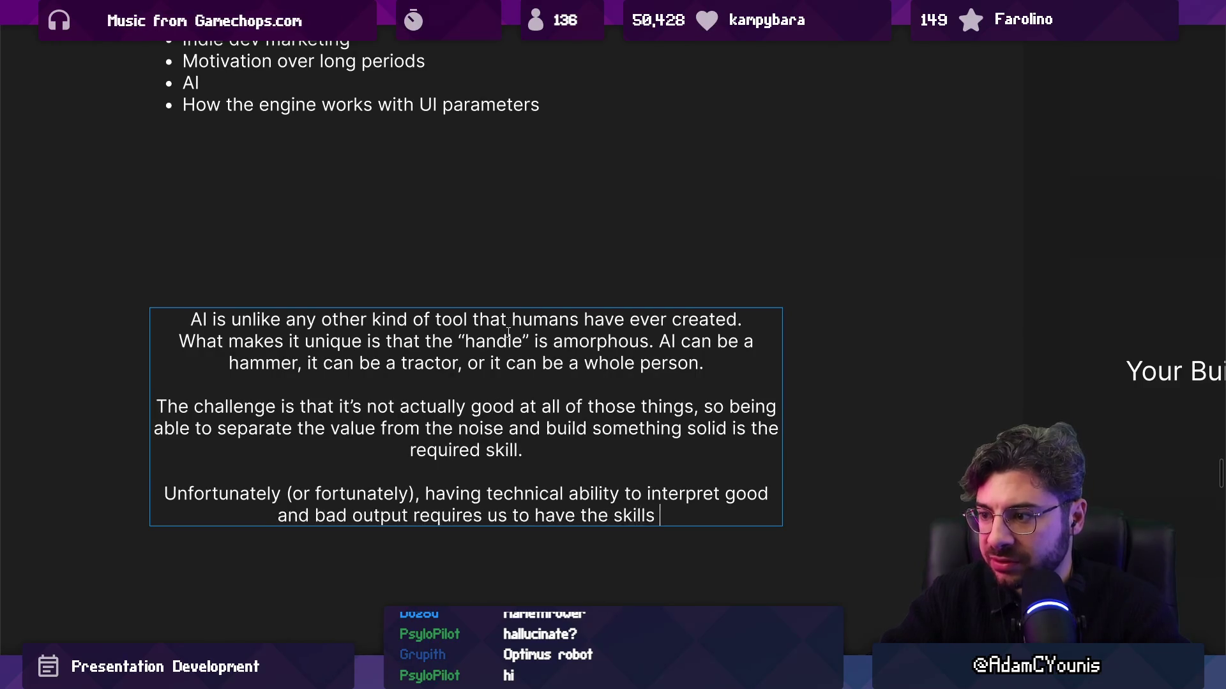
{"action": "key", "text": "BackSpace"}
{"action": "type", "text": "do the work our"}
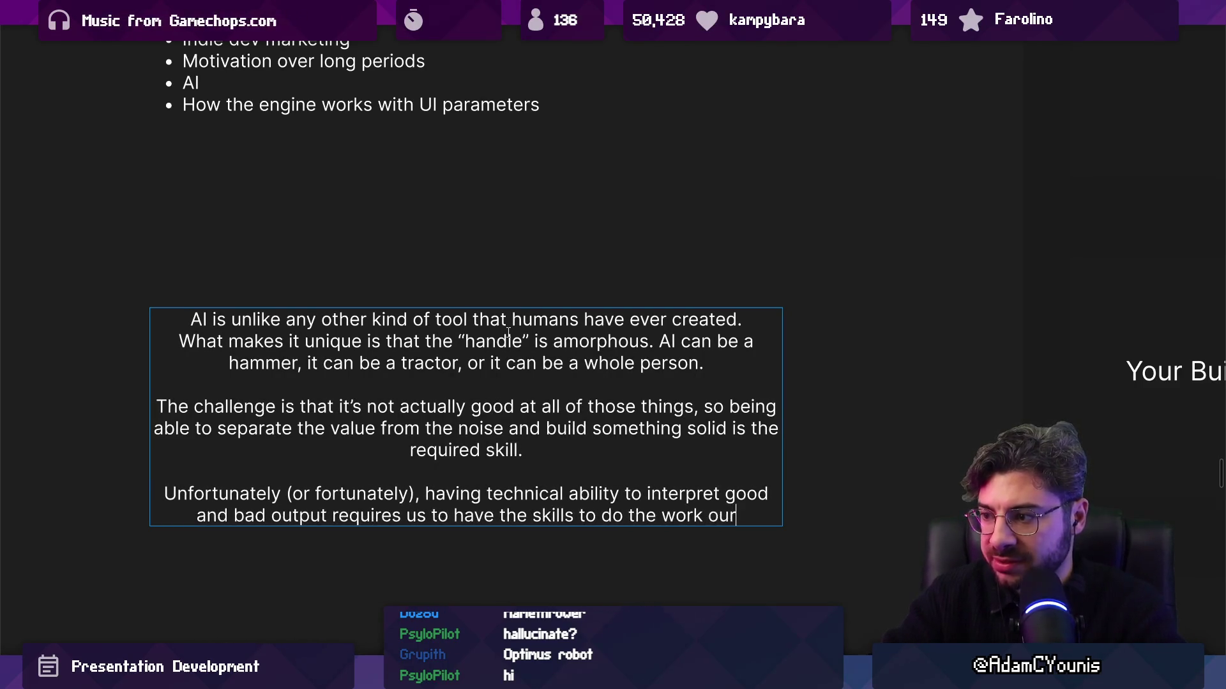
{"action": "type", "text": "selves anyway."}
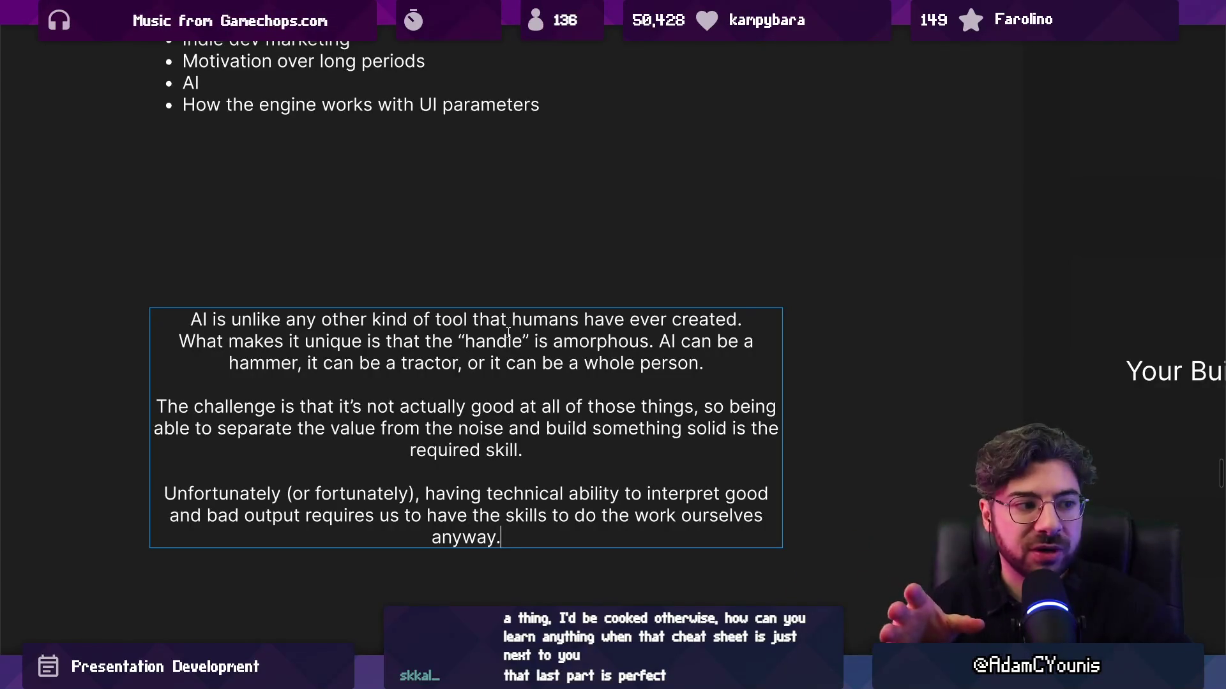
Exit text editing, hide the side panels, and select the AI paragraphs text box
{"action": "scroll", "coordinate": [441, 402], "scroll_direction": "down", "scroll_amount": 1}
{"action": "scroll", "coordinate": [441, 404], "scroll_direction": "down", "scroll_amount": 3}
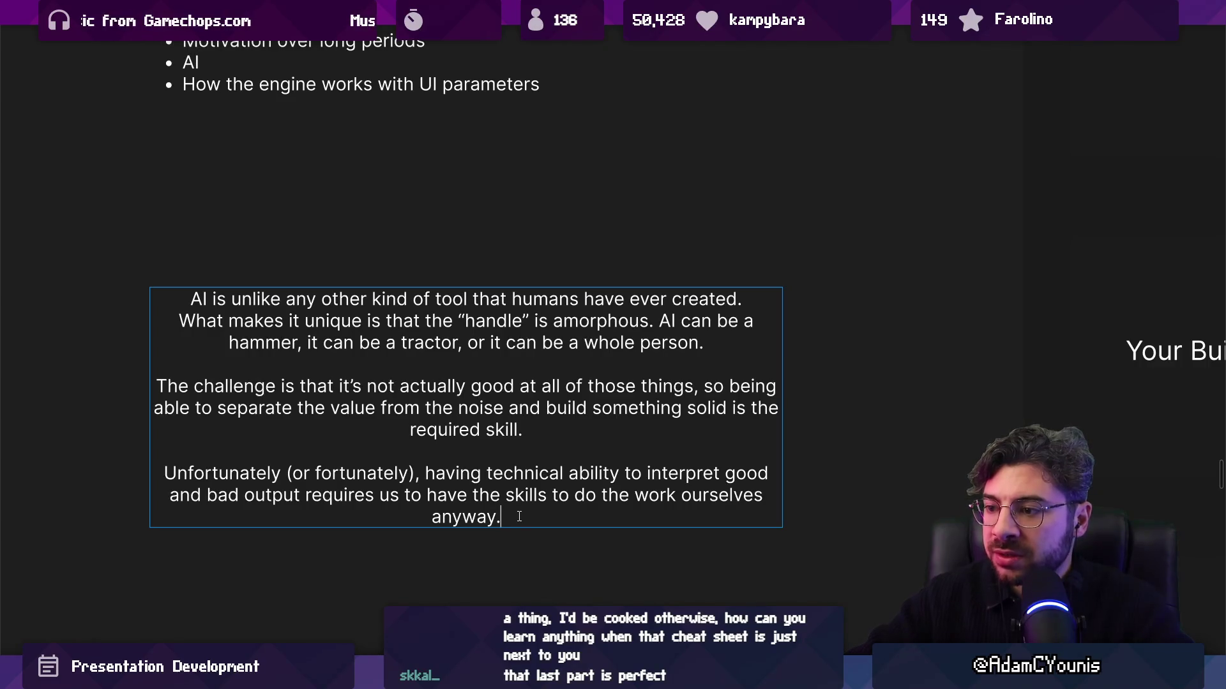
{"action": "scroll", "coordinate": [403, 362], "scroll_direction": "down", "scroll_amount": 3}
{"action": "key", "text": "Escape"}
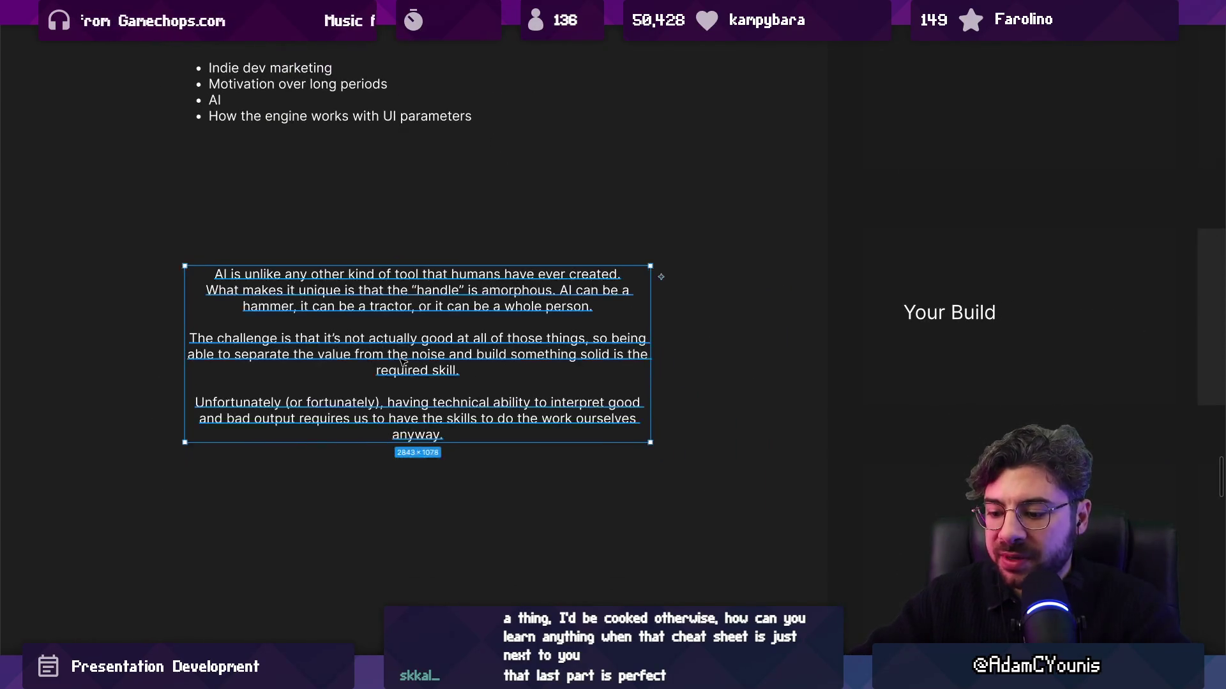
{"action": "key", "text": "ctrl+backslash"}
{"action": "left_click", "coordinate": [662, 369]}
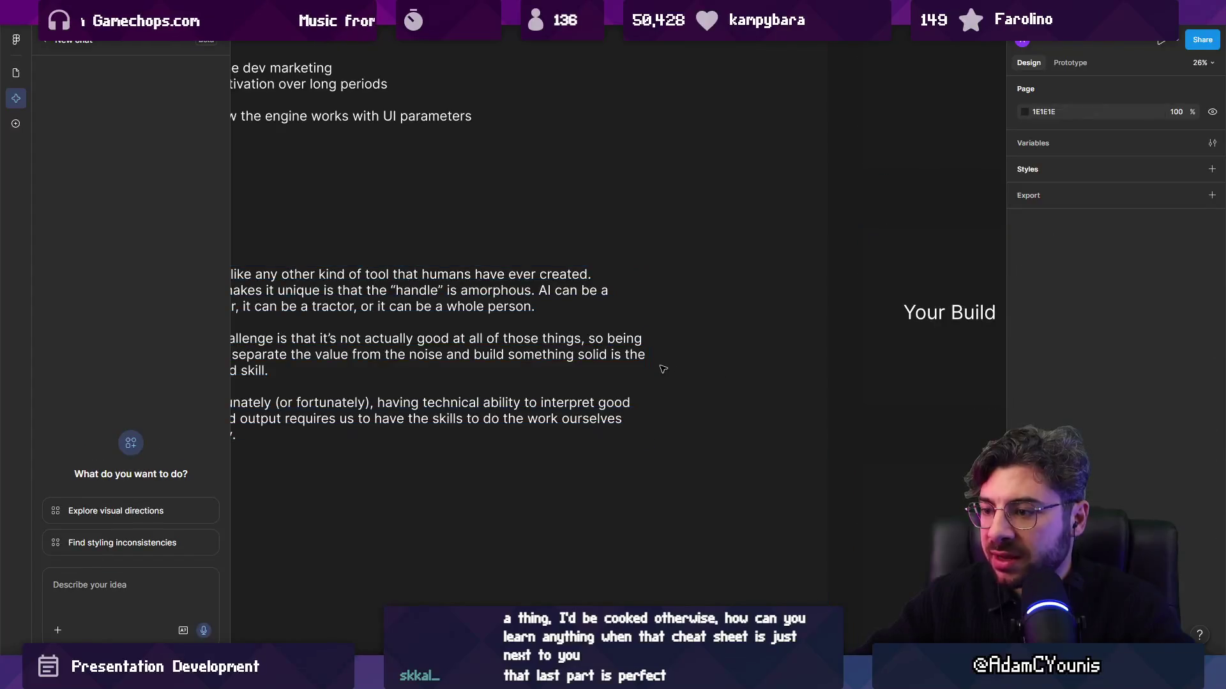
{"action": "key", "text": "ctrl+backslash"}
{"action": "left_click", "coordinate": [361, 418]}
Place the text cursor back at the end of the essay after 'anyway.'
{"action": "scroll", "coordinate": [360, 418], "scroll_direction": "up", "scroll_amount": 2, "text": "ctrl"}
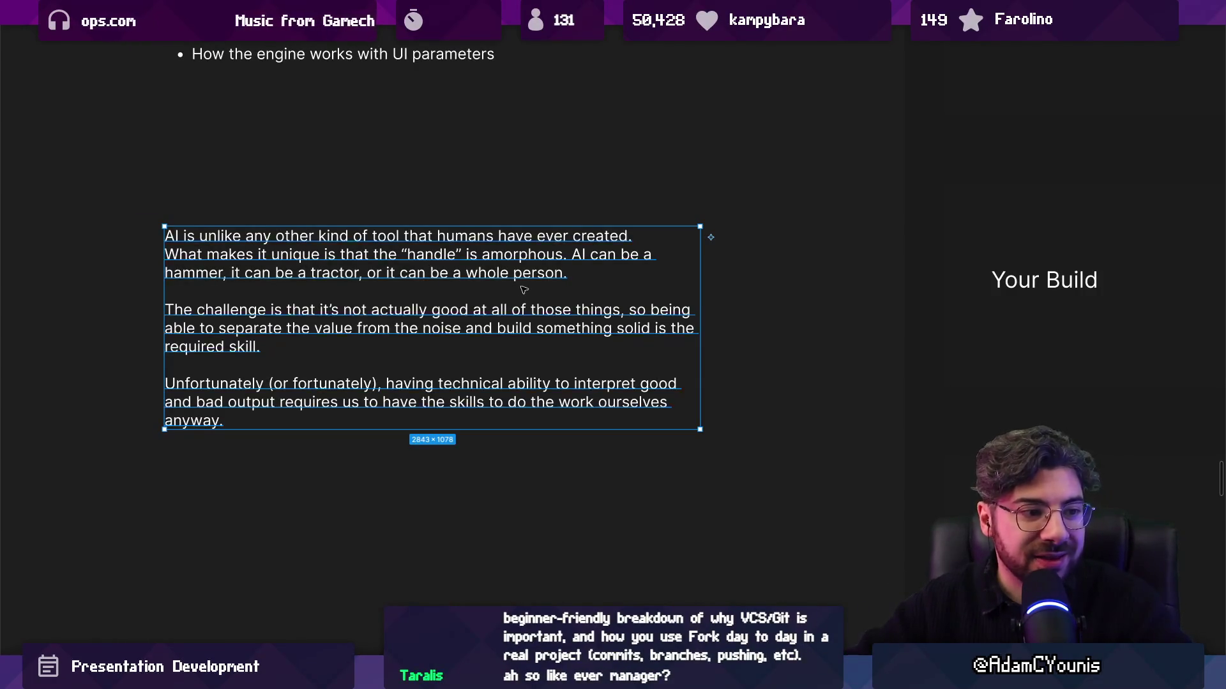
{"action": "scroll", "coordinate": [444, 299], "scroll_direction": "right", "scroll_amount": 2}
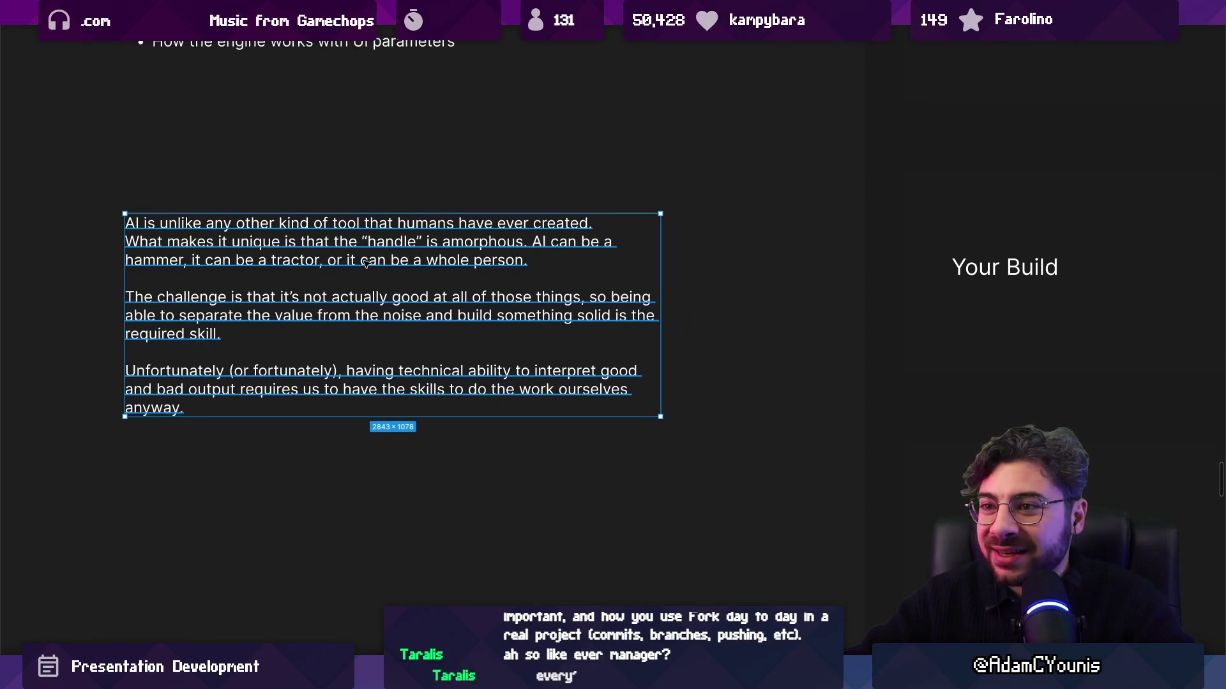
{"action": "scroll", "coordinate": [362, 263], "scroll_direction": "down", "scroll_amount": 2, "text": "ctrl"}
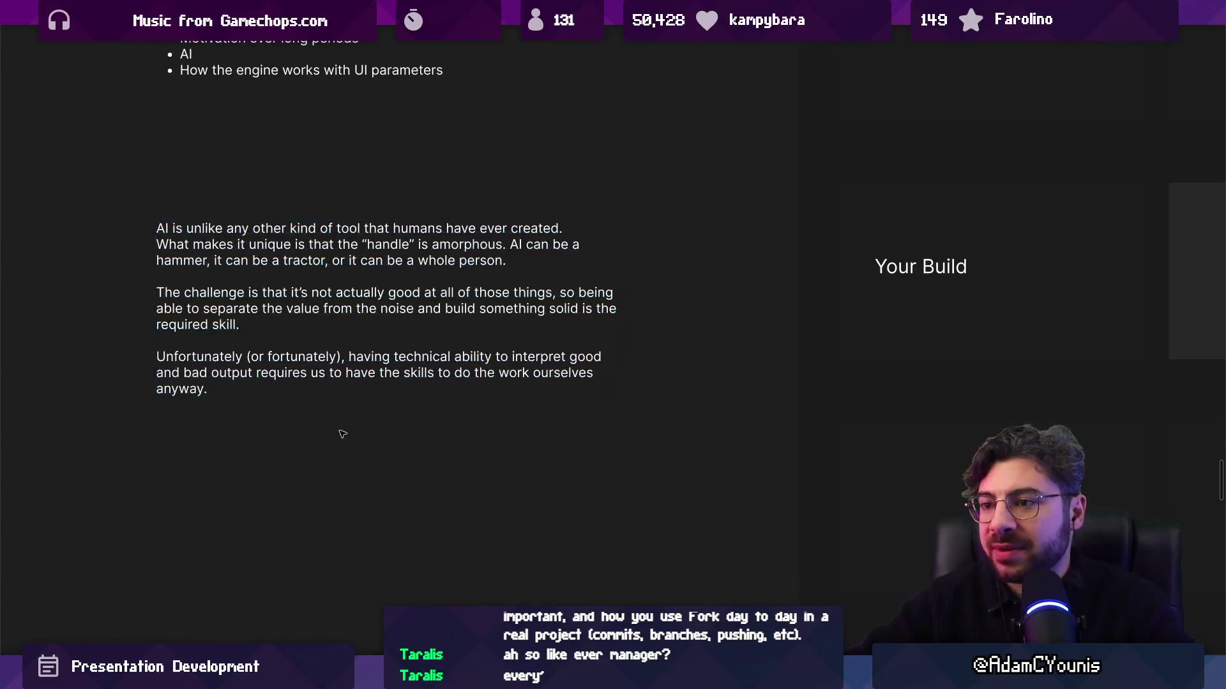
{"action": "scroll", "coordinate": [280, 366], "scroll_direction": "down", "scroll_amount": 5, "text": "ctrl"}
{"action": "scroll", "coordinate": [383, 429], "scroll_direction": "up", "scroll_amount": 6, "text": "ctrl"}
{"action": "double_click", "coordinate": [335, 464]}
Add a paragraph: 'Every human only has the hours that they put in every day…' about replacing experience with AI
{"action": "key", "text": "Return"}
{"action": "key", "text": "Return"}
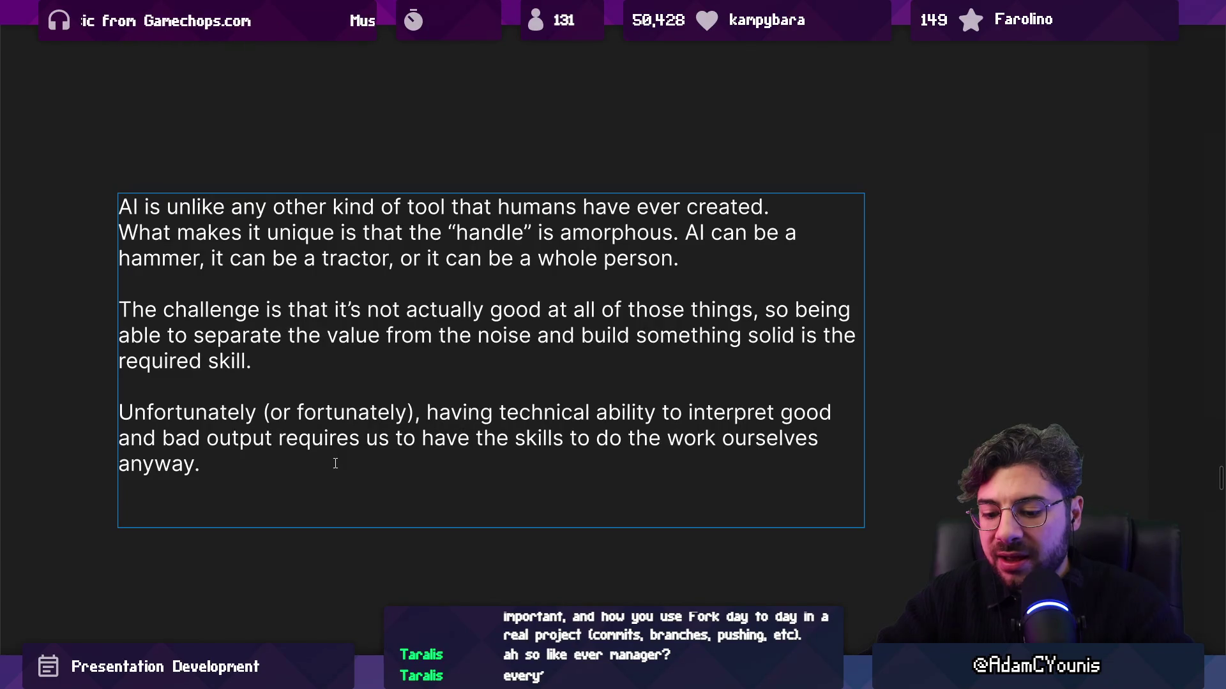
{"action": "type", "text": "Every human "}
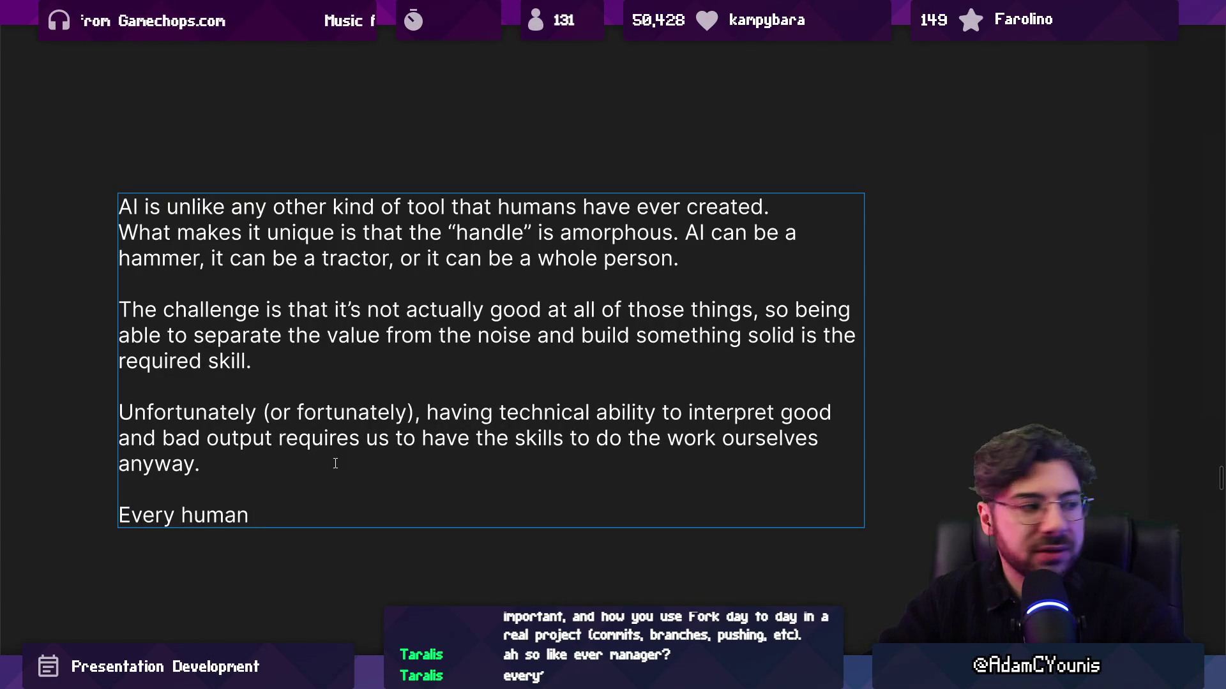
{"action": "type", "text": "only has the hours "}
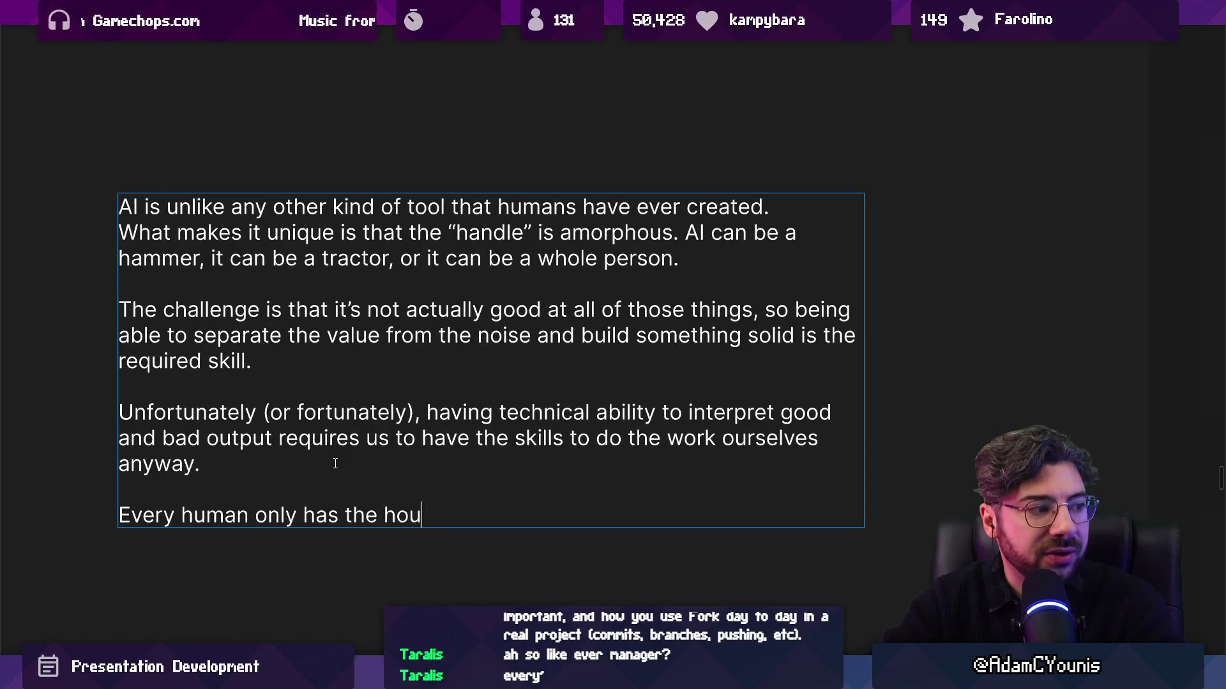
{"action": "type", "text": "that the"}
{"action": "key", "text": "BackSpace"}
{"action": "key", "text": "BackSpace"}
{"action": "type", "text": "p[u"}
{"action": "key", "text": "BackSpace"}
{"action": "key", "text": "BackSpace"}
{"action": "type", "text": "ut into"}
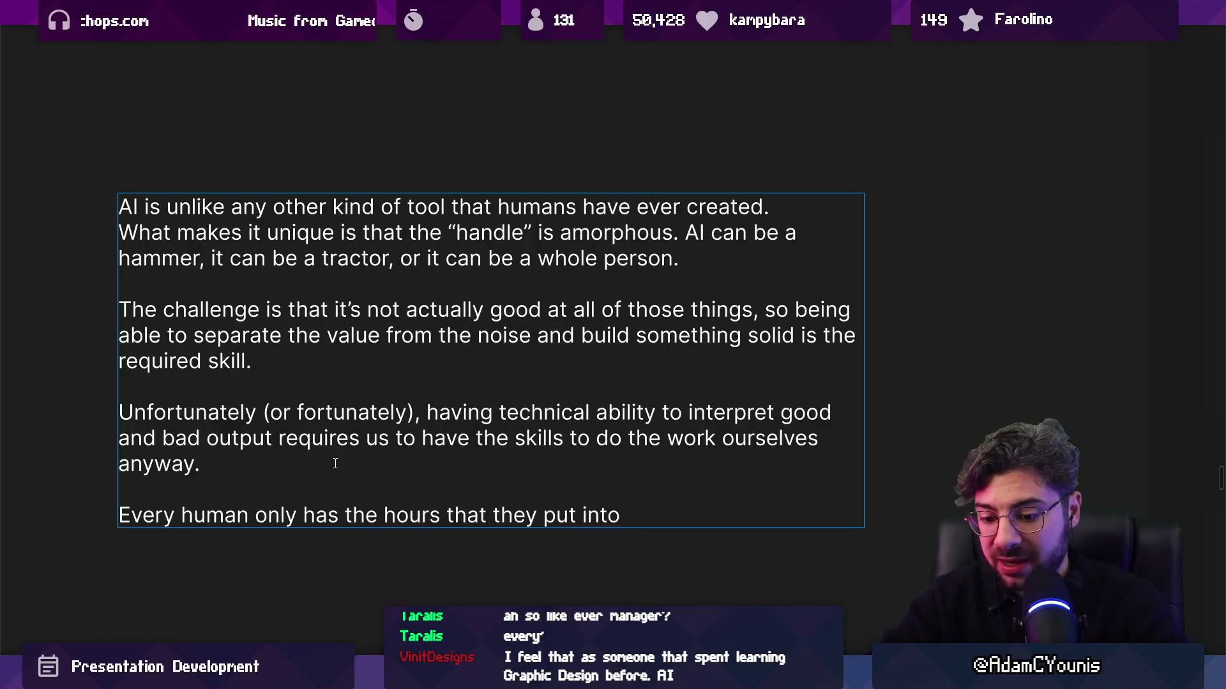
{"action": "type", "text": " every day. "}
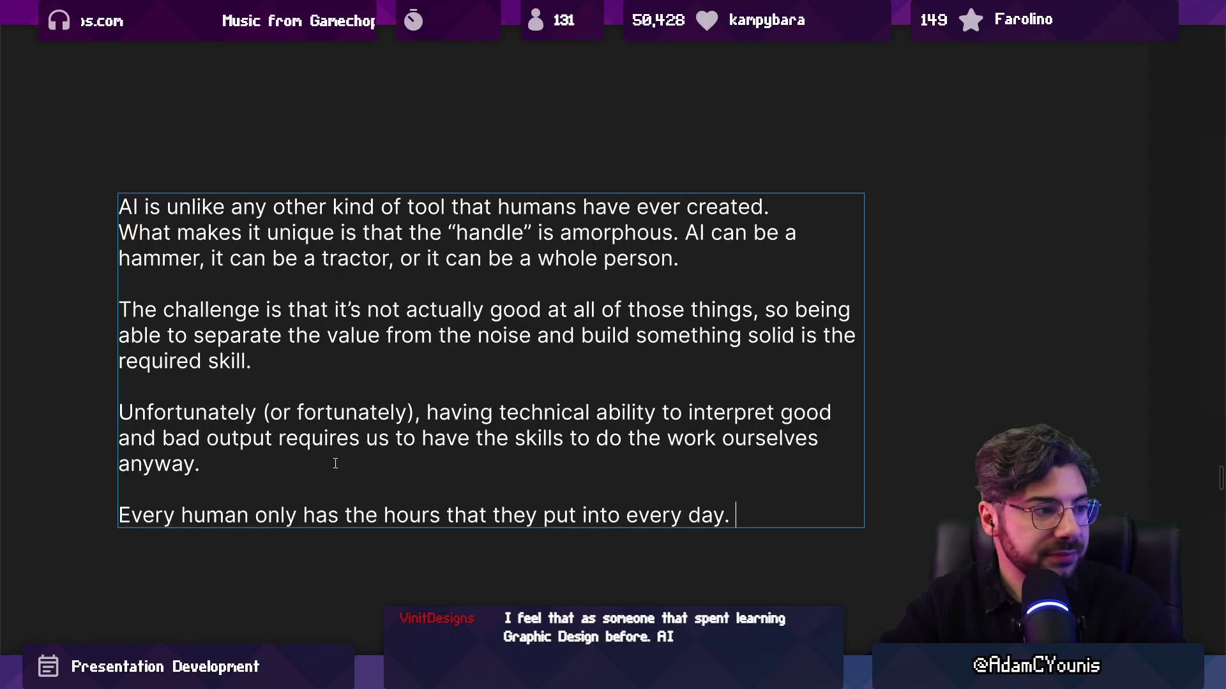
{"action": "type", "text": "If you use a"}
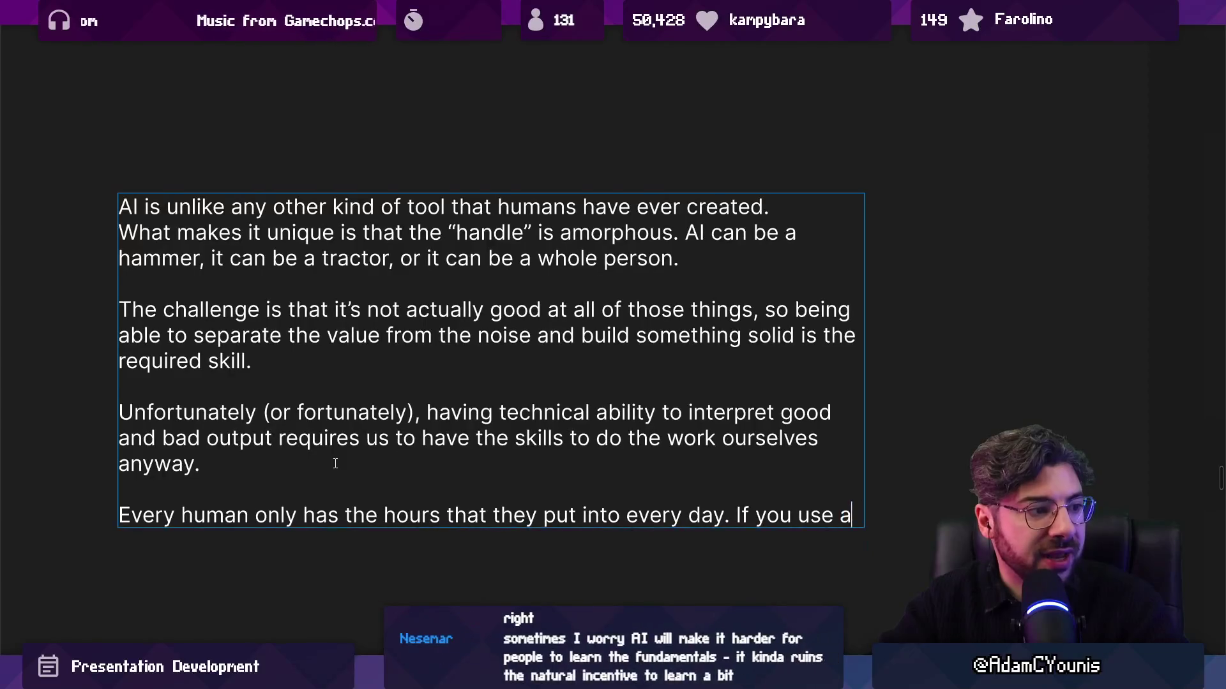
{"action": "type", "text": "n AI to rep"}
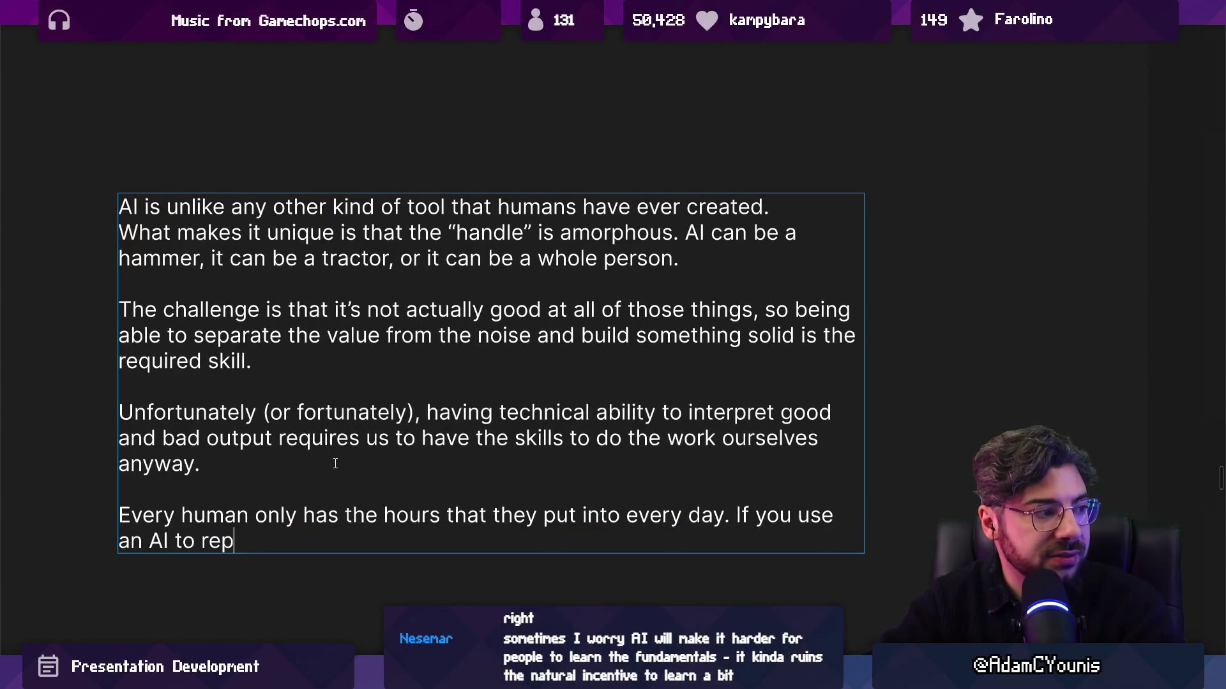
{"action": "type", "text": "lace your experi"}
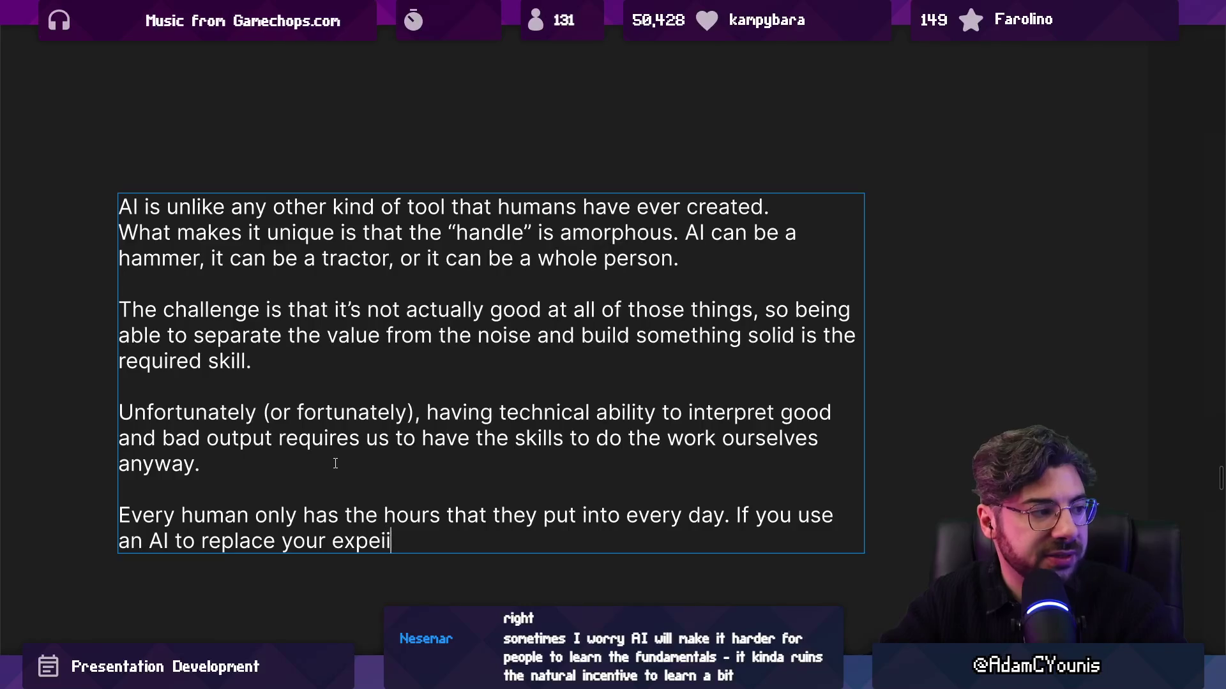
{"action": "type", "text": "ence, you won'"}
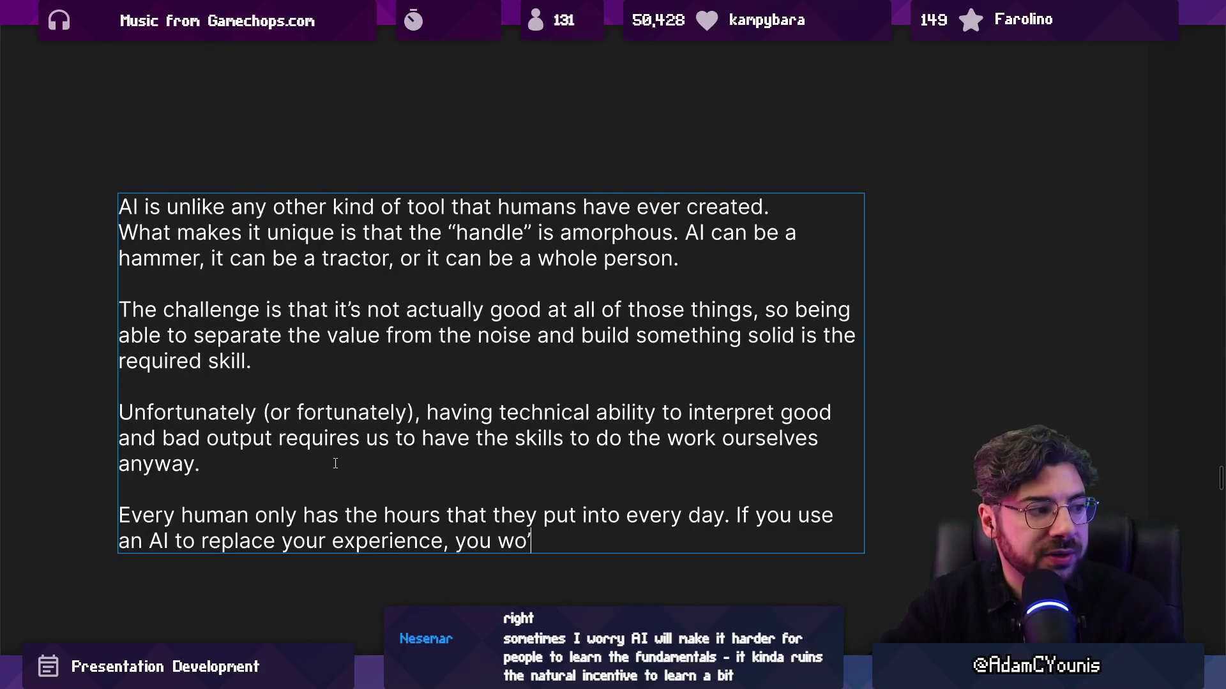
{"action": "type", "text": "t have any experie"}
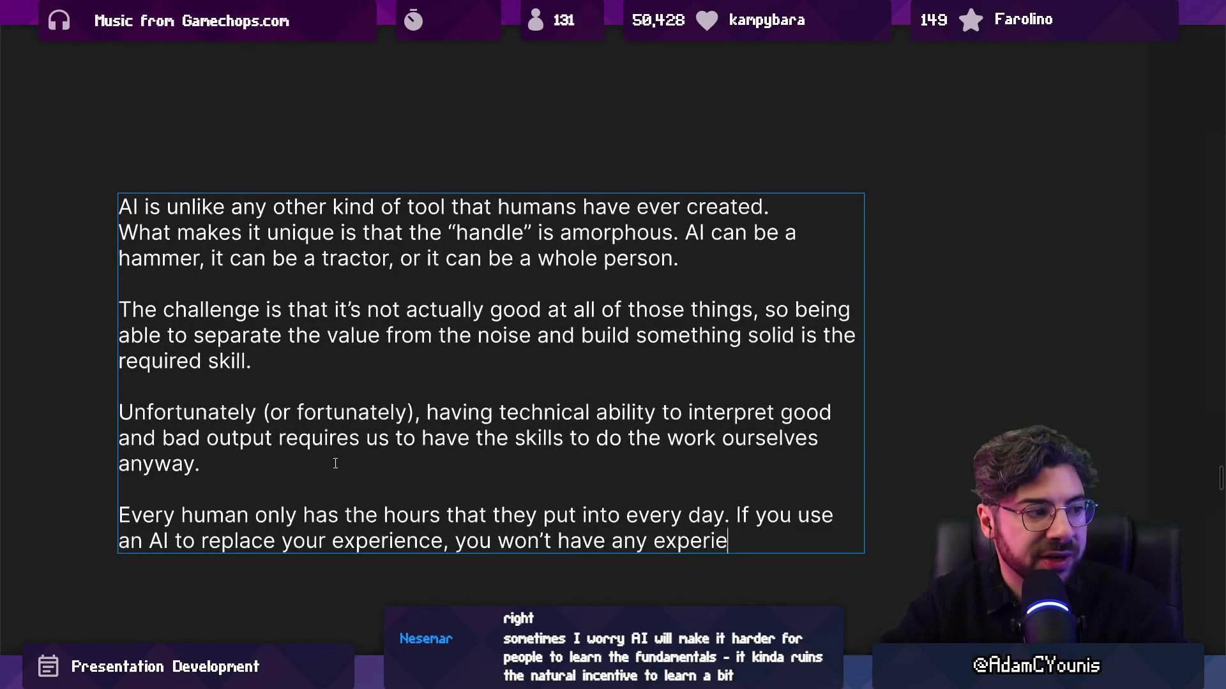
{"action": "type", "text": "nce People who biu"}
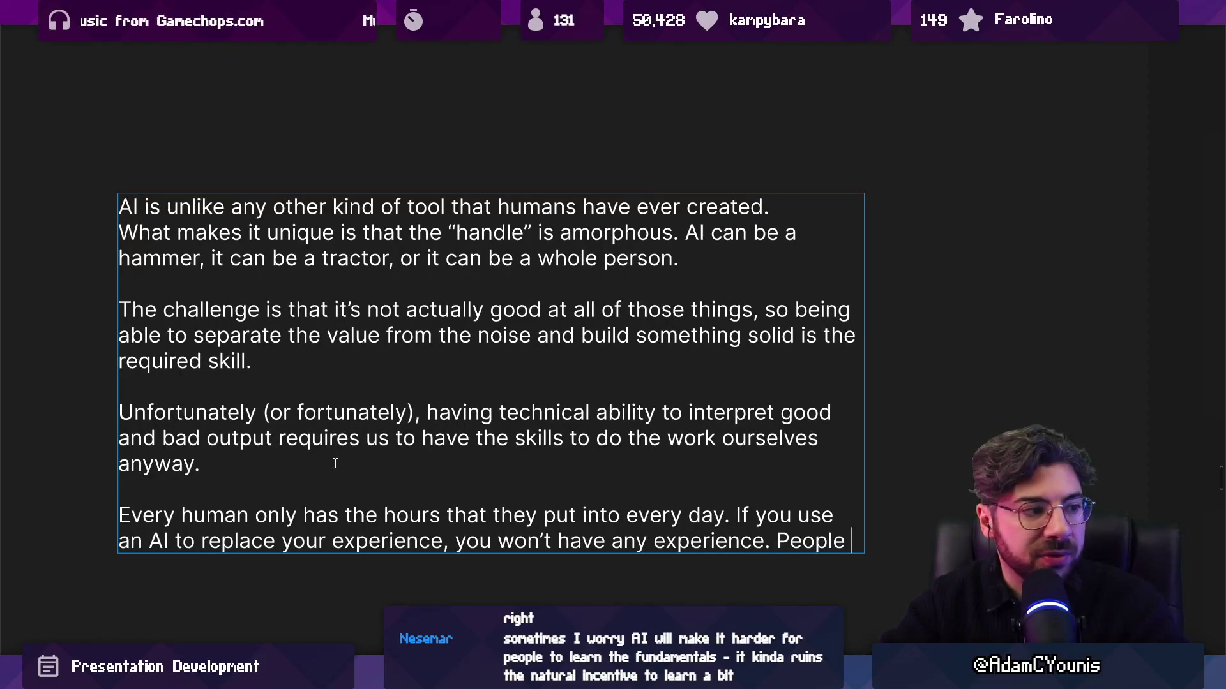
{"action": "key", "text": "BackSpace"}
{"action": "key", "text": "BackSpace"}
{"action": "key", "text": "BackSpace"}
{"action": "type", "text": "b"}
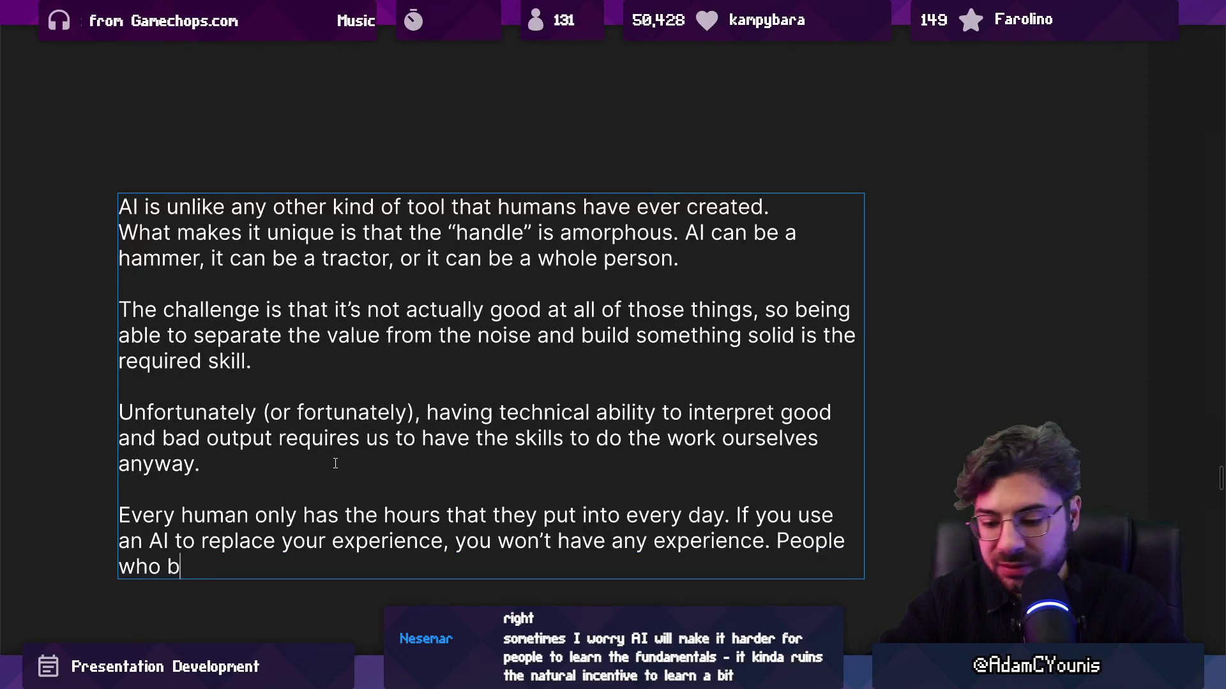
{"action": "type", "text": "uild experience wil"}
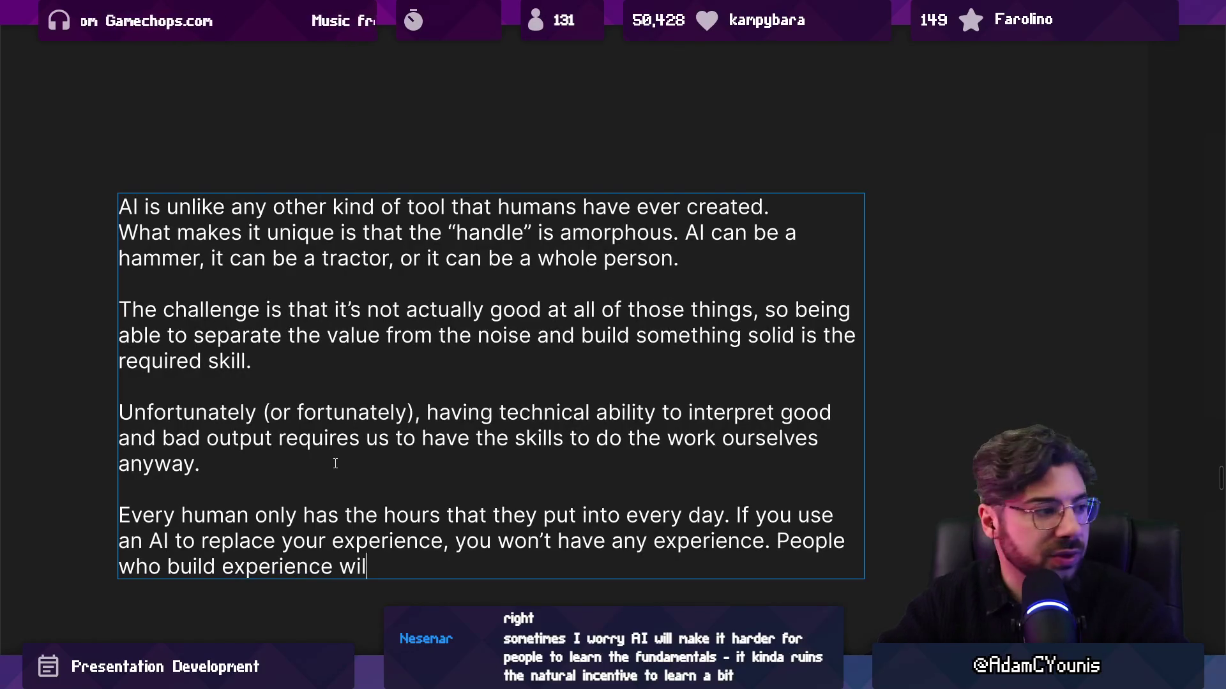
{"action": "type", "text": "l always be better tha"}
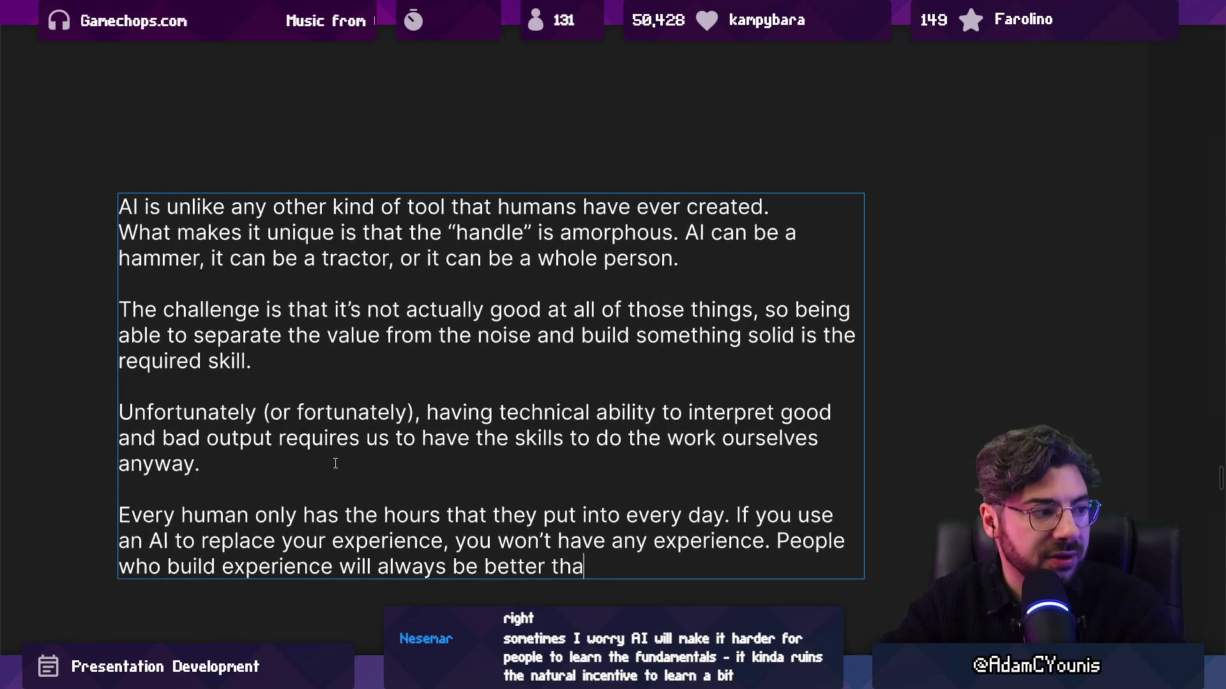
{"action": "type", "text": "n people who have no experience."}
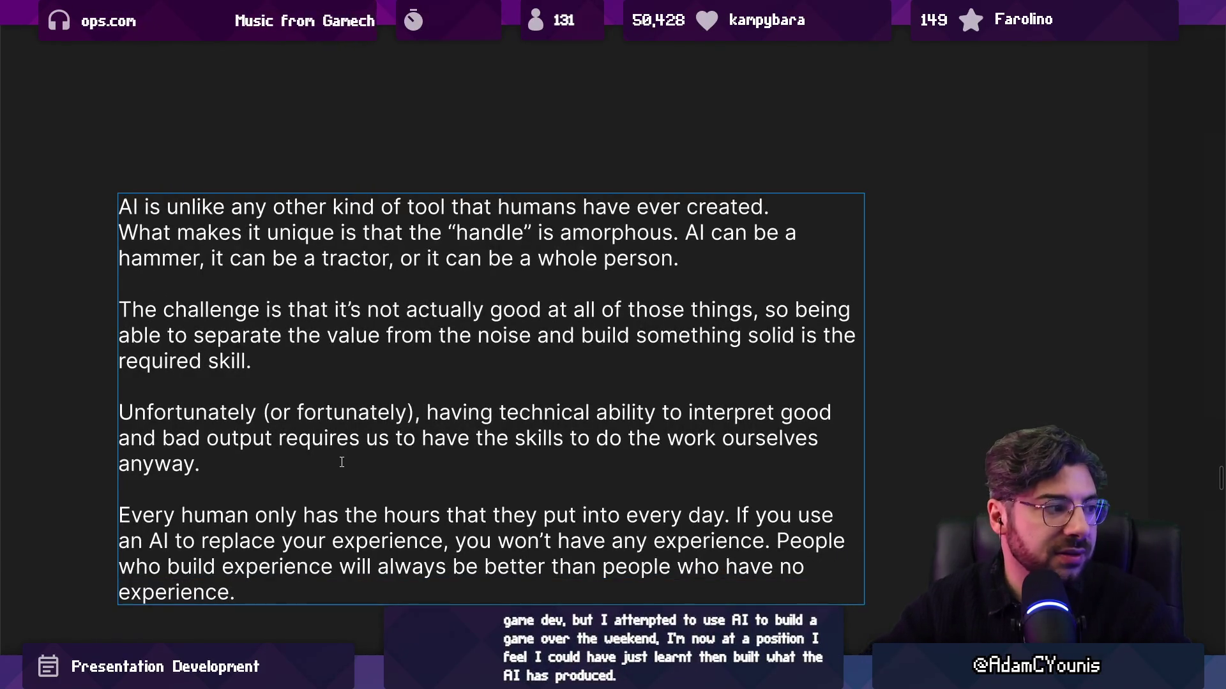
Close with 'We're all running the same race with the same hours, so how you spend yours will always be competitive'
{"action": "scroll", "coordinate": [336, 463], "scroll_direction": "down", "scroll_amount": 3}
{"action": "left_click_drag", "start_coordinate": [463, 428], "coordinate": [471, 427]}
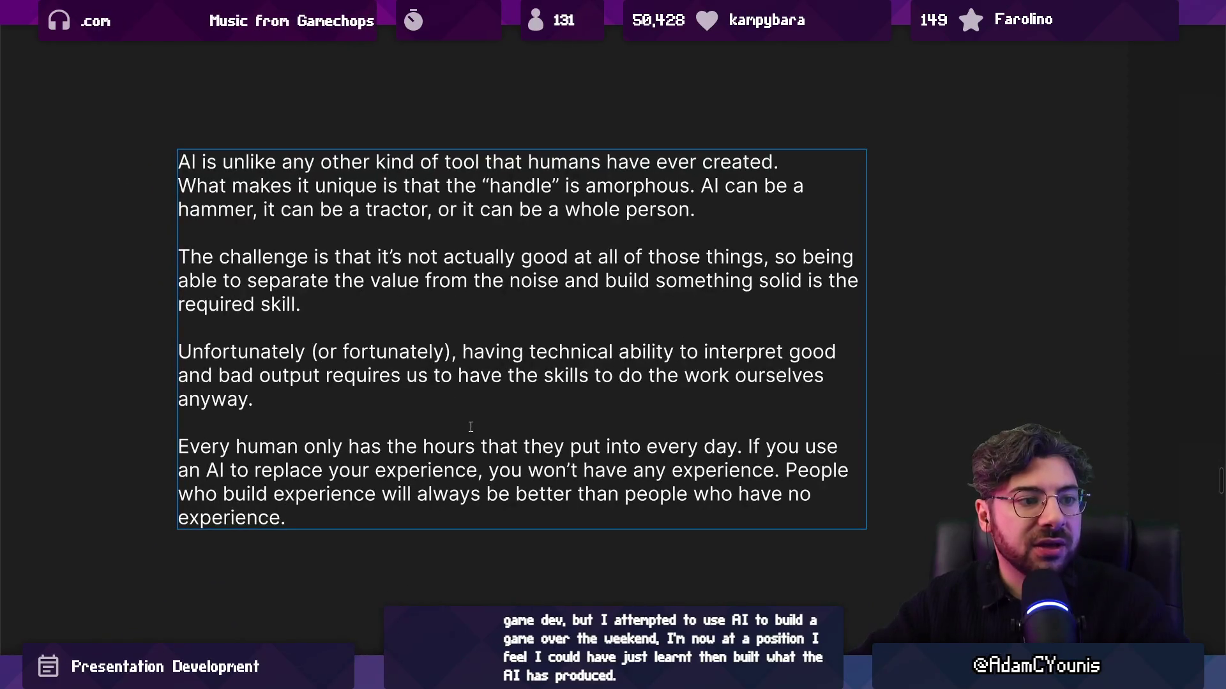
{"action": "type", "text": "We're all run"}
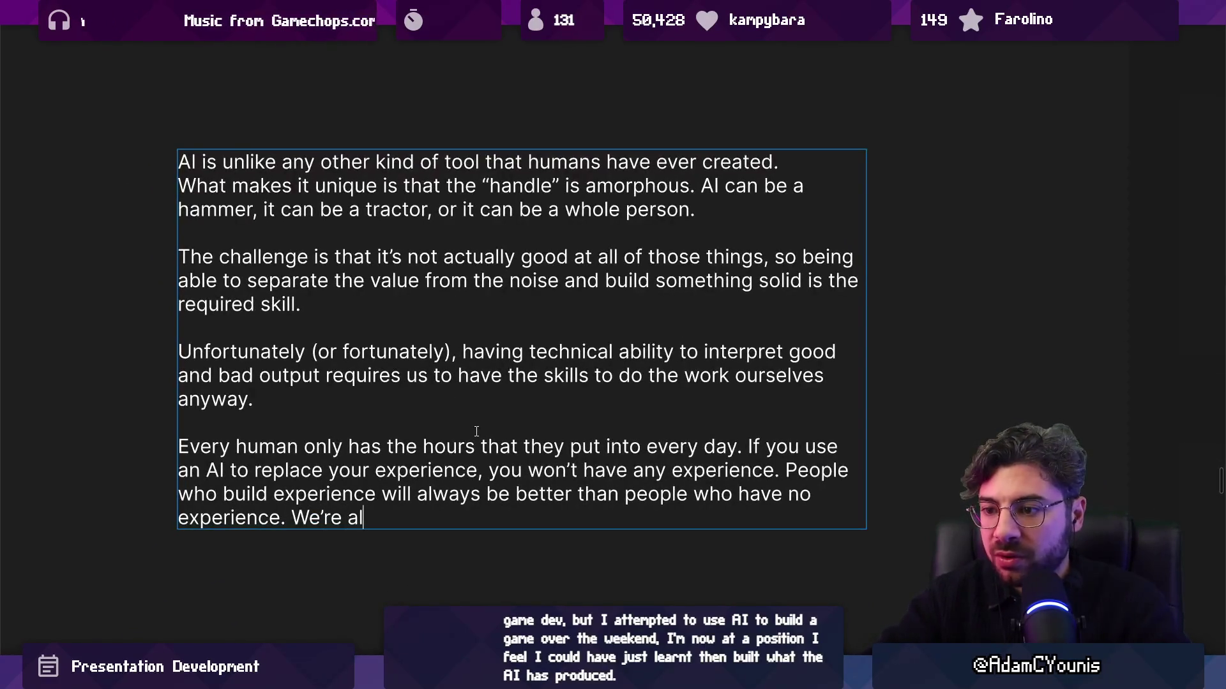
{"action": "type", "text": "g the same race with thes"}
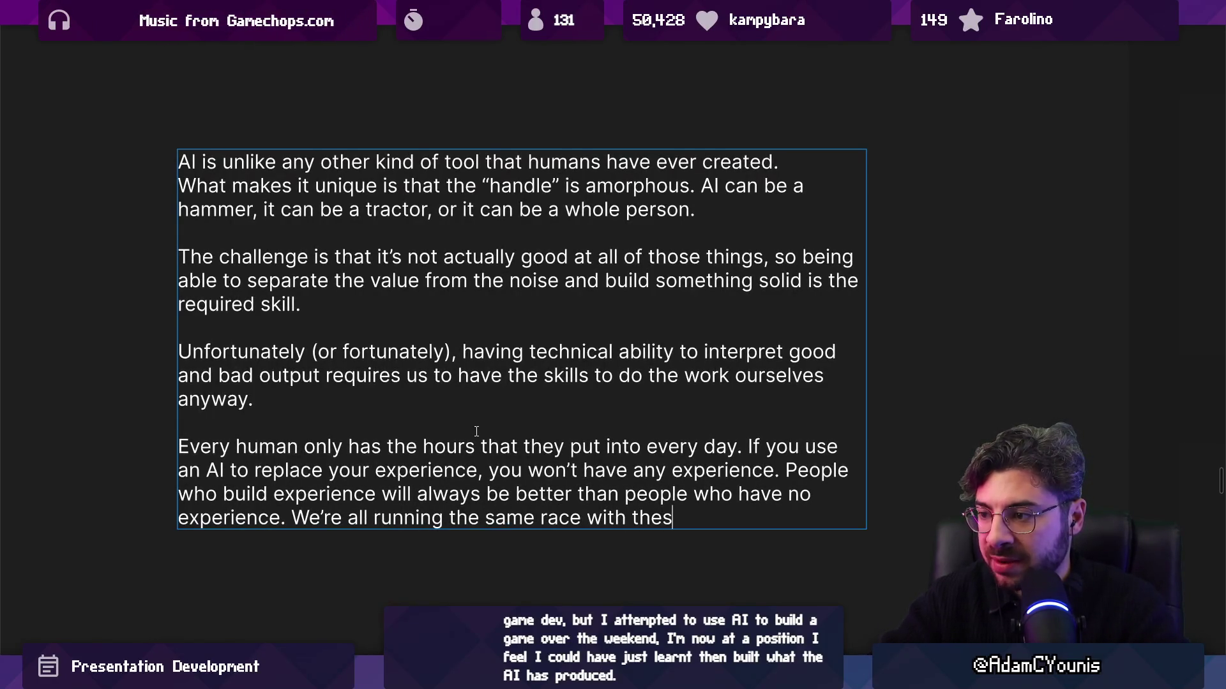
{"action": "key", "text": "BackSpace"}
{"action": "type", "text": "same"}
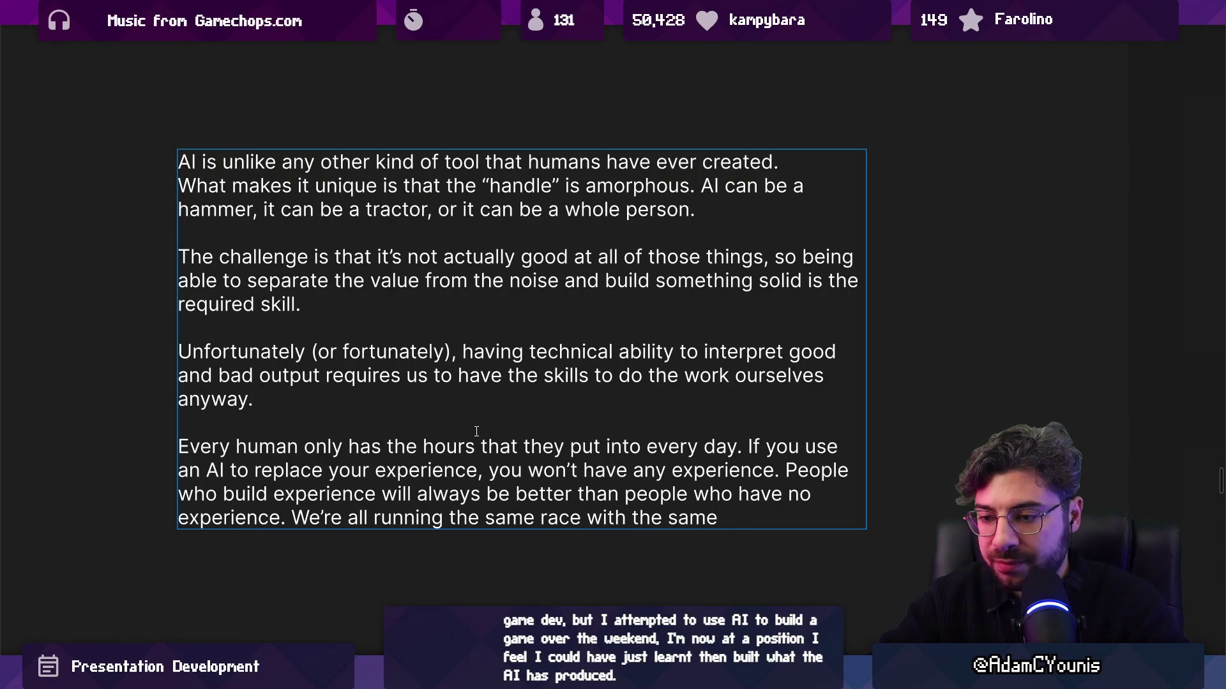
{"action": "type", "text": " ho"}
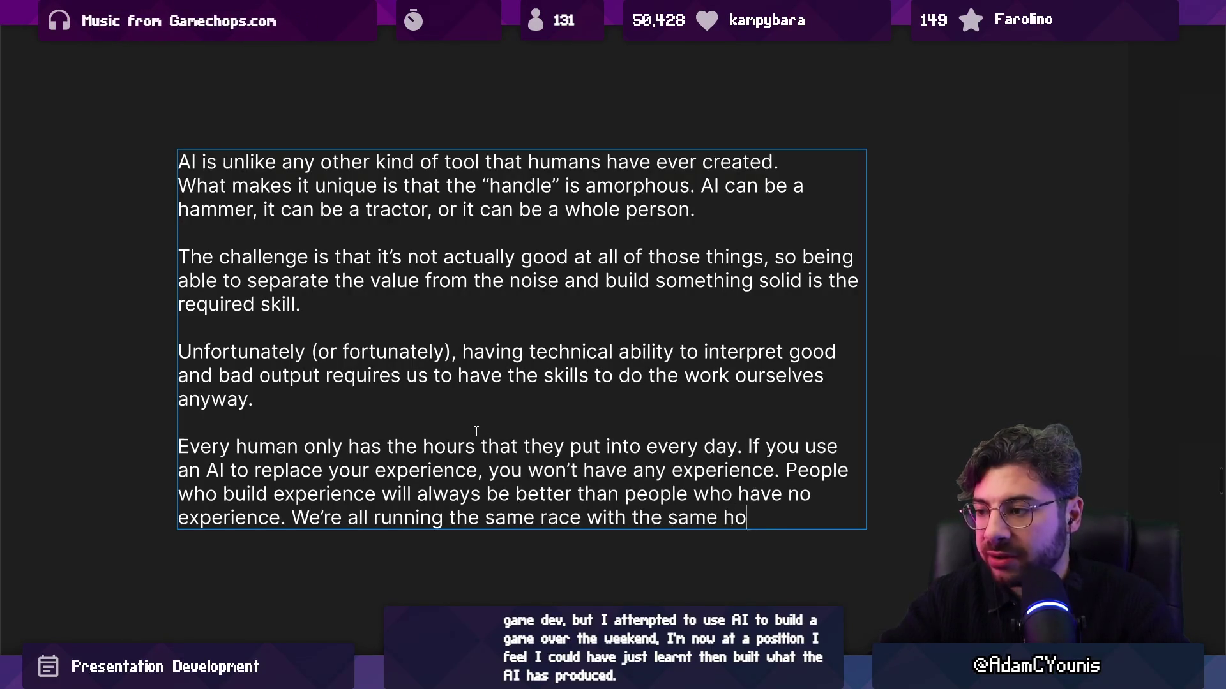
{"action": "type", "text": "urs, wo"}
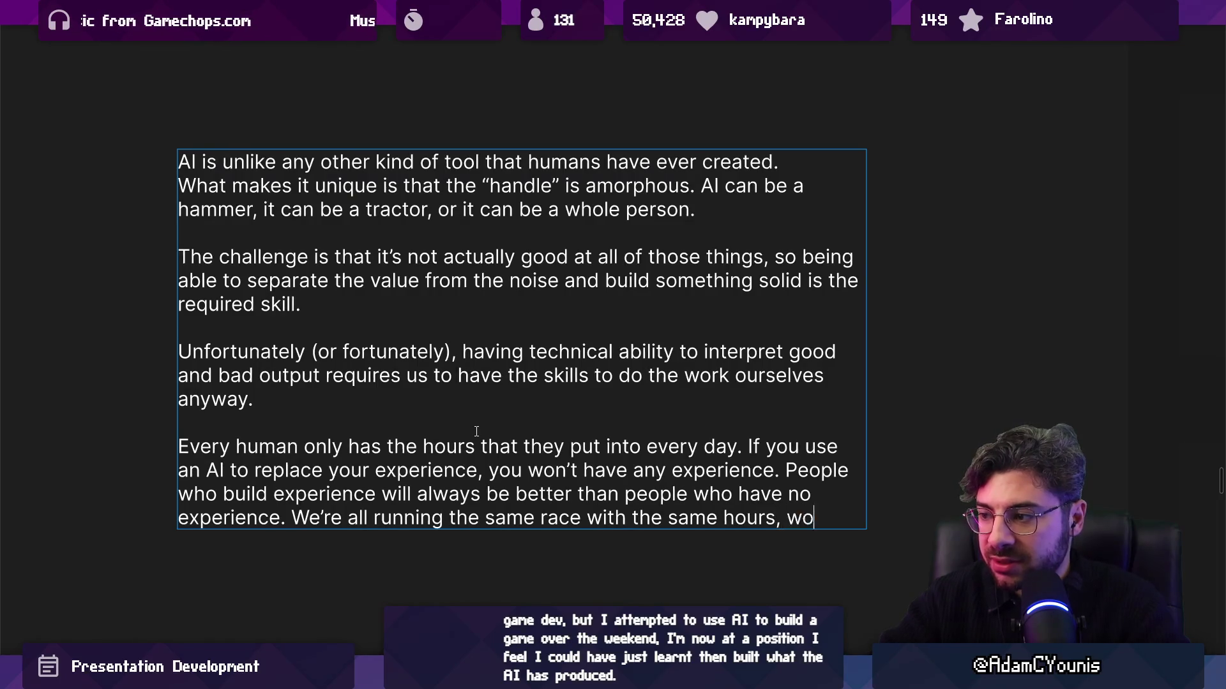
{"action": "key", "text": "BackSpace"}
{"action": "key", "text": "BackSpace"}
{"action": "type", "text": "so how you spend "}
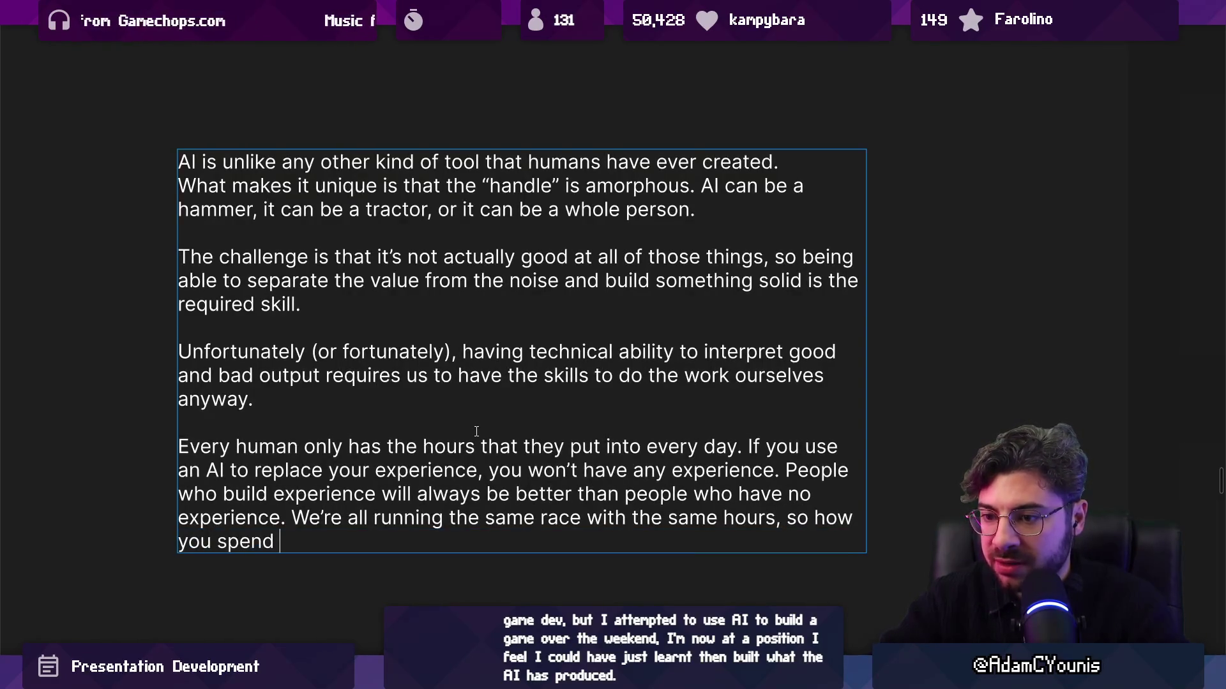
{"action": "type", "text": "yours will alw"}
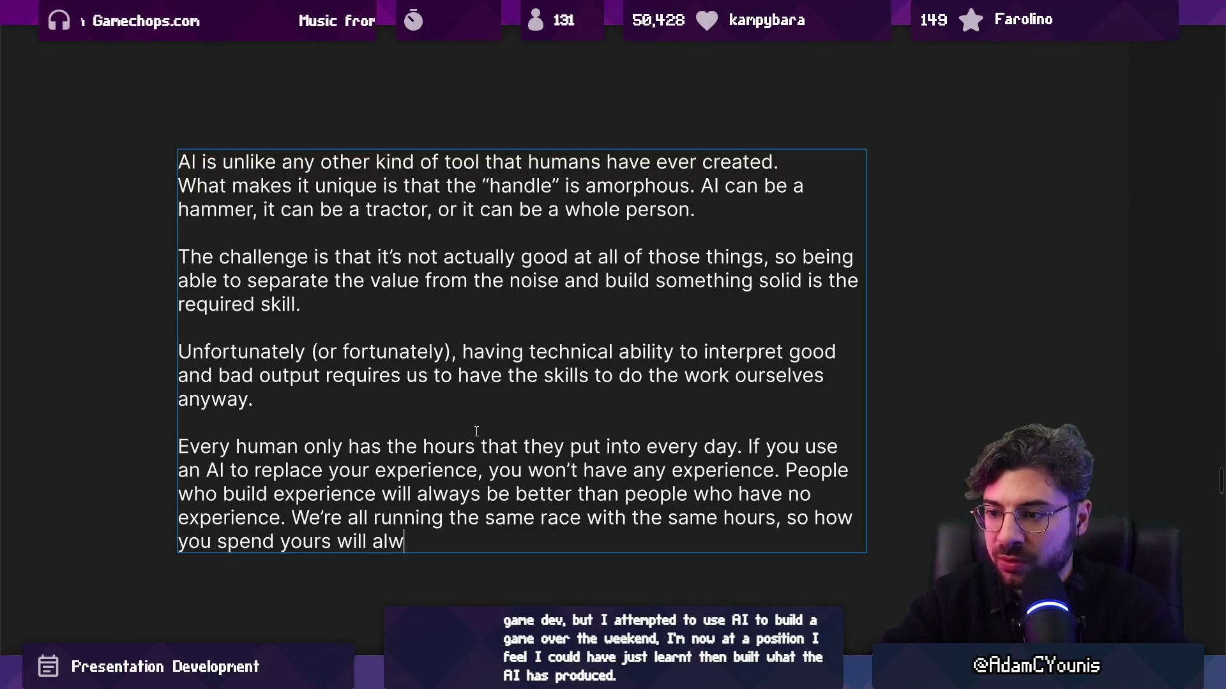
{"action": "type", "text": "ays be competitive."}
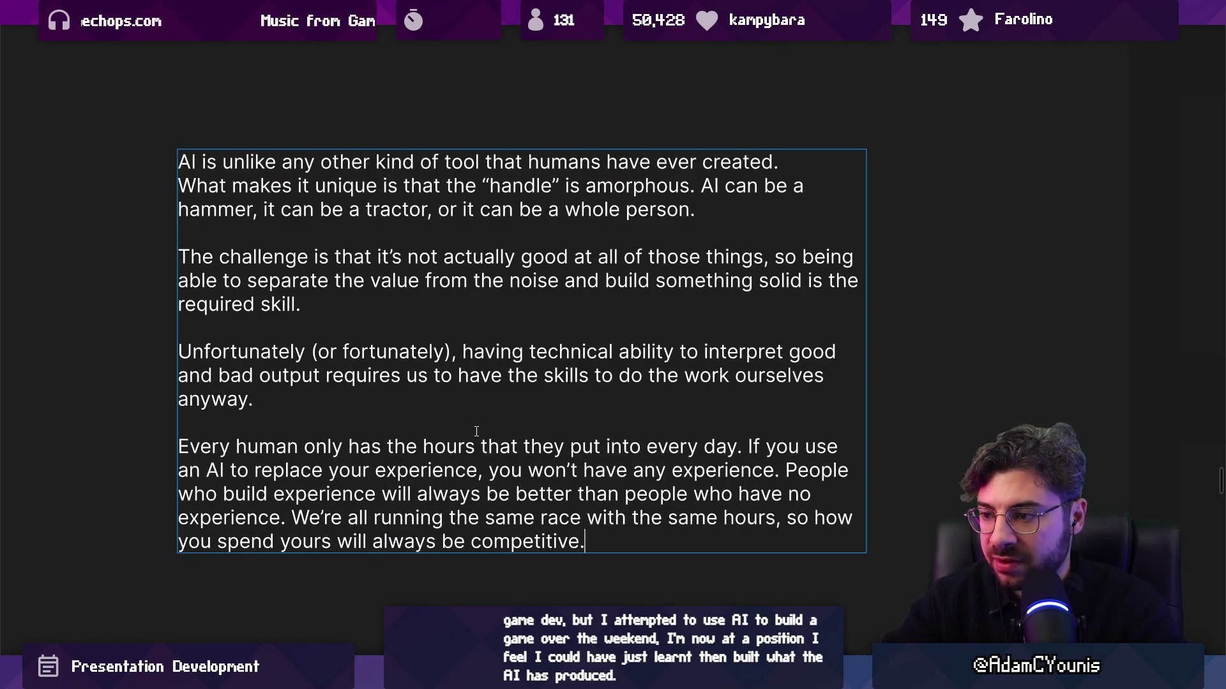
{"action": "key", "text": "Escape"}
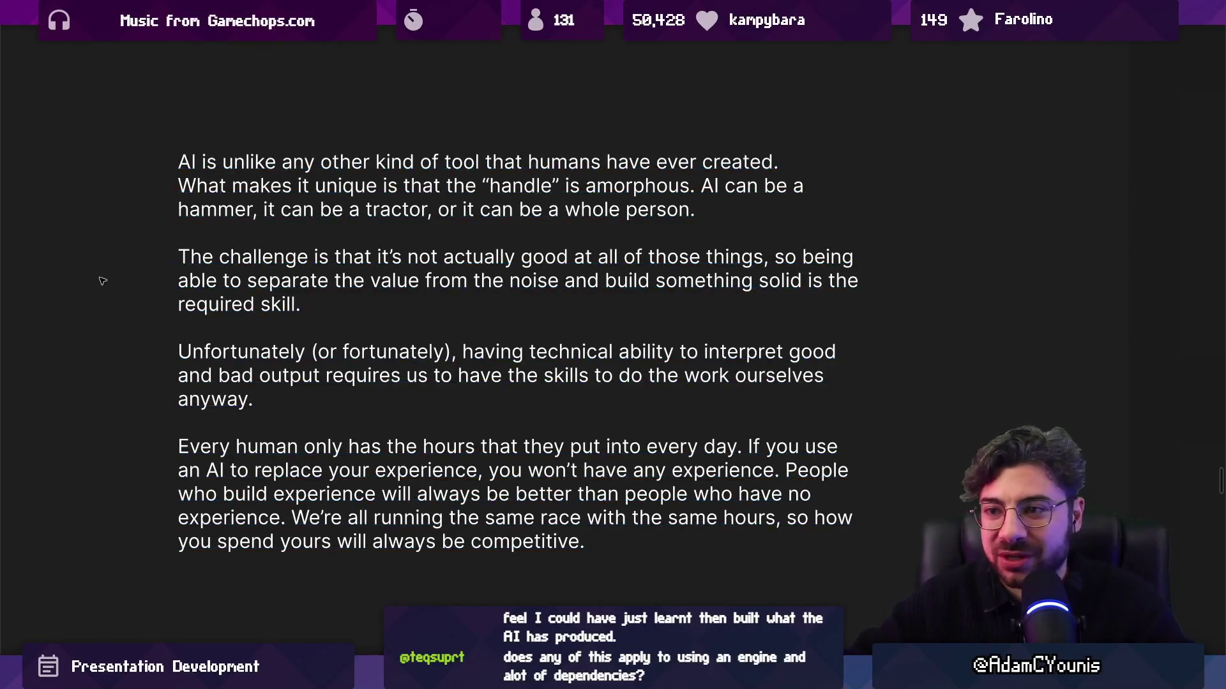
{"action": "key", "text": "shift+1"}
Drag the AI essay text box's right edge wider so its paragraphs reflow into longer lines
{"action": "left_click", "coordinate": [289, 292]}
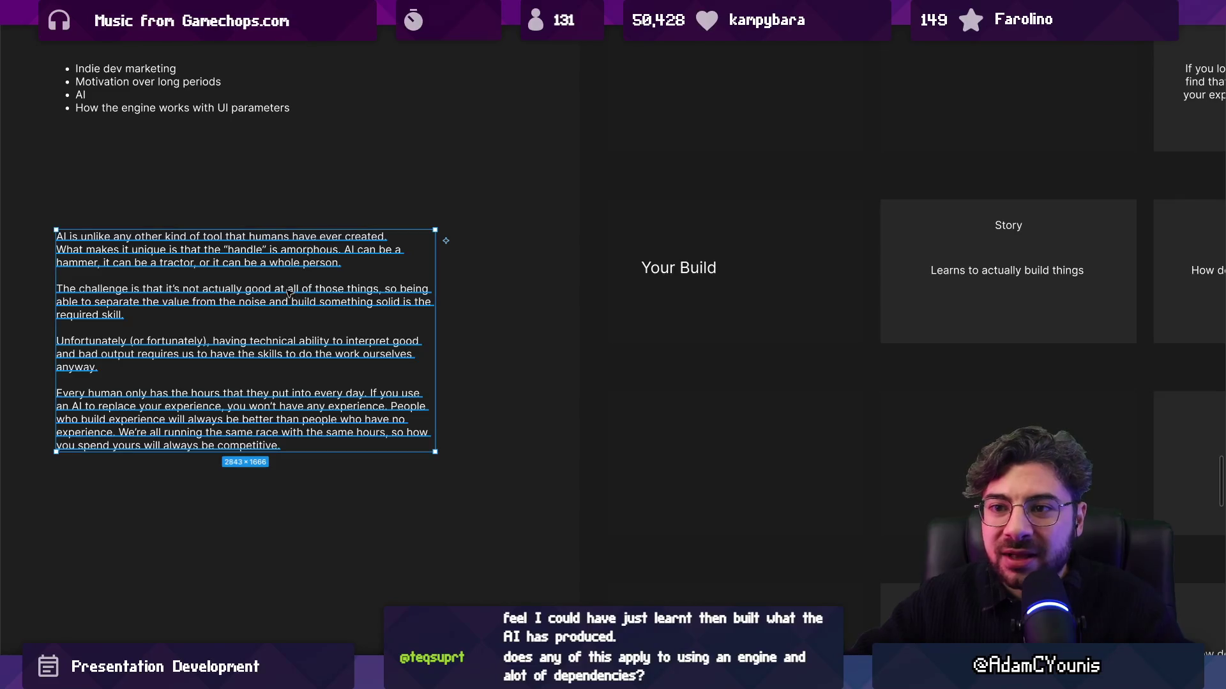
{"action": "mouse_move", "coordinate": [435, 292]}
{"action": "left_mouse_down"}
{"action": "mouse_move", "coordinate": [487, 290]}
{"action": "mouse_move", "coordinate": [454, 289]}
{"action": "left_mouse_up"}
{"action": "left_click", "coordinate": [468, 299]}
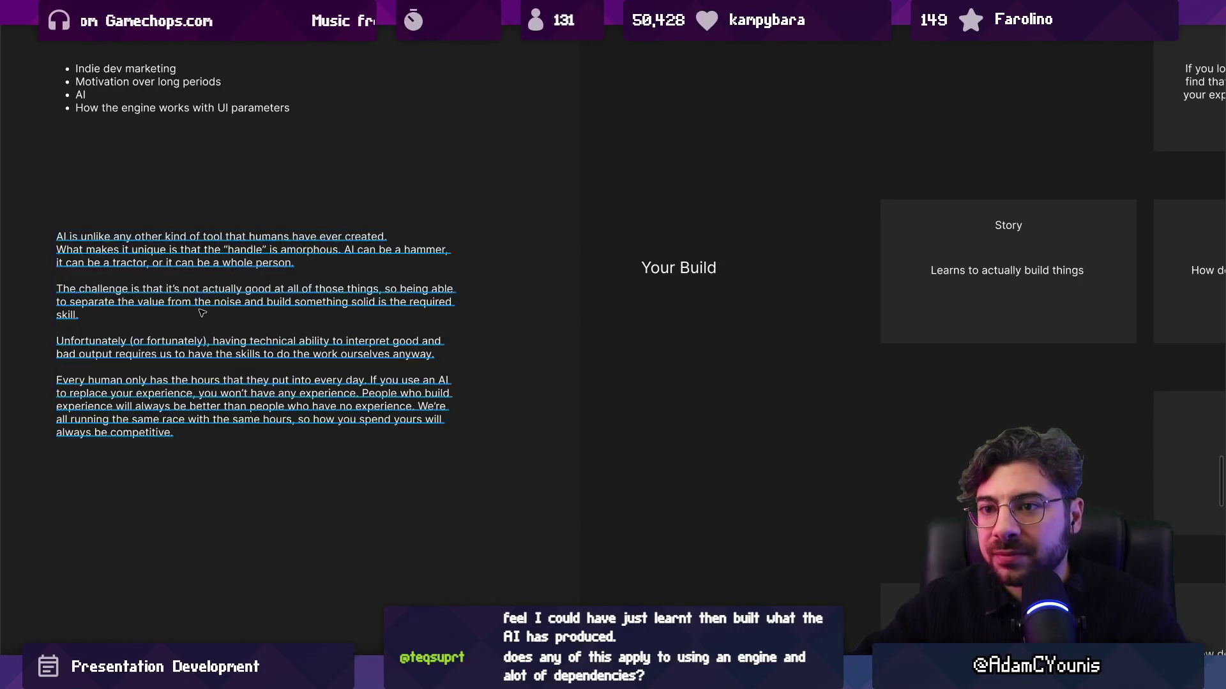
{"action": "scroll", "coordinate": [78, 300], "scroll_direction": "down", "scroll_amount": 5}
{"action": "left_click", "coordinate": [81, 295]}
Bring the Escort Mission recommendations into view and select the Making a Game section frame and its row spacing
{"action": "scroll", "coordinate": [106, 297], "scroll_direction": "down", "scroll_amount": 3}
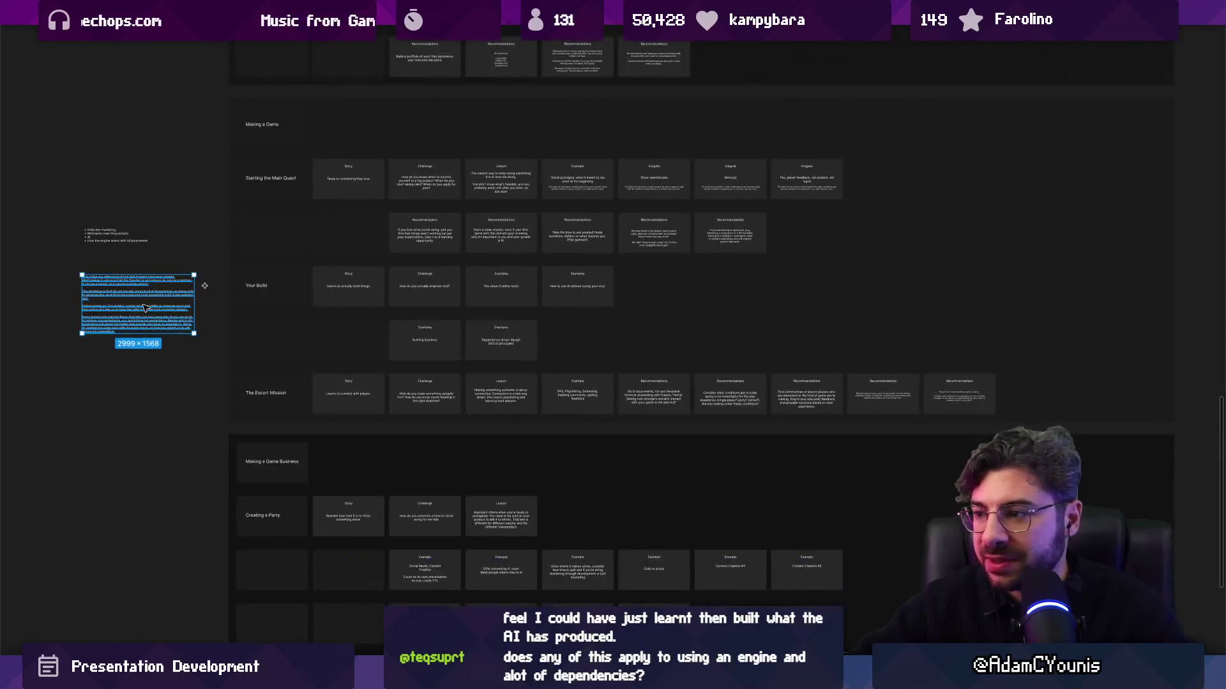
{"action": "scroll", "coordinate": [780, 383], "scroll_direction": "up", "scroll_amount": 5}
{"action": "left_click_drag", "start_coordinate": [329, 329], "coordinate": [407, 336]}
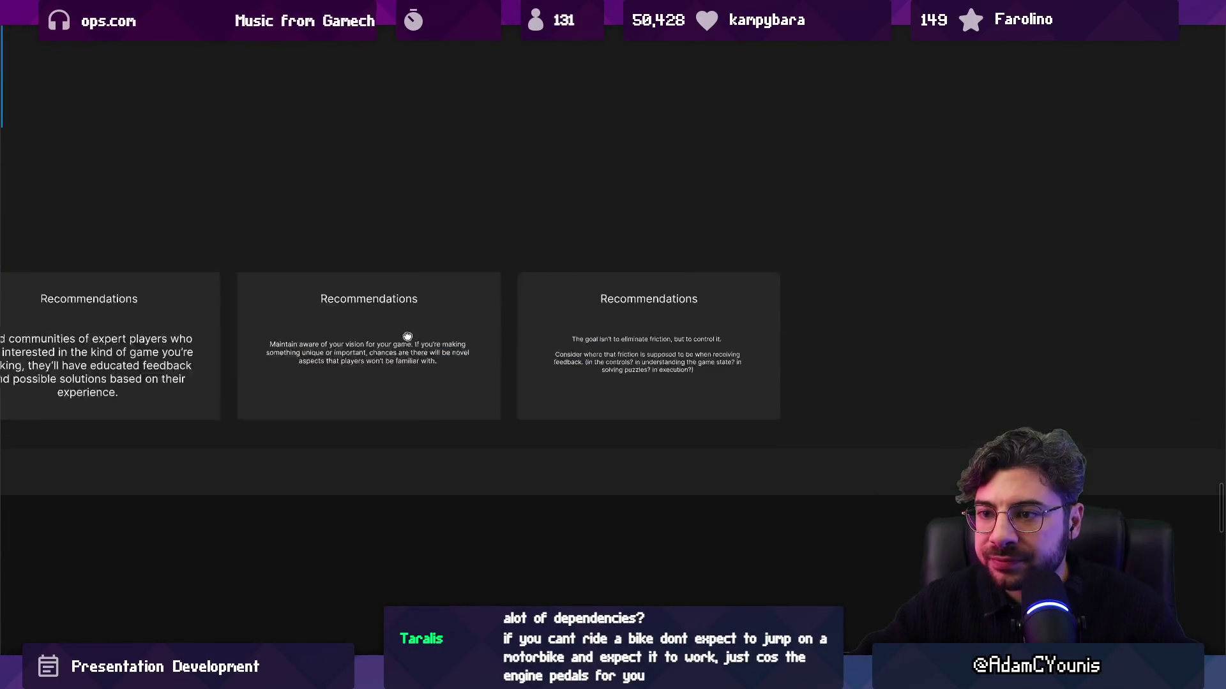
{"action": "scroll", "coordinate": [407, 337], "scroll_direction": "down", "scroll_amount": 5}
{"action": "scroll", "coordinate": [567, 325], "scroll_direction": "up", "scroll_amount": 3}
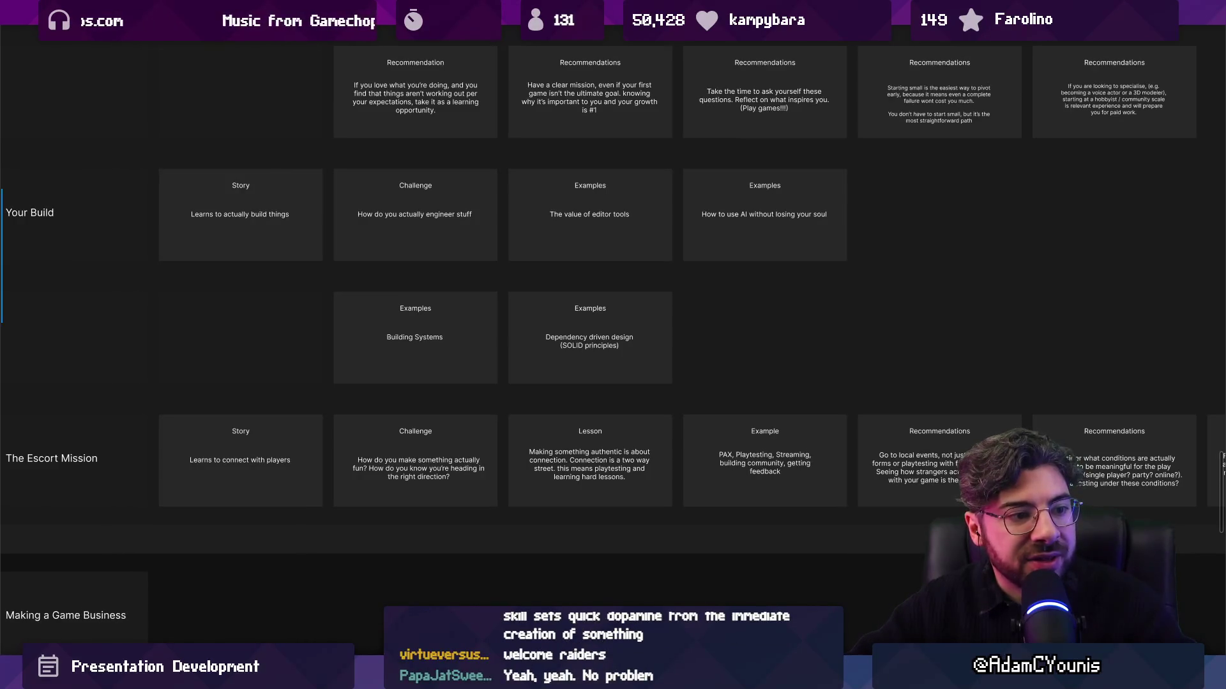
{"action": "scroll", "coordinate": [701, 300], "scroll_direction": "down", "scroll_amount": 5}
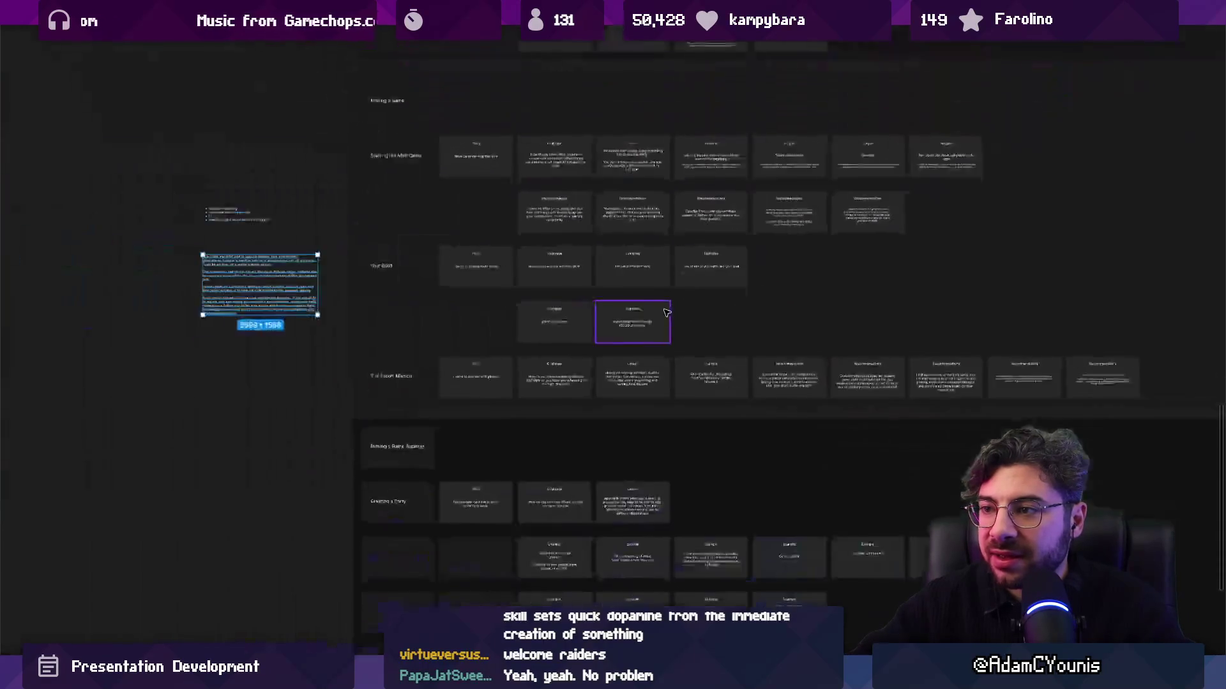
{"action": "scroll", "coordinate": [705, 301], "scroll_direction": "up", "scroll_amount": 3}
{"action": "left_click", "coordinate": [702, 303]}
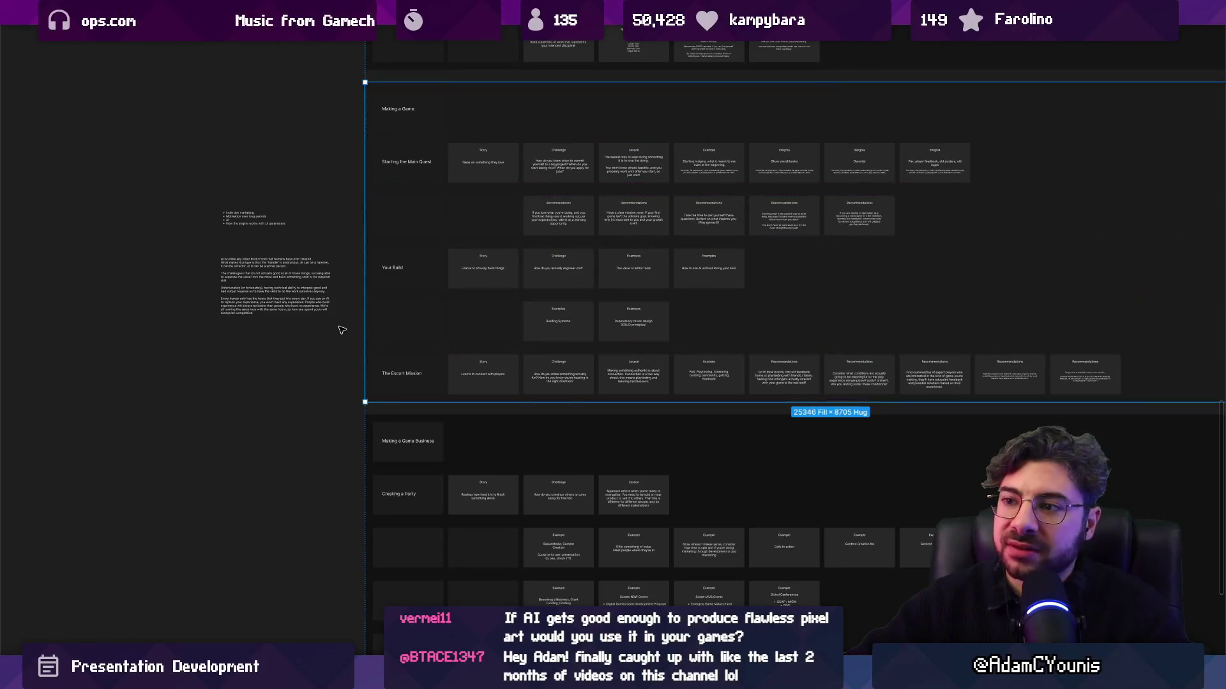
{"action": "left_click", "coordinate": [380, 301]}
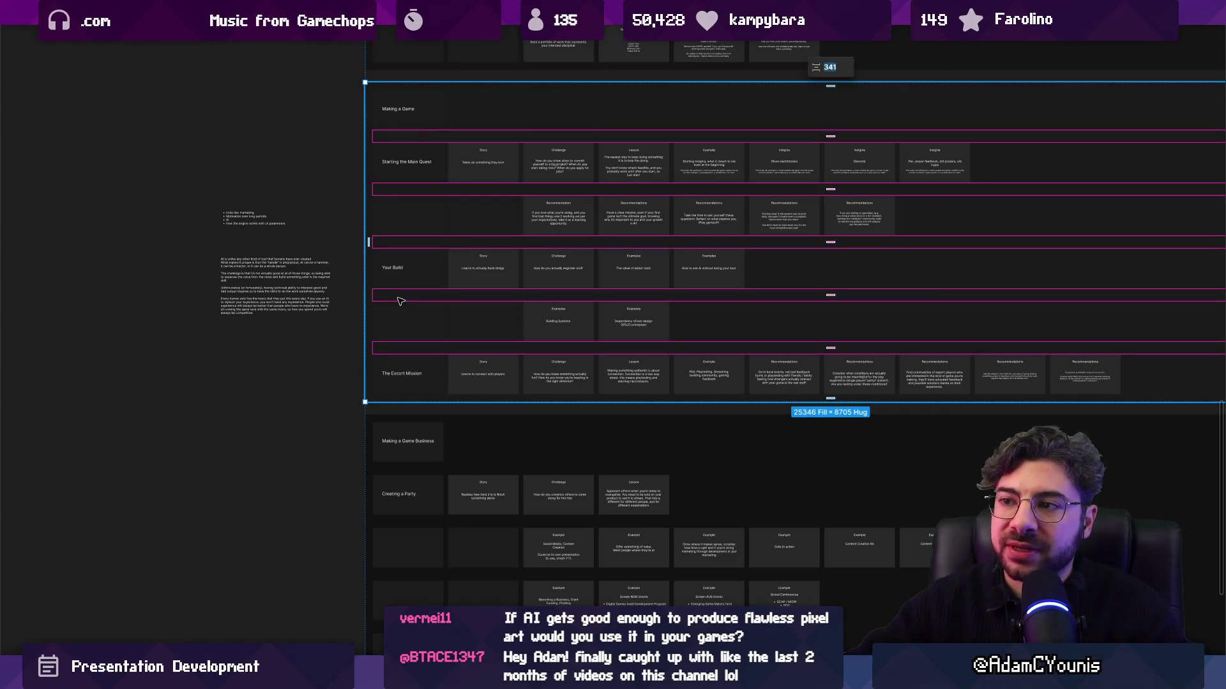
Select the Making a Game section, then the Dependency driven design card in the Examples row
{"action": "scroll", "coordinate": [468, 311], "scroll_direction": "up", "scroll_amount": 5}
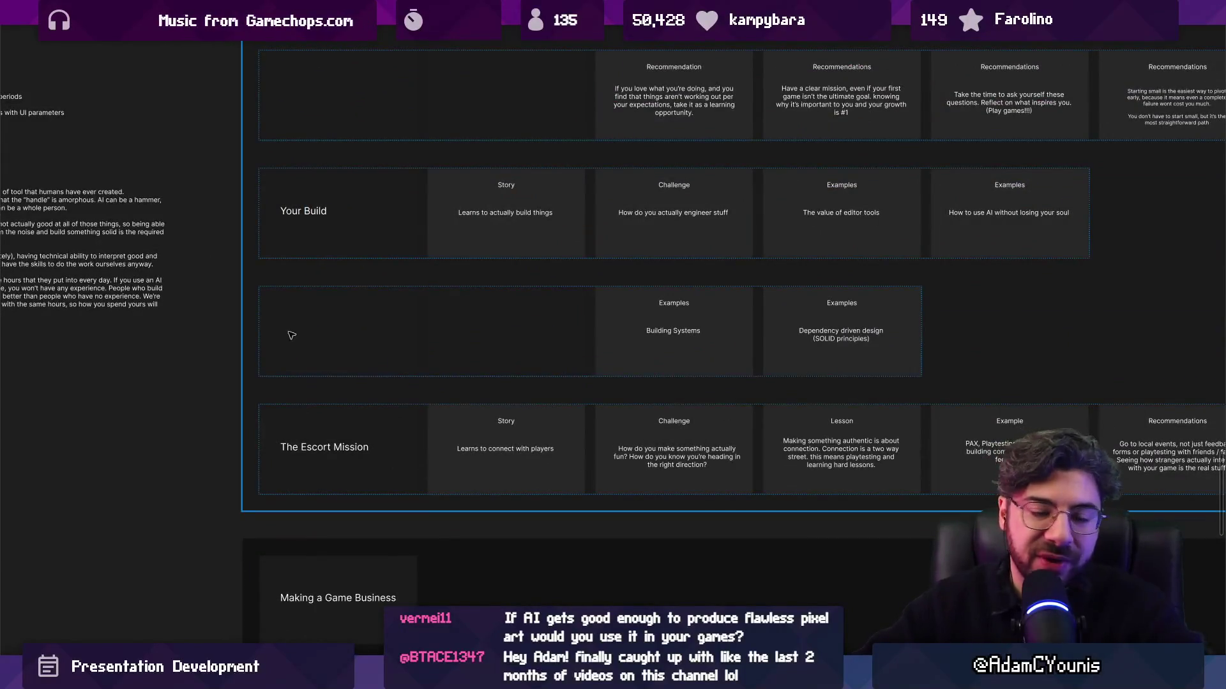
{"action": "left_click", "coordinate": [337, 278]}
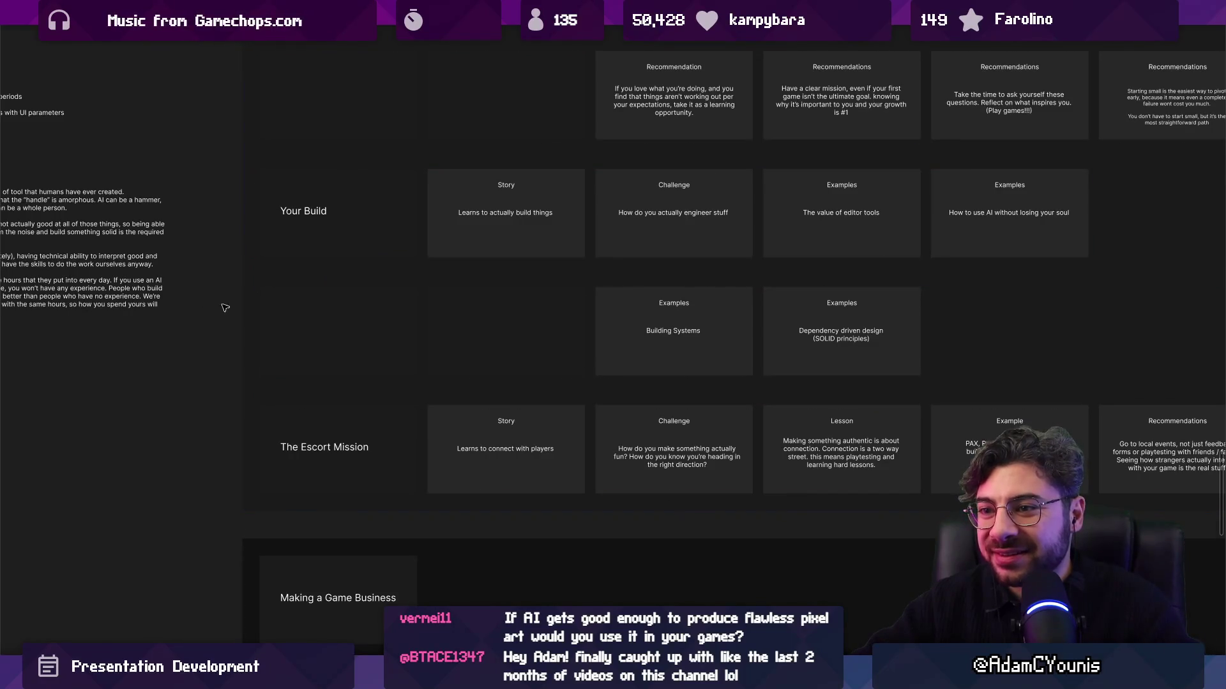
{"action": "scroll", "coordinate": [224, 306], "scroll_direction": "down", "scroll_amount": 2}
{"action": "scroll", "coordinate": [418, 312], "scroll_direction": "right", "scroll_amount": 5}
{"action": "scroll", "coordinate": [418, 312], "scroll_direction": "up", "scroll_amount": 2}
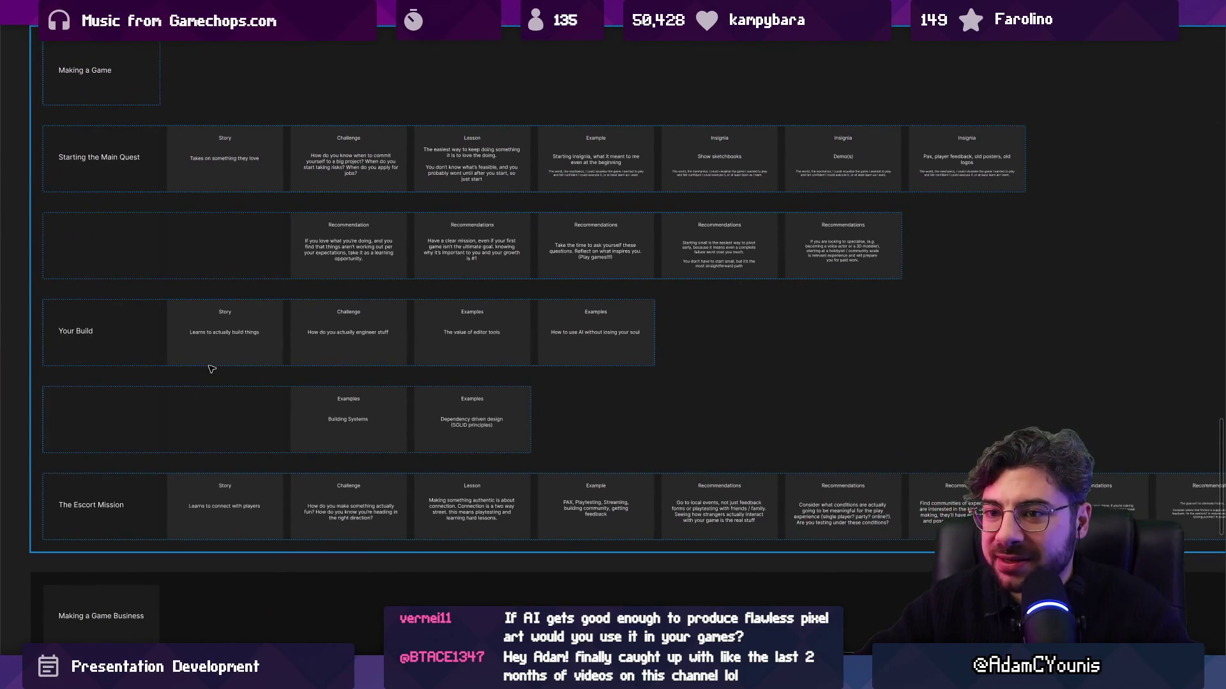
{"action": "scroll", "coordinate": [343, 351], "scroll_direction": "down", "scroll_amount": 1}
{"action": "scroll", "coordinate": [364, 354], "scroll_direction": "up", "scroll_amount": 2}
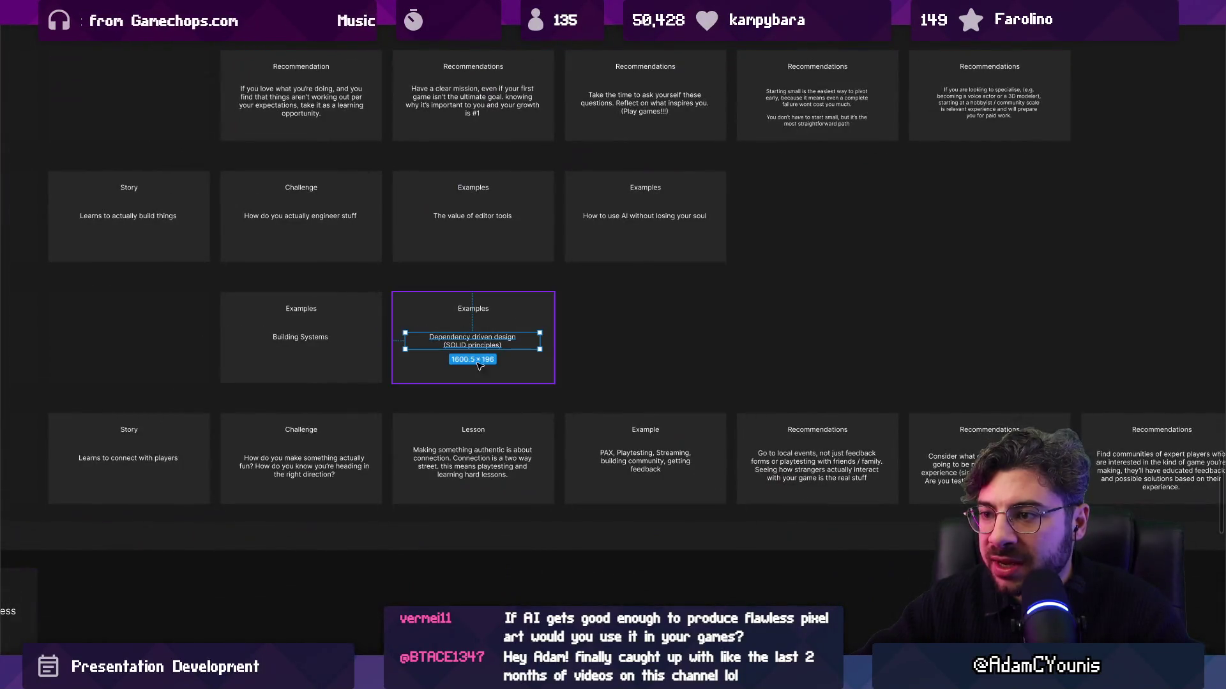
{"action": "left_click", "coordinate": [482, 354]}
{"action": "scroll", "coordinate": [383, 498], "scroll_direction": "up", "scroll_amount": 4}
{"action": "left_click", "coordinate": [376, 510]}
{"action": "left_click", "coordinate": [415, 510]}
Duplicate the Dependency driven design card and retitle the copy 'Managing scope'
{"action": "scroll", "coordinate": [447, 447], "scroll_direction": "right", "scroll_amount": 3}
{"action": "scroll", "coordinate": [447, 447], "scroll_direction": "down", "scroll_amount": 3}
{"action": "key", "text": "ctrl+d"}
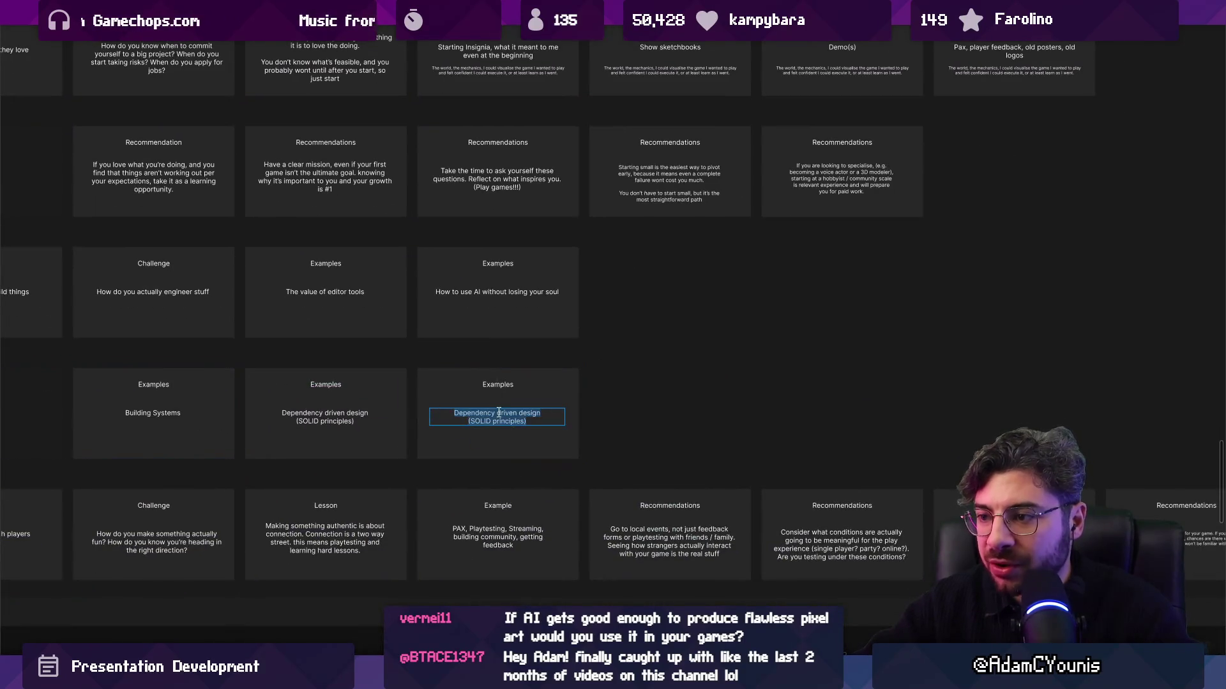
{"action": "double_click", "coordinate": [498, 415]}
{"action": "type", "text": "Managing scope"}
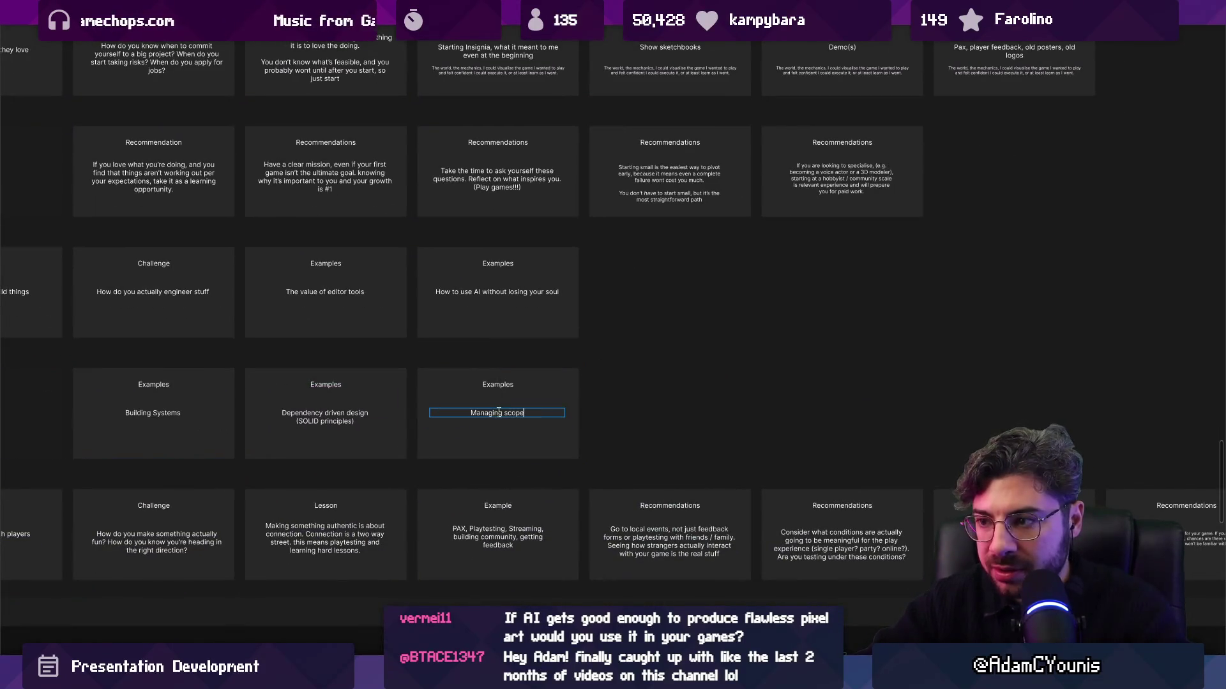
{"action": "scroll", "coordinate": [451, 431], "scroll_direction": "up", "scroll_amount": 3}
{"action": "key", "text": "Escape"}
{"action": "left_click", "coordinate": [505, 342]}
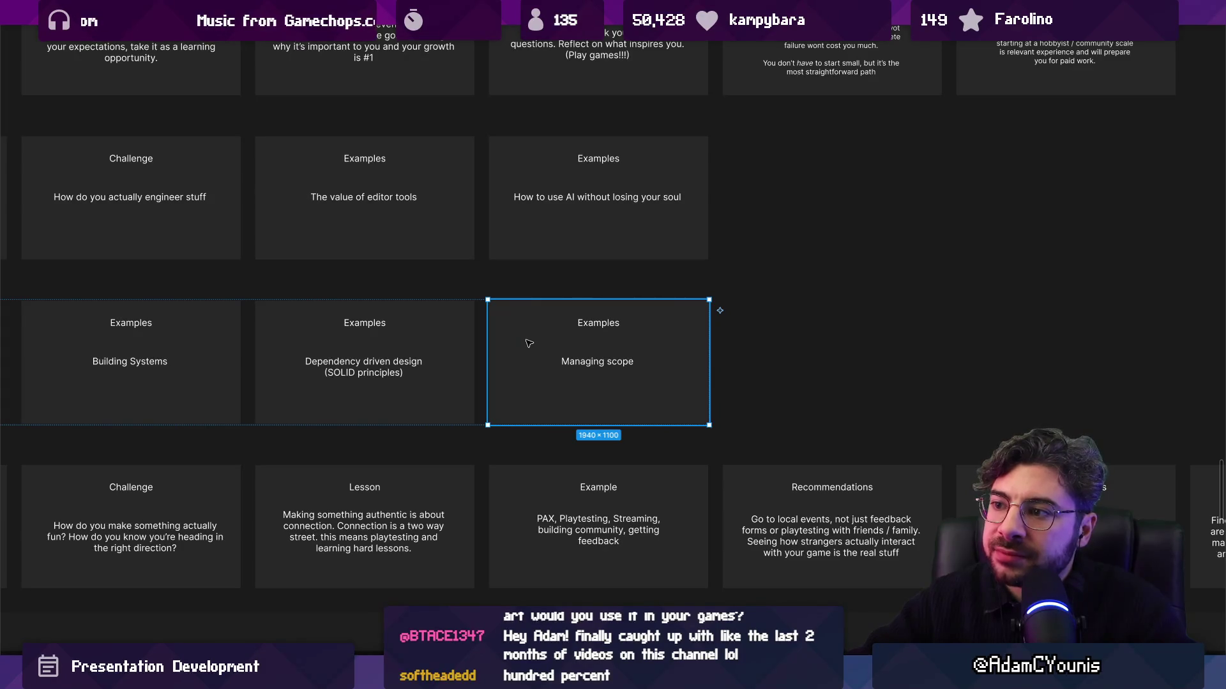
Duplicate the Managing scope card and retitle the copy 'Content vs Systems'
{"action": "scroll", "coordinate": [528, 343], "scroll_direction": "right", "scroll_amount": 3}
{"action": "key", "text": "ctrl+d"}
{"action": "double_click", "coordinate": [645, 380]}
{"action": "type", "text": "Content vs Systems"}
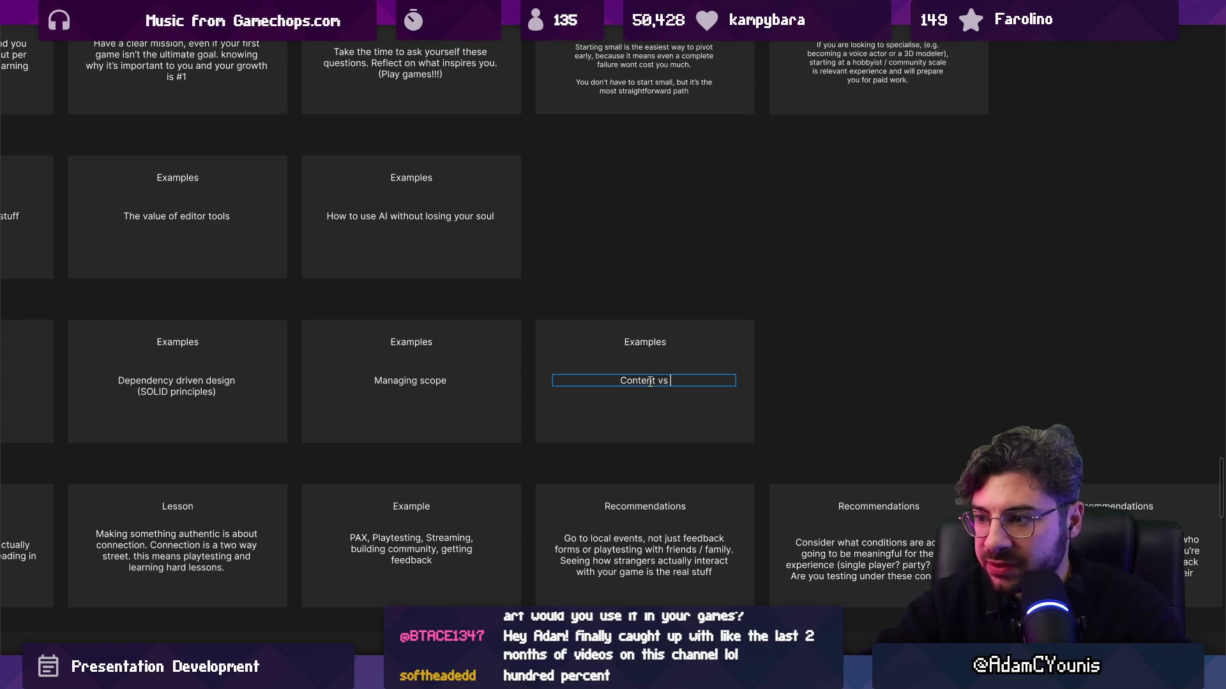
{"action": "key", "text": "Escape"}
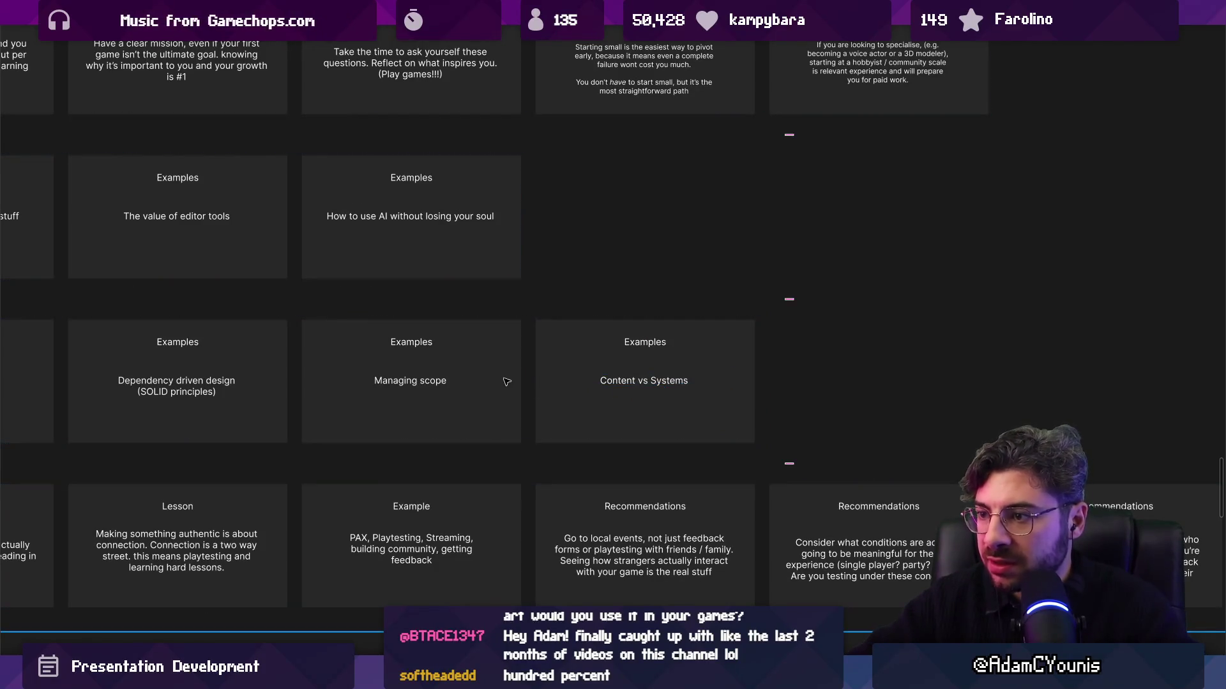
{"action": "left_click", "coordinate": [579, 374]}
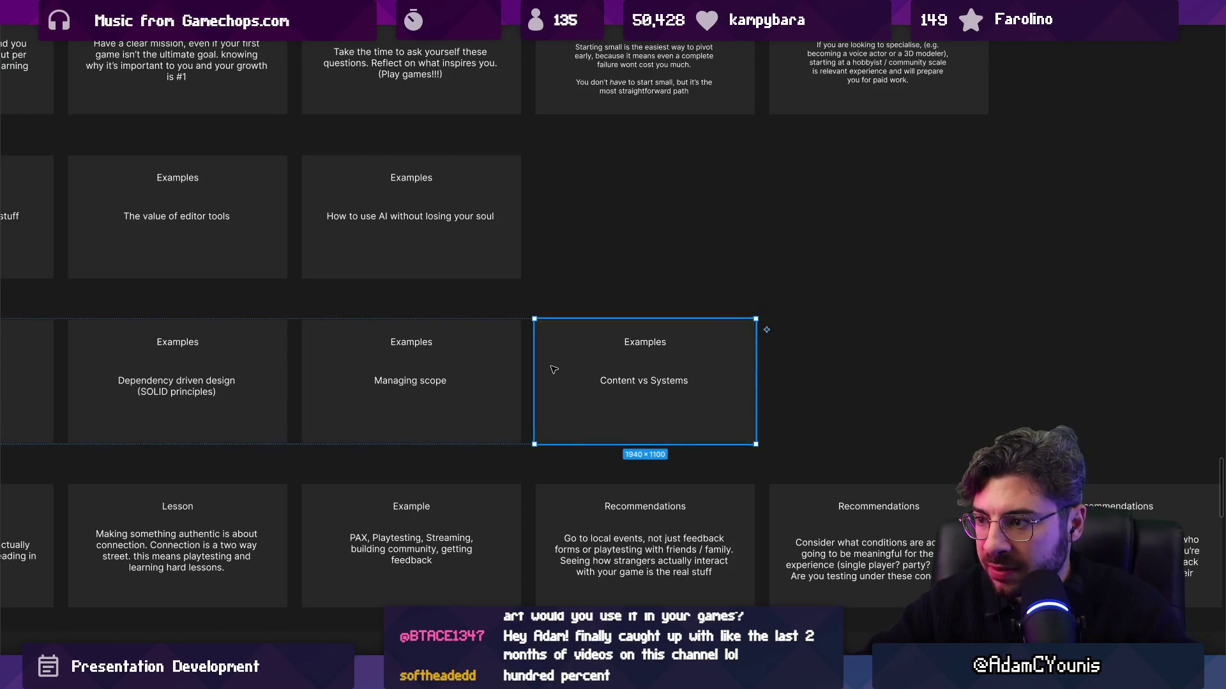
Duplicate the Content vs Systems card and retitle the copy 'Aesthetics'
{"action": "scroll", "coordinate": [553, 365], "scroll_direction": "down", "scroll_amount": 5}
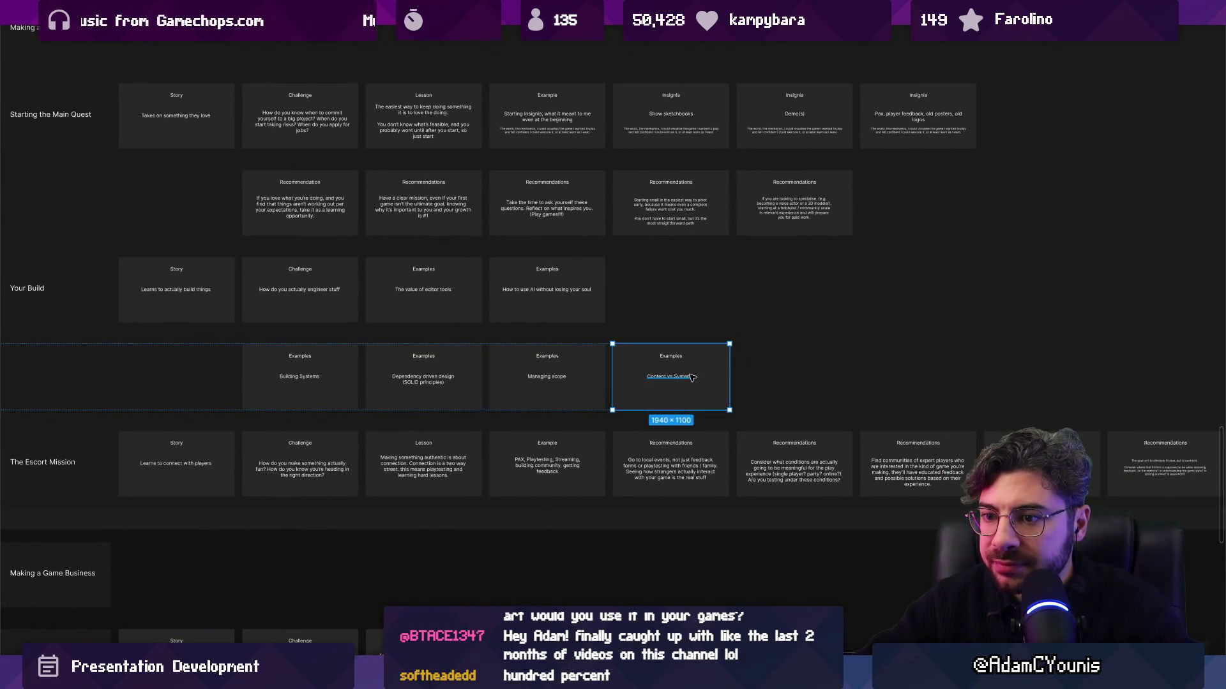
{"action": "scroll", "coordinate": [758, 371], "scroll_direction": "up", "scroll_amount": 3}
{"action": "scroll", "coordinate": [756, 371], "scroll_direction": "down", "scroll_amount": 2}
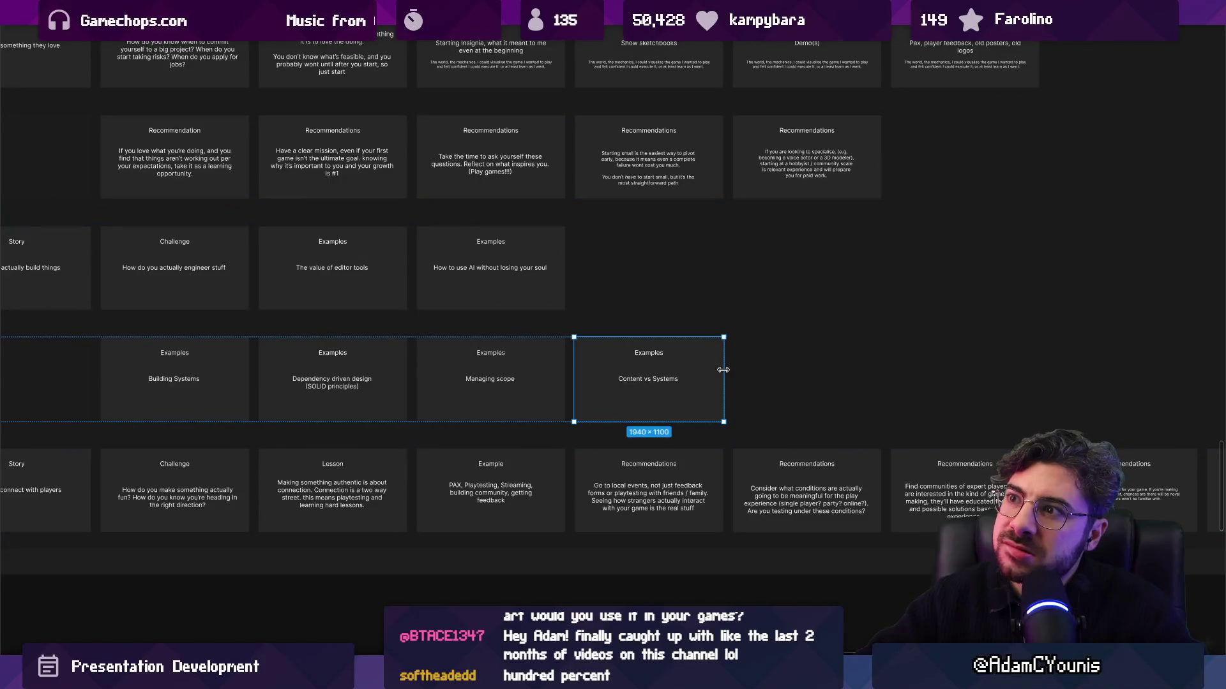
{"action": "scroll", "coordinate": [724, 370], "scroll_direction": "up", "scroll_amount": 3}
{"action": "key", "text": "ctrl+d"}
{"action": "double_click", "coordinate": [868, 383]}
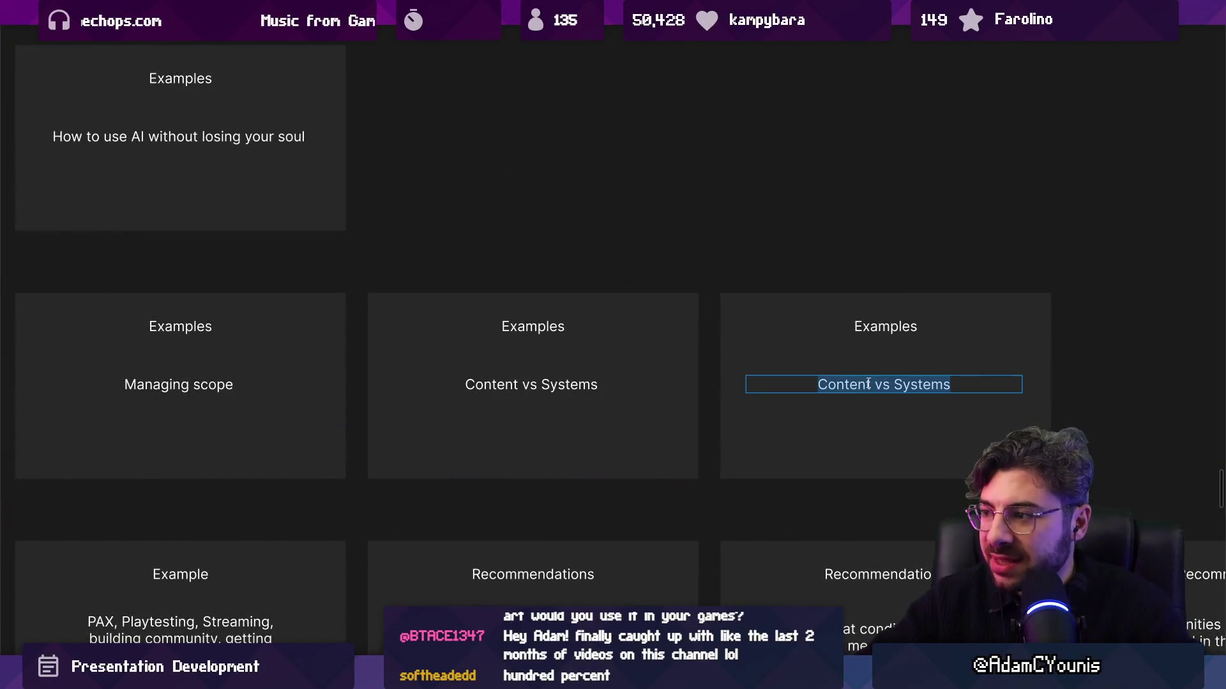
{"action": "type", "text": "Aesthetics"}
{"action": "key", "text": "Escape"}
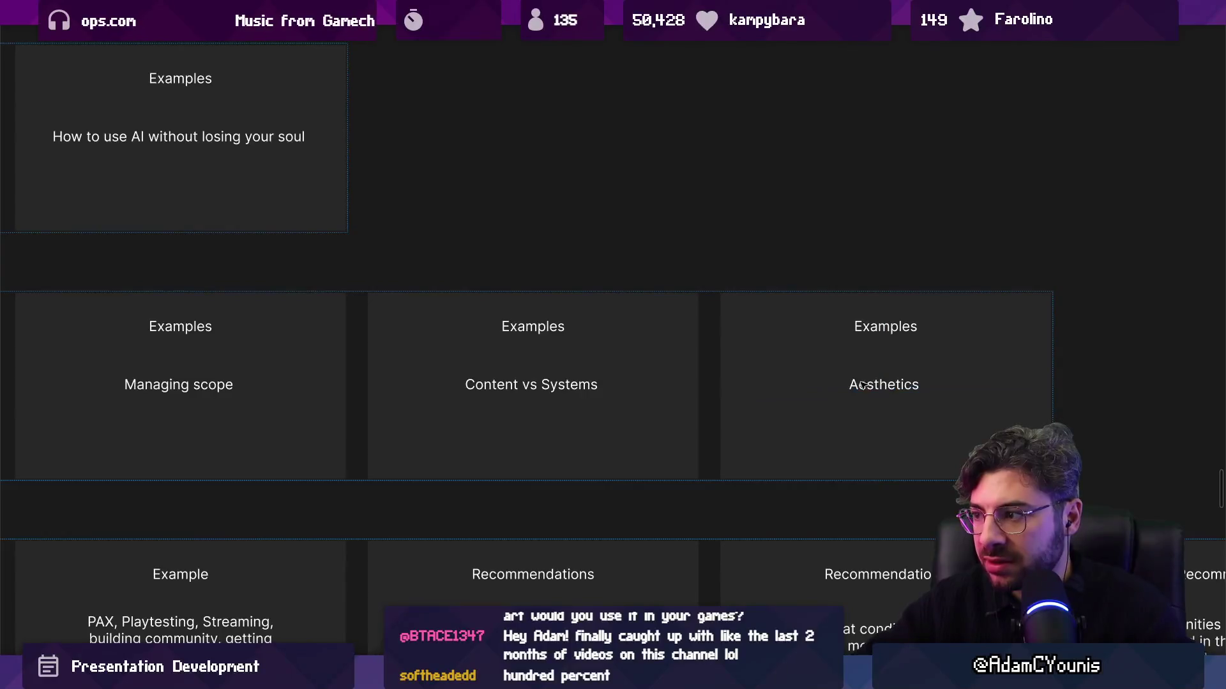
Extend the Aesthetics card text to 'Aesthetics, style', removing the added ', personal'
{"action": "scroll", "coordinate": [869, 383], "scroll_direction": "down", "scroll_amount": 3}
{"action": "scroll", "coordinate": [691, 378], "scroll_direction": "up", "scroll_amount": 4}
{"action": "double_click", "coordinate": [691, 378]}
{"action": "left_click", "coordinate": [761, 380]}
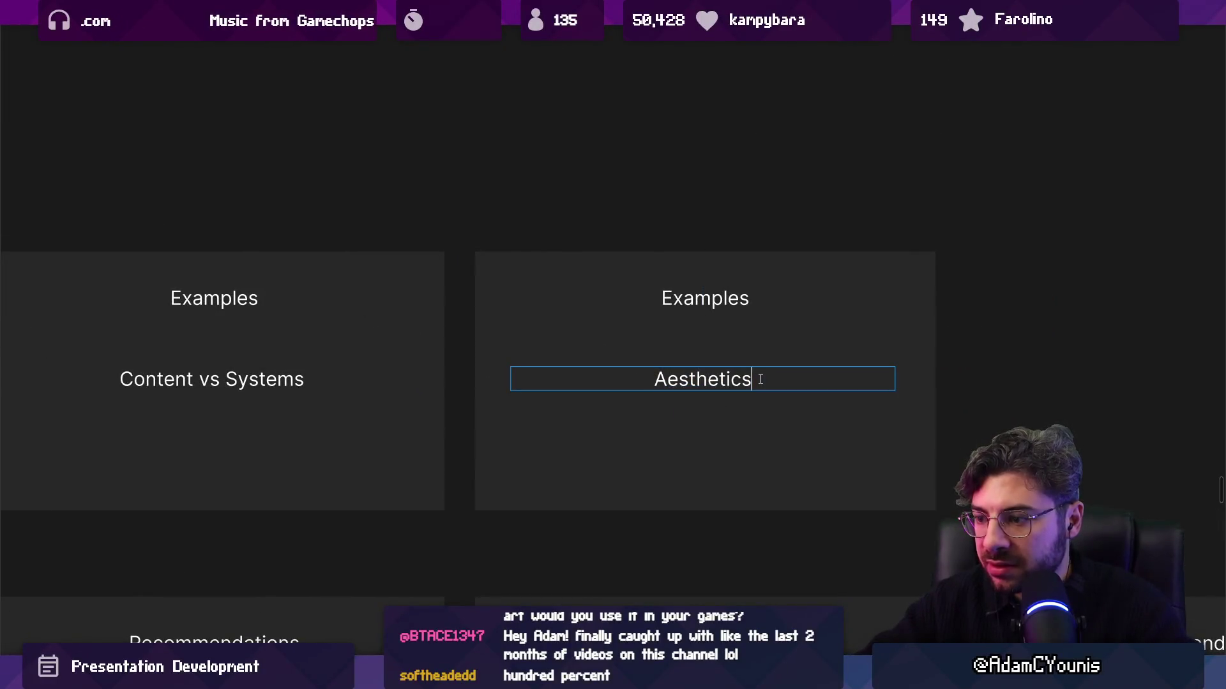
{"action": "type", "text": ", style, "}
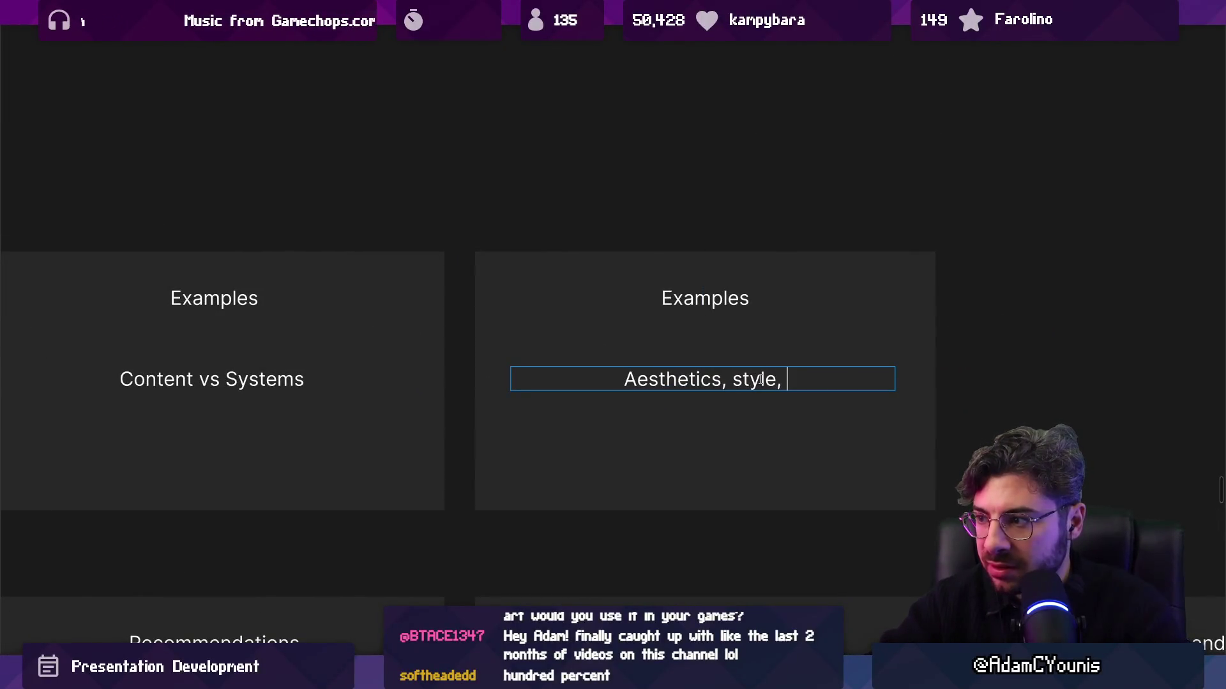
{"action": "type", "text": "personal"}
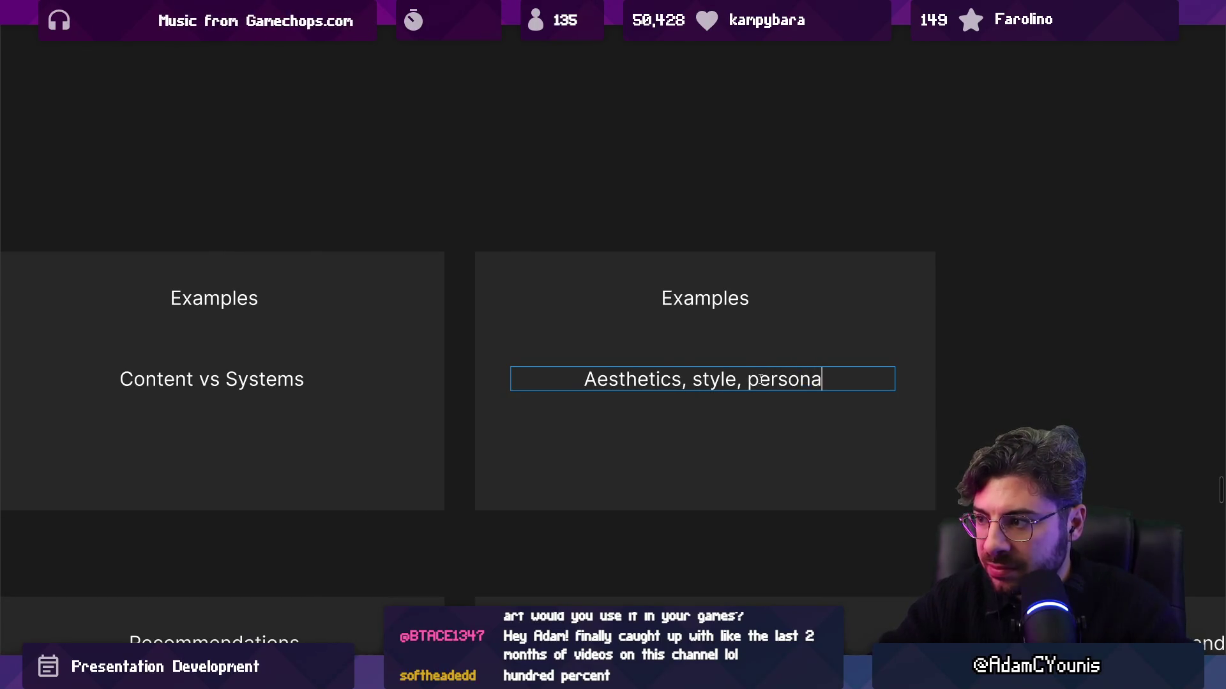
{"action": "key", "text": "ctrl+shift+Left"}
{"action": "key", "text": "shift+Left"}
{"action": "key", "text": "shift+Left"}
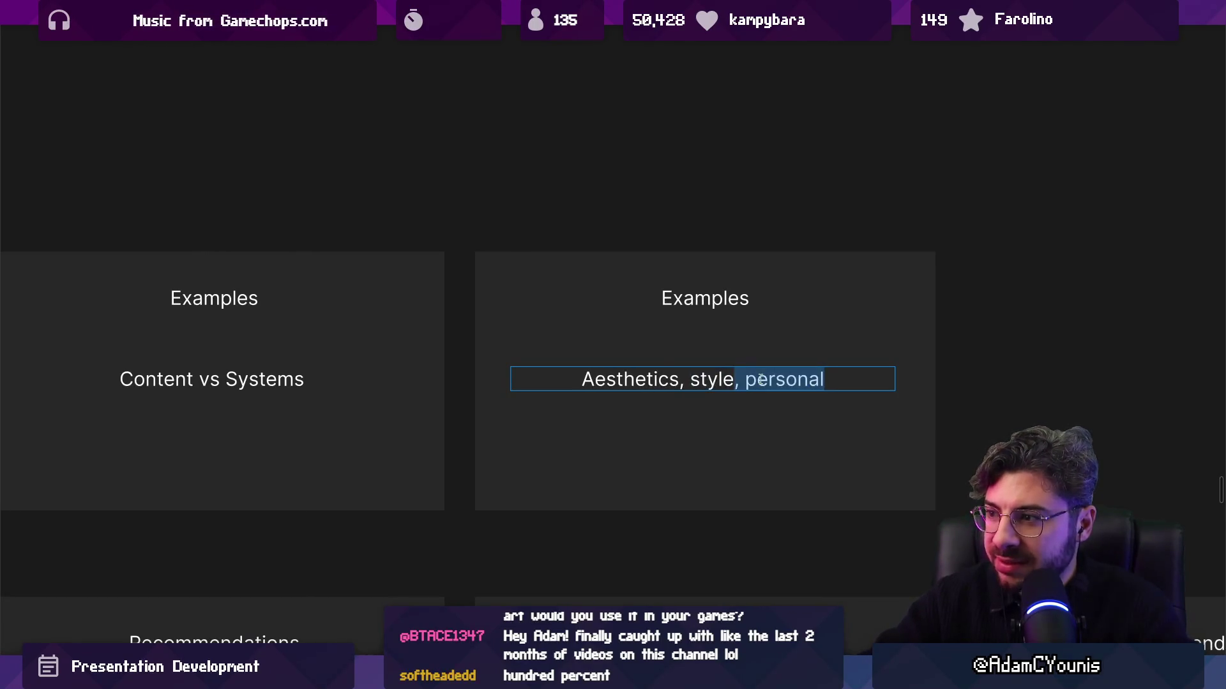
{"action": "key", "text": "BackSpace"}
Replace the card text with 'The value of intent' and a second line in parentheses about aesthetics and communication
{"action": "key", "text": "ctrl+a"}
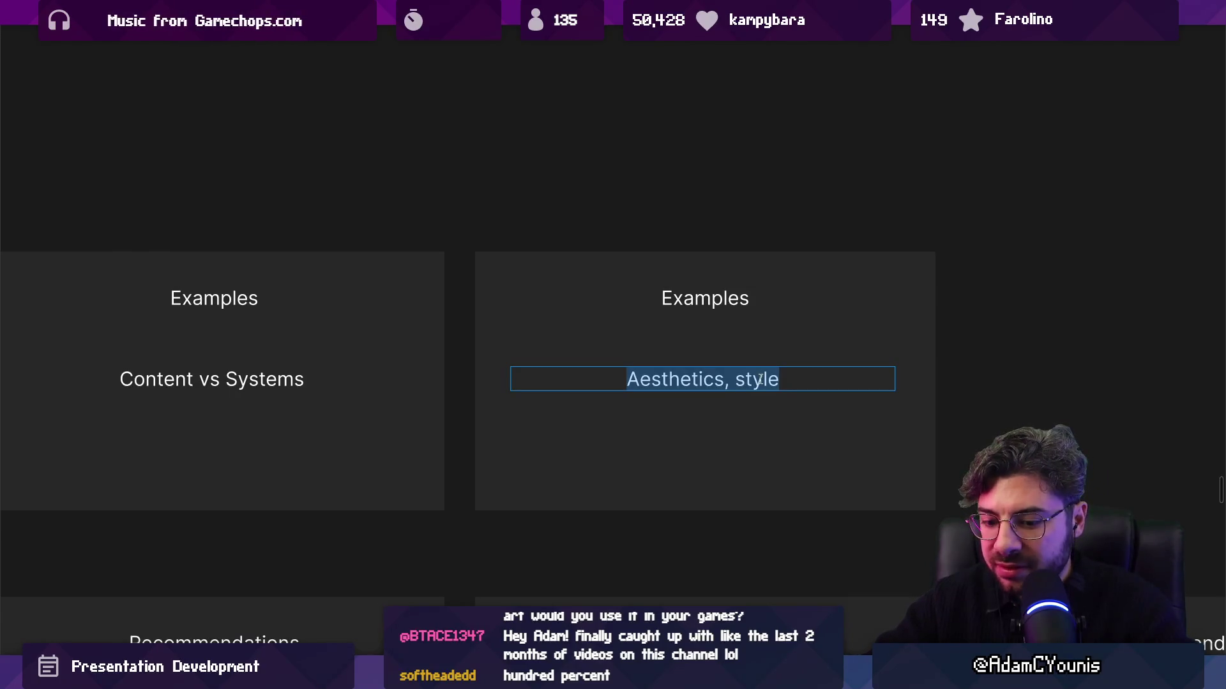
{"action": "type", "text": "Inte"}
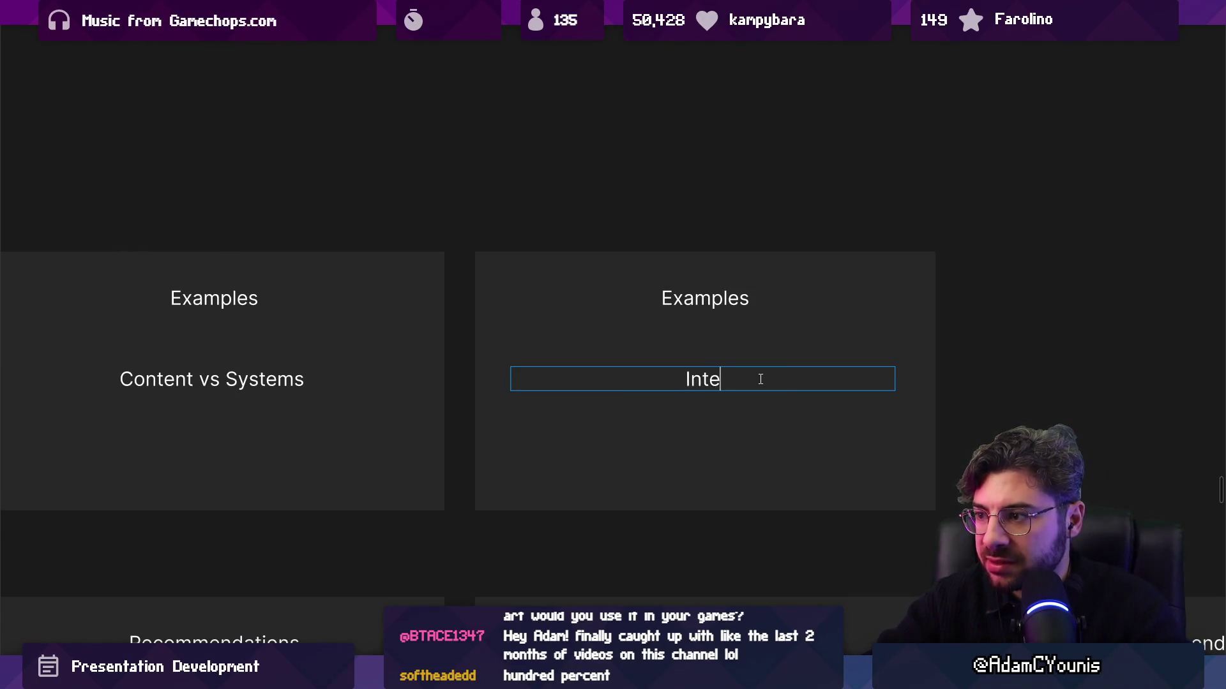
{"action": "type", "text": "The value of"}
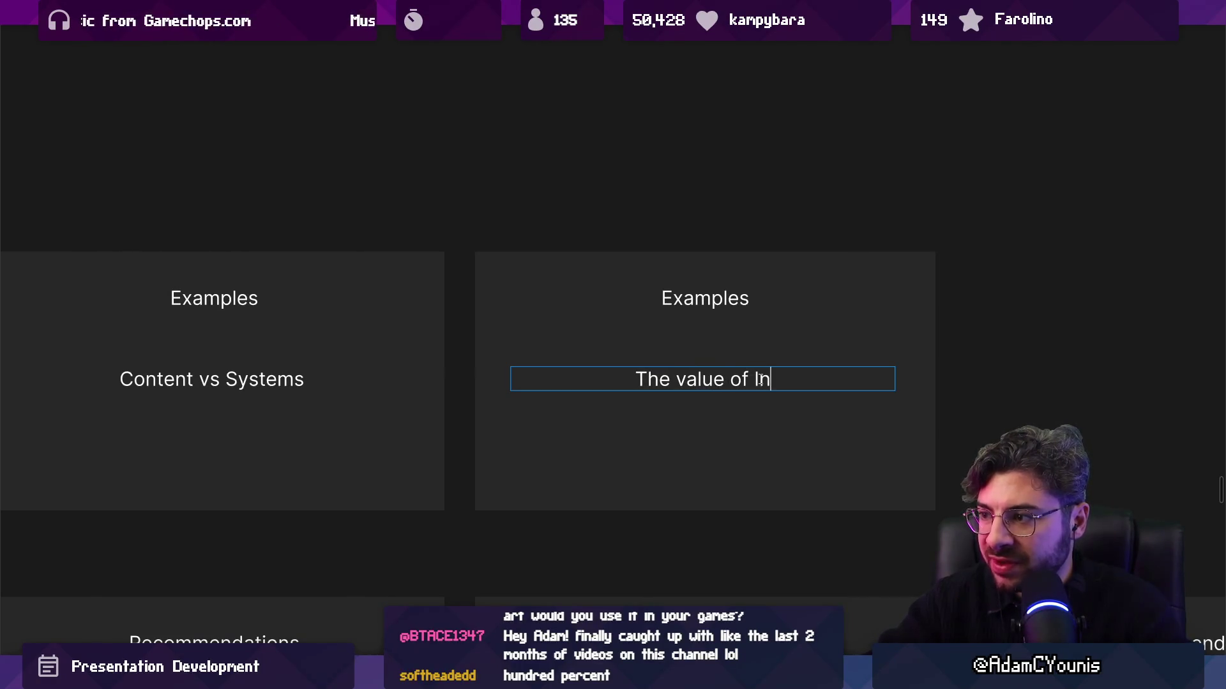
{"action": "type", "text": " intent"}
{"action": "key", "text": "Return"}
{"action": "type", "text": "thetics, "}
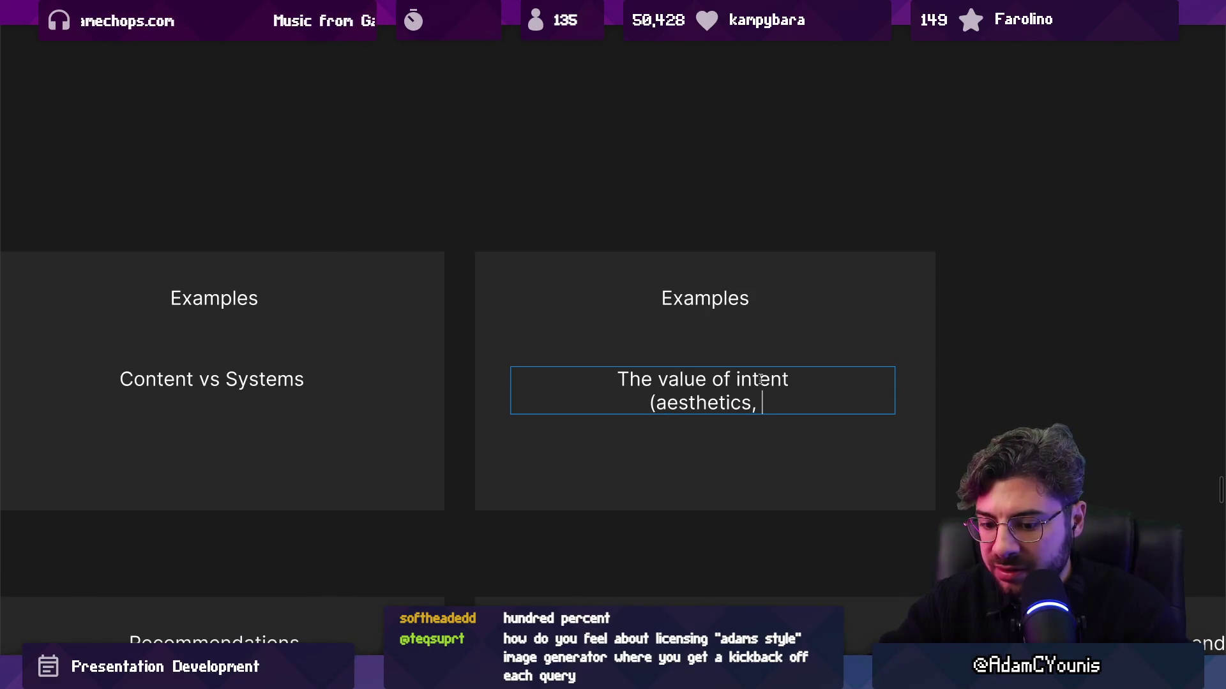
{"action": "type", "text": "communication,"}
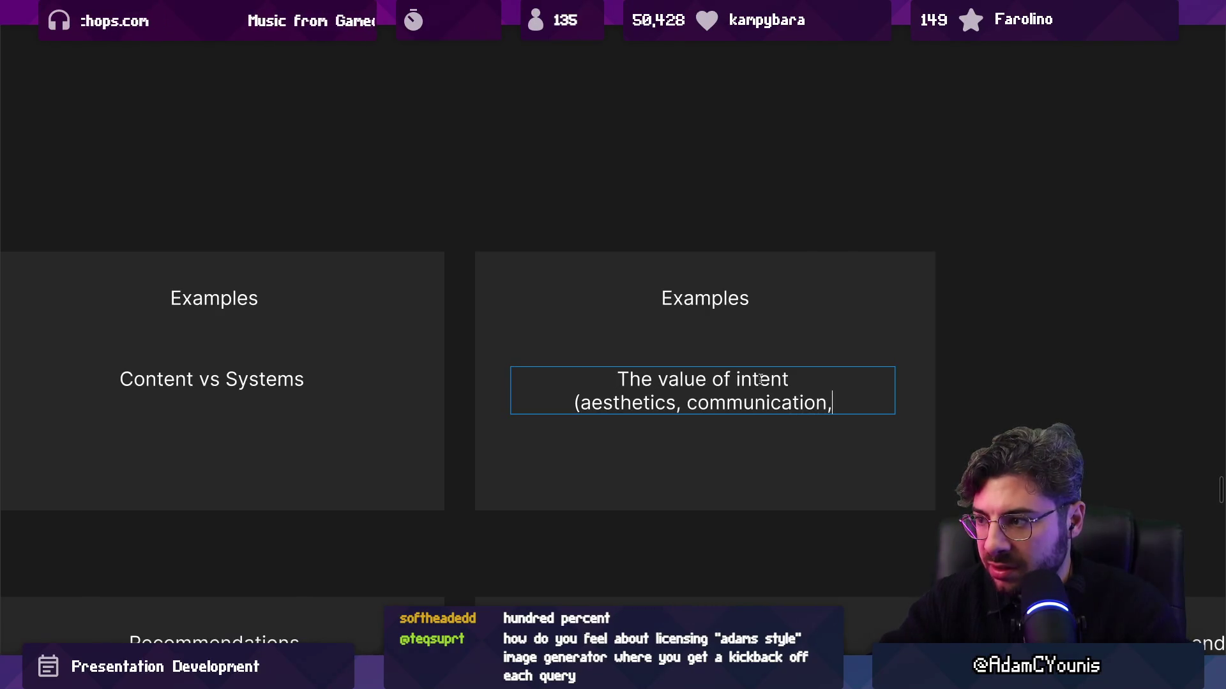
{"action": "key", "text": "BackSpace"}
{"action": "type", "text": ")"}
Correct the second line to read '(aesthetics as communication)' and finish editing the card
{"action": "key", "text": "Home"}
{"action": "key", "text": "Right"}
{"action": "key", "text": "ctrl+shift+Right"}
{"action": "key", "text": "Right"}
{"action": "key", "text": "Delete"}
{"action": "type", "text": "as"}
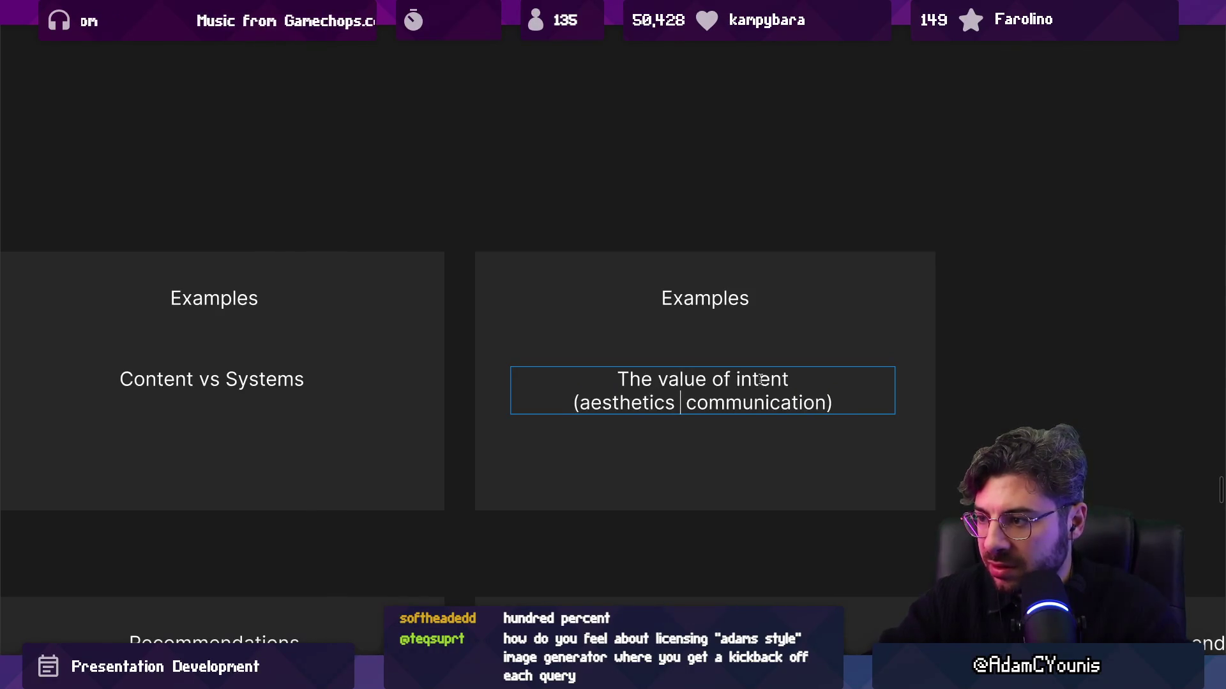
{"action": "key", "text": "BackSpace"}
{"action": "left_click", "coordinate": [681, 404]}
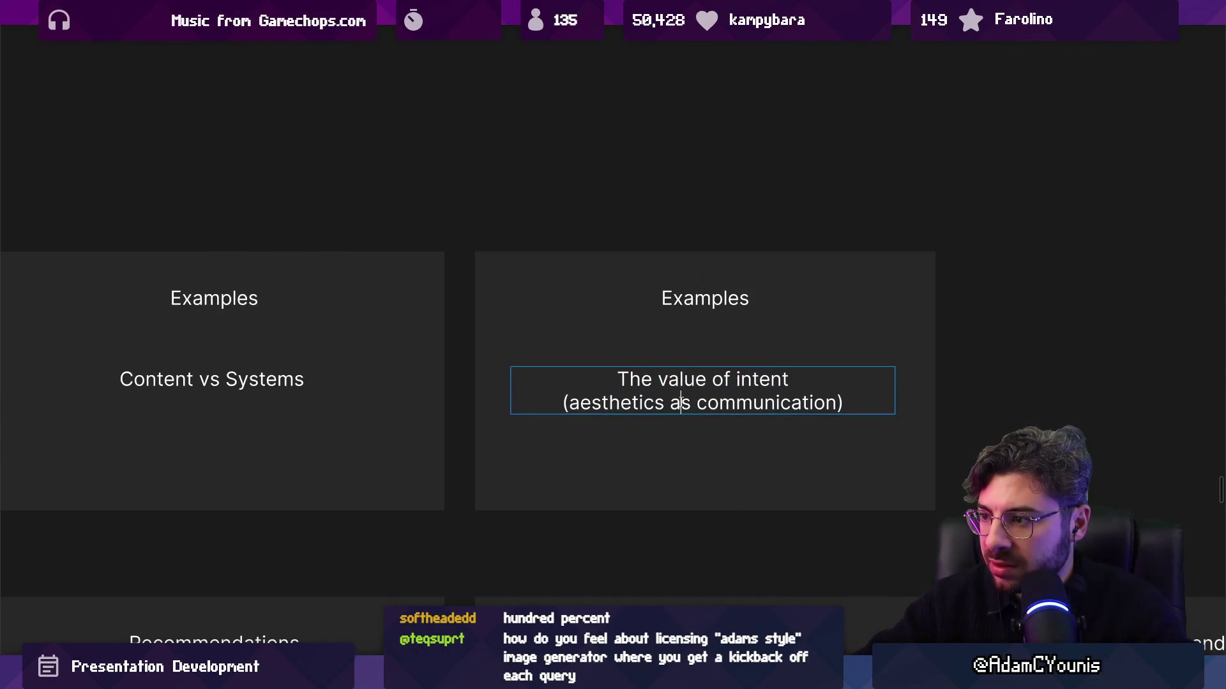
{"action": "key", "text": "Escape"}
{"action": "scroll", "coordinate": [855, 348], "scroll_direction": "down", "scroll_amount": 5}
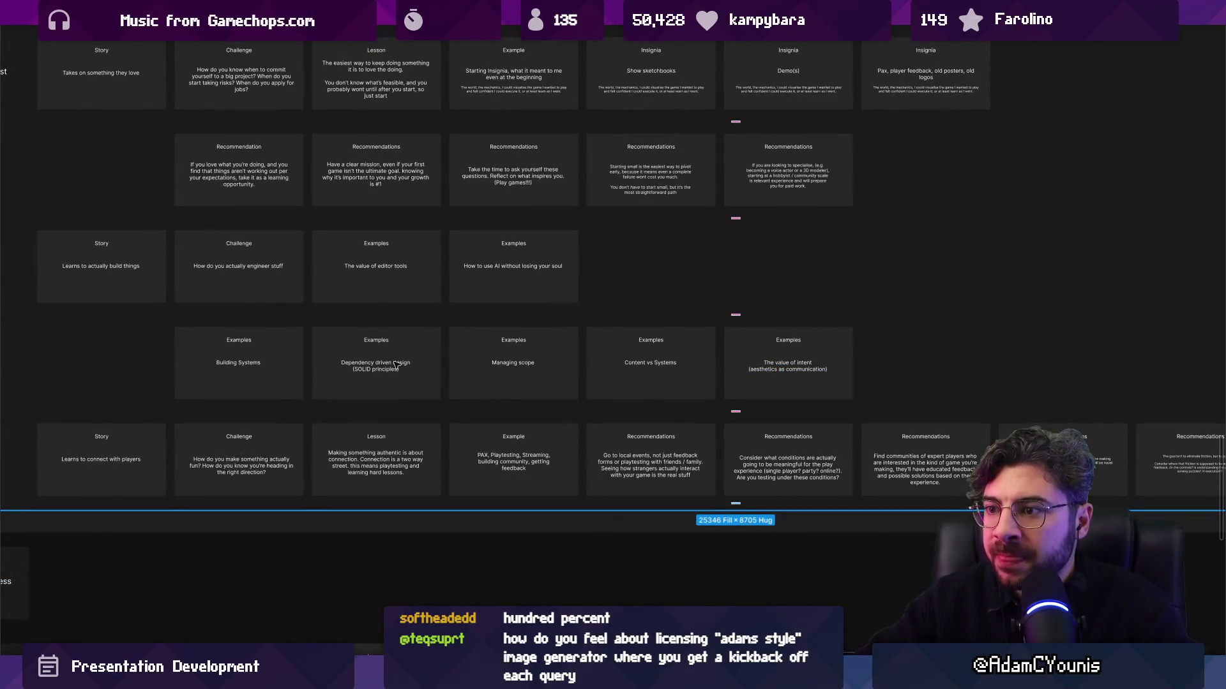
{"action": "left_click", "coordinate": [736, 365]}
{"action": "left_click", "coordinate": [527, 370]}
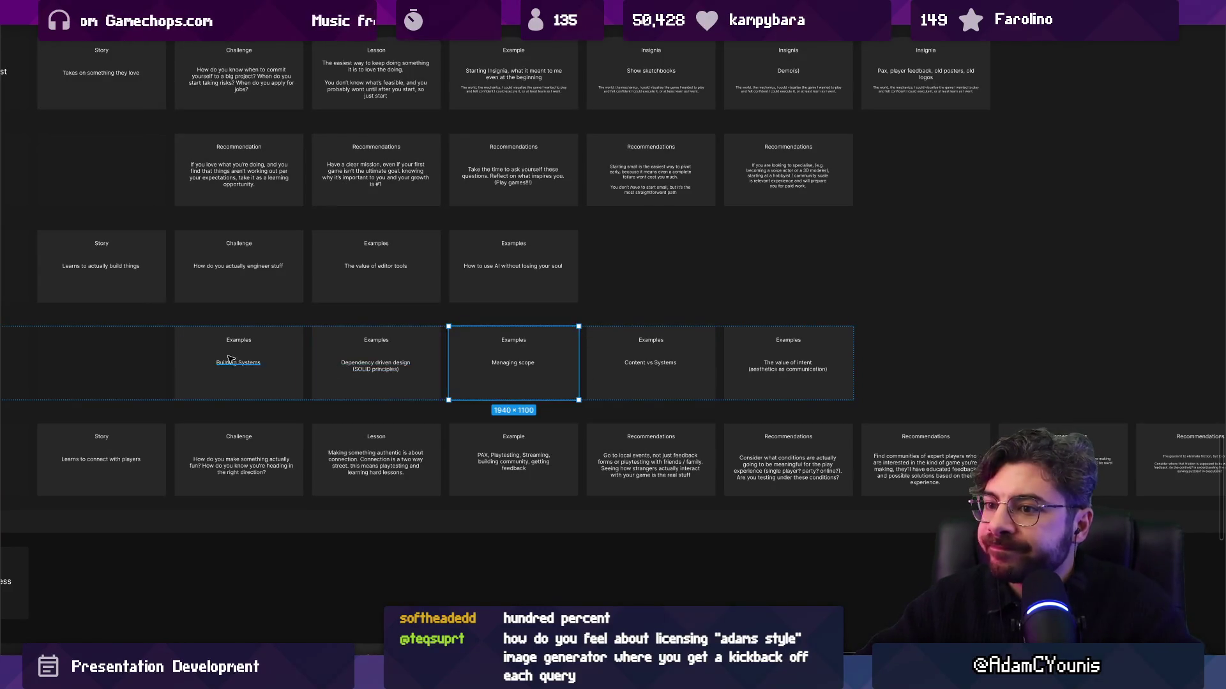
{"action": "scroll", "coordinate": [224, 358], "scroll_direction": "up", "scroll_amount": 3}
{"action": "left_click", "coordinate": [550, 357]}
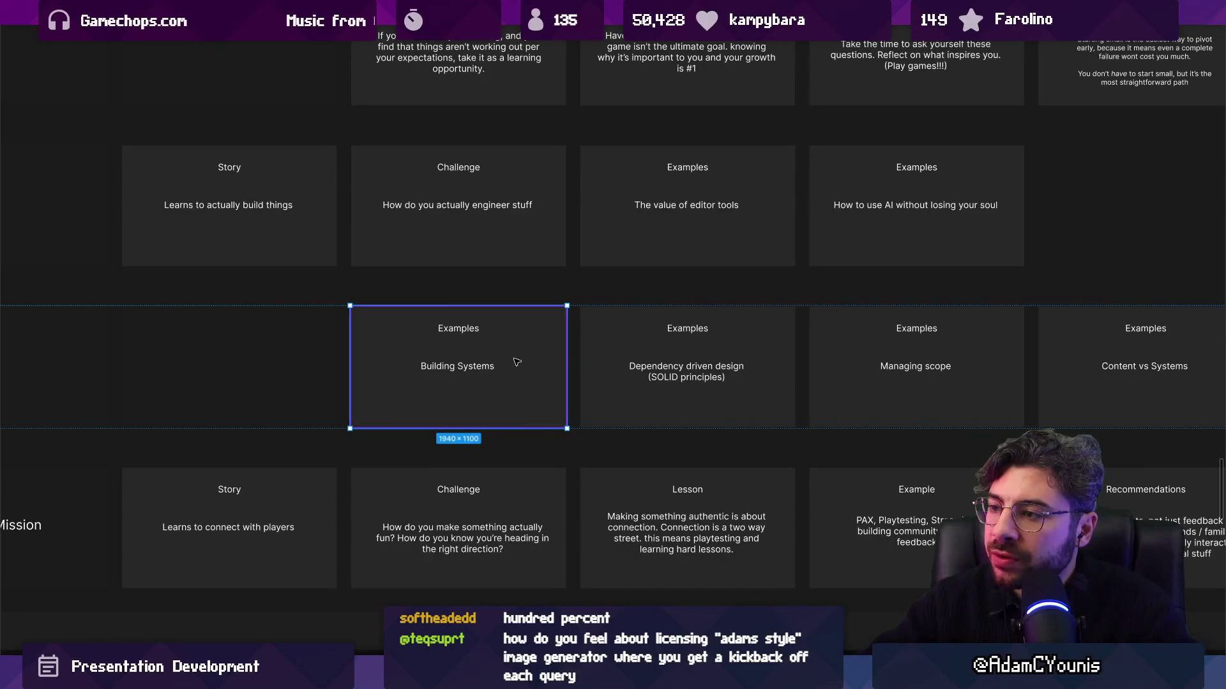
{"action": "scroll", "coordinate": [602, 356], "scroll_direction": "right", "scroll_amount": 4}
{"action": "scroll", "coordinate": [396, 344], "scroll_direction": "down", "scroll_amount": 4}
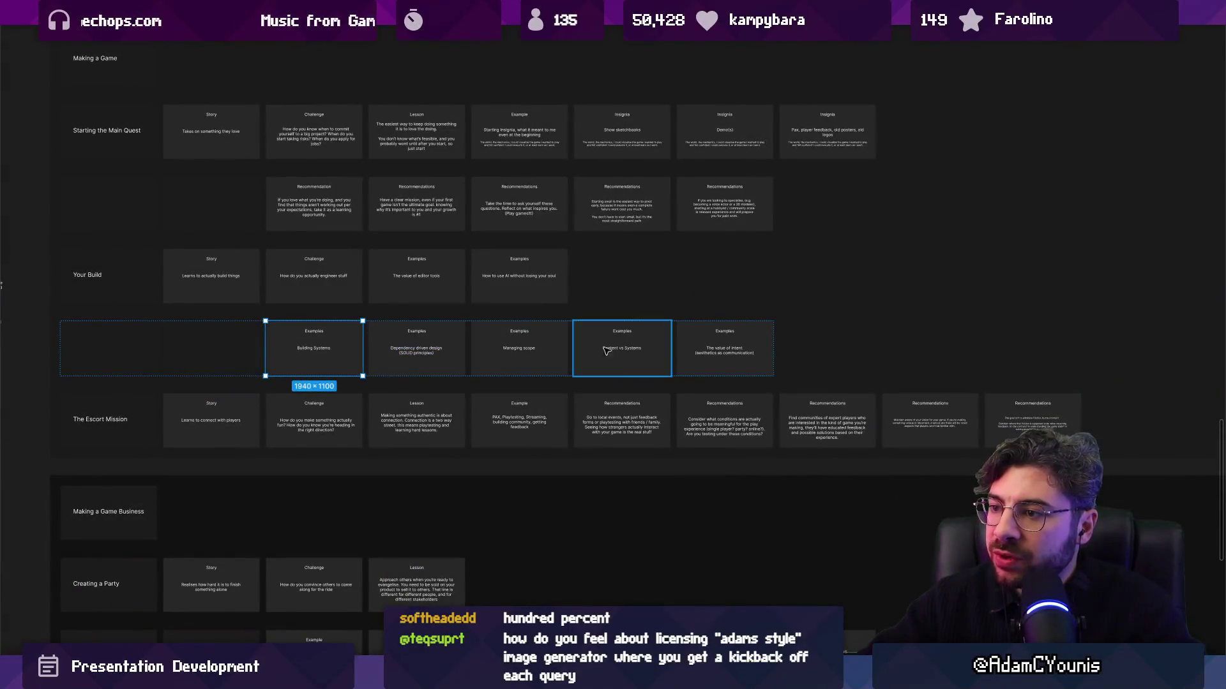
{"action": "left_click", "coordinate": [725, 348]}
{"action": "left_click", "coordinate": [622, 348]}
{"action": "left_click", "coordinate": [546, 350]}
{"action": "left_click", "coordinate": [447, 349]}
{"action": "left_click", "coordinate": [313, 348]}
{"action": "left_click", "coordinate": [416, 348]}
{"action": "left_click", "coordinate": [519, 345]}
{"action": "left_click", "coordinate": [624, 345]}
{"action": "key", "text": "Escape"}
{"action": "key", "text": "Escape"}
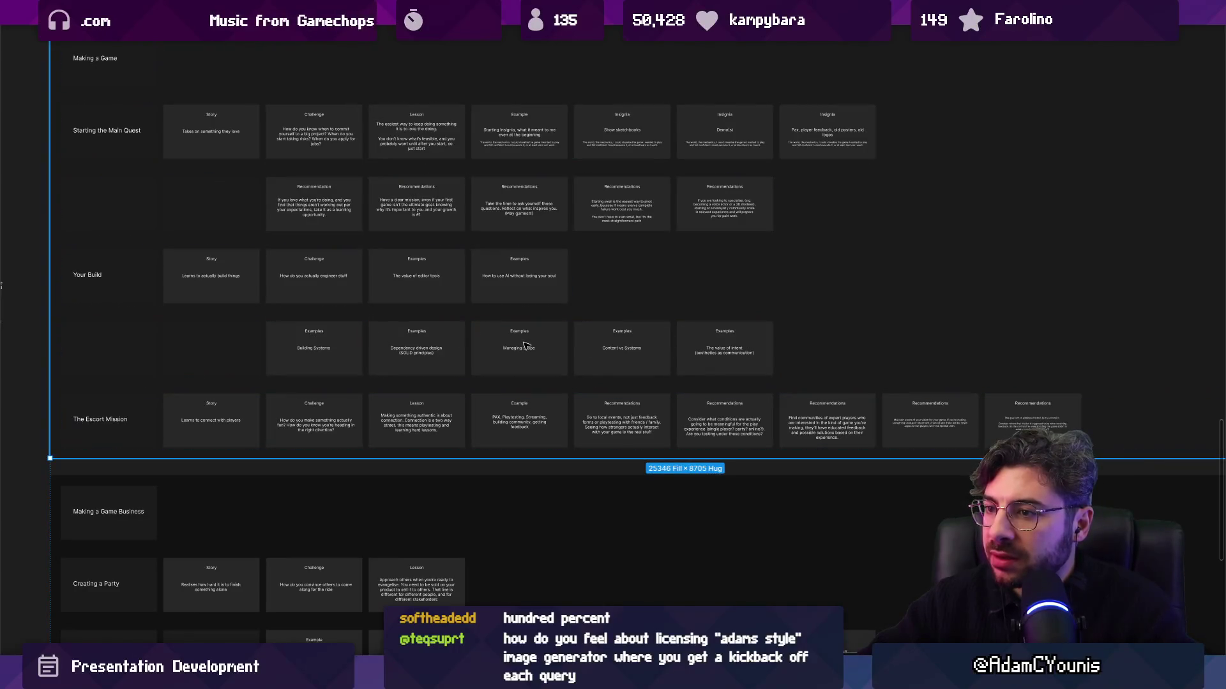
{"action": "scroll", "coordinate": [547, 252], "scroll_direction": "down", "scroll_amount": 6}
{"action": "scroll", "coordinate": [361, 326], "scroll_direction": "up", "scroll_amount": 10}
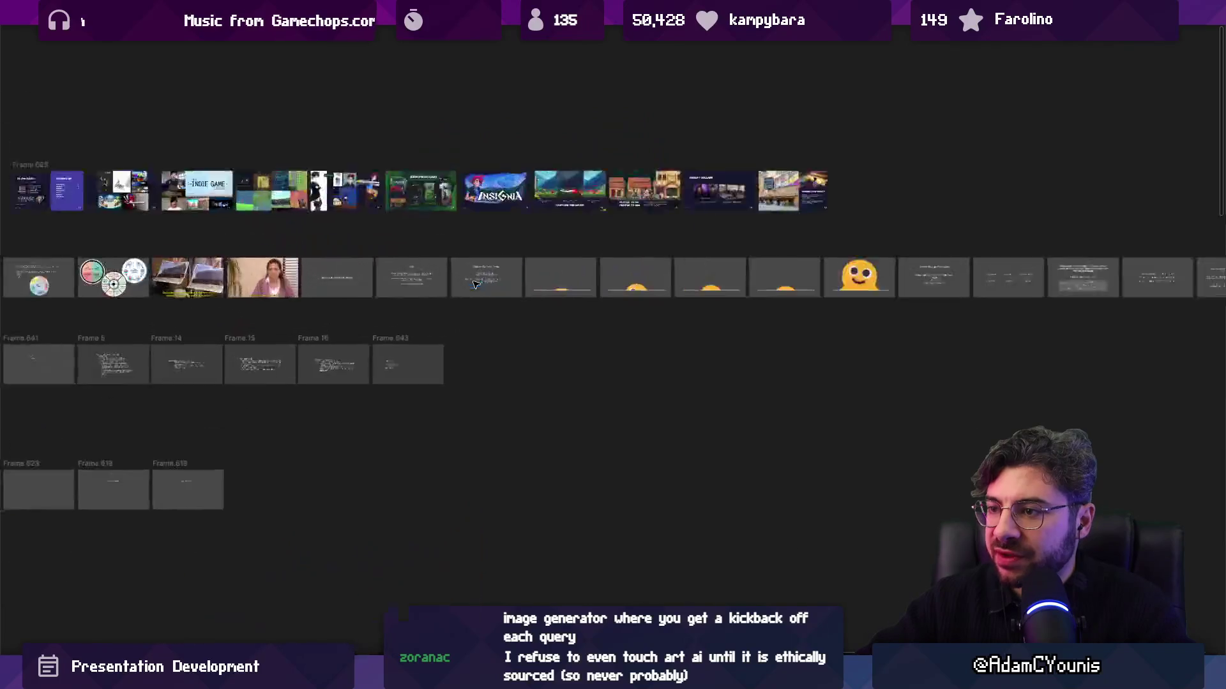
{"action": "scroll", "coordinate": [362, 327], "scroll_direction": "up", "scroll_amount": 5}
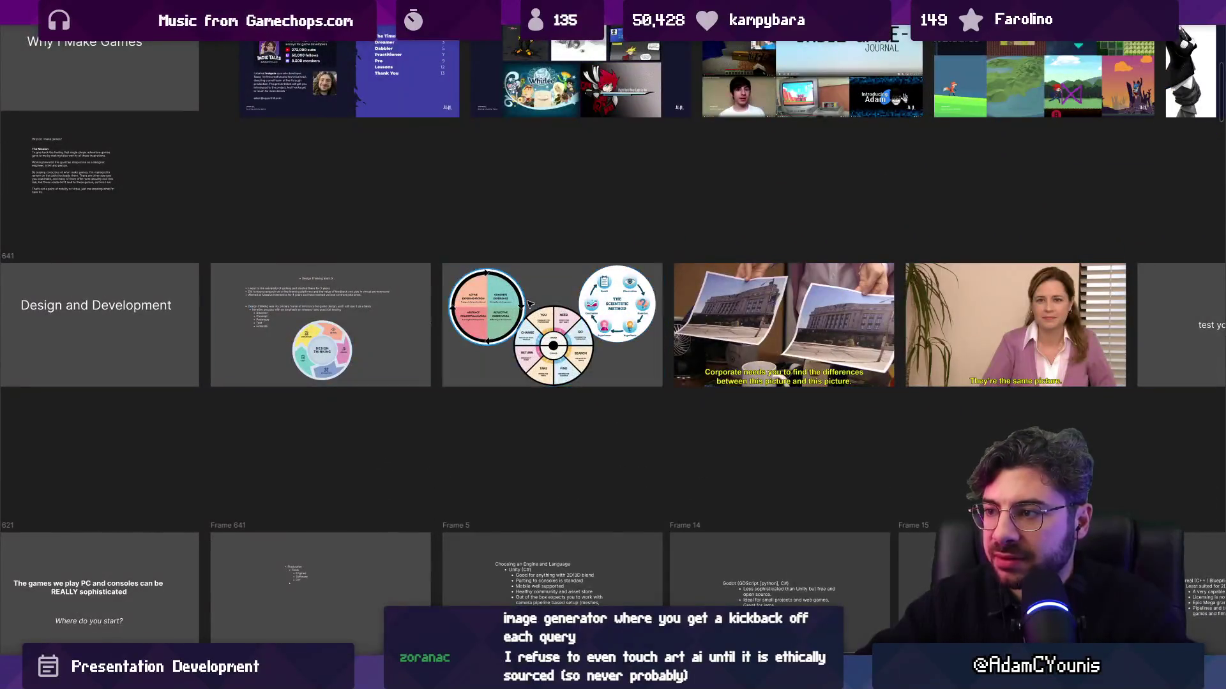
{"action": "scroll", "coordinate": [628, 301], "scroll_direction": "down", "scroll_amount": 3}
{"action": "scroll", "coordinate": [587, 332], "scroll_direction": "right", "scroll_amount": 10}
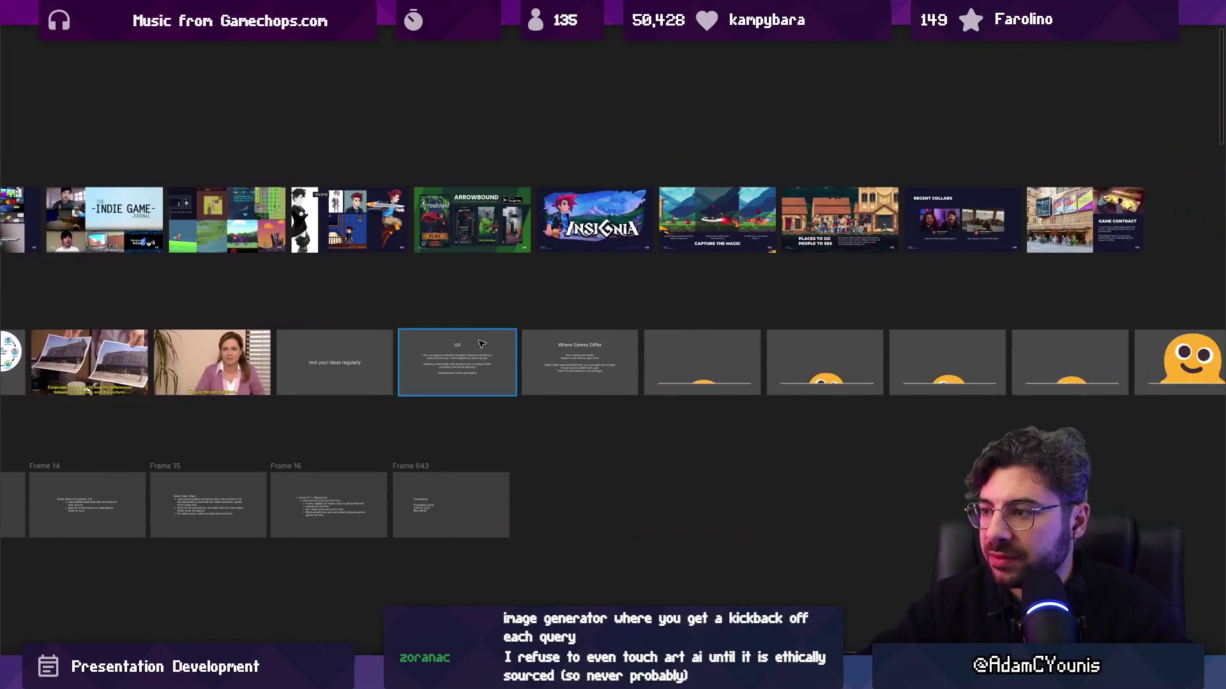
{"action": "scroll", "coordinate": [549, 358], "scroll_direction": "up", "scroll_amount": 4}
{"action": "scroll", "coordinate": [549, 357], "scroll_direction": "down", "scroll_amount": 2}
{"action": "scroll", "coordinate": [561, 358], "scroll_direction": "right", "scroll_amount": 12}
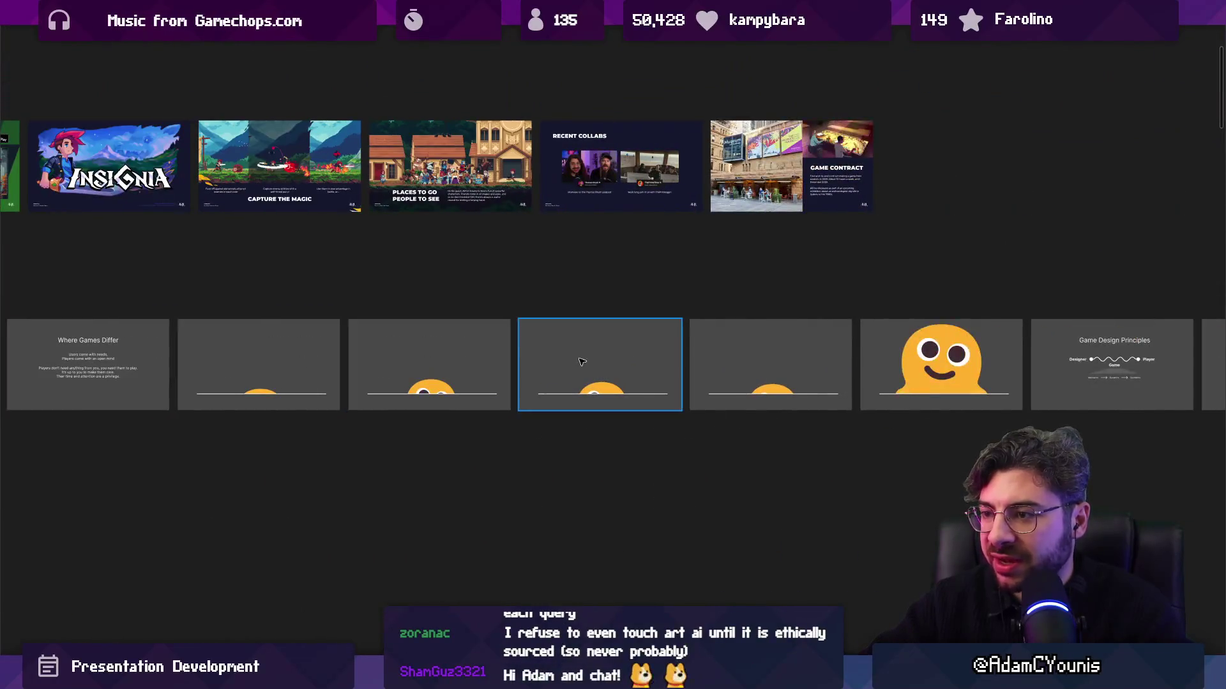
{"action": "scroll", "coordinate": [637, 357], "scroll_direction": "up", "scroll_amount": 5}
{"action": "scroll", "coordinate": [575, 357], "scroll_direction": "down", "scroll_amount": 1}
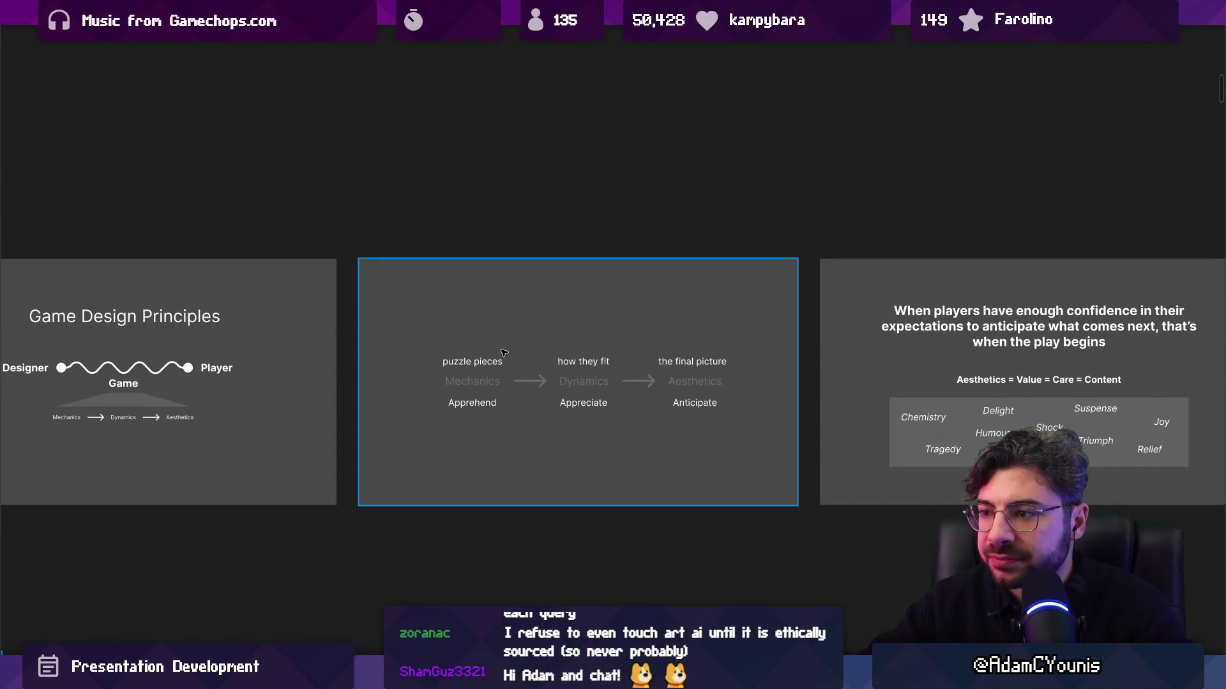
{"action": "scroll", "coordinate": [447, 348], "scroll_direction": "right", "scroll_amount": 6}
{"action": "scroll", "coordinate": [396, 346], "scroll_direction": "left", "scroll_amount": 7}
{"action": "scroll", "coordinate": [370, 339], "scroll_direction": "up", "scroll_amount": 3}
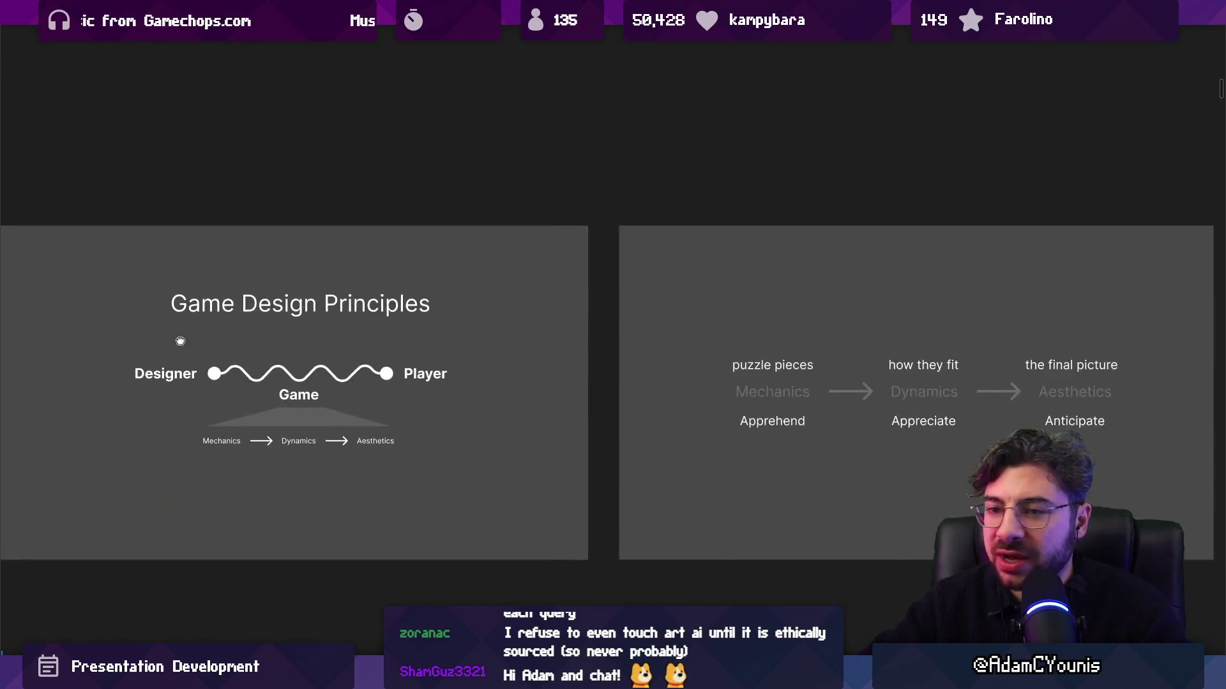
{"action": "scroll", "coordinate": [349, 332], "scroll_direction": "left", "scroll_amount": 3}
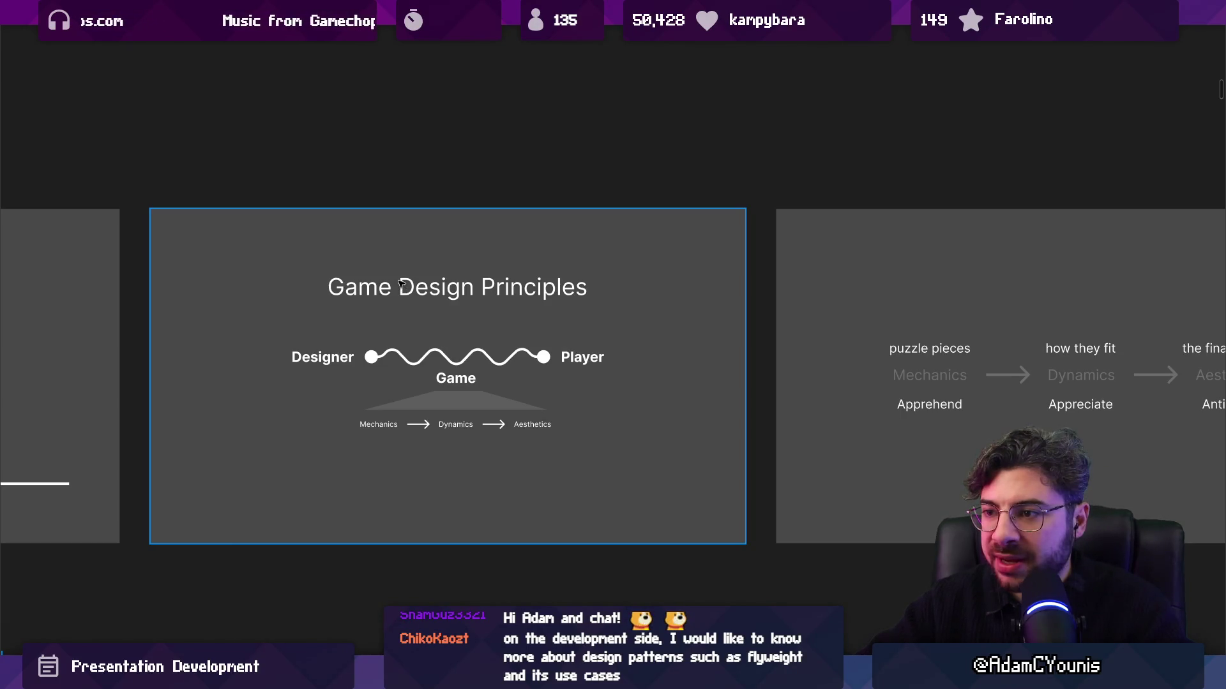
{"action": "scroll", "coordinate": [490, 167], "scroll_direction": "down", "scroll_amount": 10}
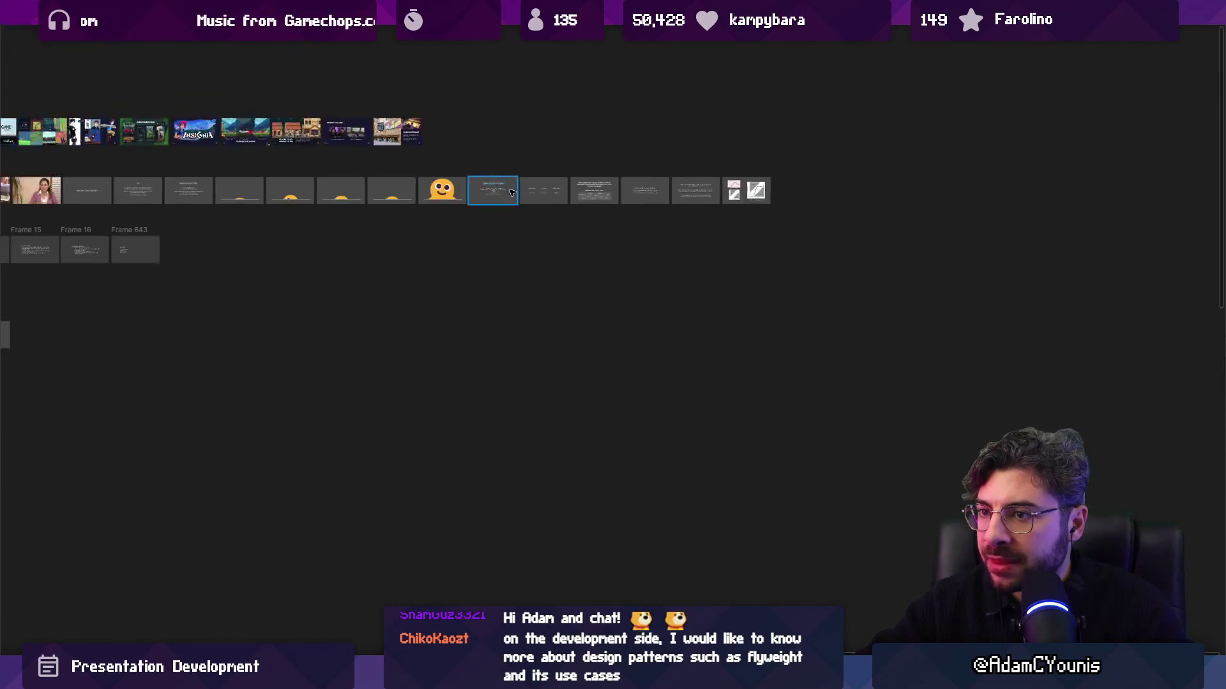
{"action": "scroll", "coordinate": [511, 193], "scroll_direction": "down", "scroll_amount": 5}
{"action": "scroll", "coordinate": [236, 332], "scroll_direction": "up", "scroll_amount": 10}
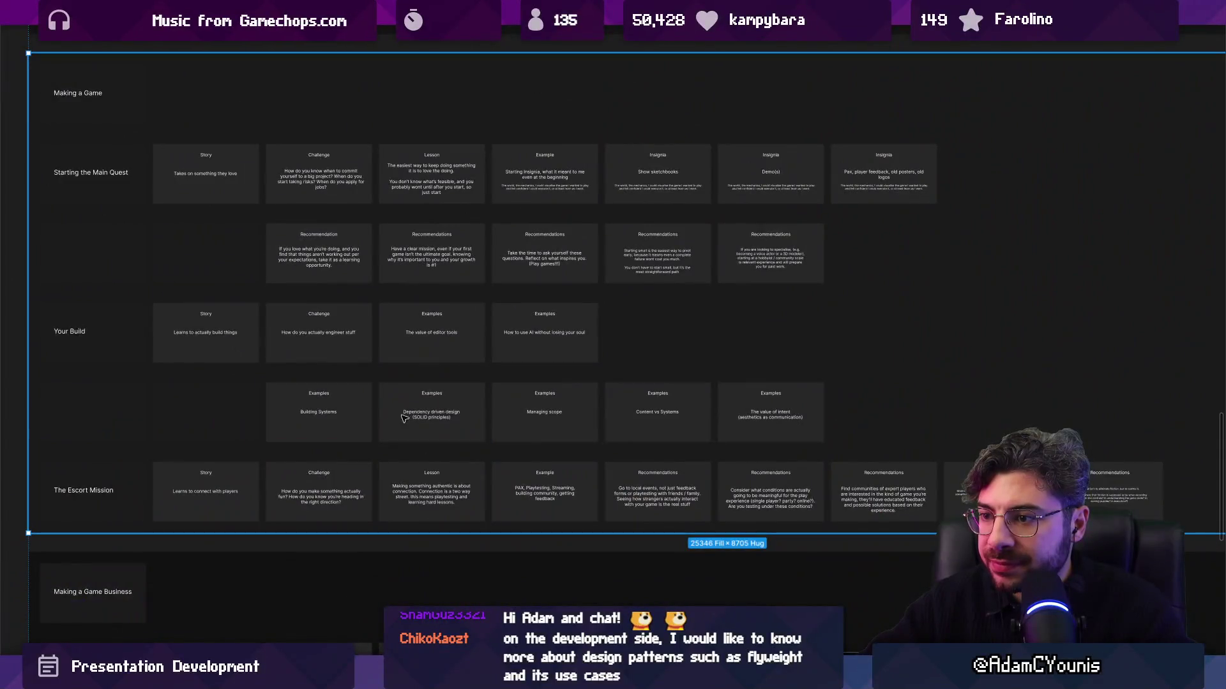
Check the finished Examples row by selecting Building Systems, the whole row and the next card
{"action": "scroll", "coordinate": [350, 419], "scroll_direction": "up", "scroll_amount": 5}
{"action": "left_click", "coordinate": [287, 390]}
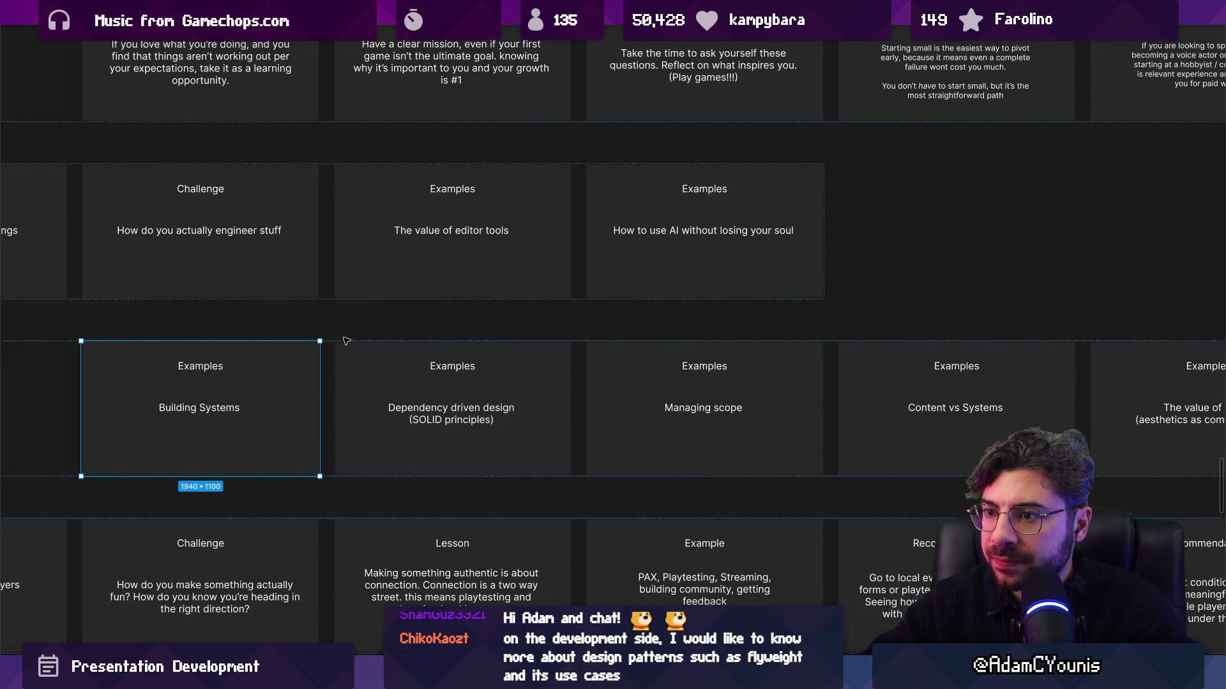
{"action": "left_click", "coordinate": [331, 357]}
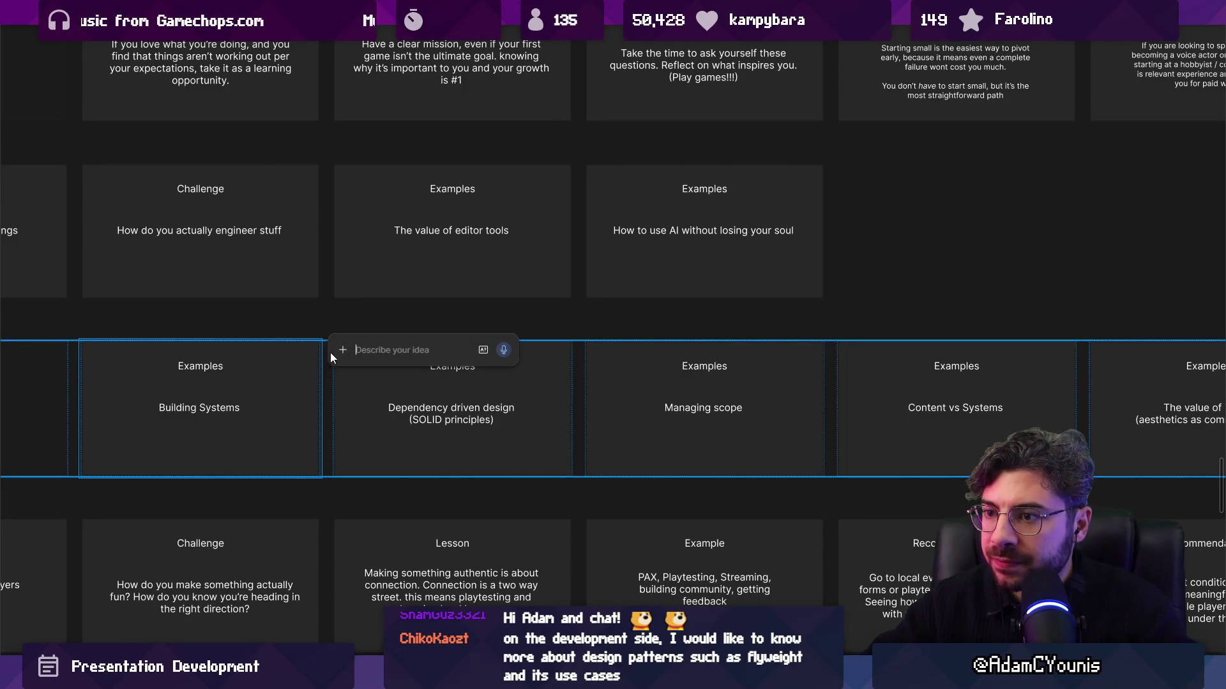
{"action": "key", "text": "Escape"}
{"action": "left_click", "coordinate": [313, 372]}
{"action": "key", "text": "Tab"}
{"action": "left_click", "coordinate": [318, 377]}
Pan across the board and select the row holding the editor tools card
{"action": "scroll", "coordinate": [365, 365], "scroll_direction": "down", "scroll_amount": 3}
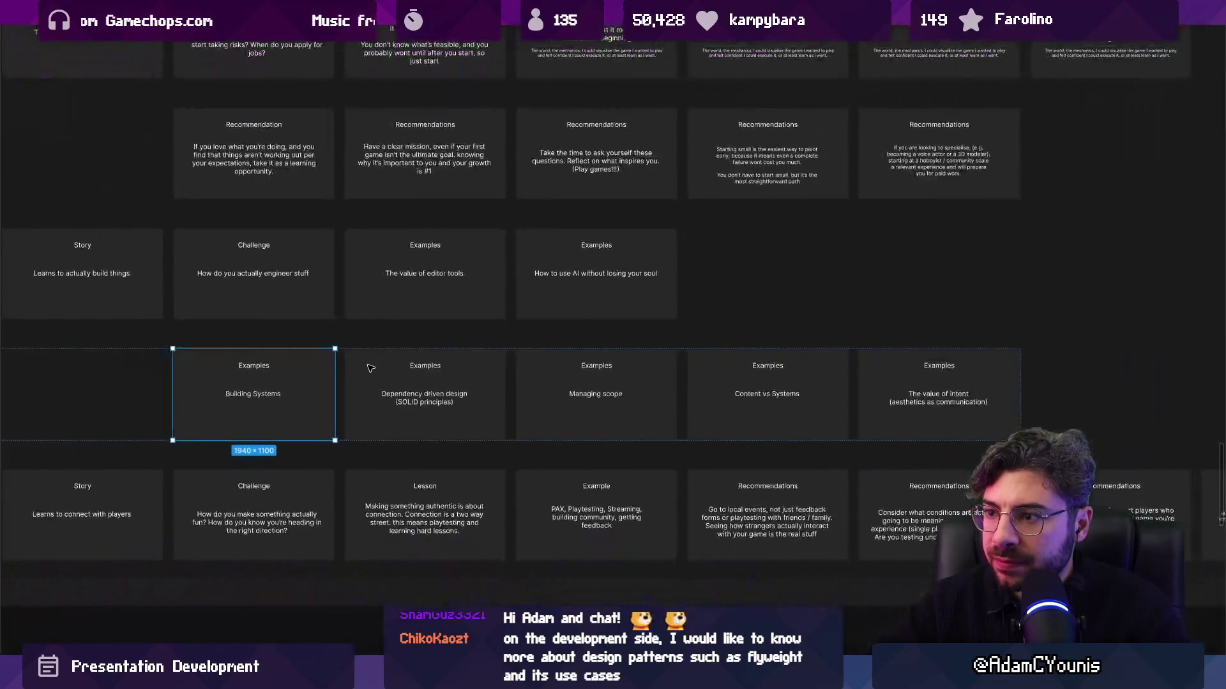
{"action": "scroll", "coordinate": [381, 368], "scroll_direction": "down", "scroll_amount": 2}
{"action": "scroll", "coordinate": [331, 381], "scroll_direction": "up", "scroll_amount": 5}
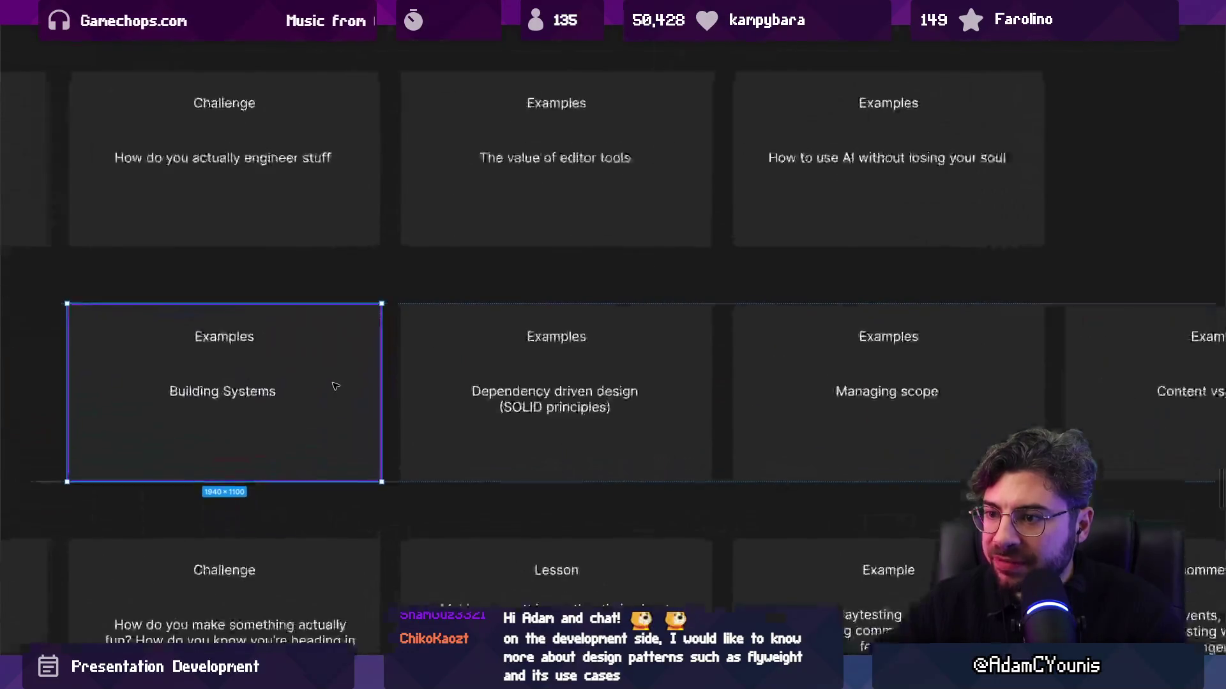
{"action": "scroll", "coordinate": [300, 383], "scroll_direction": "right", "scroll_amount": 2}
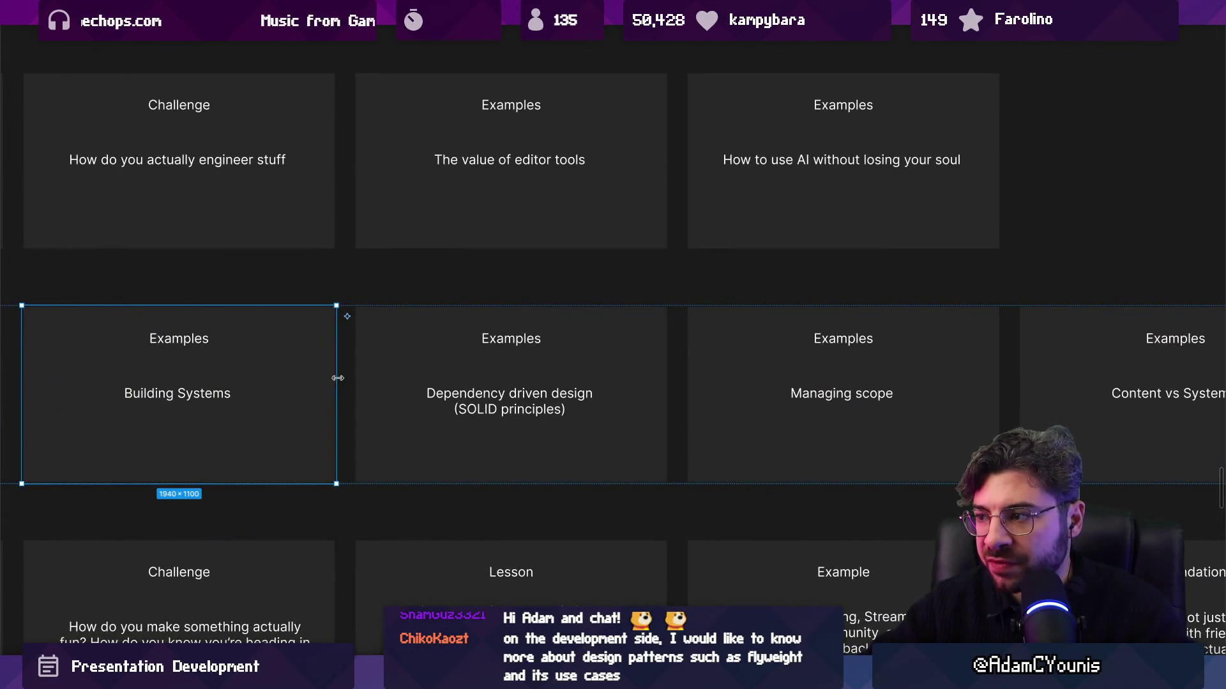
{"action": "scroll", "coordinate": [306, 370], "scroll_direction": "right", "scroll_amount": 10}
{"action": "scroll", "coordinate": [425, 368], "scroll_direction": "right", "scroll_amount": 5}
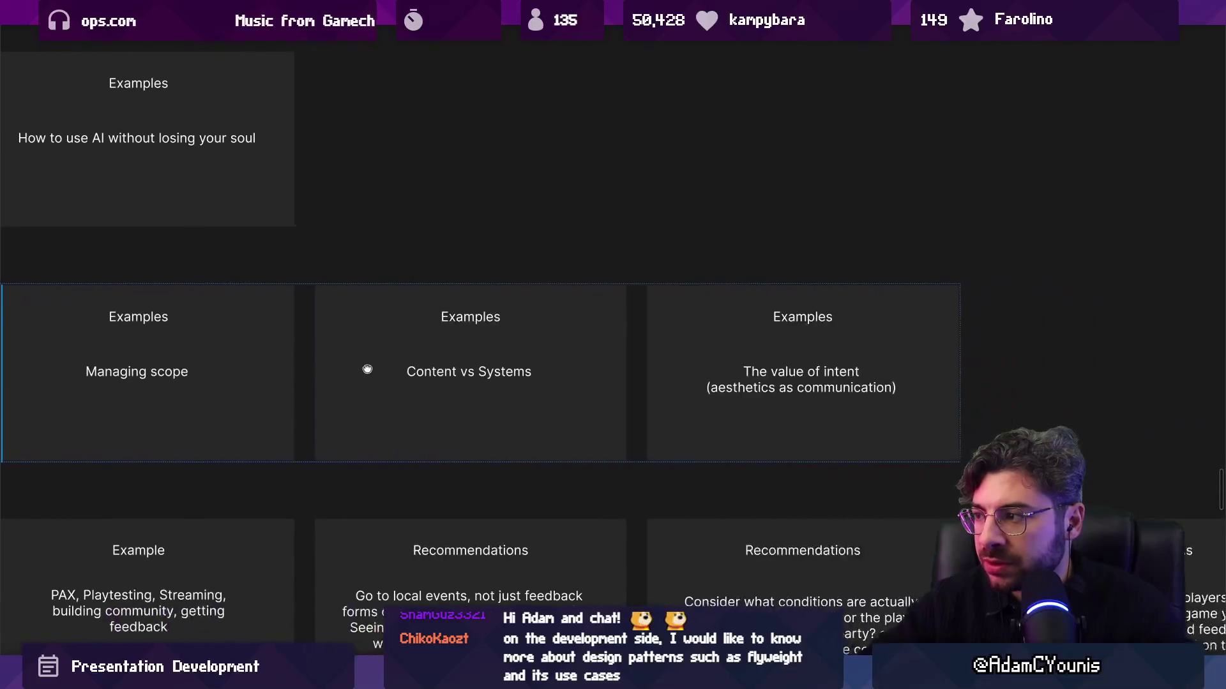
{"action": "scroll", "coordinate": [364, 366], "scroll_direction": "down", "scroll_amount": 3}
{"action": "scroll", "coordinate": [443, 330], "scroll_direction": "left", "scroll_amount": 2}
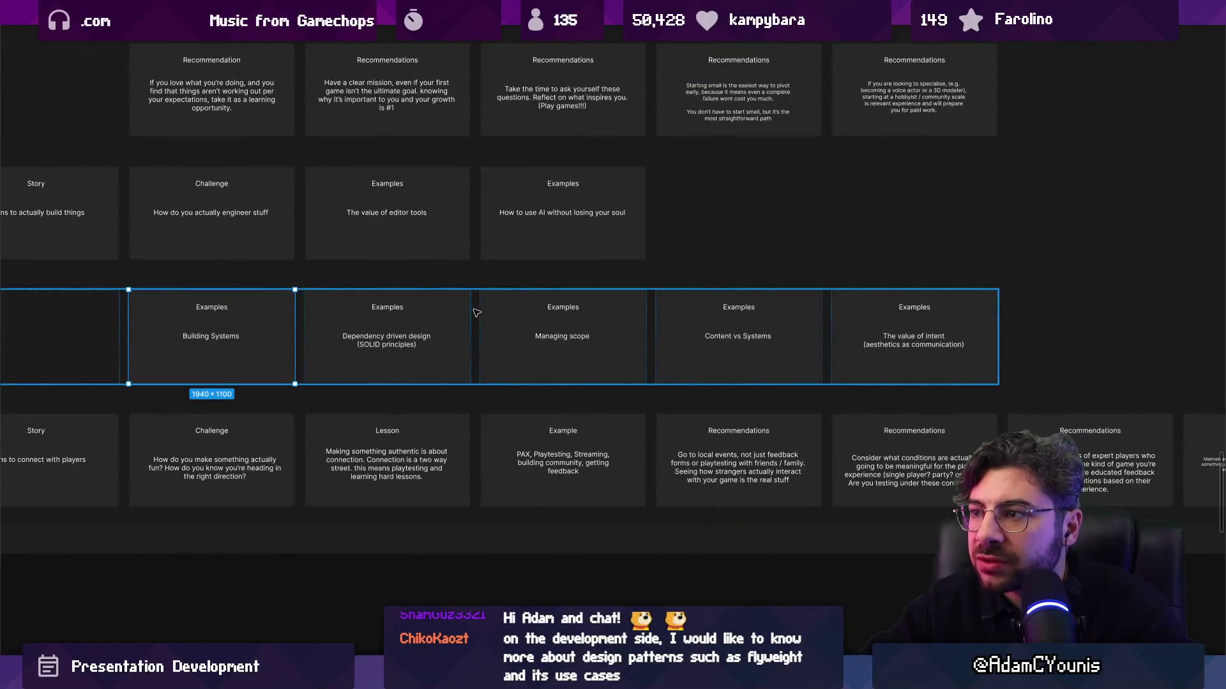
{"action": "scroll", "coordinate": [415, 257], "scroll_direction": "left", "scroll_amount": 2}
{"action": "scroll", "coordinate": [415, 257], "scroll_direction": "up", "scroll_amount": 1}
{"action": "left_click", "coordinate": [422, 258]}
{"action": "scroll", "coordinate": [466, 243], "scroll_direction": "up", "scroll_amount": 5}
Append 'and workflows, tech debt / velocity' to the editor tools Examples card text
{"action": "double_click", "coordinate": [471, 231]}
{"action": "double_click", "coordinate": [471, 231]}
{"action": "double_click", "coordinate": [537, 231]}
{"action": "left_click", "coordinate": [537, 231]}
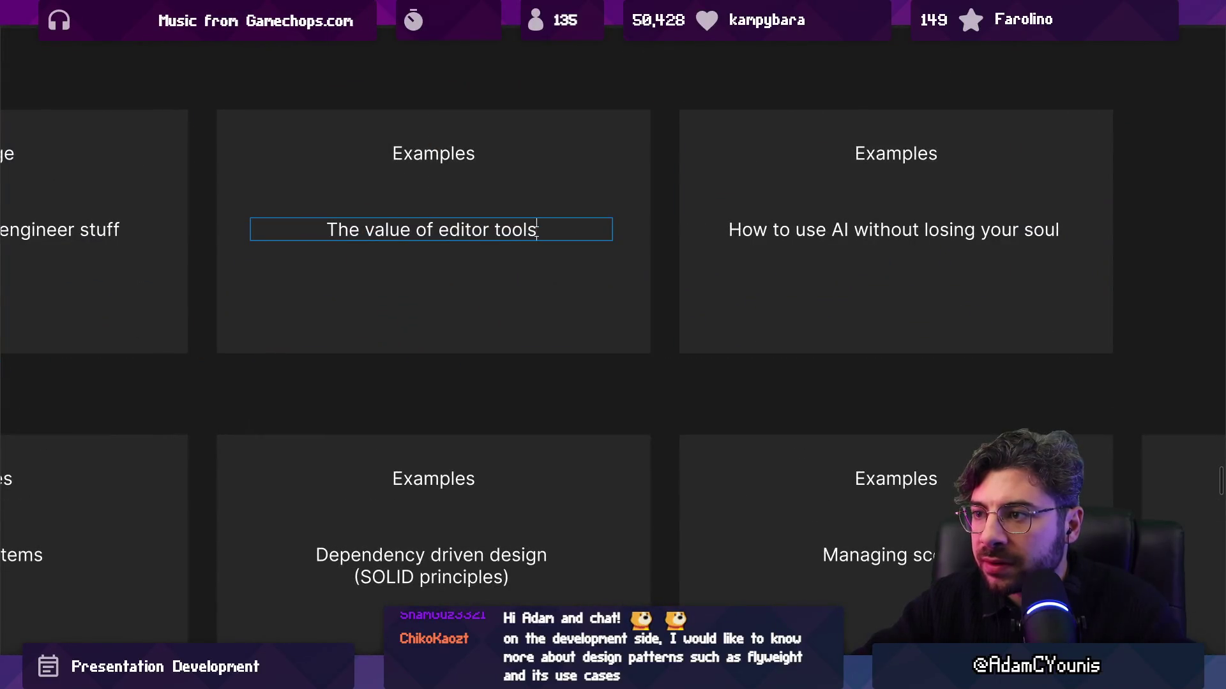
{"action": "key", "text": "Return"}
{"action": "key", "text": "BackSpace"}
{"action": "type", "text": "and wo"}
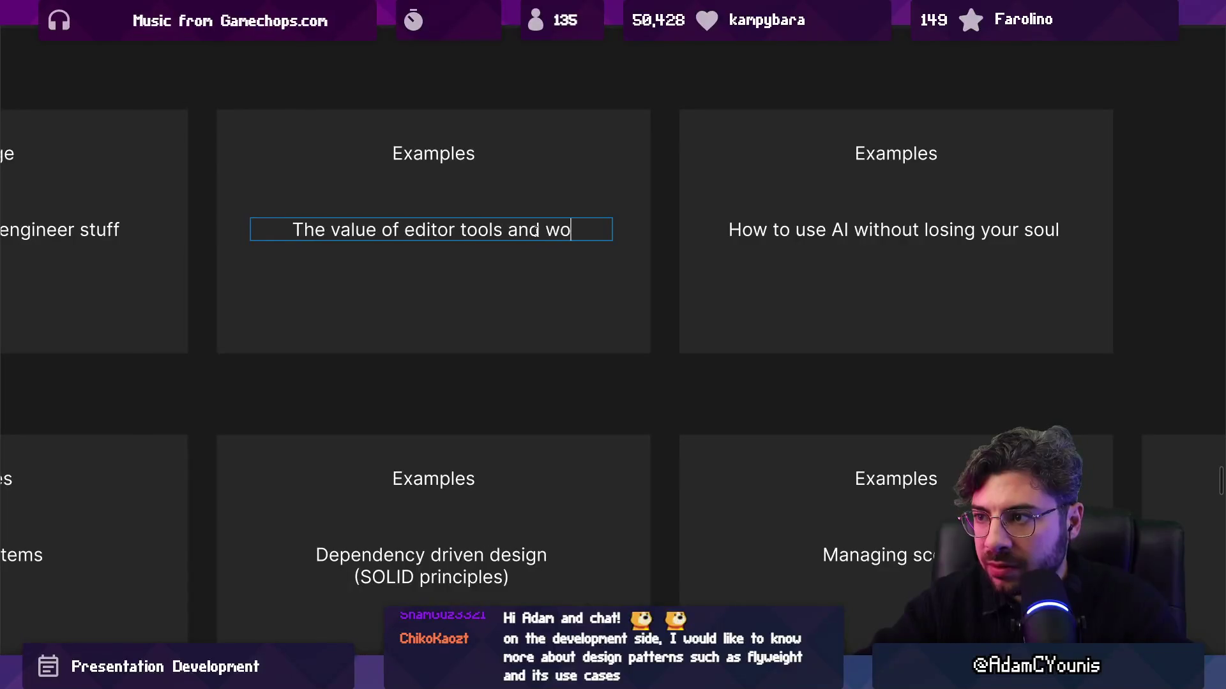
{"action": "type", "text": "rkflows, "}
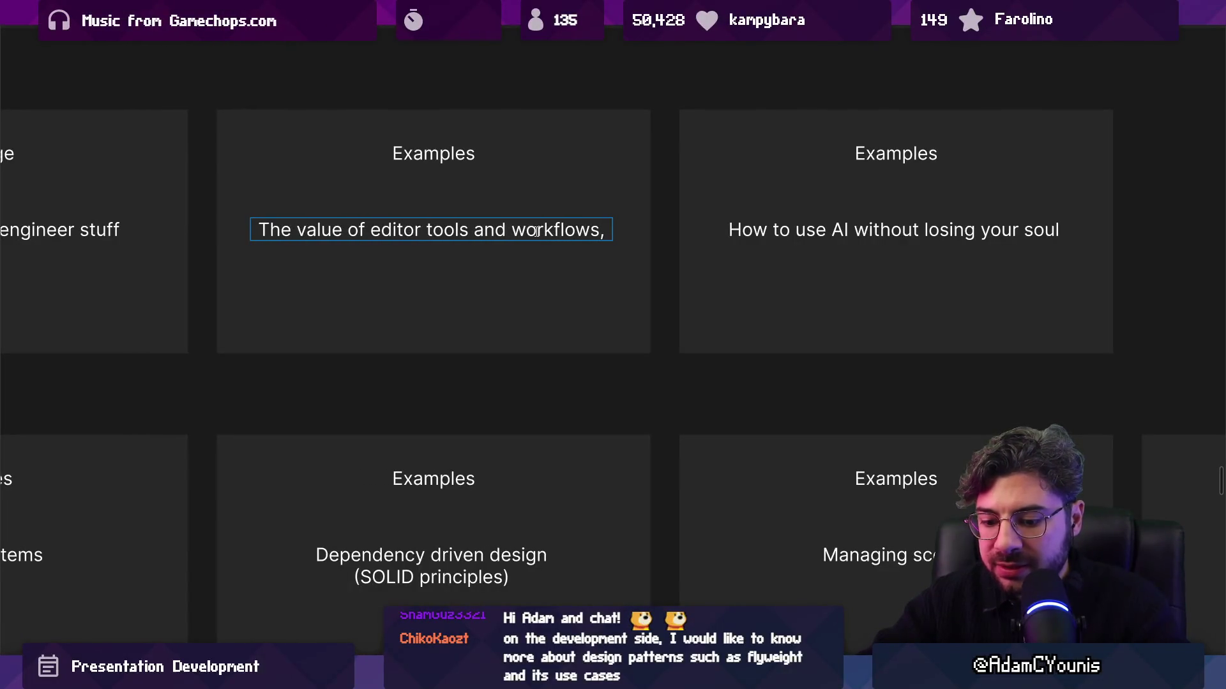
{"action": "type", "text": "tech de"}
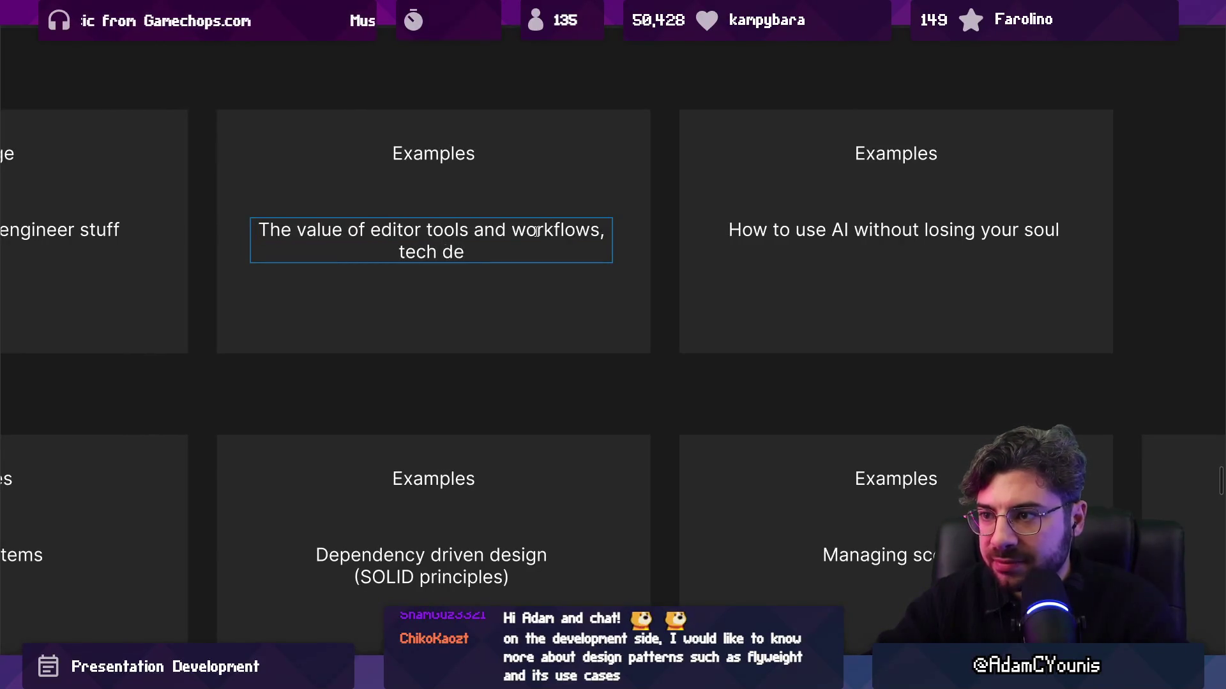
{"action": "type", "text": "bt / velocity"}
{"action": "key", "text": "Escape"}
{"action": "left_click", "coordinate": [522, 187]}
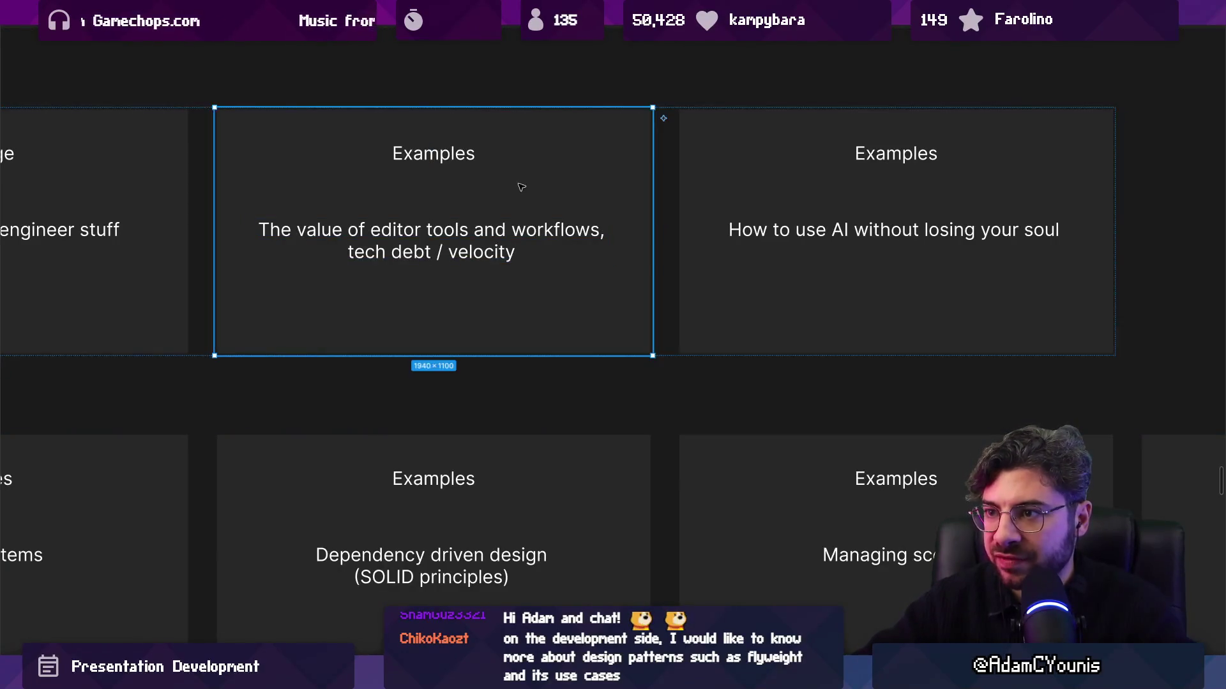
{"action": "scroll", "coordinate": [519, 192], "scroll_direction": "down", "scroll_amount": 5}
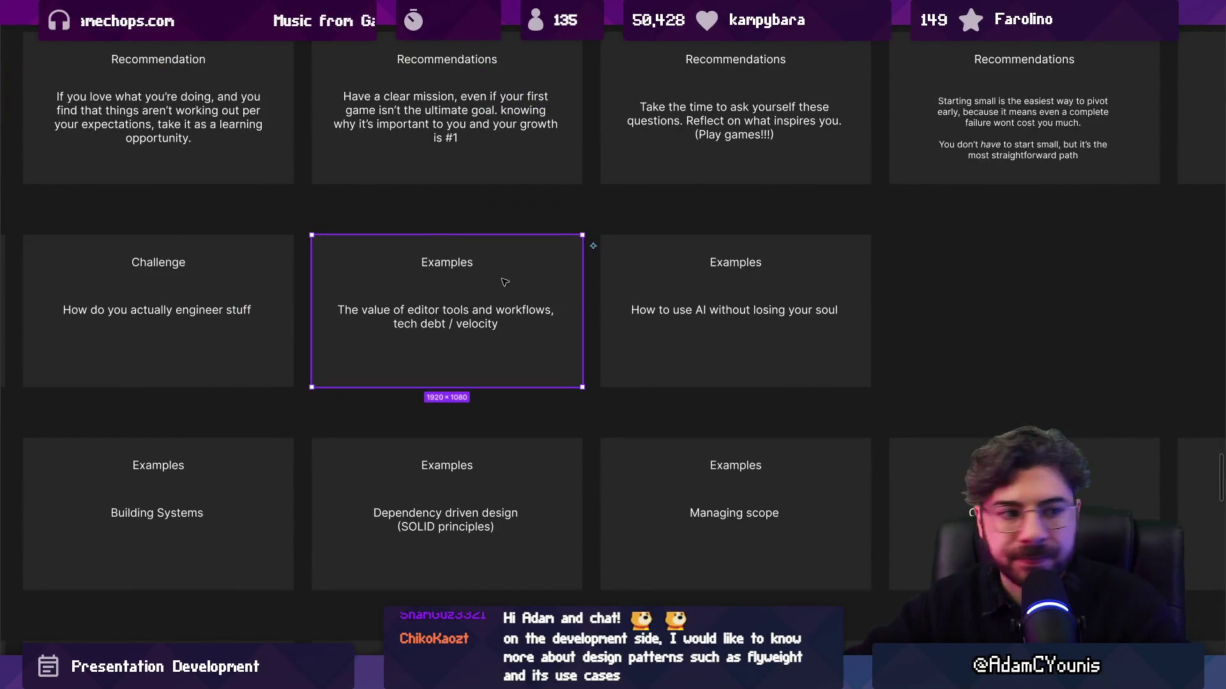
Duplicate the five-card Examples row from Building Systems to The value of intent with Ctrl+D
{"action": "key", "text": "Escape"}
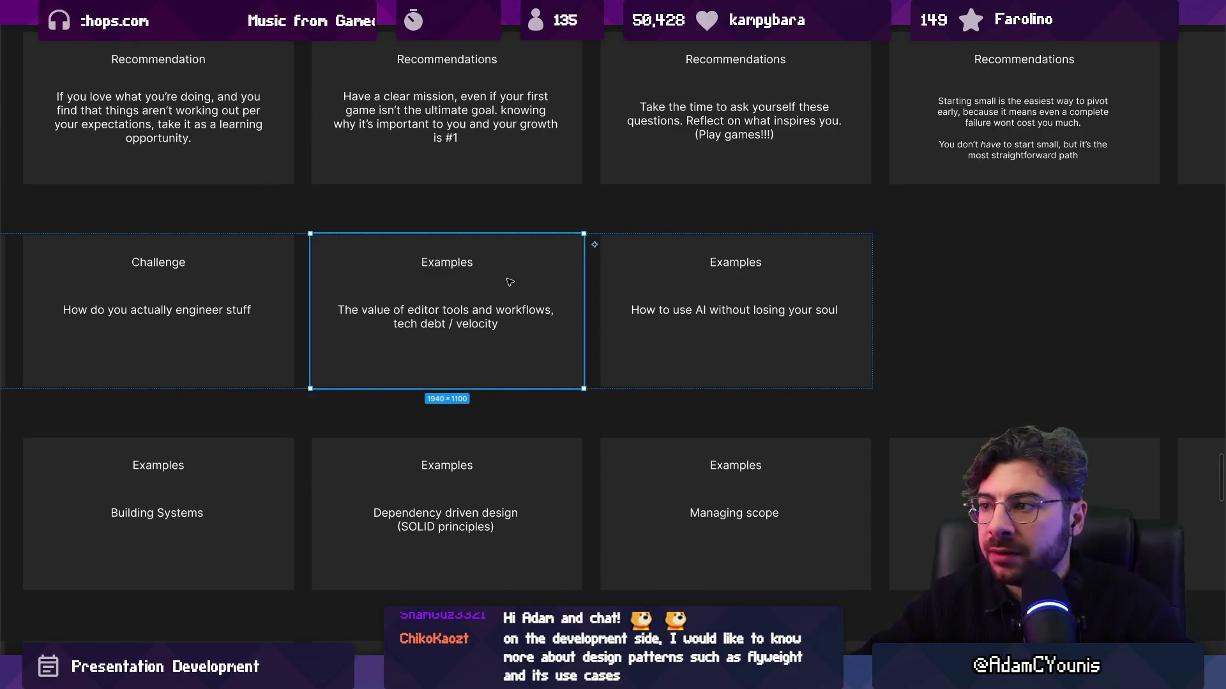
{"action": "scroll", "coordinate": [510, 282], "scroll_direction": "left", "scroll_amount": 5}
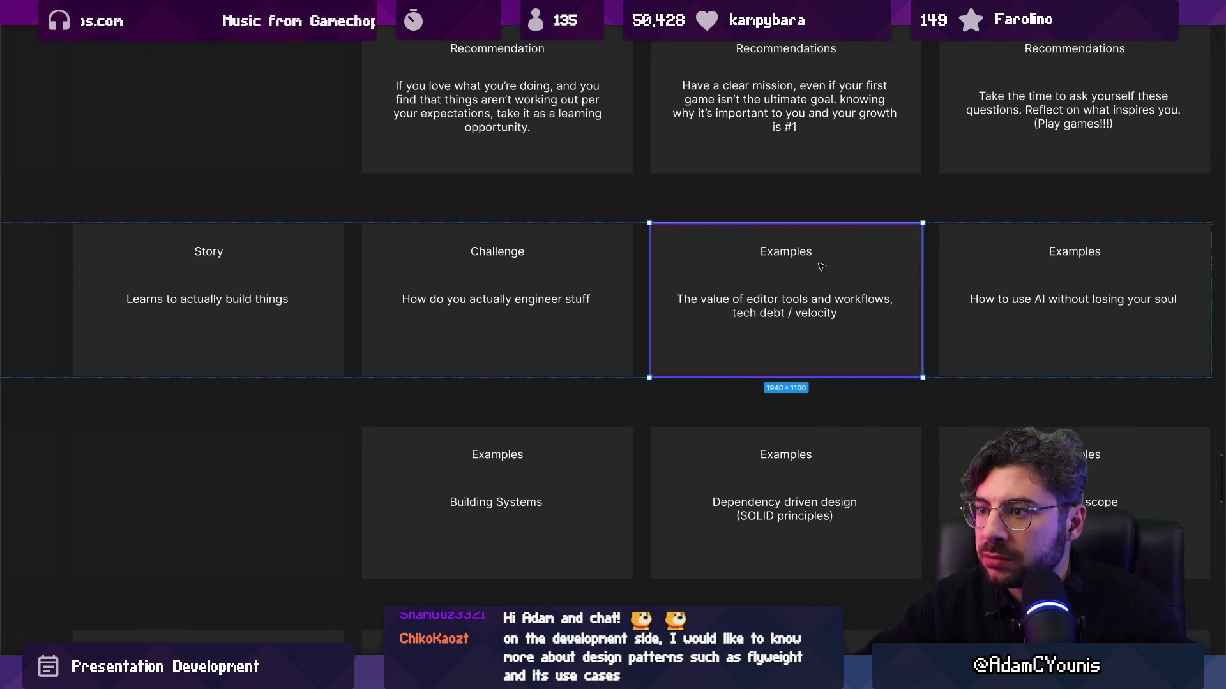
{"action": "scroll", "coordinate": [822, 267], "scroll_direction": "down", "scroll_amount": 5}
{"action": "scroll", "coordinate": [648, 291], "scroll_direction": "up", "scroll_amount": 5}
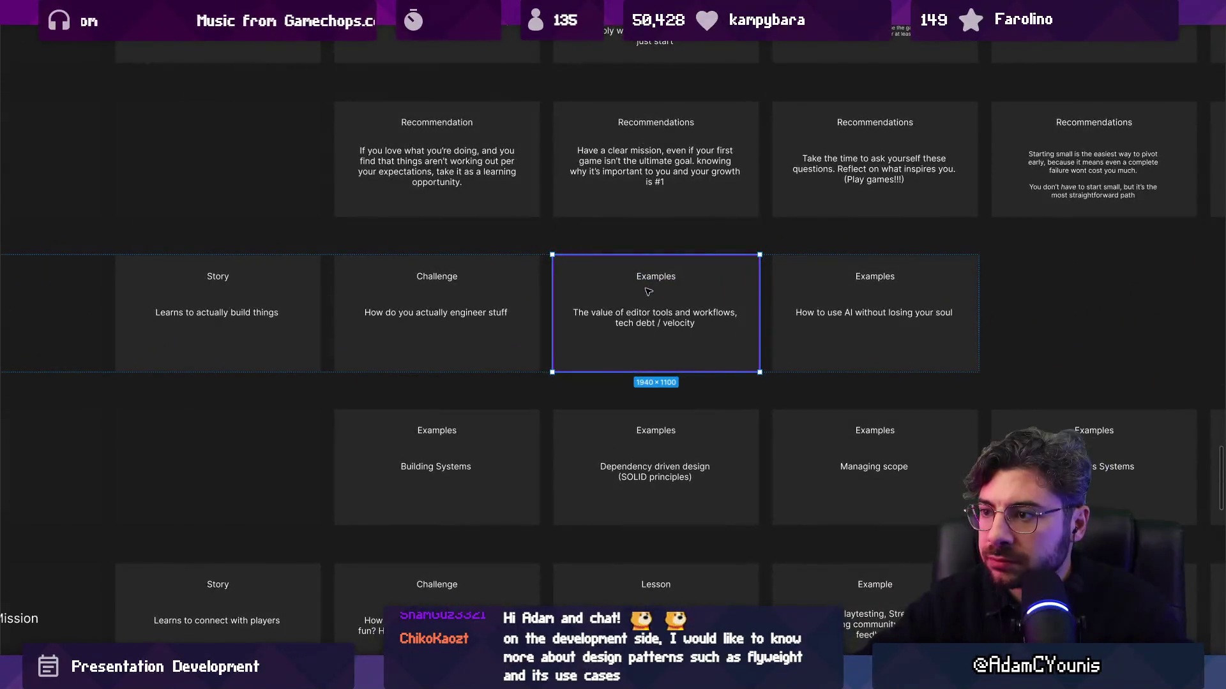
{"action": "scroll", "coordinate": [695, 317], "scroll_direction": "right", "scroll_amount": 3}
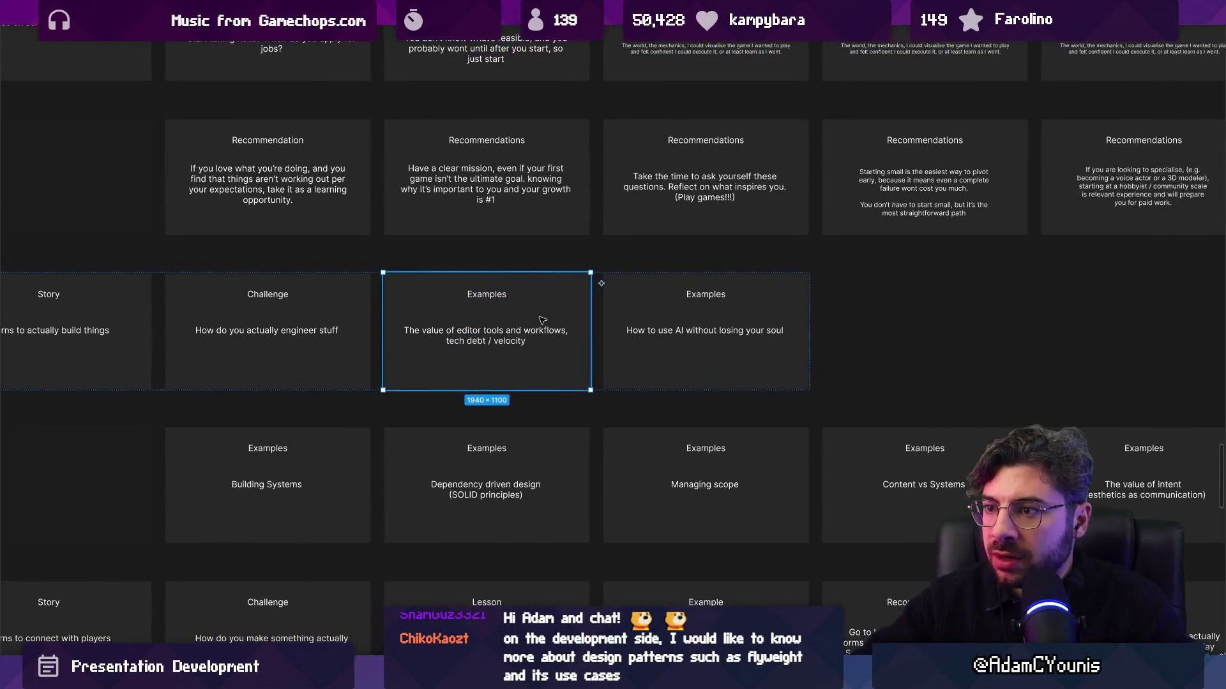
{"action": "scroll", "coordinate": [498, 329], "scroll_direction": "right", "scroll_amount": 2}
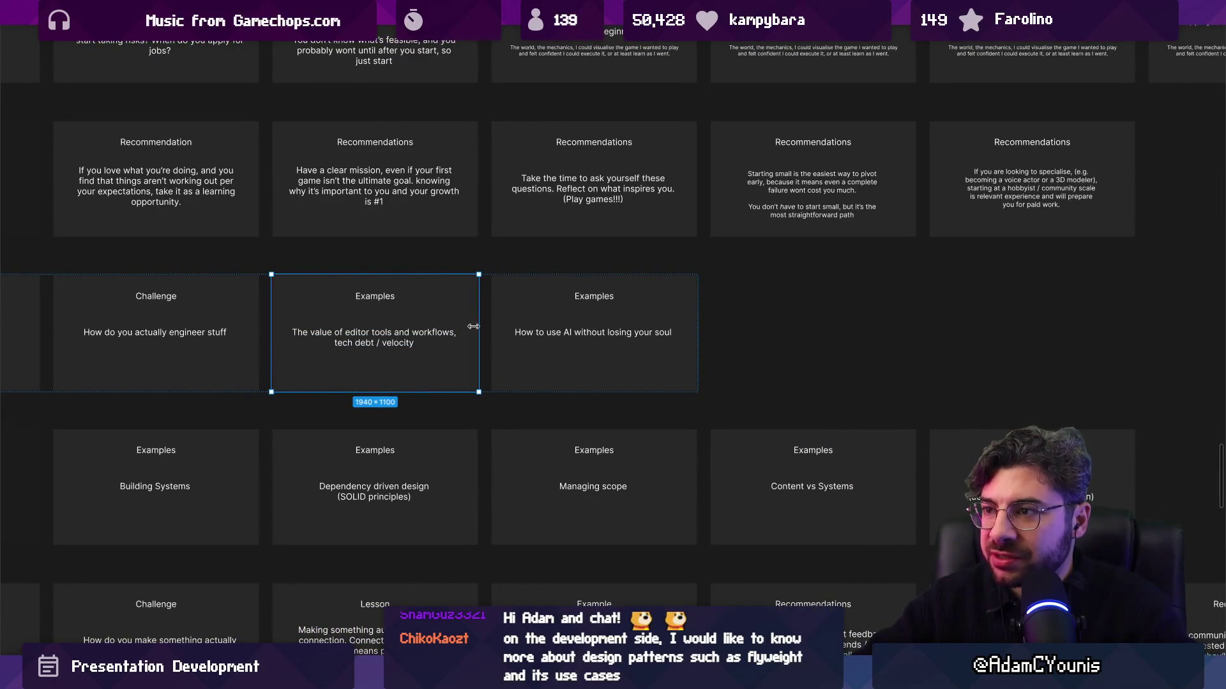
{"action": "scroll", "coordinate": [471, 327], "scroll_direction": "down", "scroll_amount": 5, "text": "ctrl"}
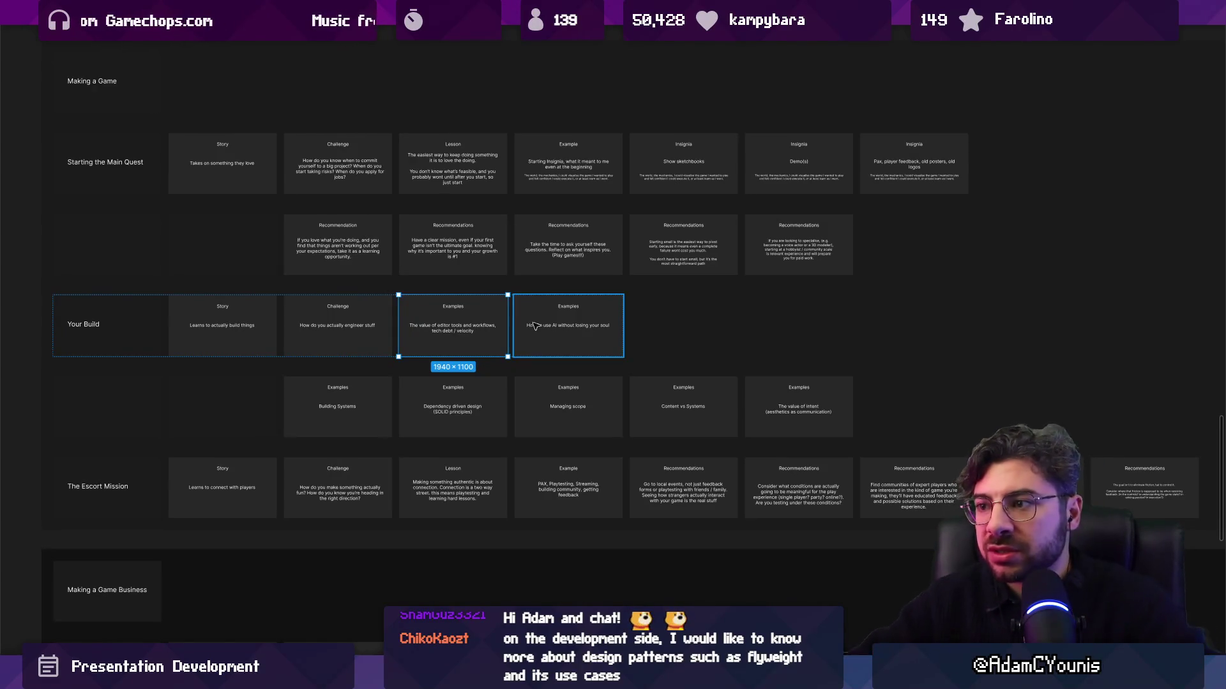
{"action": "scroll", "coordinate": [514, 315], "scroll_direction": "up", "scroll_amount": 2}
{"action": "scroll", "coordinate": [515, 314], "scroll_direction": "down", "scroll_amount": 3}
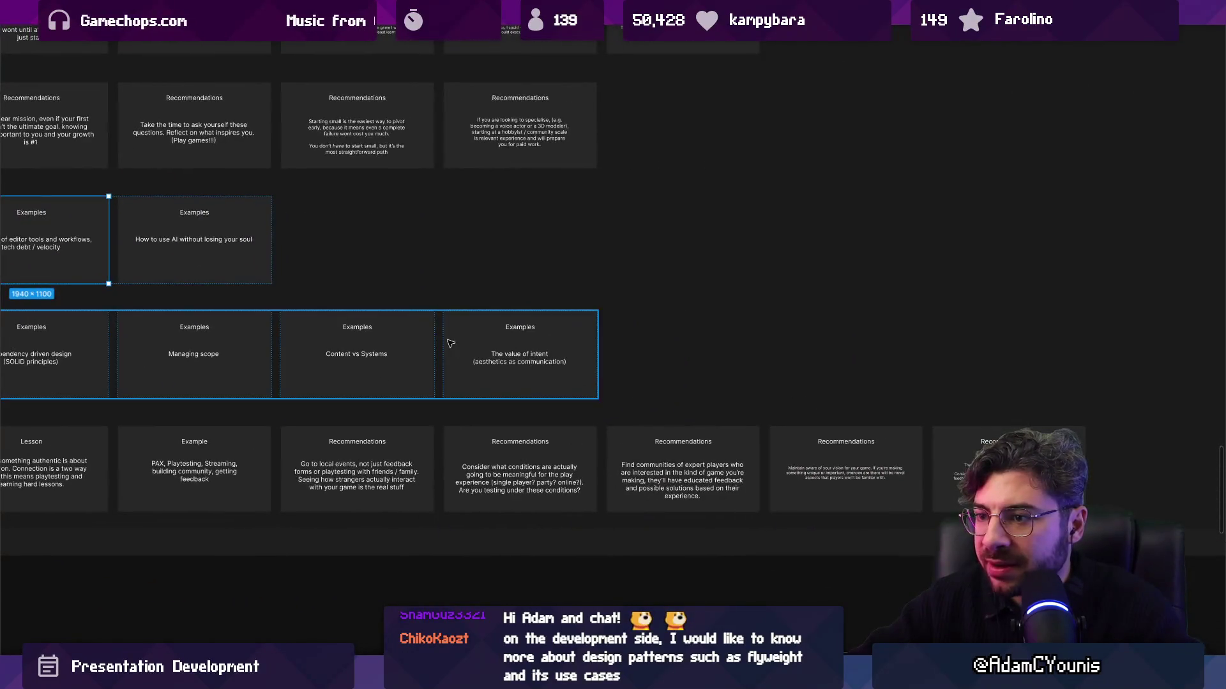
{"action": "scroll", "coordinate": [233, 328], "scroll_direction": "left", "scroll_amount": 2}
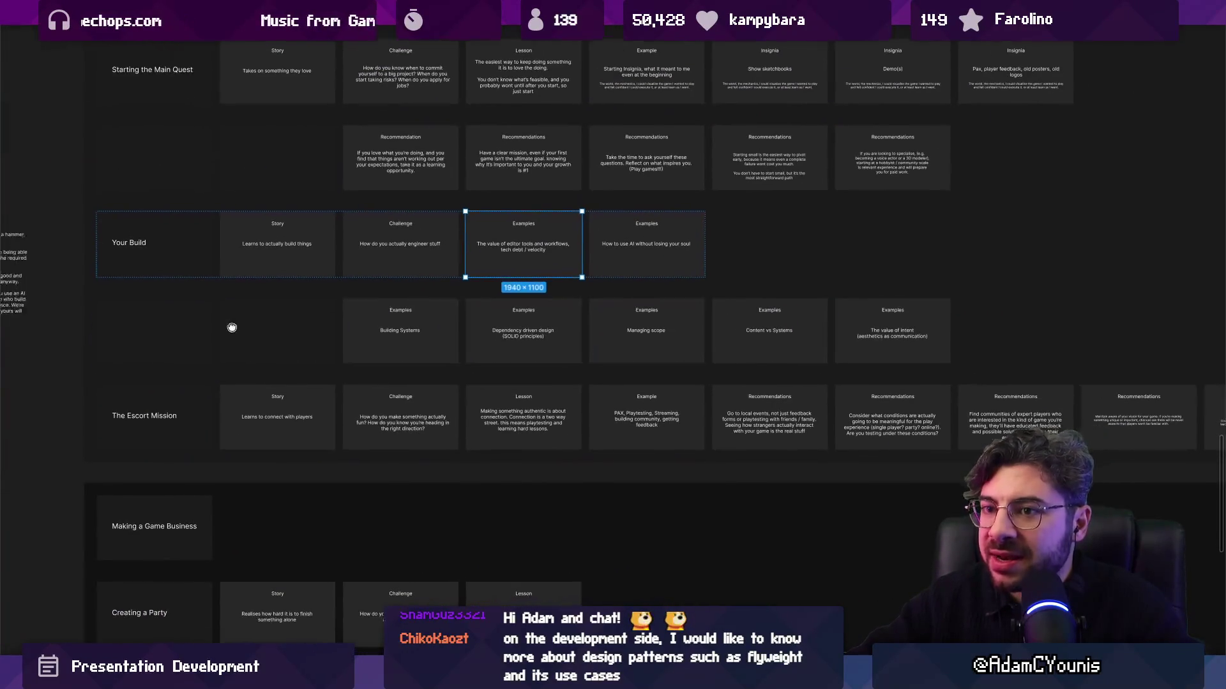
{"action": "left_click", "coordinate": [315, 329]}
{"action": "key", "text": "ctrl+d"}
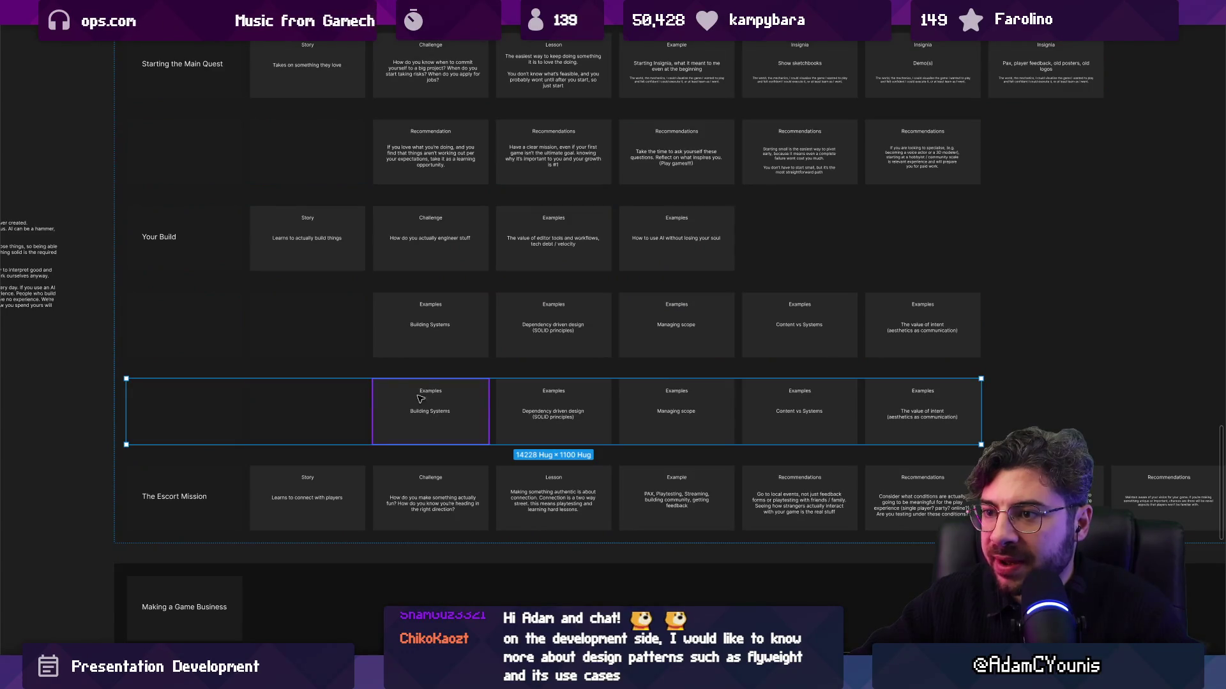
{"action": "scroll", "coordinate": [428, 361], "scroll_direction": "up", "scroll_amount": 1}
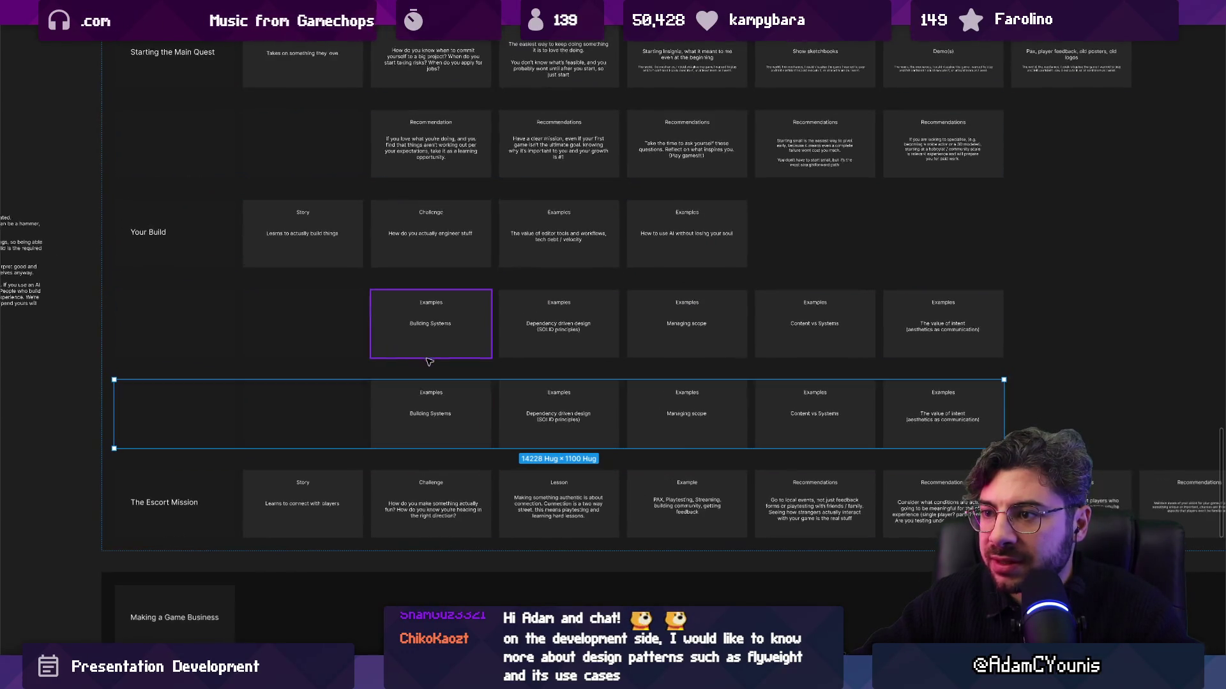
Undo the row duplicate, then duplicate the Your Build and Examples rows together
{"action": "scroll", "coordinate": [618, 223], "scroll_direction": "up", "scroll_amount": 2}
{"action": "key", "text": "ctrl+z"}
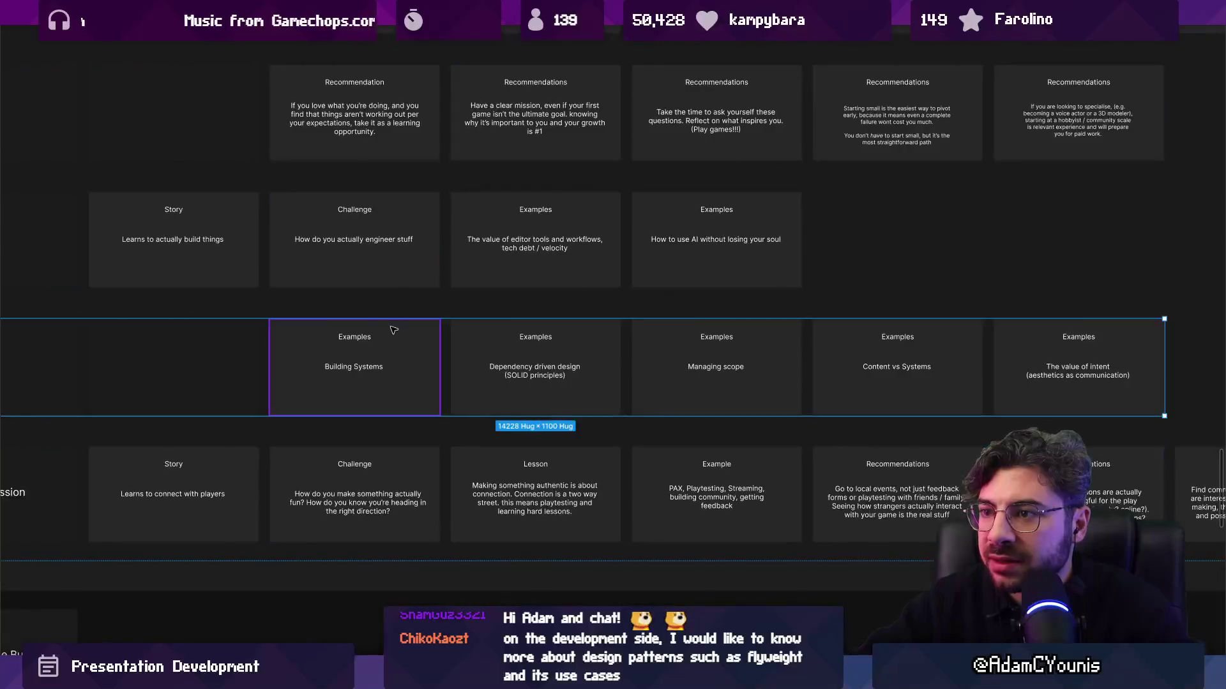
{"action": "scroll", "coordinate": [319, 338], "scroll_direction": "left", "scroll_amount": 3}
{"action": "left_click", "coordinate": [262, 293]}
{"action": "left_click", "coordinate": [175, 387], "text": "shift"}
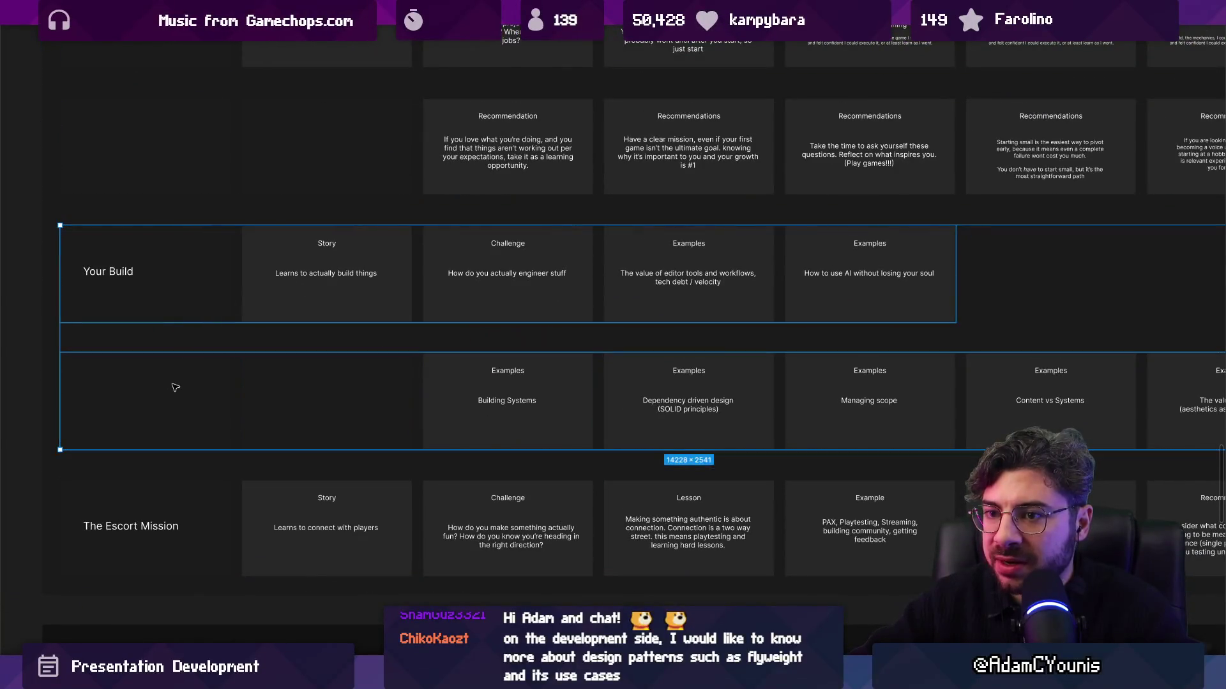
{"action": "key", "text": "ctrl+d"}
Rename the copied Your Build label to 'Your Banner'
{"action": "scroll", "coordinate": [163, 403], "scroll_direction": "down", "scroll_amount": 3}
{"action": "scroll", "coordinate": [163, 402], "scroll_direction": "up", "scroll_amount": 2}
{"action": "double_click", "coordinate": [160, 403]}
{"action": "type", "text": "Your Banner"}
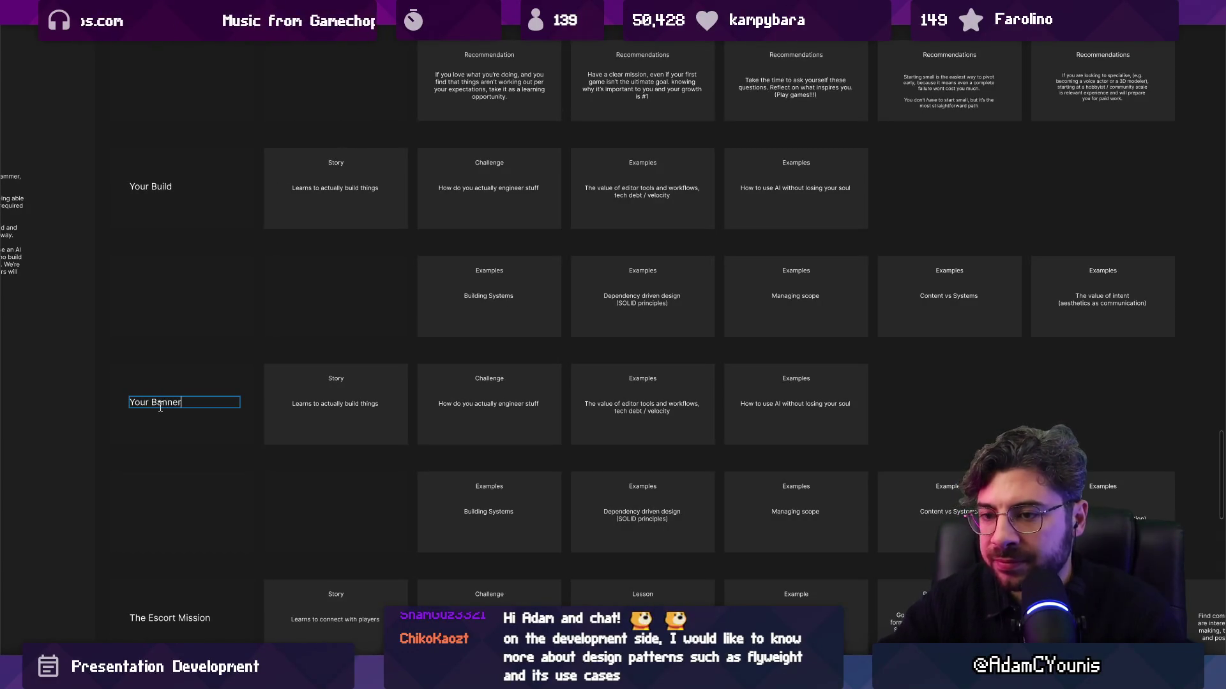
{"action": "scroll", "coordinate": [415, 313], "scroll_direction": "down", "scroll_amount": 3}
{"action": "scroll", "coordinate": [297, 309], "scroll_direction": "right", "scroll_amount": 2}
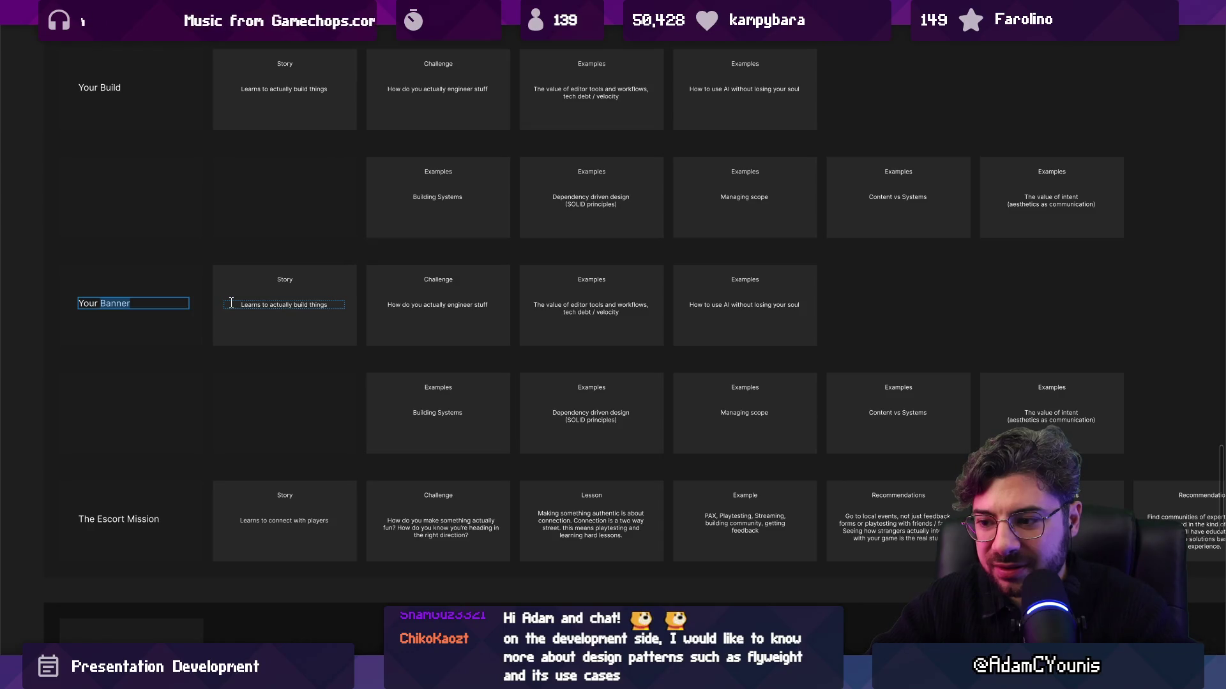
{"action": "scroll", "coordinate": [265, 300], "scroll_direction": "up", "scroll_amount": 3}
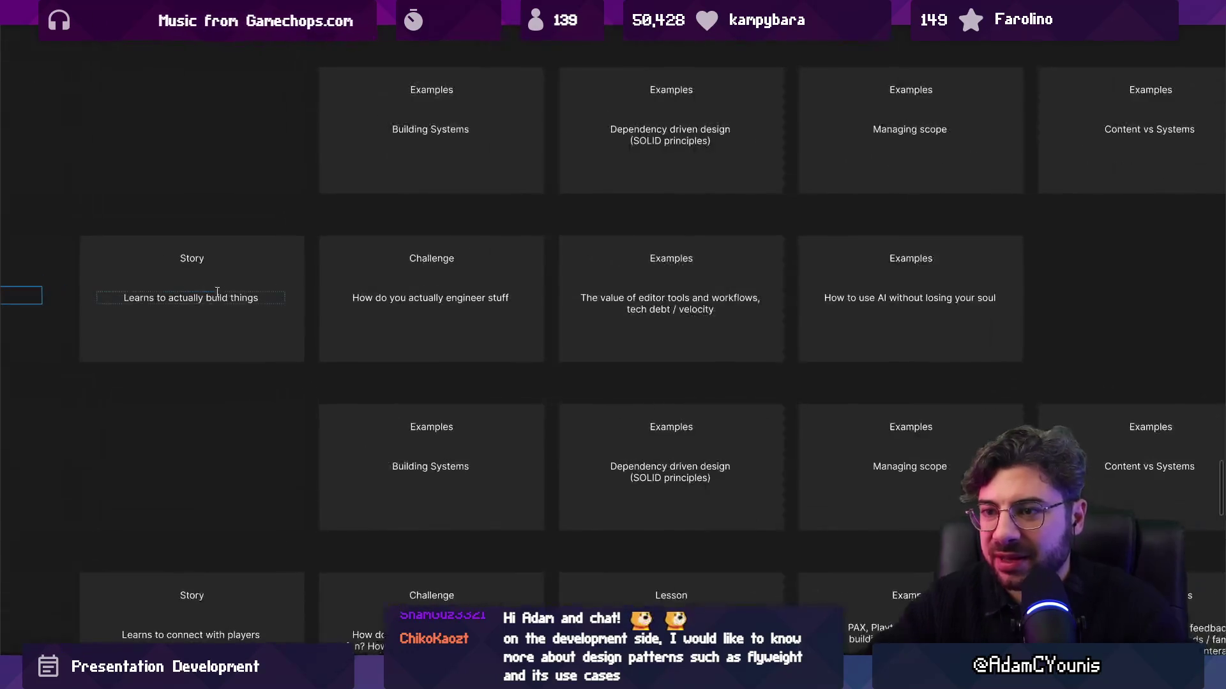
Delete the Building Systems, Dependency driven design, Managing scope and Content vs Systems cards from the copy
{"action": "scroll", "coordinate": [265, 300], "scroll_direction": "down", "scroll_amount": 5}
{"action": "left_click", "coordinate": [325, 374]}
{"action": "key", "text": "Escape"}
{"action": "left_click", "coordinate": [422, 372], "text": "shift"}
{"action": "left_click", "coordinate": [529, 372], "text": "shift"}
{"action": "left_click", "coordinate": [636, 372], "text": "shift"}
{"action": "key", "text": "Delete"}
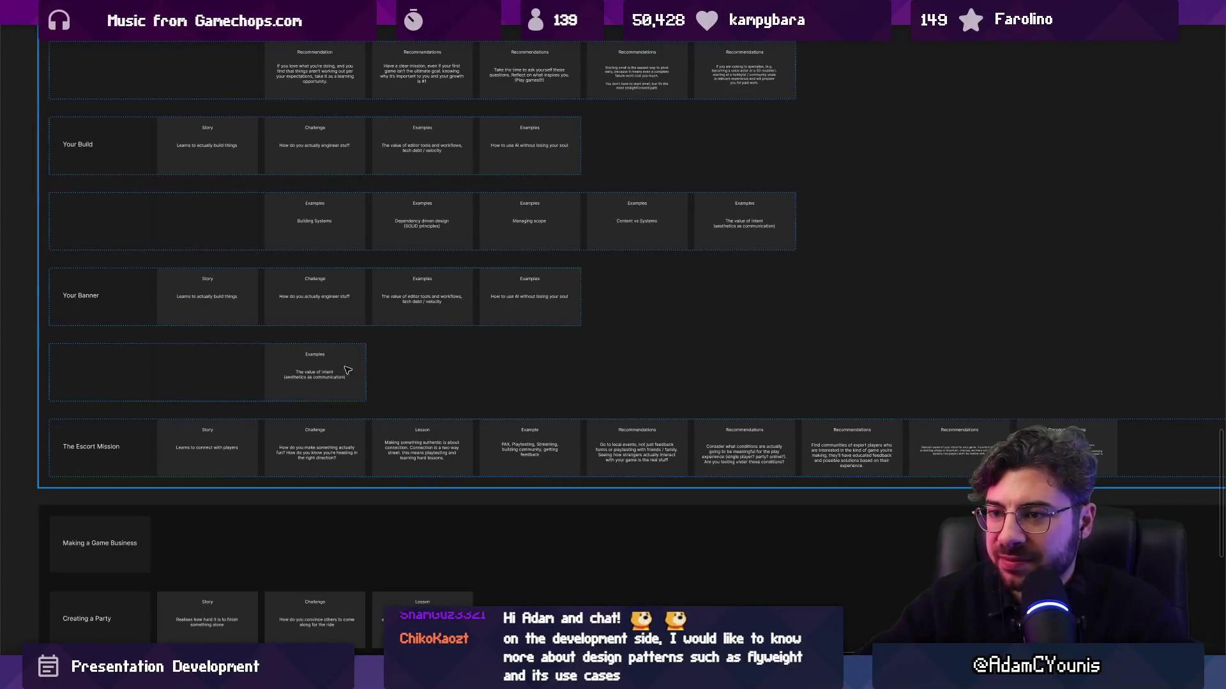
Set the Your Banner Story to 'Learns to express themselves' and Challenge to 'How do you develop a style'
{"action": "scroll", "coordinate": [241, 339], "scroll_direction": "up", "scroll_amount": 8}
{"action": "left_click", "coordinate": [377, 340]}
{"action": "key", "text": "Return"}
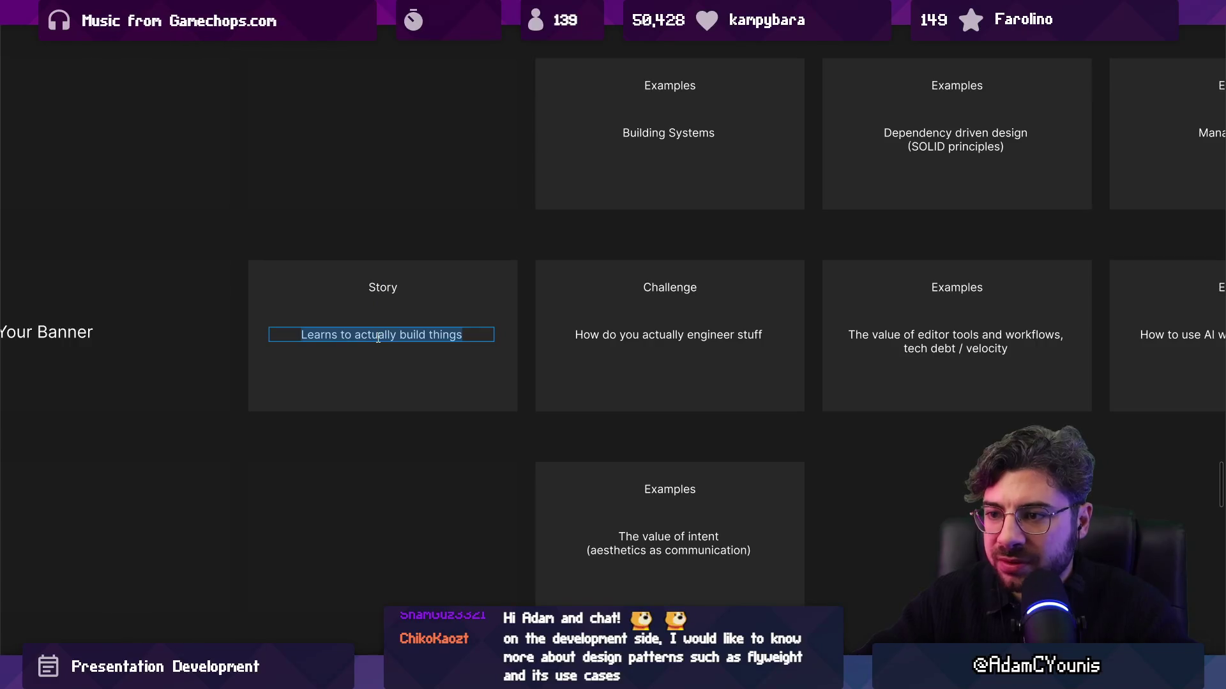
{"action": "type", "text": "Learns to express themselves"}
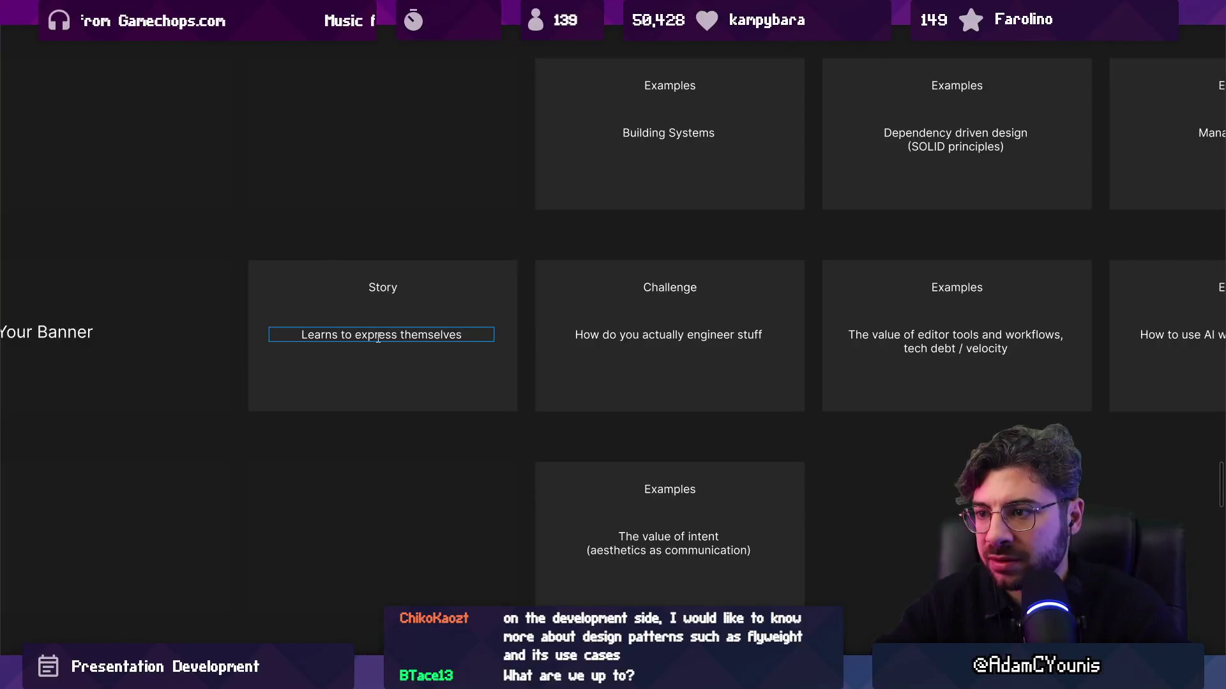
{"action": "key", "text": "Escape"}
{"action": "scroll", "coordinate": [252, 405], "scroll_direction": "right", "scroll_amount": 3}
{"action": "scroll", "coordinate": [251, 405], "scroll_direction": "up", "scroll_amount": 2}
{"action": "scroll", "coordinate": [341, 417], "scroll_direction": "right", "scroll_amount": 3}
{"action": "double_click", "coordinate": [341, 418]}
{"action": "type", "text": "How"}
{"action": "type", "text": " do you develop a s"}
{"action": "type", "text": "tyle"}
Delete the editor tools card and change the AI card's text to 'Insignia's art style'
{"action": "scroll", "coordinate": [344, 415], "scroll_direction": "down", "scroll_amount": 3}
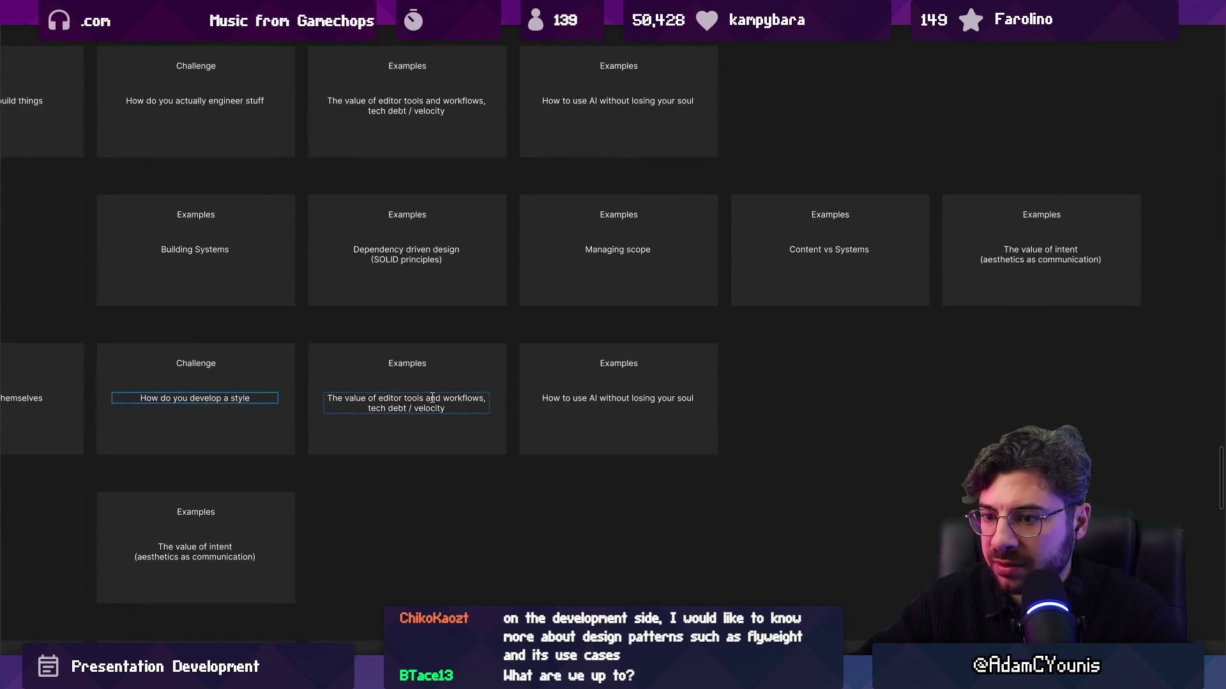
{"action": "left_click", "coordinate": [431, 389]}
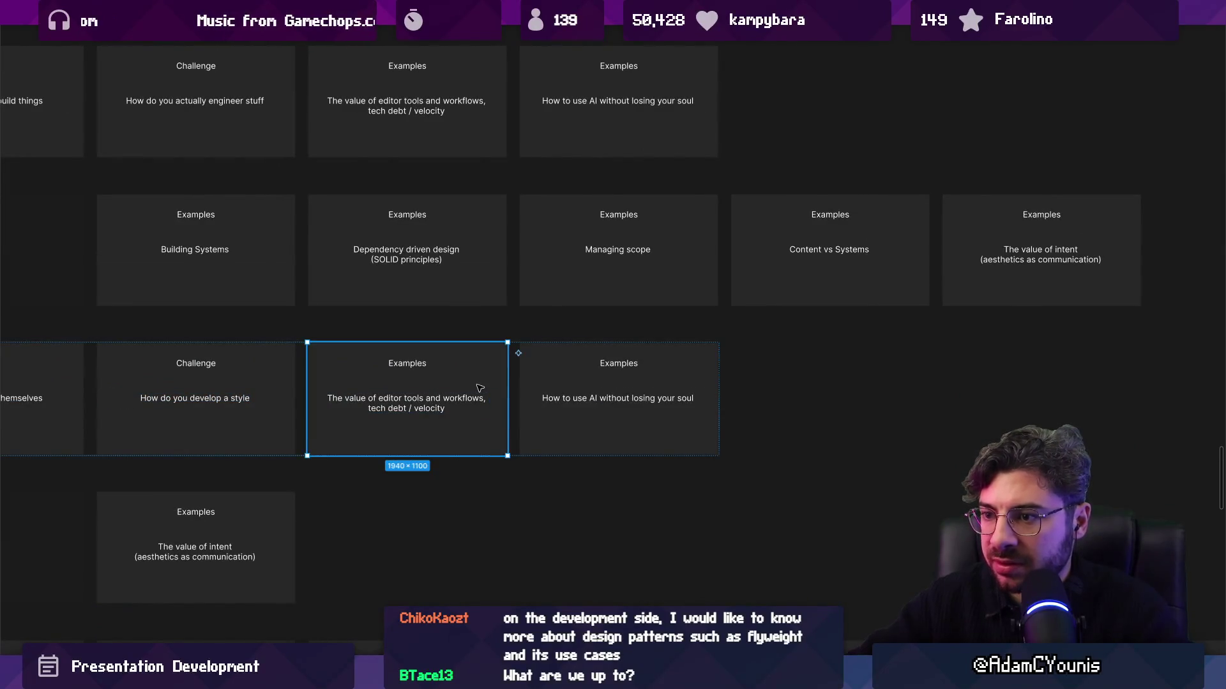
{"action": "key", "text": "Delete"}
{"action": "scroll", "coordinate": [407, 400], "scroll_direction": "up", "scroll_amount": 2}
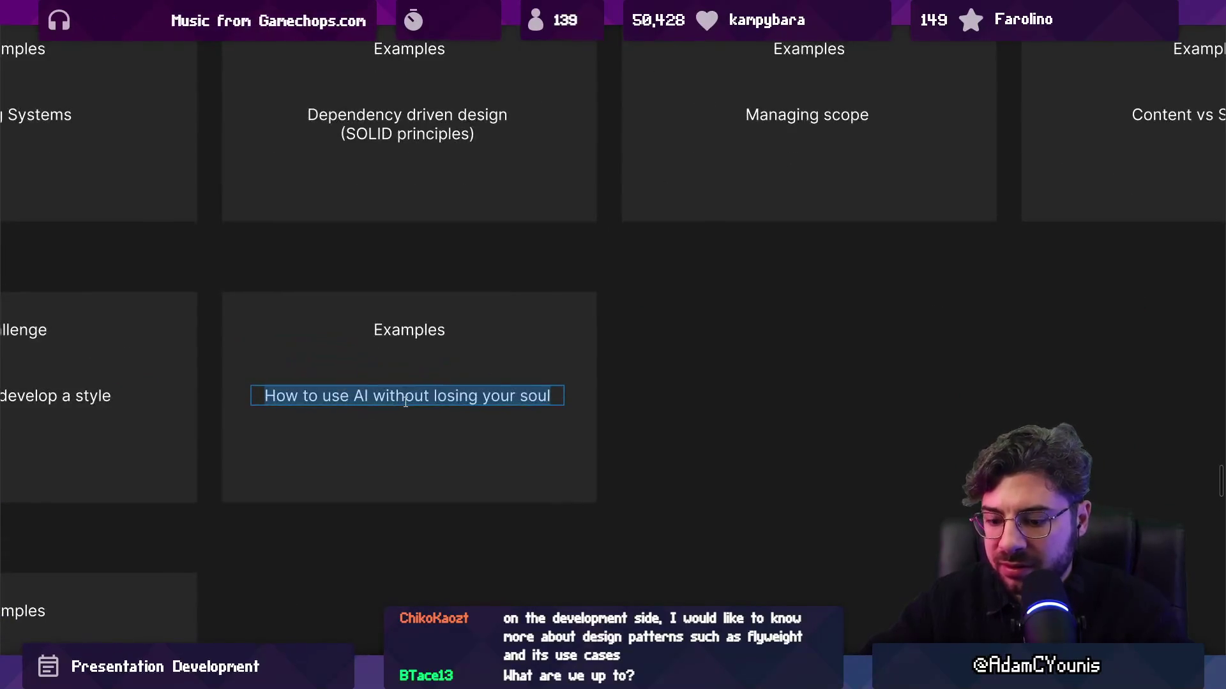
{"action": "double_click", "coordinate": [406, 400]}
{"action": "type", "text": "Insignia's art style"}
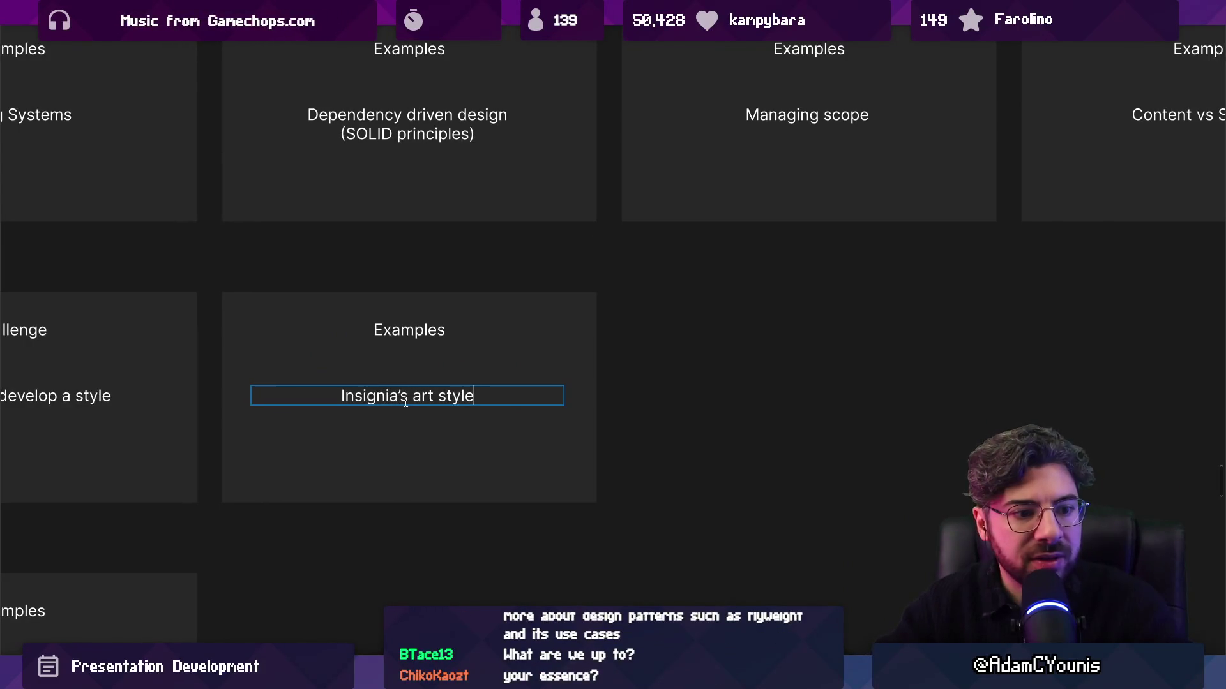
{"action": "double_click", "coordinate": [438, 330]}
{"action": "key", "text": "Escape"}
{"action": "key", "text": "Escape"}
{"action": "key", "text": "Escape"}
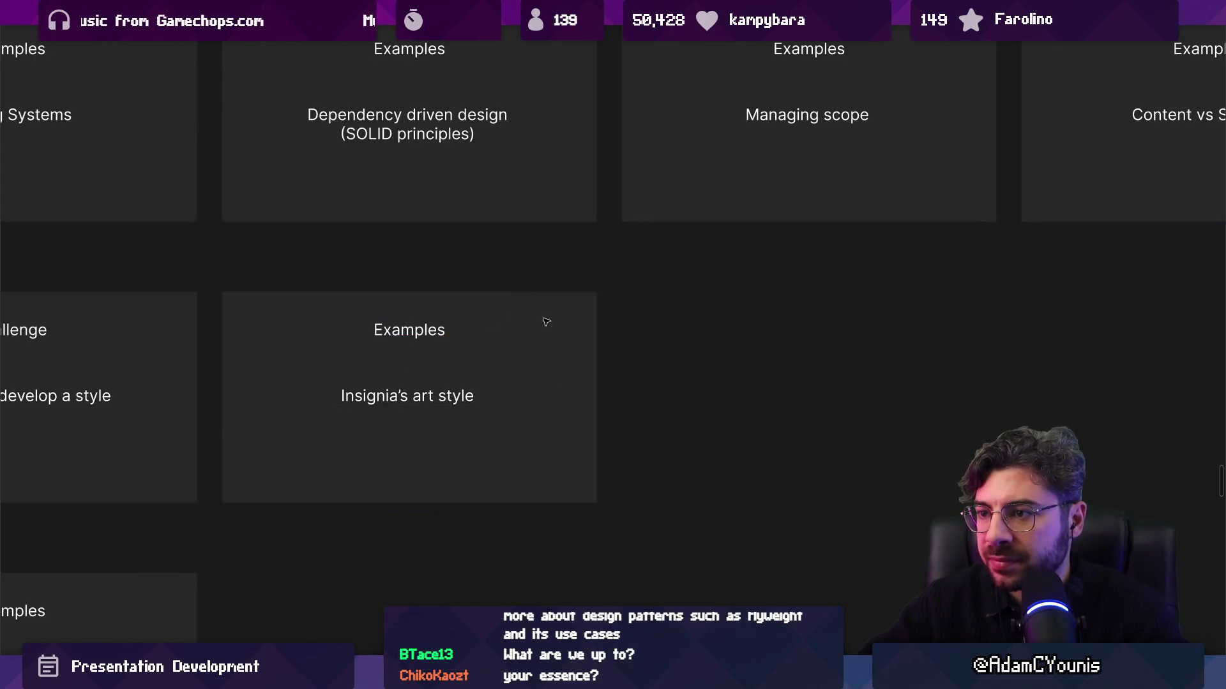
Rename the Your Banner row title to 'Learning Magic'
{"action": "scroll", "coordinate": [547, 320], "scroll_direction": "down", "scroll_amount": 3}
{"action": "left_click", "coordinate": [155, 339]}
{"action": "scroll", "coordinate": [151, 348], "scroll_direction": "up", "scroll_amount": 3}
{"action": "double_click", "coordinate": [154, 314]}
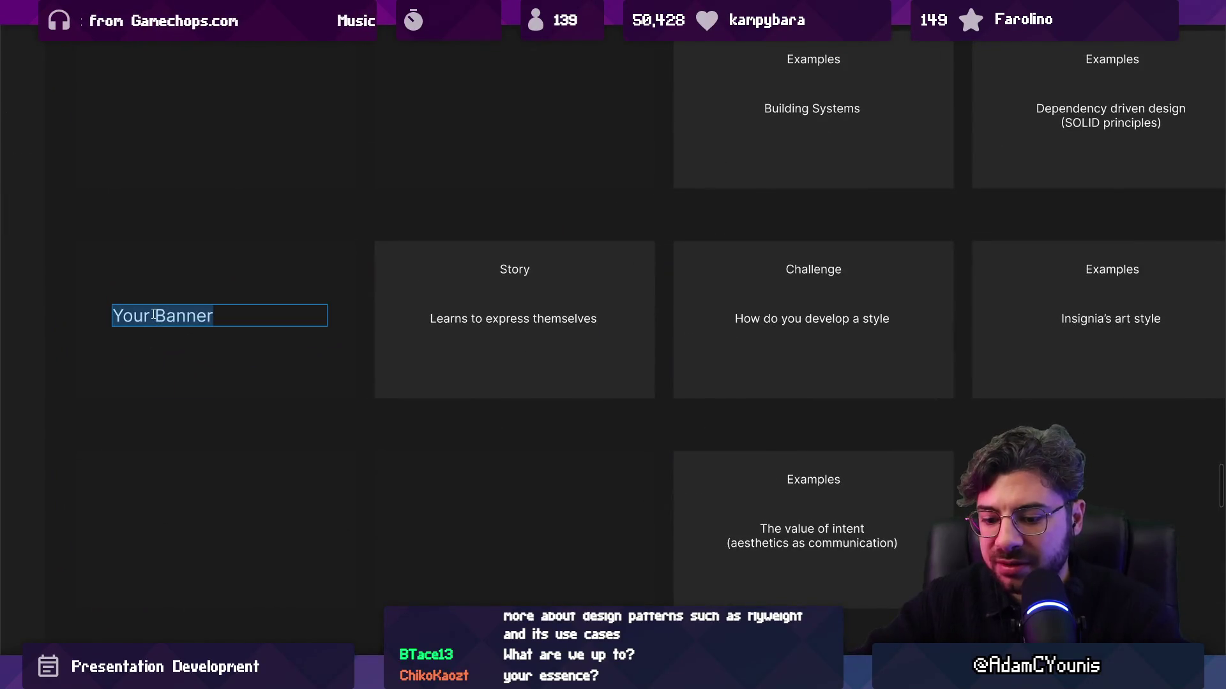
{"action": "type", "text": "Learning Magic"}
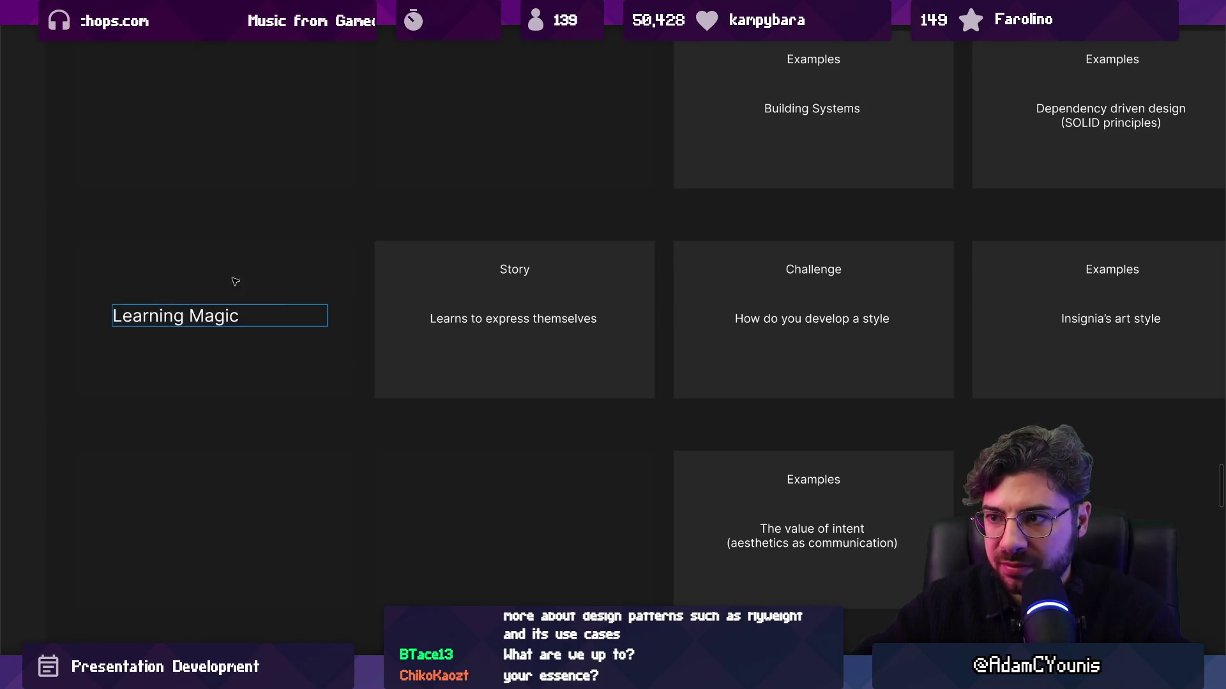
{"action": "scroll", "coordinate": [235, 277], "scroll_direction": "down", "scroll_amount": 3}
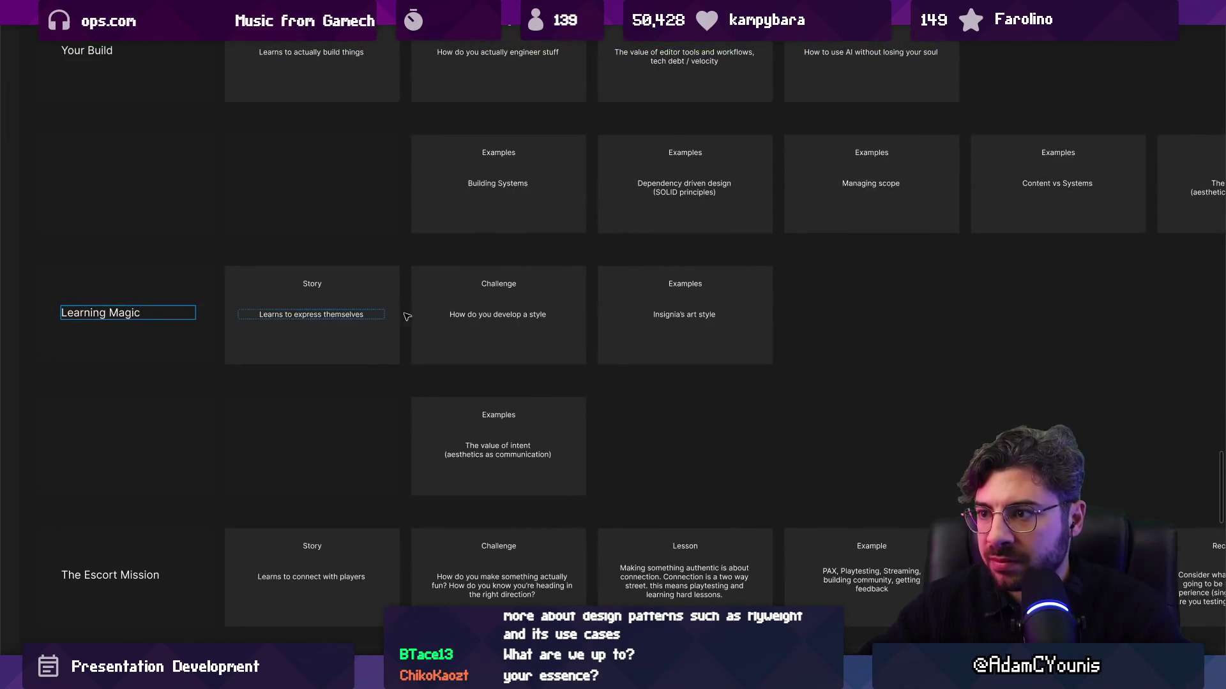
Duplicate The value of intent card so two Examples cards sit side by side
{"action": "left_click", "coordinate": [628, 304]}
{"action": "scroll", "coordinate": [594, 304], "scroll_direction": "right", "scroll_amount": 3}
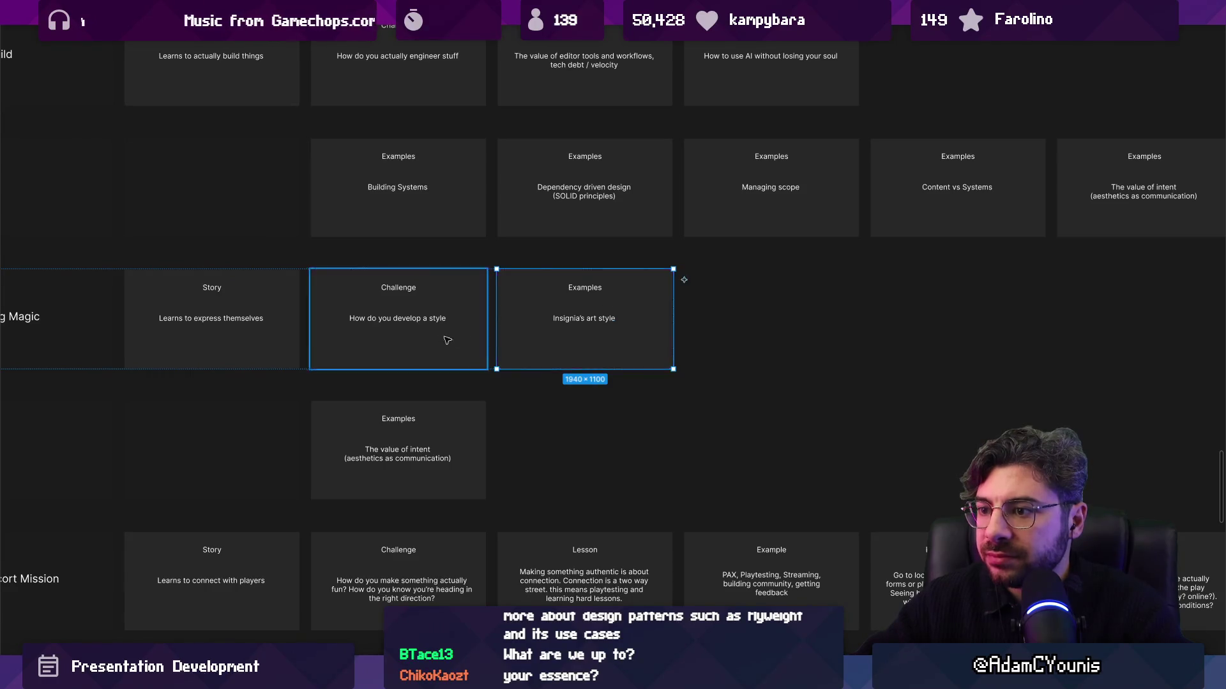
{"action": "scroll", "coordinate": [443, 339], "scroll_direction": "down", "scroll_amount": 3}
{"action": "scroll", "coordinate": [443, 339], "scroll_direction": "left", "scroll_amount": 2}
{"action": "scroll", "coordinate": [458, 368], "scroll_direction": "down", "scroll_amount": 2}
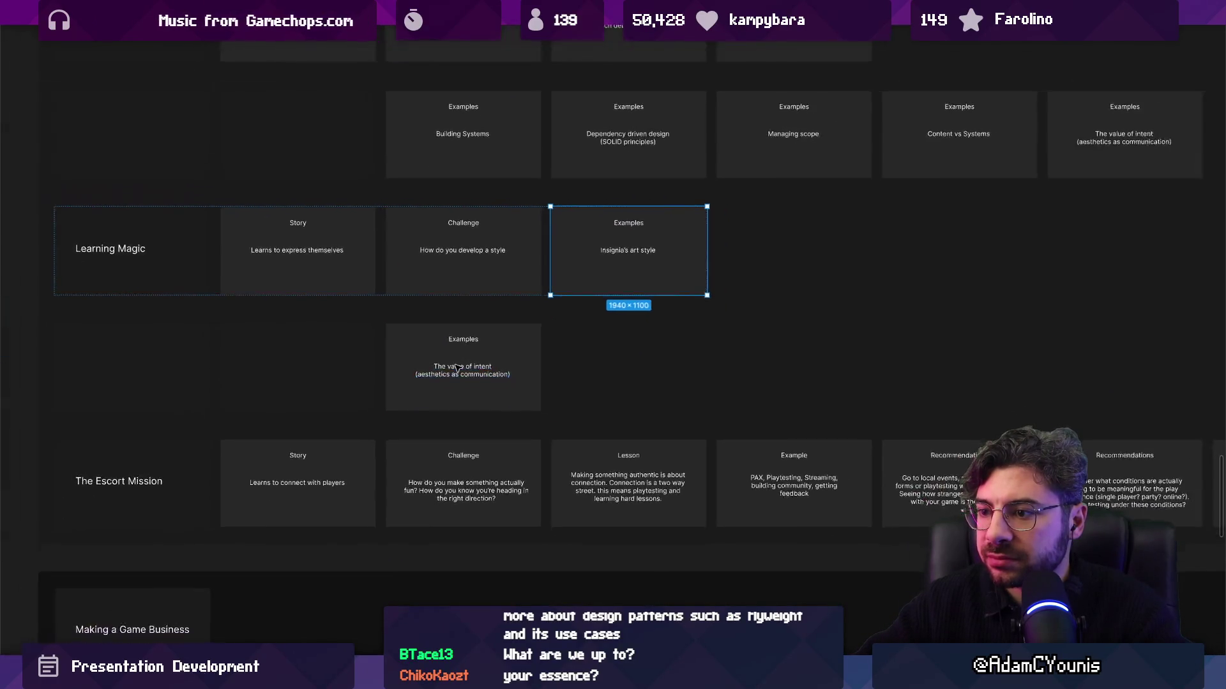
{"action": "scroll", "coordinate": [459, 368], "scroll_direction": "up", "scroll_amount": 2}
{"action": "left_click", "coordinate": [463, 339]}
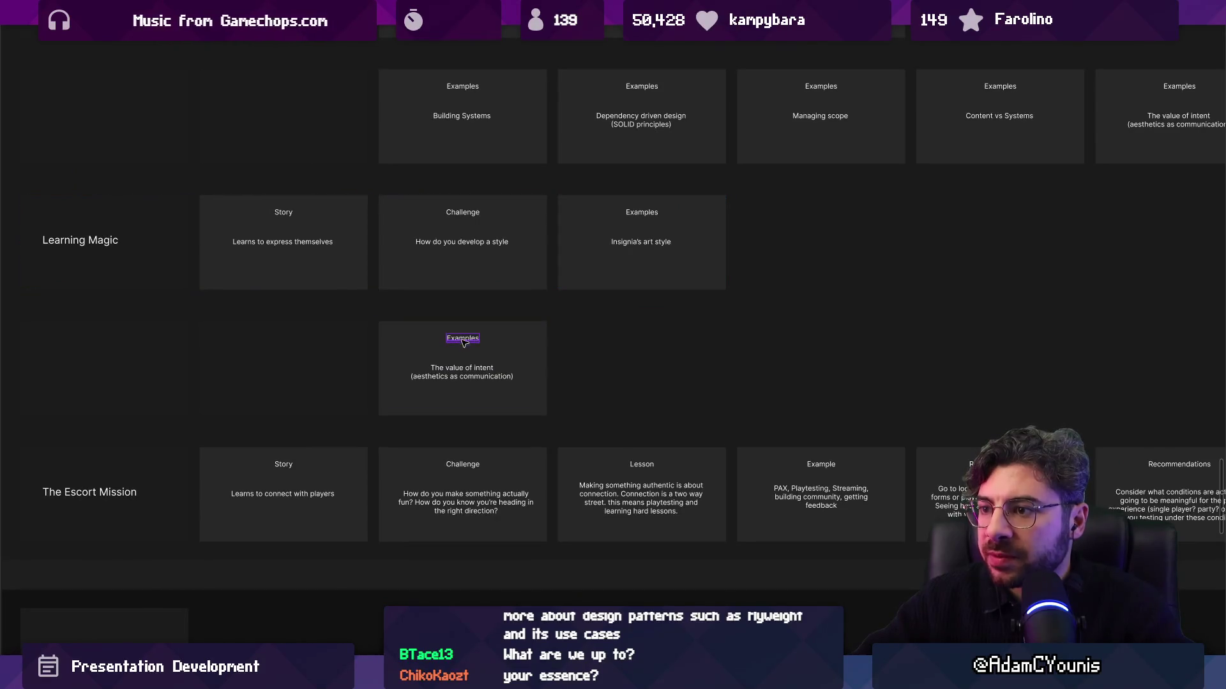
{"action": "scroll", "coordinate": [549, 303], "scroll_direction": "right", "scroll_amount": 2}
{"action": "scroll", "coordinate": [549, 303], "scroll_direction": "up", "scroll_amount": 1}
{"action": "left_click", "coordinate": [484, 309]}
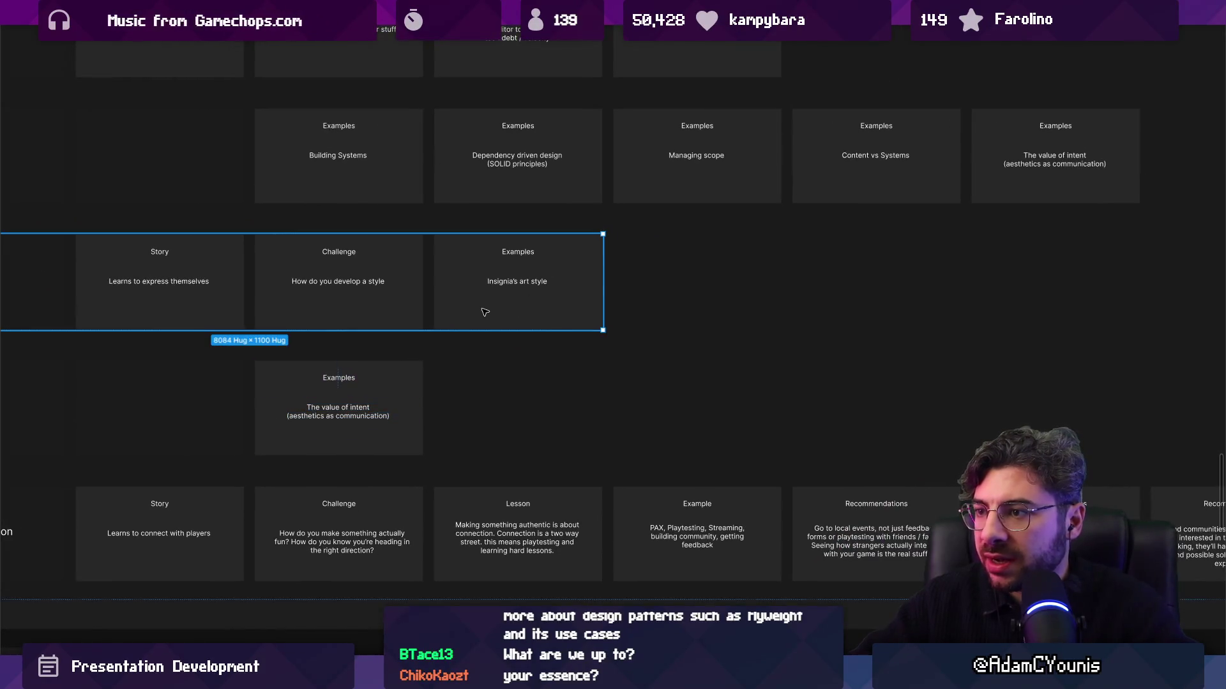
{"action": "left_click", "coordinate": [373, 377]}
{"action": "key", "text": "ctrl+d"}
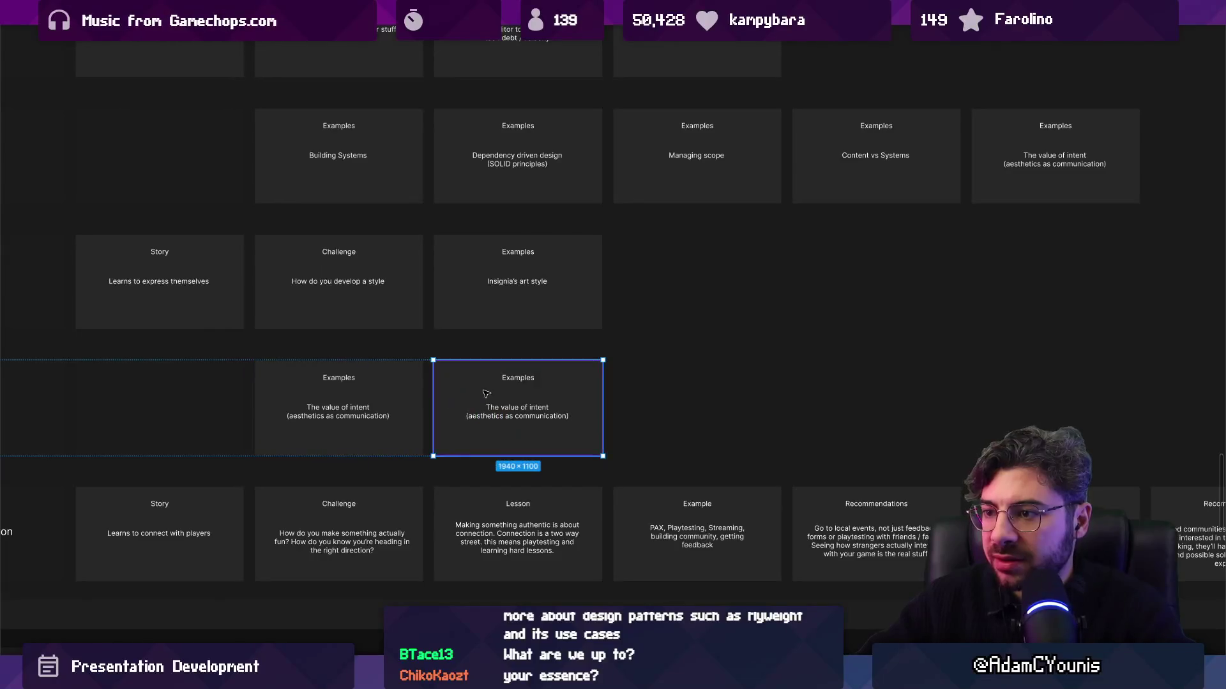
Duplicate the two-card row of intent cards directly below itself
{"action": "double_click", "coordinate": [518, 377]}
{"action": "scroll", "coordinate": [461, 399], "scroll_direction": "right", "scroll_amount": 1}
{"action": "scroll", "coordinate": [461, 398], "scroll_direction": "up", "scroll_amount": 1}
{"action": "scroll", "coordinate": [461, 398], "scroll_direction": "down", "scroll_amount": 3}
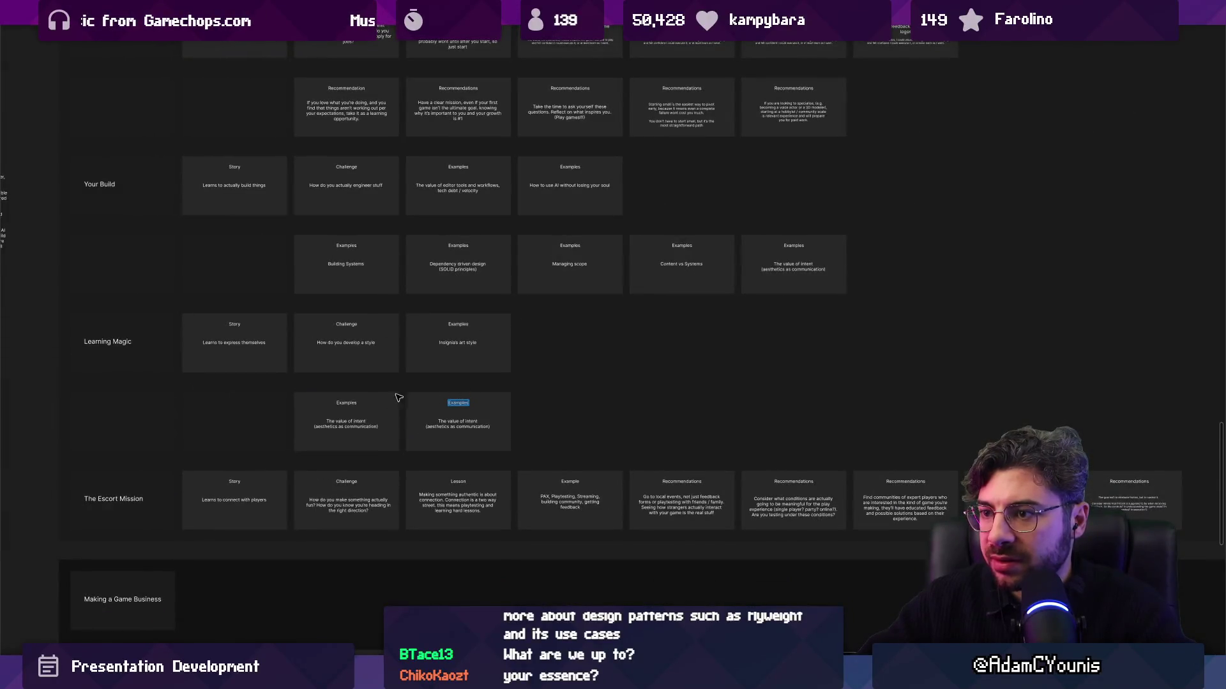
{"action": "scroll", "coordinate": [398, 399], "scroll_direction": "up", "scroll_amount": 3}
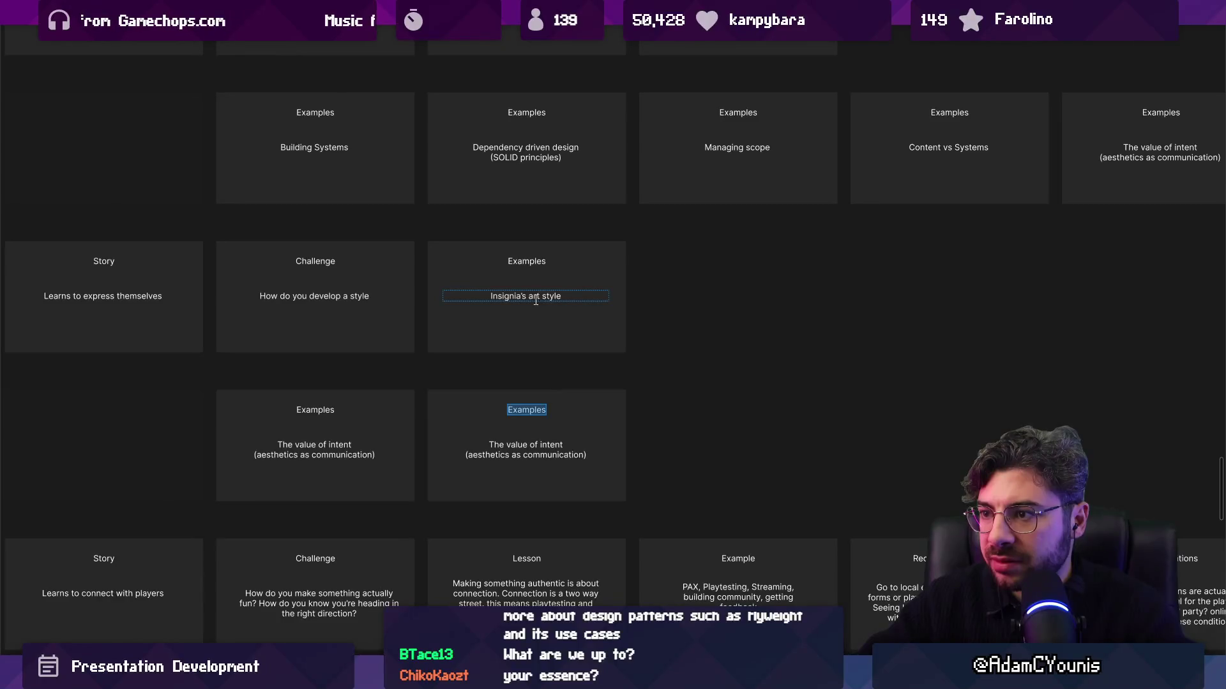
{"action": "double_click", "coordinate": [315, 450]}
{"action": "scroll", "coordinate": [465, 390], "scroll_direction": "left", "scroll_amount": 2}
{"action": "scroll", "coordinate": [466, 390], "scroll_direction": "down", "scroll_amount": 1}
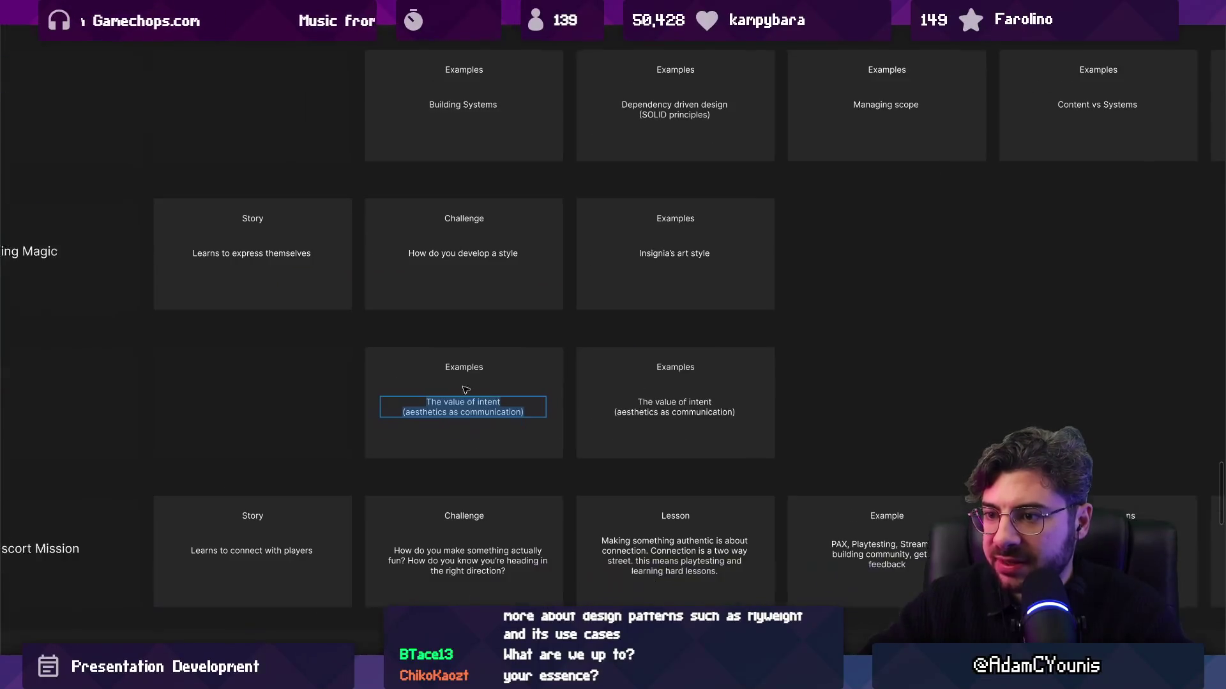
{"action": "scroll", "coordinate": [383, 364], "scroll_direction": "left", "scroll_amount": 4}
{"action": "left_click", "coordinate": [377, 355]}
{"action": "left_click", "coordinate": [388, 356]}
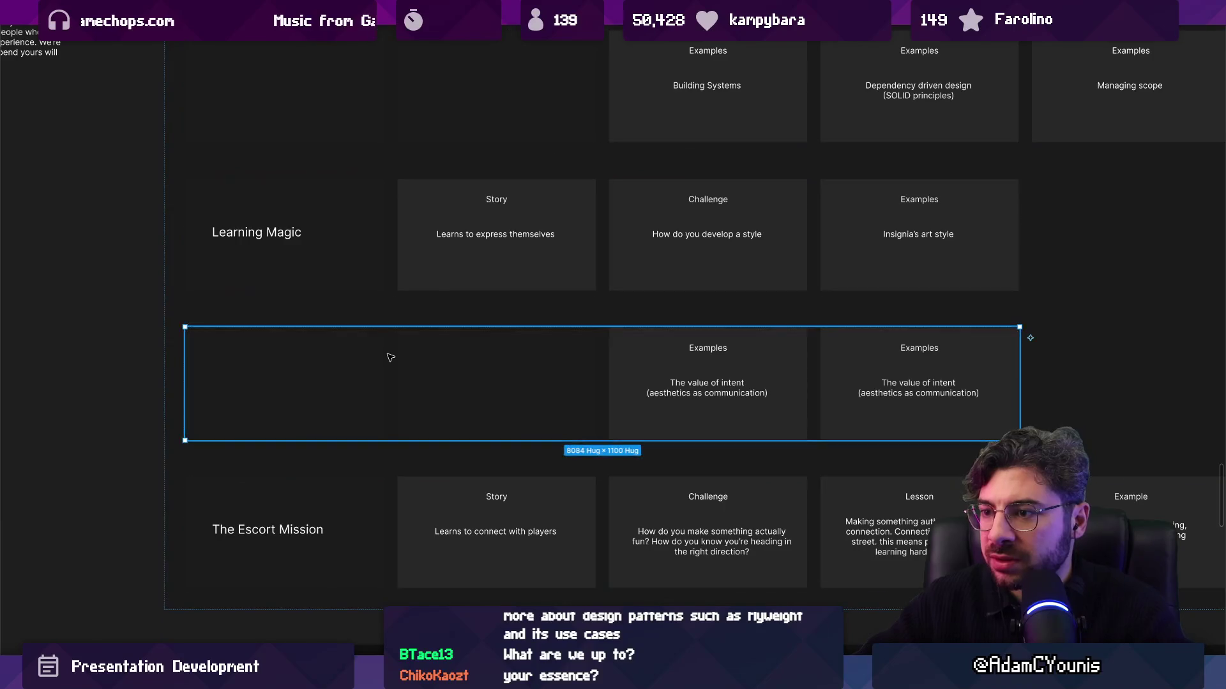
{"action": "key", "text": "ctrl+d"}
Replace the upper two cards' body text with 'asd' and 'asde'
{"action": "double_click", "coordinate": [528, 356]}
{"action": "key", "text": "Return"}
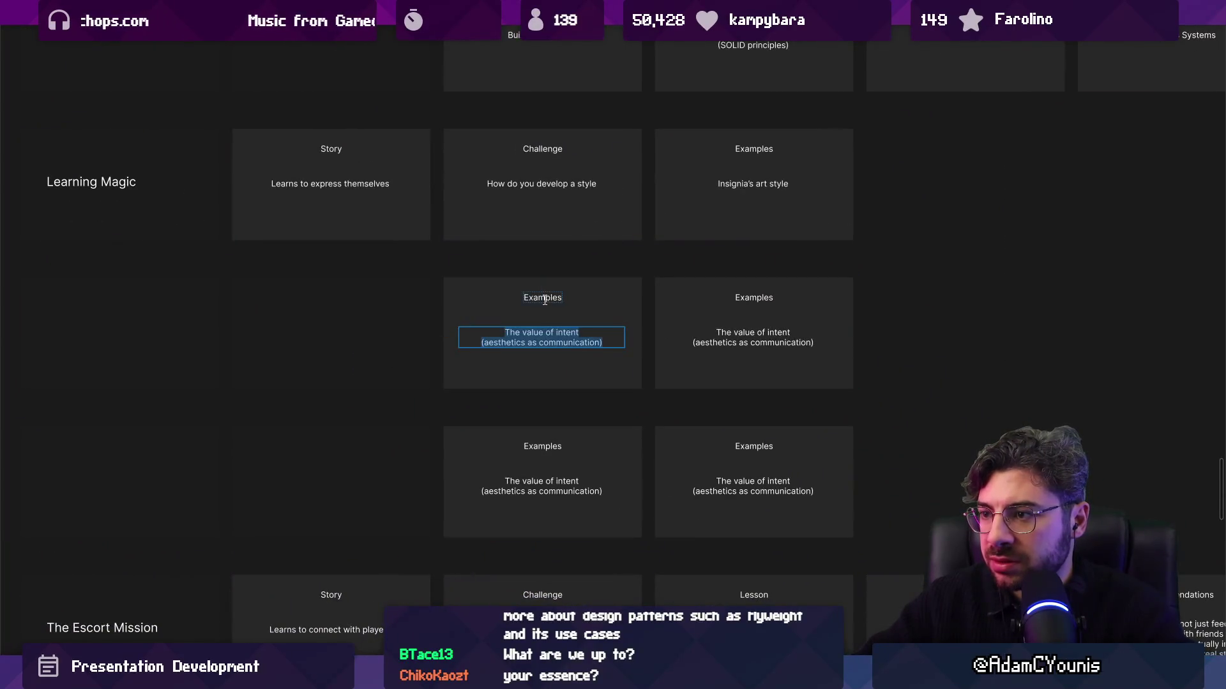
{"action": "scroll", "coordinate": [474, 398], "scroll_direction": "up", "scroll_amount": 1}
{"action": "key", "text": "BackSpace"}
{"action": "double_click", "coordinate": [620, 431]}
{"action": "double_click", "coordinate": [472, 420]}
{"action": "key", "text": "ctrl+z"}
{"action": "type", "text": "asd"}
{"action": "double_click", "coordinate": [642, 428]}
{"action": "key", "text": "ctrl+a"}
{"action": "type", "text": "asde"}
Set both lower cards' body text to 'asd'
{"action": "double_click", "coordinate": [469, 579]}
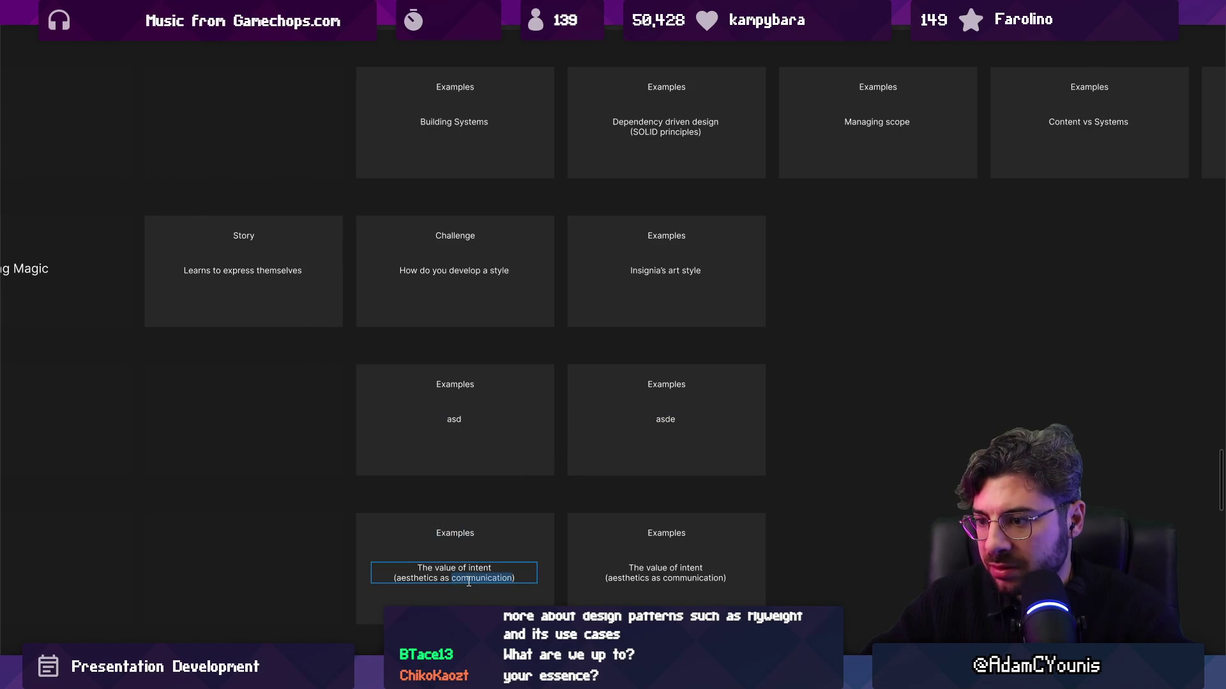
{"action": "key", "text": "ctrl+a"}
{"action": "type", "text": "asd"}
{"action": "double_click", "coordinate": [612, 522]}
{"action": "key", "text": "ctrl+a"}
{"action": "type", "text": "asd"}
{"action": "scroll", "coordinate": [523, 433], "scroll_direction": "down", "scroll_amount": 3}
{"action": "scroll", "coordinate": [511, 418], "scroll_direction": "down", "scroll_amount": 2}
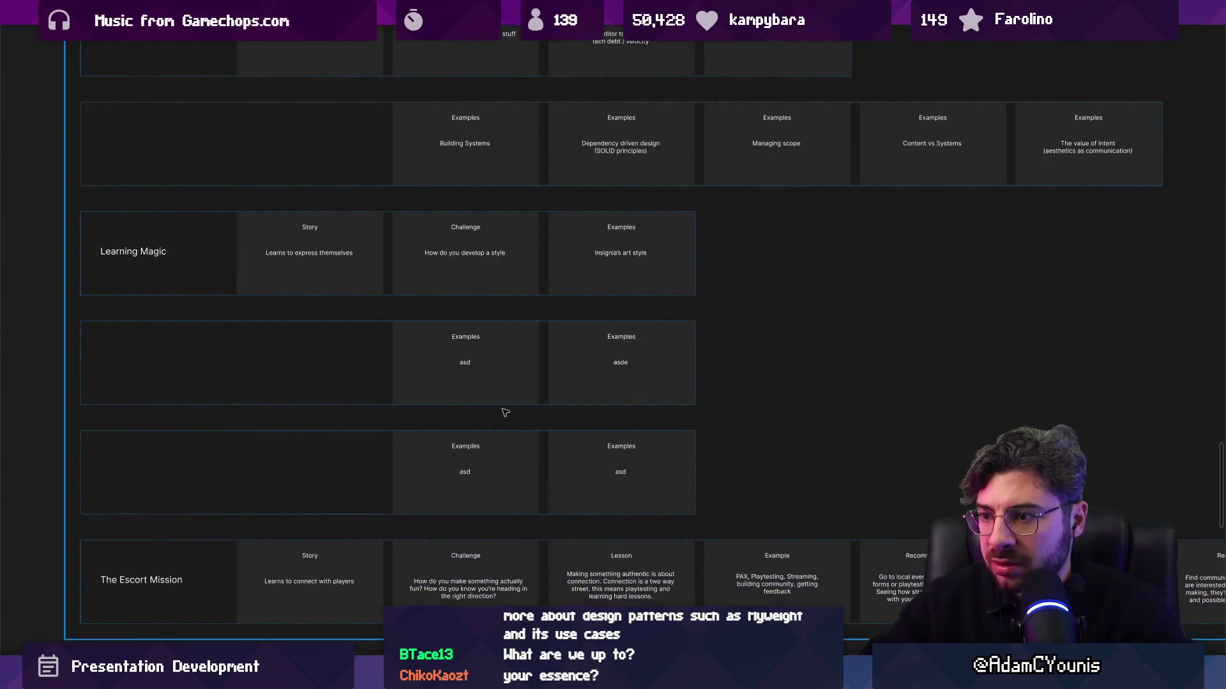
Duplicate the Challenge card within the Learning Magic row to create a new card
{"action": "left_click_drag", "start_coordinate": [626, 341], "coordinate": [531, 365]}
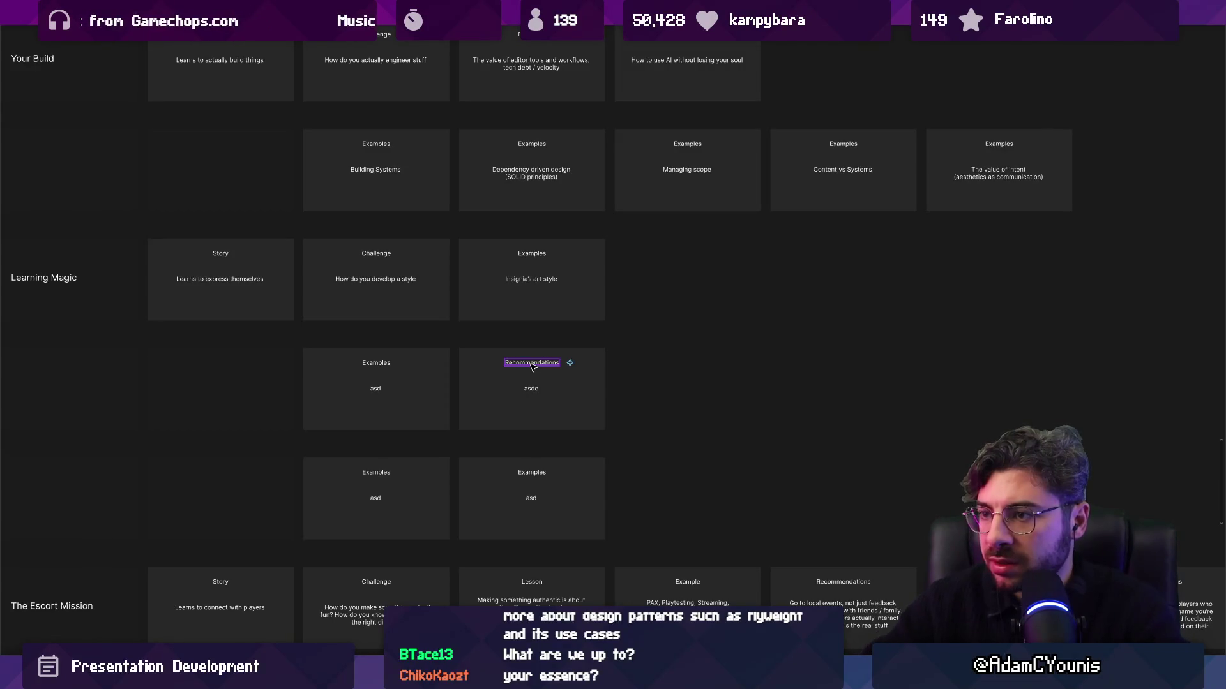
{"action": "left_click", "coordinate": [488, 264]}
{"action": "scroll", "coordinate": [488, 263], "scroll_direction": "up", "scroll_amount": 2}
{"action": "left_click", "coordinate": [398, 263]}
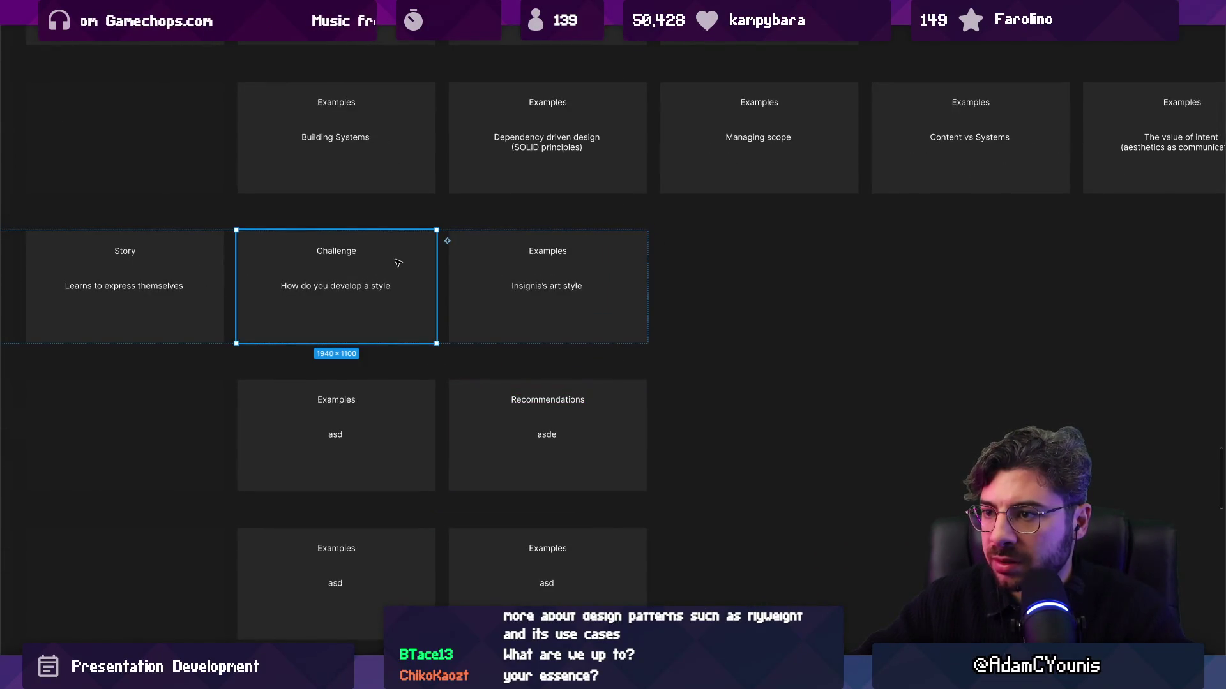
{"action": "key", "text": "ctrl+d"}
{"action": "scroll", "coordinate": [470, 287], "scroll_direction": "up", "scroll_amount": 2}
{"action": "left_click", "coordinate": [460, 326]}
{"action": "double_click", "coordinate": [459, 327]}
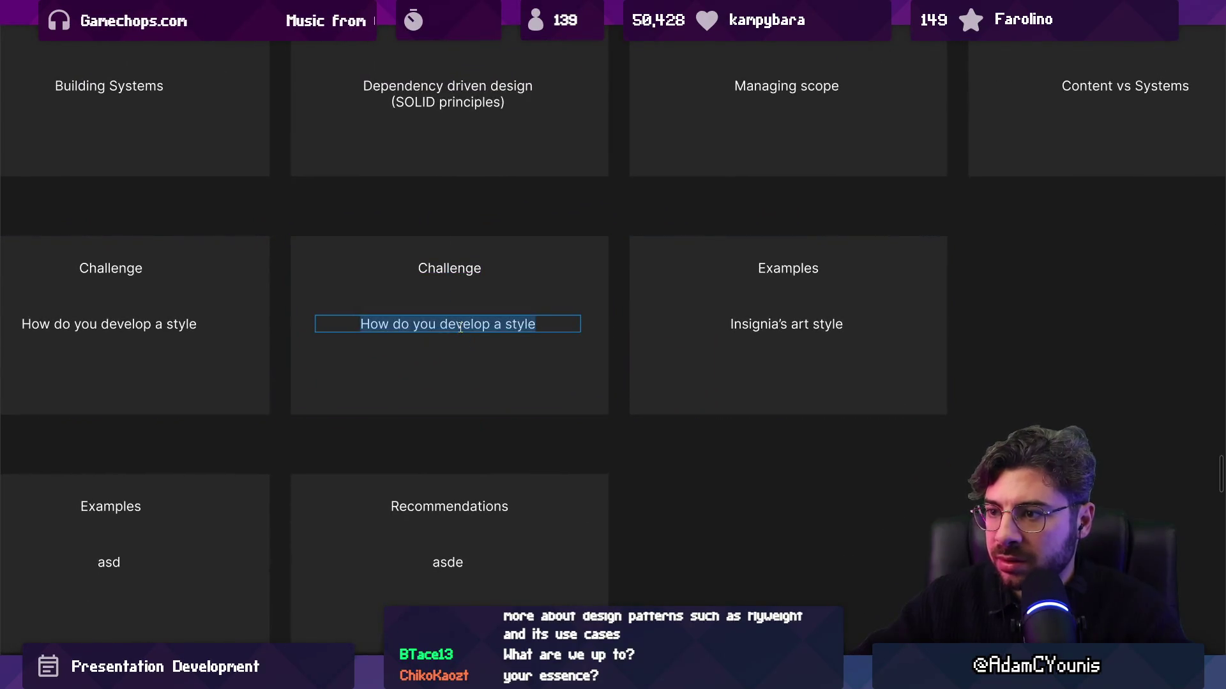
{"action": "type", "text": "Pr"}
{"action": "double_click", "coordinate": [456, 277]}
{"action": "type", "text": "Lesson"}
{"action": "key", "text": "ctrl+z"}
{"action": "double_click", "coordinate": [459, 327]}
Retitle the copy 'Lesson' and make its body read 'Be pragmatic'
{"action": "double_click", "coordinate": [454, 275]}
{"action": "type", "text": "Lesson"}
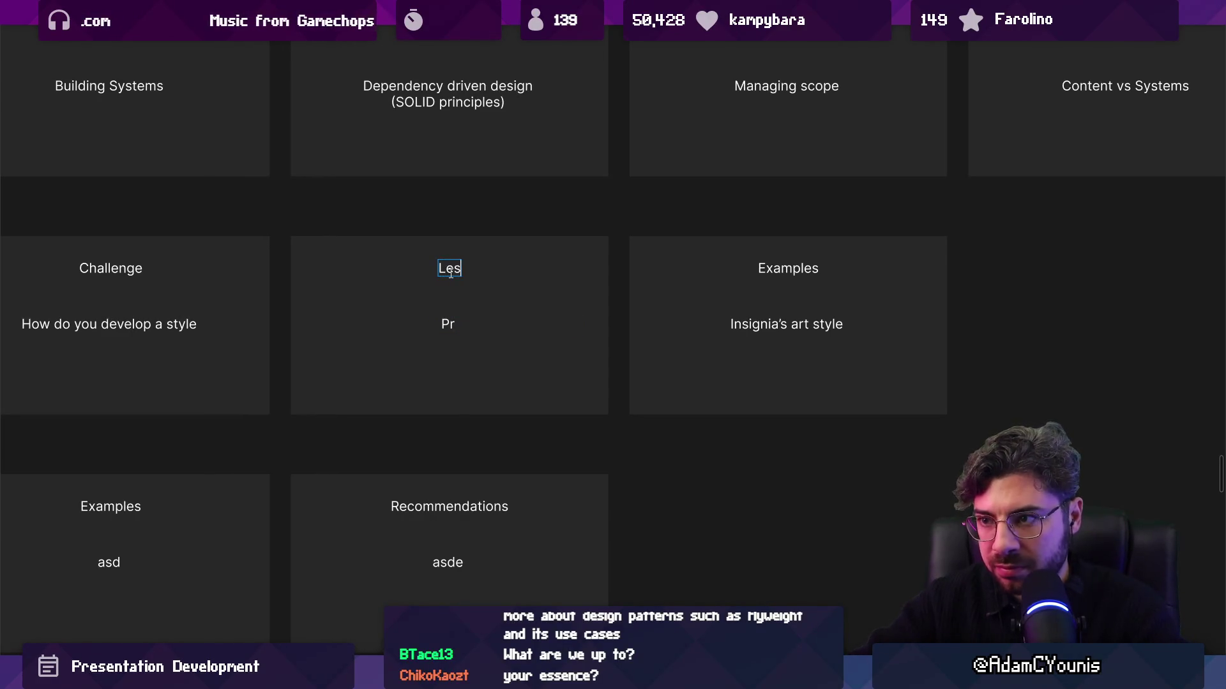
{"action": "left_click", "coordinate": [443, 325]}
{"action": "type", "text": "Be pragma"}
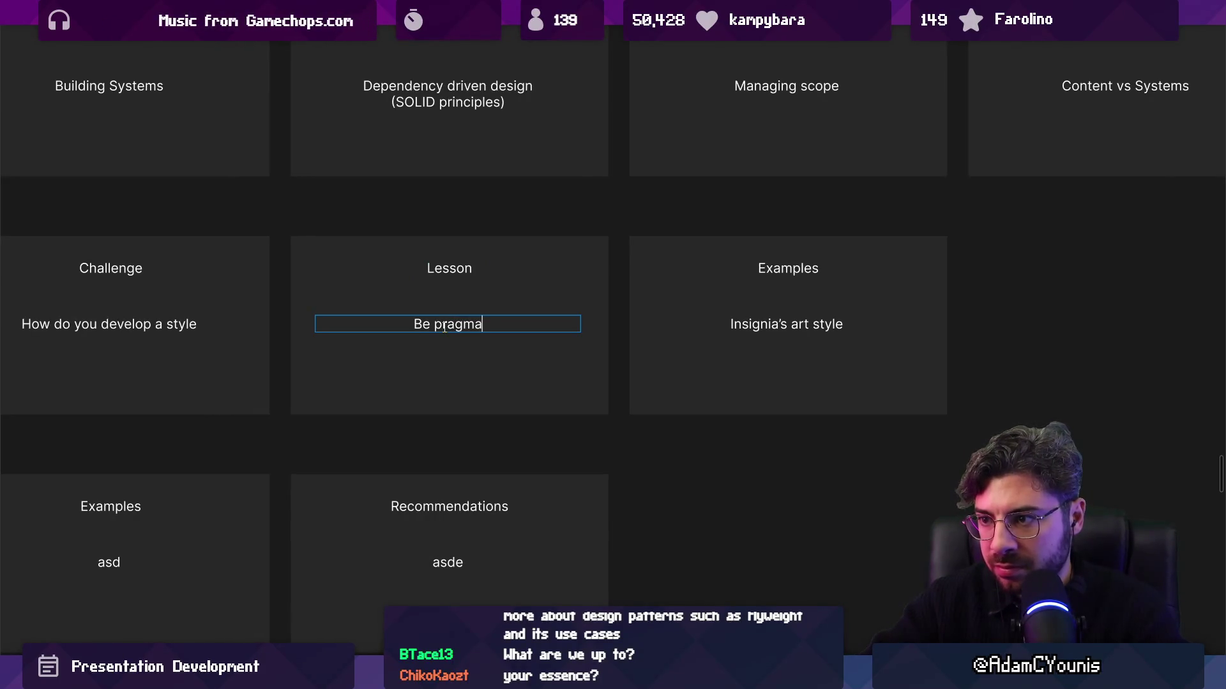
{"action": "type", "text": "tic. Learn to "}
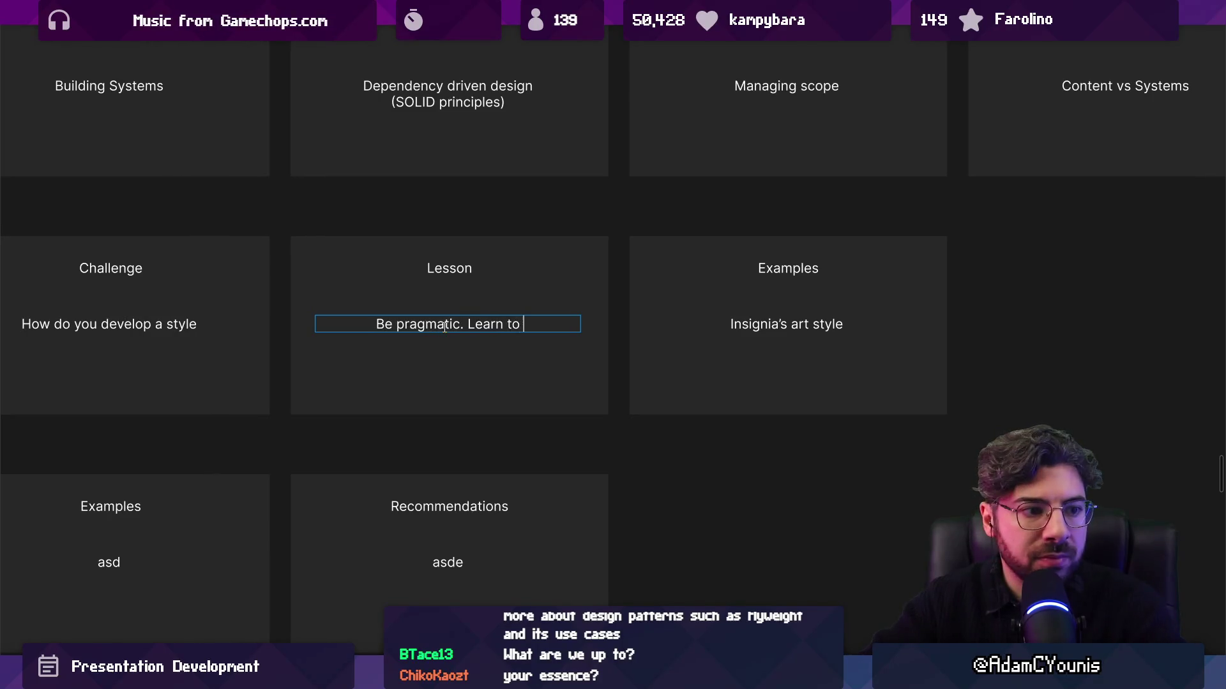
{"action": "type", "text": "cut out the"}
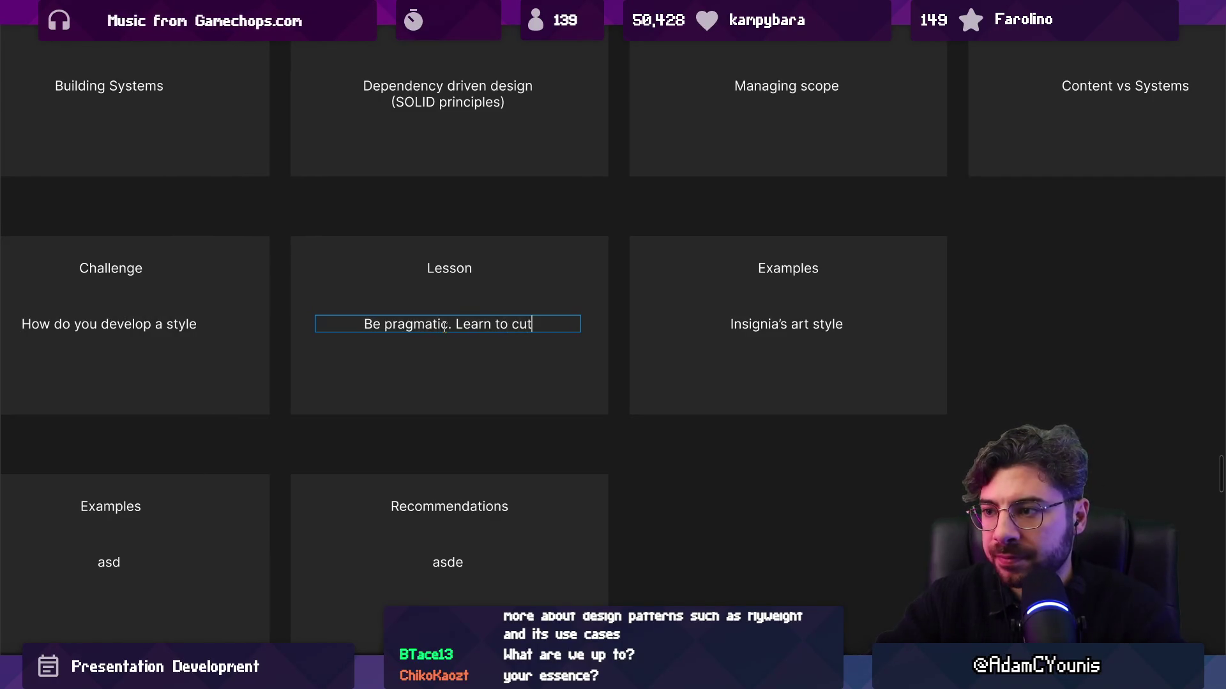
{"action": "key", "text": "ctrl+shift+Left"}
{"action": "key", "text": "ctrl+shift+Left"}
{"action": "key", "text": "ctrl+shift+Left"}
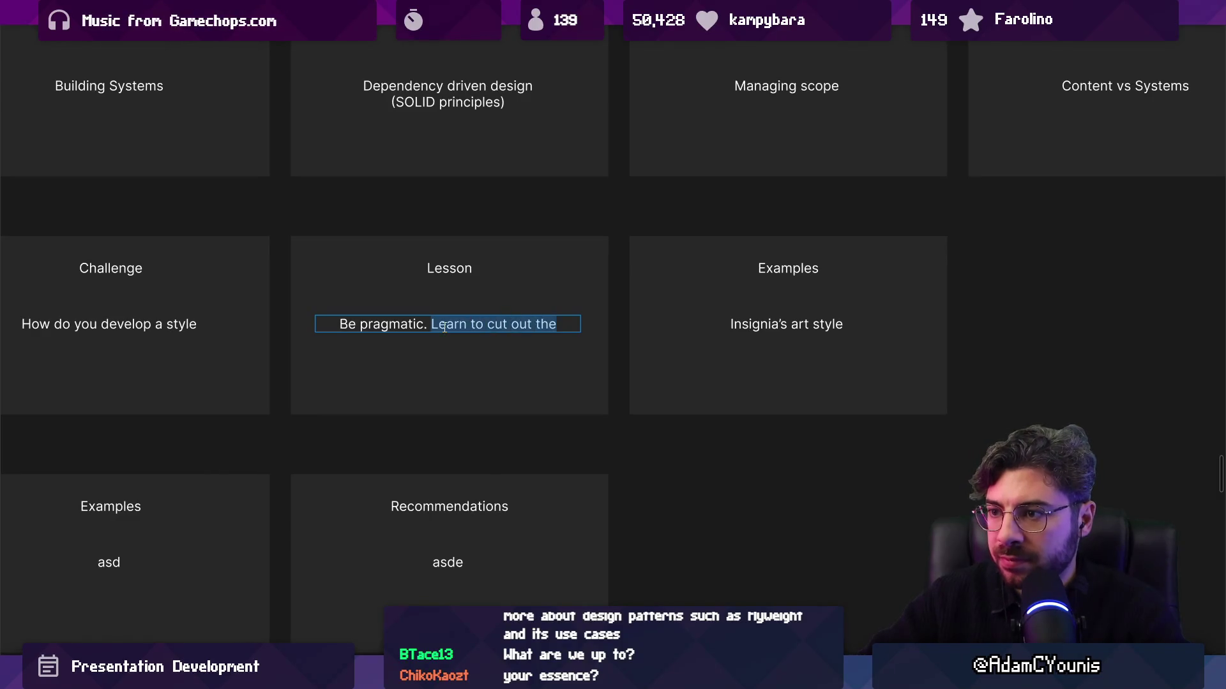
{"action": "key", "text": "BackSpace"}
{"action": "key", "text": "BackSpace"}
{"action": "type", "text": ", "}
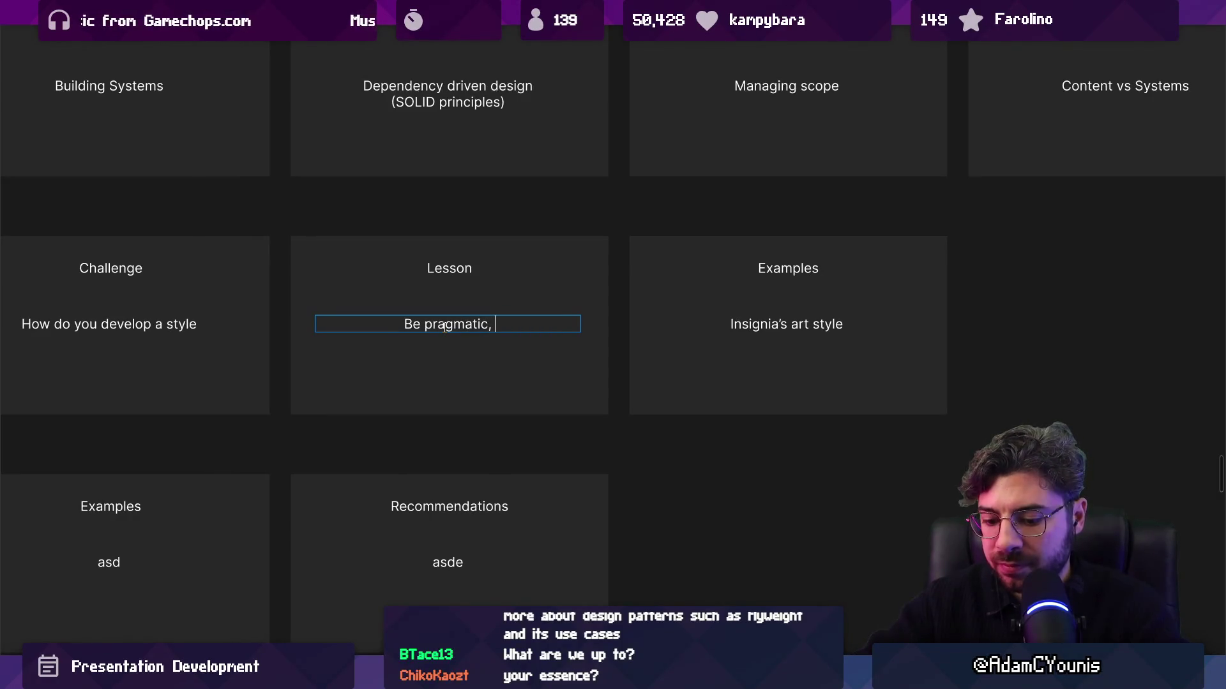
{"action": "type", "text": "be patient."}
{"action": "key", "text": "ctrl+shift+Left"}
{"action": "key", "text": "ctrl+shift+Left"}
{"action": "key", "text": "ctrl+shift+Left"}
{"action": "key", "text": "BackSpace"}
{"action": "key", "text": "Escape"}
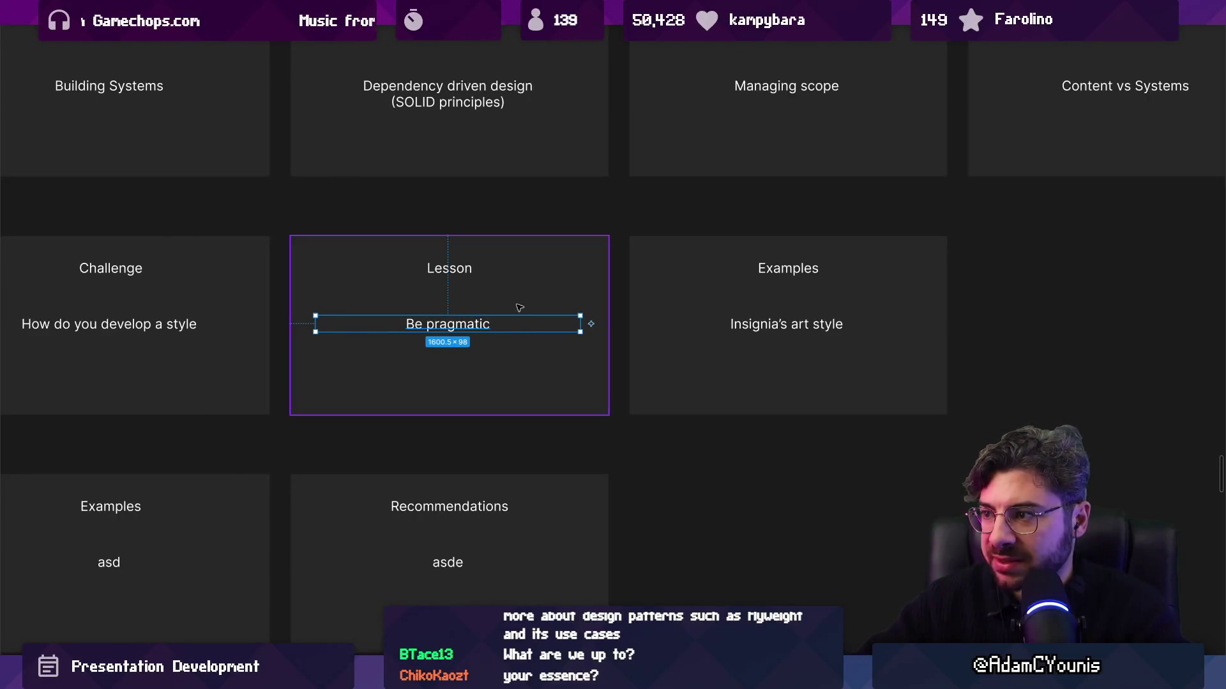
Move the Insignia's art style card down into the lower row beside Recommendations
{"action": "scroll", "coordinate": [519, 308], "scroll_direction": "down", "scroll_amount": 5}
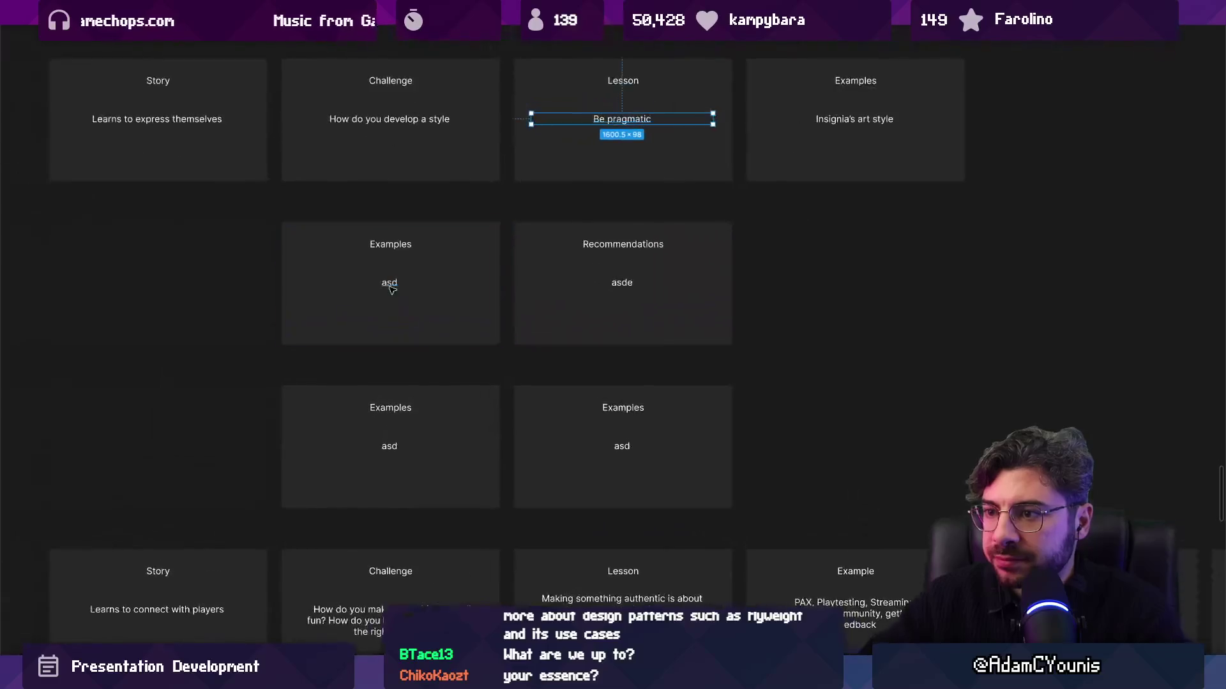
{"action": "scroll", "coordinate": [388, 284], "scroll_direction": "up", "scroll_amount": 2}
{"action": "double_click", "coordinate": [350, 339]}
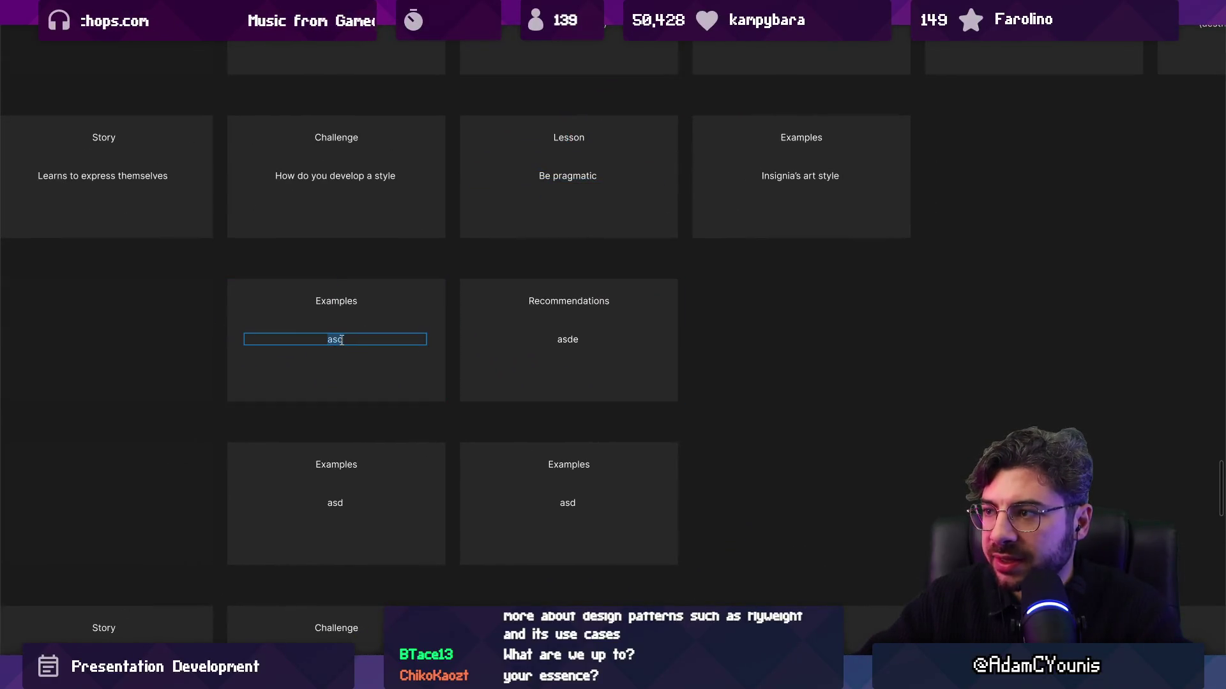
{"action": "key", "text": "Escape"}
{"action": "left_click", "coordinate": [759, 228]}
{"action": "left_click", "coordinate": [761, 219]}
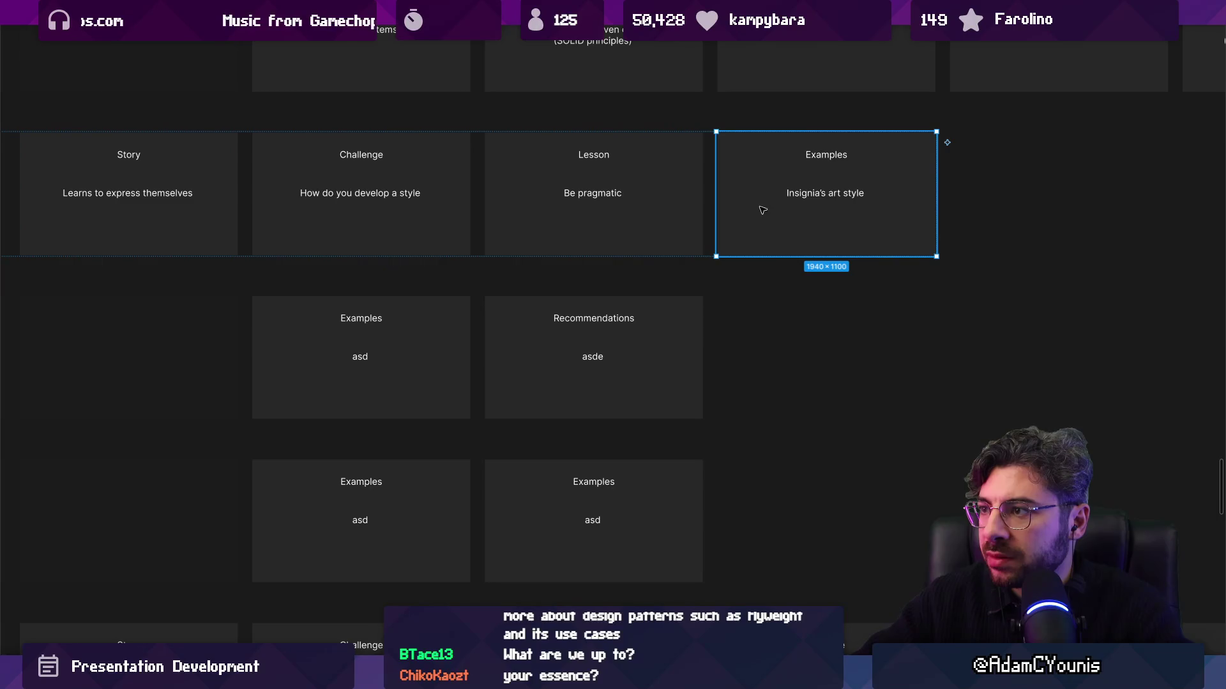
{"action": "mouse_move", "coordinate": [761, 190]}
{"action": "left_mouse_down"}
{"action": "mouse_move", "coordinate": [438, 334]}
{"action": "mouse_move", "coordinate": [470, 361]}
{"action": "mouse_move", "coordinate": [479, 338]}
{"action": "left_mouse_up"}
Delete the spare asd Examples card and begin editing the lower Examples card's asd text
{"action": "left_click", "coordinate": [427, 347]}
{"action": "key", "text": "Delete"}
{"action": "scroll", "coordinate": [426, 344], "scroll_direction": "down", "scroll_amount": 3}
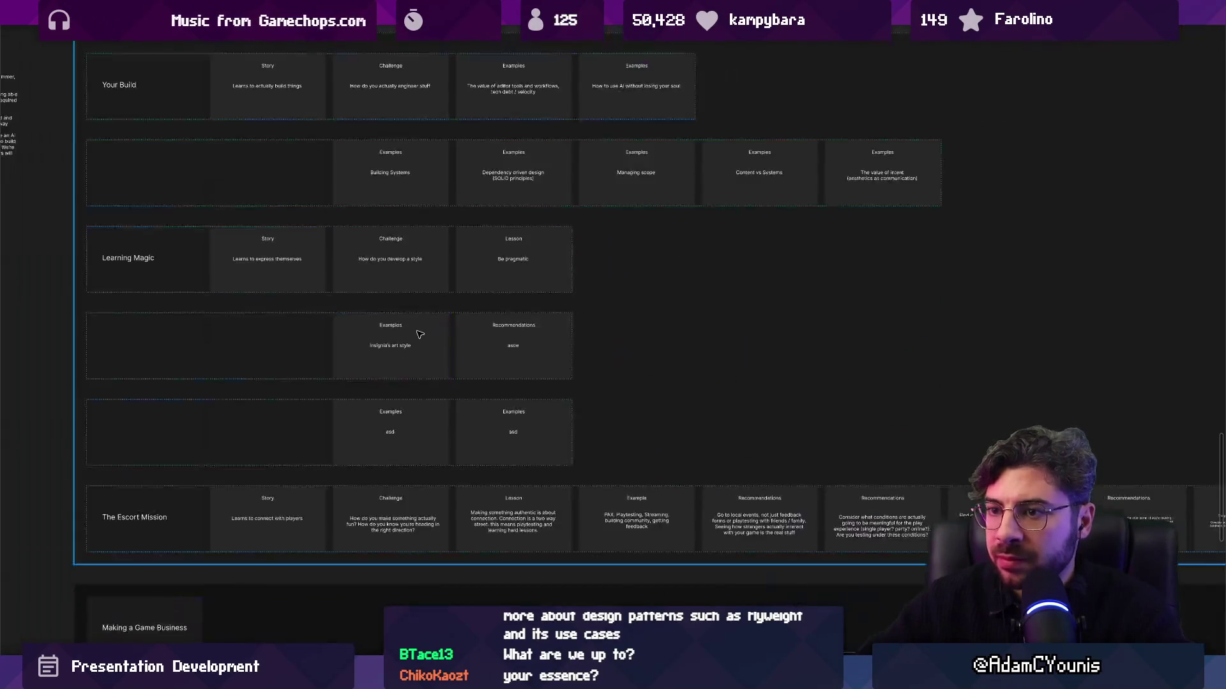
{"action": "scroll", "coordinate": [428, 337], "scroll_direction": "up", "scroll_amount": 3}
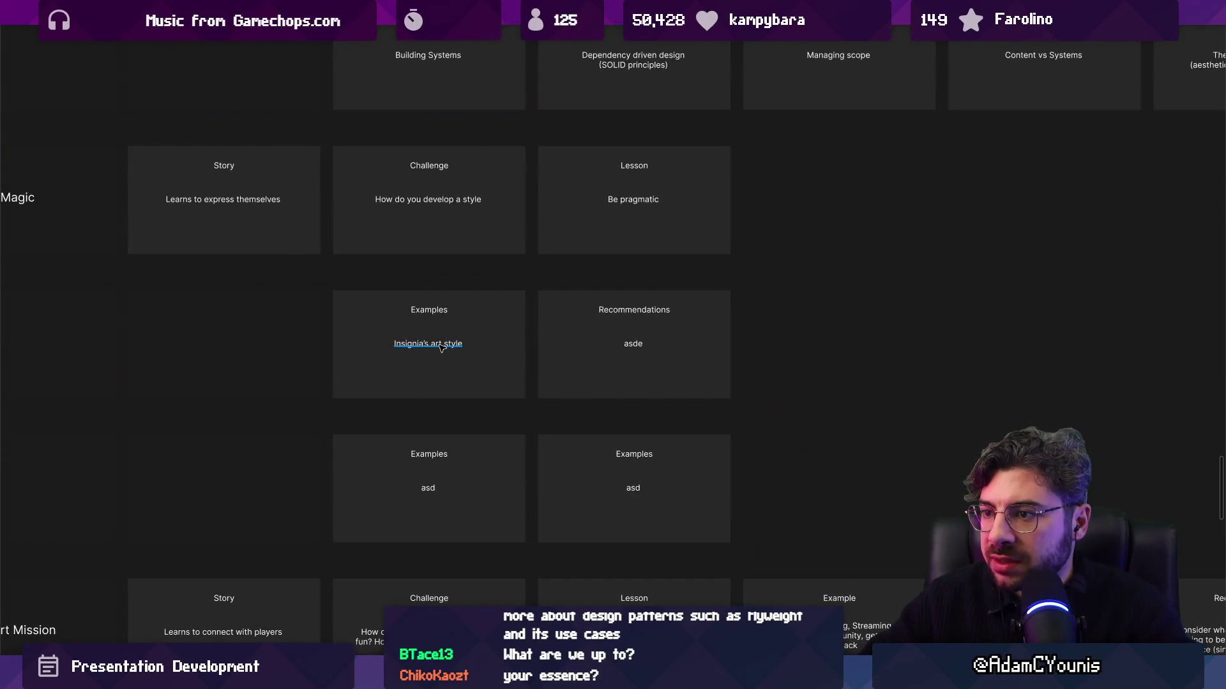
{"action": "double_click", "coordinate": [470, 457]}
{"action": "scroll", "coordinate": [470, 457], "scroll_direction": "up", "scroll_amount": 2}
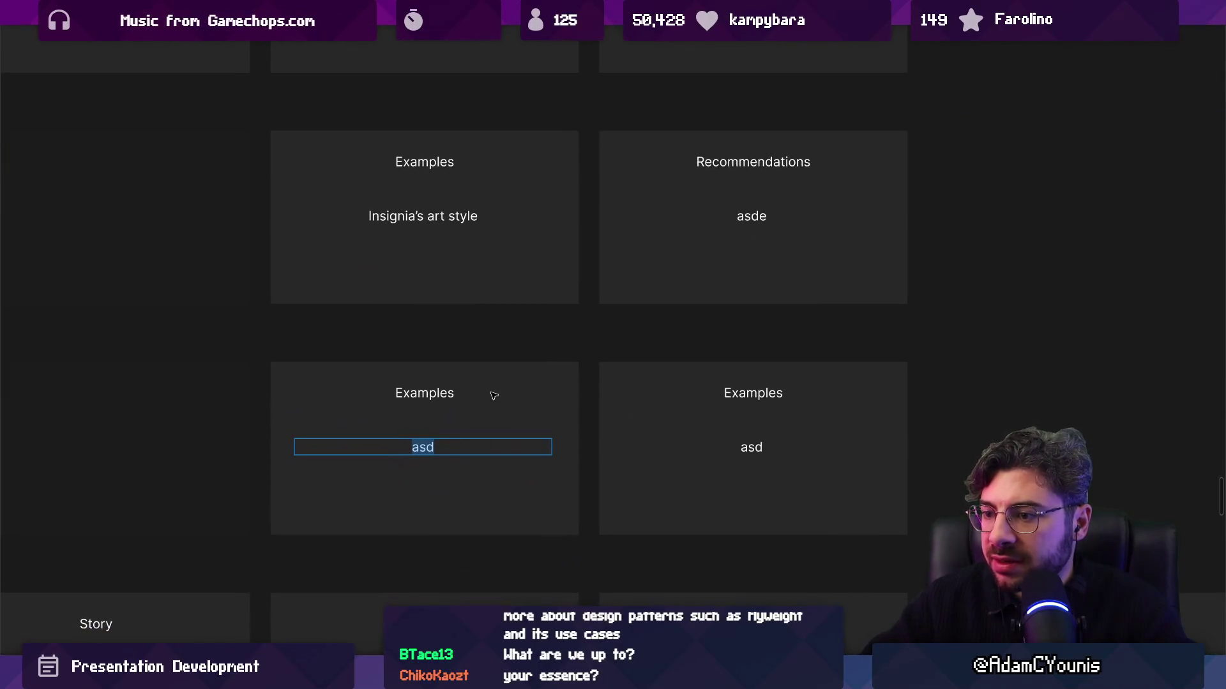
Rewrite the lower Examples card text as 'Breaking "rules" to create your own'
{"action": "type", "text": "Learning w"}
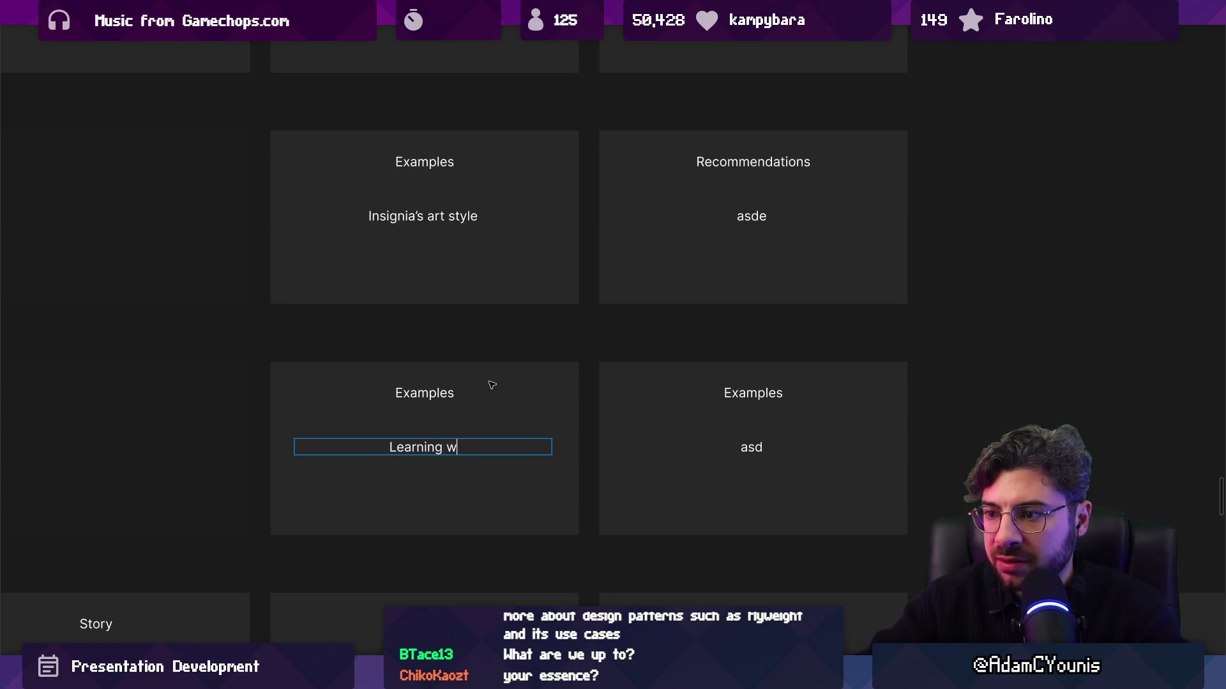
{"action": "type", "text": "hich corners yo"}
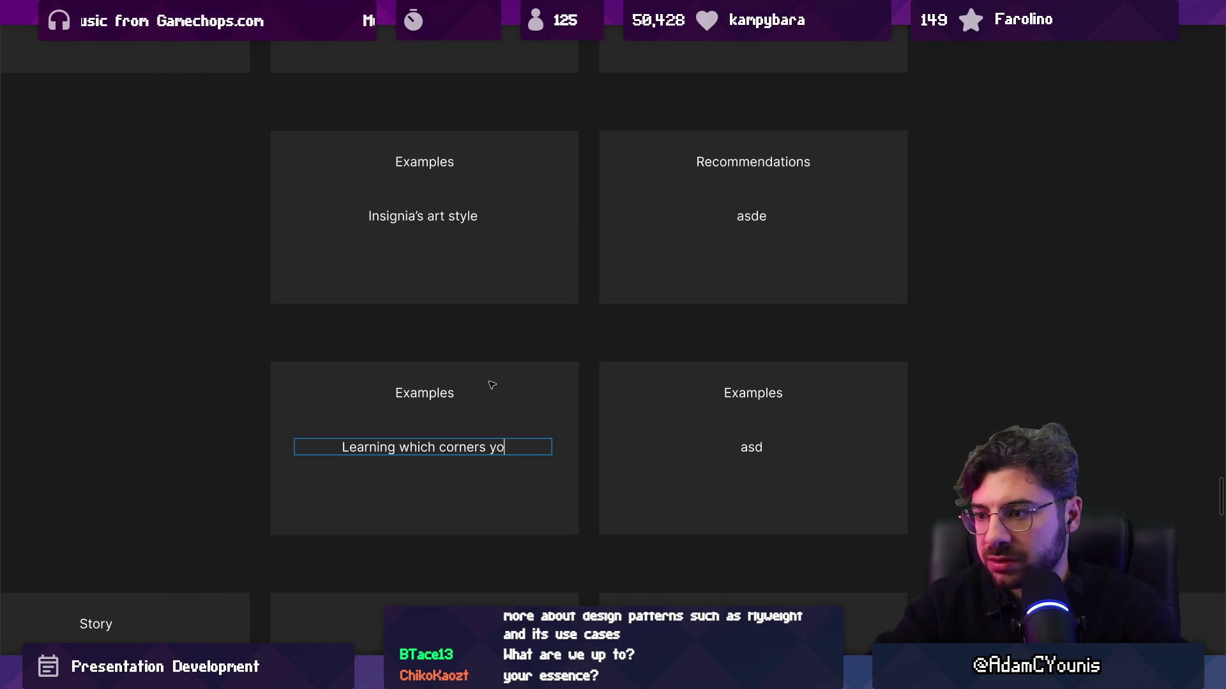
{"action": "type", "text": "u can cut"}
{"action": "key", "text": "ctrl+a"}
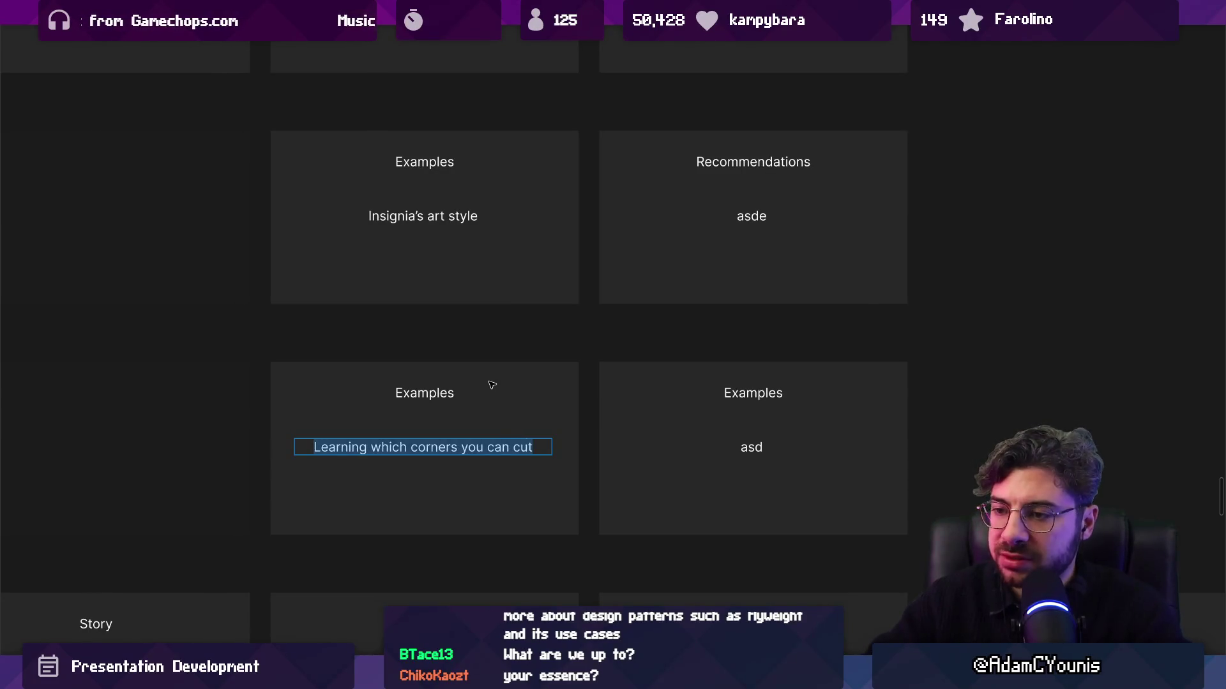
{"action": "key", "text": "BackSpace"}
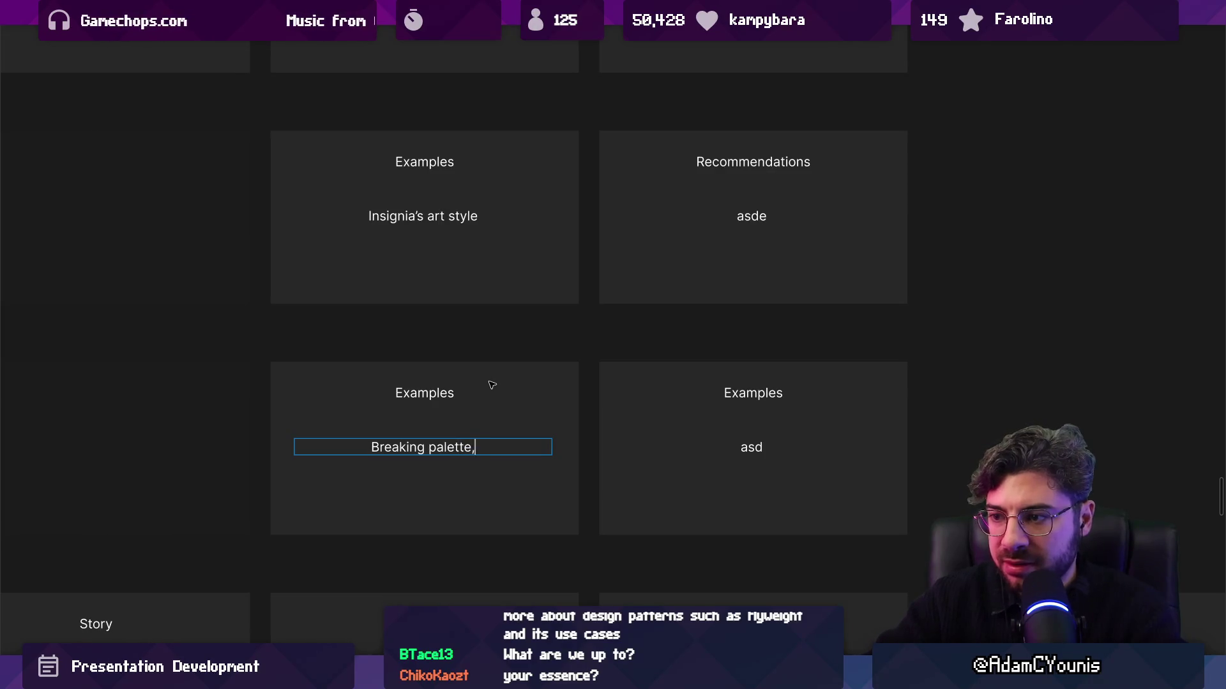
{"action": "type", "text": " breaking"}
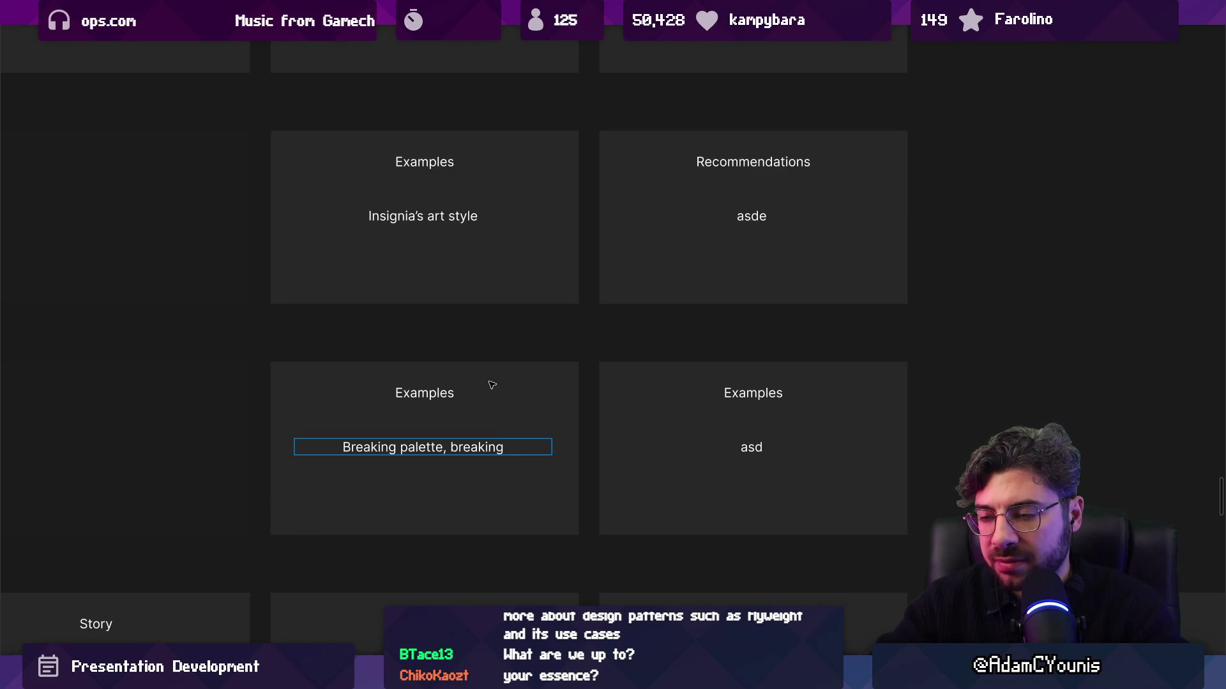
{"action": "key", "text": "ctrl+shift+Left"}
{"action": "key", "text": "BackSpace"}
{"action": "key", "text": "BackSpace"}
{"action": "key", "text": "BackSpace"}
{"action": "key", "text": "BackSpace"}
{"action": "key", "text": "ctrl+shift+Left"}
{"action": "type", "text": "\"rules\" "}
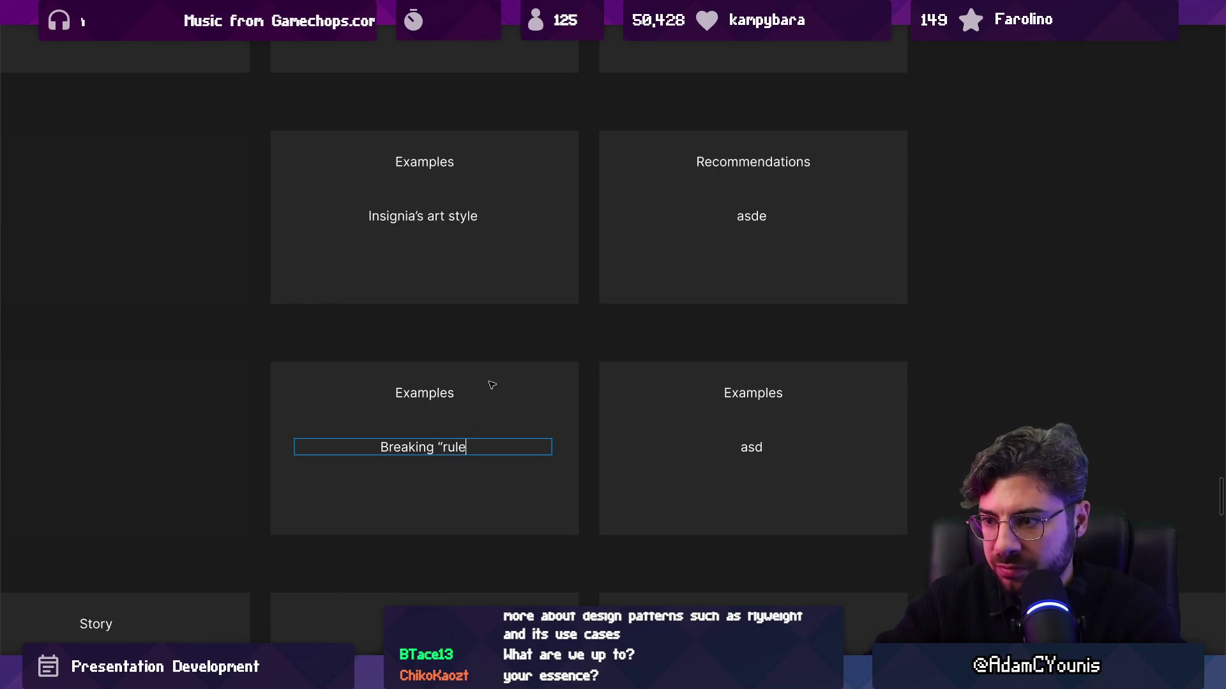
{"action": "type", "text": "to create your own"}
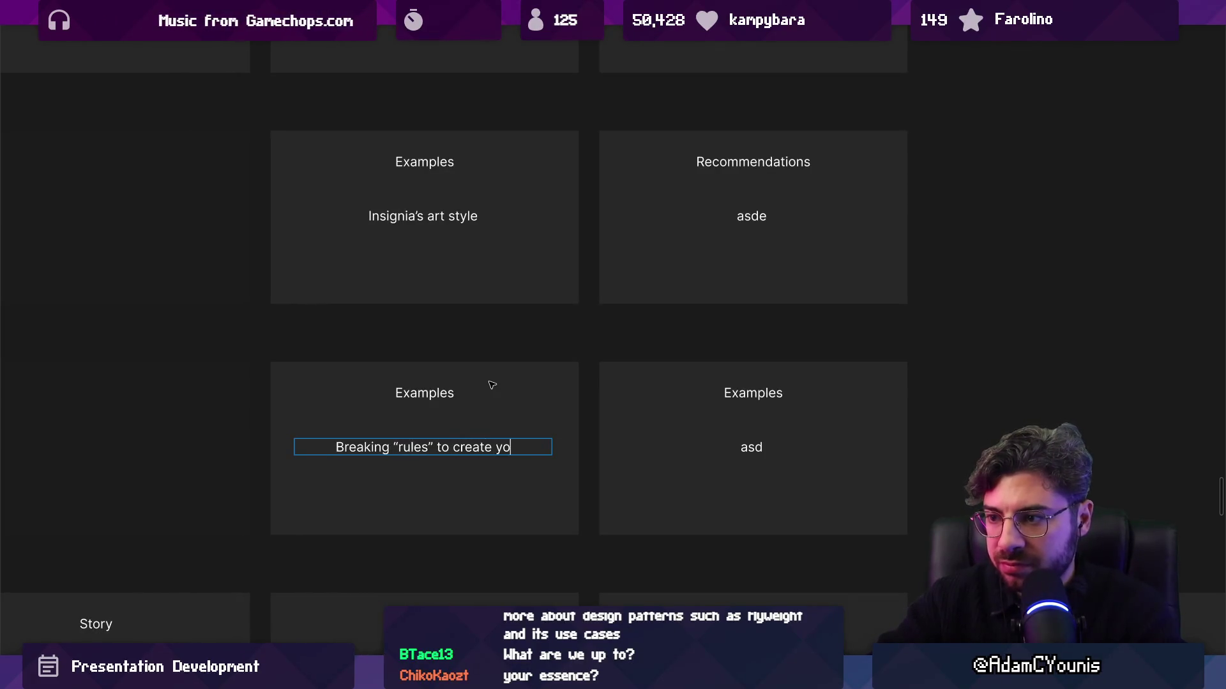
{"action": "key", "text": "Escape"}
{"action": "scroll", "coordinate": [492, 385], "scroll_direction": "down", "scroll_amount": 6}
Duplicate the Breaking "rules" row and change the copy's left card to 'Professionalism / marketability'
{"action": "left_click", "coordinate": [463, 358]}
{"action": "left_click", "coordinate": [465, 444]}
{"action": "scroll", "coordinate": [345, 432], "scroll_direction": "up", "scroll_amount": 2}
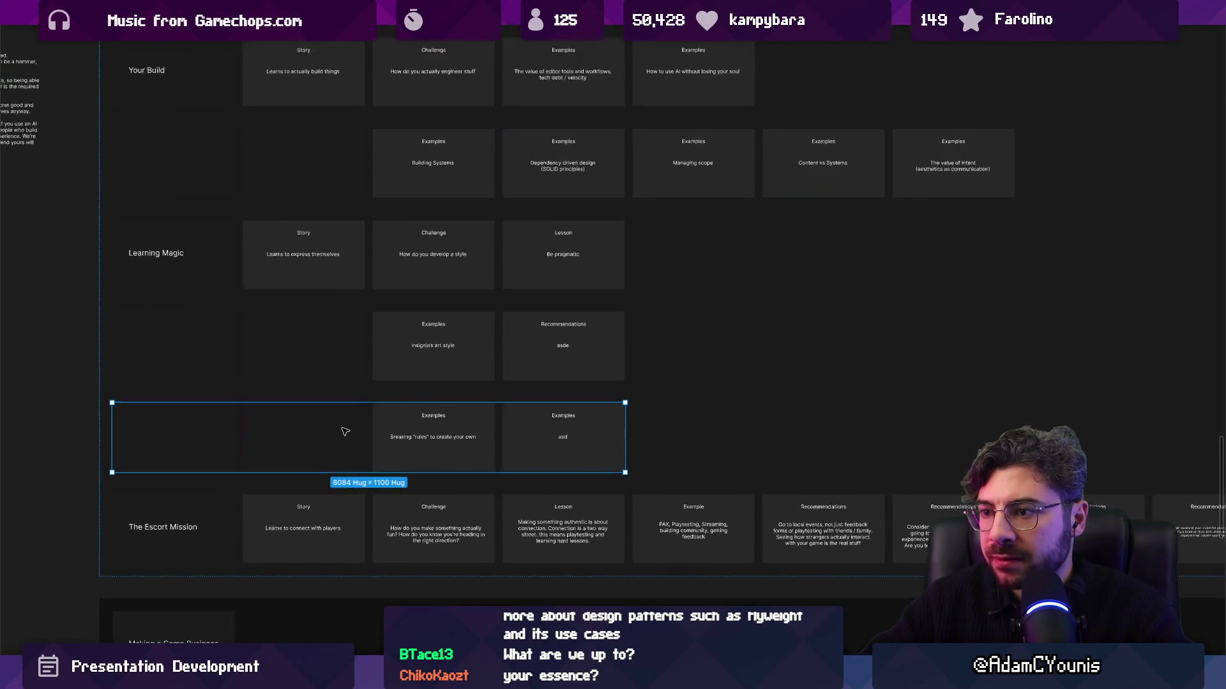
{"action": "key", "text": "ctrl+d"}
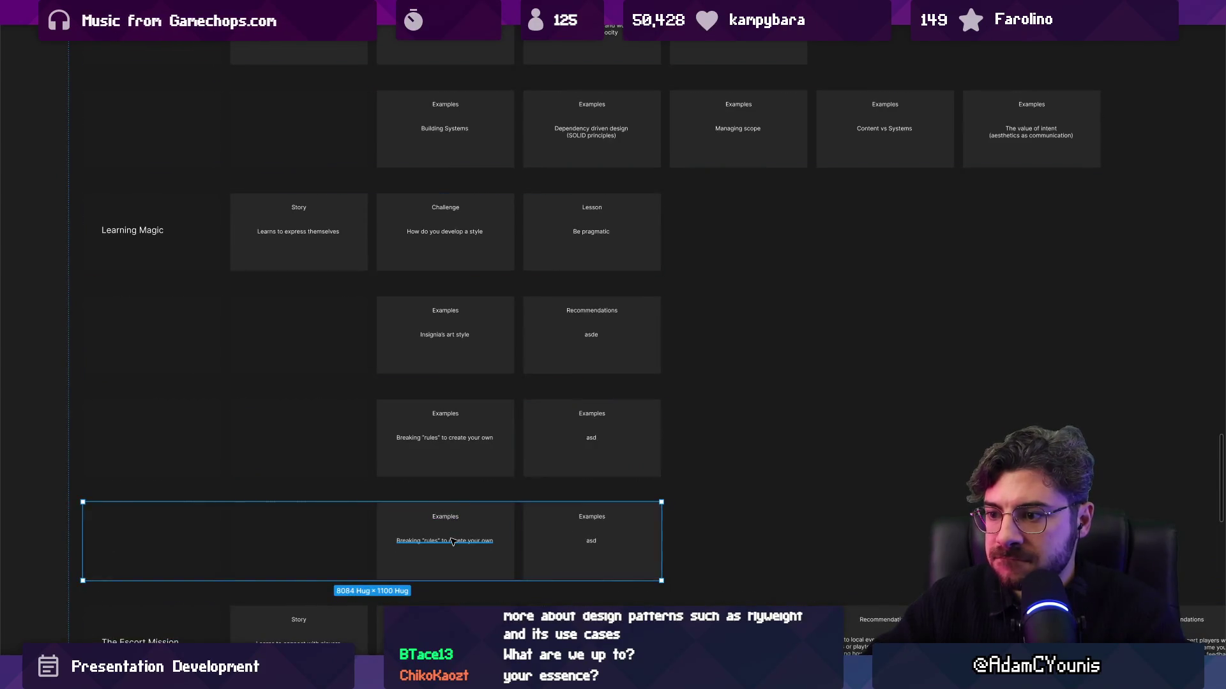
{"action": "left_click", "coordinate": [452, 542]}
{"action": "type", "text": "Professionalism"}
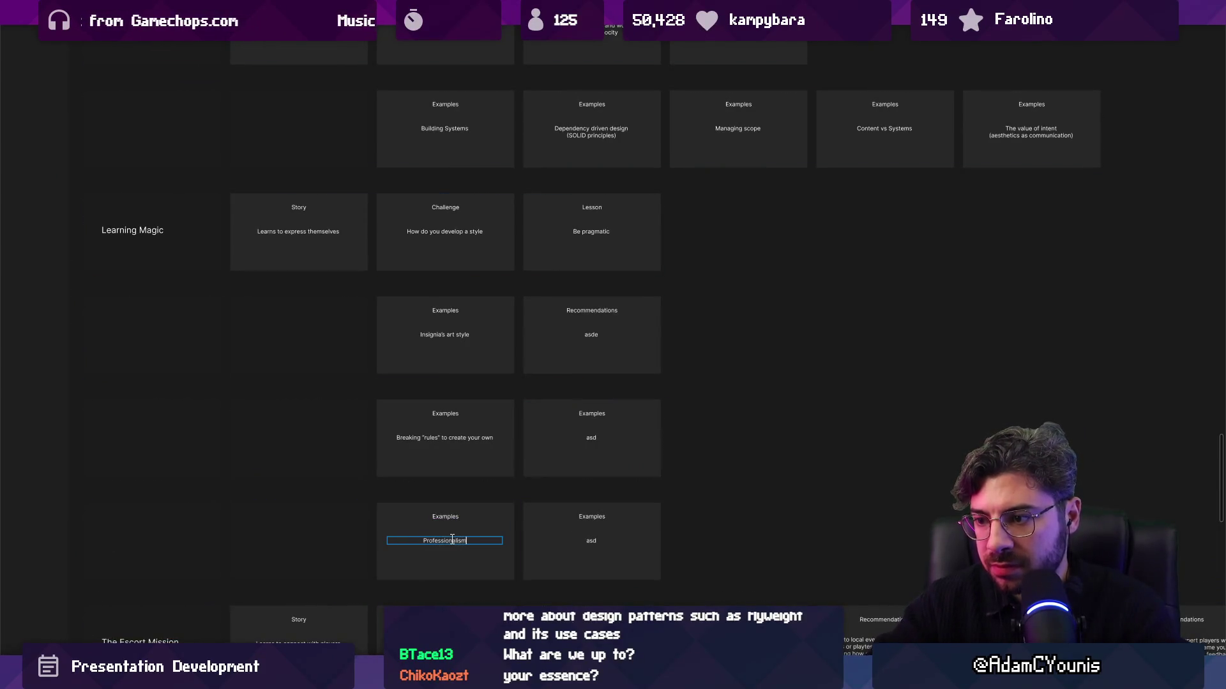
{"action": "scroll", "coordinate": [453, 542], "scroll_direction": "up", "scroll_amount": 5}
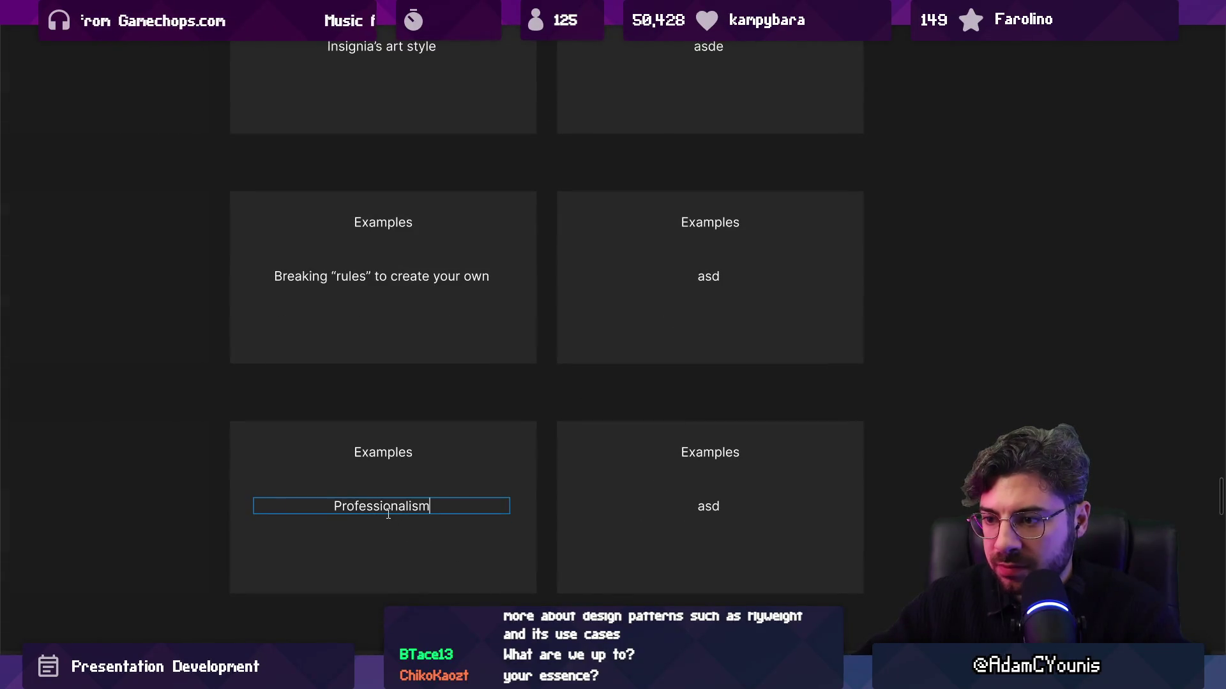
{"action": "type", "text": " / ma"}
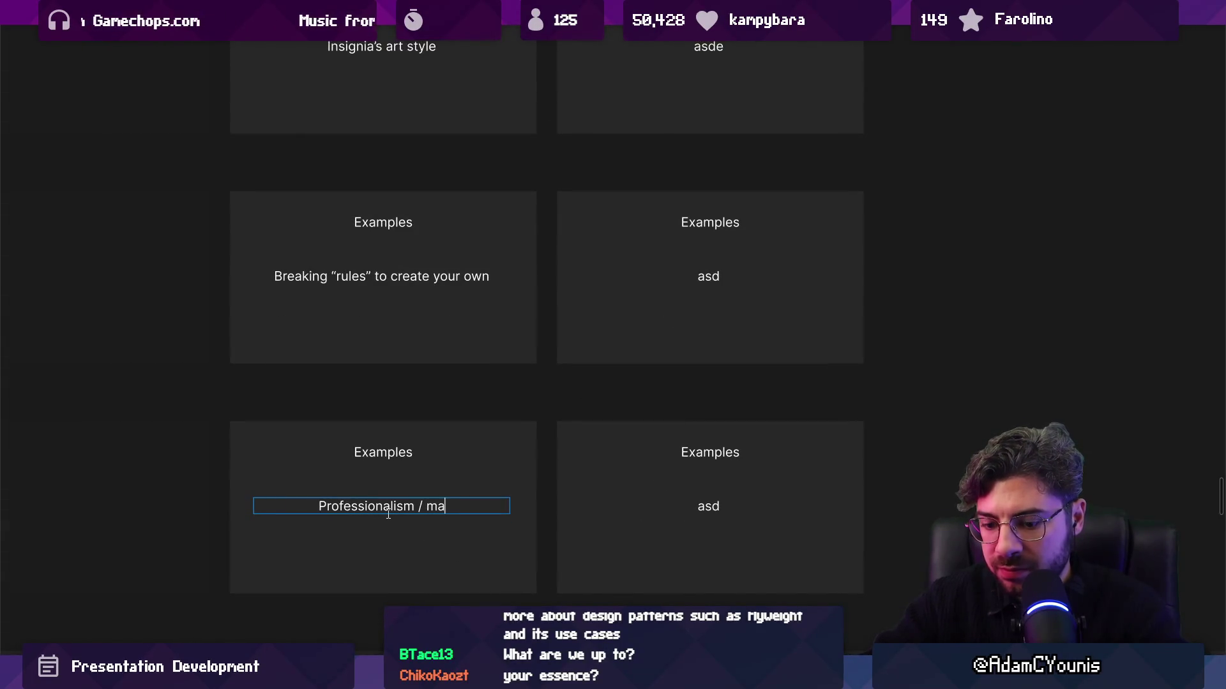
{"action": "type", "text": "rketability"}
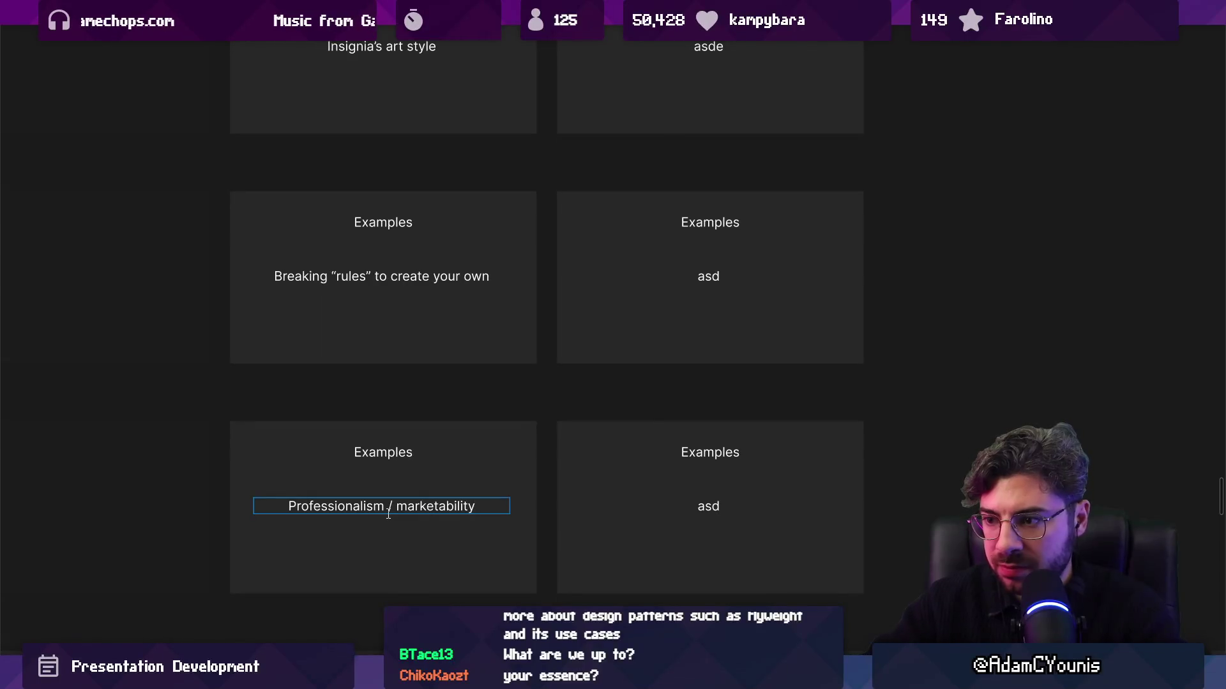
{"action": "scroll", "coordinate": [524, 450], "scroll_direction": "down", "scroll_amount": 5}
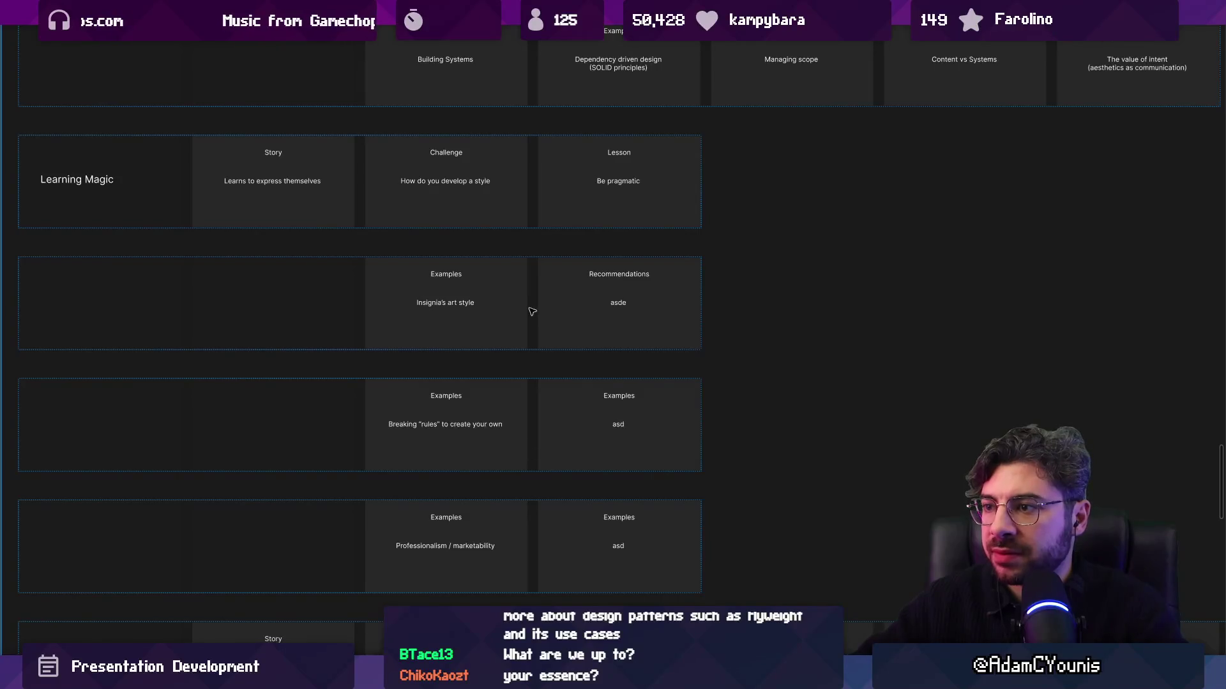
{"action": "left_click_drag", "start_coordinate": [533, 311], "coordinate": [448, 369]}
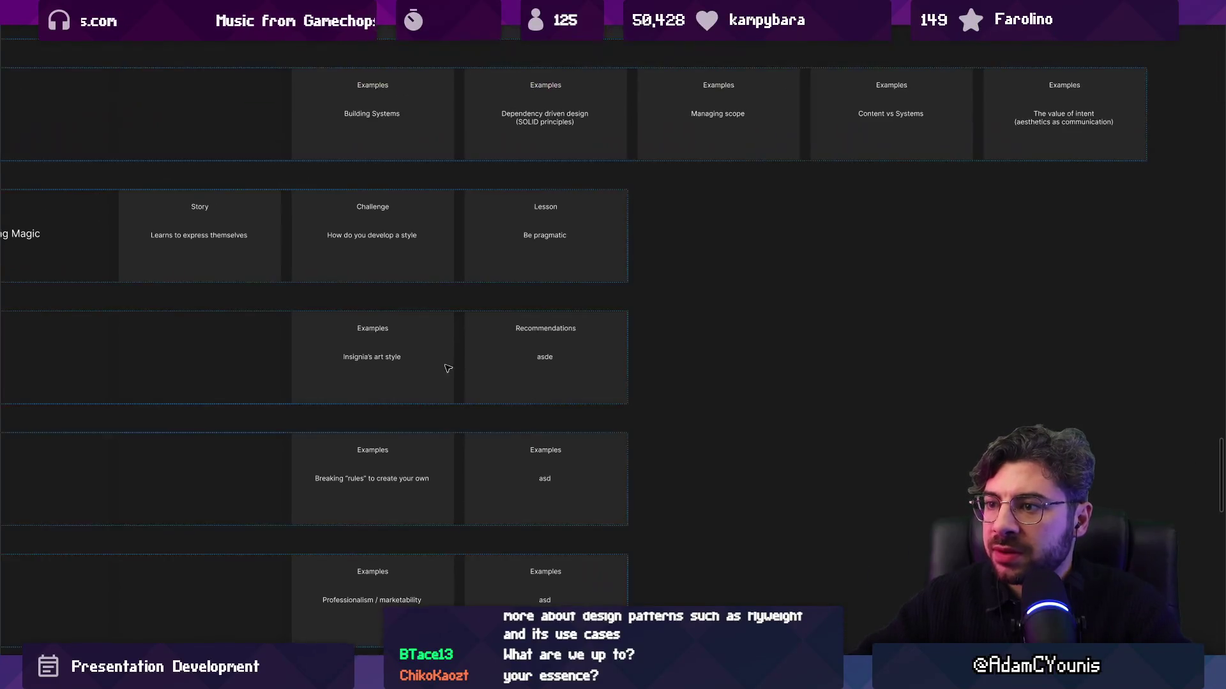
Add a second line '(Poster / Logo iteration)' to the Professionalism / marketability card
{"action": "left_click", "coordinate": [400, 594]}
{"action": "double_click", "coordinate": [357, 594]}
{"action": "scroll", "coordinate": [383, 543], "scroll_direction": "up", "scroll_amount": 3}
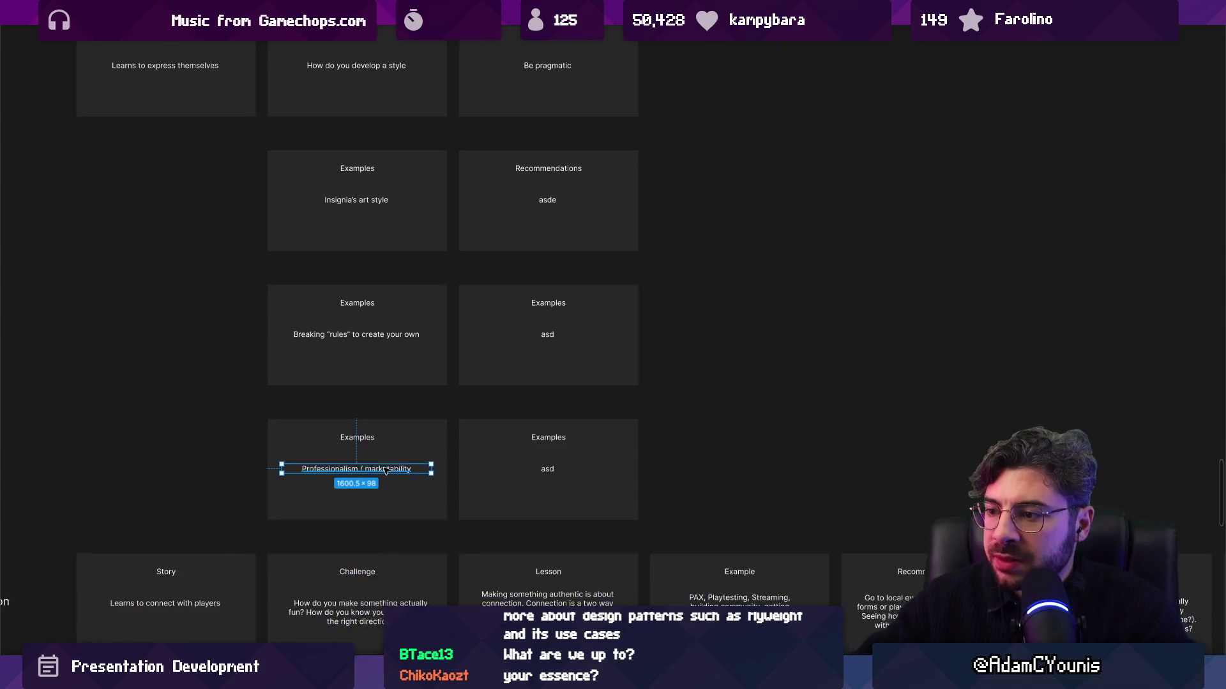
{"action": "key", "text": "Return"}
{"action": "type", "text": "(Logo"}
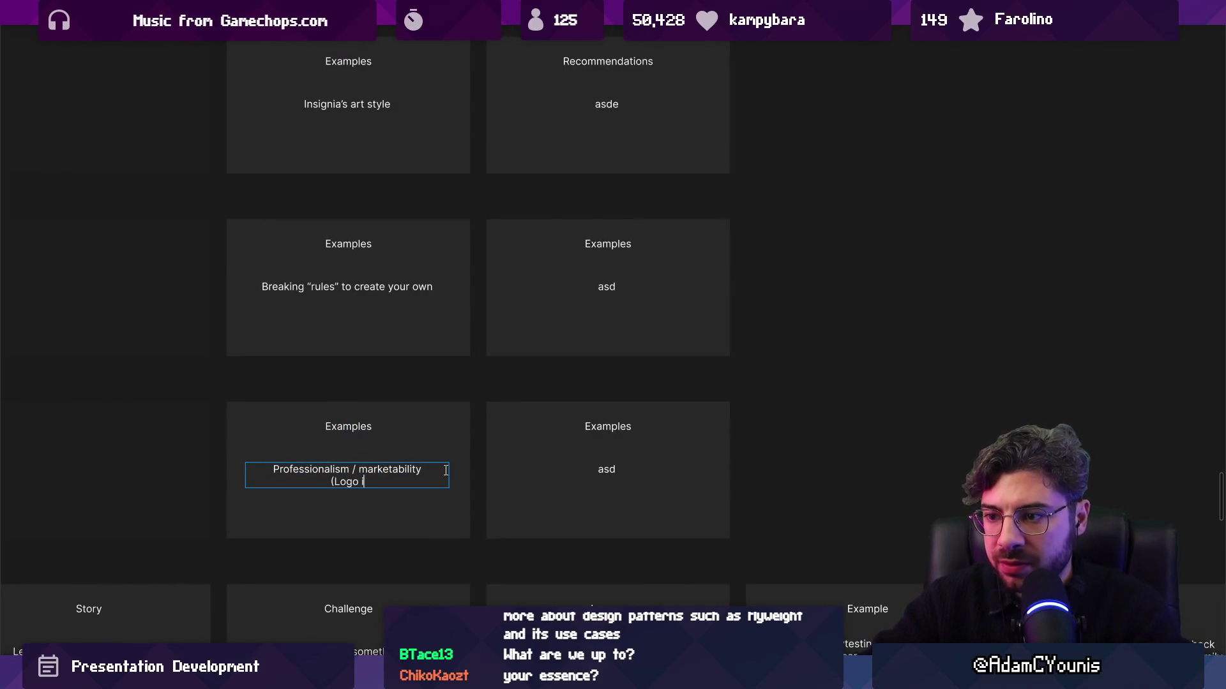
{"action": "type", "text": "teration)"}
{"action": "key", "text": "Escape"}
{"action": "scroll", "coordinate": [373, 474], "scroll_direction": "down", "scroll_amount": 1}
{"action": "double_click", "coordinate": [365, 483]}
{"action": "left_click", "coordinate": [363, 481]}
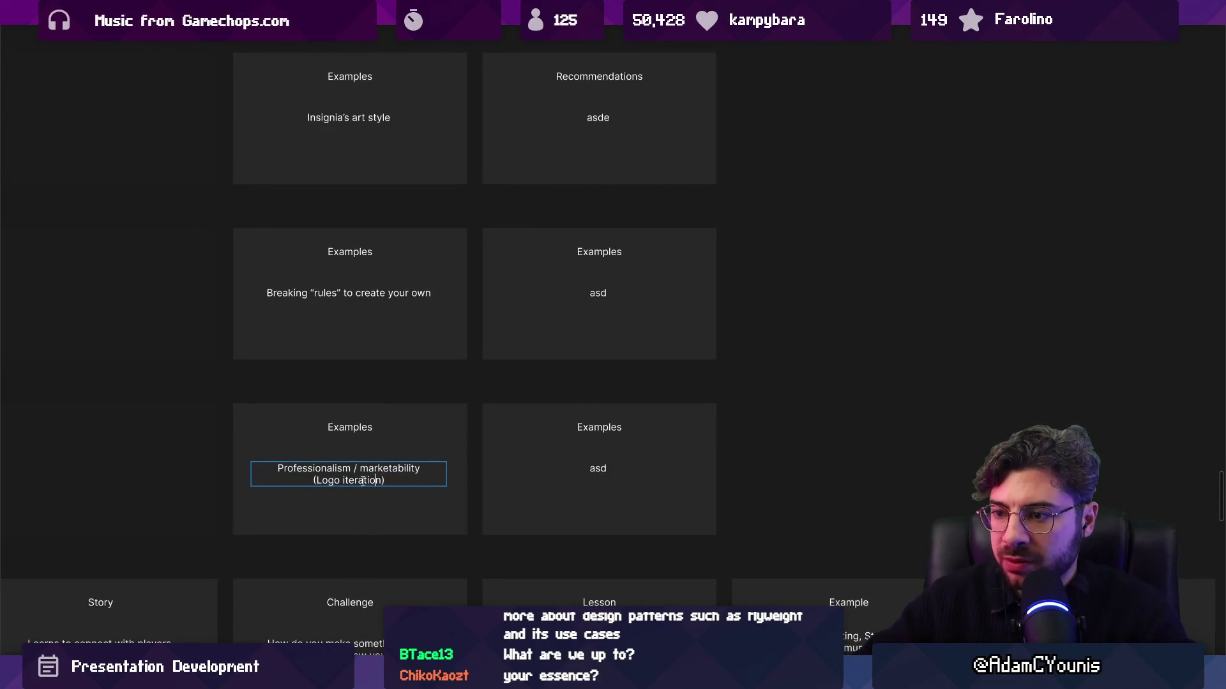
{"action": "type", "text": "Poster /"}
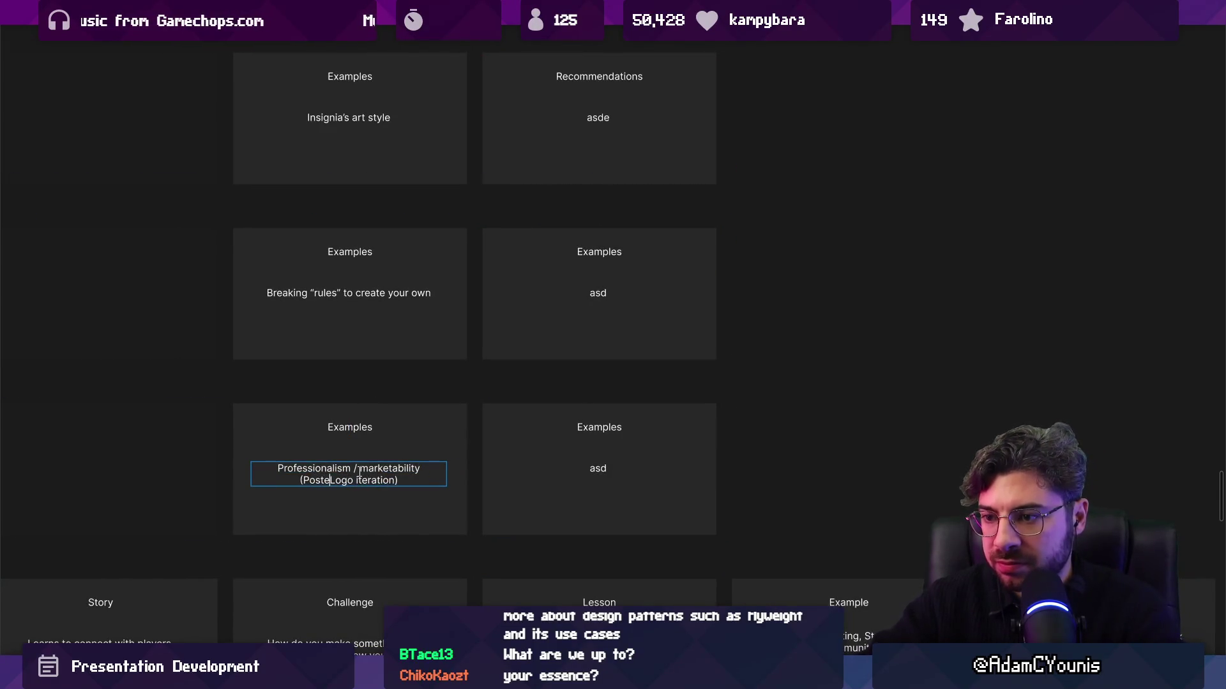
{"action": "key", "text": "Escape"}
{"action": "scroll", "coordinate": [390, 351], "scroll_direction": "up", "scroll_amount": 2}
Add a second line '(palettes, cameras)' to the Breaking "rules" card
{"action": "double_click", "coordinate": [339, 368]}
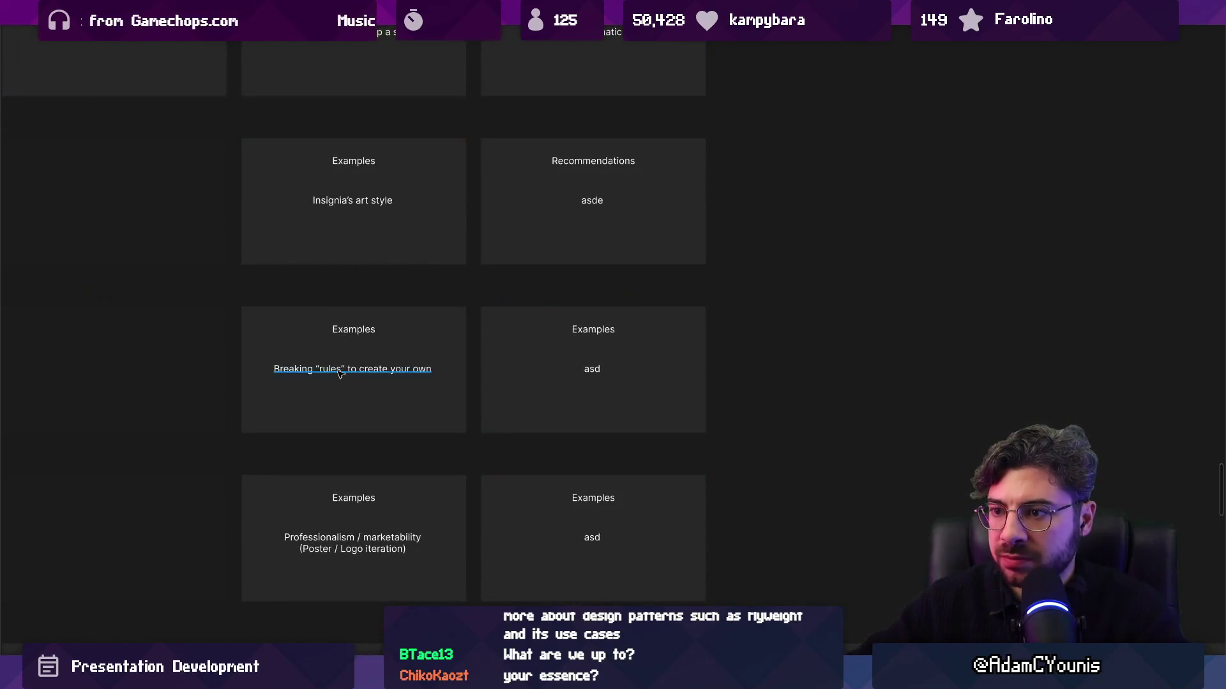
{"action": "scroll", "coordinate": [340, 368], "scroll_direction": "up", "scroll_amount": 1}
{"action": "key", "text": "Right"}
{"action": "key", "text": "Return"}
{"action": "type", "text": "("}
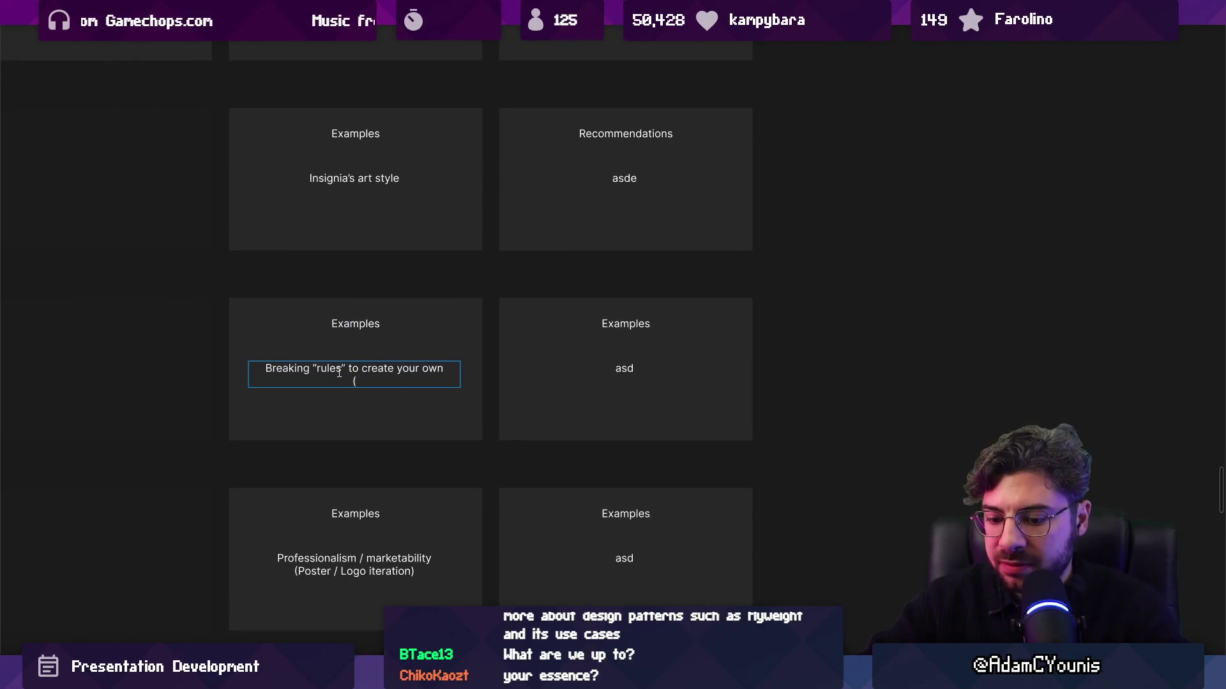
{"action": "type", "text": "palettes and resolou"}
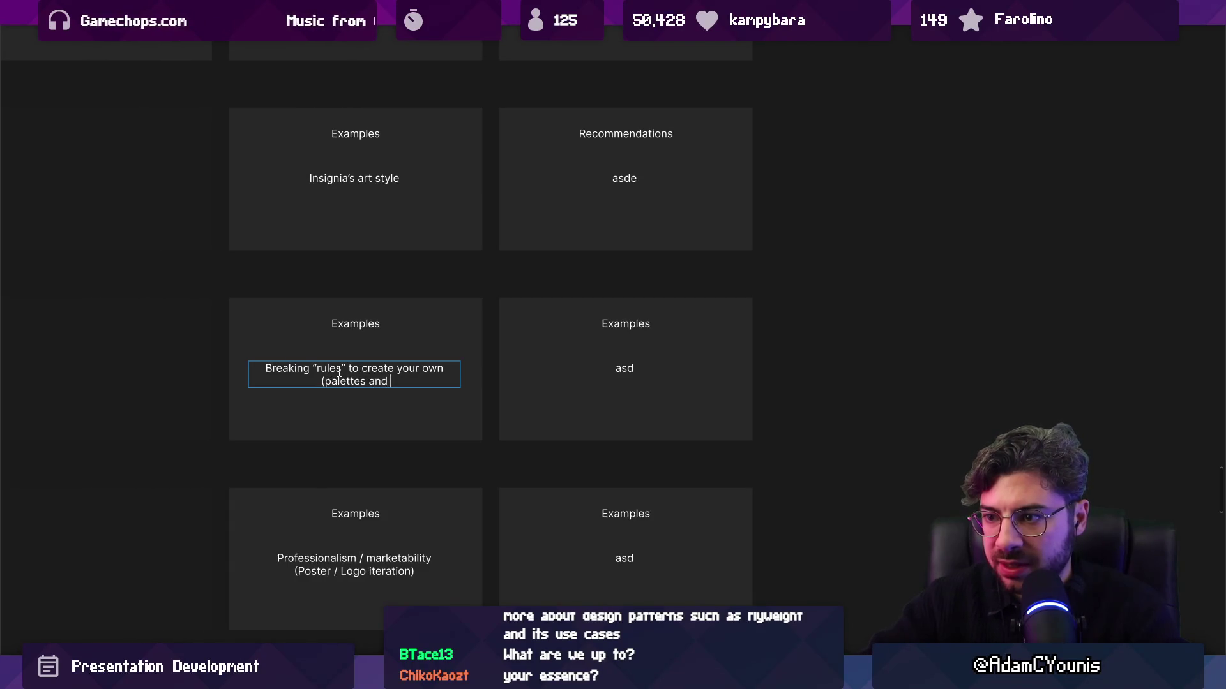
{"action": "key", "text": "BackSpace"}
{"action": "key", "text": "BackSpace"}
{"action": "type", "text": "uti"}
{"action": "type", "text": "on)"}
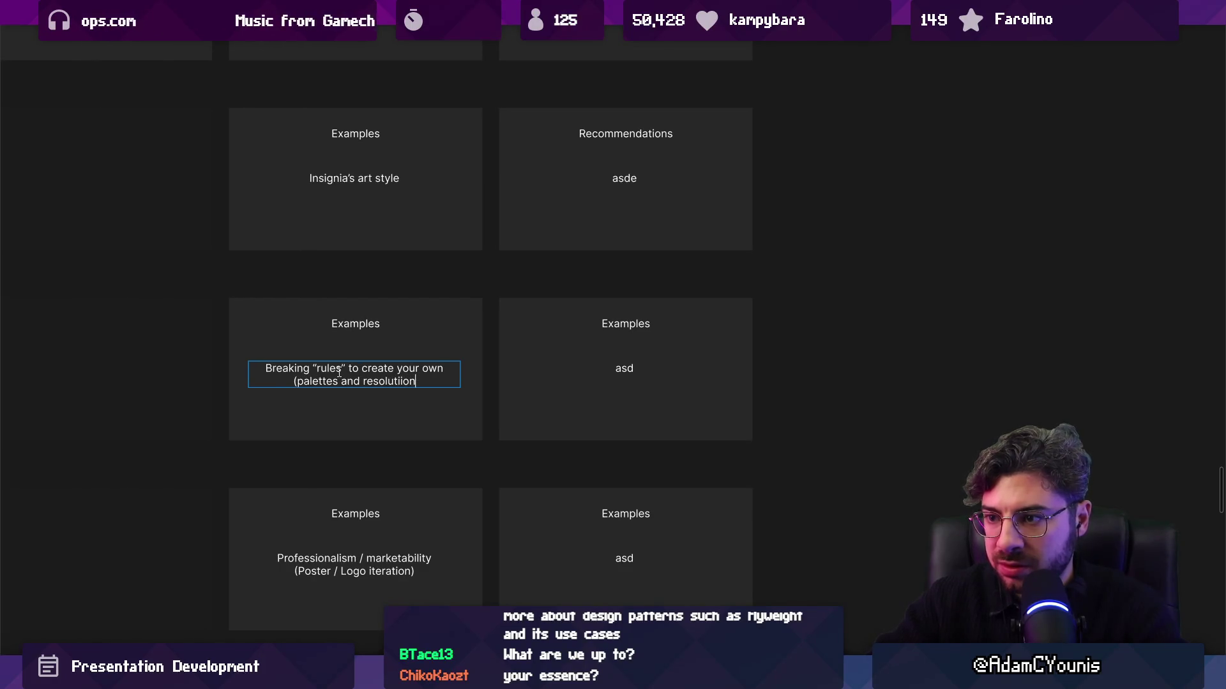
{"action": "key", "text": "Escape"}
{"action": "key", "text": "Escape"}
{"action": "scroll", "coordinate": [339, 374], "scroll_direction": "right", "scroll_amount": 3}
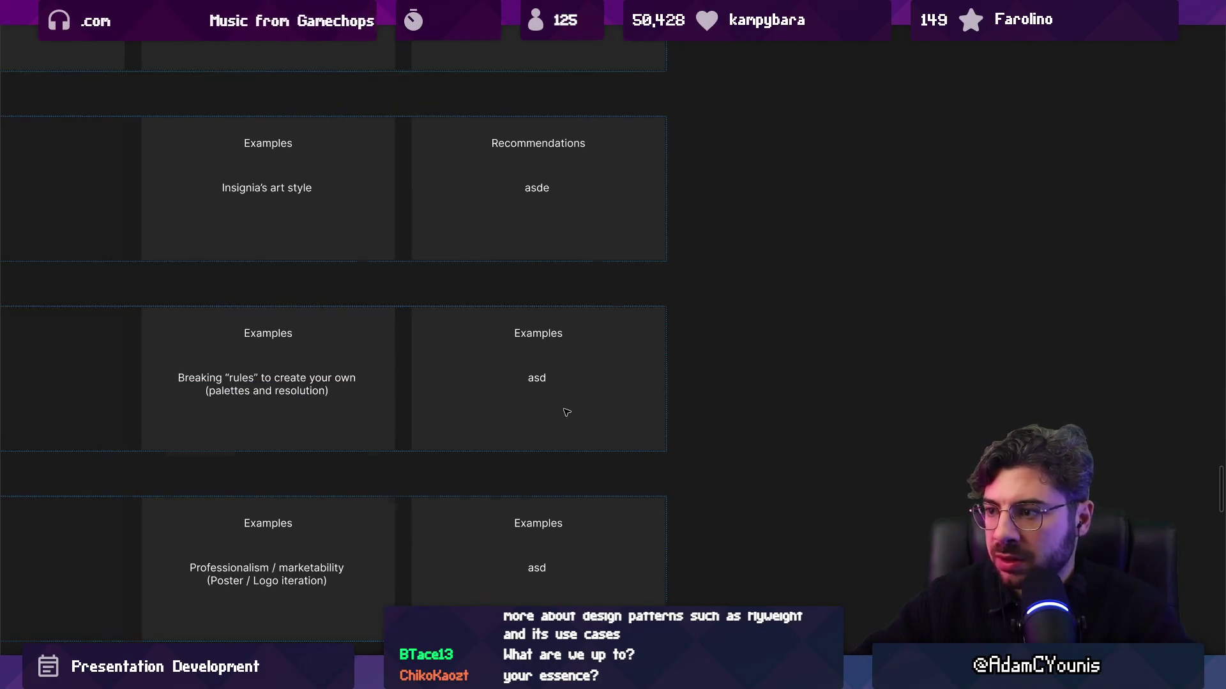
{"action": "type", "text": ", cameras"}
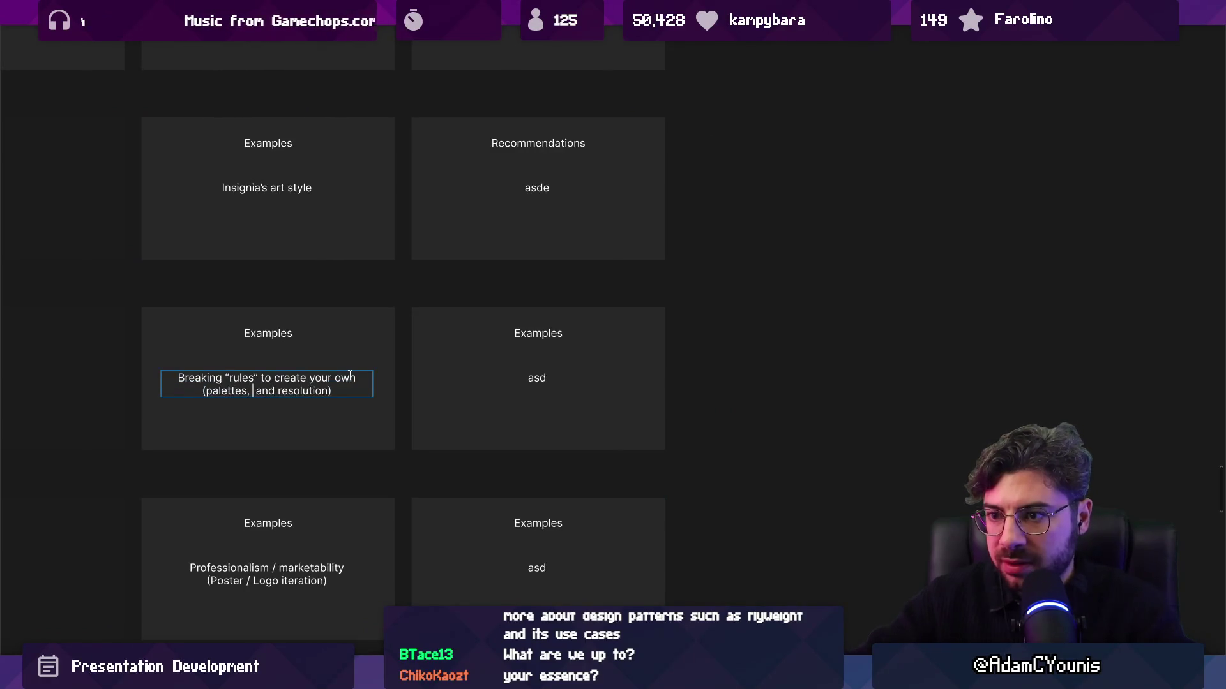
{"action": "key", "text": "BackSpace"}
{"action": "key", "text": "Escape"}
{"action": "key", "text": "Escape"}
{"action": "left_click", "coordinate": [492, 382]}
{"action": "scroll", "coordinate": [492, 382], "scroll_direction": "down", "scroll_amount": 2}
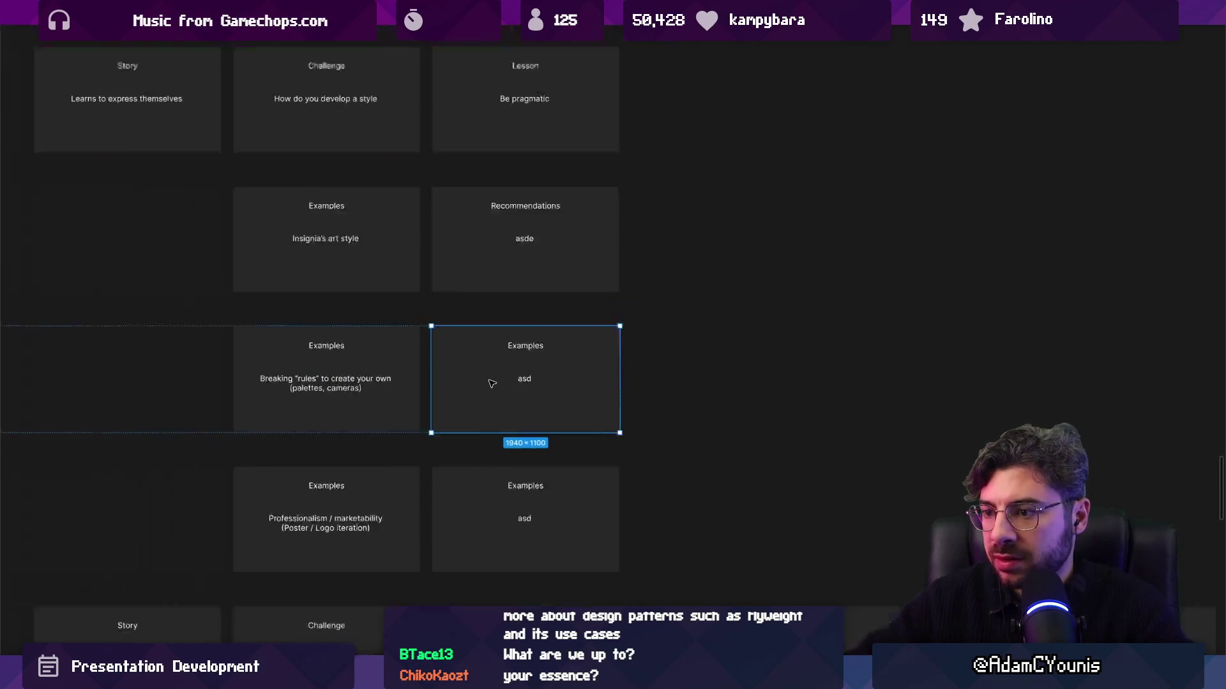
Duplicate the Recommendations card and place the copy after the asd card in the Breaking "rules" row
{"action": "scroll", "coordinate": [492, 383], "scroll_direction": "down", "scroll_amount": 2}
{"action": "scroll", "coordinate": [411, 364], "scroll_direction": "up", "scroll_amount": 3}
{"action": "left_click", "coordinate": [418, 310]}
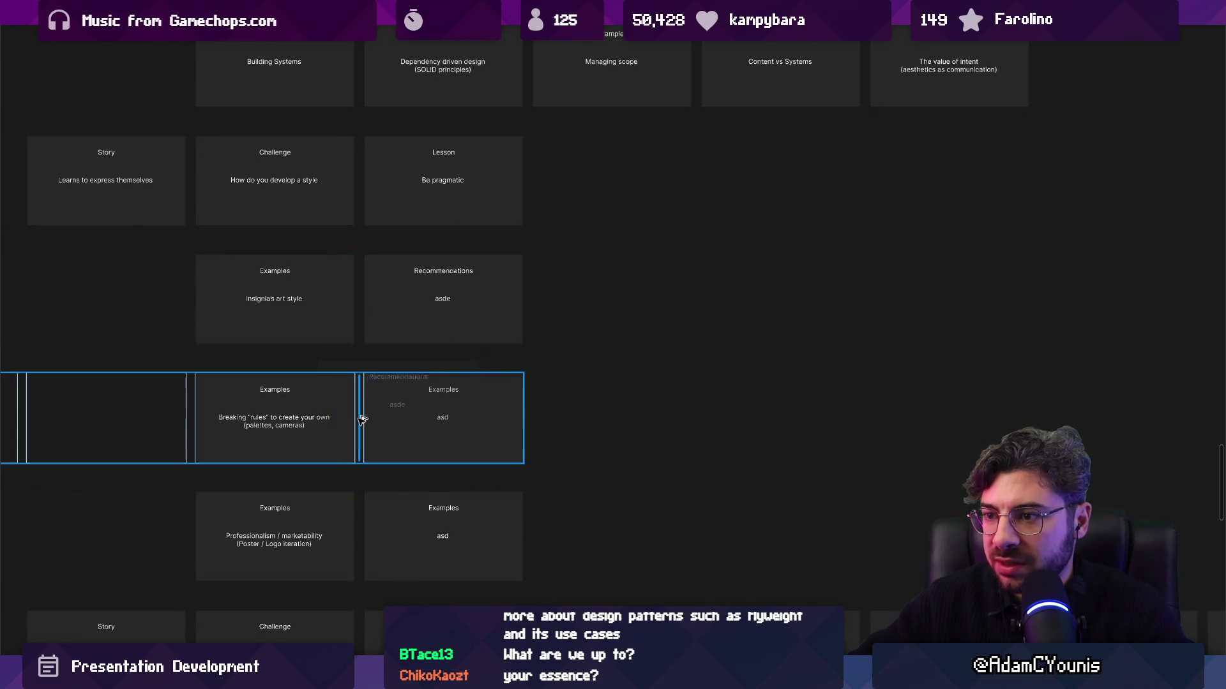
{"action": "key", "text": "ctrl+d"}
{"action": "mouse_move", "coordinate": [361, 420]}
{"action": "left_mouse_down"}
{"action": "mouse_move", "coordinate": [378, 412]}
{"action": "mouse_move", "coordinate": [358, 420]}
{"action": "left_mouse_up"}
{"action": "left_click_drag", "start_coordinate": [440, 418], "coordinate": [613, 413]}
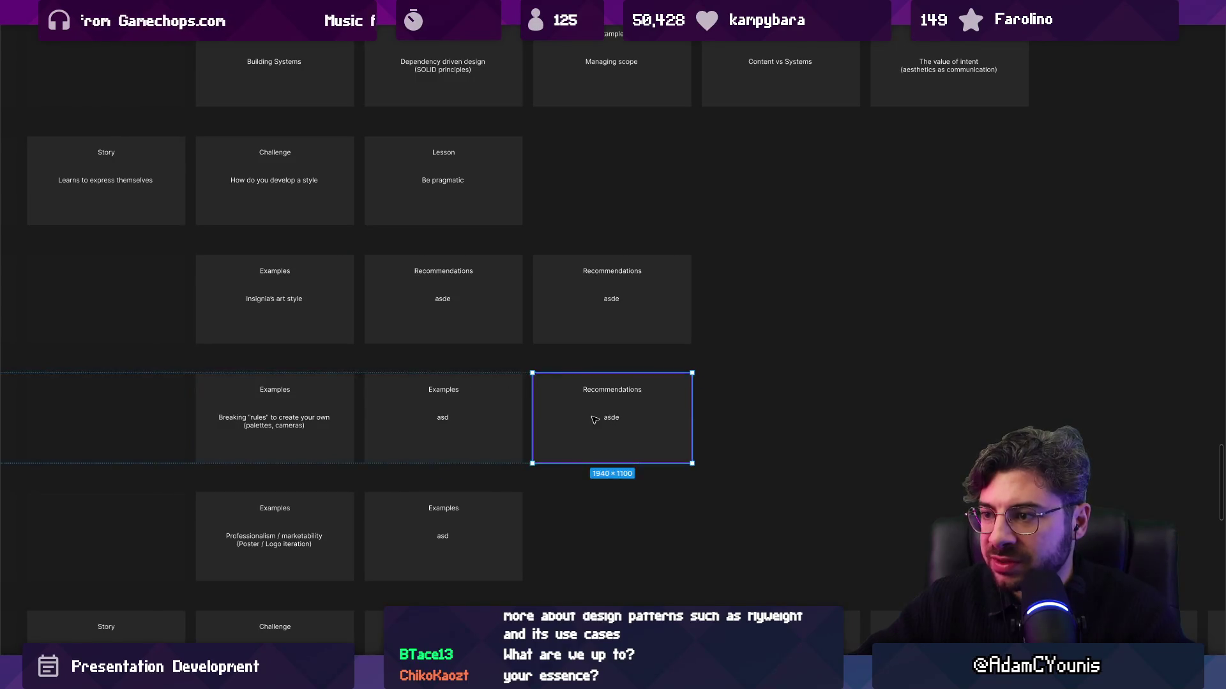
{"action": "scroll", "coordinate": [517, 400], "scroll_direction": "up", "scroll_amount": 4}
{"action": "double_click", "coordinate": [518, 404]}
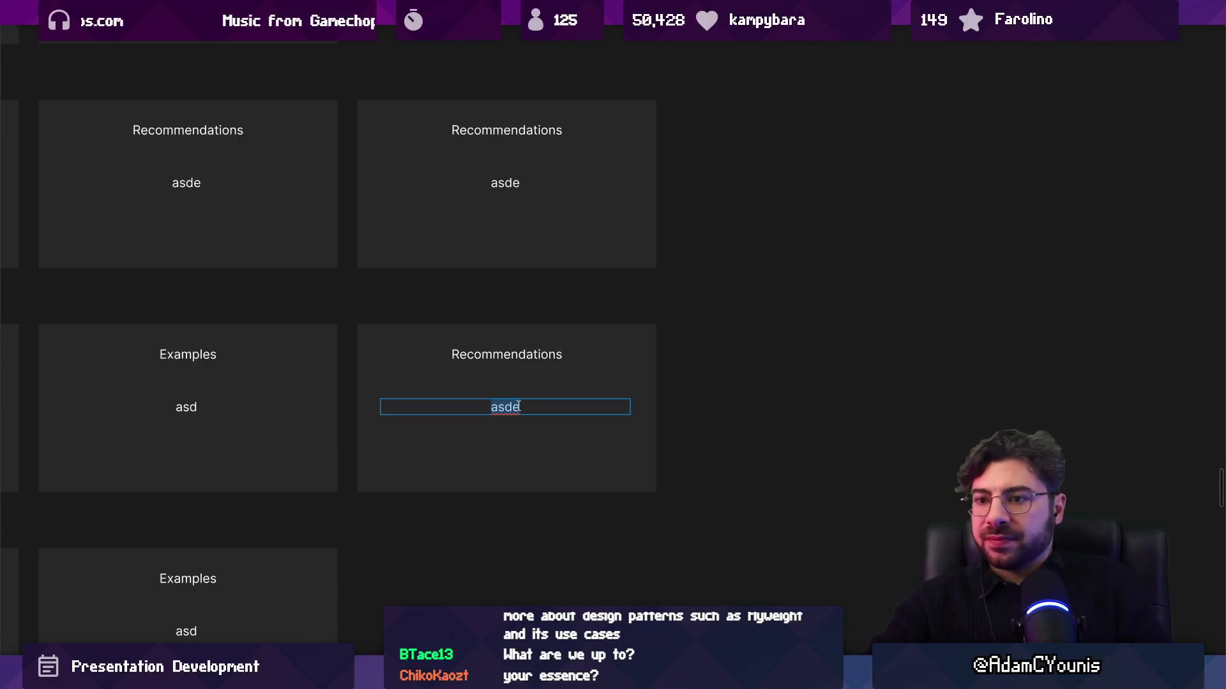
Write 'make informed decisions that serve your game over rules other people defined for their games.' plus a second paragraph
{"action": "scroll", "coordinate": [545, 406], "scroll_direction": "left", "scroll_amount": 5}
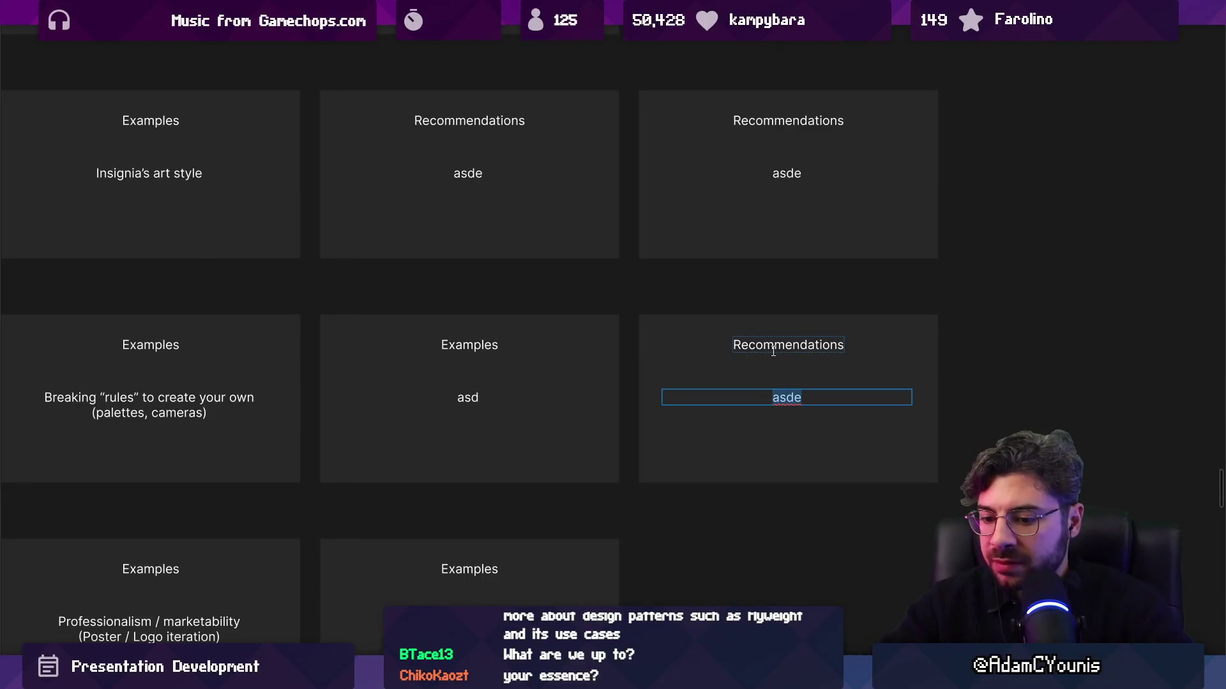
{"action": "type", "text": "make informed decisions "}
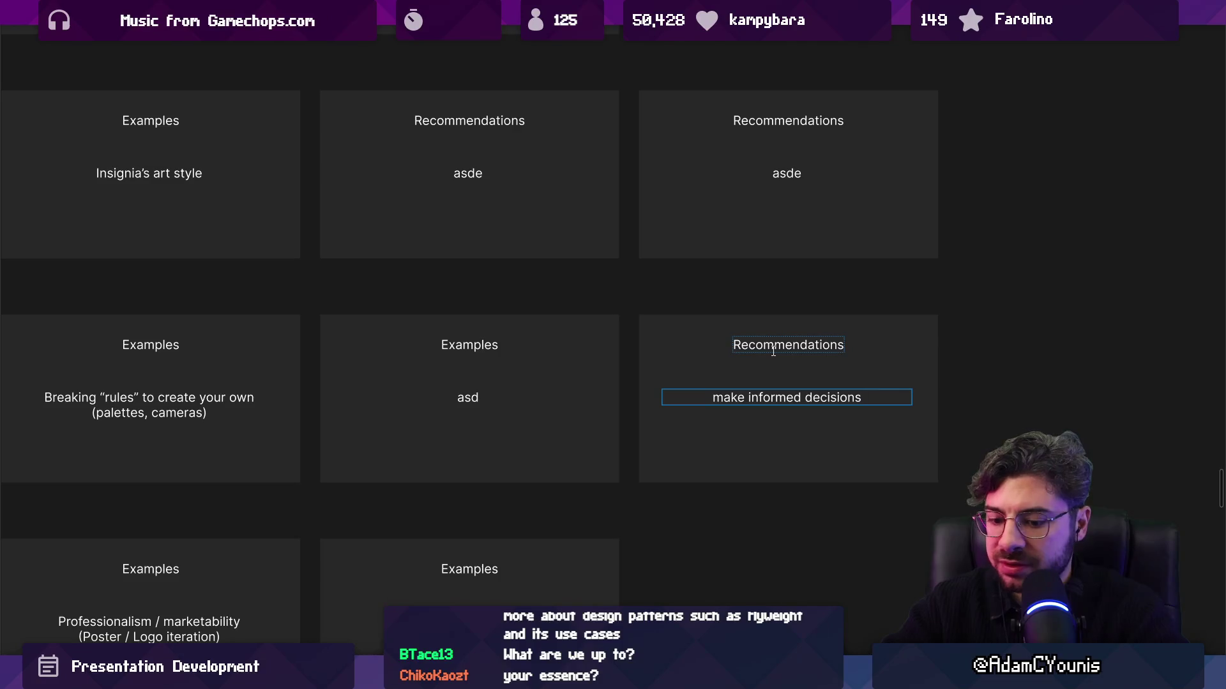
{"action": "type", "text": "that serve "}
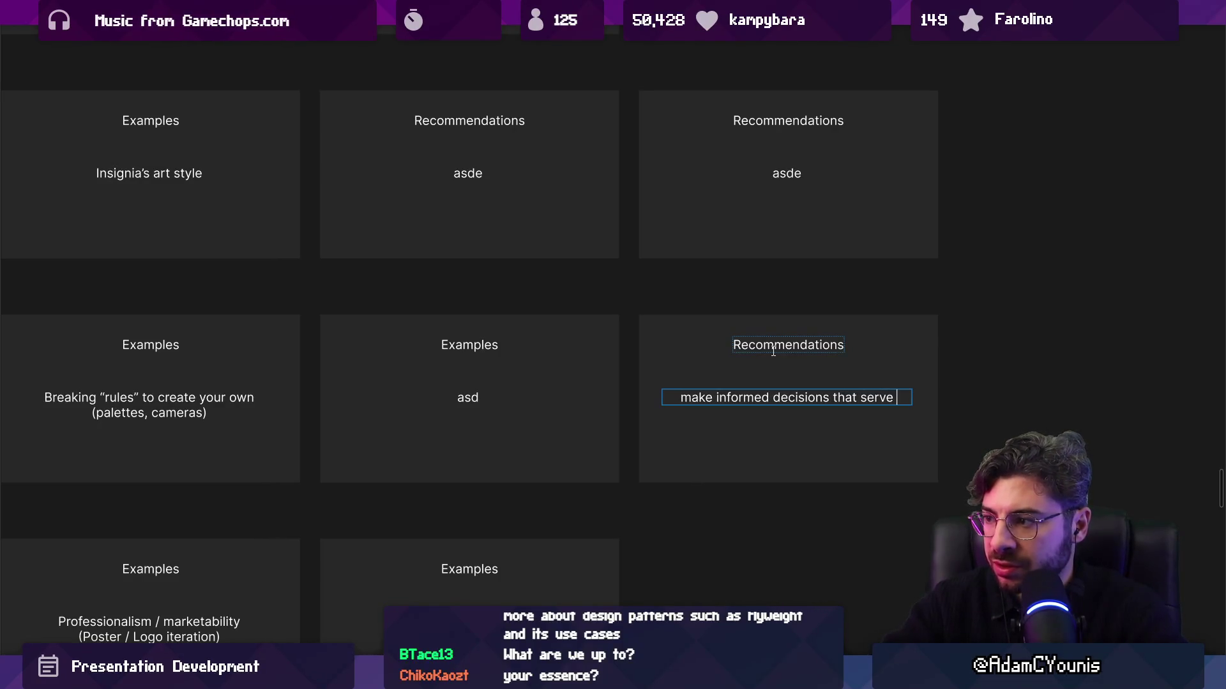
{"action": "type", "text": "your game over"}
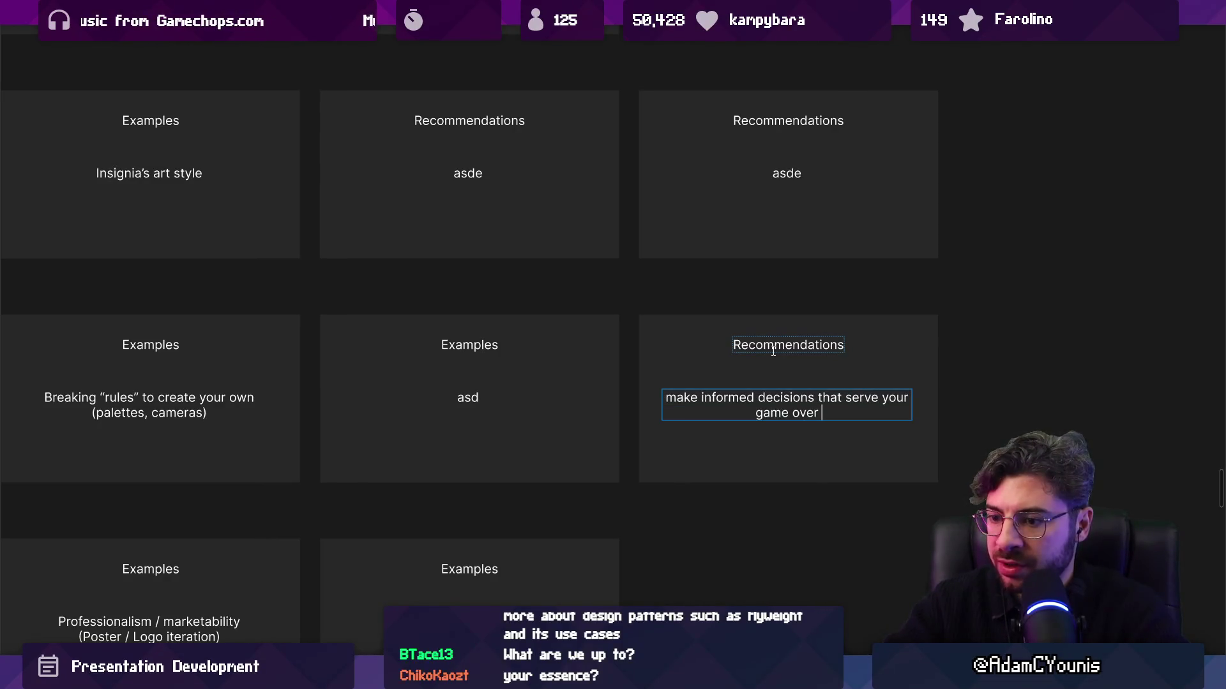
{"action": "type", "text": " rules other poepl"}
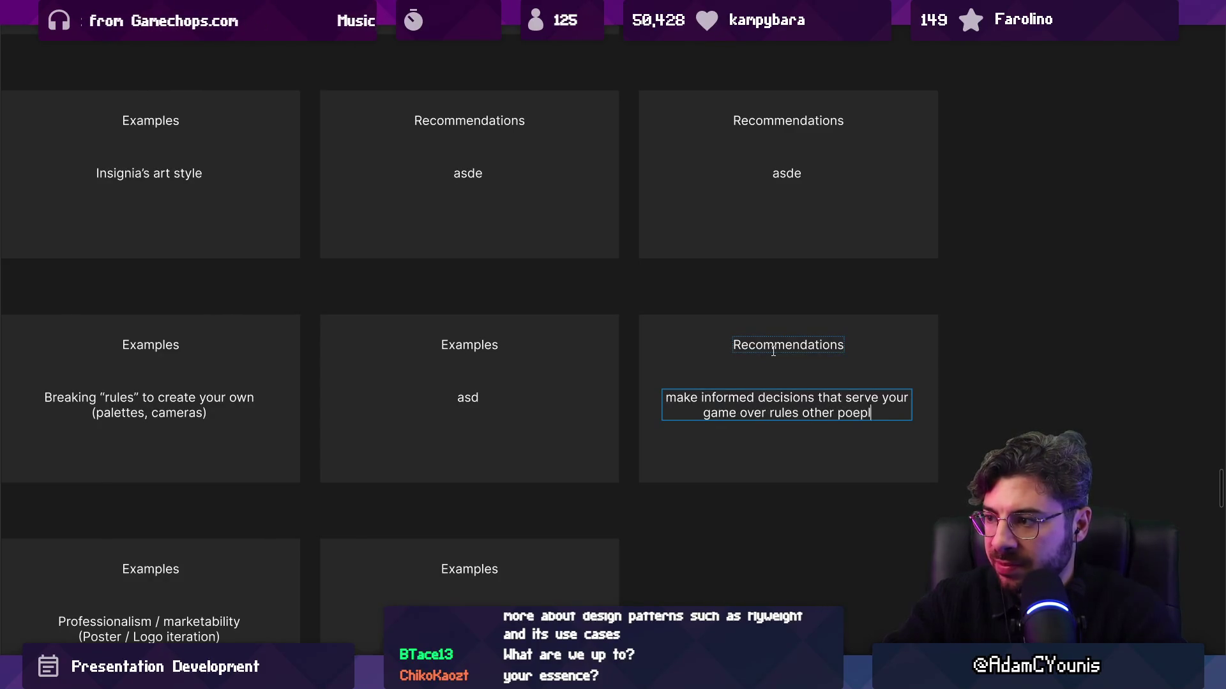
{"action": "key", "text": "BackSpace"}
{"action": "key", "text": "BackSpace"}
{"action": "key", "text": "BackSpace"}
{"action": "key", "text": "BackSpace"}
{"action": "type", "text": "eople "}
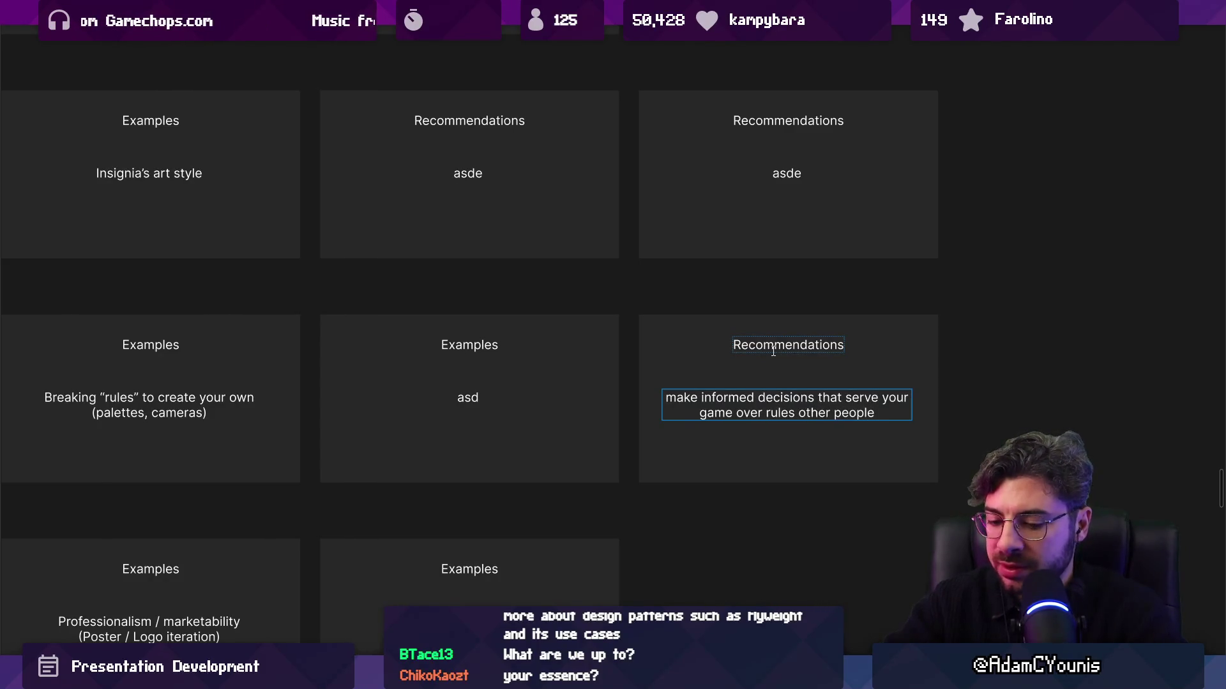
{"action": "type", "text": "defined for their "}
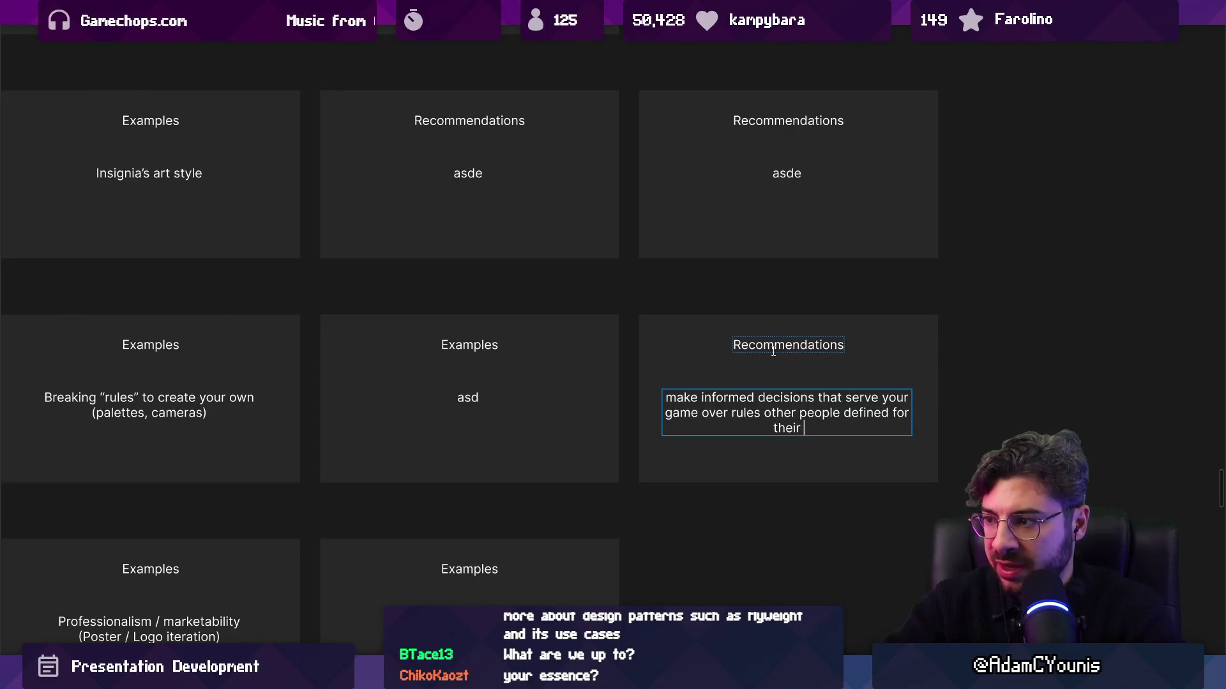
{"action": "type", "text": "games."}
{"action": "key", "text": "Return"}
{"action": "key", "text": "Return"}
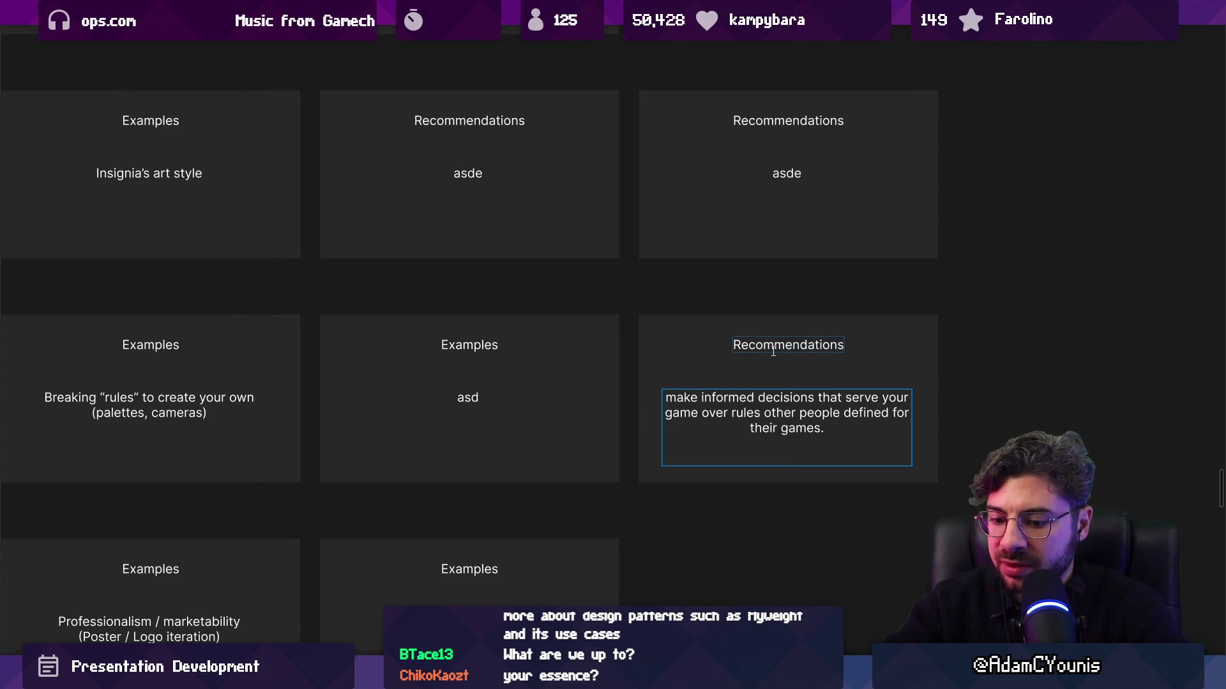
{"action": "type", "text": "Eventually, your"}
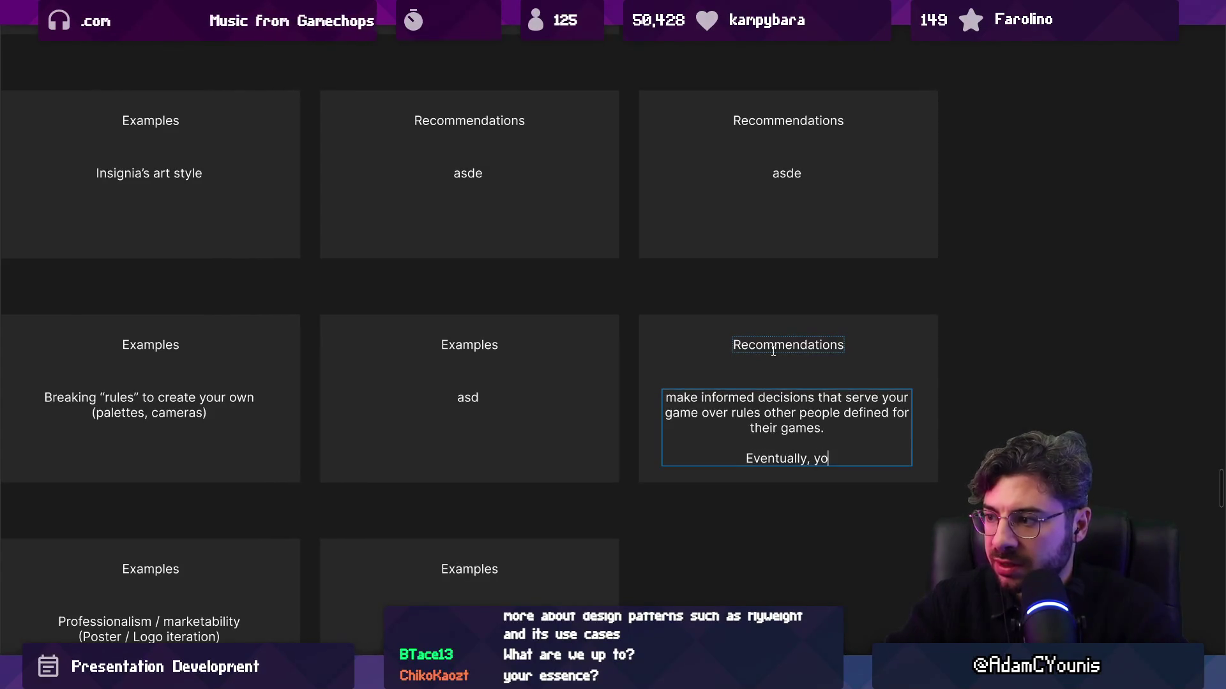
{"action": "key", "text": "BackSpace"}
{"action": "type", "text": "are the sub"}
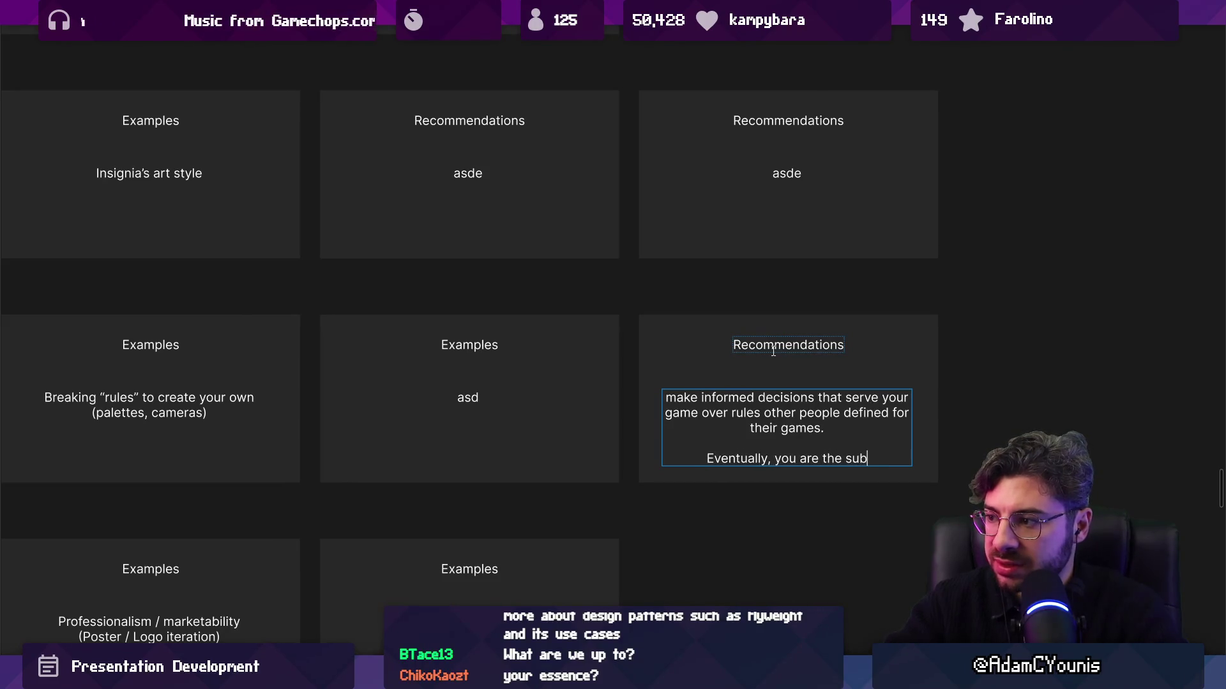
{"action": "type", "text": "ject expert "}
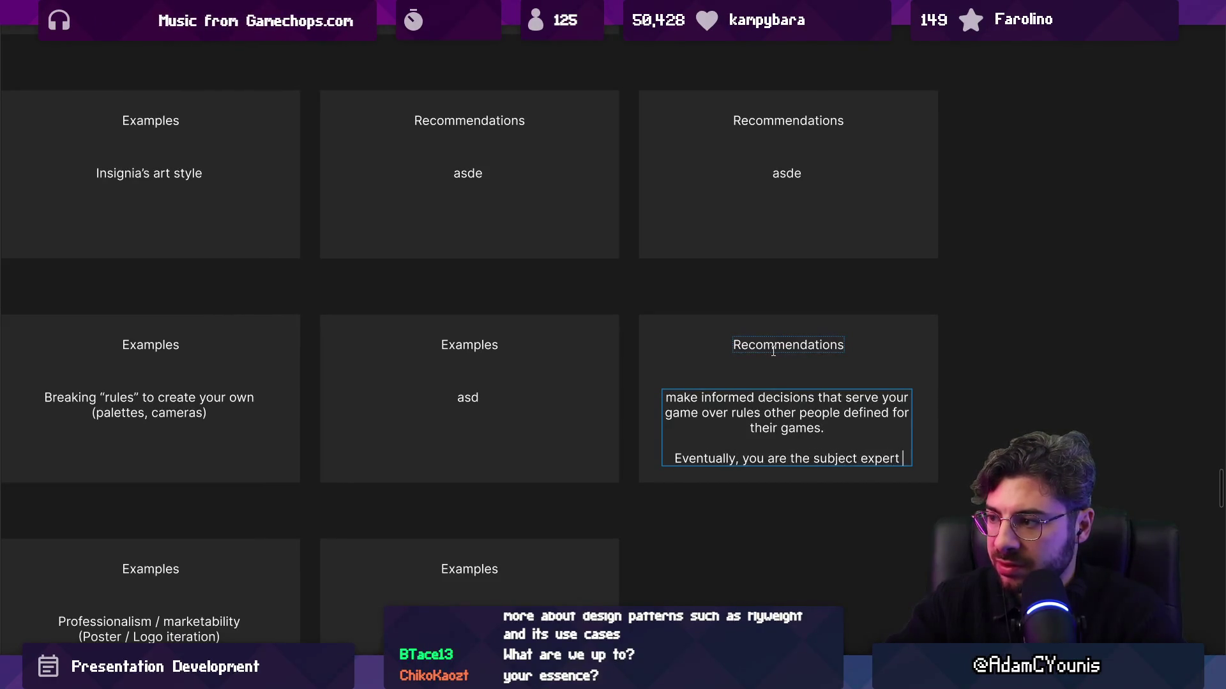
{"action": "type", "text": "on your own "}
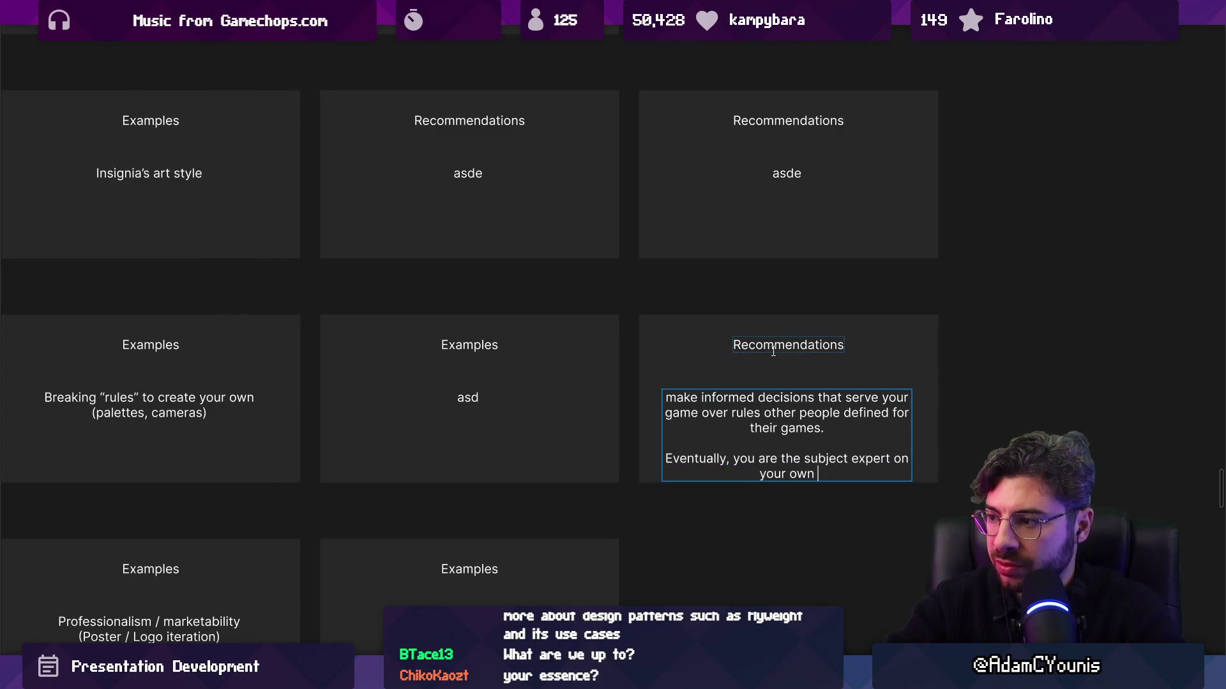
{"action": "type", "text": "work"}
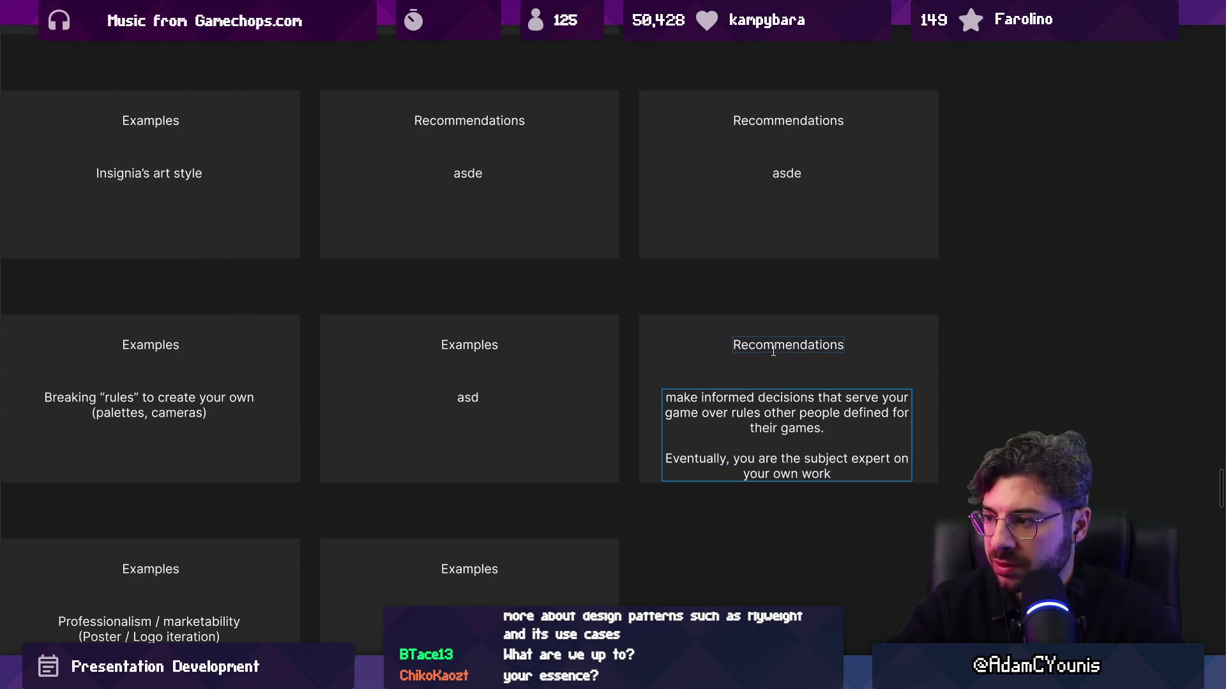
Reword the second paragraph to 'with enough feedback, you are the subject expert on your own work'
{"action": "key", "text": "ctrl+shift+Left"}
{"action": "key", "text": "ctrl+shift+Left"}
{"action": "key", "text": "ctrl+shift+Left"}
{"action": "key", "text": "Left"}
{"action": "key", "text": "Right"}
{"action": "key", "text": "shift+Home"}
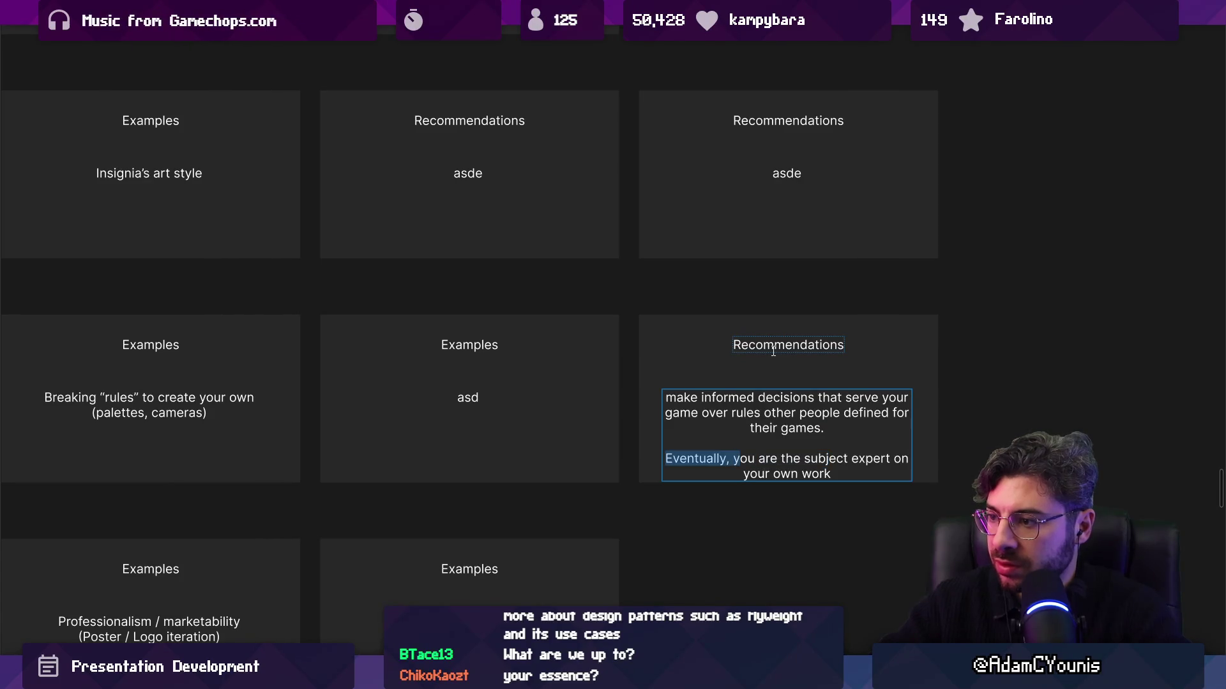
{"action": "type", "text": "Y"}
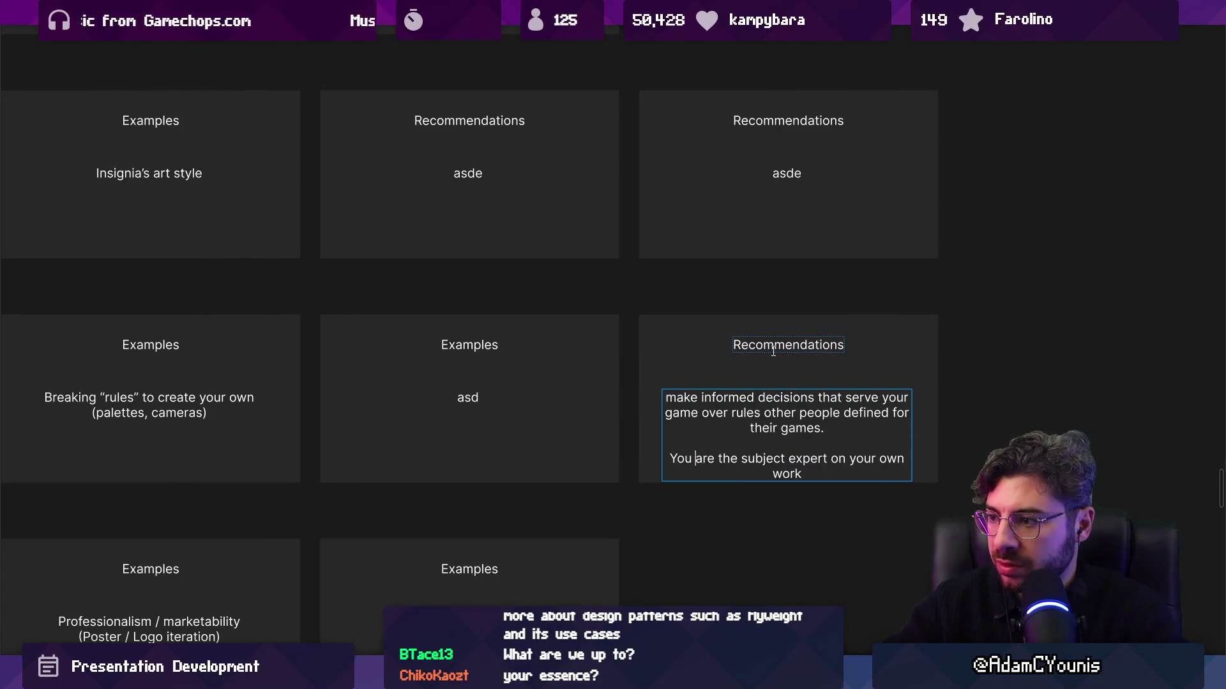
{"action": "key", "text": "Home"}
{"action": "key", "text": "ctrl+shift+Right"}
{"action": "type", "text": "with enbough"}
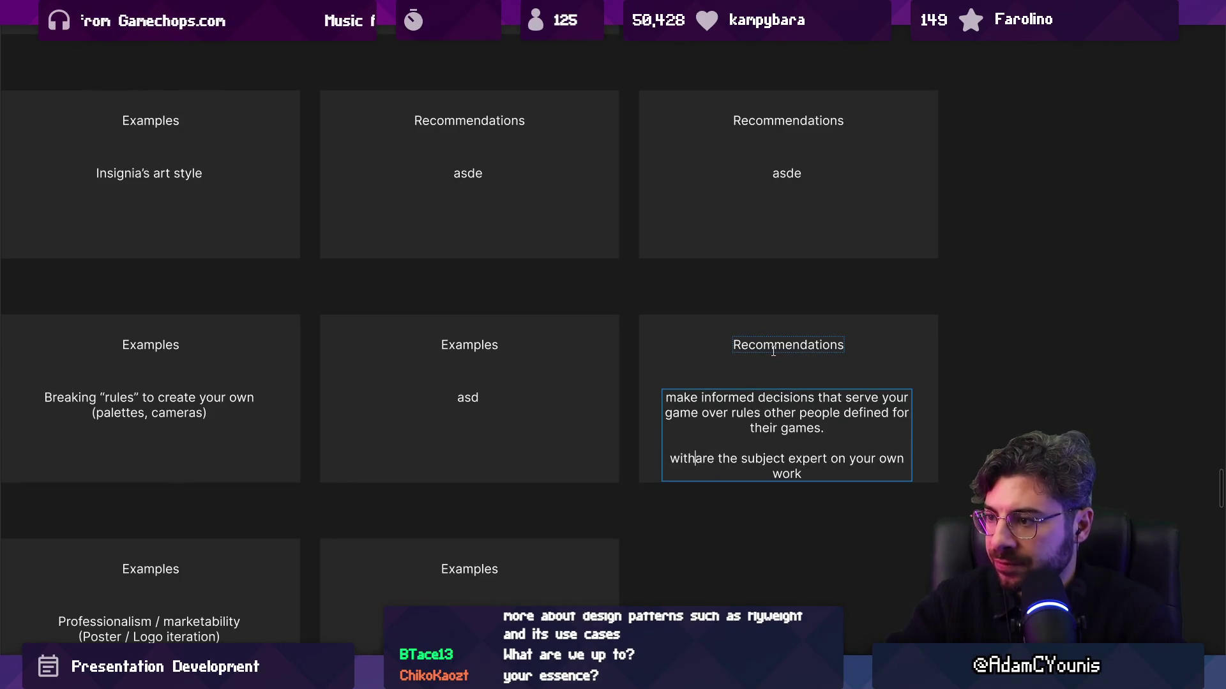
{"action": "type", "text": "feedback, you"}
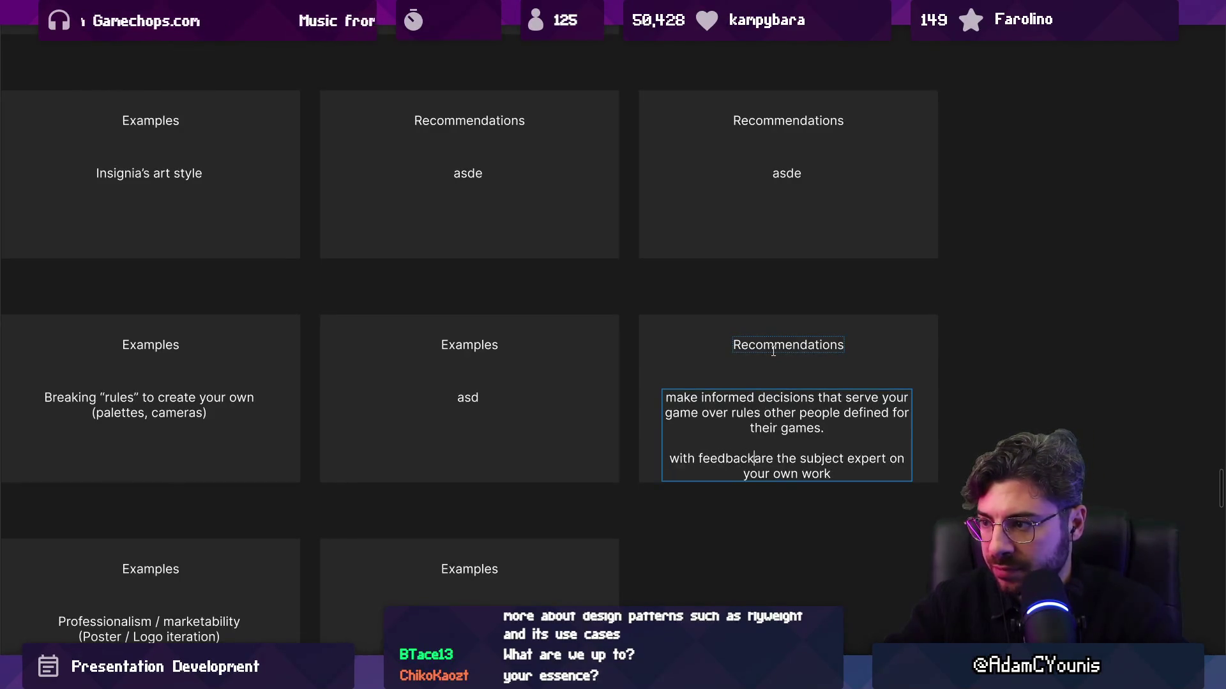
{"action": "key", "text": "ctrl+shift+Left"}
{"action": "key", "text": "ctrl+shift+Left"}
{"action": "key", "text": "Left"}
{"action": "type", "text": "enbough"}
{"action": "key", "text": "BackSpace"}
{"action": "key", "text": "BackSpace"}
{"action": "key", "text": "BackSpace"}
{"action": "type", "text": "ough"}
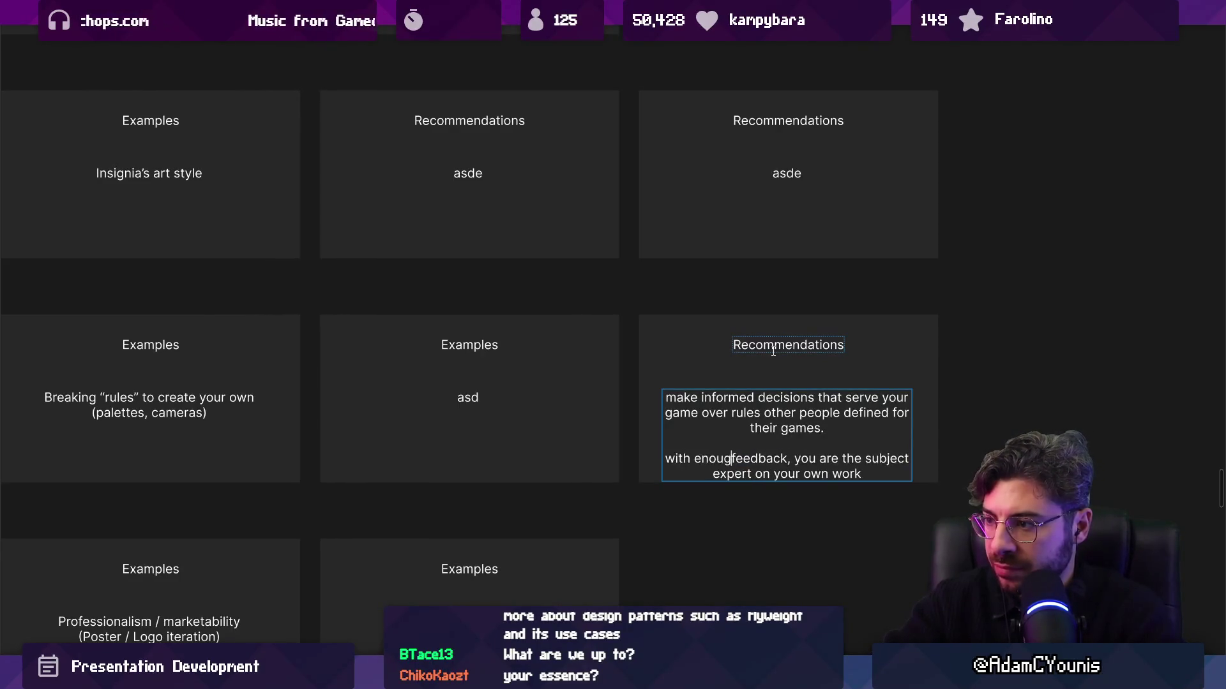
{"action": "key", "text": "Escape"}
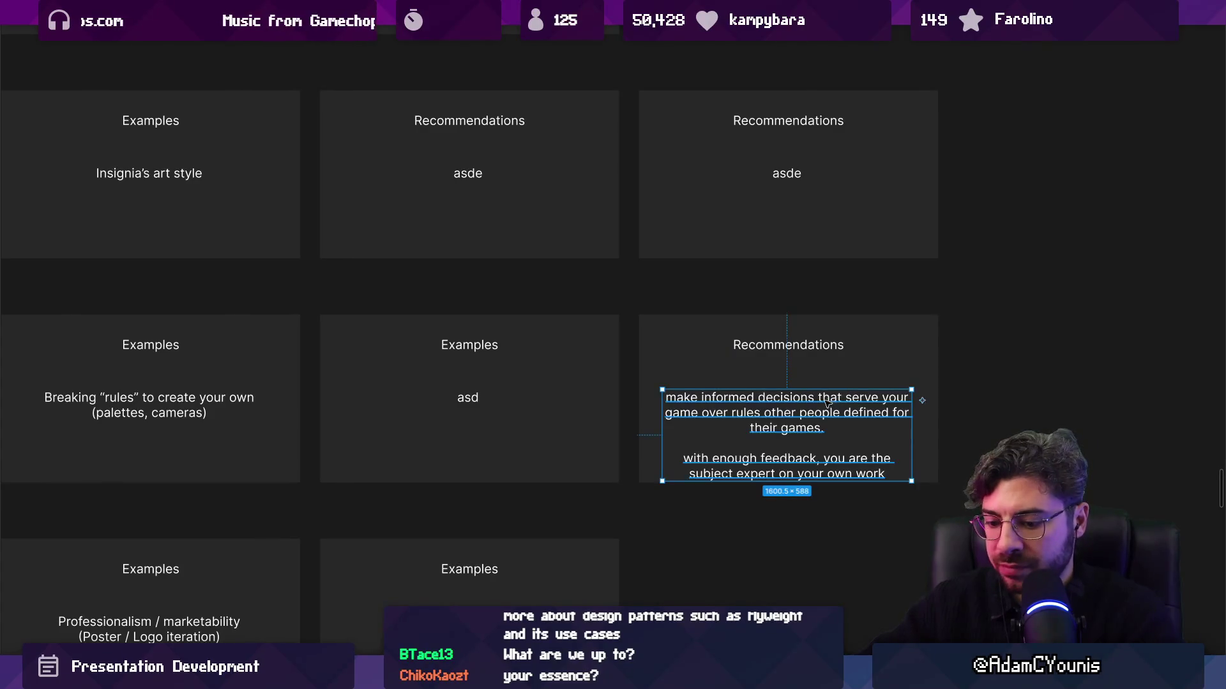
Scale the recommendation text down with the Scale tool (K) so it fits inside the card
{"action": "key", "text": "k"}
{"action": "mouse_move", "coordinate": [911, 481]}
{"action": "left_mouse_down"}
{"action": "mouse_move", "coordinate": [865, 463]}
{"action": "mouse_move", "coordinate": [854, 408]}
{"action": "mouse_move", "coordinate": [935, 407]}
{"action": "mouse_move", "coordinate": [906, 406]}
{"action": "left_mouse_up"}
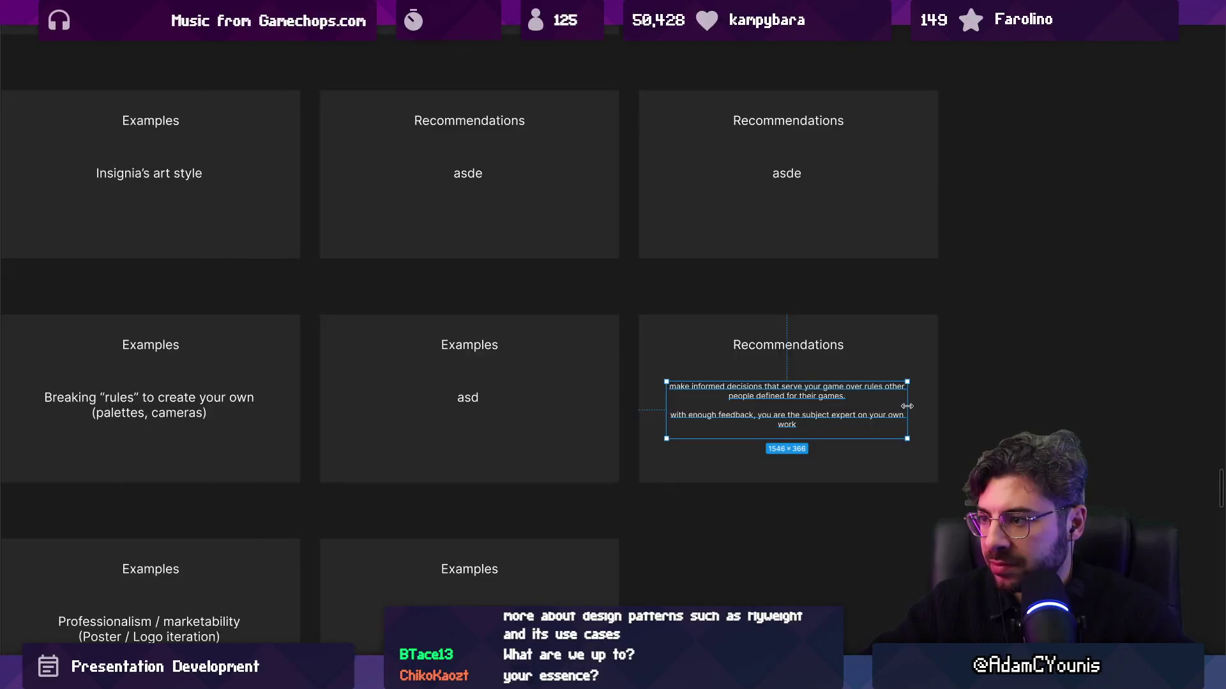
{"action": "scroll", "coordinate": [657, 396], "scroll_direction": "down", "scroll_amount": 2, "text": "ctrl"}
{"action": "scroll", "coordinate": [626, 429], "scroll_direction": "up", "scroll_amount": 2}
{"action": "double_click", "coordinate": [618, 433]}
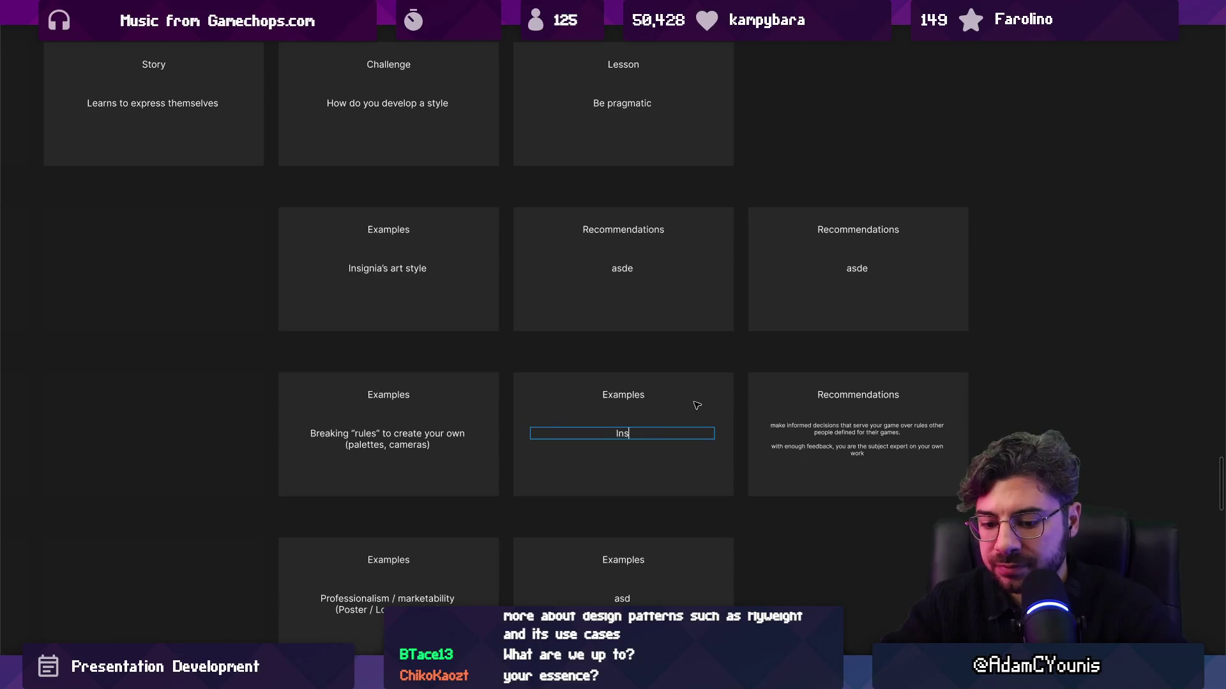
Replace the Examples card's asd placeholder with 'Insignia scaling camera'
{"action": "type", "text": "ignia scaling camera"}
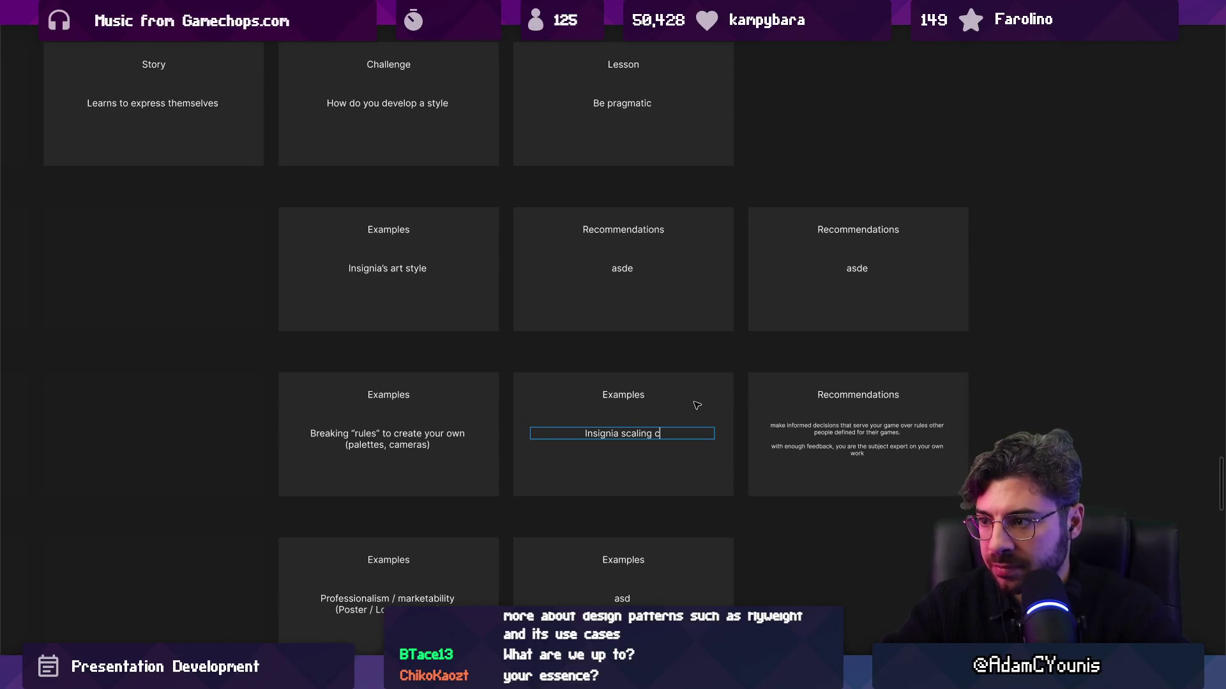
{"action": "key", "text": "Escape"}
{"action": "key", "text": "Escape"}
{"action": "key", "text": "shift+Tab"}
{"action": "left_click", "coordinate": [565, 404]}
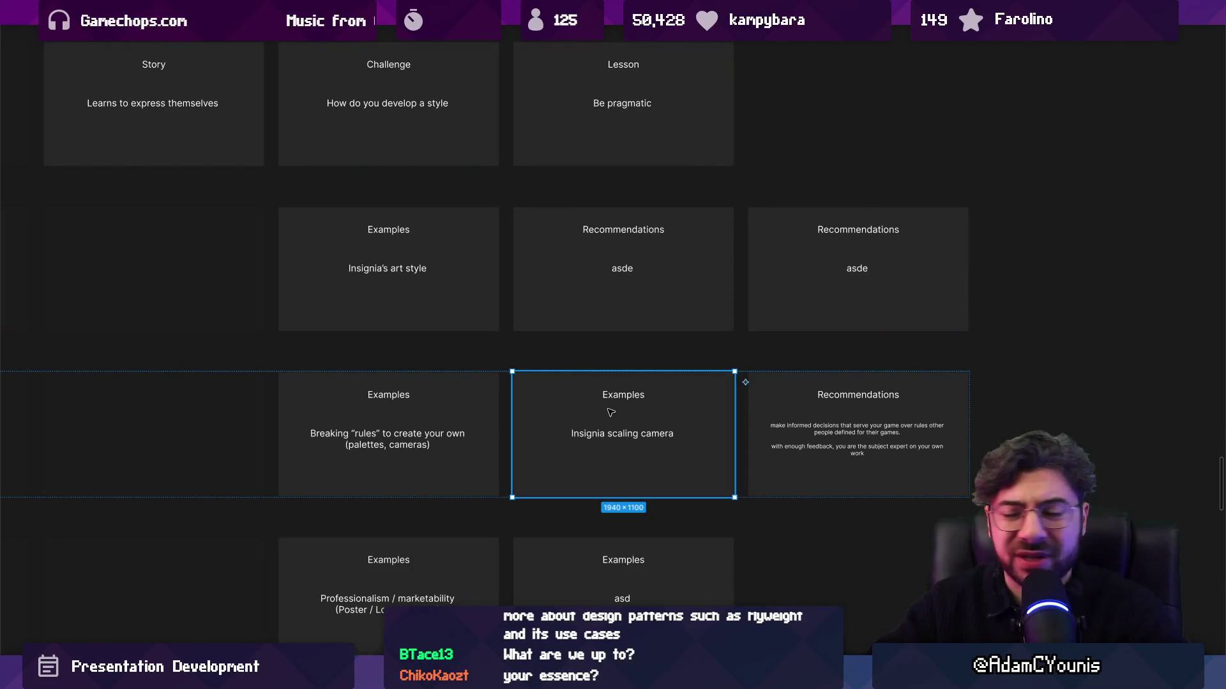
{"action": "scroll", "coordinate": [614, 414], "scroll_direction": "right", "scroll_amount": 3}
{"action": "scroll", "coordinate": [614, 414], "scroll_direction": "up", "scroll_amount": 2}
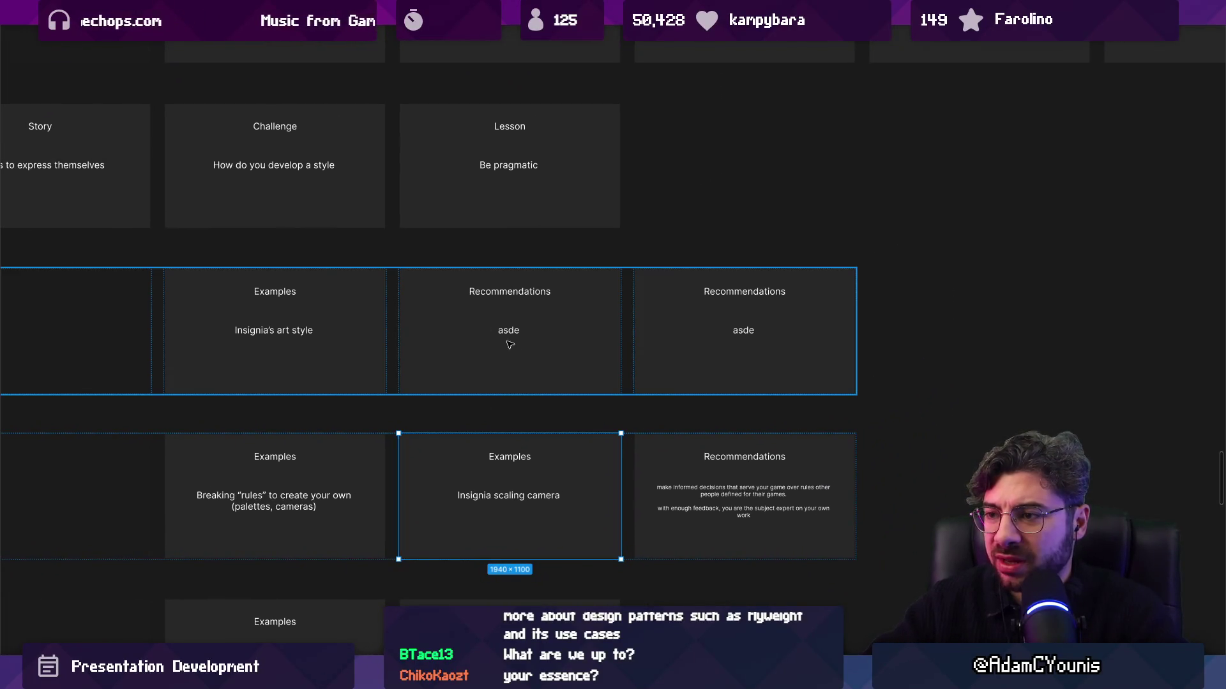
{"action": "double_click", "coordinate": [509, 330]}
Start the right Recommendations card with 'works for you. Finding the most straightforward way to communicate'
{"action": "scroll", "coordinate": [543, 342], "scroll_direction": "up", "scroll_amount": 2}
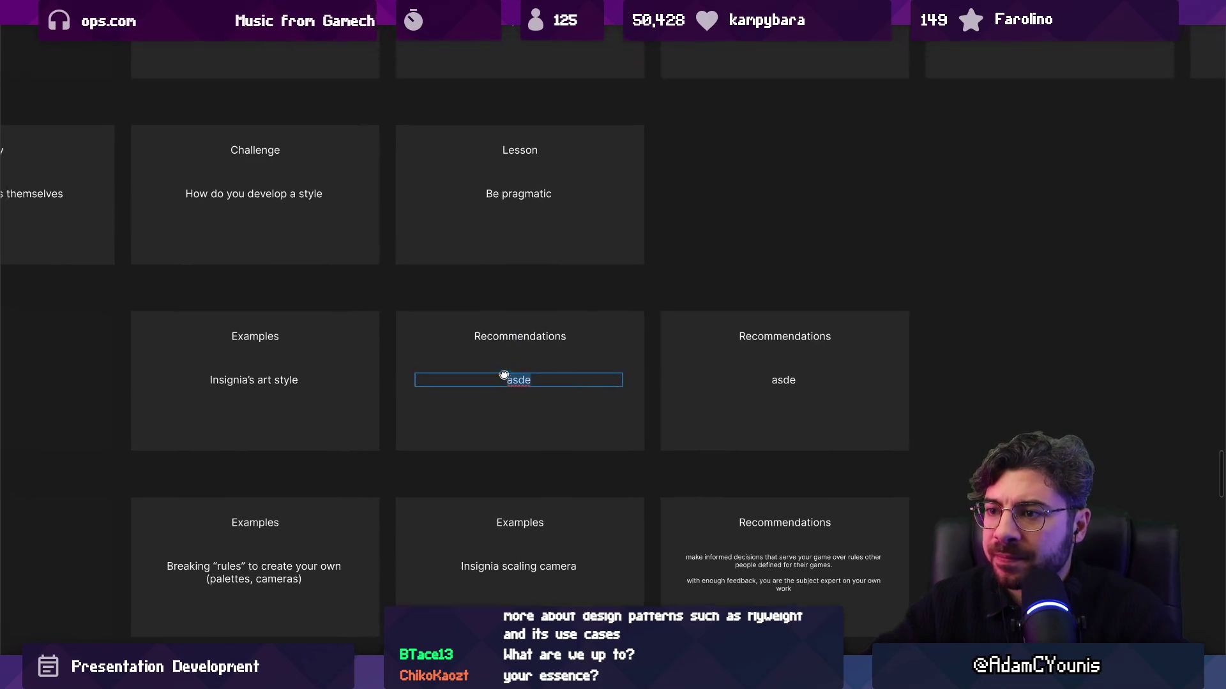
{"action": "double_click", "coordinate": [785, 377]}
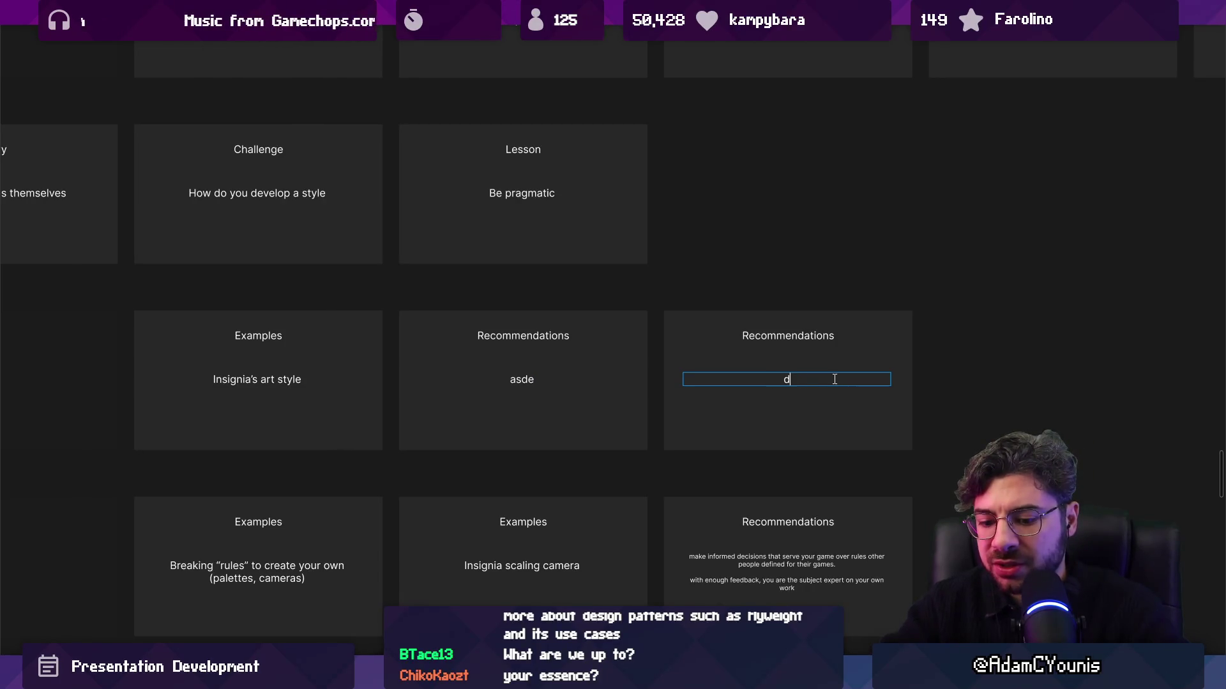
{"action": "type", "text": "o whatworks for you. "}
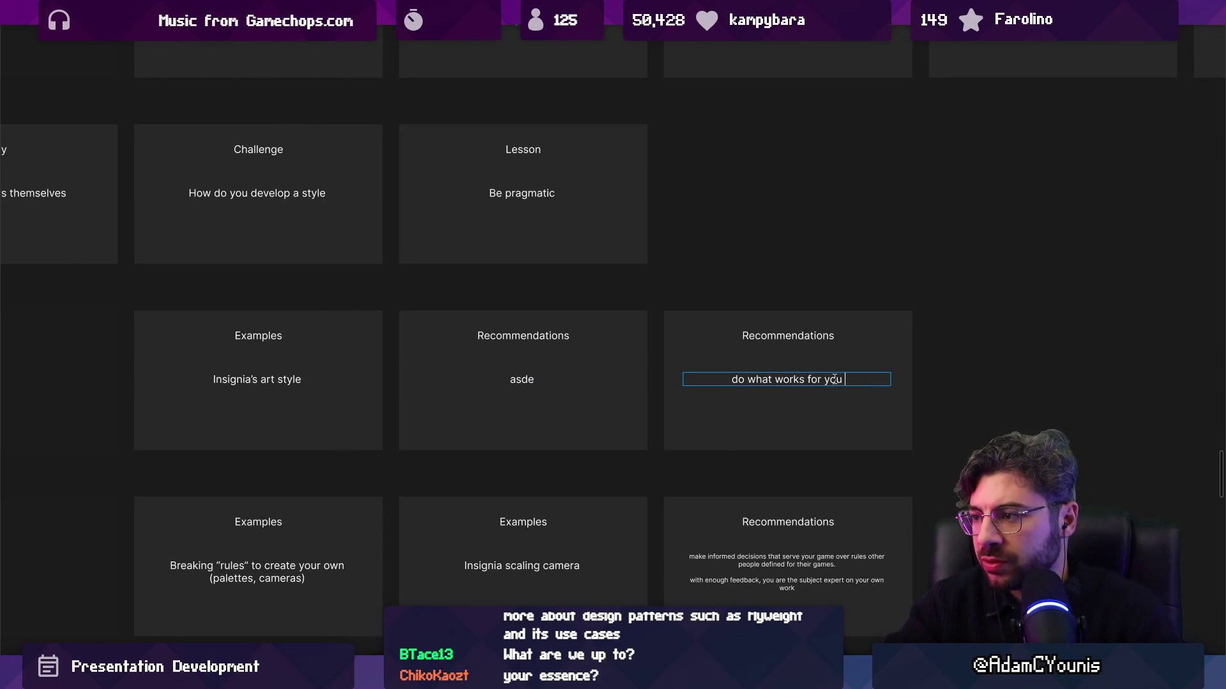
{"action": "type", "text": " Findingg a"}
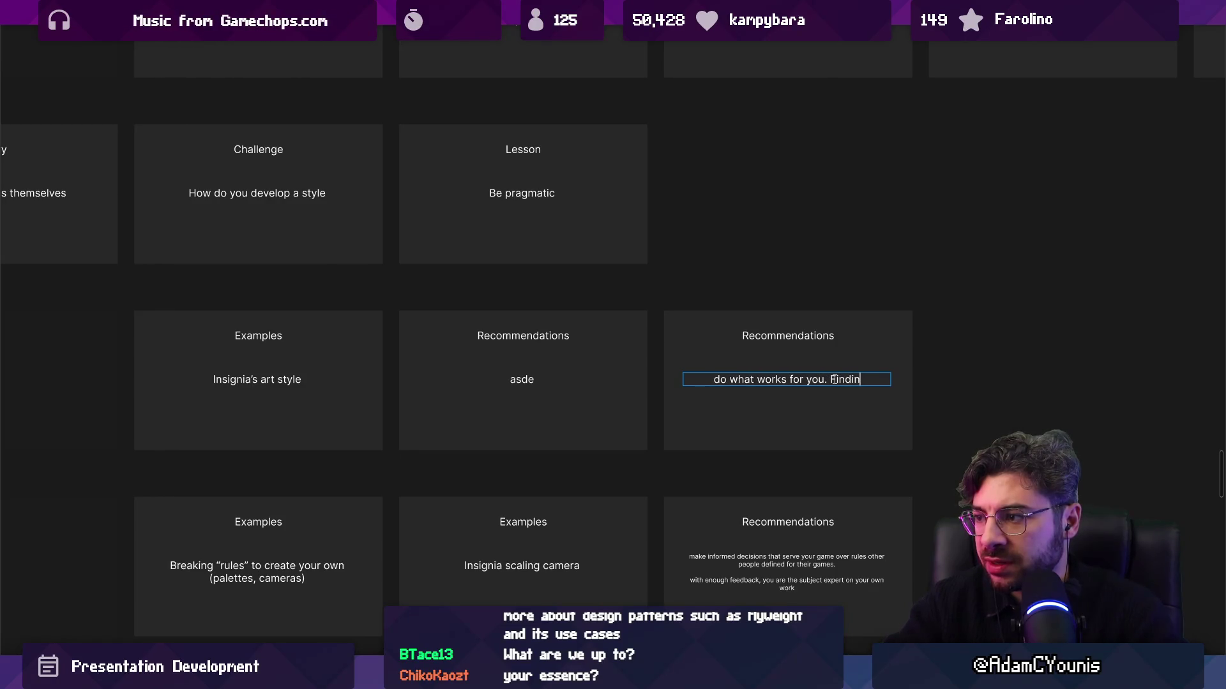
{"action": "key", "text": "BackSpace"}
{"action": "key", "text": "BackSpace"}
{"action": "key", "text": "BackSpace"}
{"action": "type", "text": "the "}
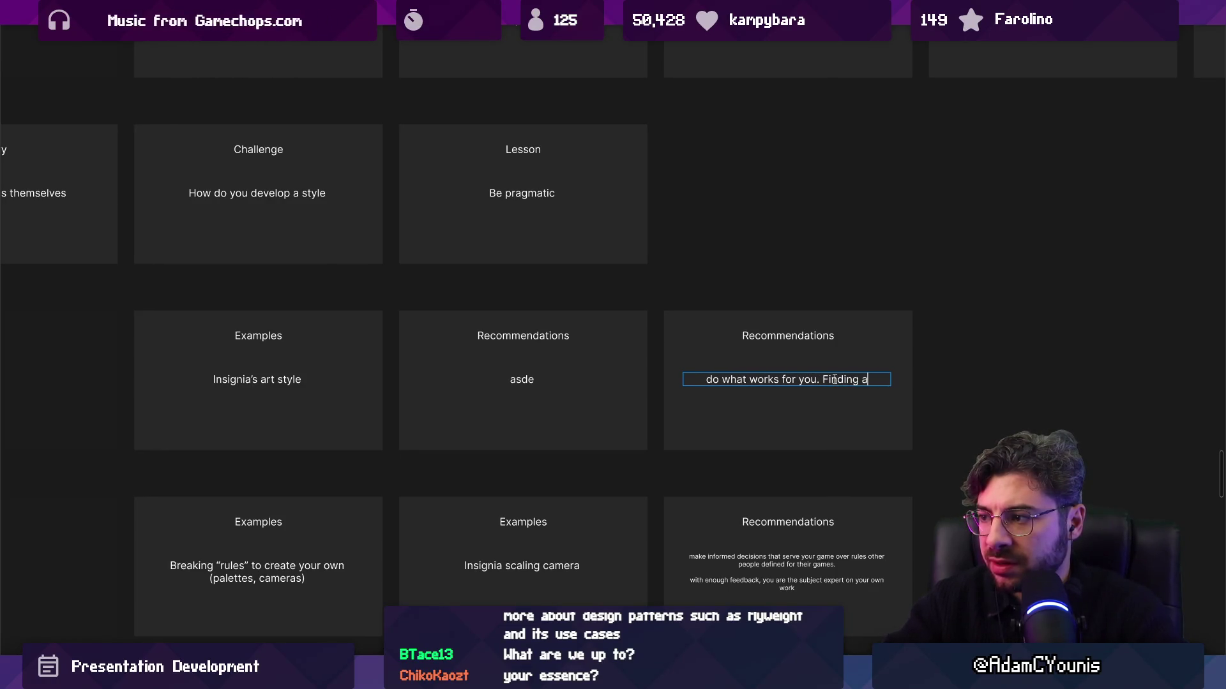
{"action": "type", "text": "most "}
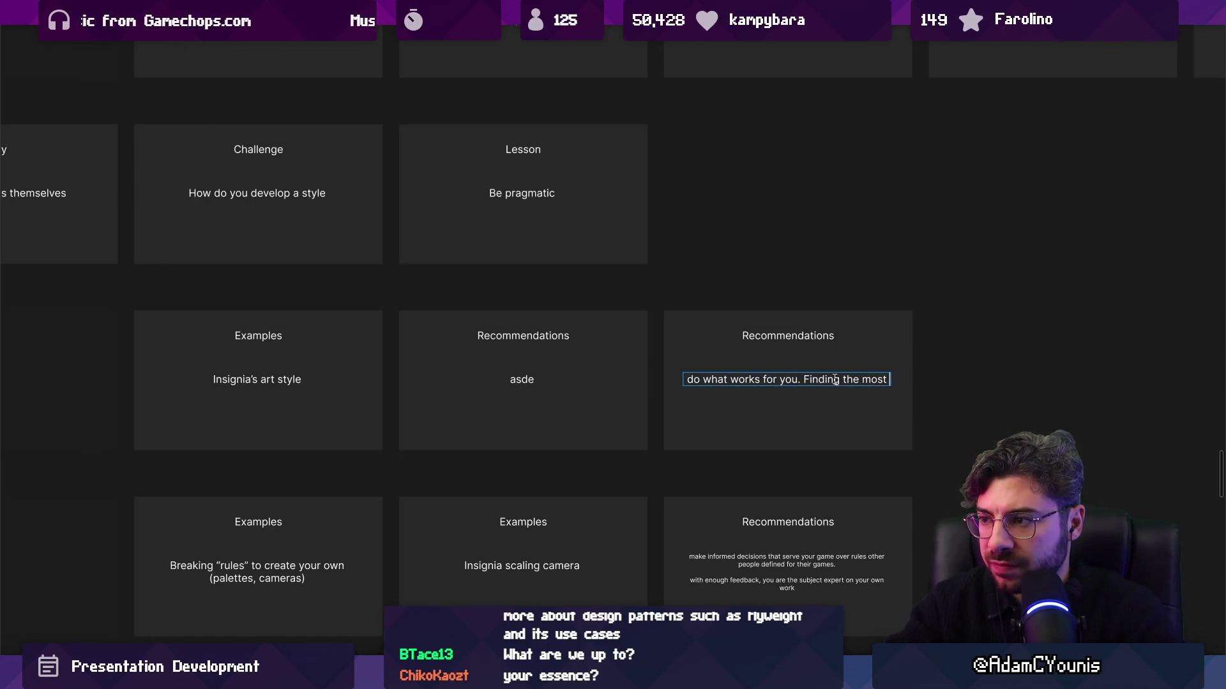
{"action": "type", "text": "straightfor"}
{"action": "type", "text": "ward way to c"}
{"action": "type", "text": "ommunicate"}
Change 'straightforward' to 'effective' and add 'your ideas is going to stop it from feeling like “work”'
{"action": "key", "text": "ctrl+shift+Left"}
{"action": "key", "text": "ctrl+shift+Left"}
{"action": "key", "text": "ctrl+shift+Left"}
{"action": "key", "text": "Left"}
{"action": "key", "text": "ctrl+shift+Left"}
{"action": "type", "text": "effecu"}
{"action": "key", "text": "BackSpace"}
{"action": "type", "text": "t"}
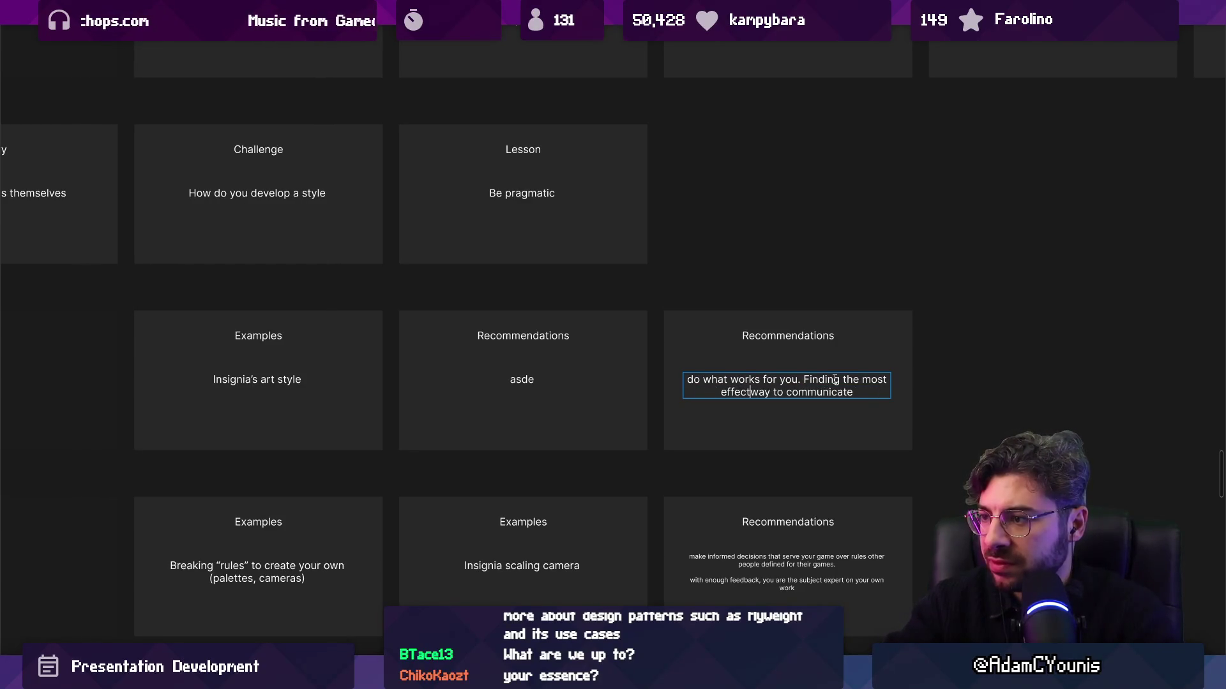
{"action": "type", "text": "ive wa"}
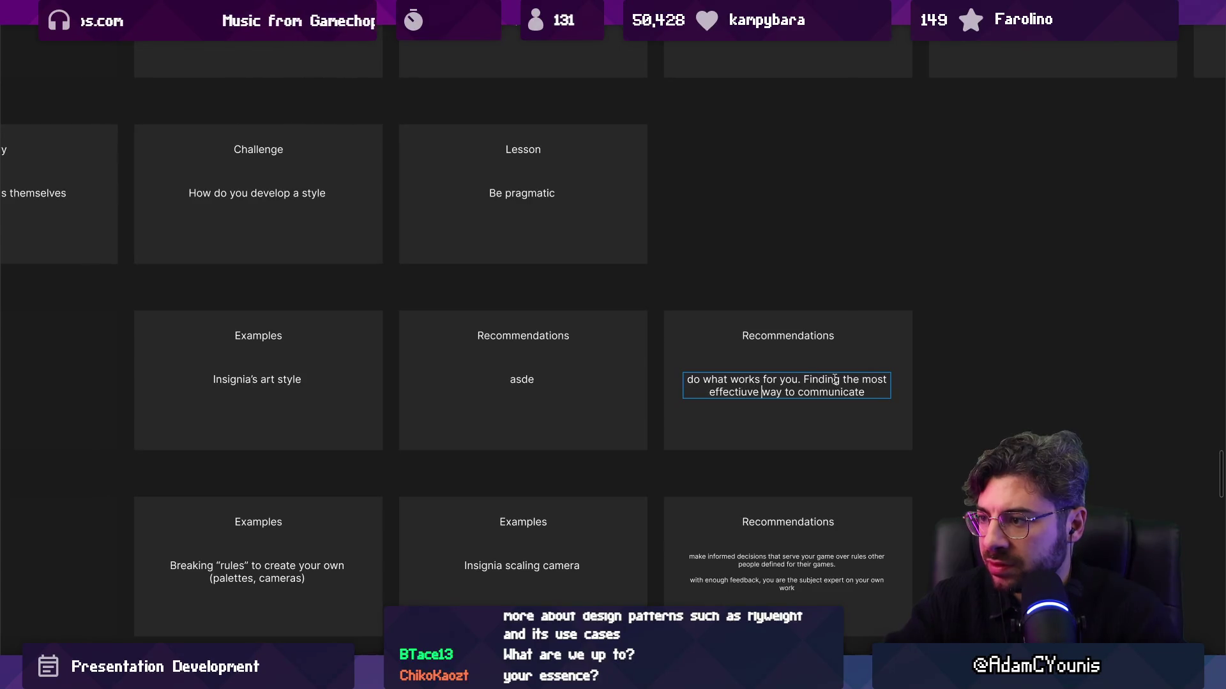
{"action": "type", "text": "y to communicate your ideas"}
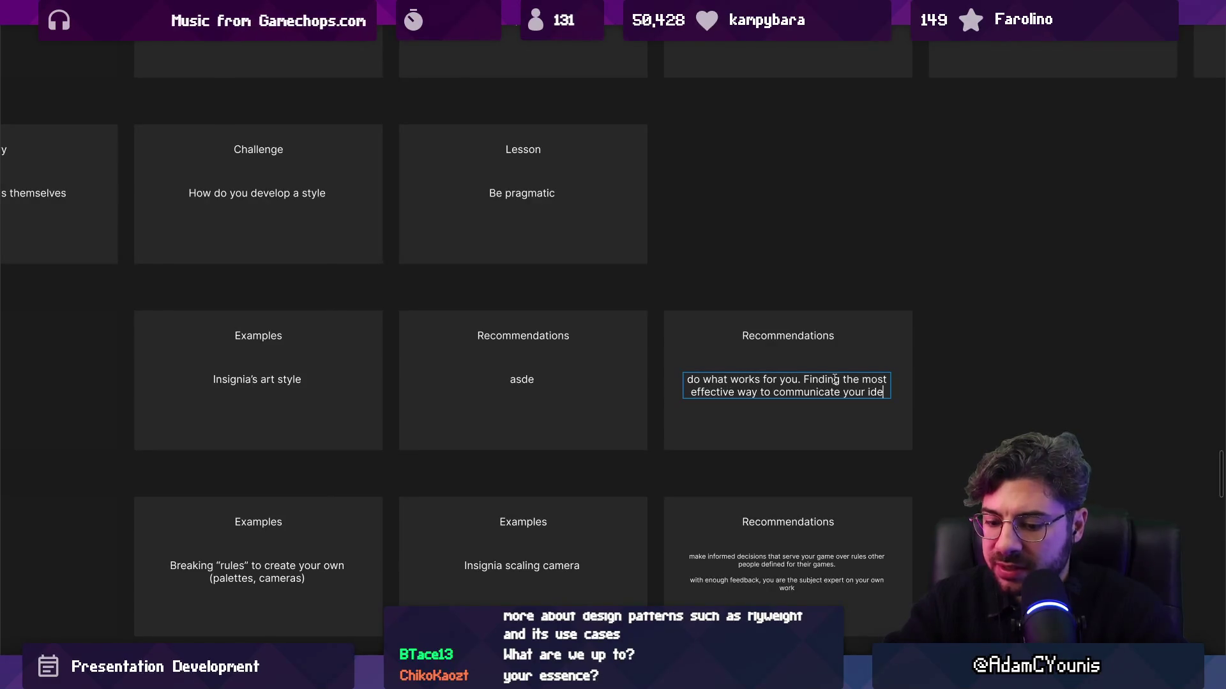
{"action": "type", "text": " is"}
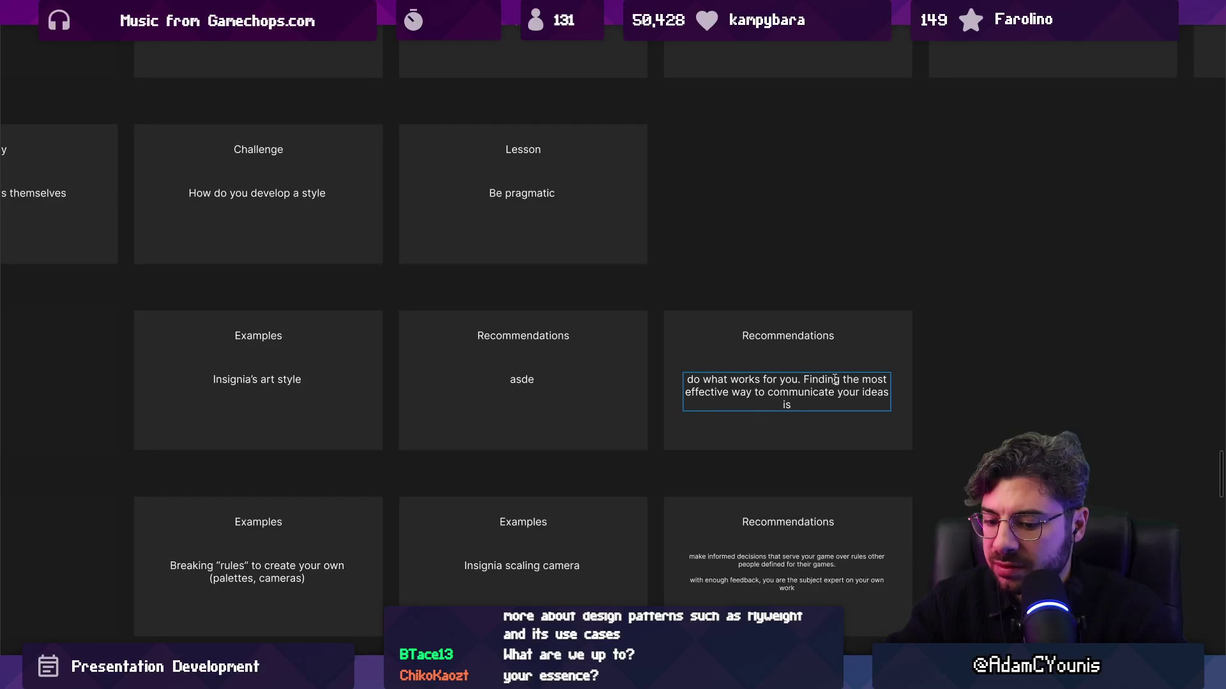
{"action": "type", "text": " going to make"}
{"action": "key", "text": "BackSpace"}
{"action": "key", "text": "BackSpace"}
{"action": "key", "text": "BackSpace"}
{"action": "type", "text": "stop "}
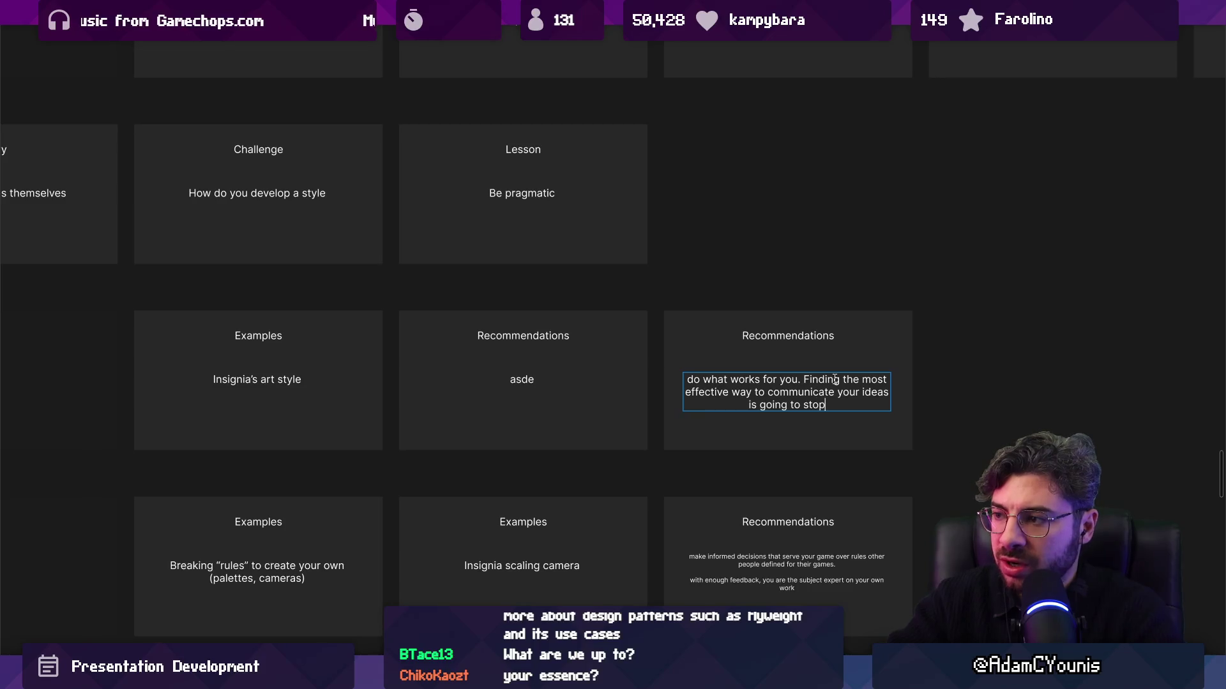
{"action": "type", "text": "it from fe"}
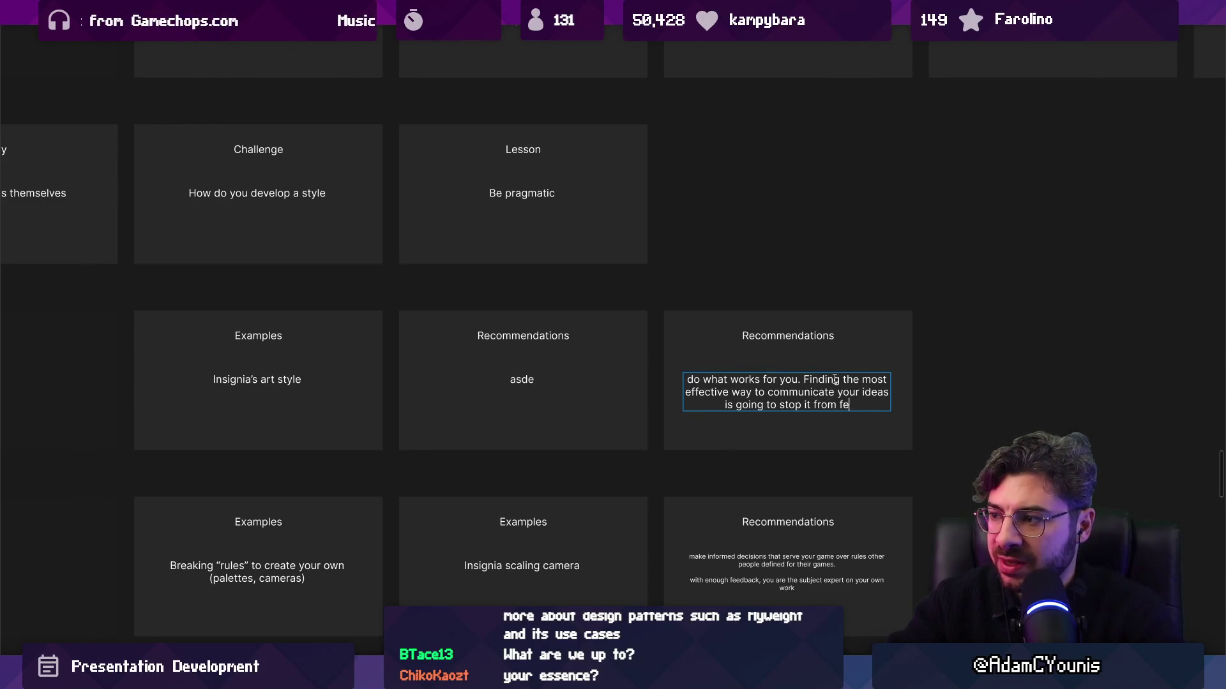
{"action": "type", "text": "eling like “work”"}
{"action": "key", "text": "Escape"}
Replace 'stop' with 'help prevent' in the Recommendations text
{"action": "scroll", "coordinate": [823, 382], "scroll_direction": "down", "scroll_amount": 2, "text": "ctrl"}
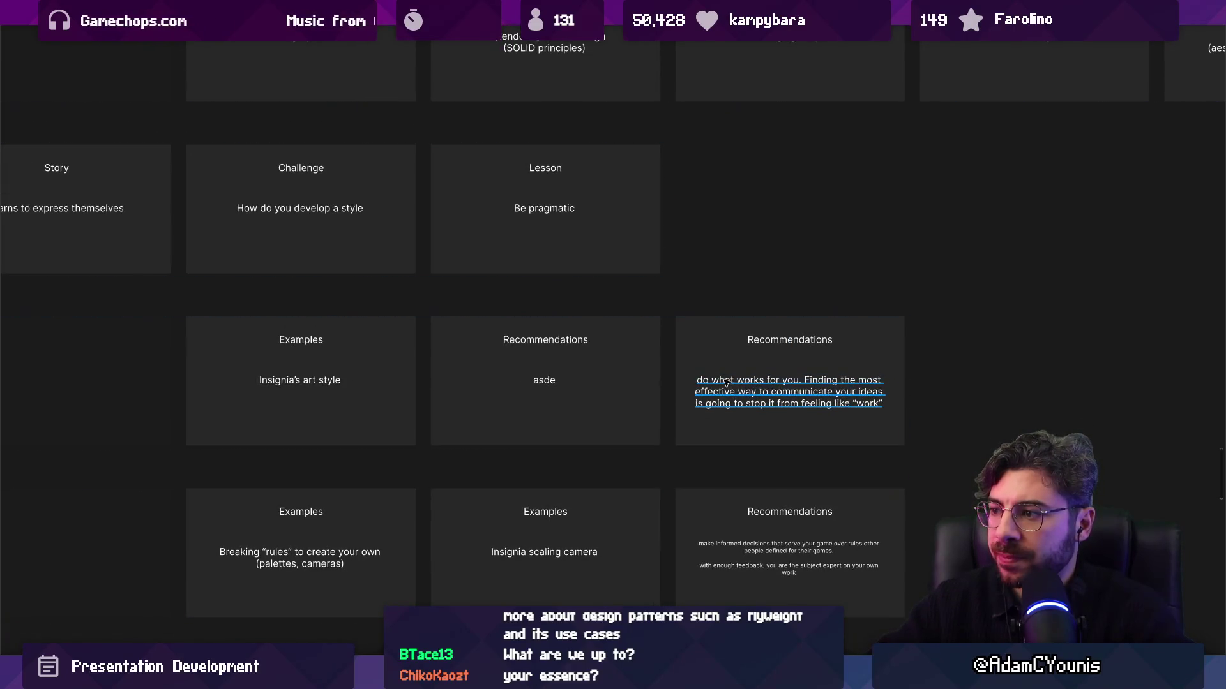
{"action": "double_click", "coordinate": [759, 404]}
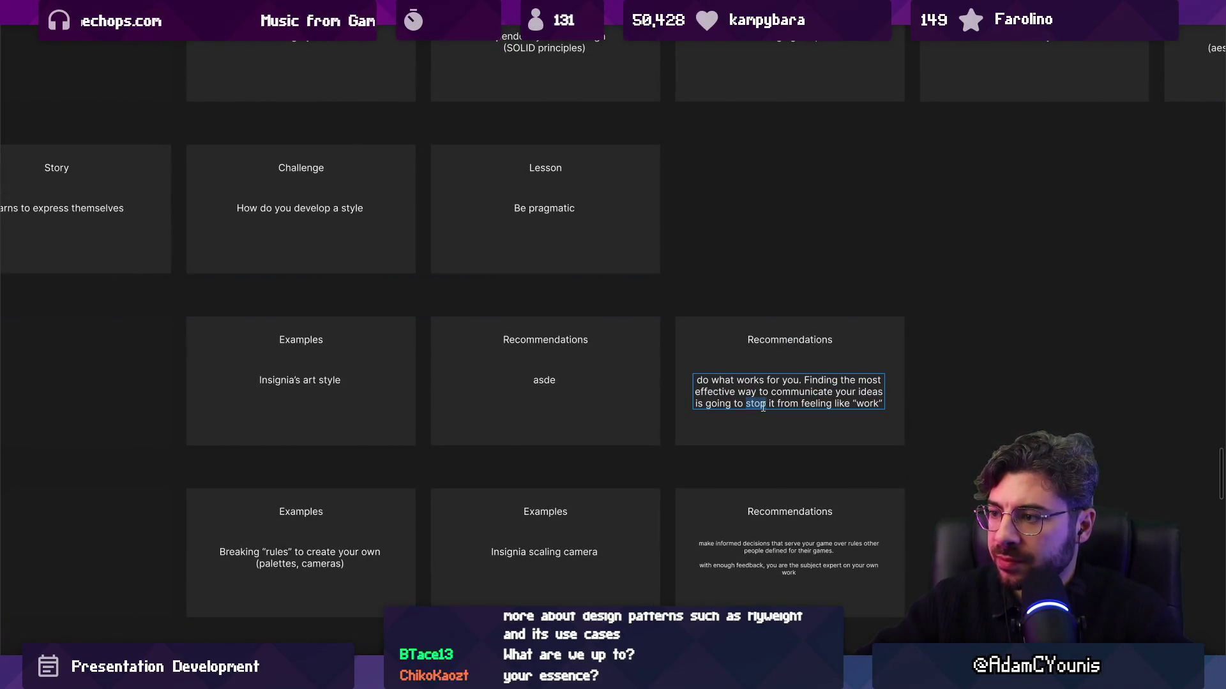
{"action": "type", "text": "help pree"}
{"action": "key", "text": "BackSpace"}
{"action": "type", "text": "vent"}
{"action": "key", "text": "Escape"}
{"action": "scroll", "coordinate": [571, 373], "scroll_direction": "up", "scroll_amount": 1, "text": "ctrl"}
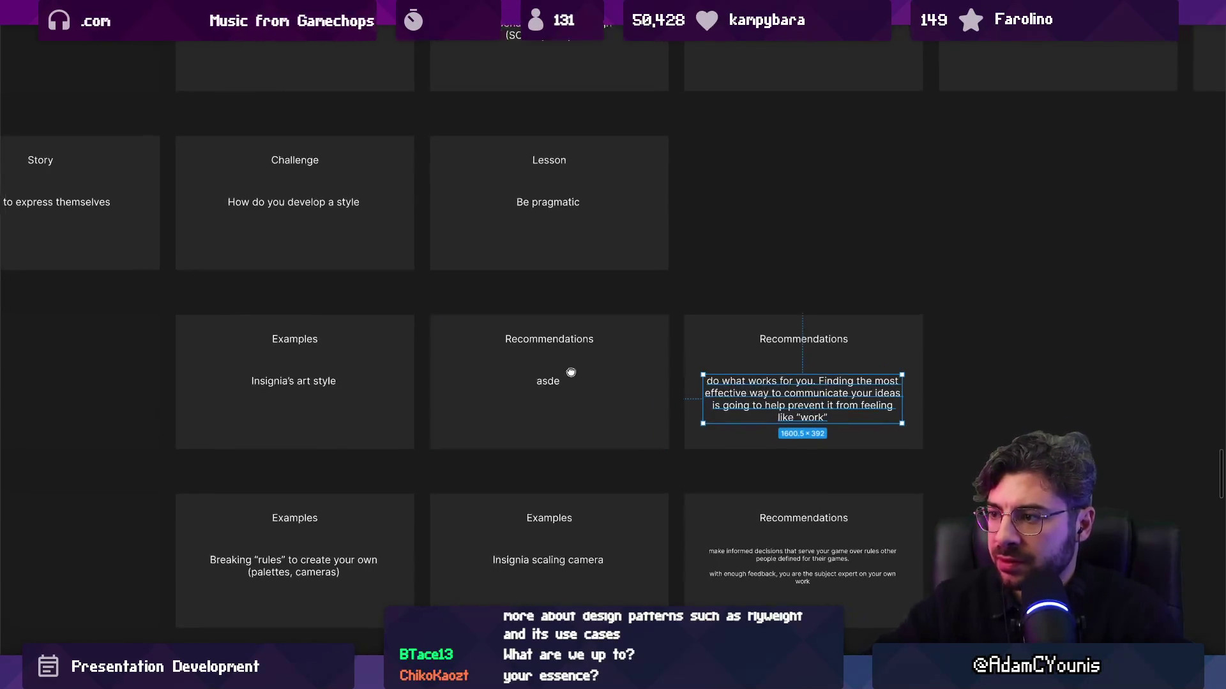
{"action": "scroll", "coordinate": [571, 372], "scroll_direction": "up", "scroll_amount": 1, "text": "ctrl"}
{"action": "double_click", "coordinate": [600, 373]}
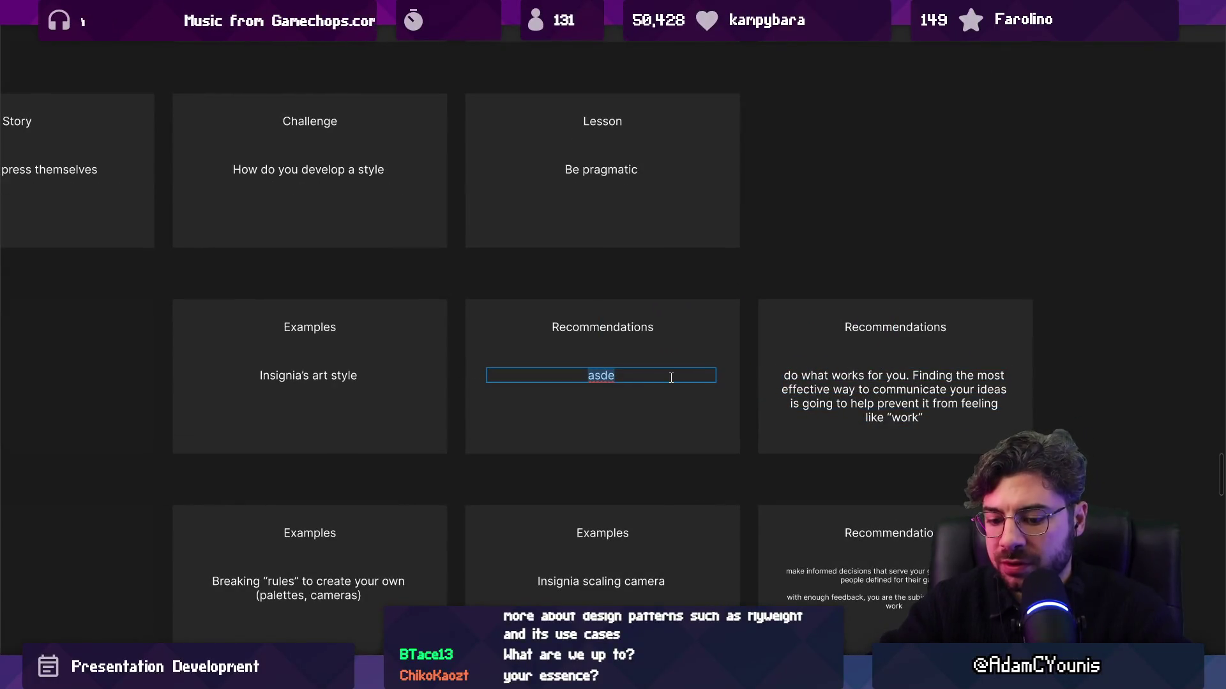
Retitle the middle card above 'asde' as 'Example'
{"action": "key", "text": "Escape"}
{"action": "double_click", "coordinate": [624, 328]}
{"action": "type", "text": "Example"}
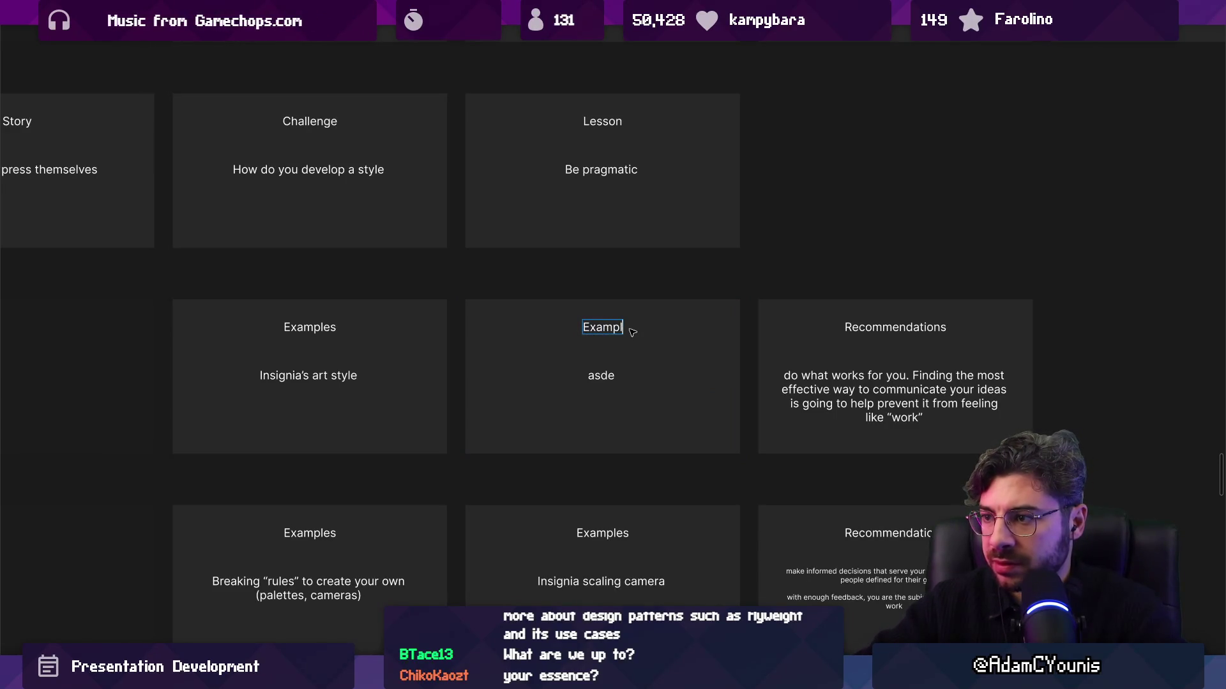
Rename the left-column 'Examples' card titles to 'Lesson'
{"action": "scroll", "coordinate": [405, 306], "scroll_direction": "down", "scroll_amount": 2}
{"action": "double_click", "coordinate": [358, 441]}
{"action": "double_click", "coordinate": [359, 441]}
{"action": "type", "text": "Lesson"}
{"action": "double_click", "coordinate": [357, 232]}
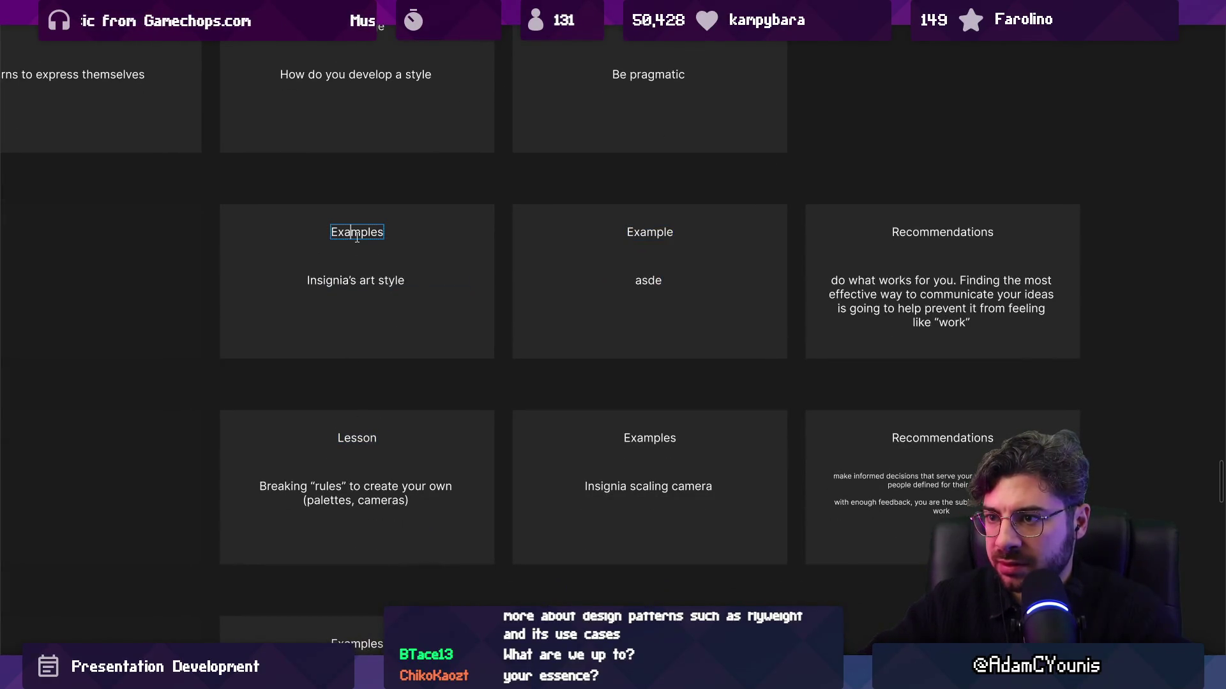
{"action": "type", "text": "Lesson"}
{"action": "scroll", "coordinate": [387, 316], "scroll_direction": "down", "scroll_amount": 5}
{"action": "double_click", "coordinate": [366, 464]}
{"action": "scroll", "coordinate": [371, 467], "scroll_direction": "up", "scroll_amount": 3}
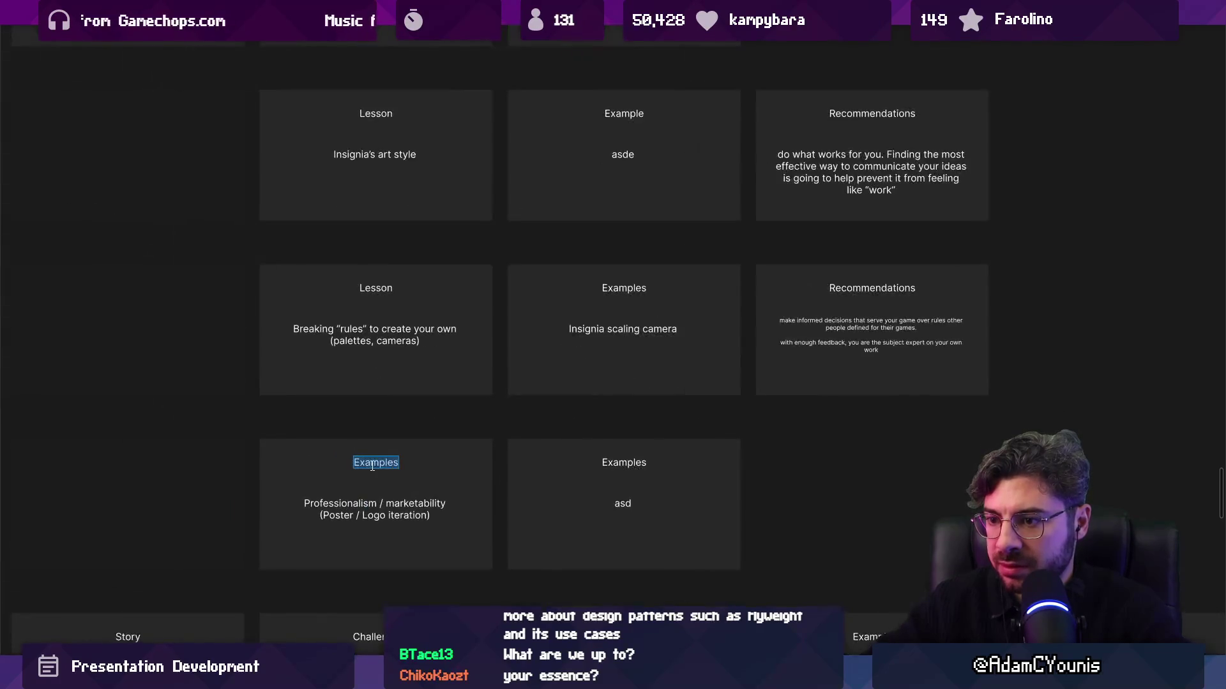
{"action": "type", "text": "Lesson"}
{"action": "scroll", "coordinate": [383, 447], "scroll_direction": "down", "scroll_amount": 3}
{"action": "scroll", "coordinate": [487, 427], "scroll_direction": "up", "scroll_amount": 5}
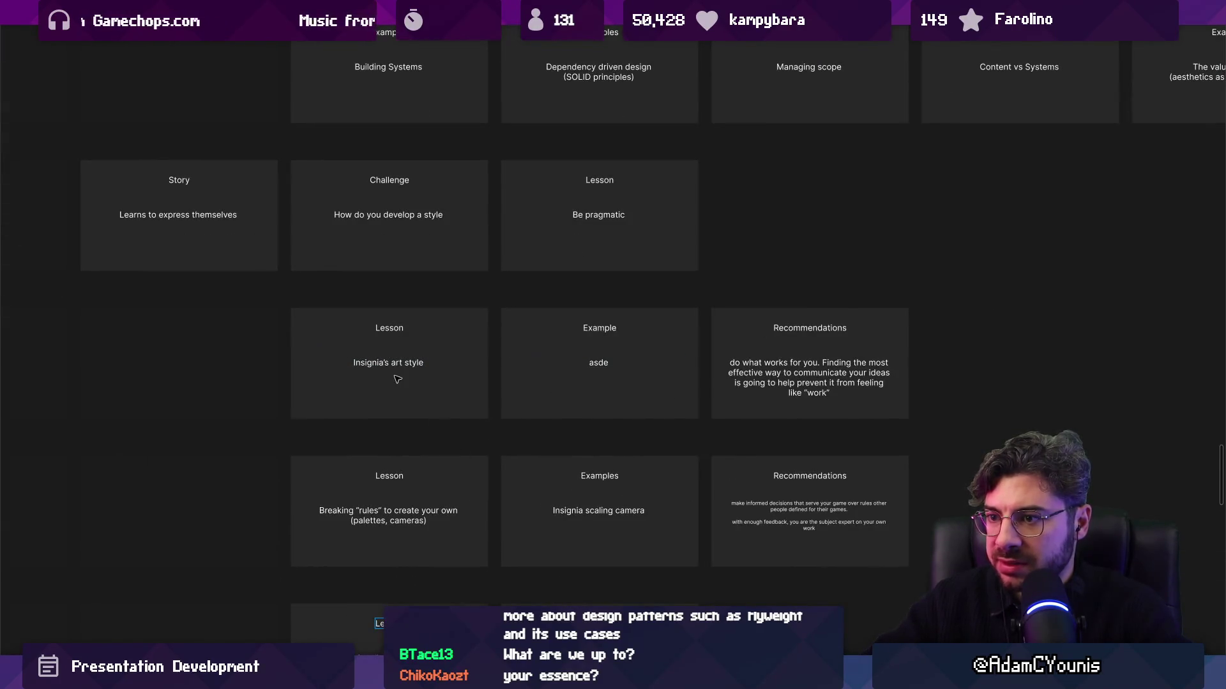
{"action": "double_click", "coordinate": [394, 364]}
Replace 'asde' with the copied 'Insignia's art style' text followed by 'over time. animation techniq values'
{"action": "key", "text": "Return"}
{"action": "key", "text": "ctrl+c"}
{"action": "double_click", "coordinate": [653, 361]}
{"action": "key", "text": "ctrl+v"}
{"action": "type", "text": "over time."}
{"action": "type", "text": " animation techniq"}
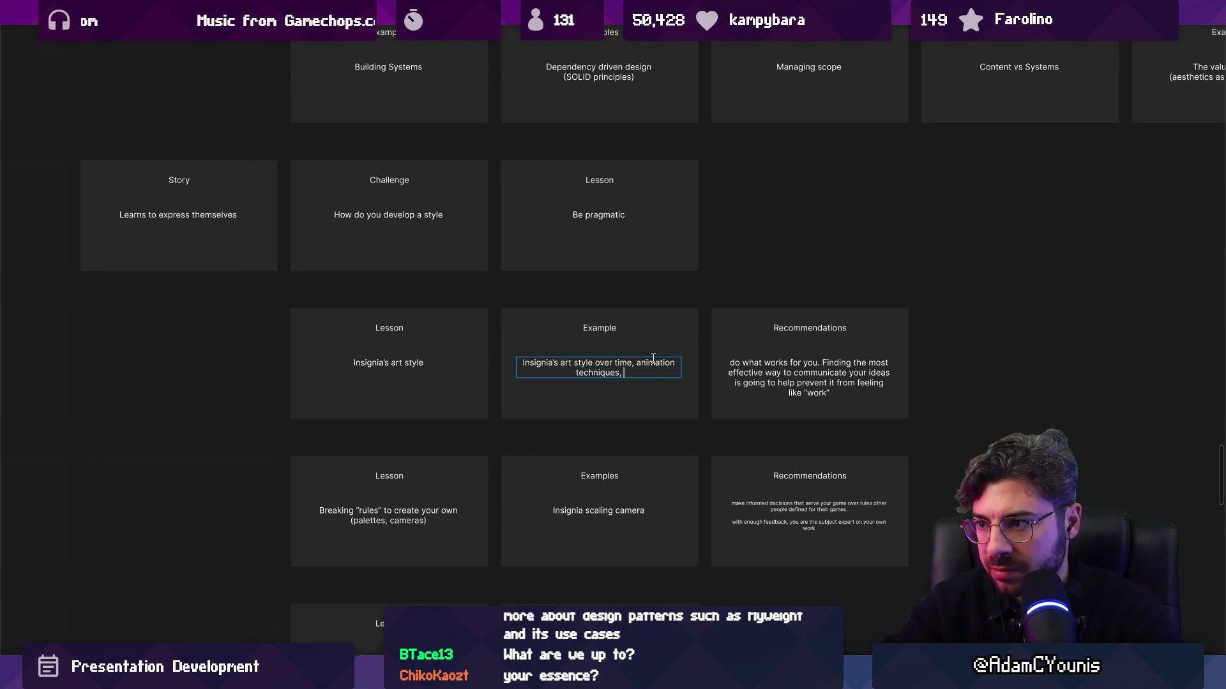
{"action": "type", "text": " values"}
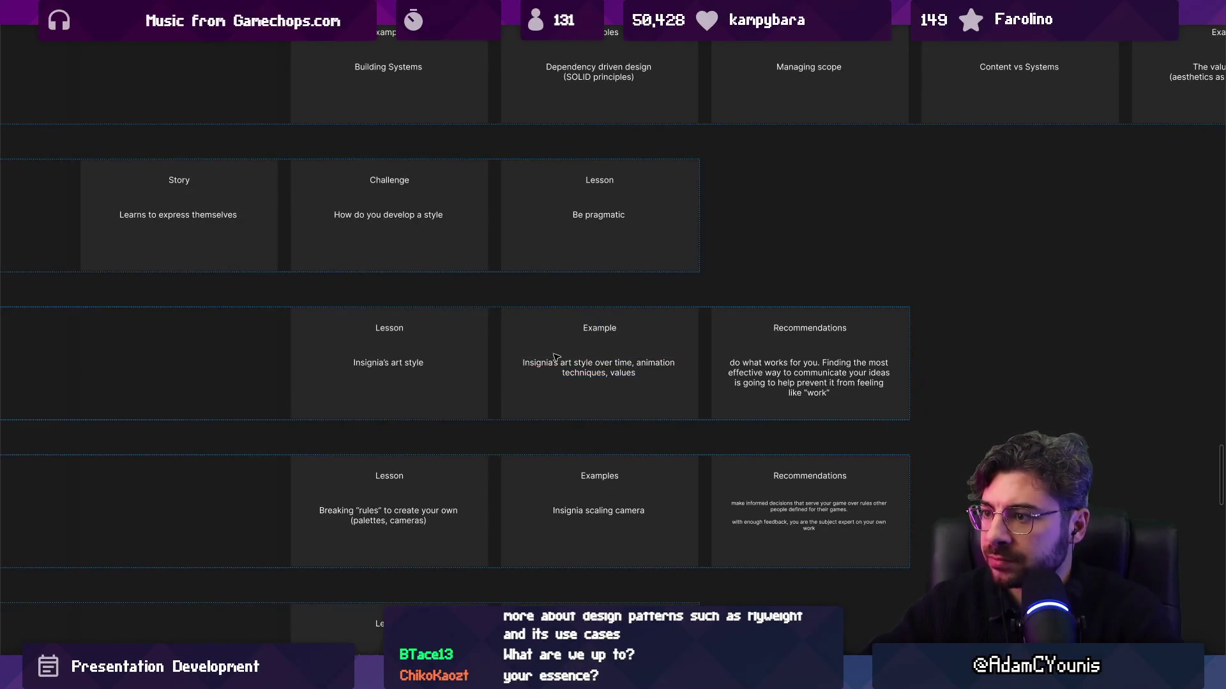
Correct the ending 'values' to 'levels of detail' in the Example card
{"action": "scroll", "coordinate": [653, 359], "scroll_direction": "up", "scroll_amount": 3}
{"action": "left_click_drag", "start_coordinate": [679, 376], "coordinate": [771, 378]}
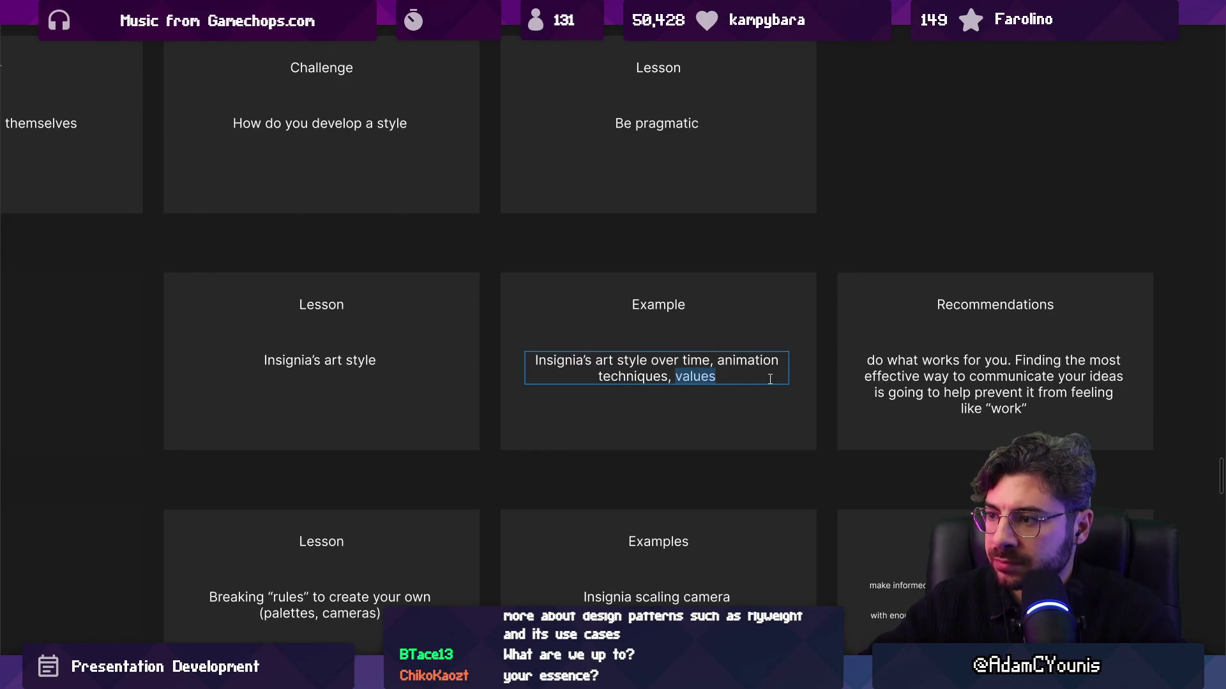
{"action": "type", "text": "l;evels of"}
{"action": "key", "text": "ctrl+shift+Left"}
{"action": "key", "text": "ctrl+shift+Left"}
{"action": "key", "text": "ctrl+shift+Left"}
{"action": "type", "text": "levels of detail"}
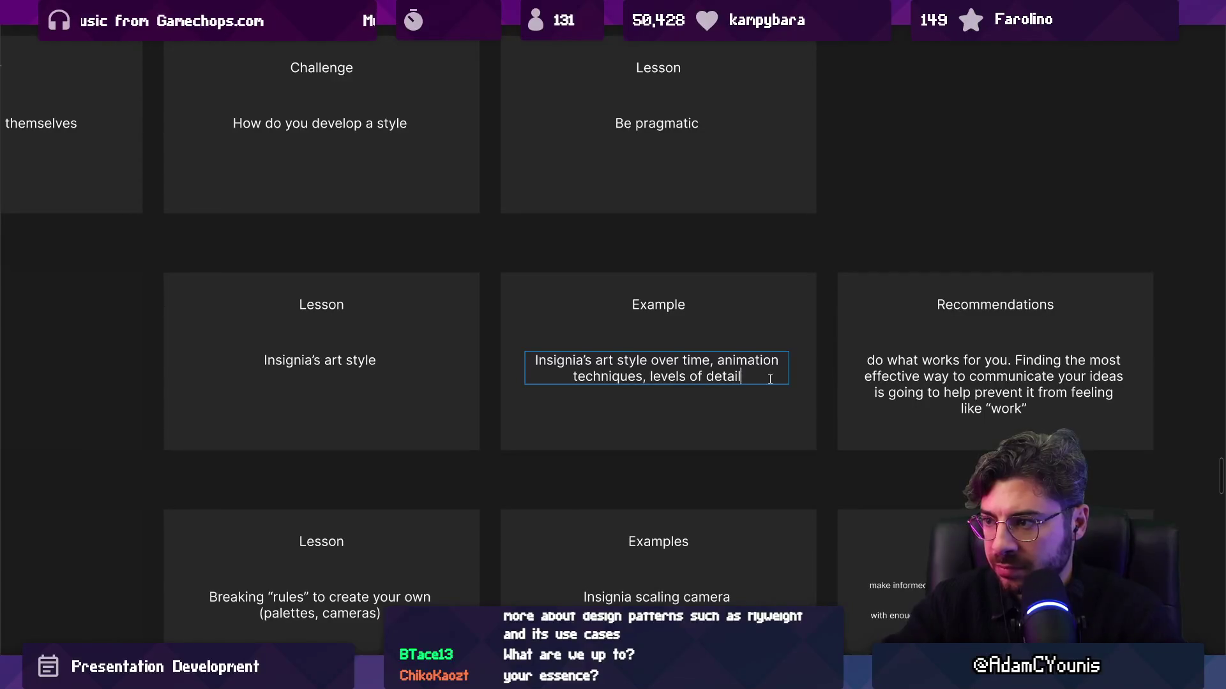
{"action": "key", "text": "Escape"}
{"action": "scroll", "coordinate": [482, 305], "scroll_direction": "down", "scroll_amount": 2}
{"action": "double_click", "coordinate": [482, 305]}
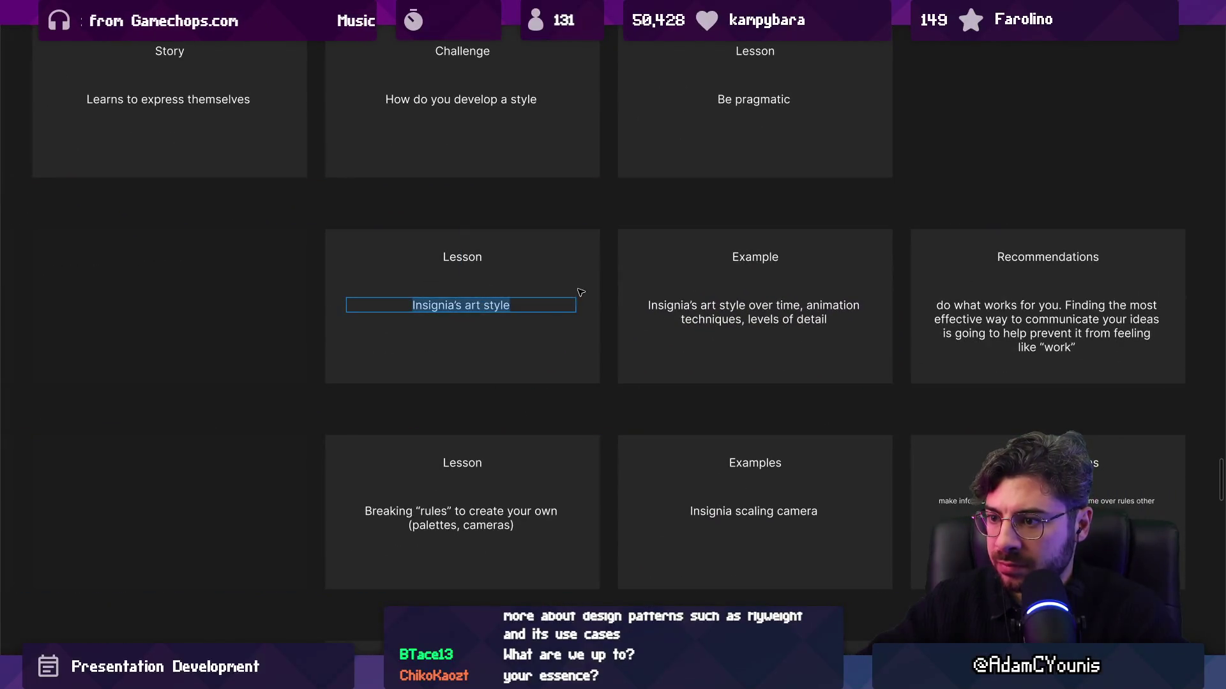
Clear the Lesson card's draft text and begin retyping it as 'Quality'
{"action": "left_click_drag", "start_coordinate": [482, 330], "coordinate": [473, 365]}
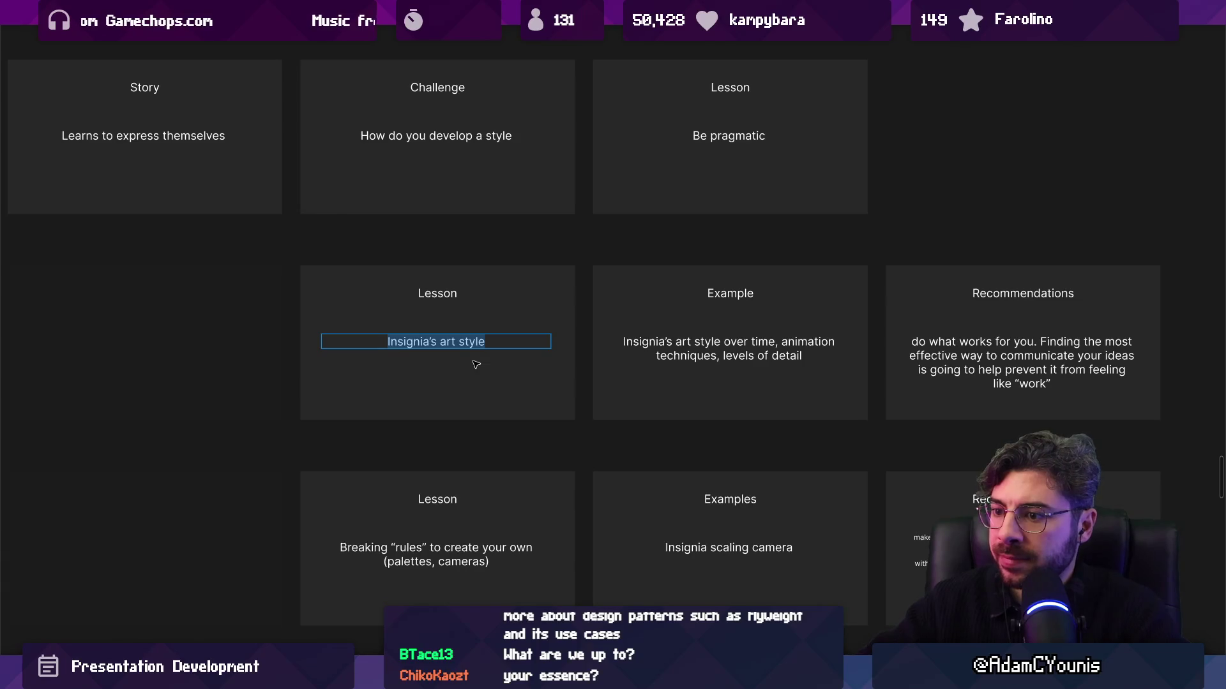
{"action": "type", "text": "H"}
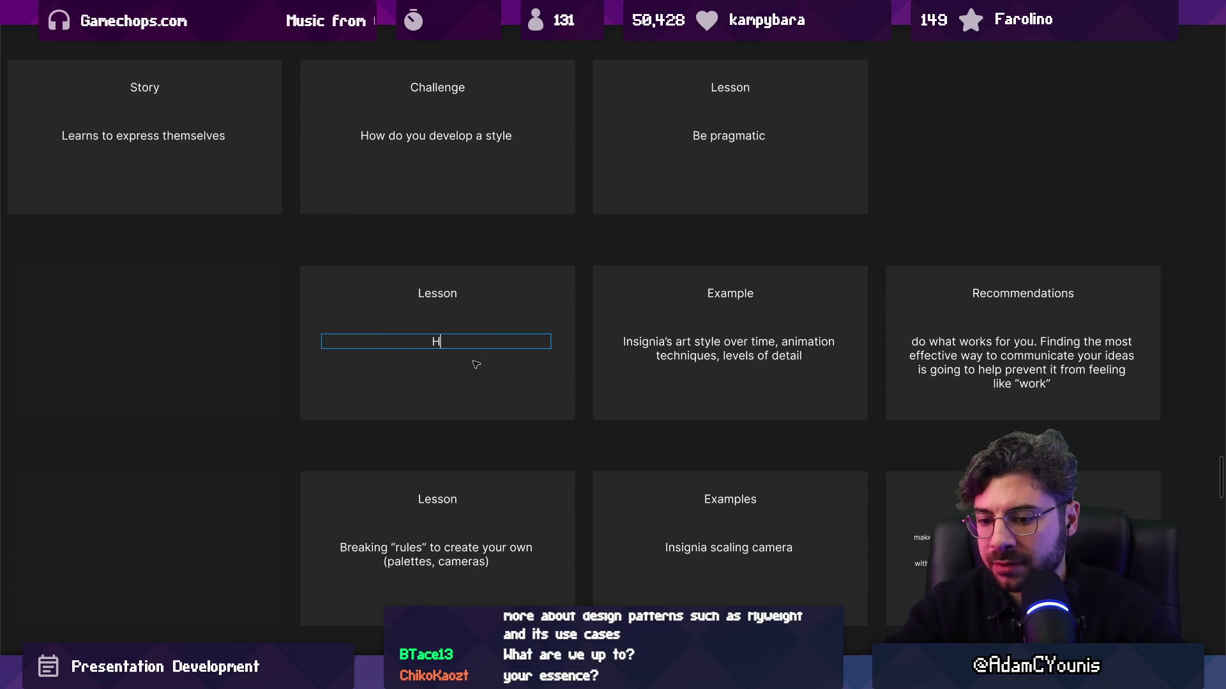
{"action": "type", "text": "ow far to"}
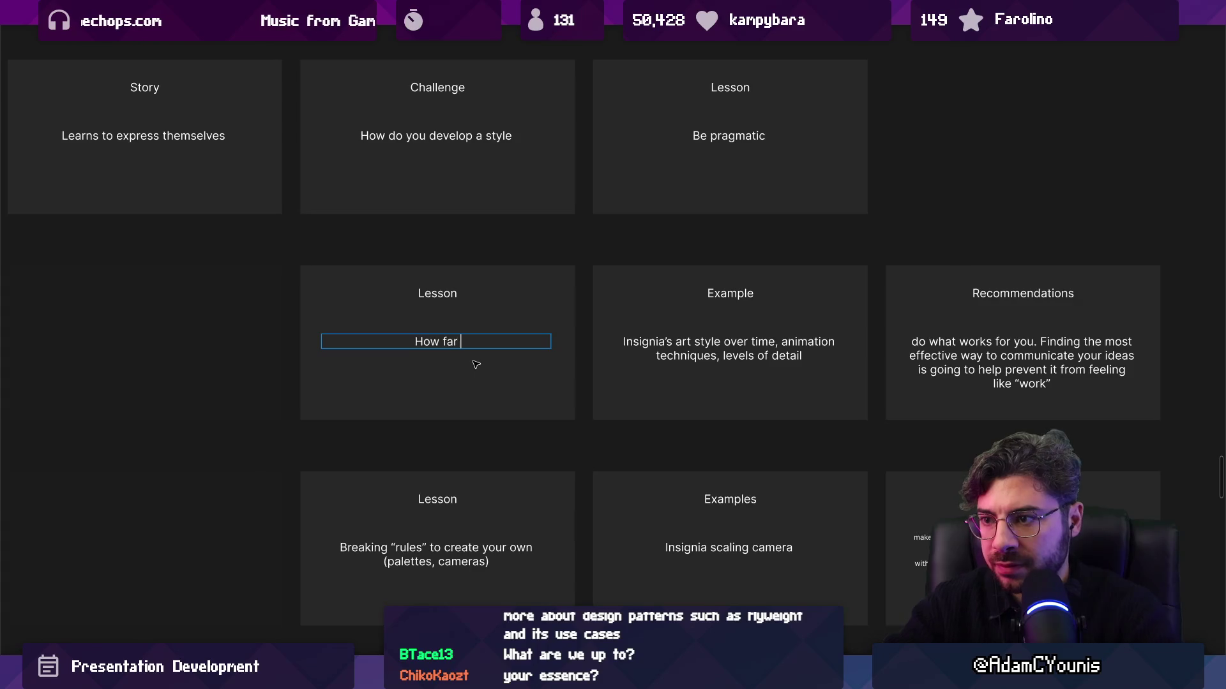
{"action": "key", "text": "ctrl+a"}
{"action": "type", "text": "QWu"}
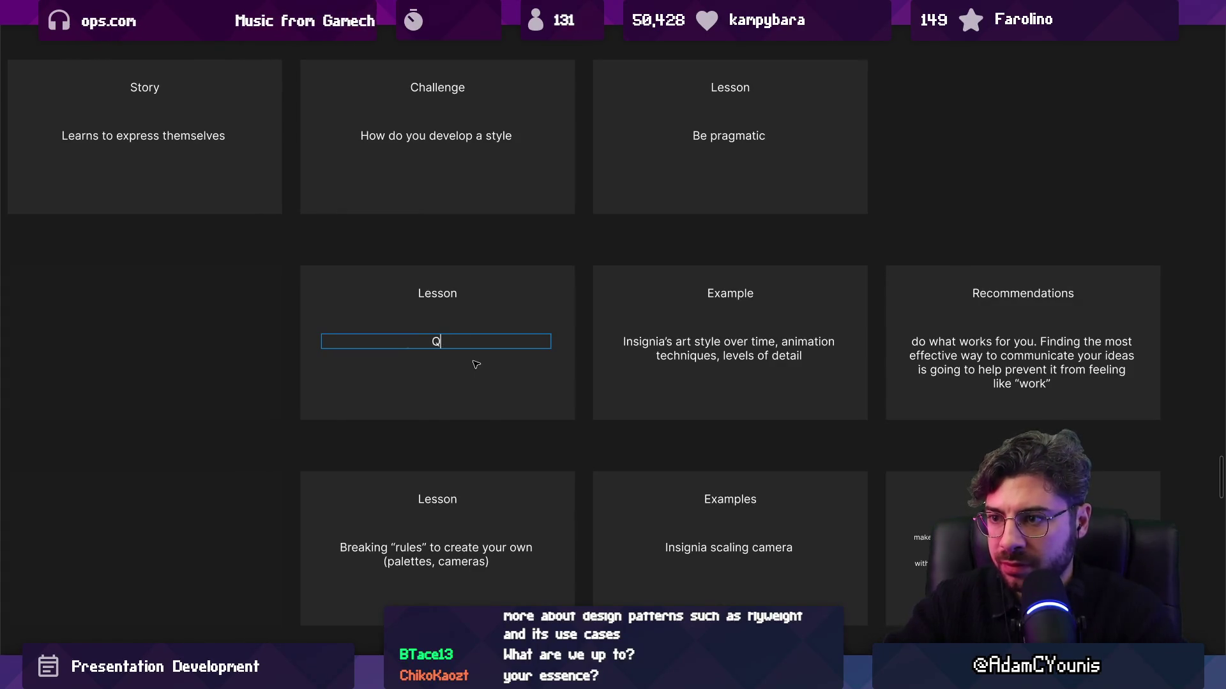
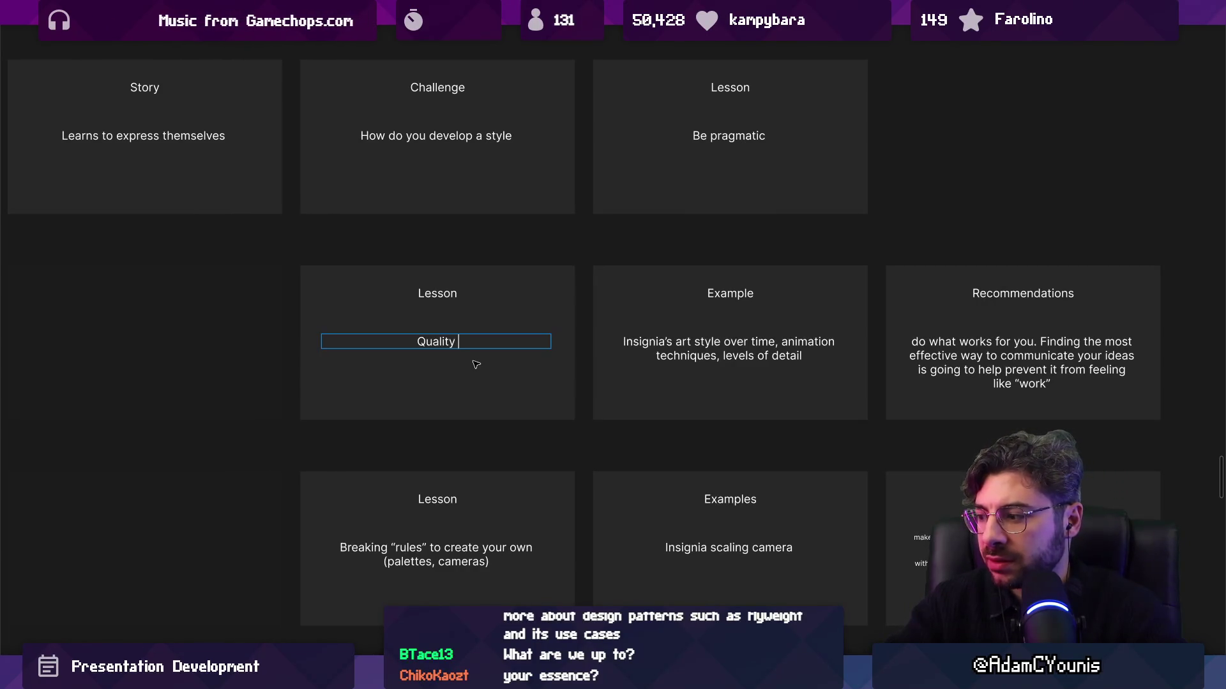
Finish typing 'Quality != fidelity' on the Lesson card
{"action": "type", "text": "!"}
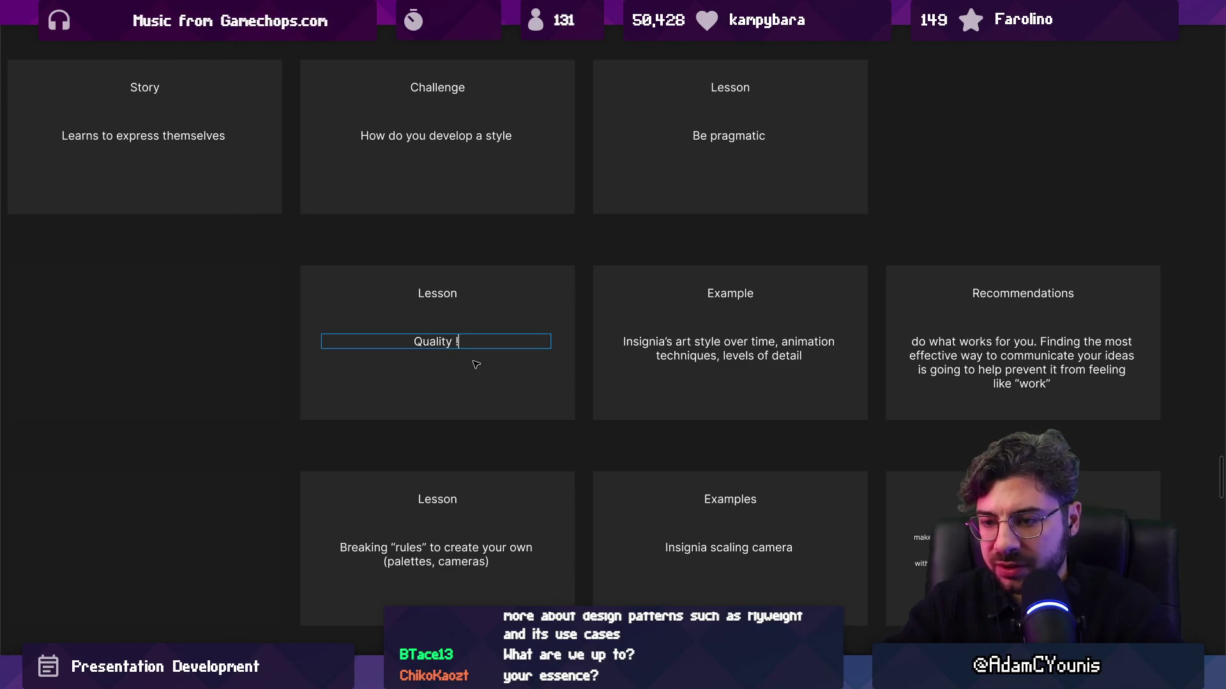
{"action": "type", "text": "= fidelity"}
{"action": "left_click", "coordinate": [476, 364]}
{"action": "left_click", "coordinate": [461, 343]}
{"action": "scroll", "coordinate": [461, 343], "scroll_direction": "down", "scroll_amount": 3}
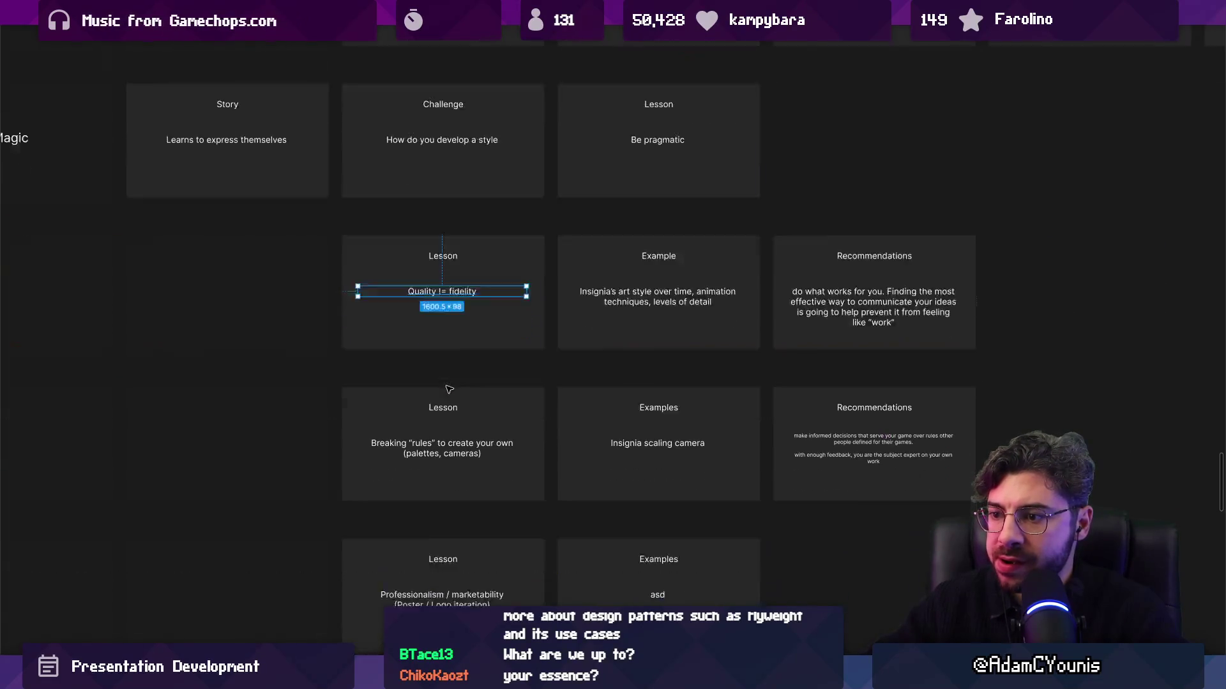
{"action": "scroll", "coordinate": [447, 447], "scroll_direction": "down", "scroll_amount": 2}
{"action": "scroll", "coordinate": [429, 515], "scroll_direction": "up", "scroll_amount": 4}
{"action": "scroll", "coordinate": [432, 468], "scroll_direction": "down", "scroll_amount": 1}
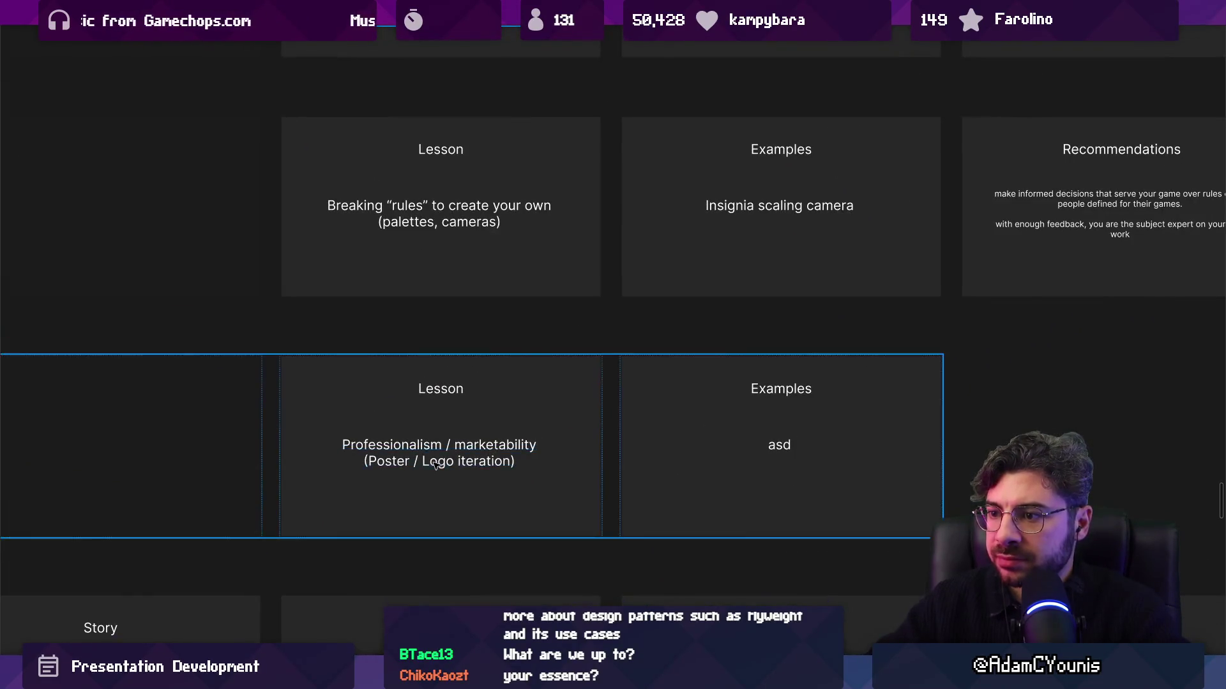
Change the first Learning Magic Lesson card's text to 'Style is a journey'
{"action": "left_click", "coordinate": [437, 464]}
{"action": "scroll", "coordinate": [437, 464], "scroll_direction": "down", "scroll_amount": 3}
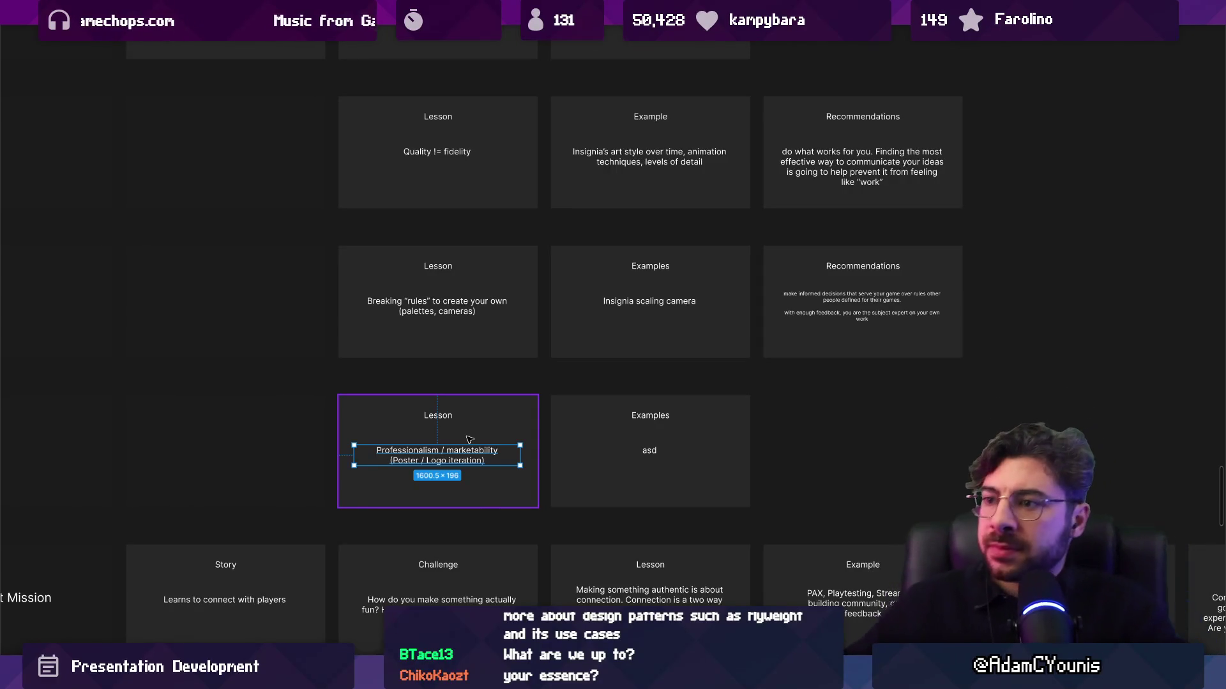
{"action": "left_click_drag", "start_coordinate": [465, 164], "coordinate": [494, 373]}
{"action": "left_click", "coordinate": [481, 251]}
{"action": "left_click", "coordinate": [469, 242]}
{"action": "left_click", "coordinate": [469, 242]}
{"action": "scroll", "coordinate": [494, 373], "scroll_direction": "up", "scroll_amount": 3}
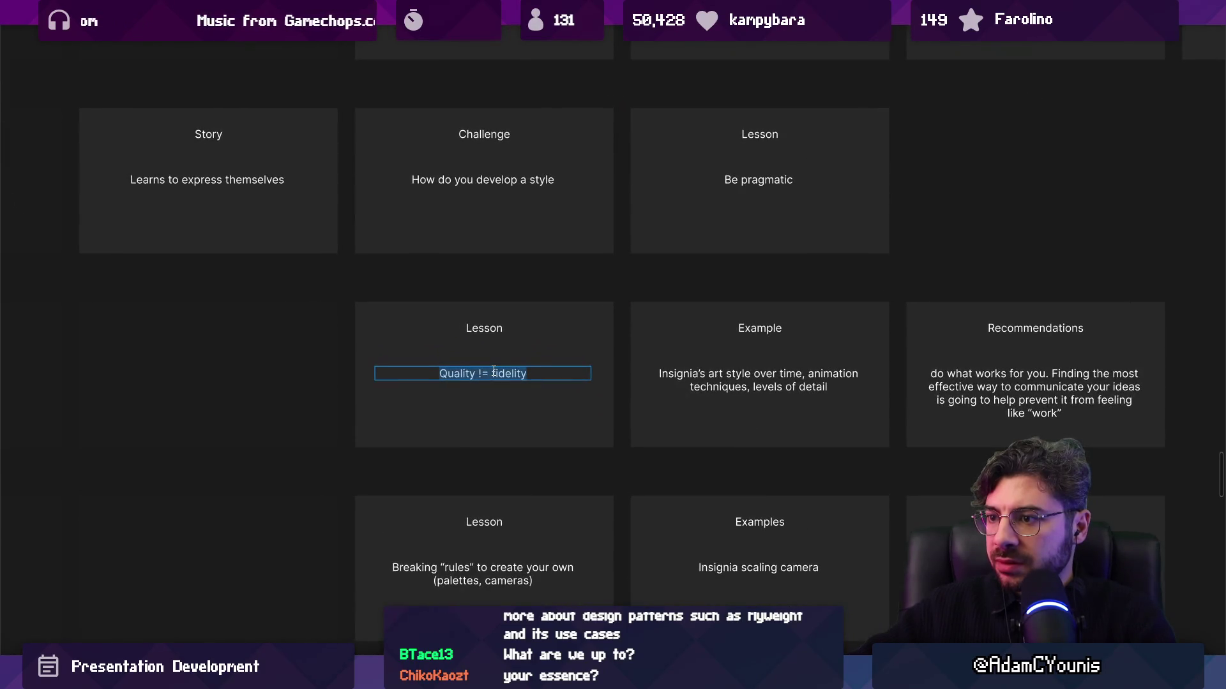
{"action": "type", "text": "Style is a "}
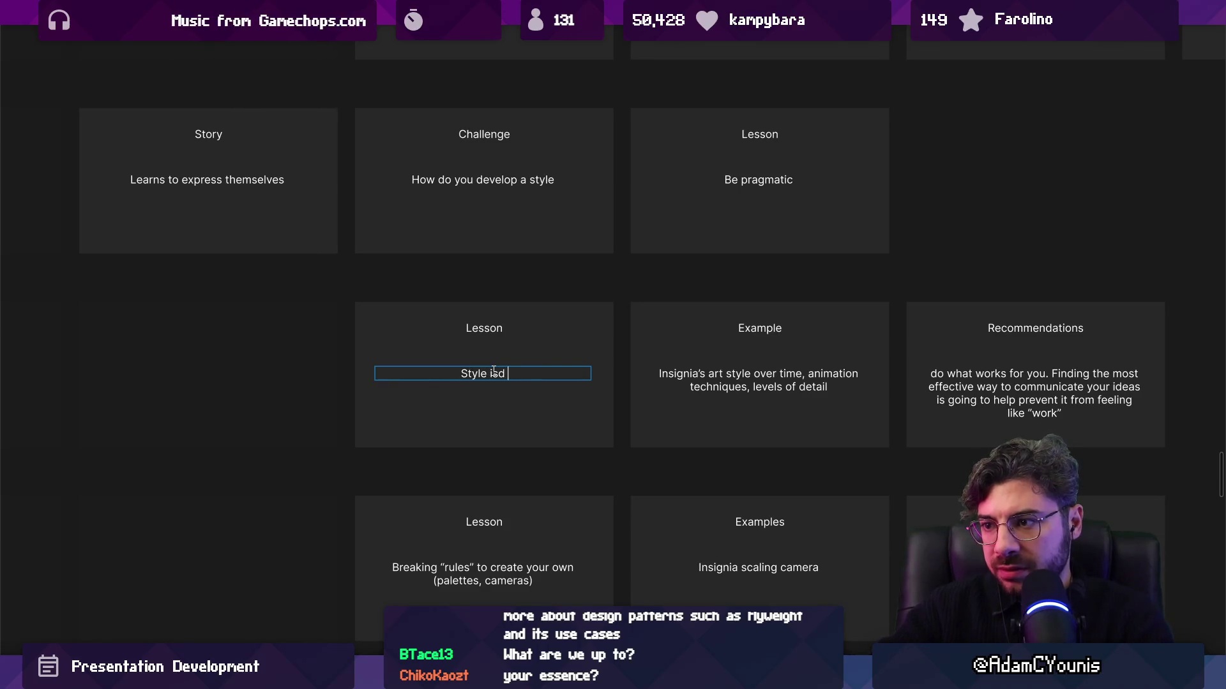
{"action": "type", "text": "journey"}
{"action": "key", "text": "Escape"}
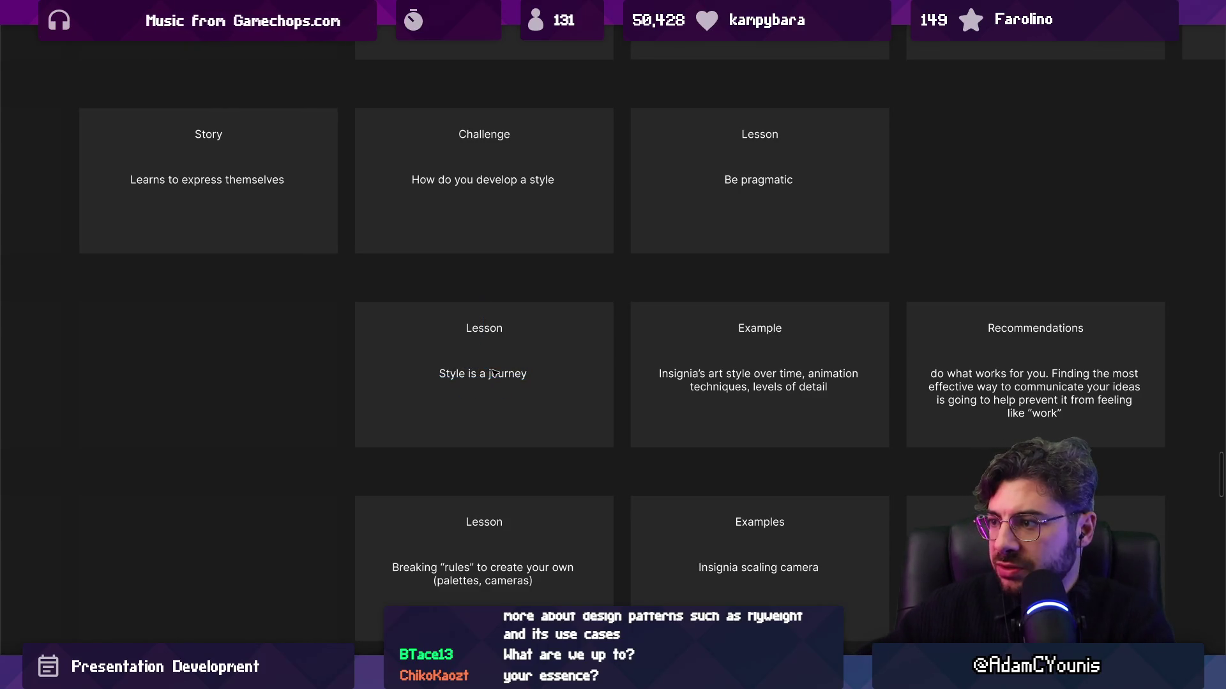
Replace the lower Lesson card's 'Professionalism / marketability' with 'Quality != fidelity'
{"action": "scroll", "coordinate": [519, 370], "scroll_direction": "down", "scroll_amount": 3}
{"action": "scroll", "coordinate": [536, 405], "scroll_direction": "up", "scroll_amount": 3}
{"action": "double_click", "coordinate": [464, 420]}
{"action": "type", "text": "QW"}
{"action": "key", "text": "BackSpace"}
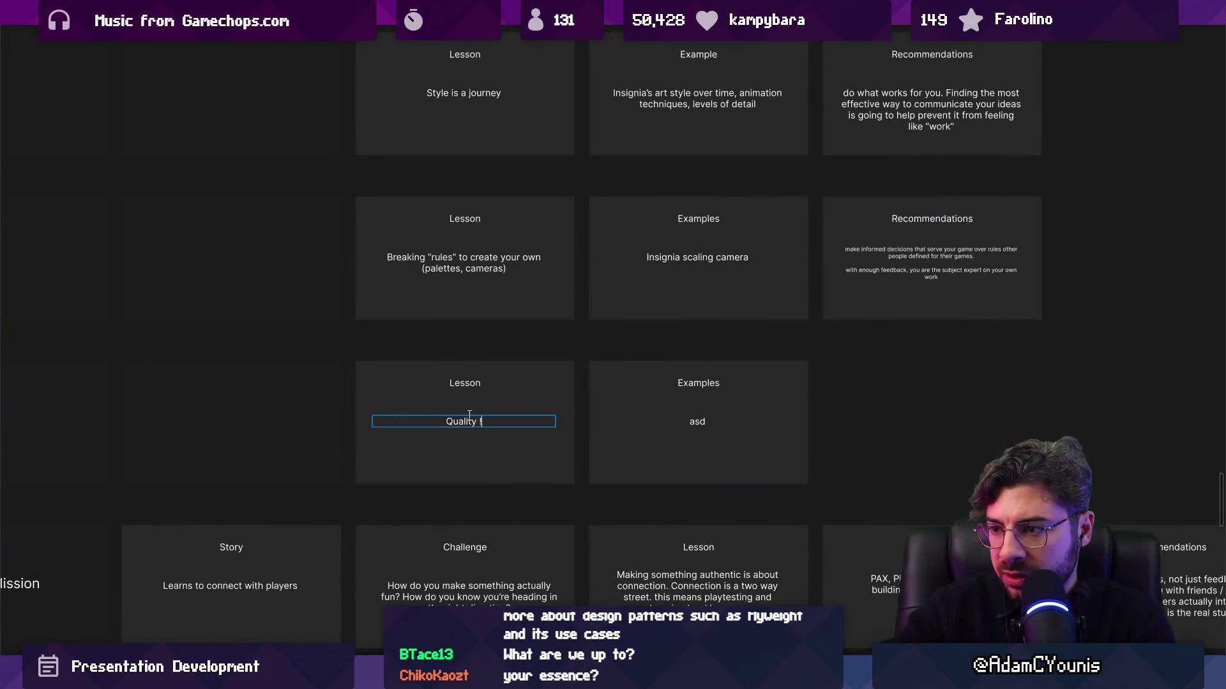
{"action": "type", "text": "fidelity"}
{"action": "key", "text": "Escape"}
{"action": "scroll", "coordinate": [686, 424], "scroll_direction": "right", "scroll_amount": 3}
Rewrite the Examples card to read 'You have to meet the bar you set'
{"action": "double_click", "coordinate": [649, 433]}
{"action": "type", "text": "Setting the bar i"}
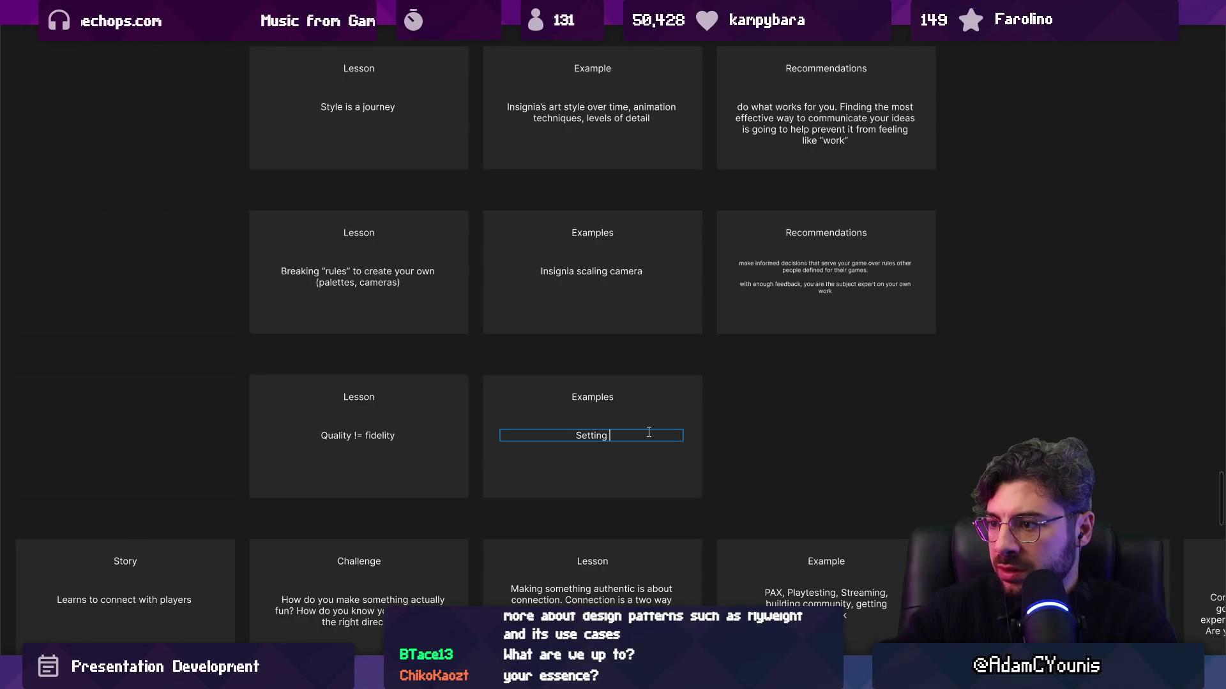
{"action": "type", "text": "You have to meet the bar you set"}
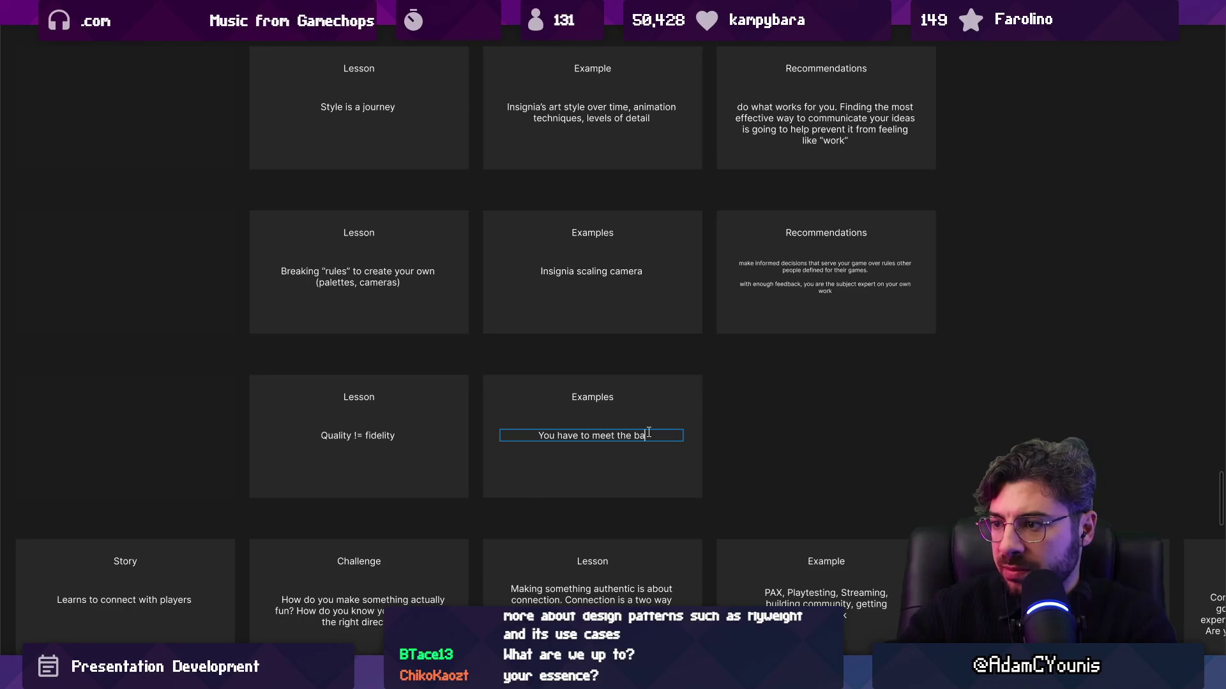
{"action": "type", "text": ", "}
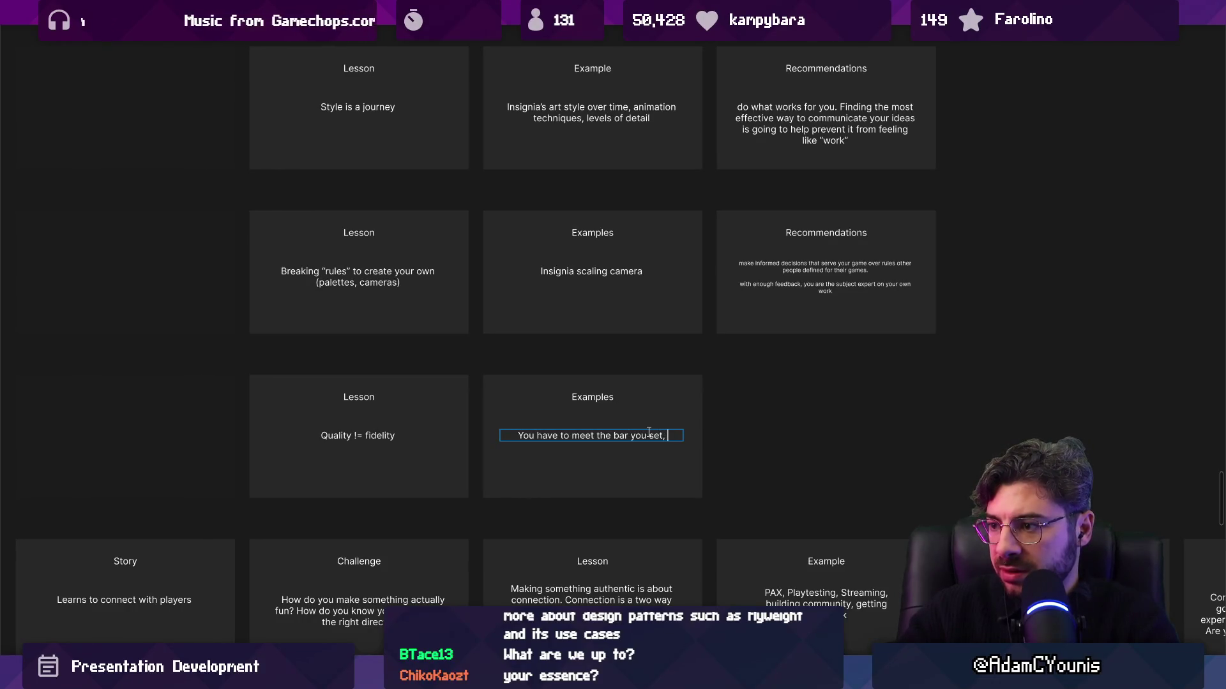
{"action": "type", "text": "and players are open to"}
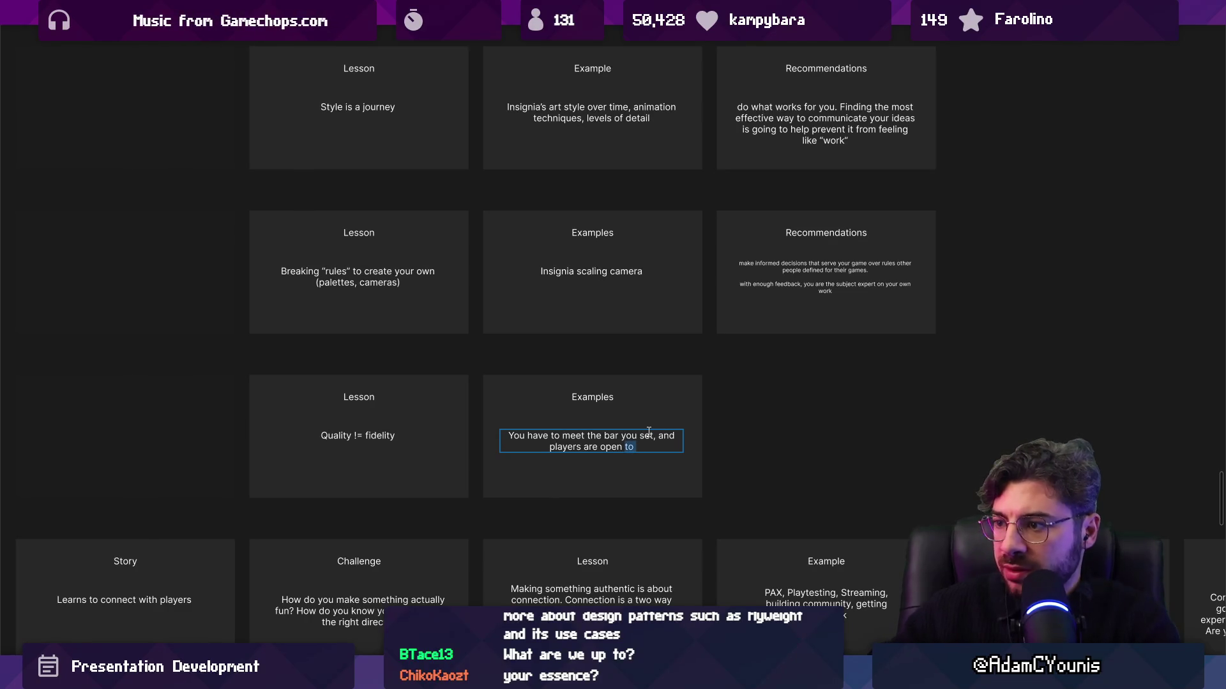
{"action": "key", "text": "BackSpace"}
{"action": "key", "text": "ctrl+shift+Left"}
{"action": "key", "text": "ctrl+shift+Left"}
{"action": "key", "text": "ctrl+shift+Left"}
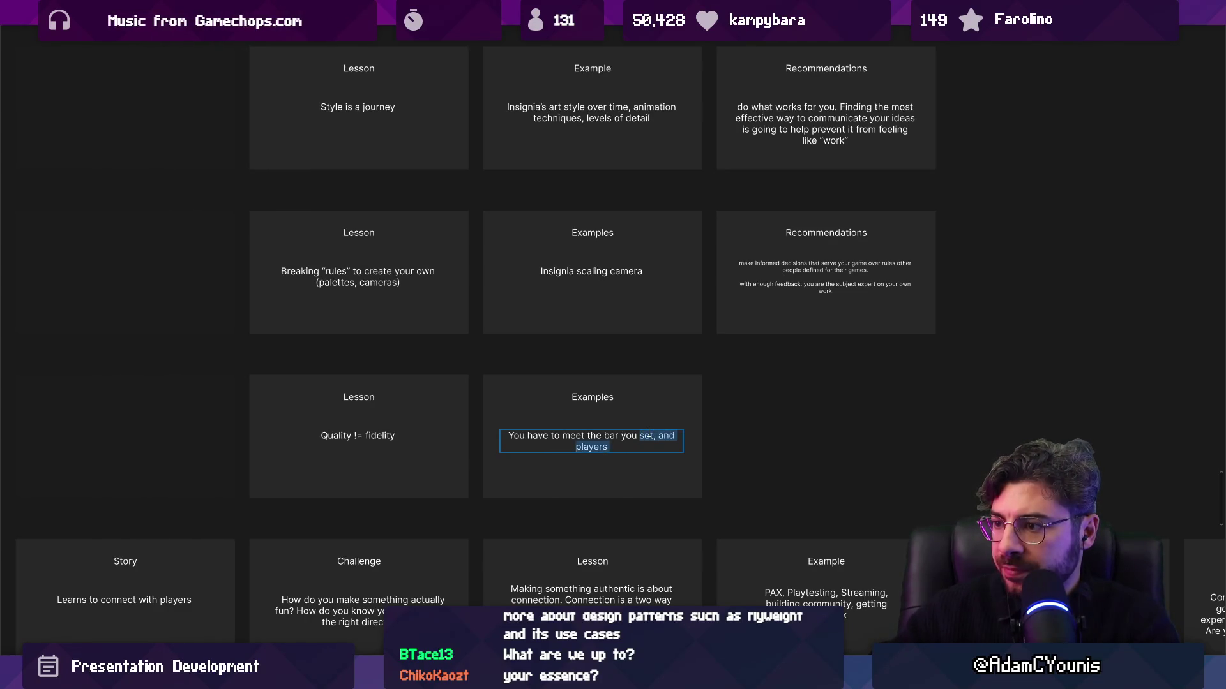
{"action": "type", "text": "."}
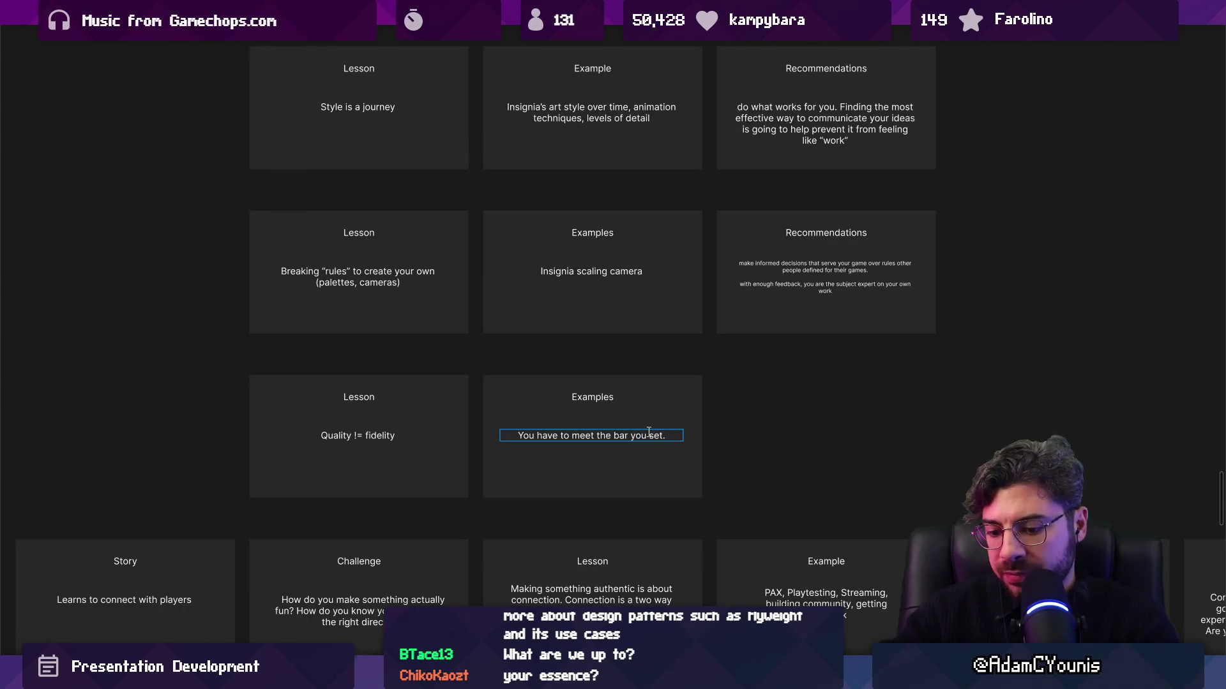
{"action": "key", "text": "BackSpace"}
{"action": "key", "text": "ctrl+a"}
{"action": "key", "text": "Escape"}
Copy the Examples card into the third column, ending ', so set a bar players can see confidence in'
{"action": "left_click", "coordinate": [656, 395]}
{"action": "left_click_drag", "start_coordinate": [656, 396], "coordinate": [776, 407]}
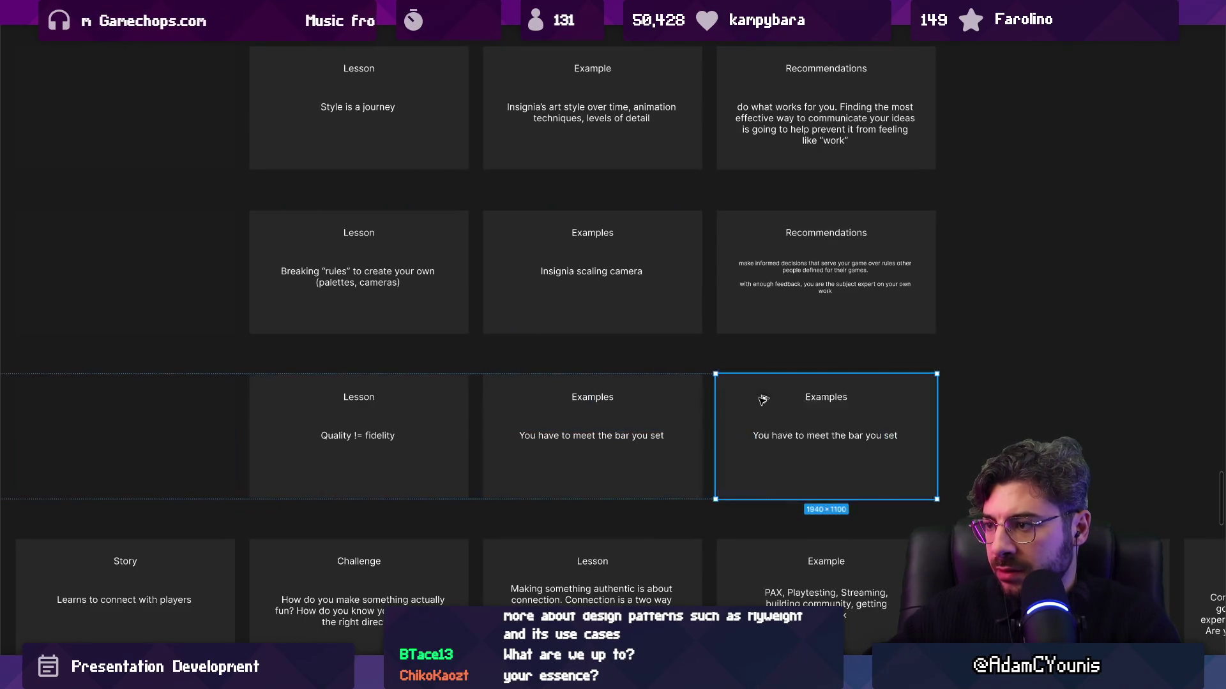
{"action": "double_click", "coordinate": [772, 438]}
{"action": "key", "text": "End"}
{"action": "type", "text": ", so sa"}
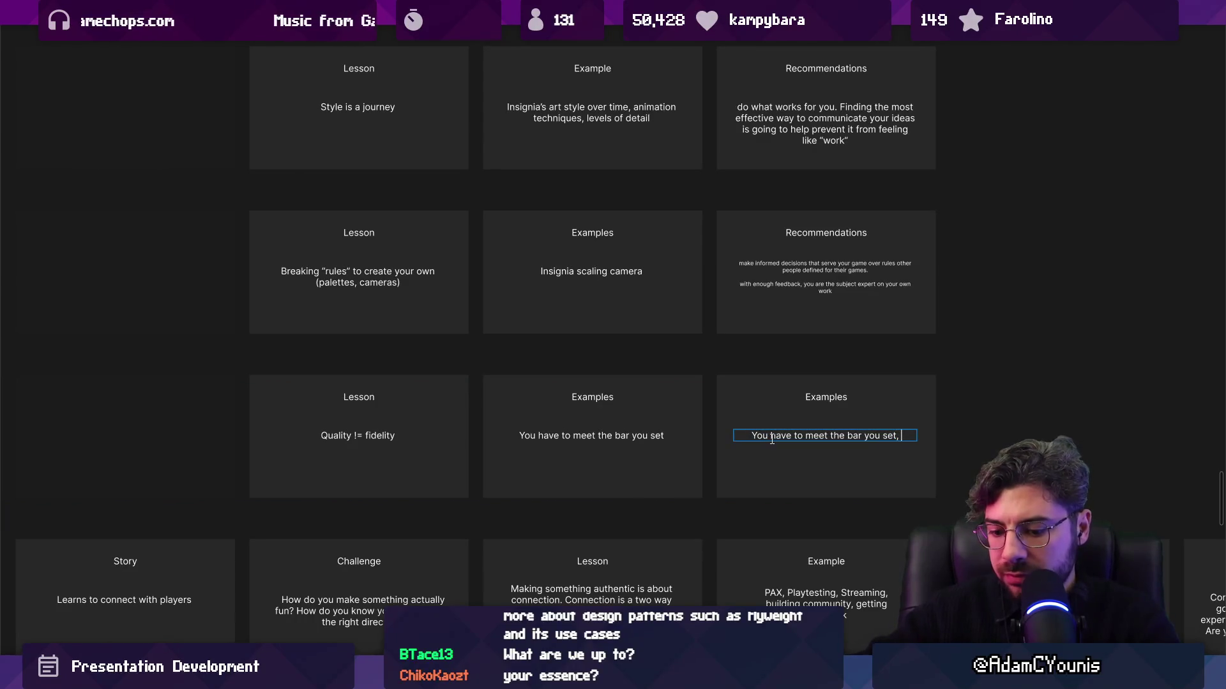
{"action": "key", "text": "BackSpace"}
{"action": "type", "text": "et a bar players can find comfor"}
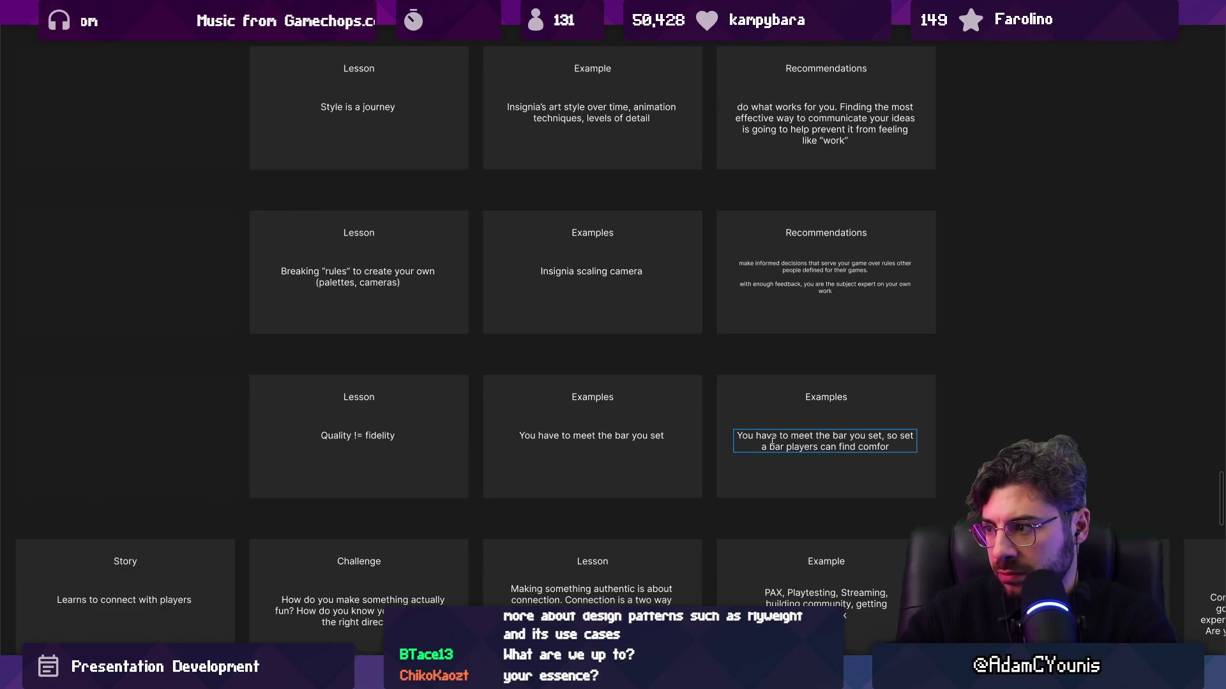
{"action": "type", "text": "t in"}
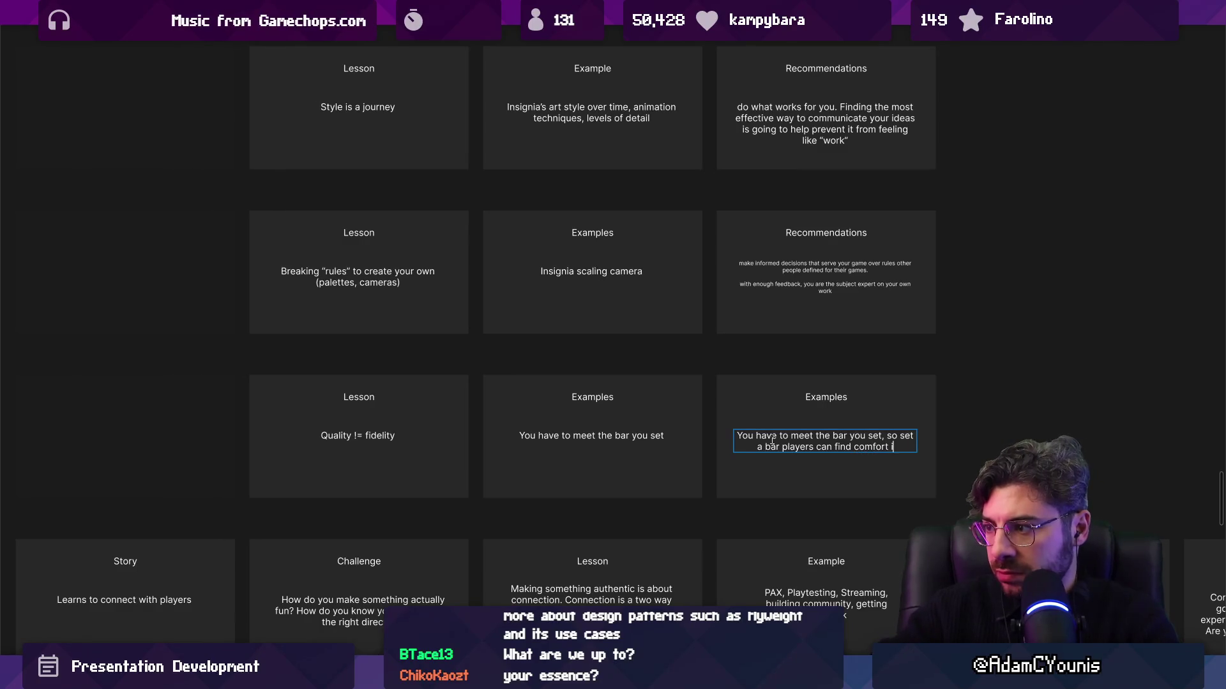
{"action": "key", "text": "ctrl+shift+Left"}
{"action": "key", "text": "ctrl+shift+Left"}
{"action": "type", "text": "confidence"}
{"action": "key", "text": "ctrl+shift+Left"}
{"action": "key", "text": "ctrl+shift+Left"}
{"action": "type", "text": "see confidence in"}
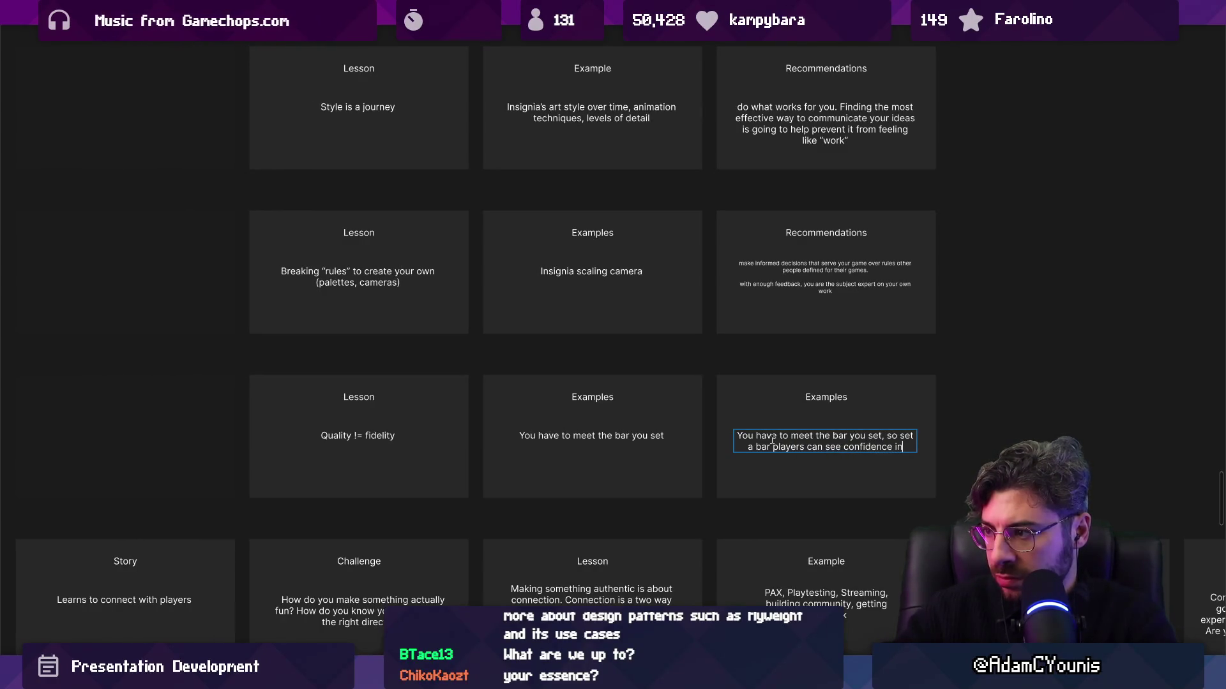
Delete all the text in the middle Examples card
{"action": "double_click", "coordinate": [623, 436]}
{"action": "scroll", "coordinate": [640, 436], "scroll_direction": "up", "scroll_amount": 3}
{"action": "key", "text": "ctrl+a"}
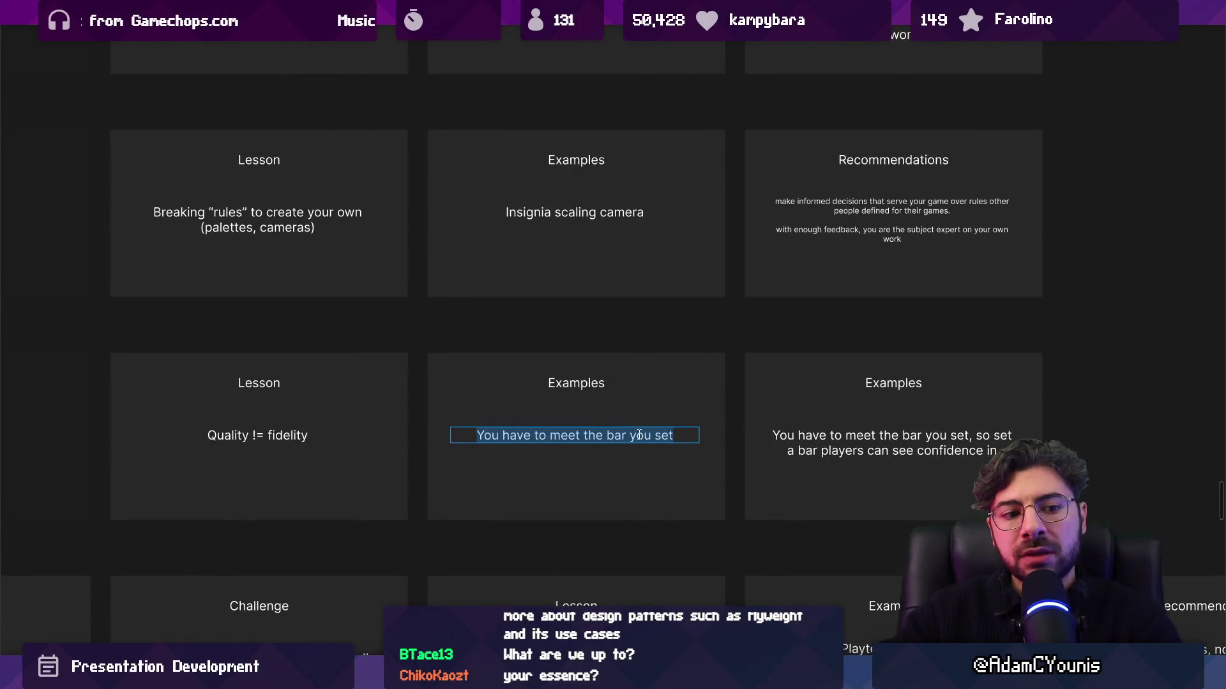
{"action": "key", "text": "BackSpace"}
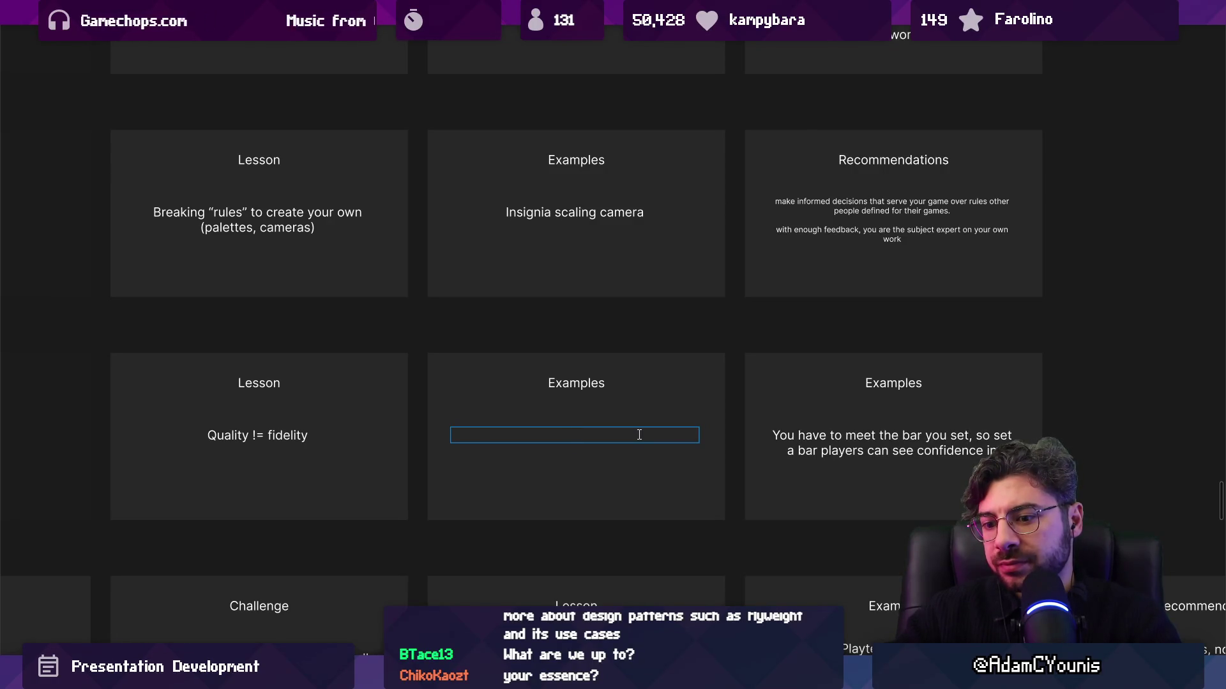
Type 'Design efficiency in insignia. Making choices that minimise waste' into the empty middle Examples card
{"action": "scroll", "coordinate": [642, 431], "scroll_direction": "up", "scroll_amount": 5}
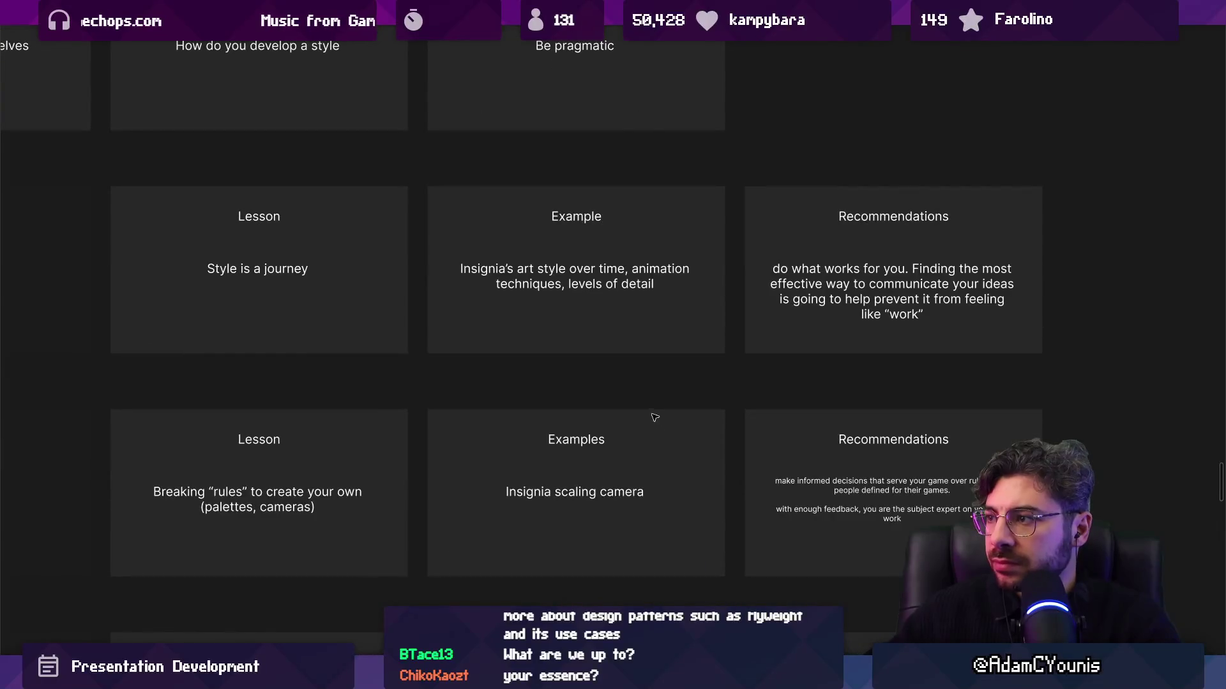
{"action": "scroll", "coordinate": [630, 390], "scroll_direction": "down", "scroll_amount": 3}
{"action": "type", "text": "efficiency"}
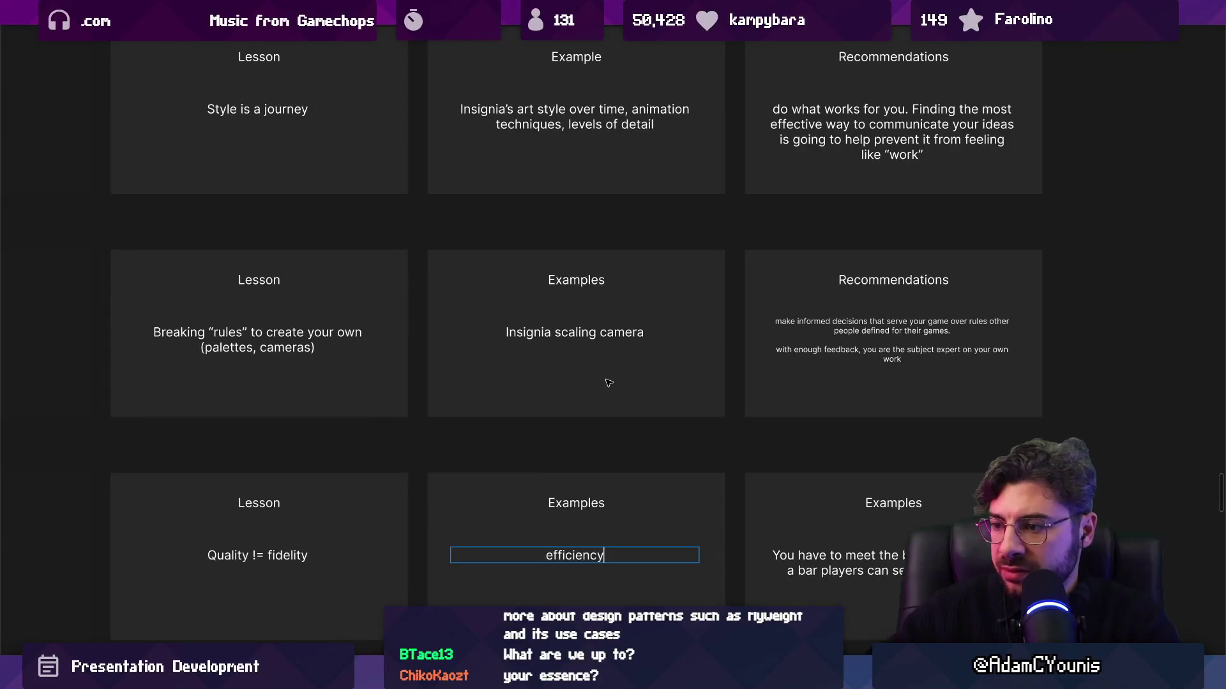
{"action": "type", "text": "Design "}
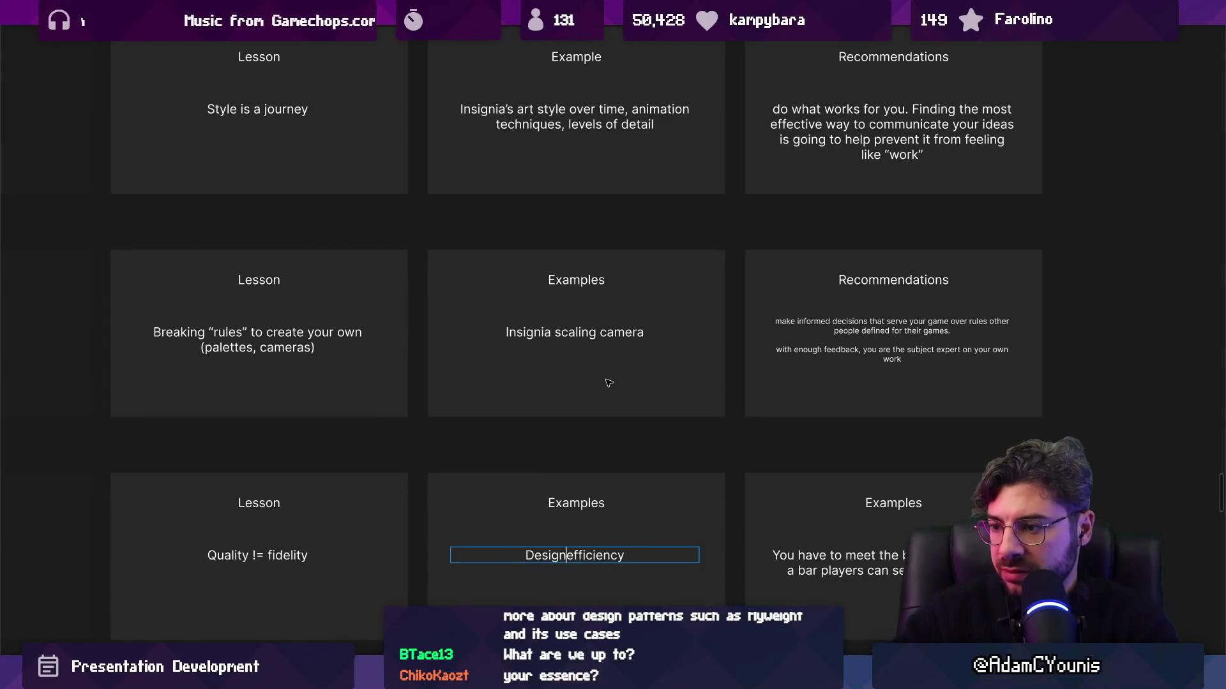
{"action": "type", "text": "in insign"}
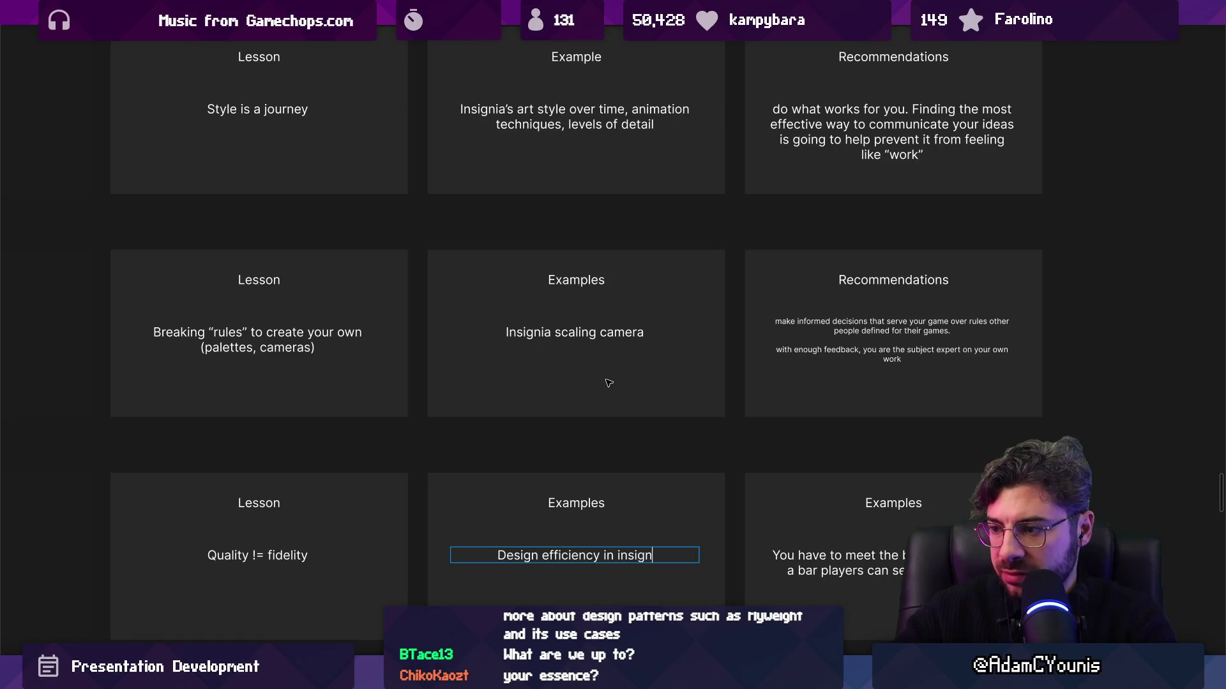
{"action": "type", "text": "ia. C"}
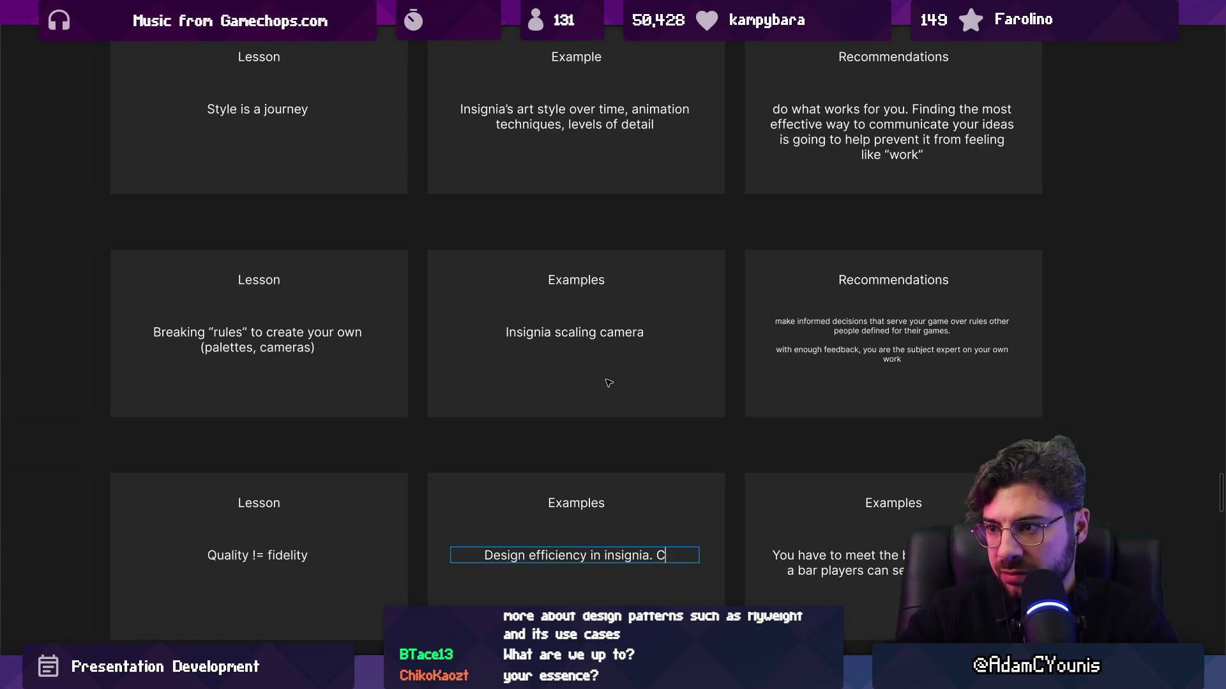
{"action": "key", "text": "BackSpace"}
{"action": "type", "text": "Making choices that"}
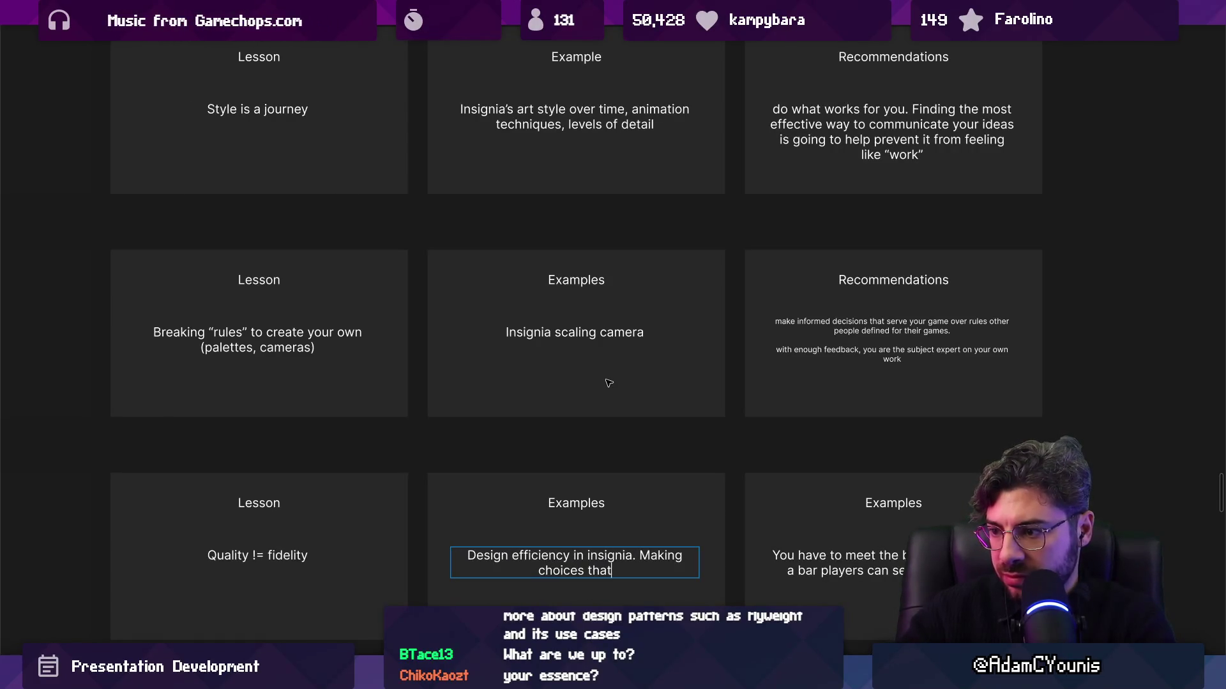
{"action": "type", "text": "are"}
{"action": "key", "text": "BackSpace"}
{"action": "key", "text": "BackSpace"}
{"action": "key", "text": "BackSpace"}
{"action": "type", "text": "minimise waste"}
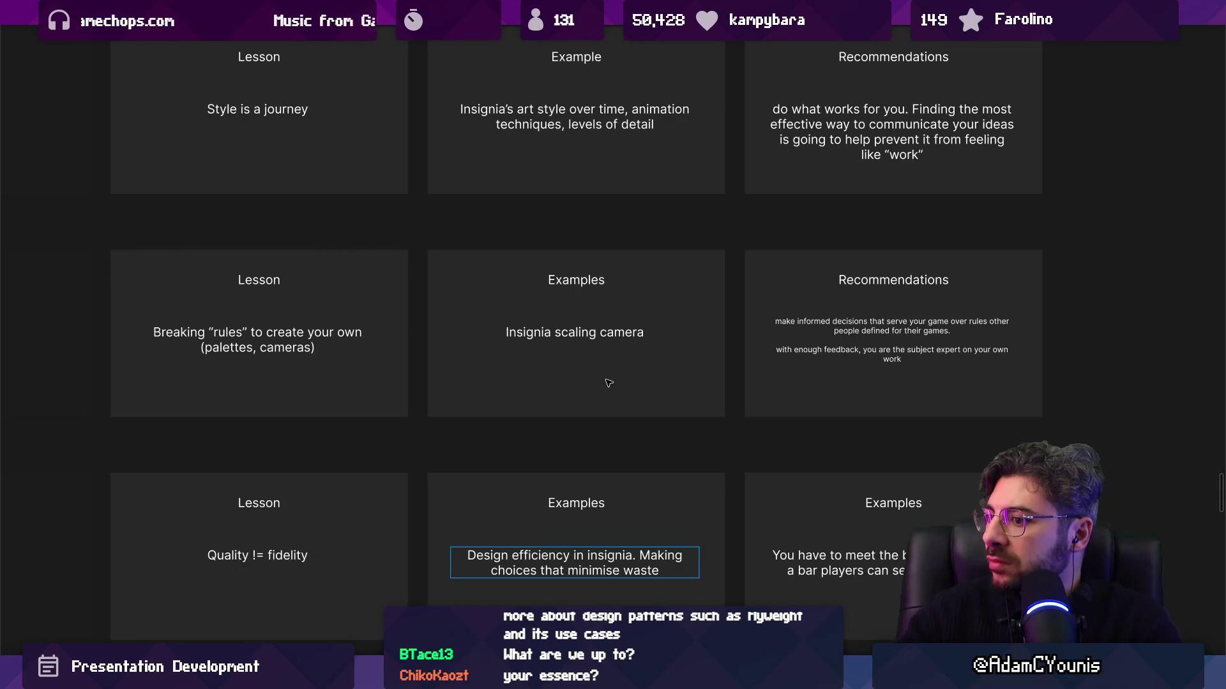
{"action": "scroll", "coordinate": [542, 461], "scroll_direction": "down", "scroll_amount": 5}
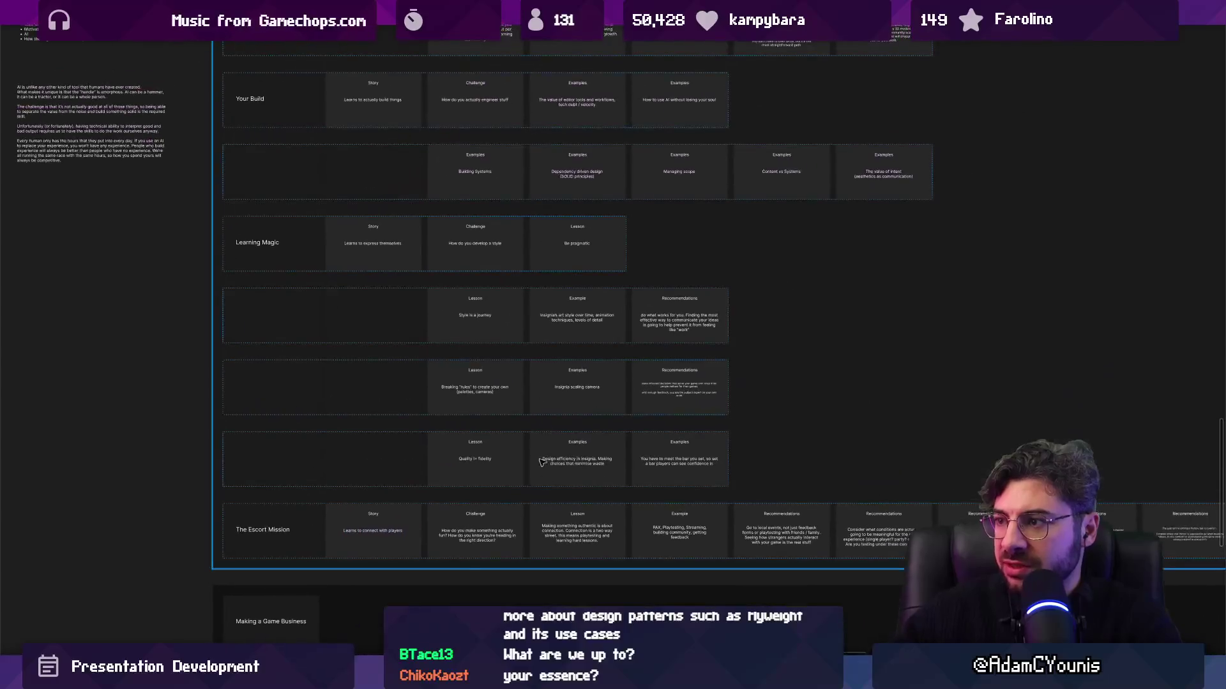
Append '. How do you make choices?' to the Learning Magic Challenge card's question
{"action": "scroll", "coordinate": [385, 314], "scroll_direction": "up", "scroll_amount": 5}
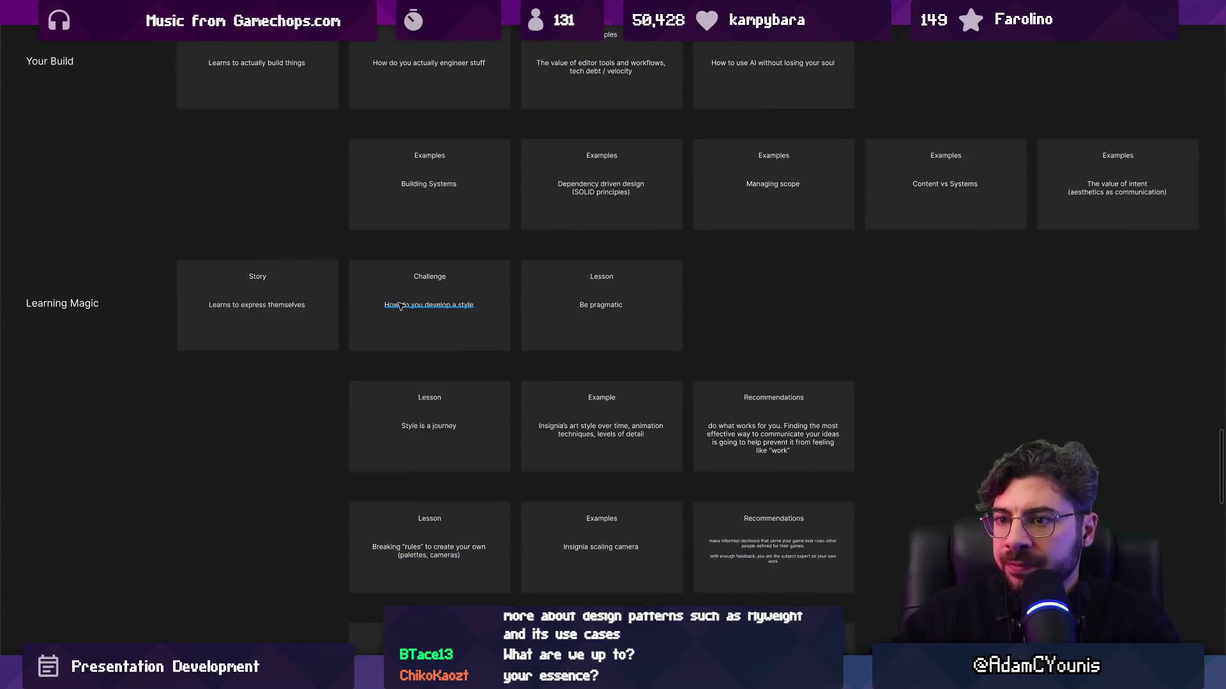
{"action": "left_click", "coordinate": [392, 314]}
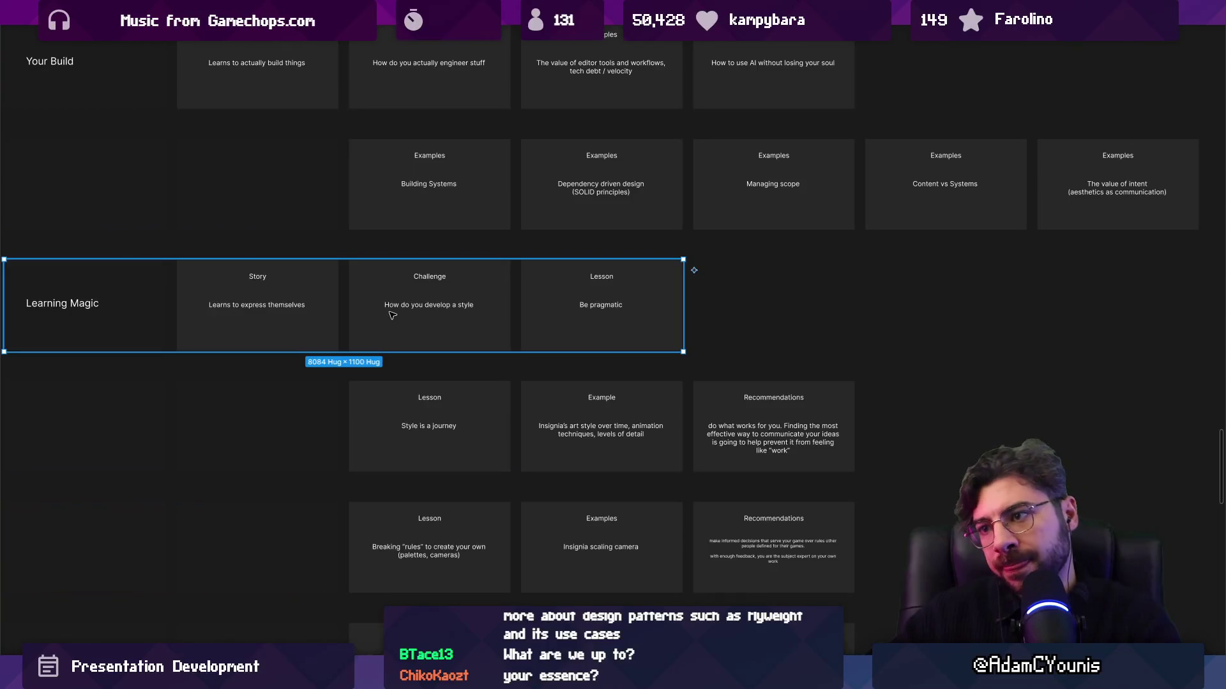
{"action": "double_click", "coordinate": [399, 307]}
{"action": "left_click", "coordinate": [478, 307]}
{"action": "type", "text": ". How do you make choices when you have"}
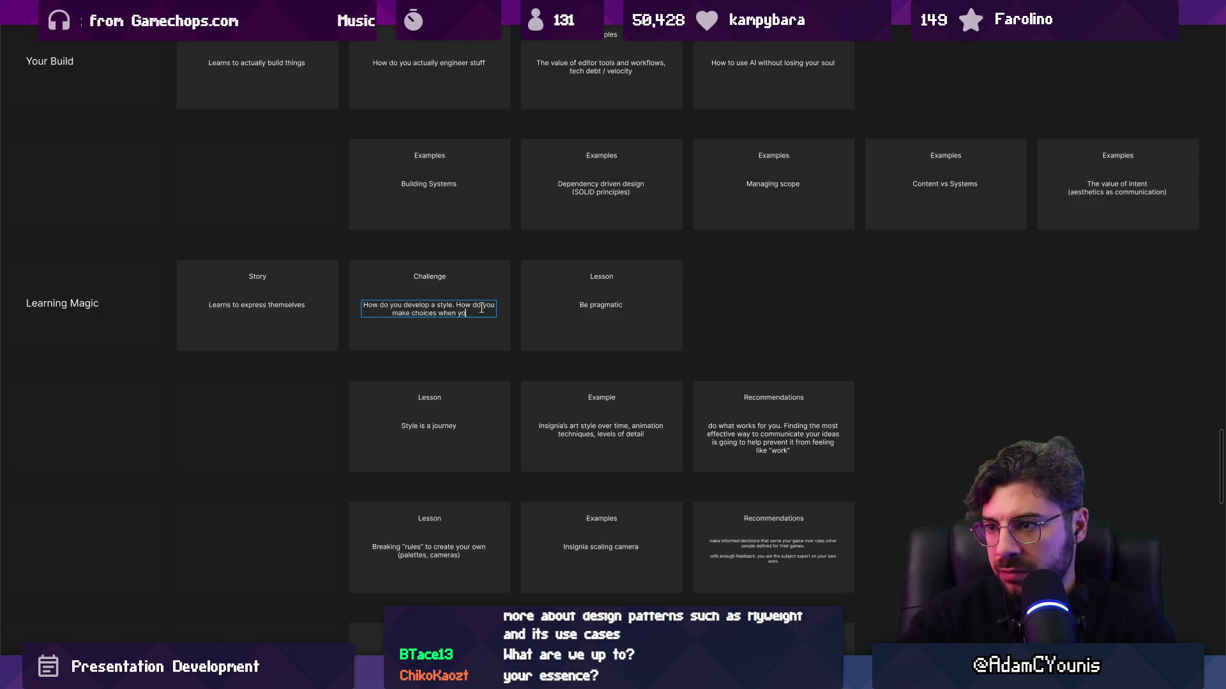
{"action": "key", "text": "BackSpace"}
{"action": "key", "text": "BackSpace"}
{"action": "key", "text": "BackSpace"}
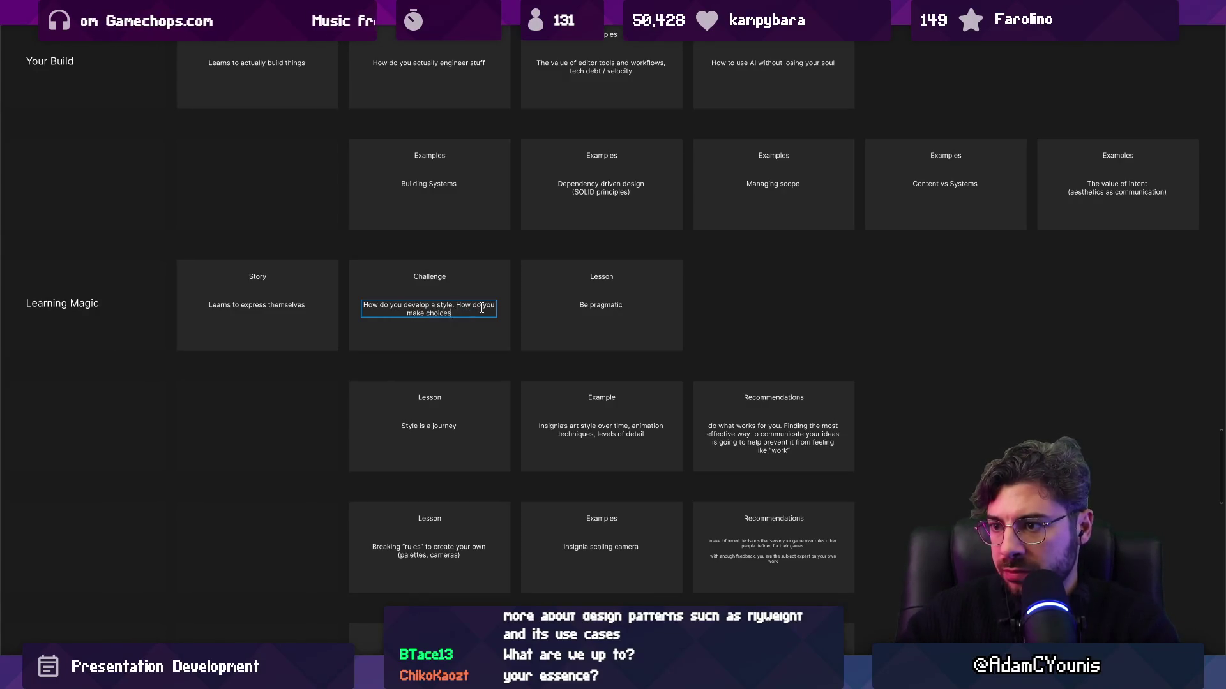
{"action": "type", "text": "?"}
{"action": "key", "text": "Escape"}
Select the Learning Magic row, its Be pragmatic Lesson card and the Style is a journey row
{"action": "scroll", "coordinate": [596, 322], "scroll_direction": "up", "scroll_amount": 1}
{"action": "left_click", "coordinate": [600, 323]}
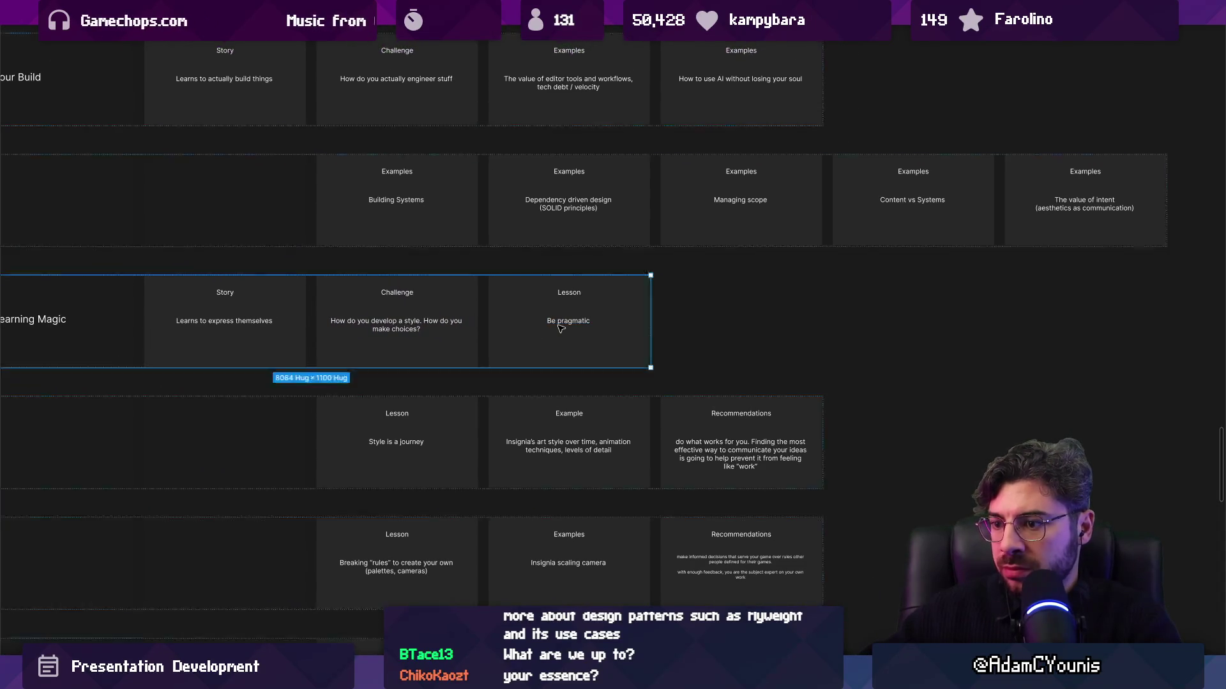
{"action": "scroll", "coordinate": [597, 323], "scroll_direction": "up", "scroll_amount": 2}
{"action": "left_click", "coordinate": [565, 319]}
{"action": "left_click", "coordinate": [553, 319]}
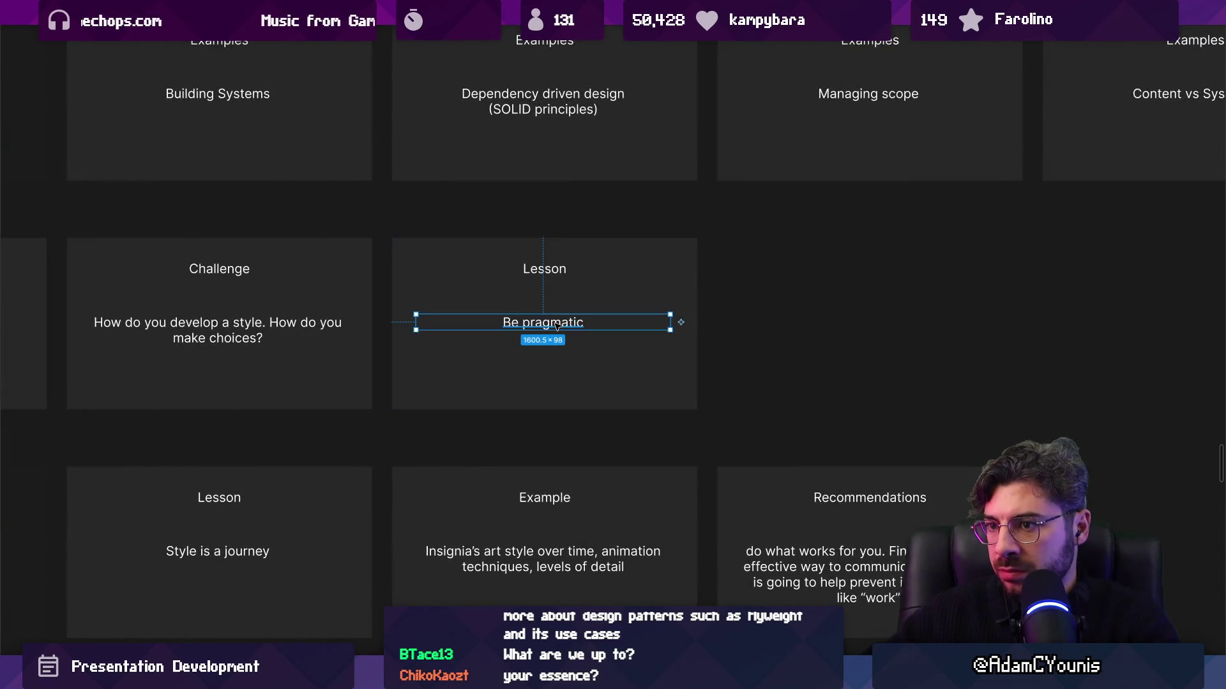
{"action": "scroll", "coordinate": [554, 307], "scroll_direction": "down", "scroll_amount": 1}
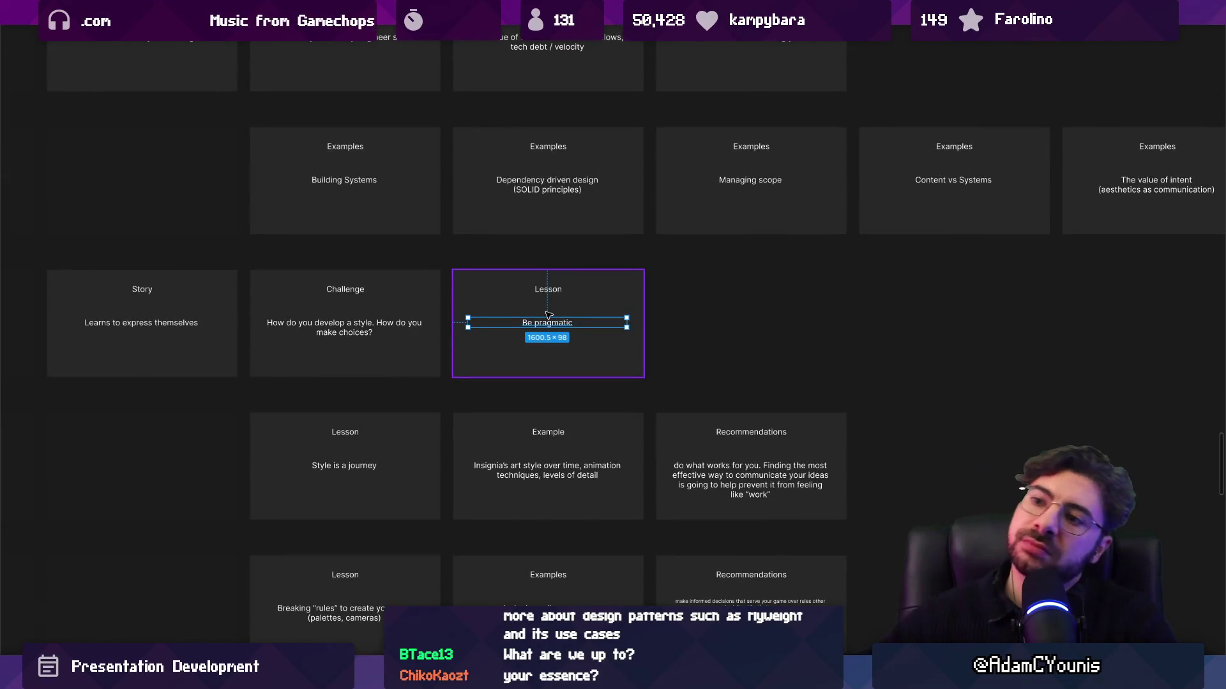
{"action": "left_click", "coordinate": [396, 412]}
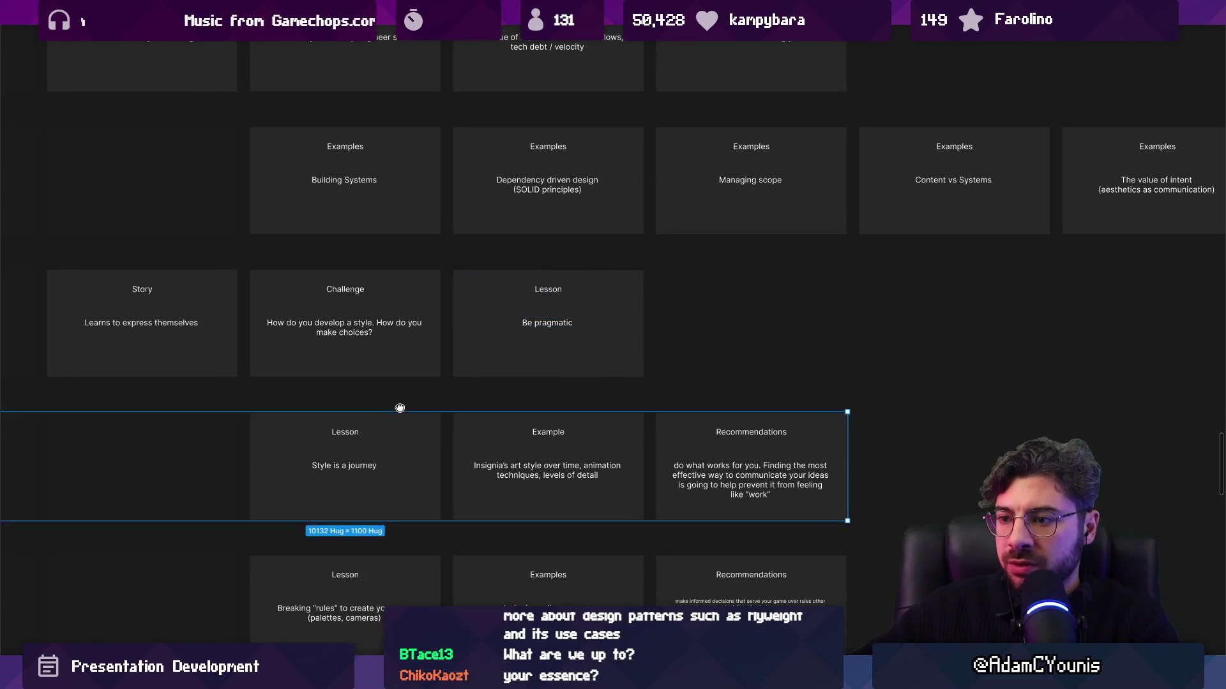
{"action": "scroll", "coordinate": [550, 337], "scroll_direction": "down", "scroll_amount": 3}
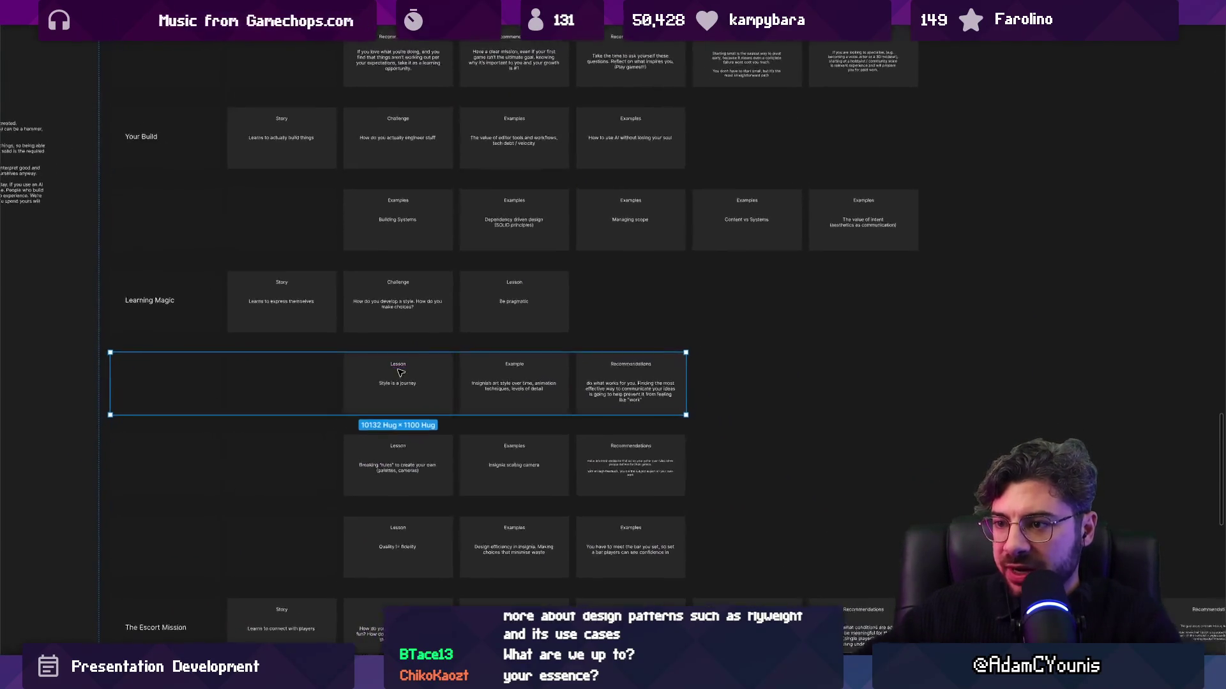
{"action": "scroll", "coordinate": [400, 374], "scroll_direction": "up", "scroll_amount": 5}
{"action": "left_click", "coordinate": [544, 255]}
{"action": "left_click", "coordinate": [543, 255]}
{"action": "scroll", "coordinate": [543, 268], "scroll_direction": "down", "scroll_amount": 4}
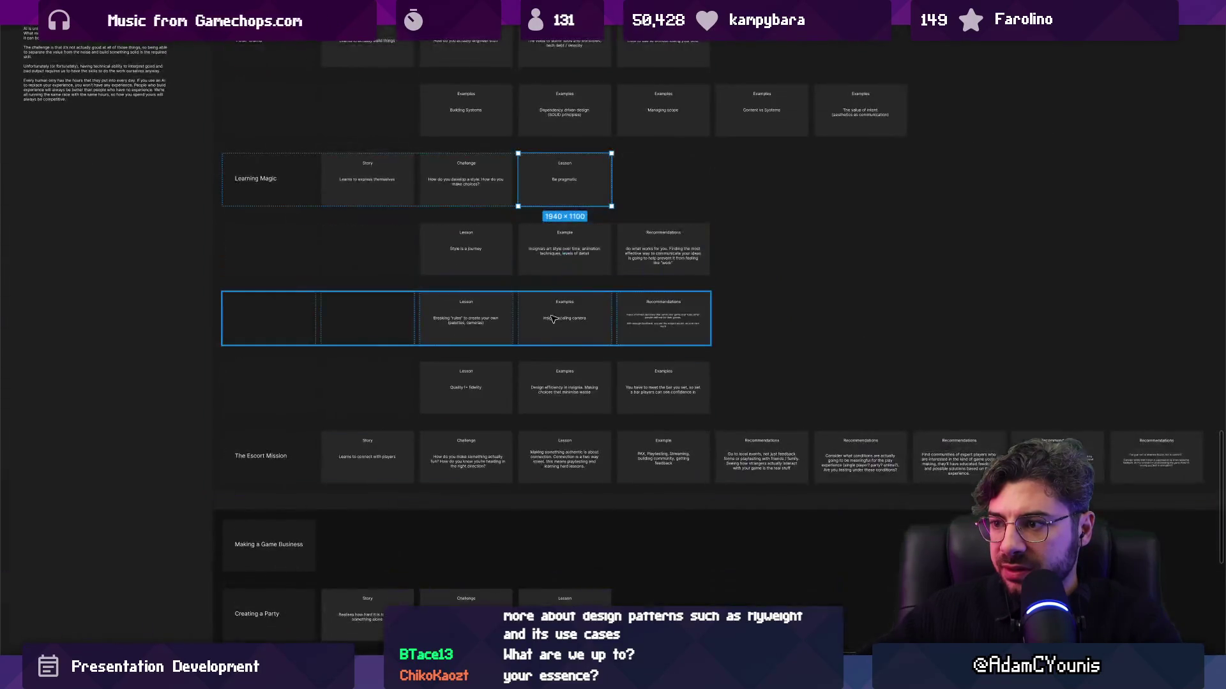
{"action": "scroll", "coordinate": [546, 333], "scroll_direction": "up", "scroll_amount": 1}
{"action": "scroll", "coordinate": [421, 345], "scroll_direction": "up", "scroll_amount": 3}
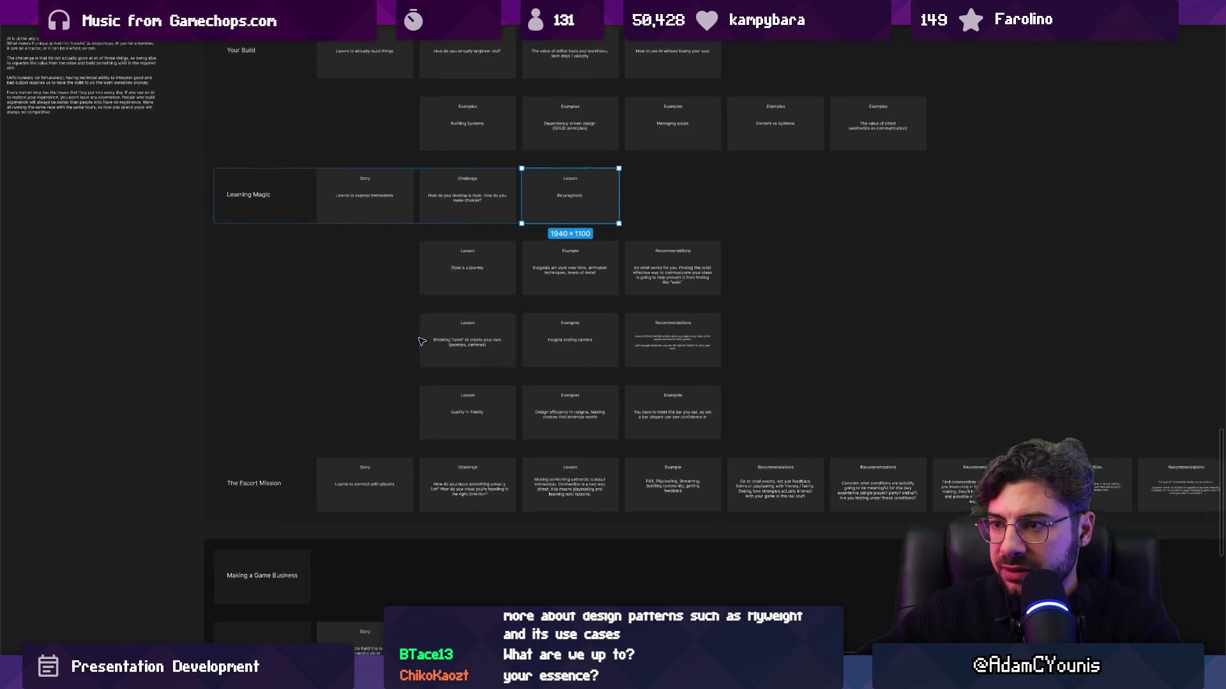
Duplicate the Style is a journey row's Recommendations card, then undo the copy
{"action": "left_click", "coordinate": [420, 334]}
{"action": "scroll", "coordinate": [420, 334], "scroll_direction": "up", "scroll_amount": 5}
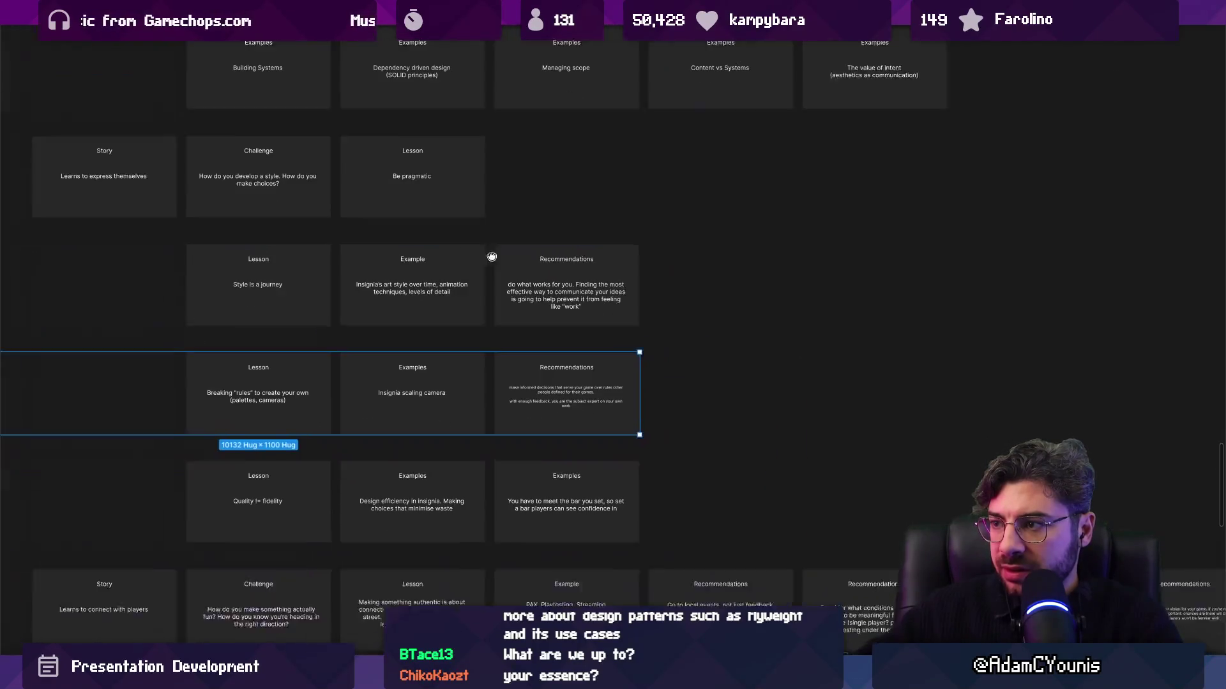
{"action": "left_click", "coordinate": [470, 281]}
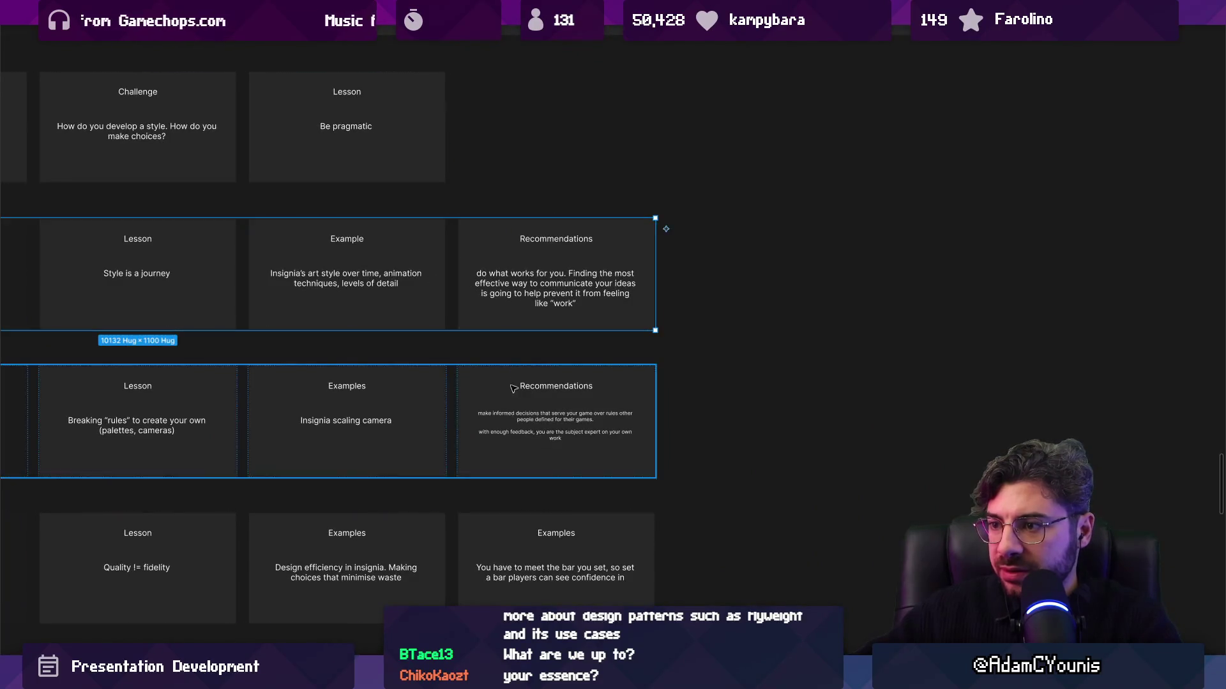
{"action": "scroll", "coordinate": [763, 335], "scroll_direction": "left", "scroll_amount": 3}
{"action": "scroll", "coordinate": [763, 335], "scroll_direction": "up", "scroll_amount": 3}
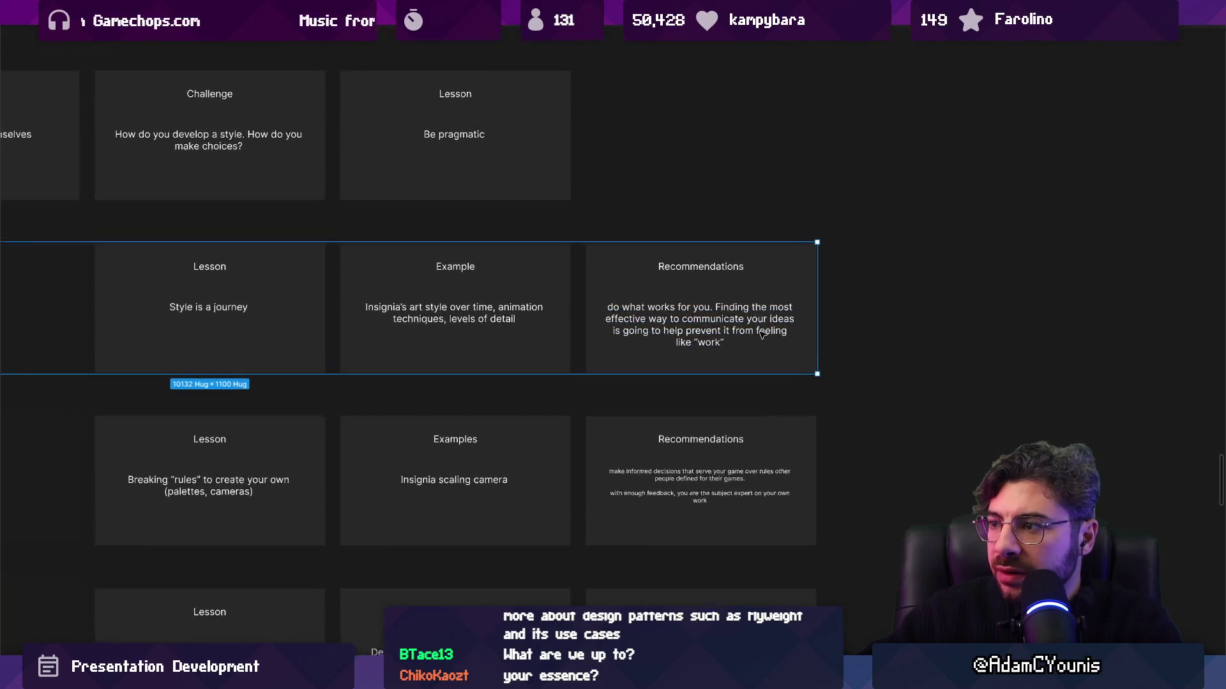
{"action": "left_click", "coordinate": [629, 375]}
{"action": "key", "text": "ctrl+d"}
{"action": "double_click", "coordinate": [771, 332]}
{"action": "key", "text": "Escape"}
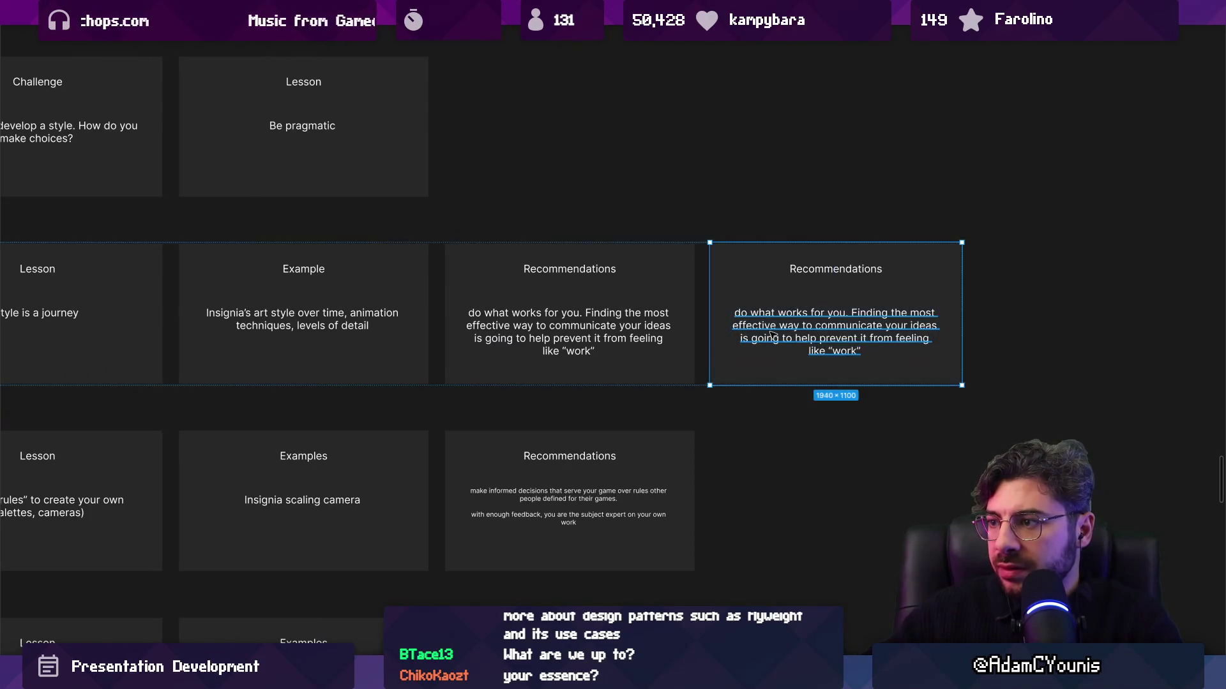
{"action": "key", "text": "ctrl+z"}
{"action": "key", "text": "Escape"}
Duplicate the Breaking rules row's Recommendations card with Ctrl+D
{"action": "scroll", "coordinate": [329, 321], "scroll_direction": "down", "scroll_amount": 5}
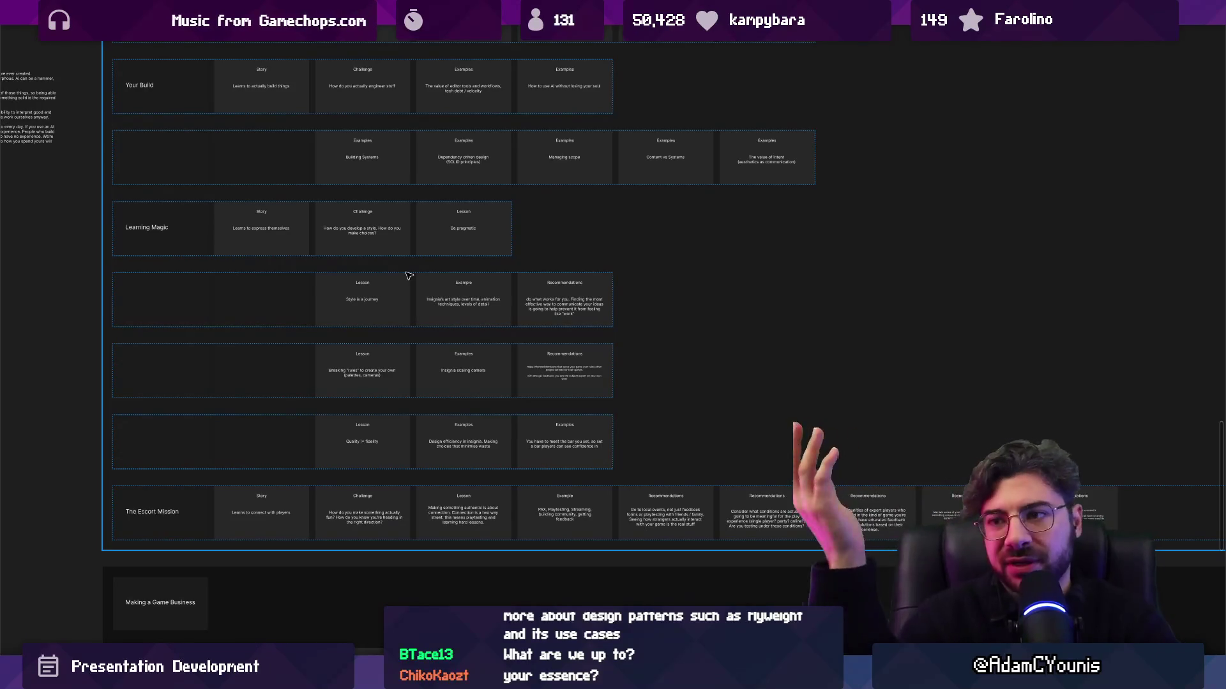
{"action": "scroll", "coordinate": [415, 255], "scroll_direction": "up", "scroll_amount": 5}
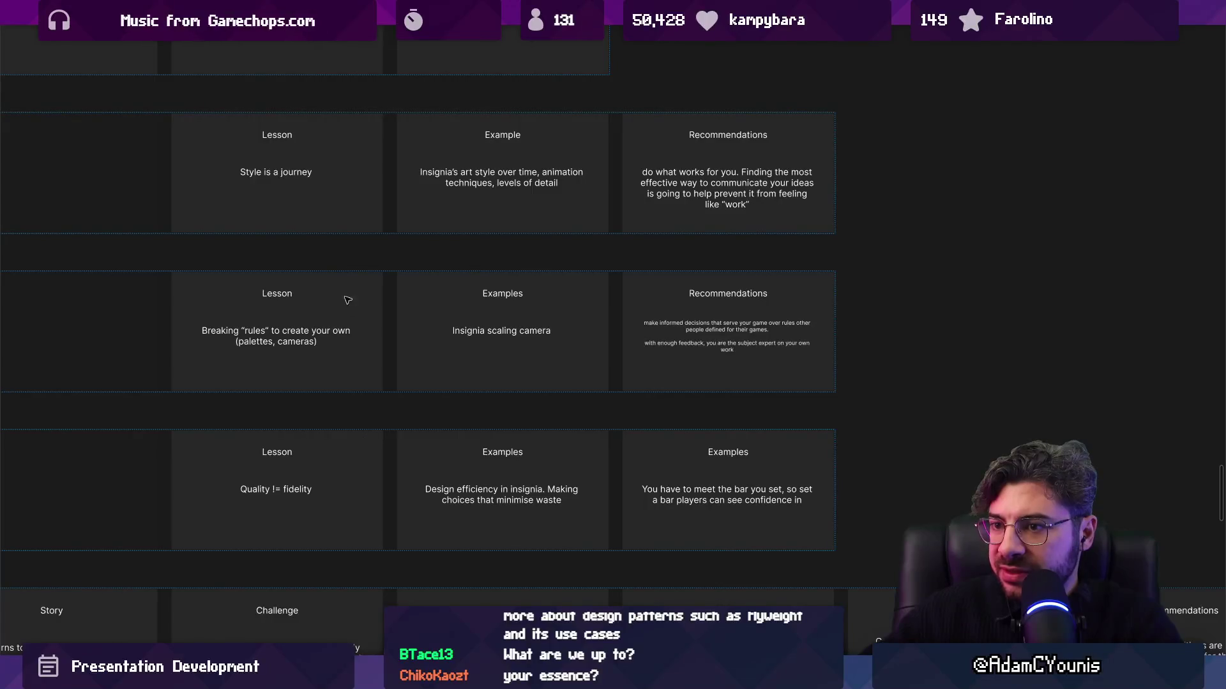
{"action": "left_click", "coordinate": [345, 295]}
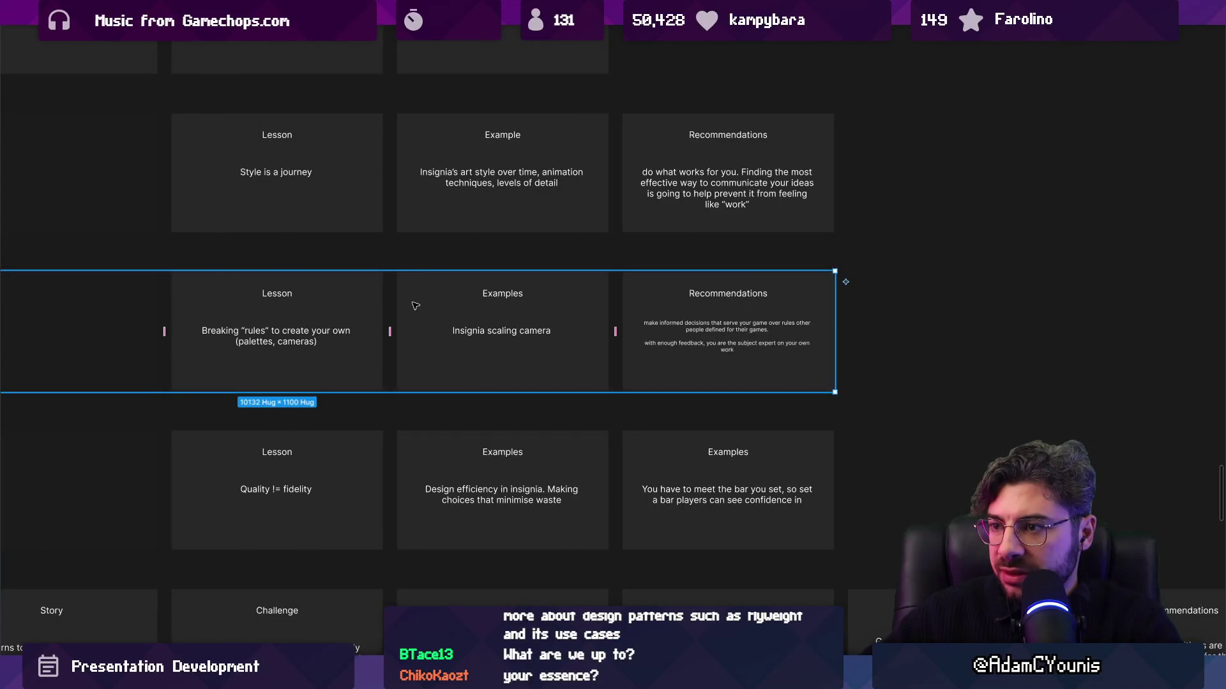
{"action": "left_click", "coordinate": [728, 332]}
{"action": "scroll", "coordinate": [670, 319], "scroll_direction": "up", "scroll_amount": 3}
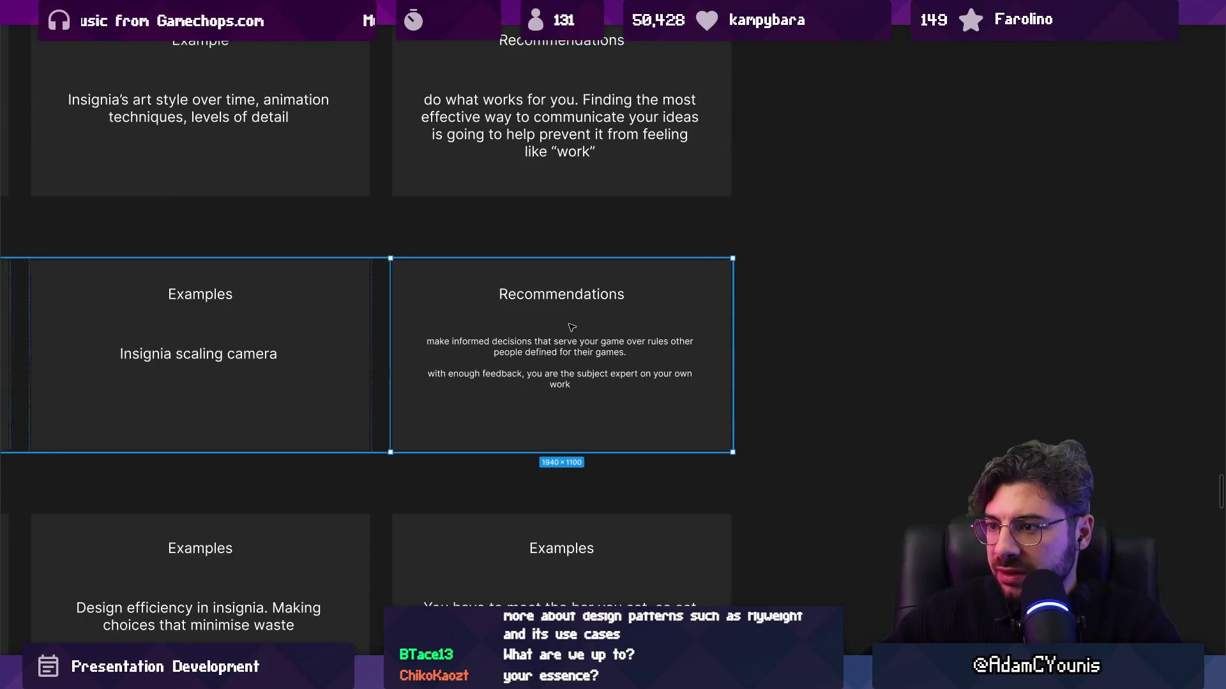
{"action": "key", "text": "ctrl+d"}
{"action": "left_click_drag", "start_coordinate": [669, 335], "coordinate": [566, 344]}
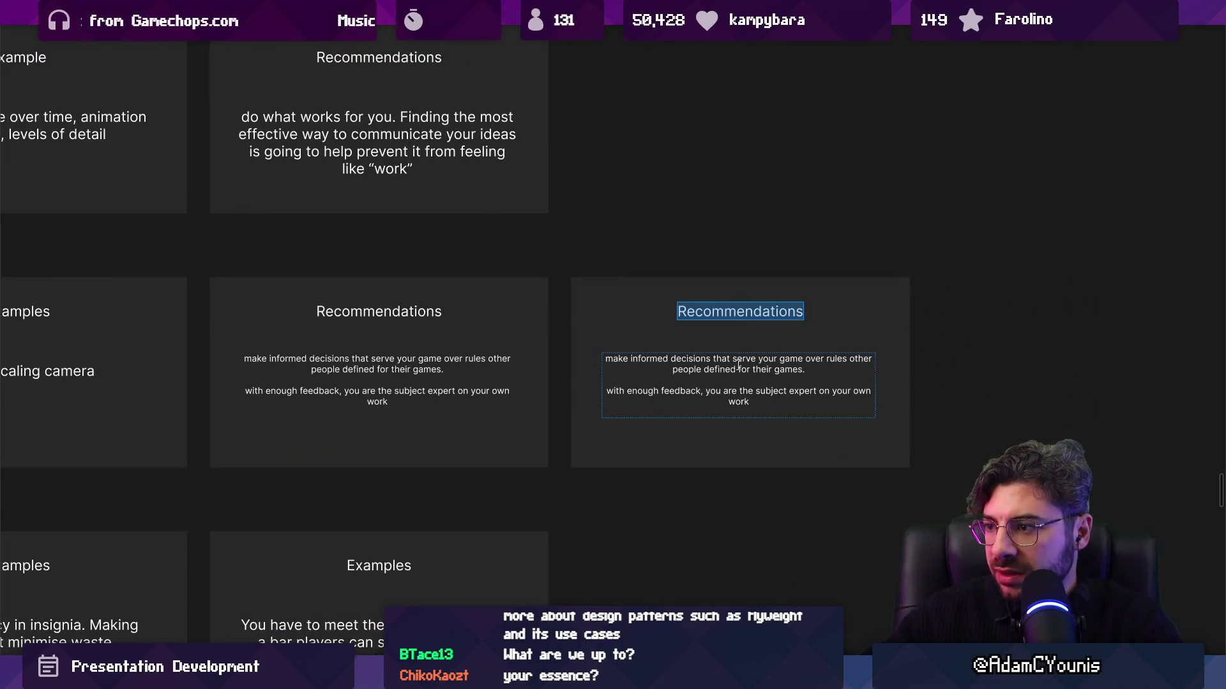
{"action": "double_click", "coordinate": [421, 361]}
Replace the recommendation with advice to discover what you like about games in a similar genre
{"action": "key", "text": "ctrl+a"}
{"action": "key", "text": "BackSpace"}
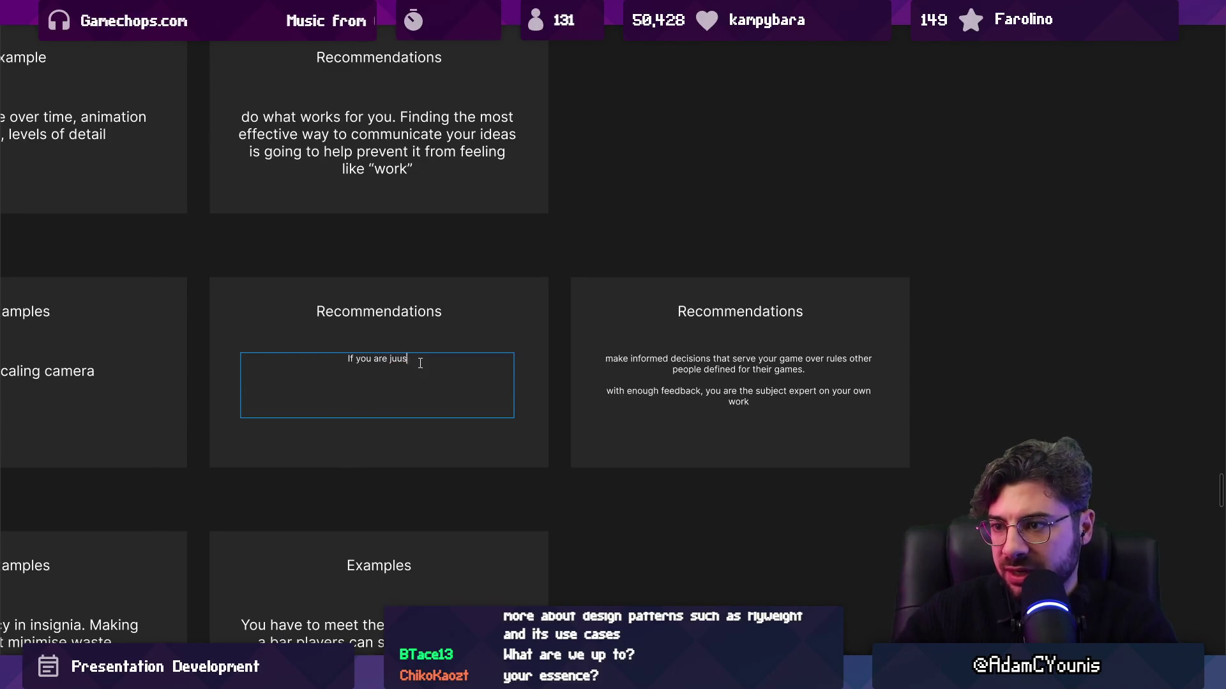
{"action": "type", "text": "ing out,"}
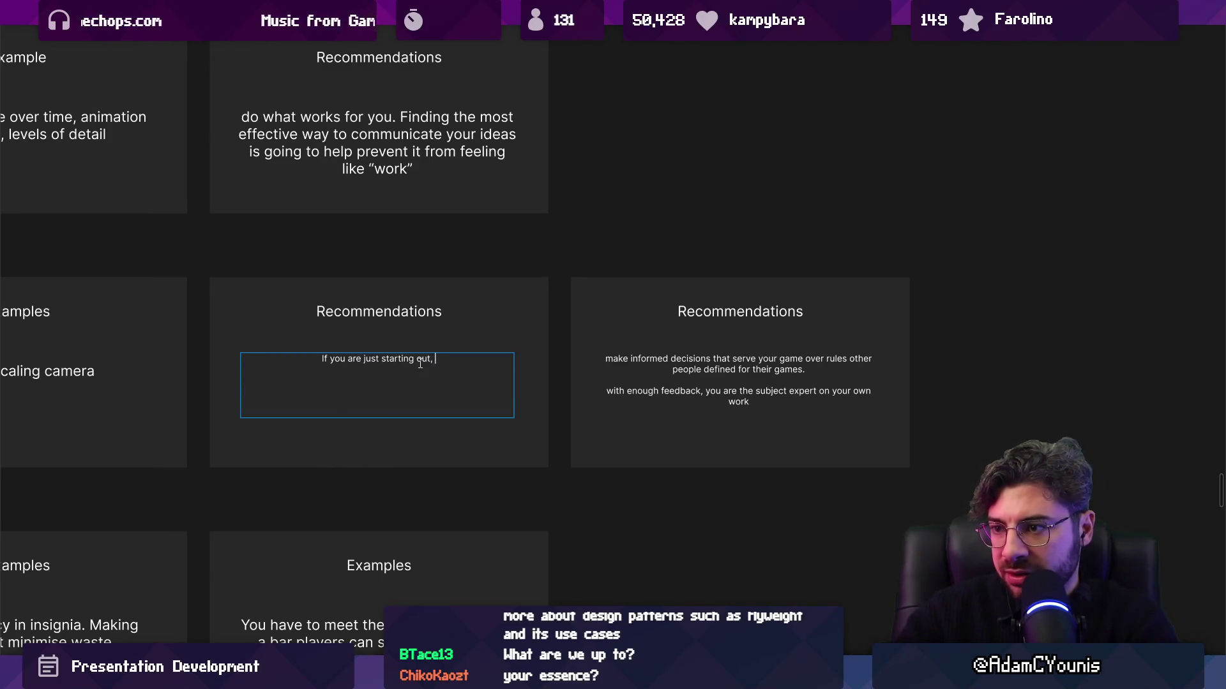
{"action": "type", "text": "esigning small"}
{"action": "key", "text": "ctrl+BackSpace"}
{"action": "key", "text": "ctrl+BackSpace"}
{"action": "type", "text": "df"}
{"action": "key", "text": "BackSpace"}
{"action": "type", "text": "iscover what y"}
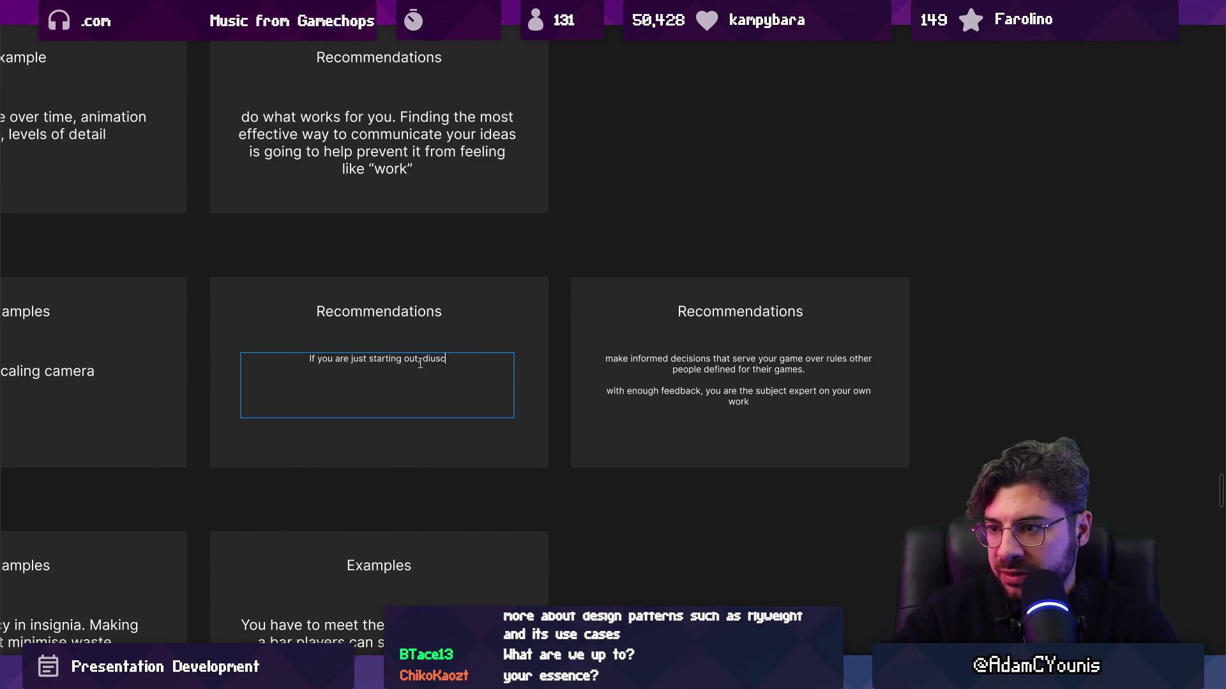
{"action": "type", "text": "ou lik"}
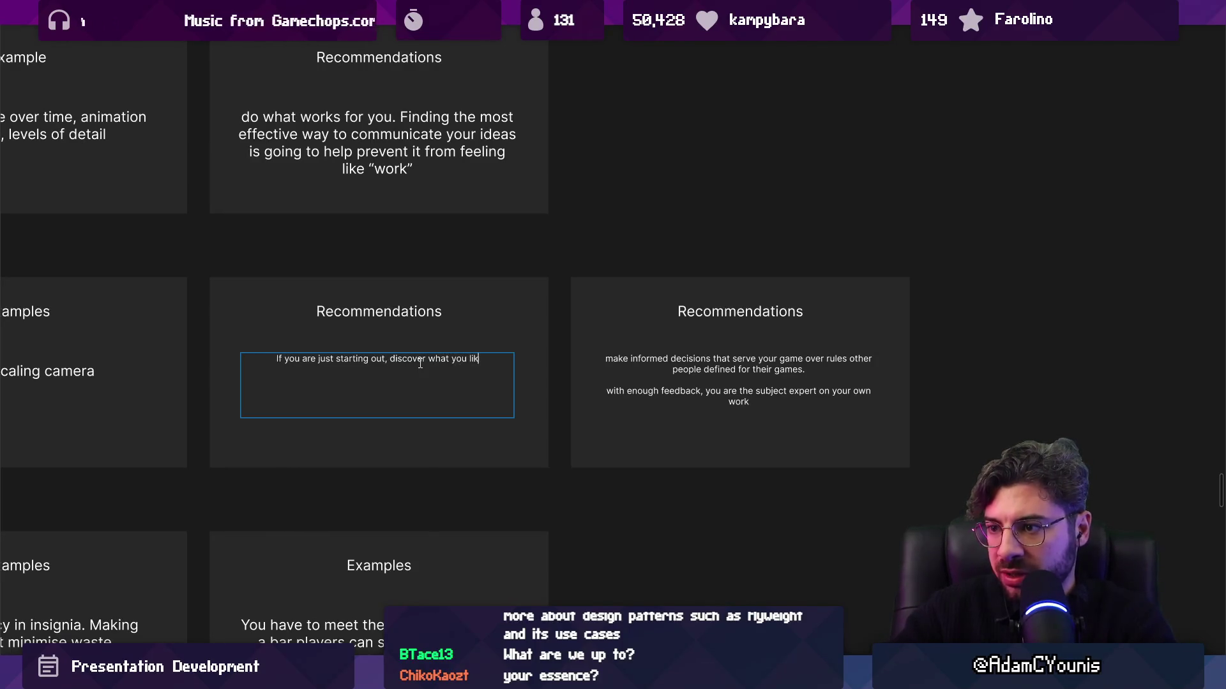
{"action": "type", "text": "e about games tha"}
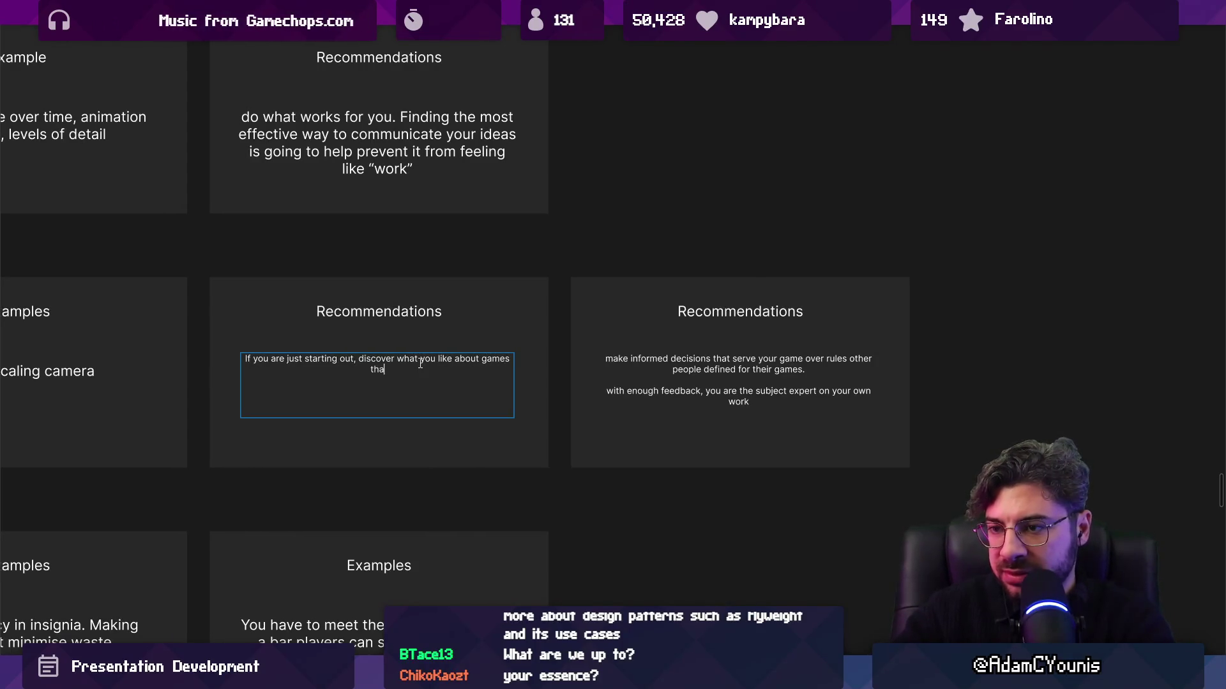
{"action": "type", "text": "t are in a similar"}
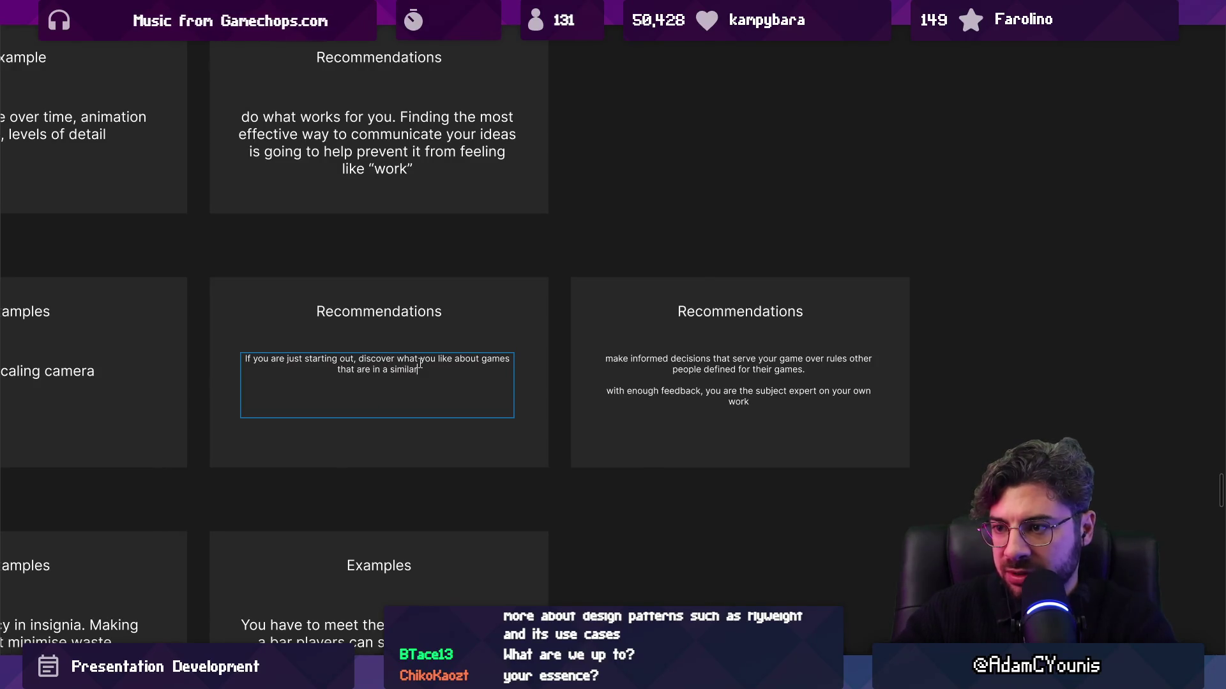
{"action": "type", "text": " genre."}
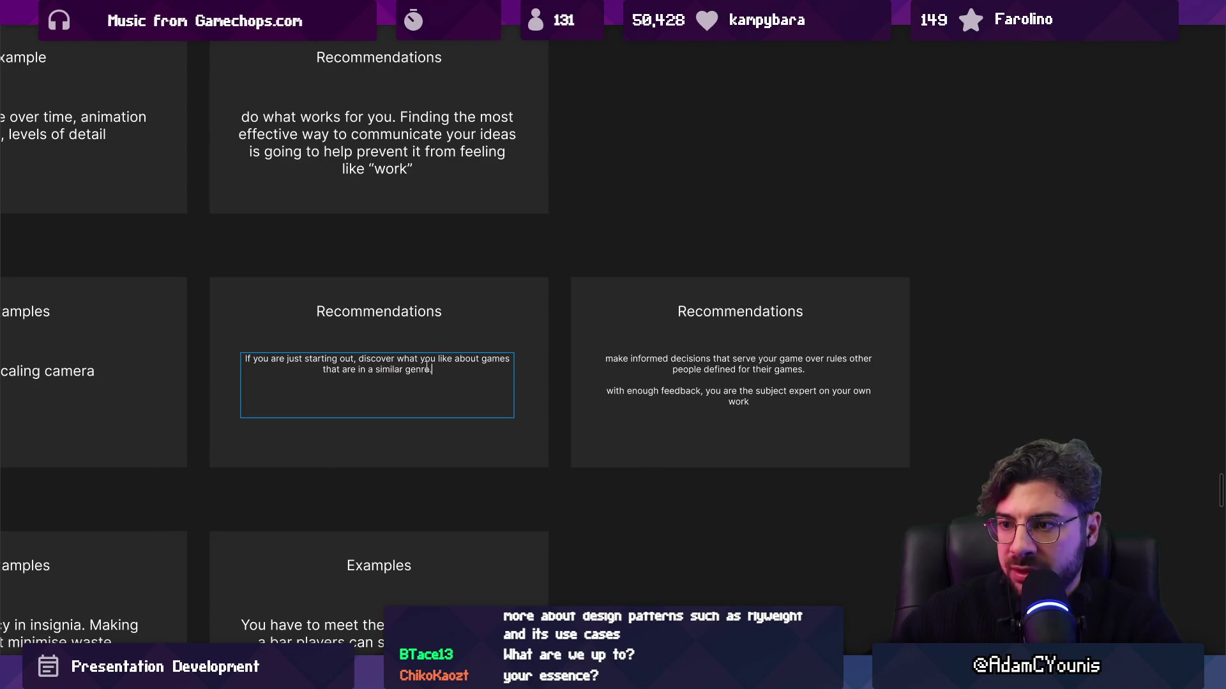
Add 'You can even start by copying styles directly from released games'
{"action": "scroll", "coordinate": [427, 366], "scroll_direction": "up", "scroll_amount": 3}
{"action": "type", "text": "You can even start by copying i"}
{"action": "key", "text": "BackSpace"}
{"action": "type", "text": "dire"}
{"action": "key", "text": "ctrl+shift+Left"}
{"action": "type", "text": "styles "}
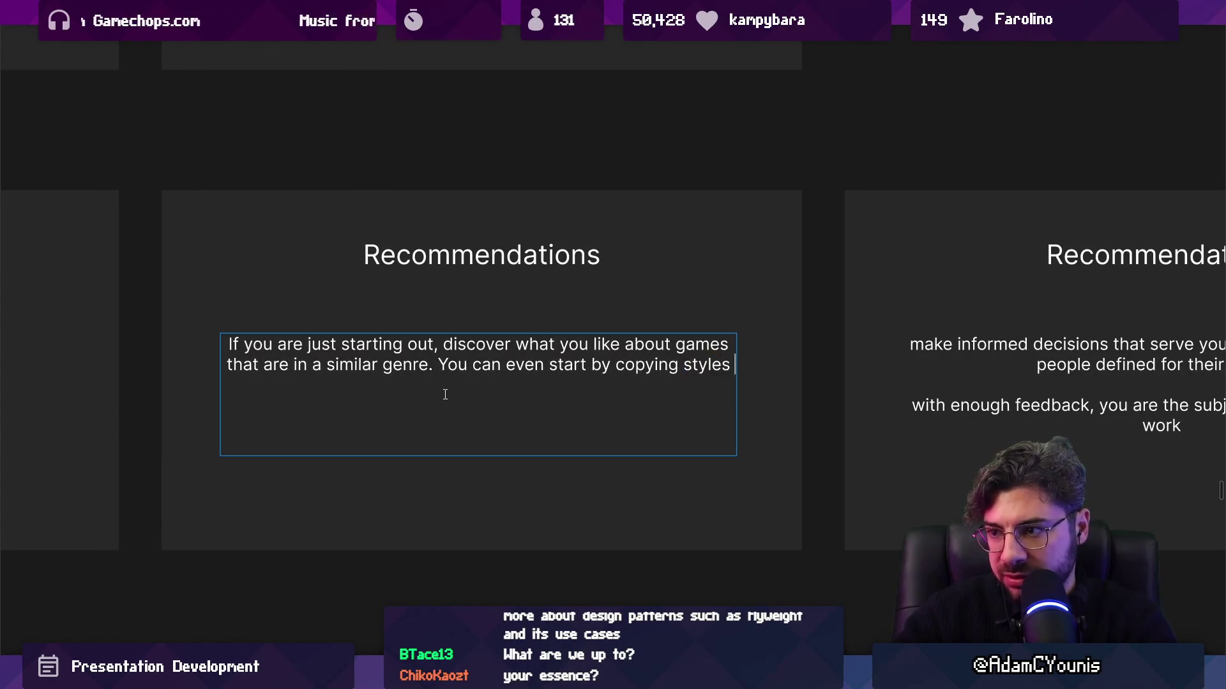
{"action": "type", "text": "directly, since they will inevitably"}
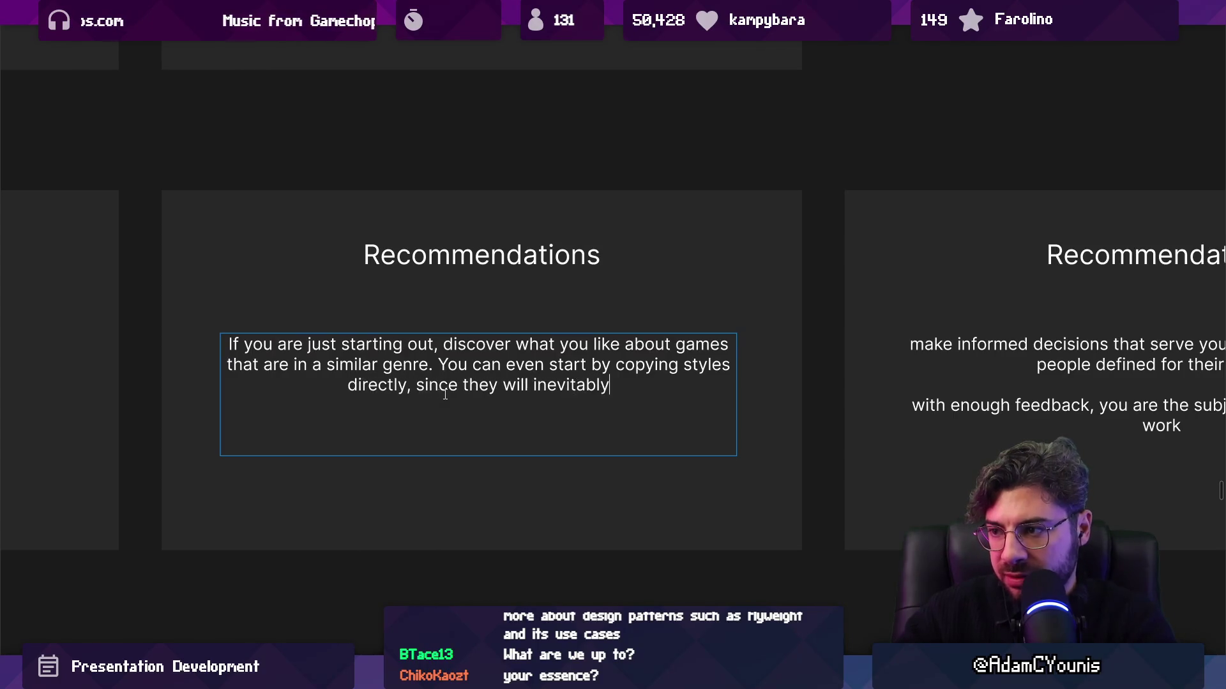
{"action": "key", "text": "ctrl+shift+Left"}
{"action": "key", "text": "ctrl+shift+Left"}
{"action": "key", "text": "ctrl+shift+Left"}
{"action": "key", "text": "Left"}
{"action": "key", "text": "Left"}
{"action": "key", "text": "Left"}
{"action": "type", "text": "fro"}
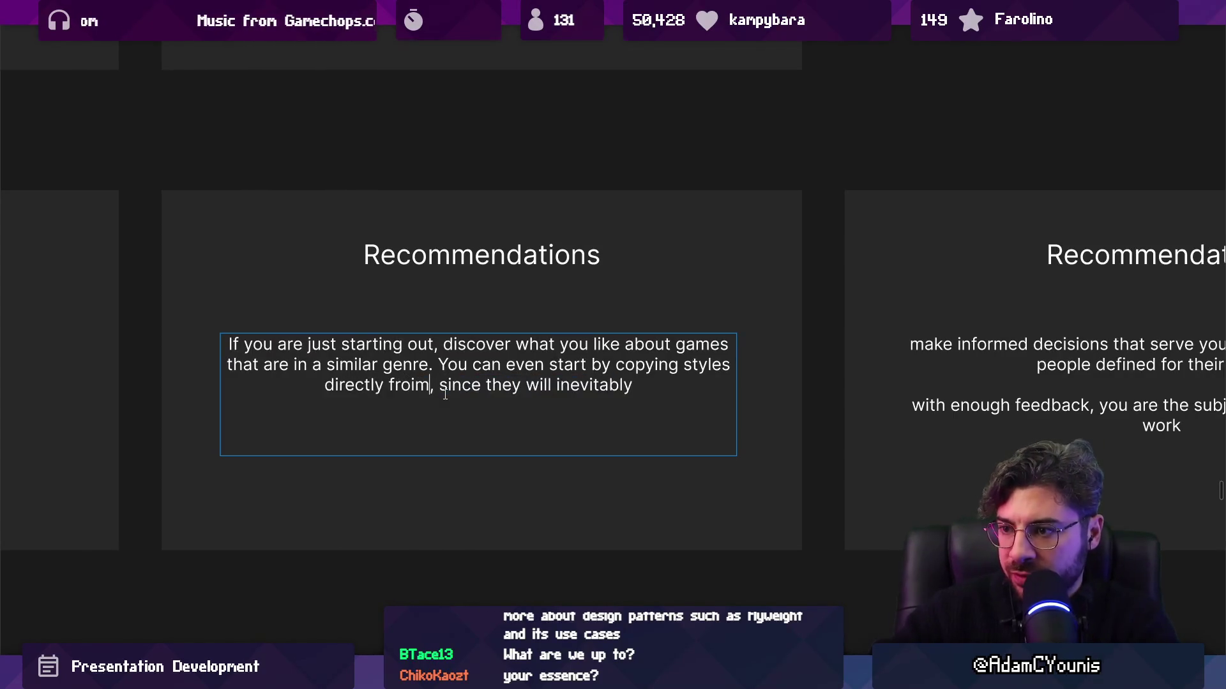
{"action": "type", "text": "m released games"}
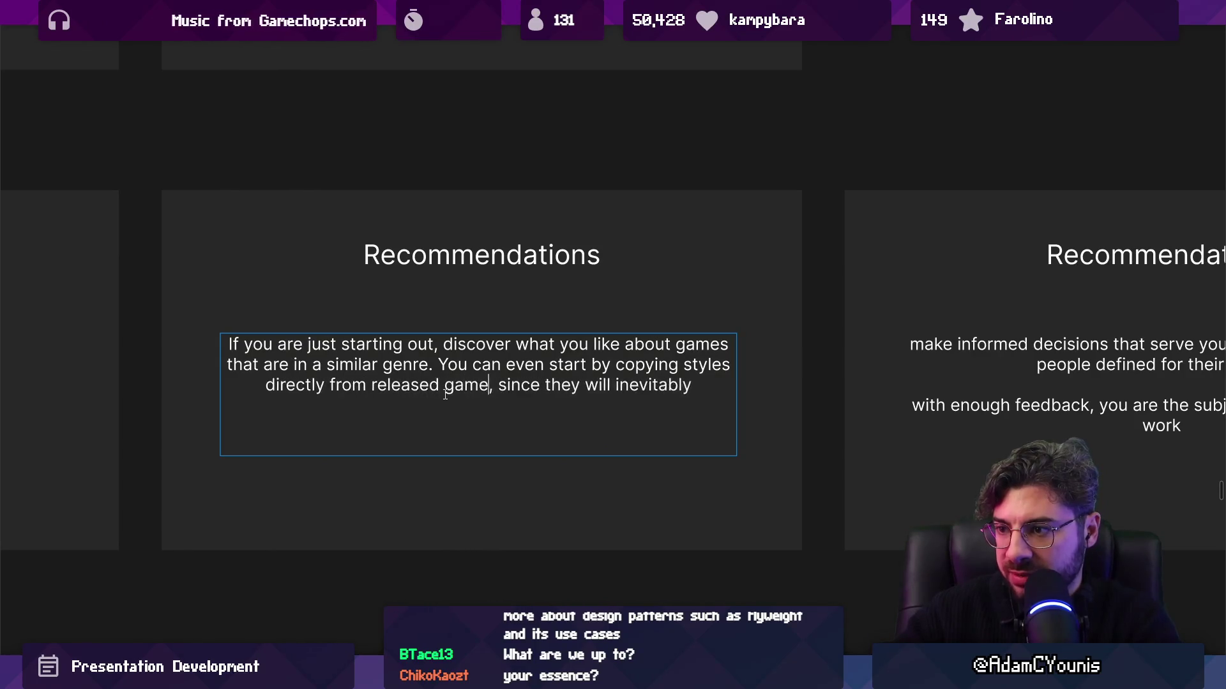
{"action": "type", "text": "ghav"}
{"action": "key", "text": "BackSpace"}
{"action": "key", "text": "BackSpace"}
{"action": "key", "text": "BackSpace"}
{"action": "type", "text": "have been shaped by the"}
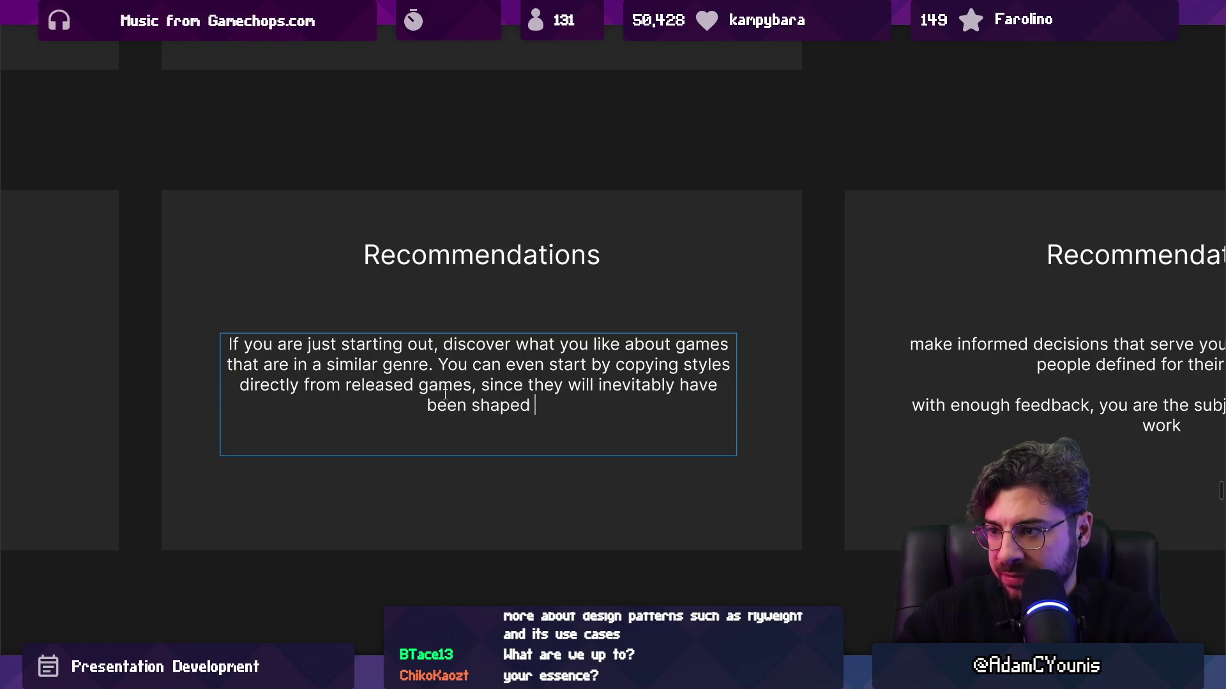
End that sentence with 'had to be feasible to even get made in the first place.'
{"action": "key", "text": "ctrl+shift+Left"}
{"action": "key", "text": "ctrl+shift+Left"}
{"action": "type", "text": "toi vbej"}
{"action": "key", "text": "BackSpace"}
{"action": "key", "text": "BackSpace"}
{"action": "key", "text": "BackSpace"}
{"action": "key", "text": "BackSpace"}
{"action": "key", "text": "BackSpace"}
{"action": "type", "text": "be practical"}
{"action": "key", "text": "ctrl+shift+Left"}
{"action": "key", "text": "ctrl+shift+Left"}
{"action": "key", "text": "ctrl+shift+Left"}
{"action": "type", "text": "by prac"}
{"action": "key", "text": "ctrl+shift+Left"}
{"action": "key", "text": "ctrl+shift+Left"}
{"action": "key", "text": "ctrl+shift+Left"}
{"action": "key", "text": "ctrl+shift+Left"}
{"action": "key", "text": "ctrl+shift+Left"}
{"action": "key", "text": "ctrl+shift+Left"}
{"action": "key", "text": "ctrl+shift+Left"}
{"action": "key", "text": "ctrl+shift+Right"}
{"action": "key", "text": "ctrl+shift+Left"}
{"action": "type", "text": "had to be"}
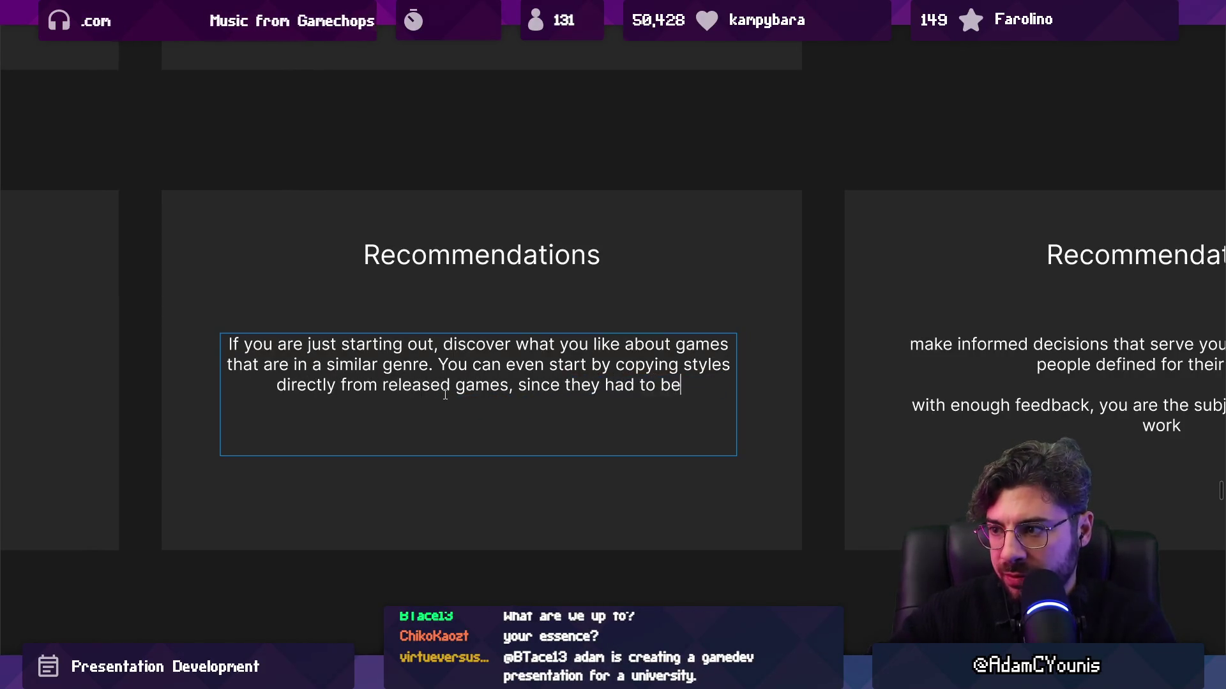
{"action": "type", "text": " feasible to even"}
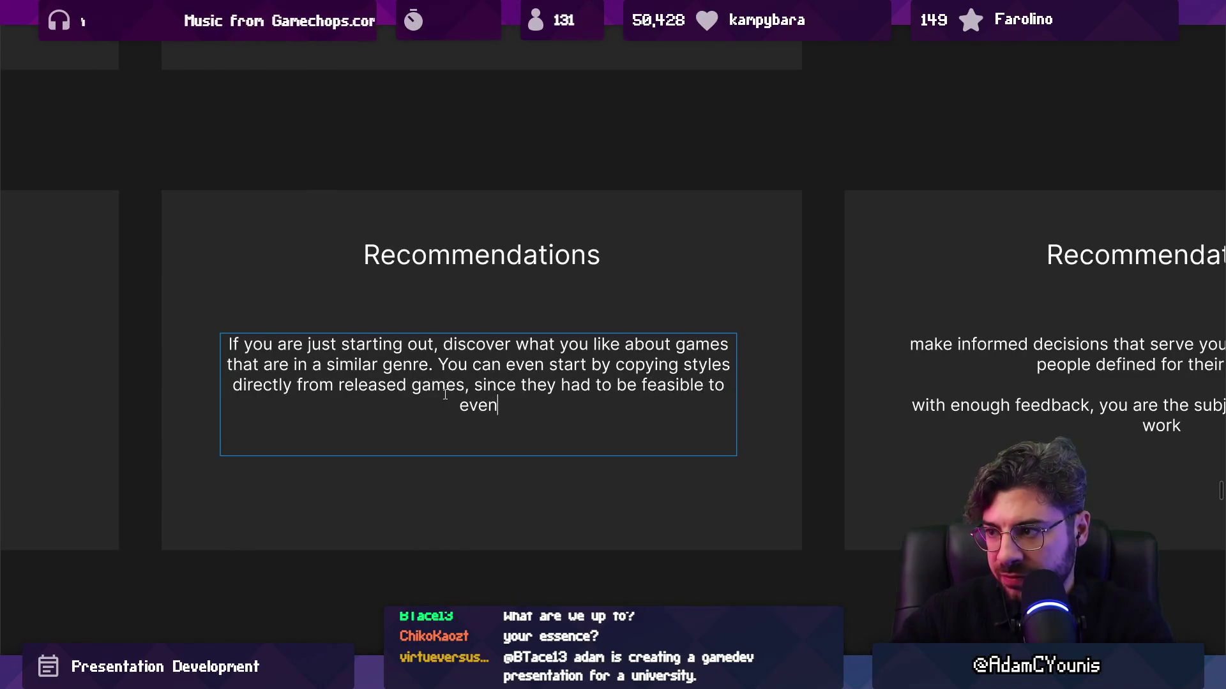
{"action": "type", "text": " get made in the firts"}
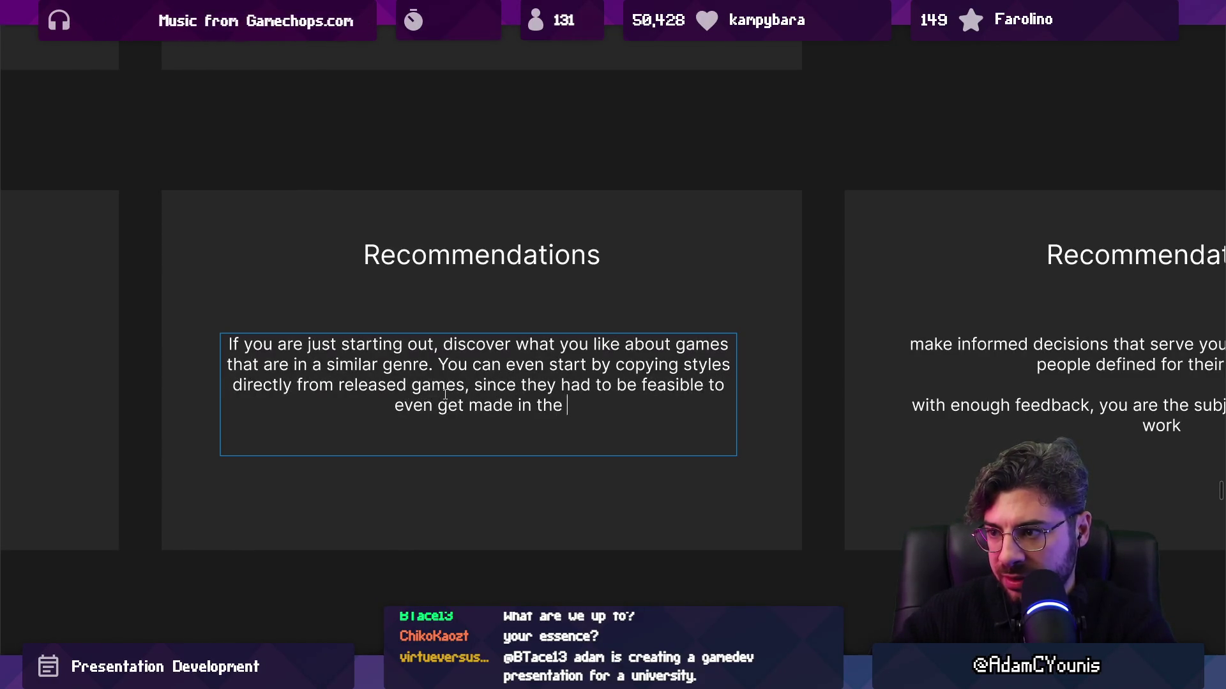
{"action": "key", "text": "BackSpace"}
{"action": "key", "text": "BackSpace"}
{"action": "type", "text": "st place."}
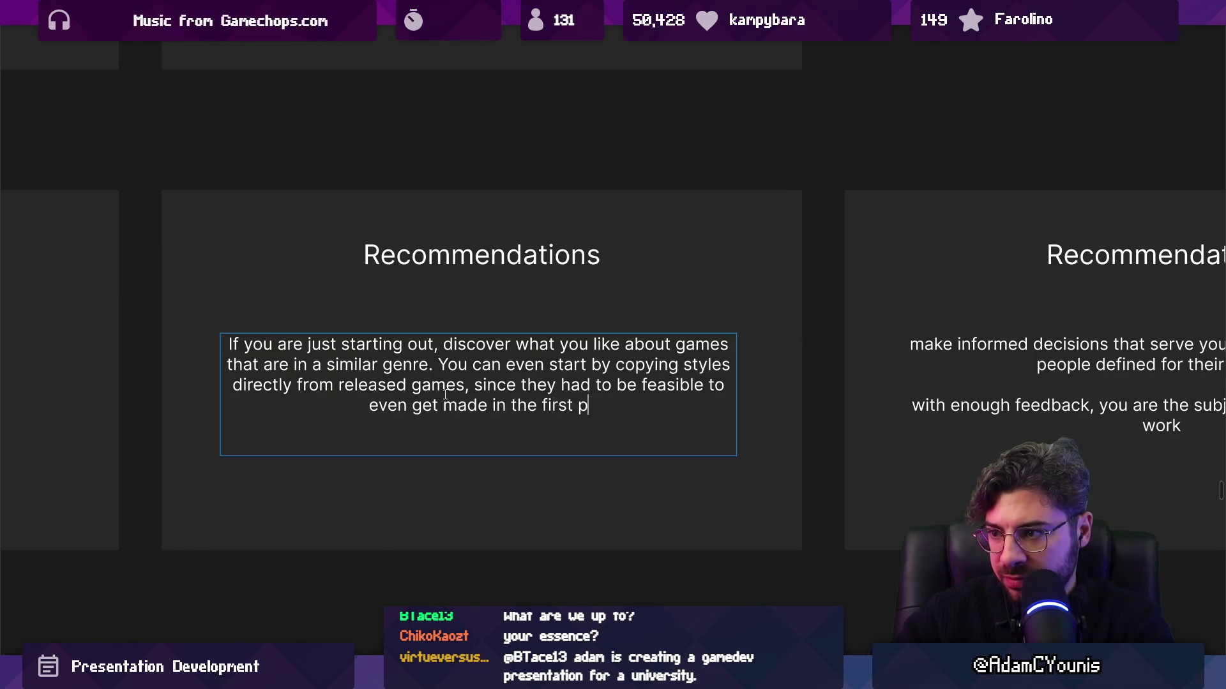
{"action": "key", "text": "Escape"}
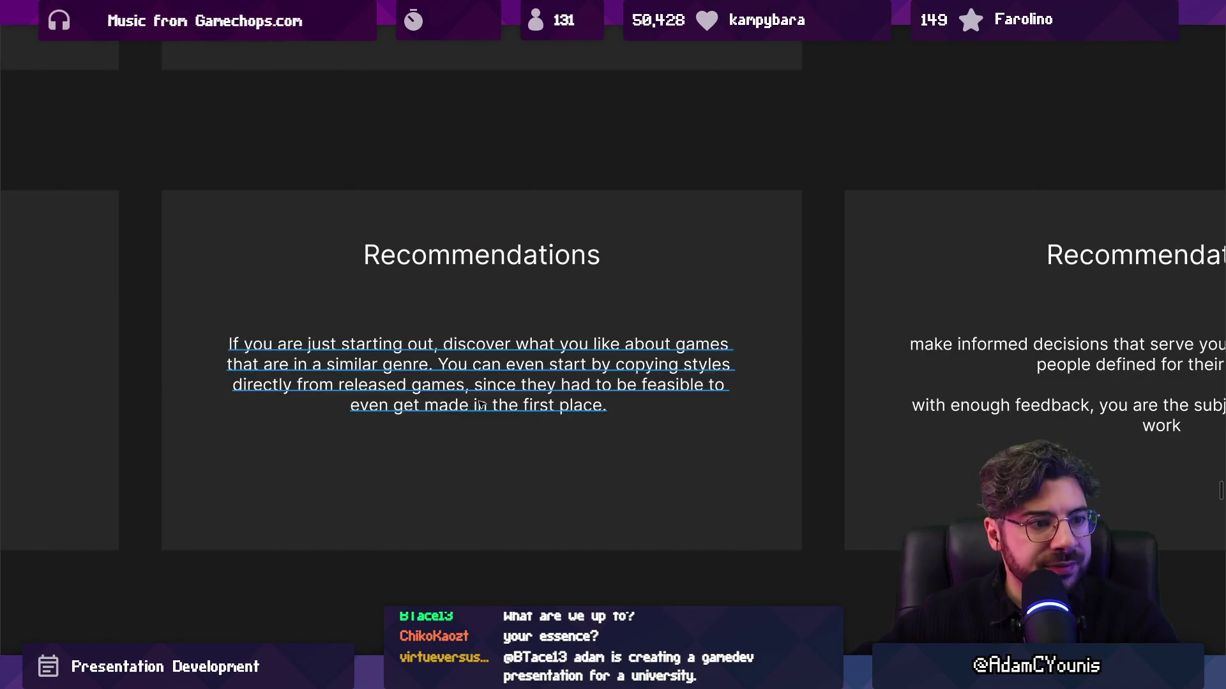
Add the sentence 'Eventually you'll learn why decisions were made that way.'
{"action": "scroll", "coordinate": [445, 397], "scroll_direction": "down", "scroll_amount": 2}
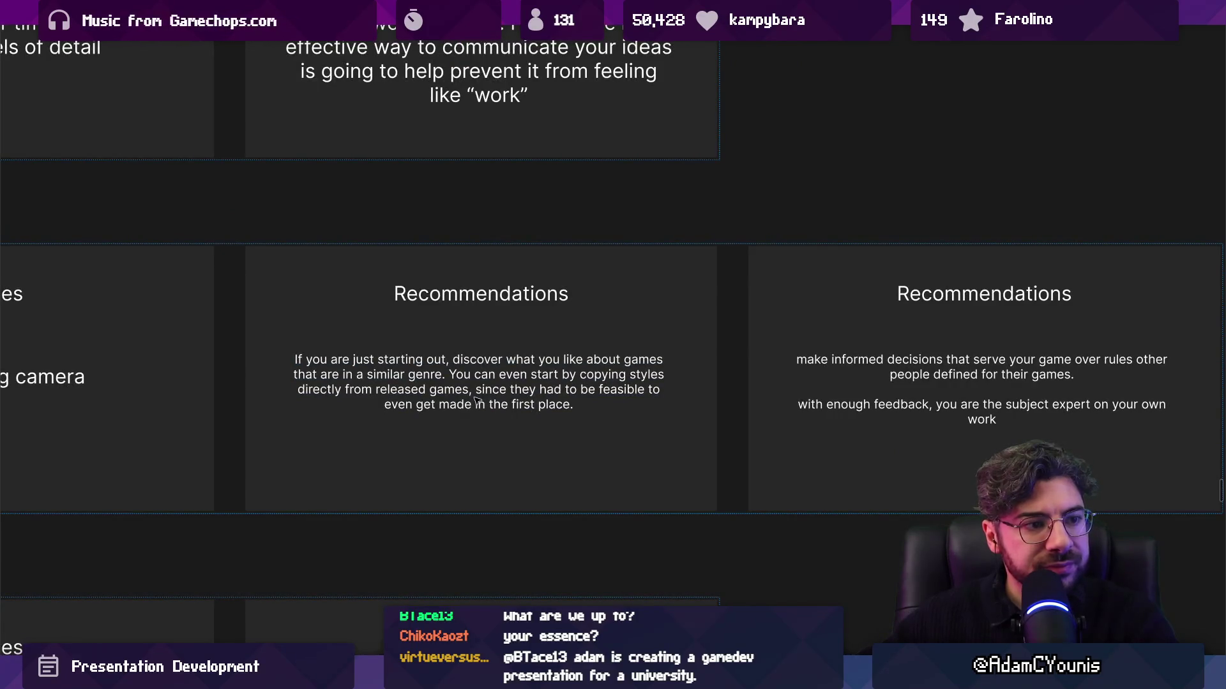
{"action": "double_click", "coordinate": [480, 373]}
{"action": "left_click", "coordinate": [454, 374]}
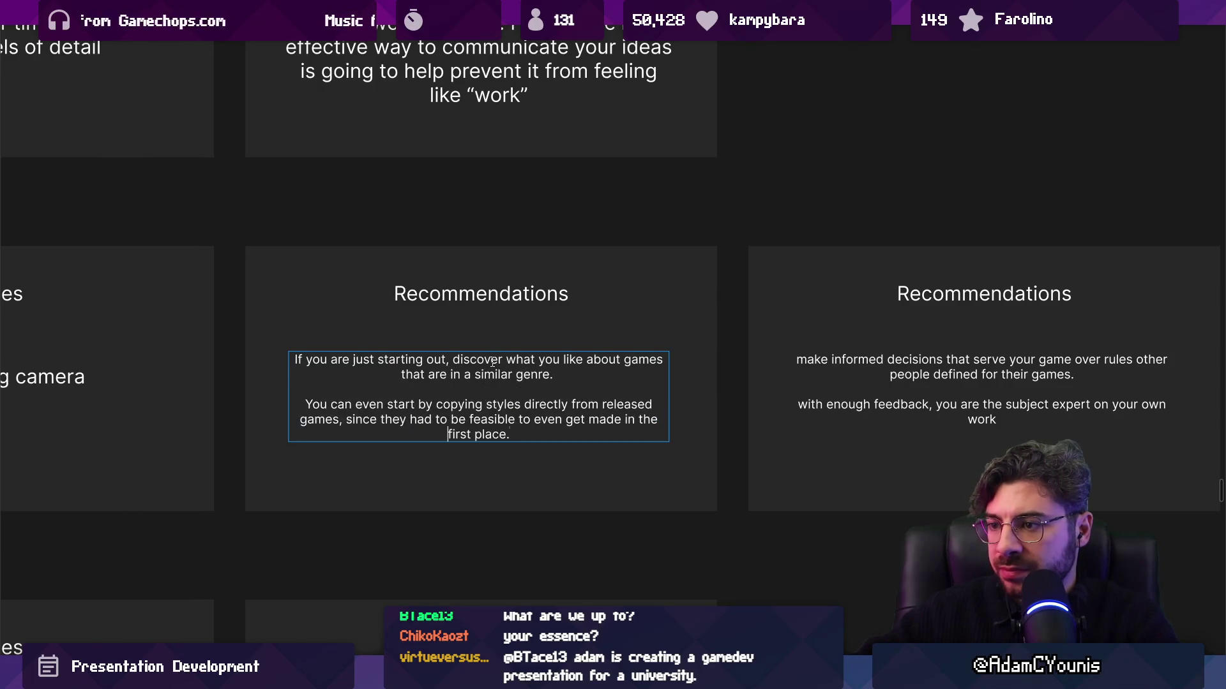
{"action": "type", "text": "Eventually you’ll learn what’s"}
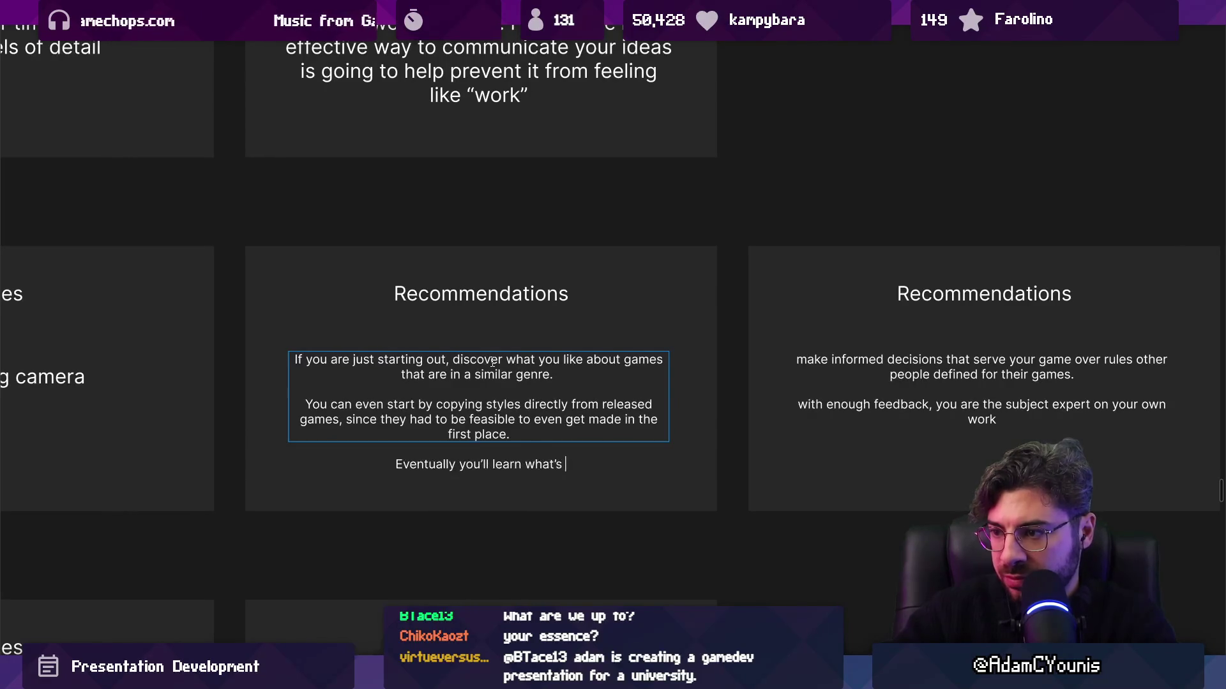
{"action": "key", "text": "ctrl+shift+Left"}
{"action": "key", "text": "ctrl+shift+Left"}
{"action": "key", "text": "ctrl+shift+Left"}
{"action": "type", "text": "wehy"}
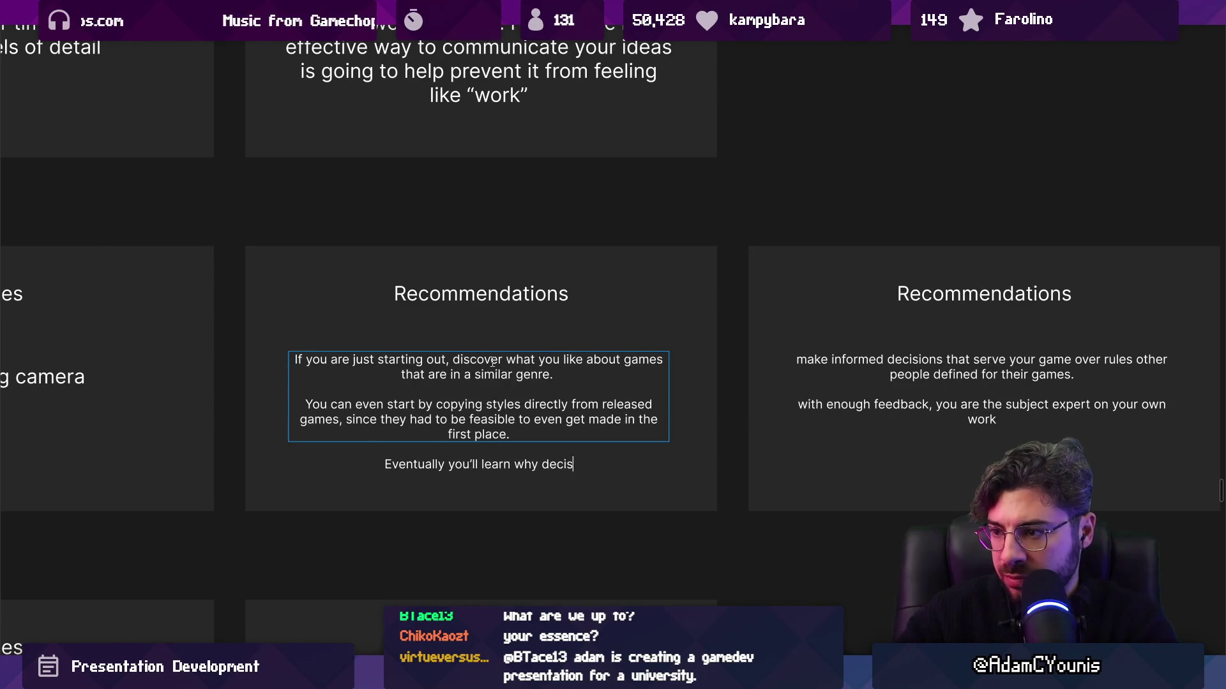
{"action": "type", "text": "de that way, and"}
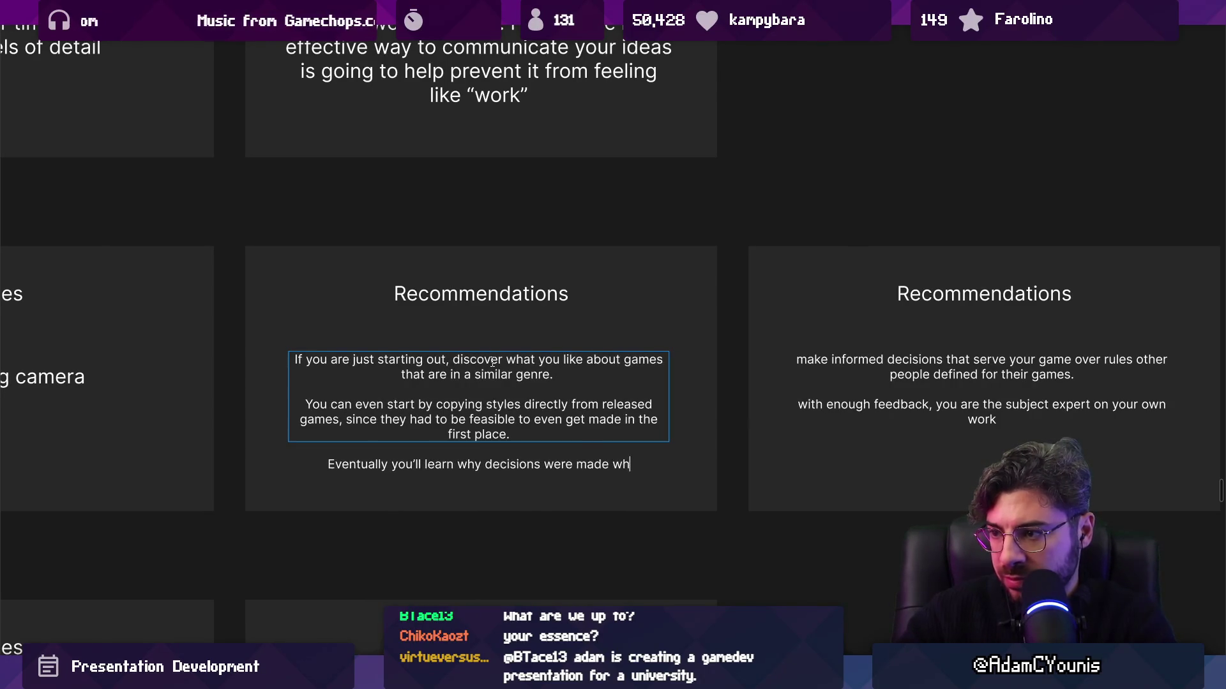
{"action": "key", "text": "BackSpace"}
{"action": "key", "text": "BackSpace"}
{"action": "key", "text": "BackSpace"}
{"action": "type", "text": "."}
{"action": "key", "text": "Escape"}
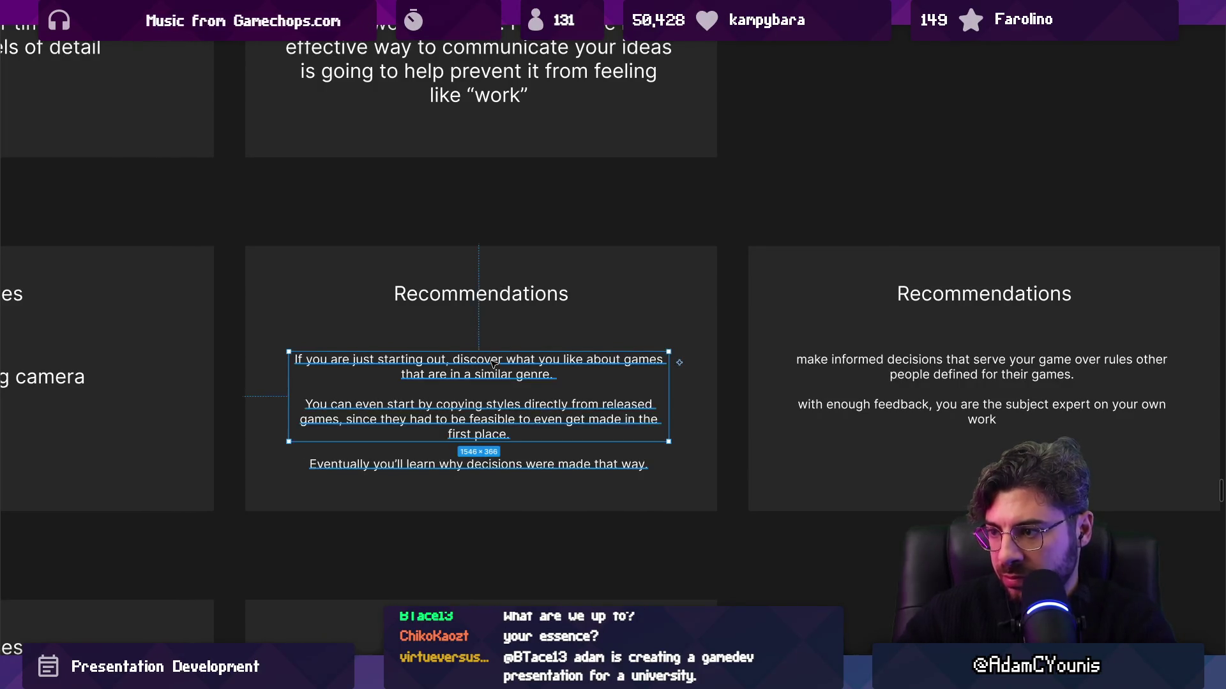
{"action": "scroll", "coordinate": [494, 361], "scroll_direction": "down", "scroll_amount": 3}
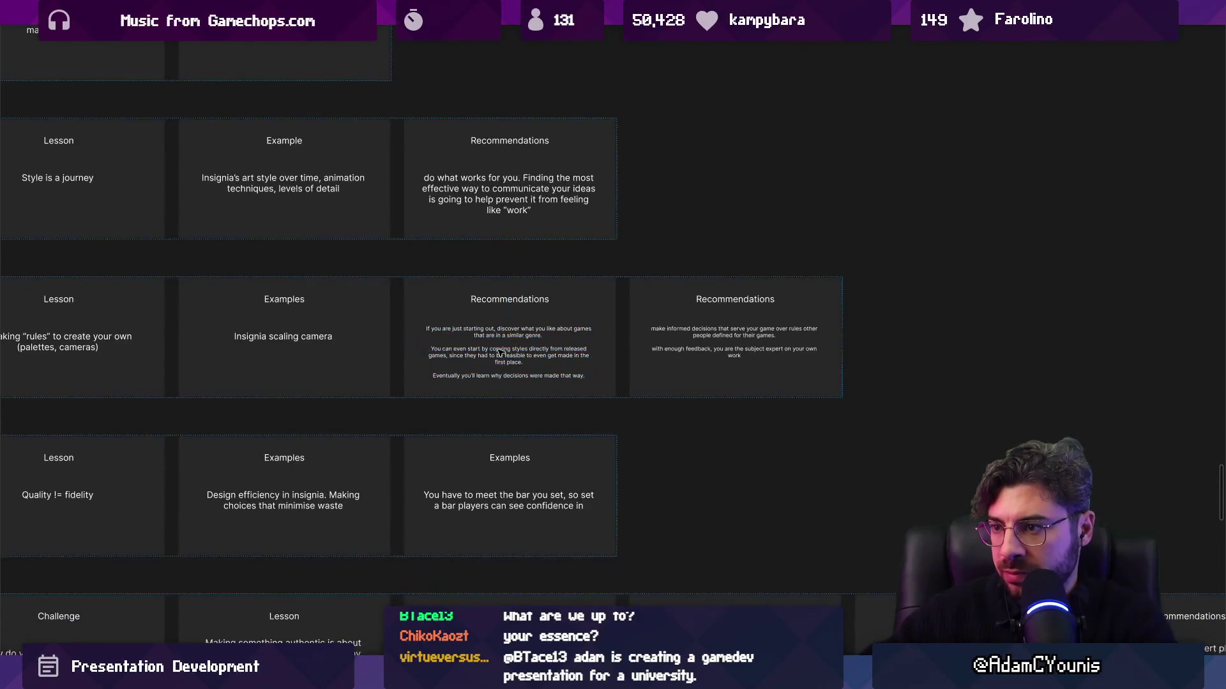
Inspect the third Examples card in the Quality != fidelity row, including its text
{"action": "scroll", "coordinate": [500, 352], "scroll_direction": "down", "scroll_amount": 5}
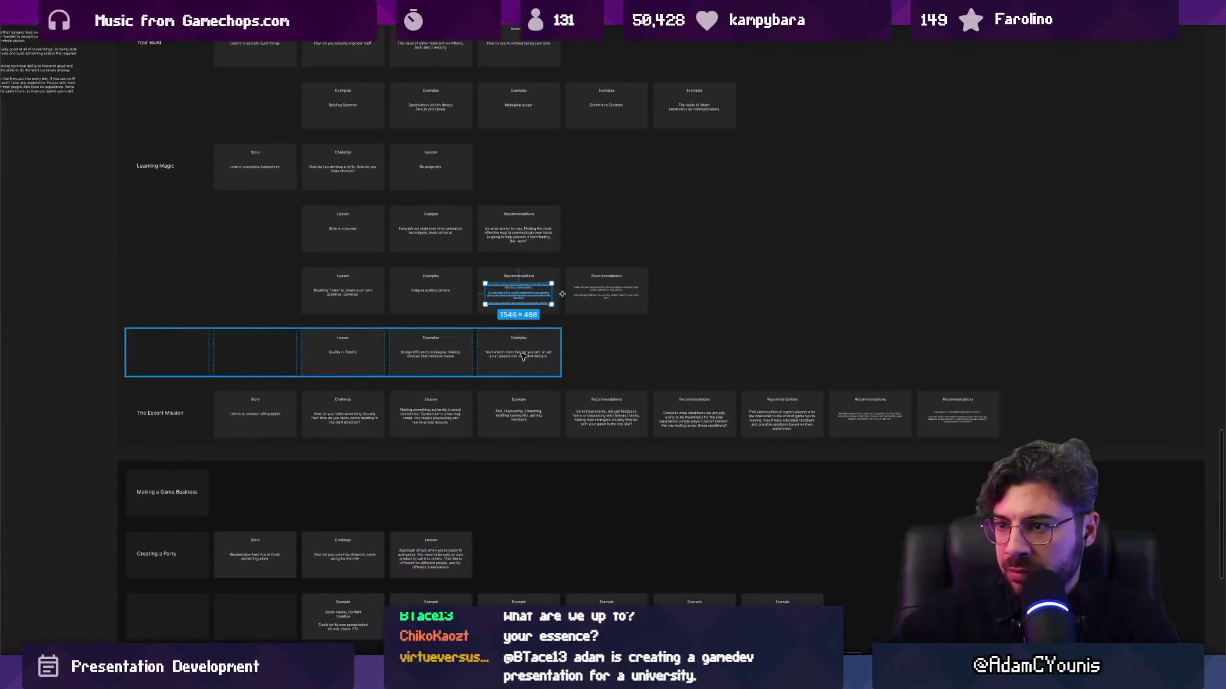
{"action": "scroll", "coordinate": [514, 351], "scroll_direction": "down", "scroll_amount": 4}
{"action": "scroll", "coordinate": [403, 409], "scroll_direction": "up", "scroll_amount": 10}
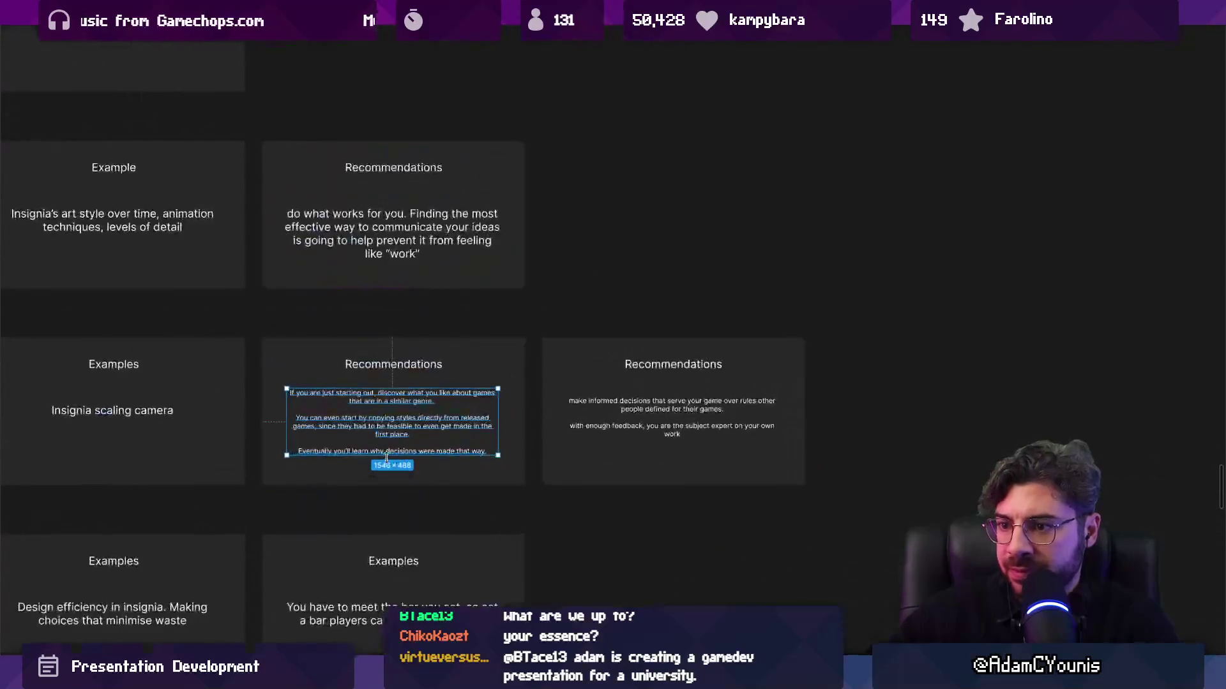
{"action": "scroll", "coordinate": [387, 457], "scroll_direction": "down", "scroll_amount": 4}
{"action": "scroll", "coordinate": [386, 457], "scroll_direction": "left", "scroll_amount": 4}
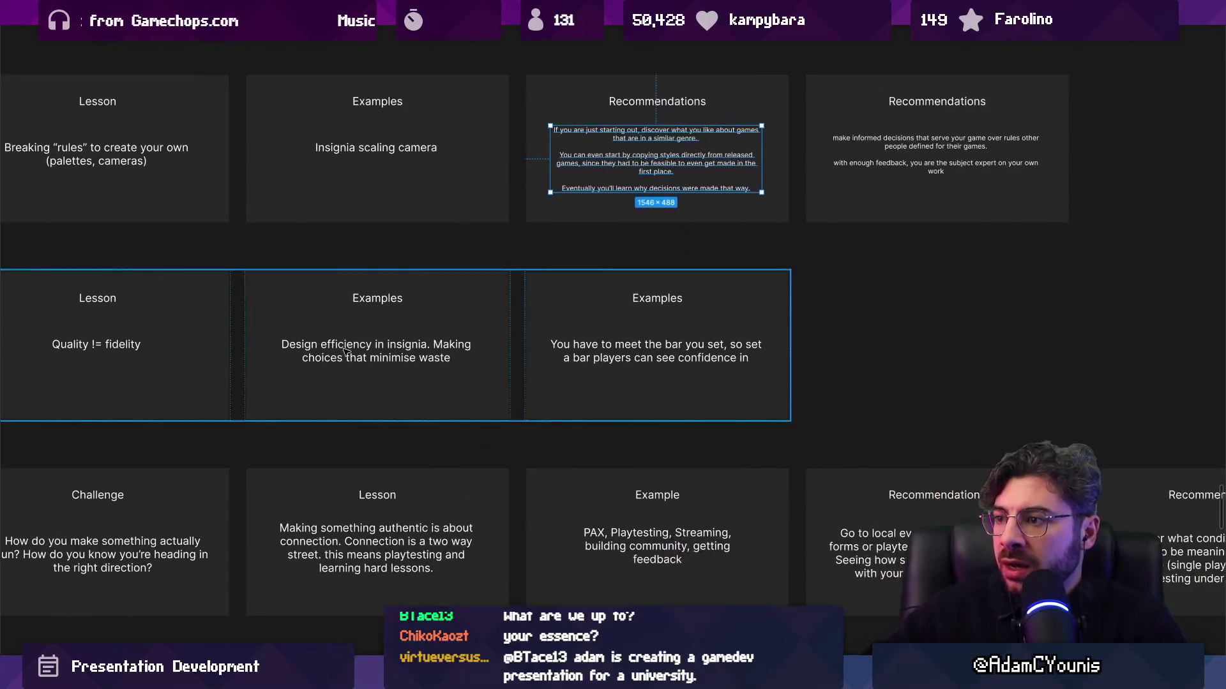
{"action": "left_click", "coordinate": [594, 351]}
{"action": "scroll", "coordinate": [539, 353], "scroll_direction": "right", "scroll_amount": 2}
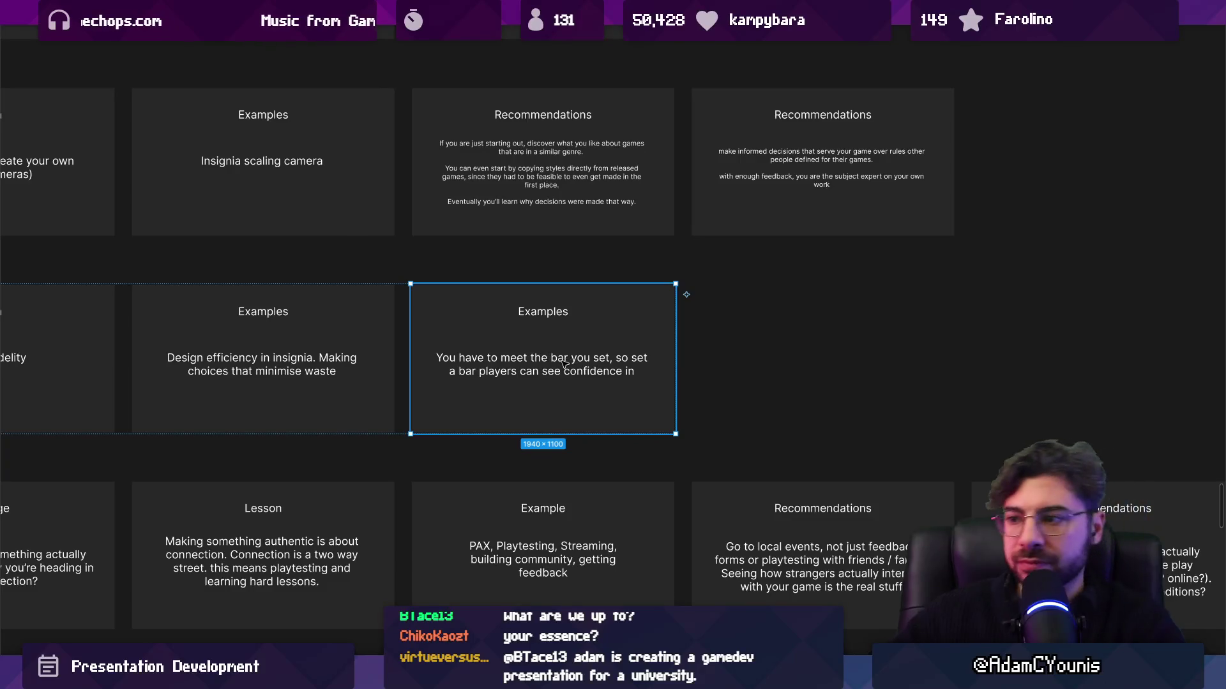
{"action": "scroll", "coordinate": [564, 362], "scroll_direction": "up", "scroll_amount": 3}
{"action": "double_click", "coordinate": [566, 364]}
{"action": "scroll", "coordinate": [563, 329], "scroll_direction": "down", "scroll_amount": 5}
{"action": "left_click", "coordinate": [527, 326]}
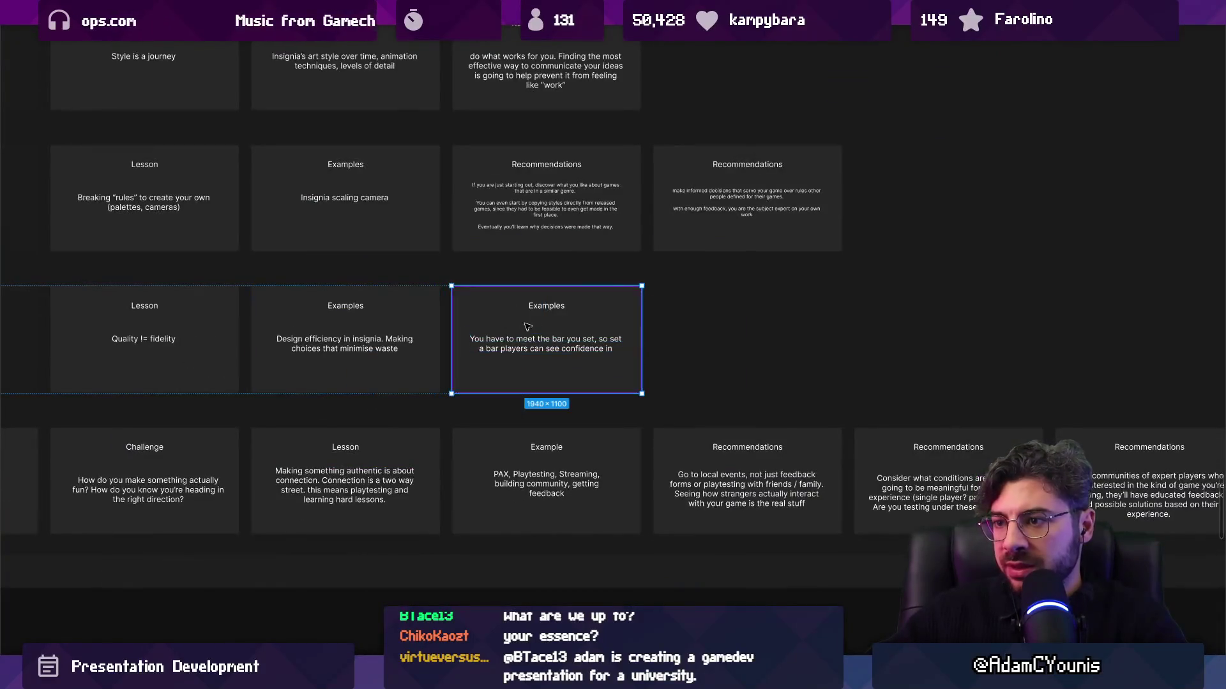
Pan and zoom down to the Making a Game Business chapter rows
{"action": "scroll", "coordinate": [527, 326], "scroll_direction": "down", "scroll_amount": 3}
{"action": "scroll", "coordinate": [446, 343], "scroll_direction": "down", "scroll_amount": 8}
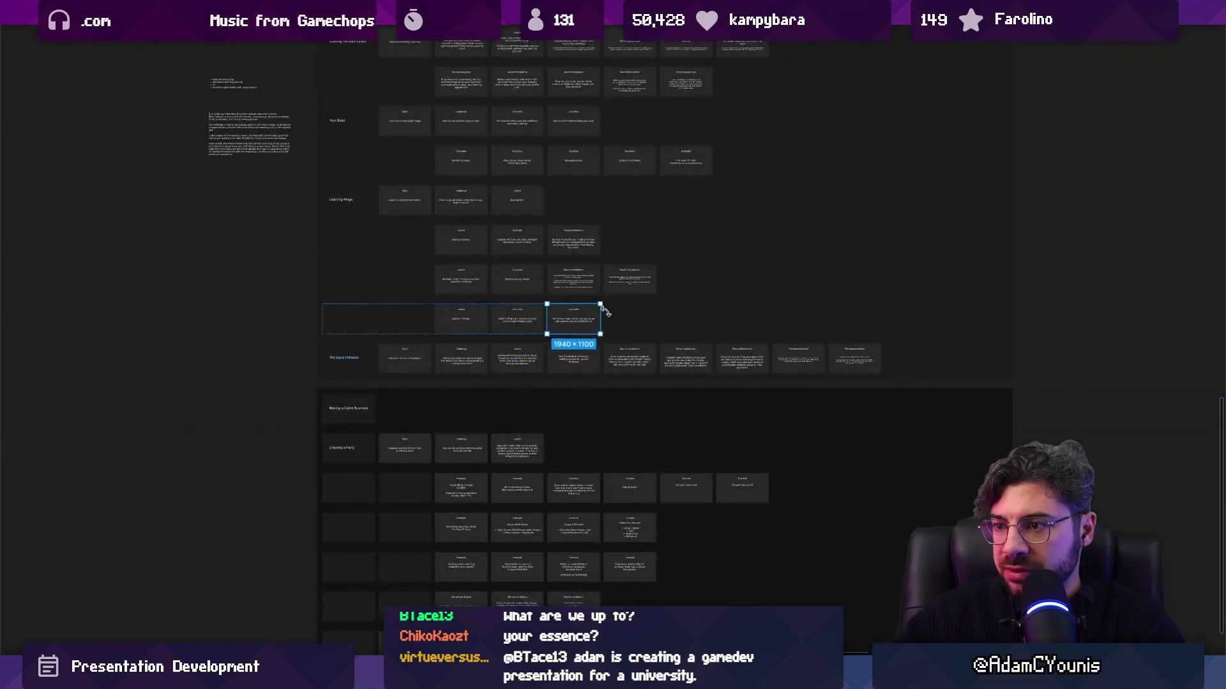
{"action": "scroll", "coordinate": [463, 343], "scroll_direction": "up", "scroll_amount": 2}
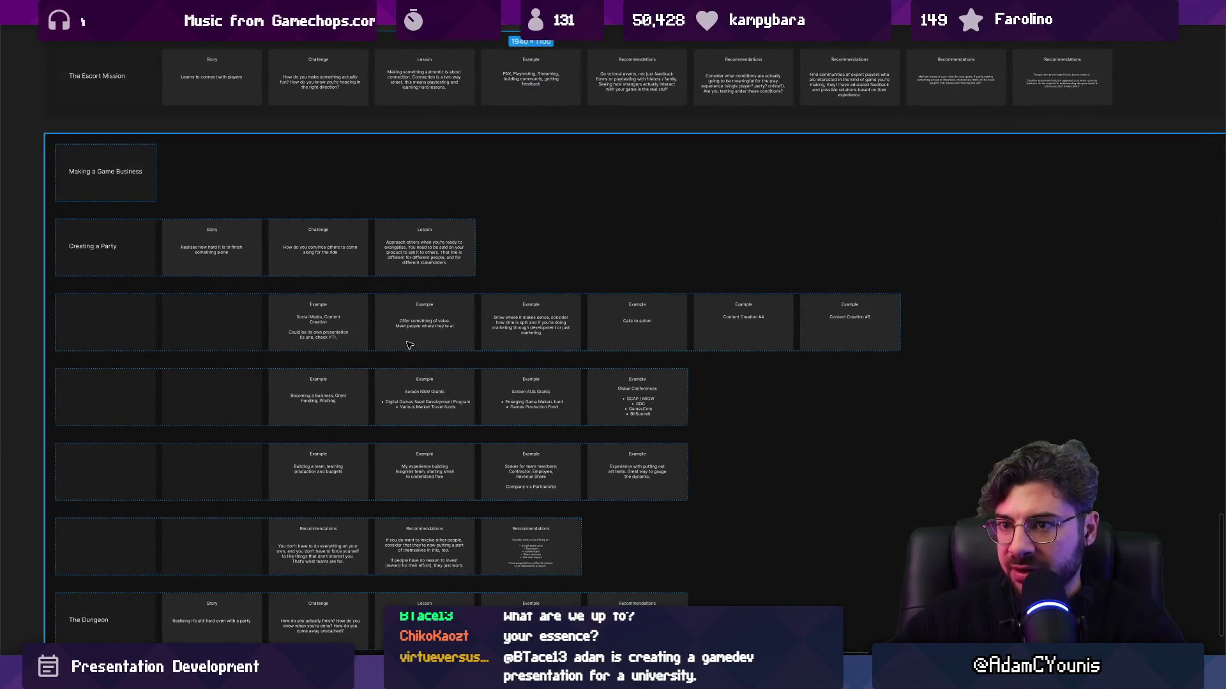
{"action": "scroll", "coordinate": [412, 411], "scroll_direction": "up", "scroll_amount": 3}
{"action": "scroll", "coordinate": [404, 347], "scroll_direction": "left", "scroll_amount": 5}
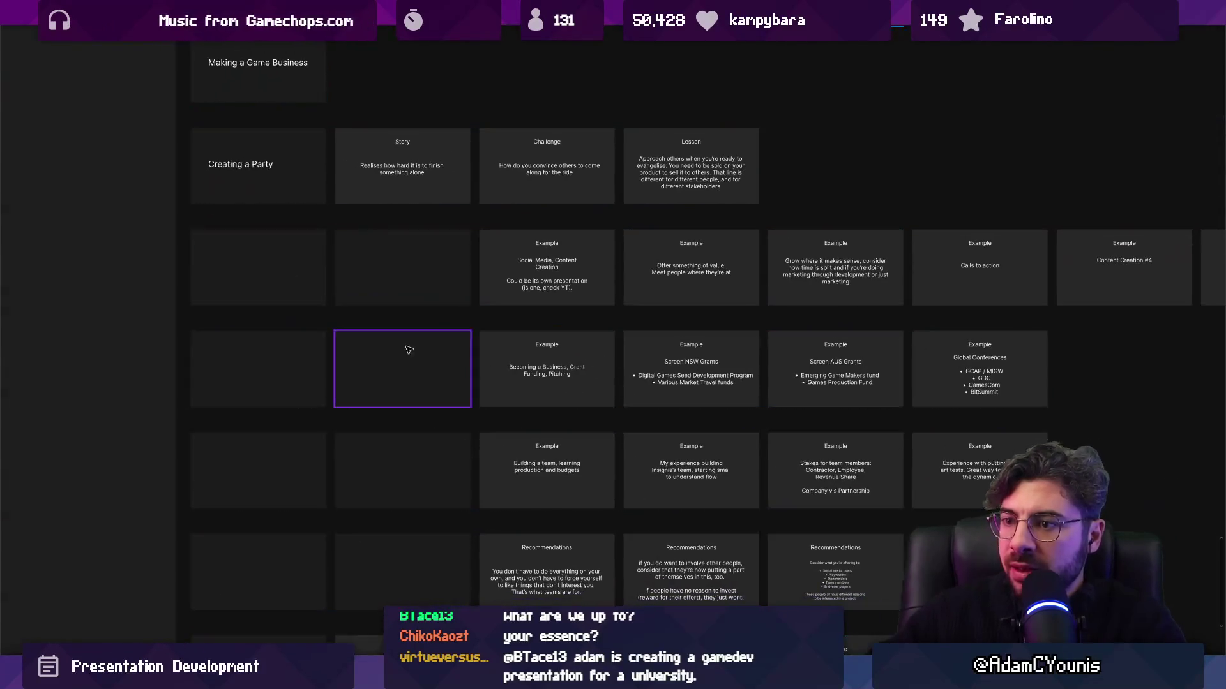
{"action": "scroll", "coordinate": [573, 277], "scroll_direction": "down", "scroll_amount": 3}
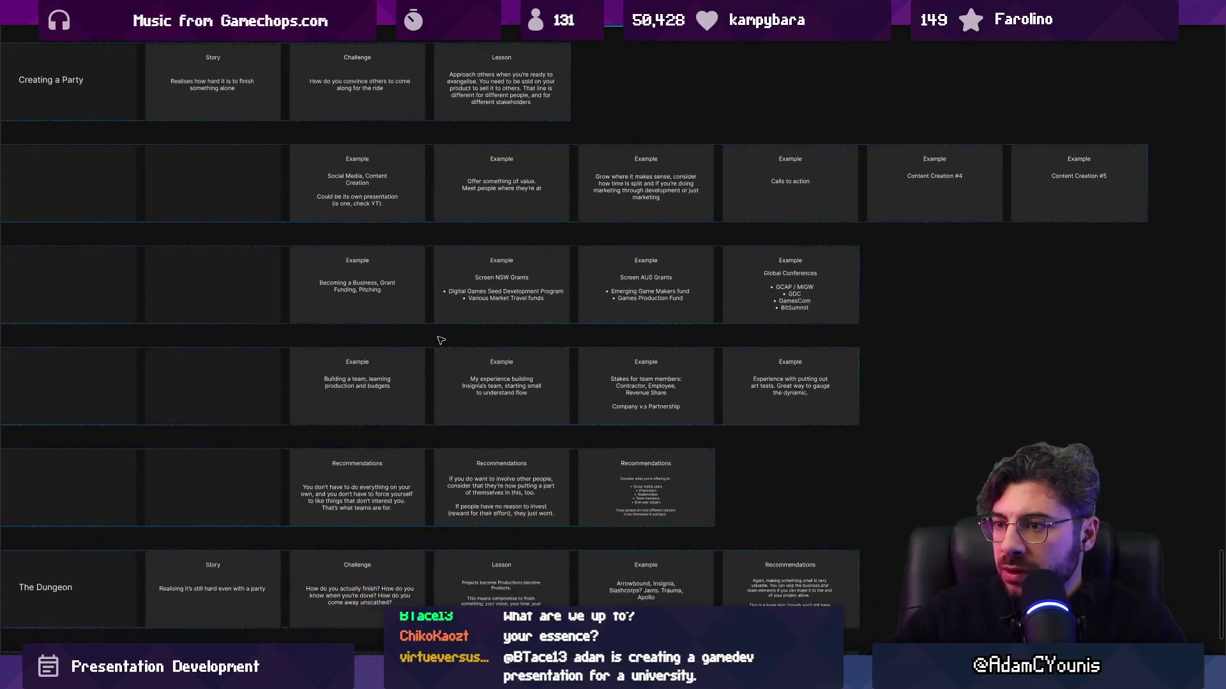
{"action": "scroll", "coordinate": [574, 332], "scroll_direction": "up", "scroll_amount": 2}
{"action": "mouse_move", "coordinate": [626, 420]}
{"action": "left_mouse_down"}
{"action": "mouse_move", "coordinate": [906, 251]}
{"action": "mouse_move", "coordinate": [898, 123]}
{"action": "mouse_move", "coordinate": [596, 328]}
{"action": "mouse_move", "coordinate": [585, 355]}
{"action": "left_mouse_up"}
{"action": "scroll", "coordinate": [553, 460], "scroll_direction": "up", "scroll_amount": 2}
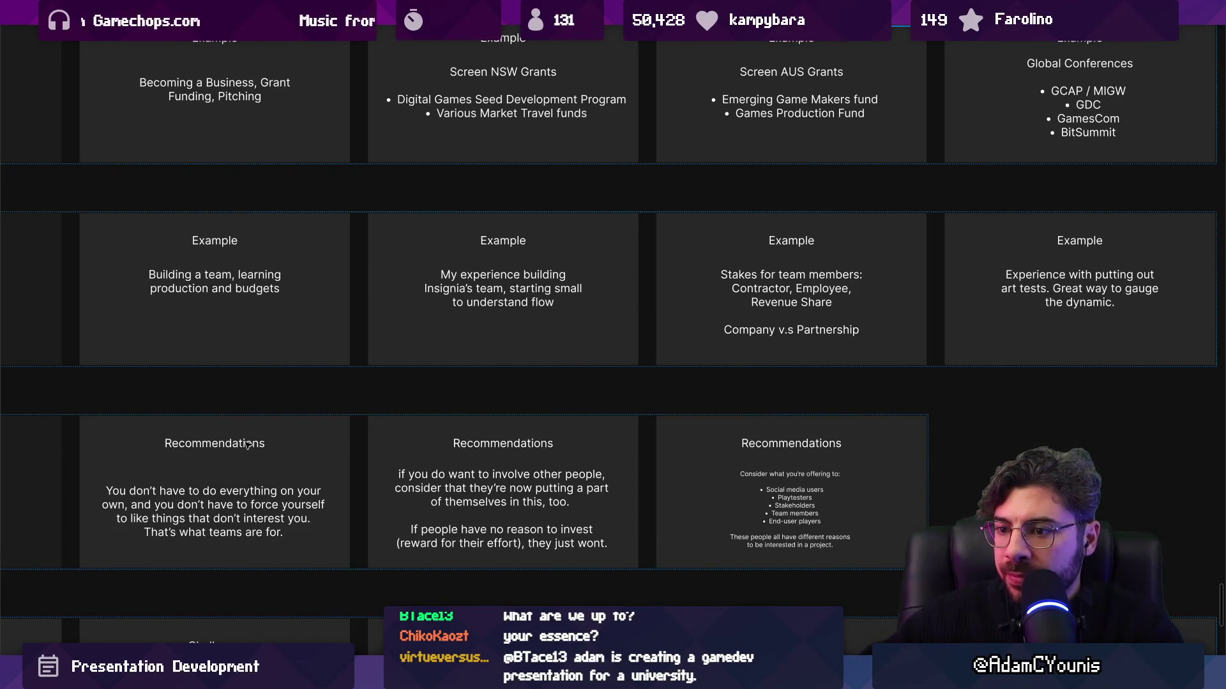
{"action": "scroll", "coordinate": [668, 381], "scroll_direction": "up", "scroll_amount": 3}
Duplicate the Becoming a Business grants card row below the original
{"action": "left_click", "coordinate": [668, 358]}
{"action": "scroll", "coordinate": [614, 390], "scroll_direction": "down", "scroll_amount": 5}
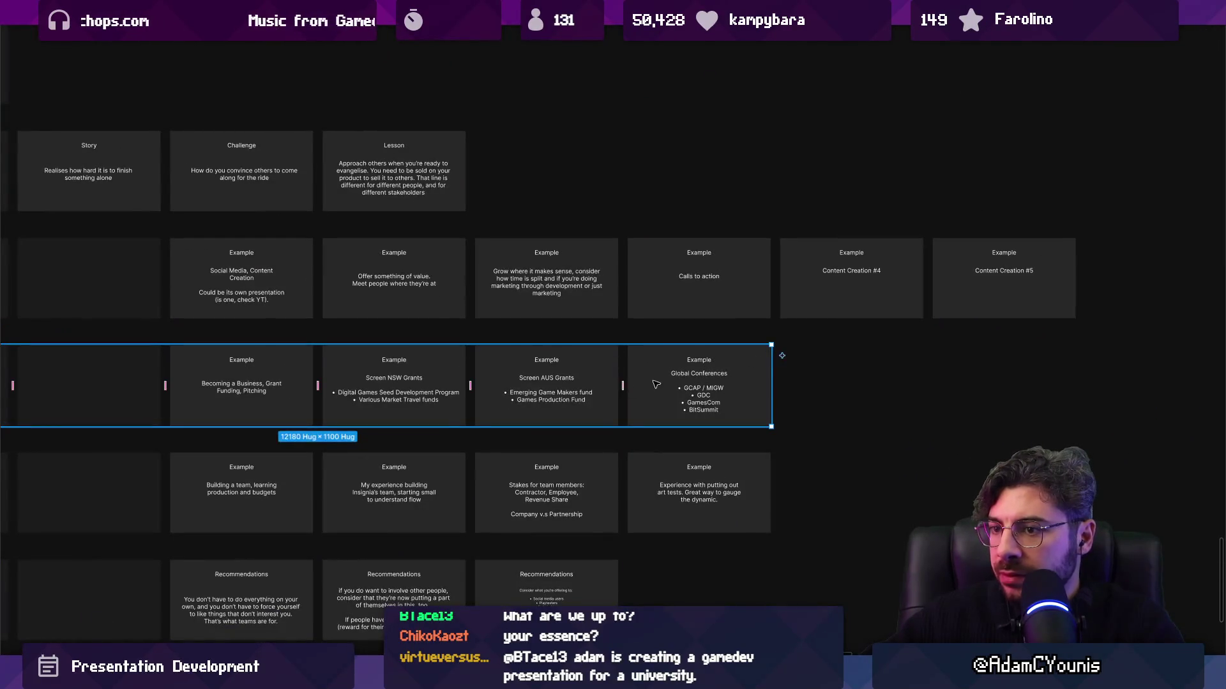
{"action": "left_click", "coordinate": [656, 384]}
{"action": "scroll", "coordinate": [460, 357], "scroll_direction": "left", "scroll_amount": 5}
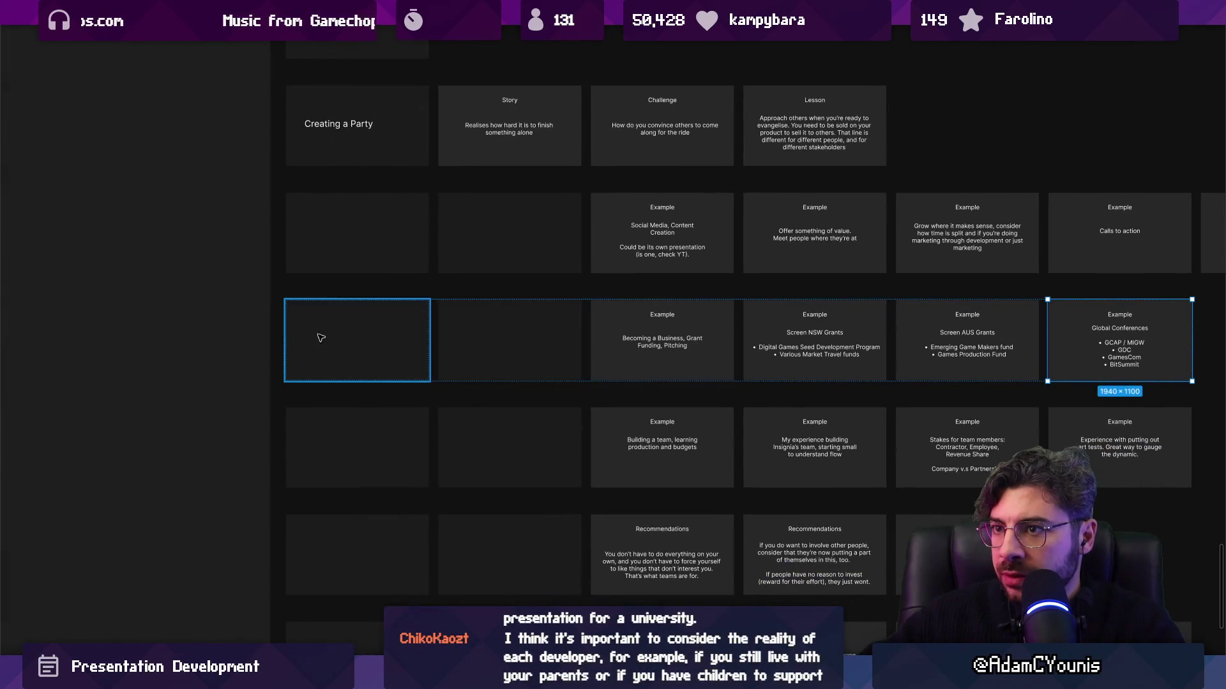
{"action": "left_click", "coordinate": [347, 334]}
{"action": "scroll", "coordinate": [427, 350], "scroll_direction": "right", "scroll_amount": 2}
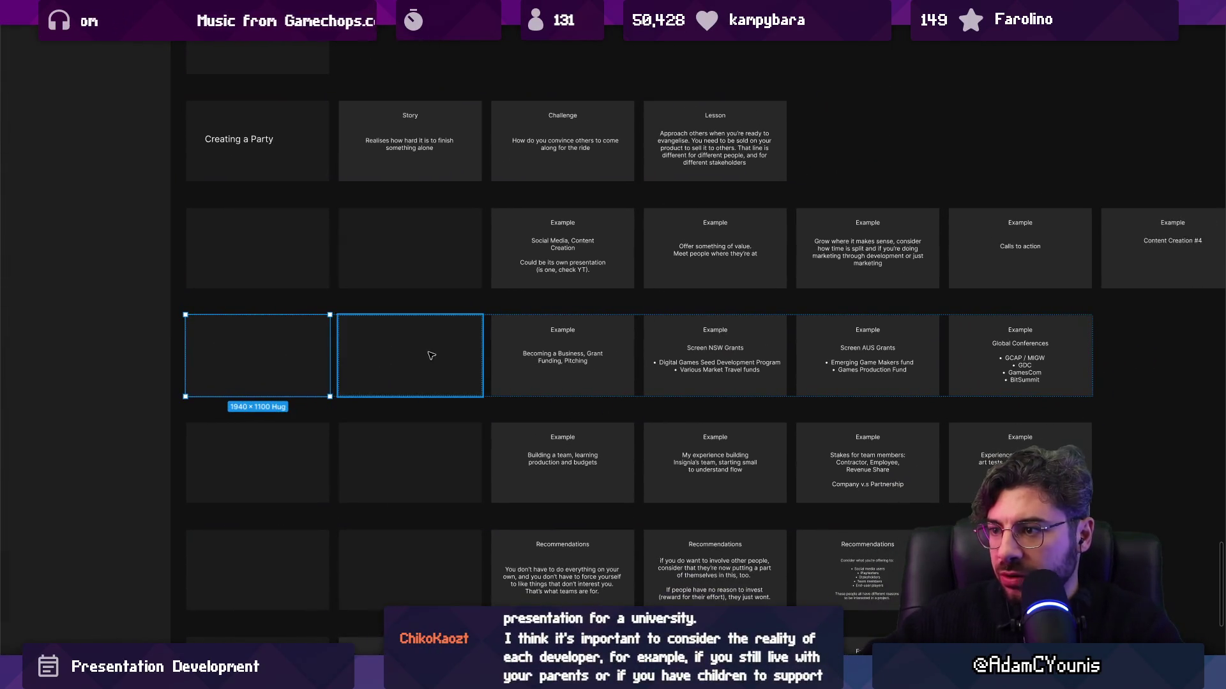
{"action": "key", "text": "Escape"}
{"action": "key", "text": "ctrl+d"}
{"action": "scroll", "coordinate": [593, 414], "scroll_direction": "up", "scroll_amount": 3}
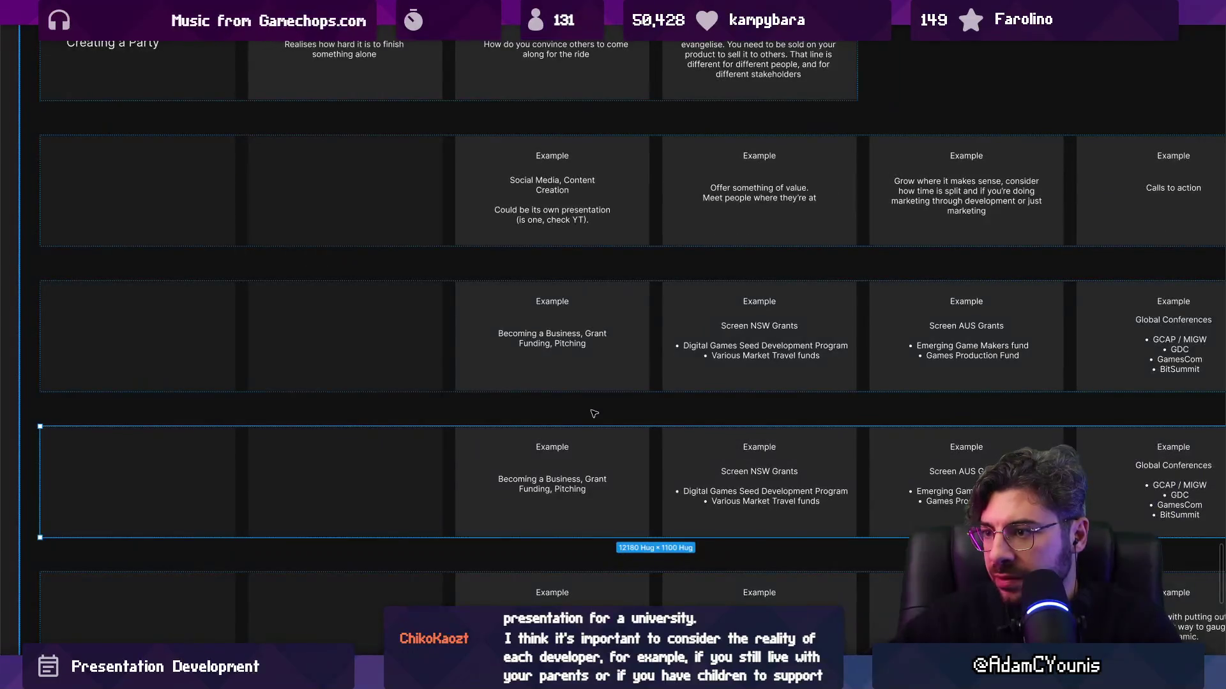
{"action": "key", "text": "ctrl+z"}
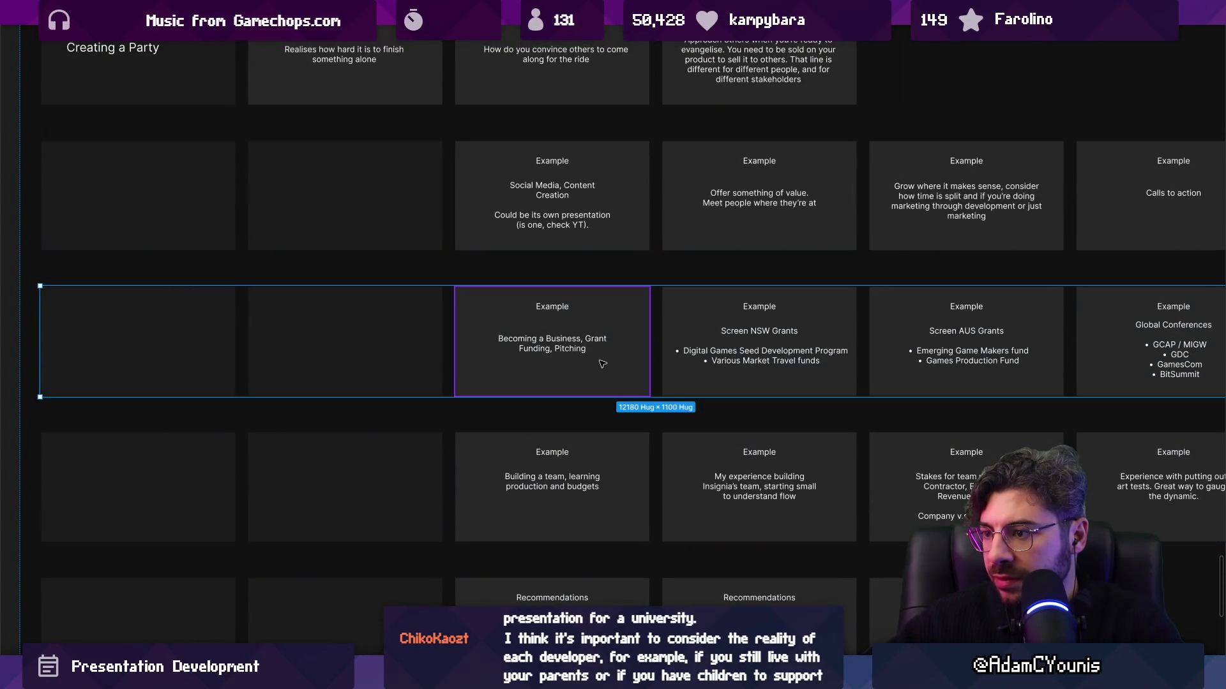
{"action": "scroll", "coordinate": [602, 363], "scroll_direction": "right", "scroll_amount": 5}
{"action": "key", "text": "ctrl+d"}
{"action": "scroll", "coordinate": [459, 411], "scroll_direction": "left", "scroll_amount": 5}
{"action": "scroll", "coordinate": [459, 411], "scroll_direction": "down", "scroll_amount": 2}
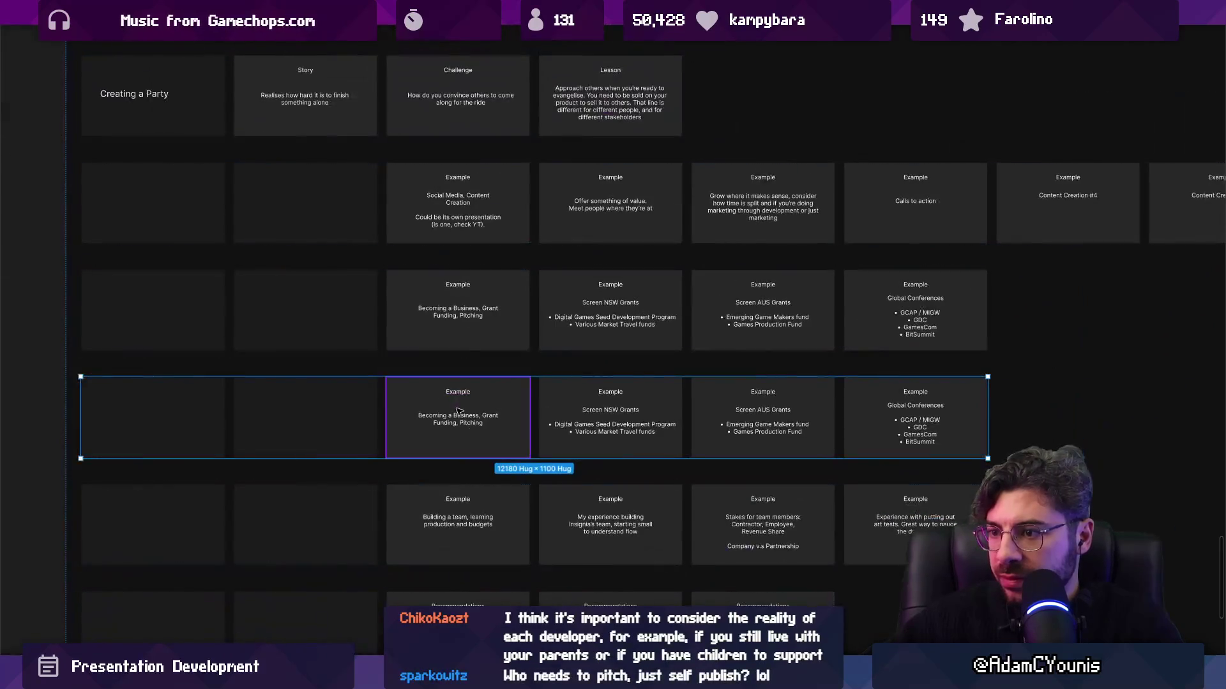
Retitle the copied row's first card from Example to 'Challenge'
{"action": "double_click", "coordinate": [463, 393]}
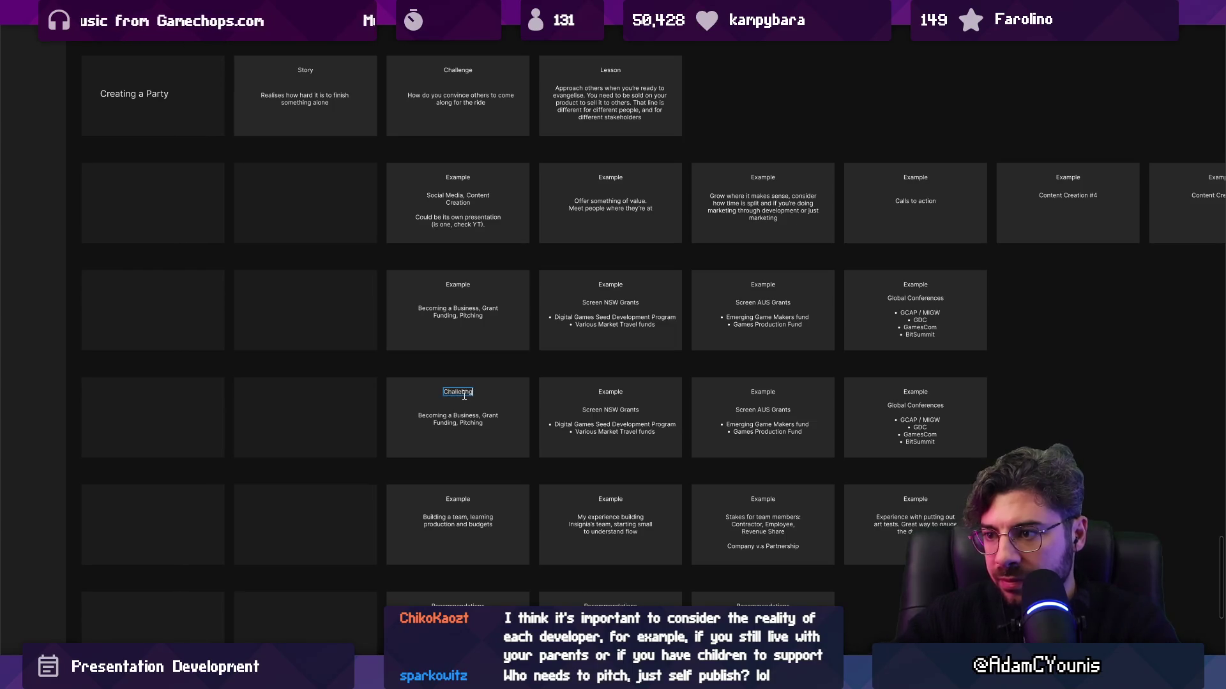
{"action": "type", "text": "e"}
{"action": "scroll", "coordinate": [465, 396], "scroll_direction": "up", "scroll_amount": 3}
{"action": "key", "text": "BackSpace"}
{"action": "key", "text": "BackSpace"}
{"action": "key", "text": "BackSpace"}
{"action": "type", "text": "Chalen"}
{"action": "key", "text": "BackSpace"}
{"action": "key", "text": "BackSpace"}
{"action": "type", "text": "lenge"}
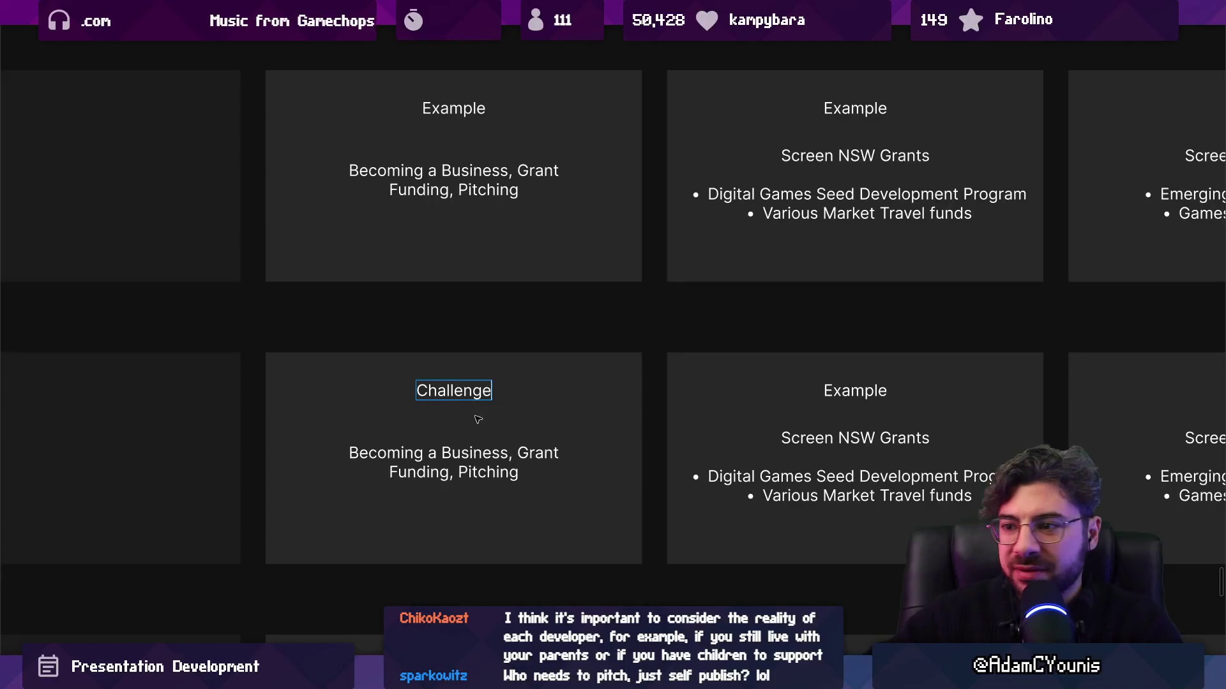
{"action": "scroll", "coordinate": [478, 419], "scroll_direction": "down", "scroll_amount": 2}
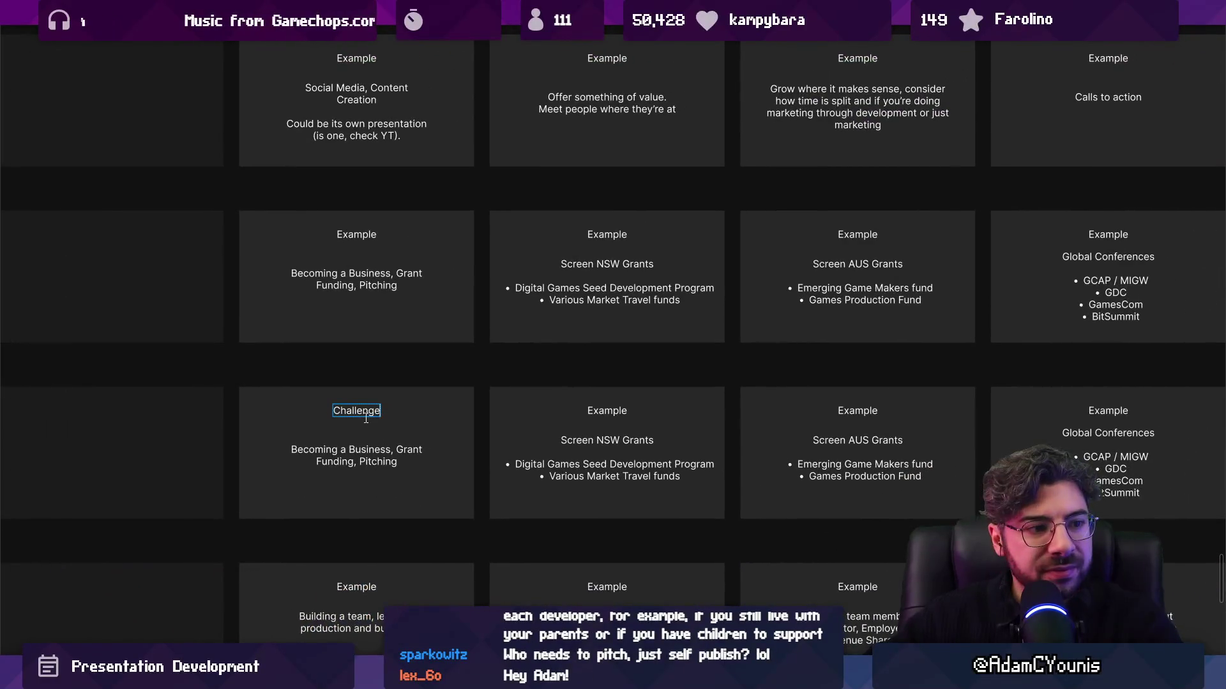
{"action": "scroll", "coordinate": [378, 415], "scroll_direction": "down", "scroll_amount": 1}
{"action": "scroll", "coordinate": [379, 415], "scroll_direction": "up", "scroll_amount": 2}
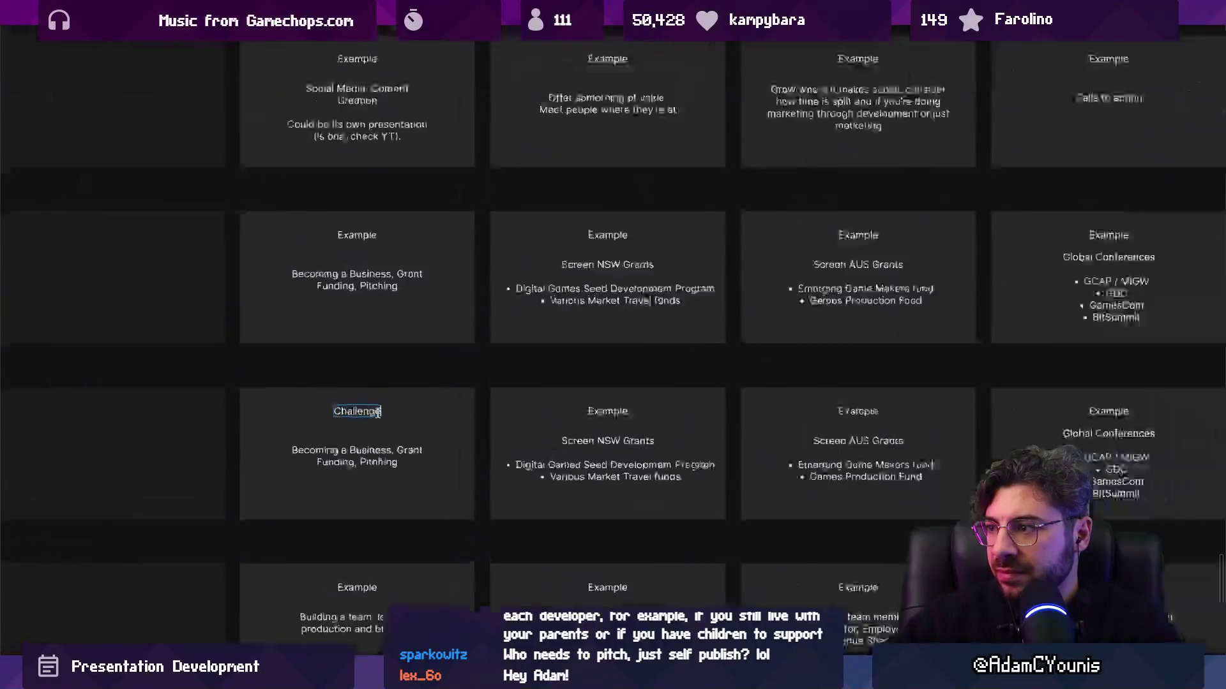
{"action": "type", "text": "M"}
{"action": "key", "text": "BackSpace"}
{"action": "key", "text": "ctrl+z"}
{"action": "type", "text": "b"}
{"action": "key", "text": "BackSpace"}
Replace the Challenge card's body text with 'Understanding Market Analysis'
{"action": "triple_click", "coordinate": [362, 465]}
{"action": "type", "text": "Understanding Market Analysis"}
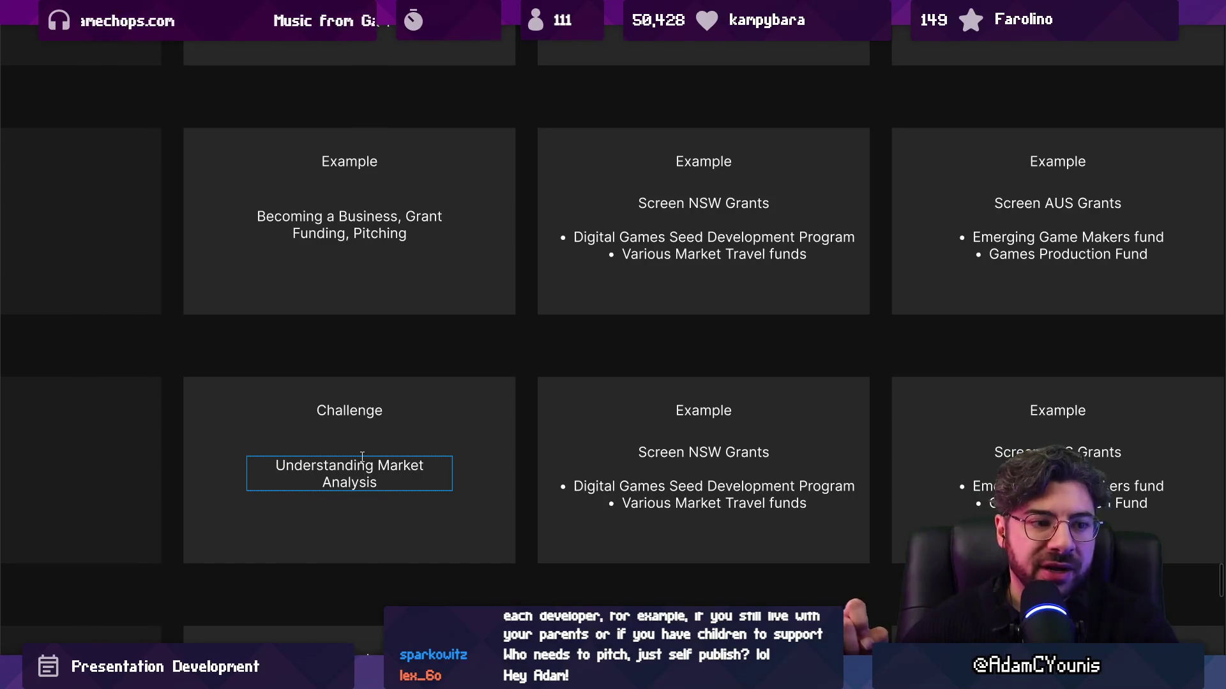
{"action": "scroll", "coordinate": [459, 398], "scroll_direction": "down", "scroll_amount": 5}
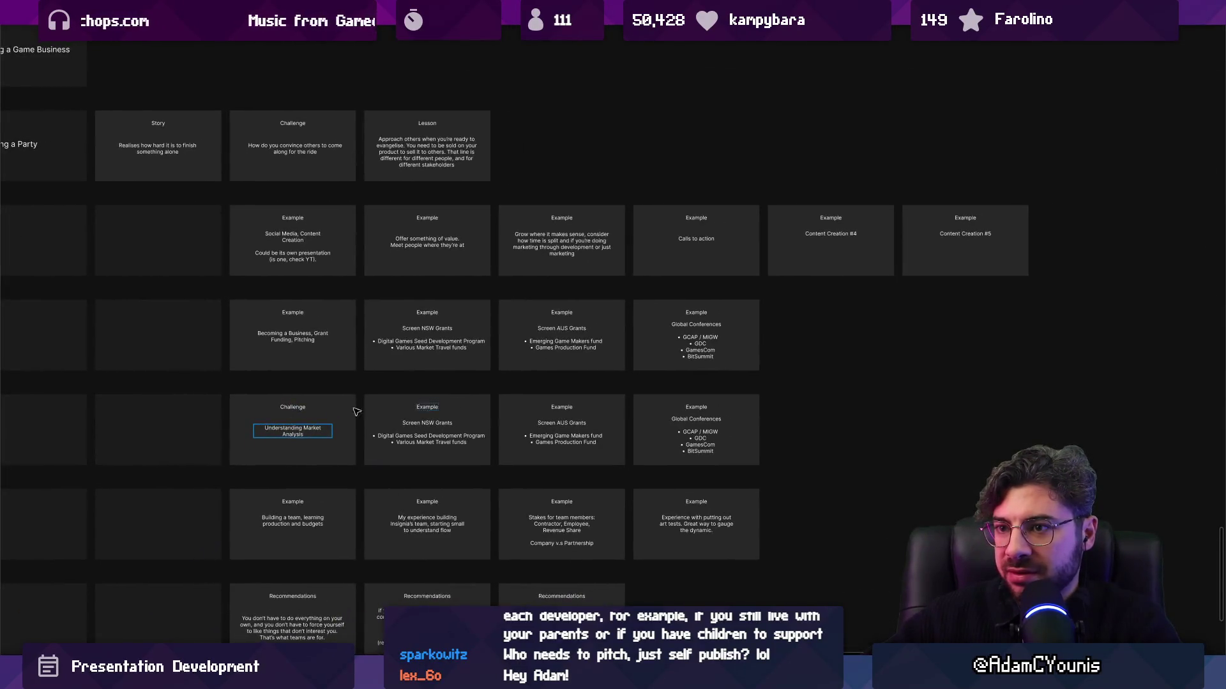
Replace the Screen NSW Grants card's content with 'Insignia's pitch'
{"action": "scroll", "coordinate": [536, 402], "scroll_direction": "up", "scroll_amount": 3}
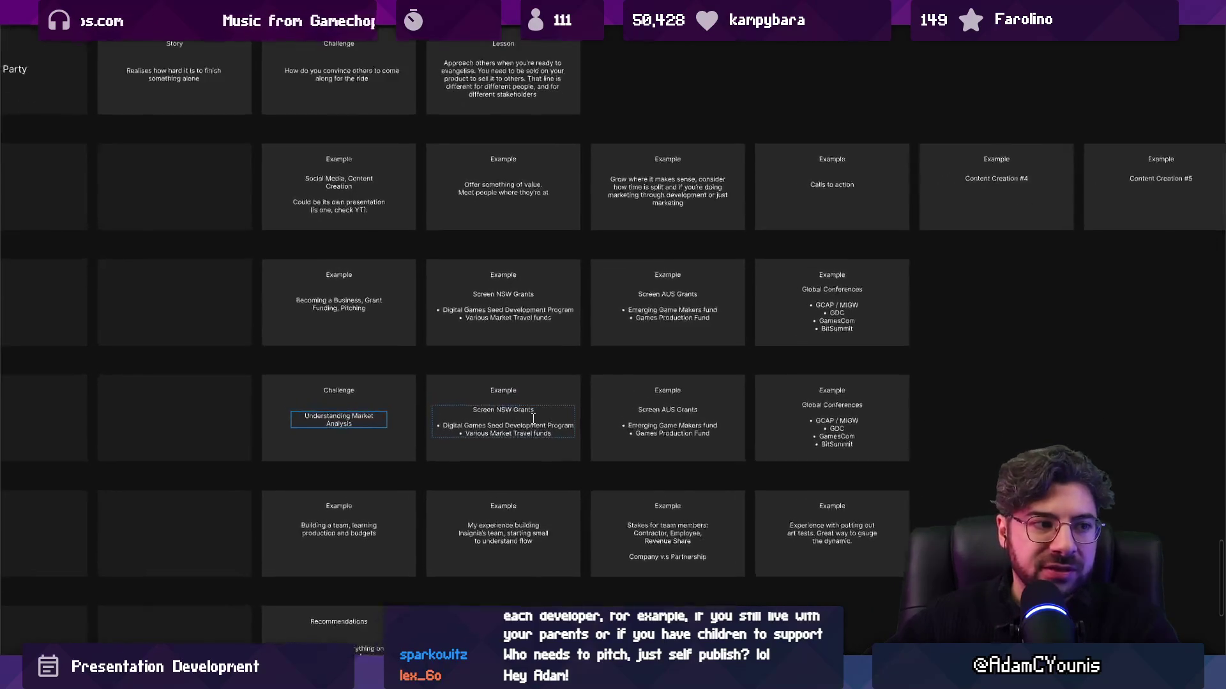
{"action": "scroll", "coordinate": [534, 418], "scroll_direction": "up", "scroll_amount": 1}
{"action": "triple_click", "coordinate": [512, 432]}
{"action": "scroll", "coordinate": [395, 419], "scroll_direction": "up", "scroll_amount": 2}
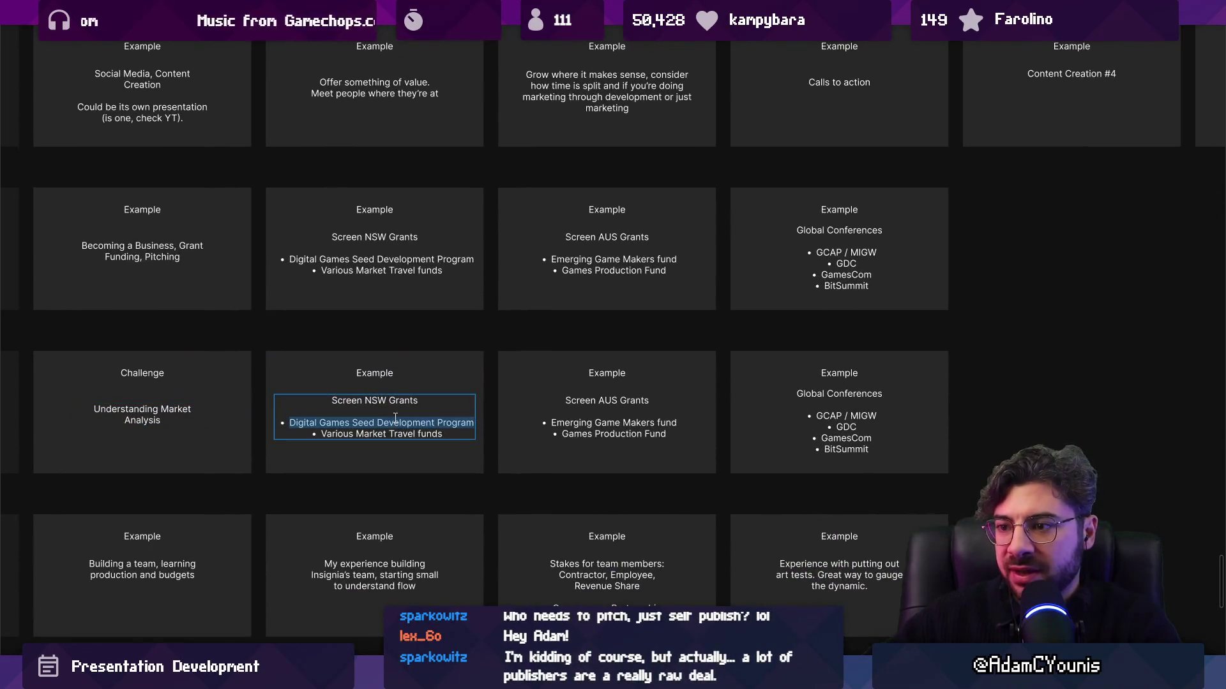
{"action": "scroll", "coordinate": [395, 418], "scroll_direction": "up", "scroll_amount": 2}
{"action": "key", "text": "ctrl+a"}
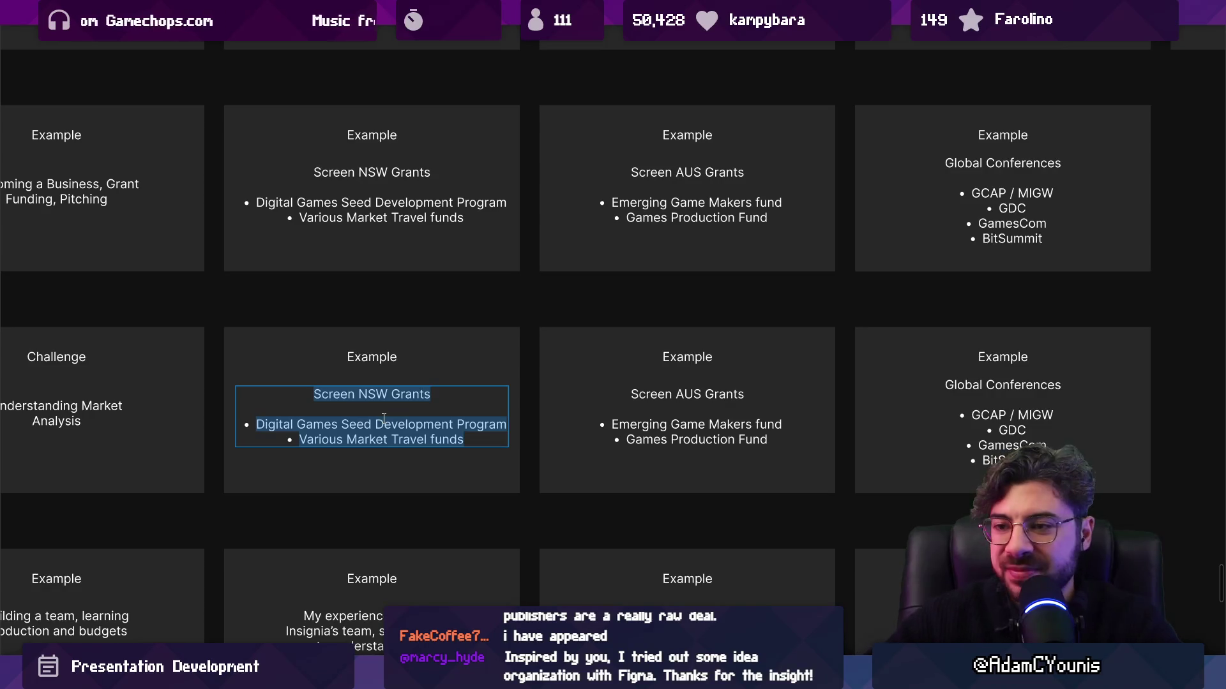
{"action": "scroll", "coordinate": [405, 394], "scroll_direction": "left", "scroll_amount": 3}
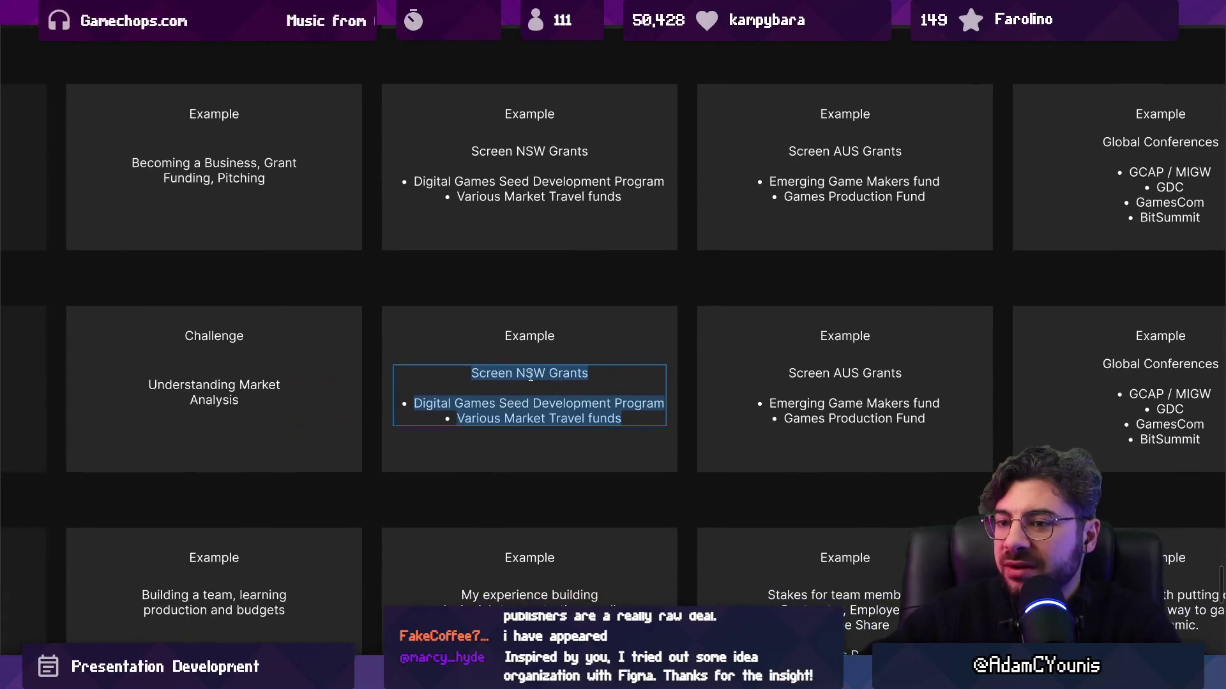
{"action": "scroll", "coordinate": [557, 381], "scroll_direction": "right", "scroll_amount": 1}
{"action": "scroll", "coordinate": [556, 381], "scroll_direction": "up", "scroll_amount": 1}
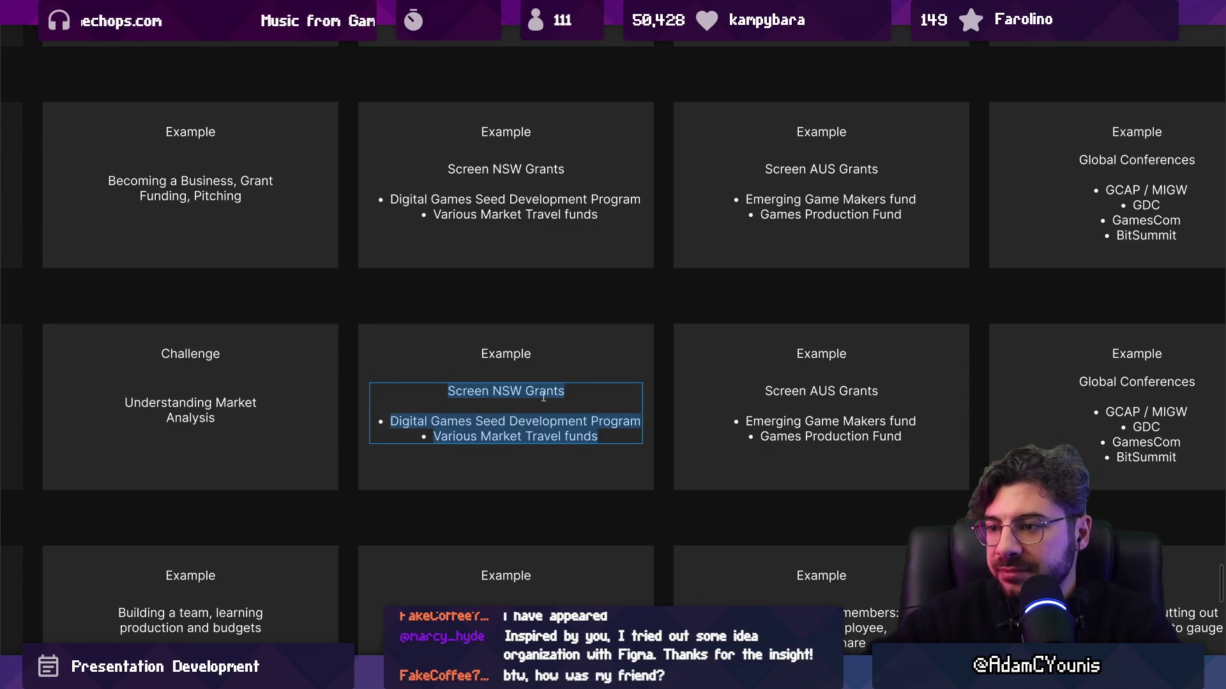
{"action": "key", "text": "BackSpace"}
{"action": "type", "text": "Insignia's pitch"}
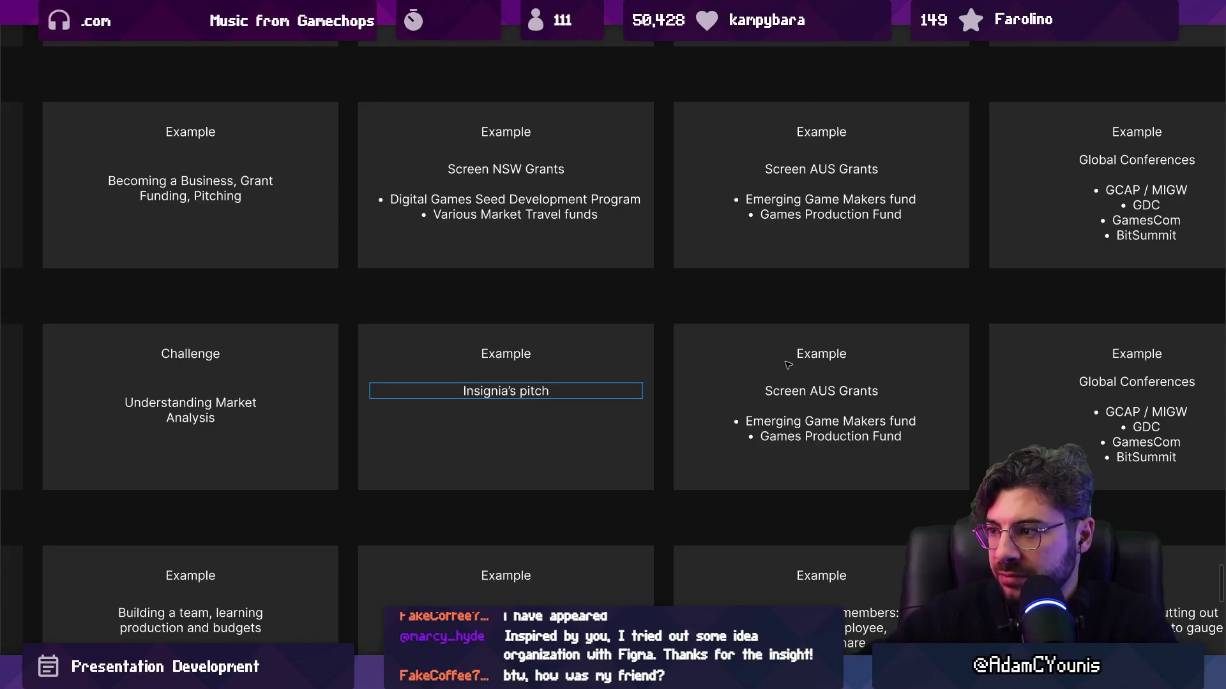
{"action": "scroll", "coordinate": [788, 364], "scroll_direction": "left", "scroll_amount": 5}
{"action": "double_click", "coordinate": [626, 364]}
Retitle the Screen AUS Grants card 'Topic' and bullet 'Distilling the game into one sentence'
{"action": "type", "text": "Topic"}
{"action": "double_click", "coordinate": [619, 440]}
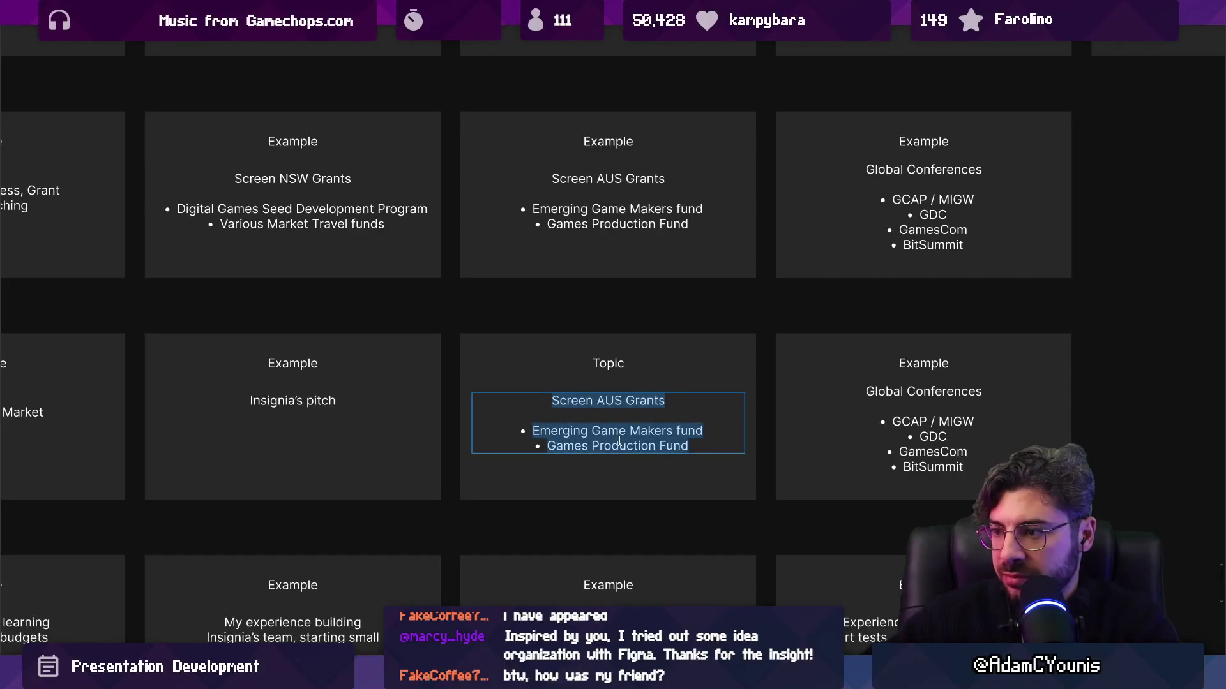
{"action": "type", "text": "Dis"}
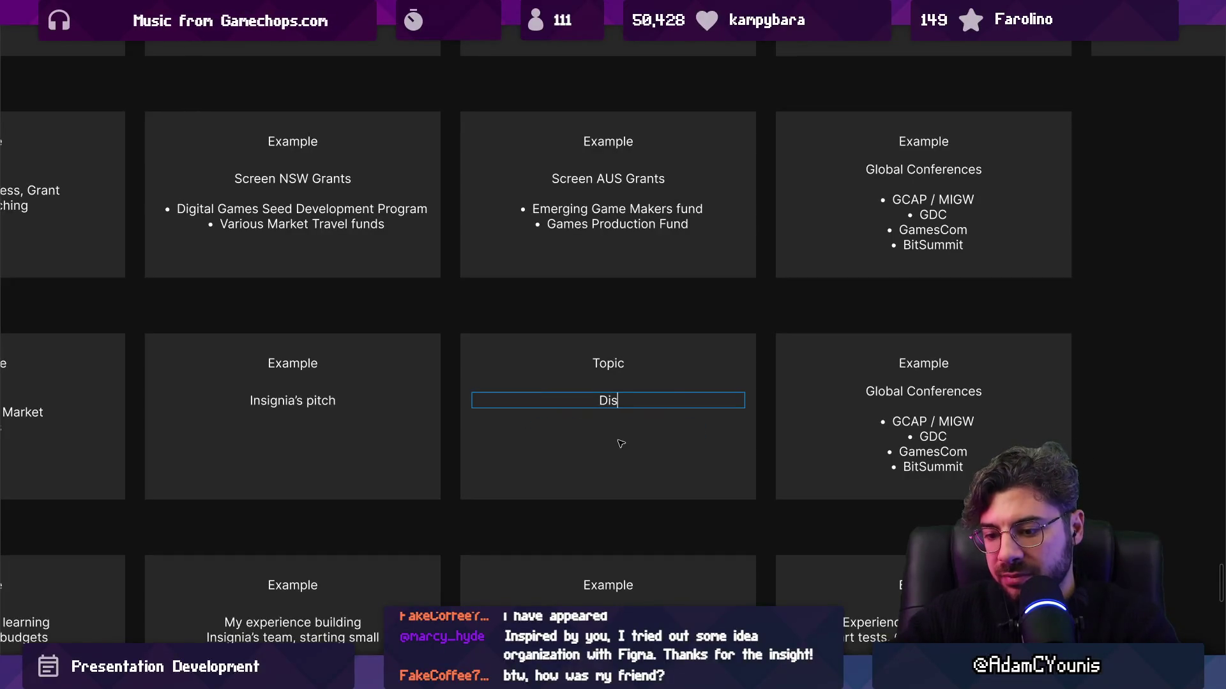
{"action": "type", "text": "tilling the game in"}
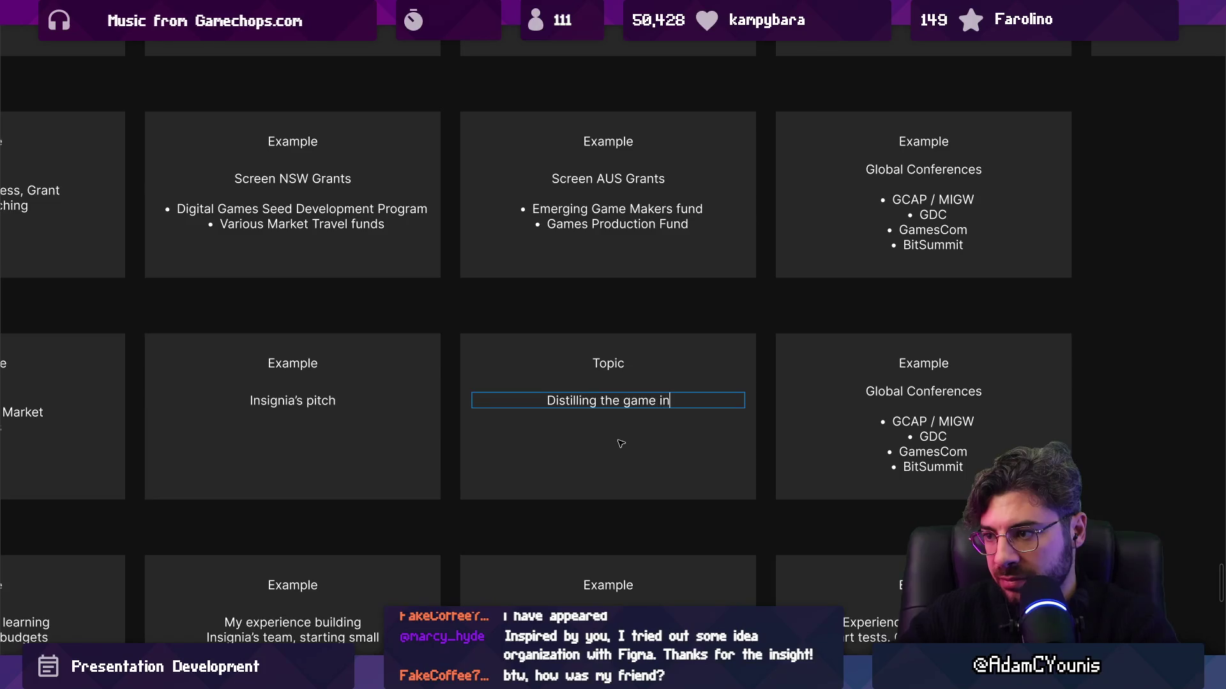
{"action": "type", "text": "to one sentence"}
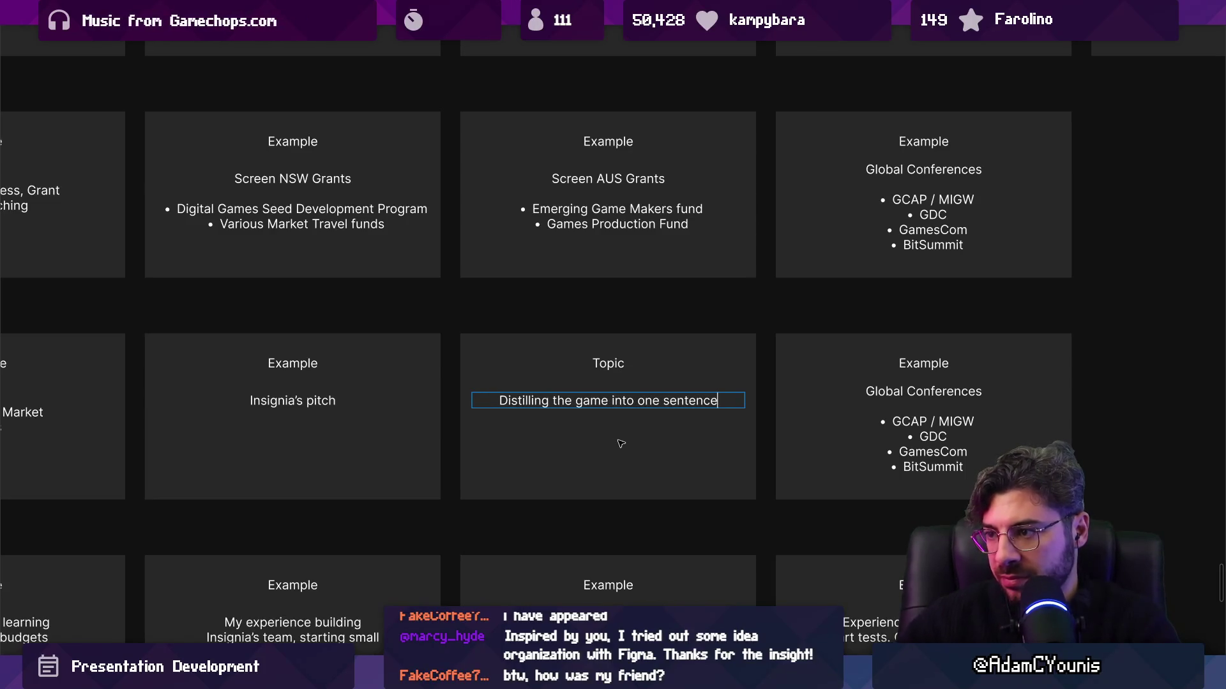
{"action": "key", "text": "Return"}
{"action": "key", "text": "Up"}
{"action": "key", "text": "Home"}
{"action": "key", "text": "ctrl+shift+8"}
Add bullets on knowing what makes it good, what others should know, and 'Value over novelty'
{"action": "key", "text": "Return"}
{"action": "type", "text": "knowl"}
{"action": "key", "text": "BackSpace"}
{"action": "key", "text": "BackSpace"}
{"action": "key", "text": "BackSpace"}
{"action": "key", "text": "BackSpace"}
{"action": "key", "text": "Return"}
{"action": "type", "text": "wing "}
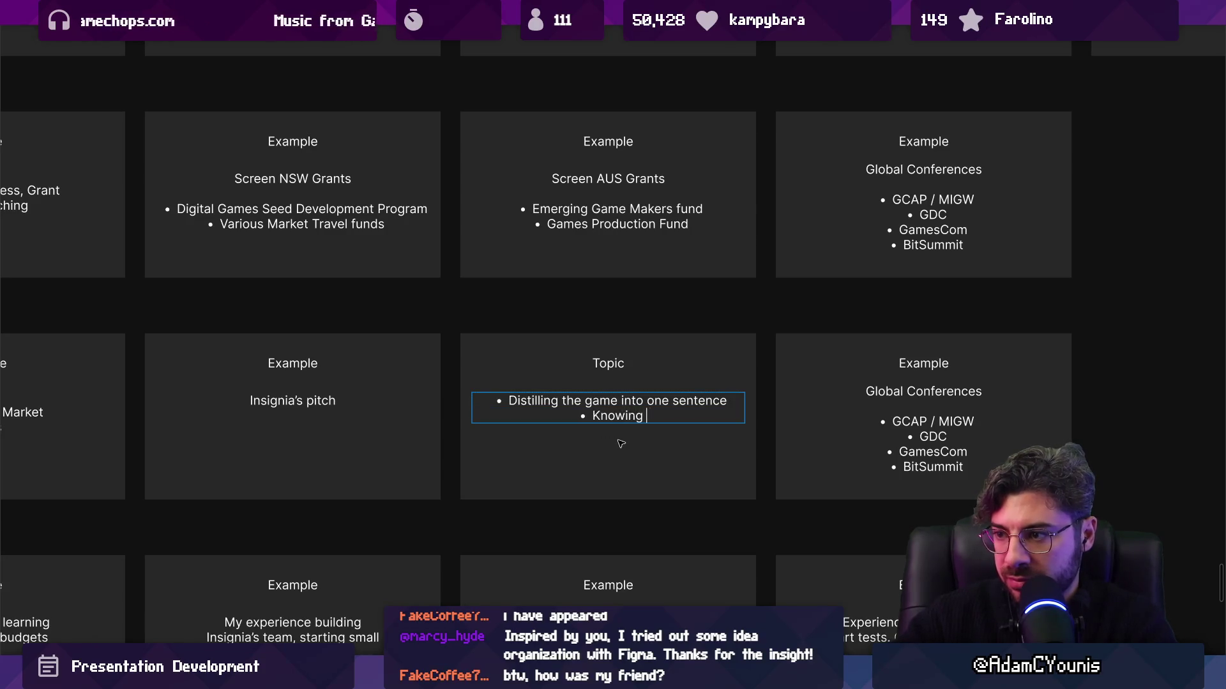
{"action": "type", "text": "what makes it good, and what p"}
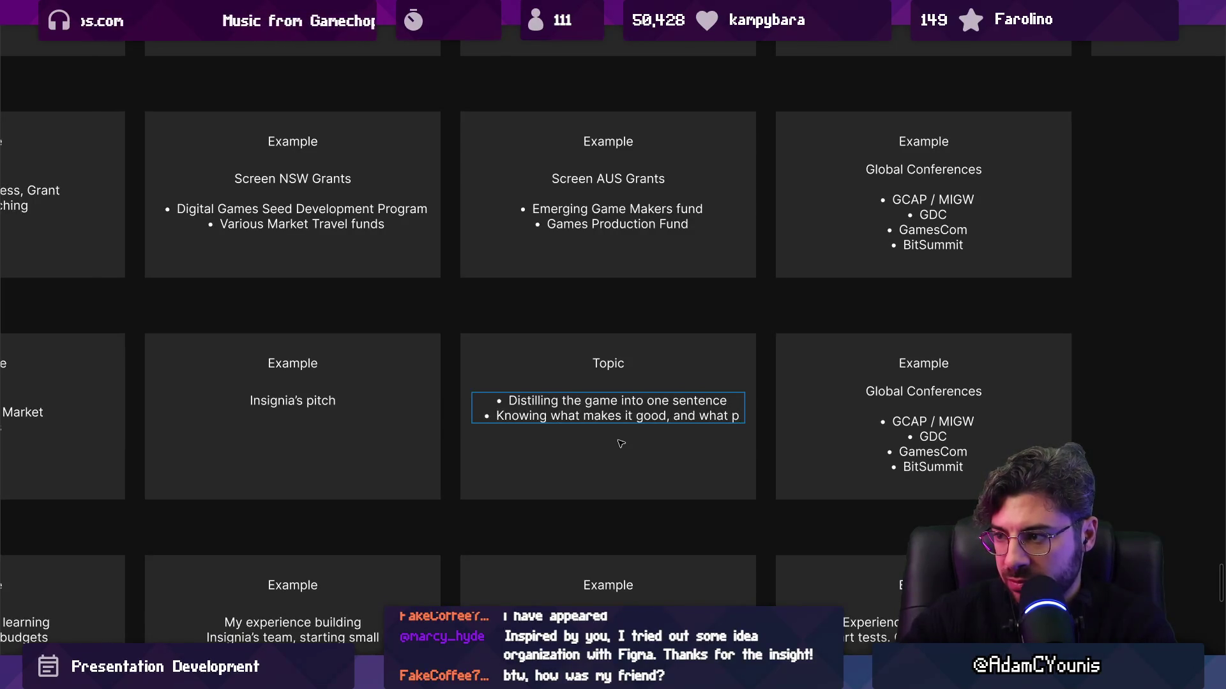
{"action": "key", "text": "BackSpace"}
{"action": "type", "text": "others should know about it."}
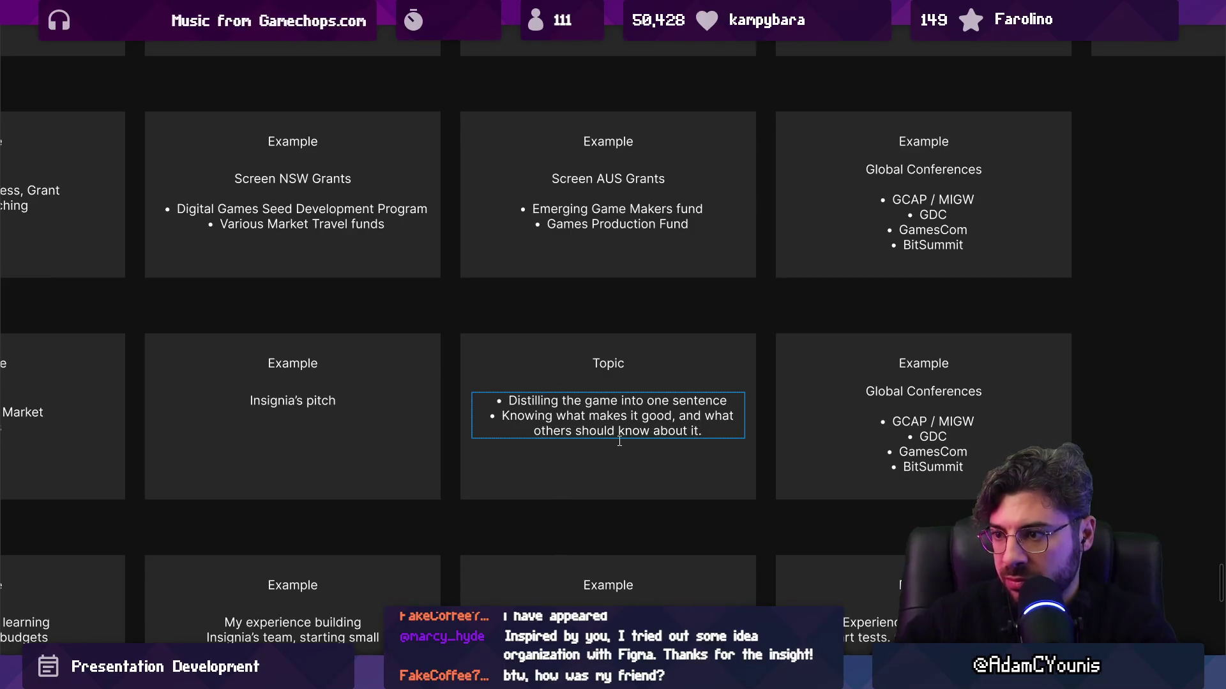
{"action": "key", "text": "Return"}
{"action": "type", "text": "Value over novelty"}
{"action": "key", "text": "Return"}
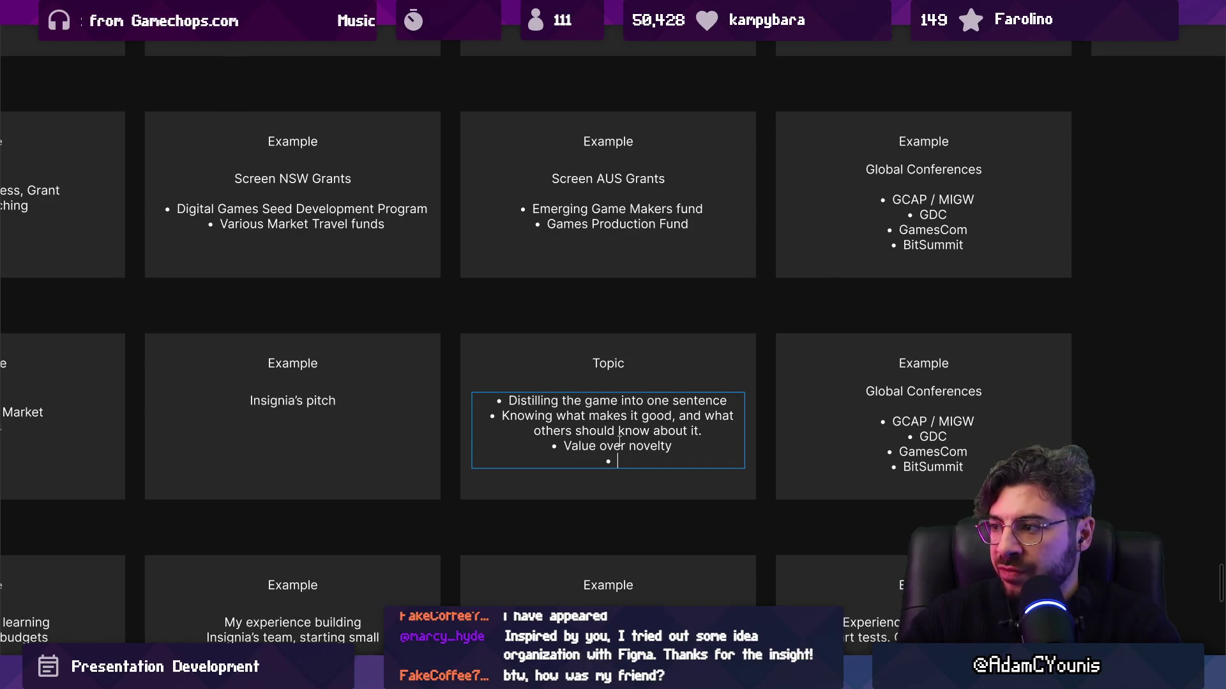
{"action": "key", "text": "Escape"}
{"action": "scroll", "coordinate": [613, 361], "scroll_direction": "down", "scroll_amount": 5}
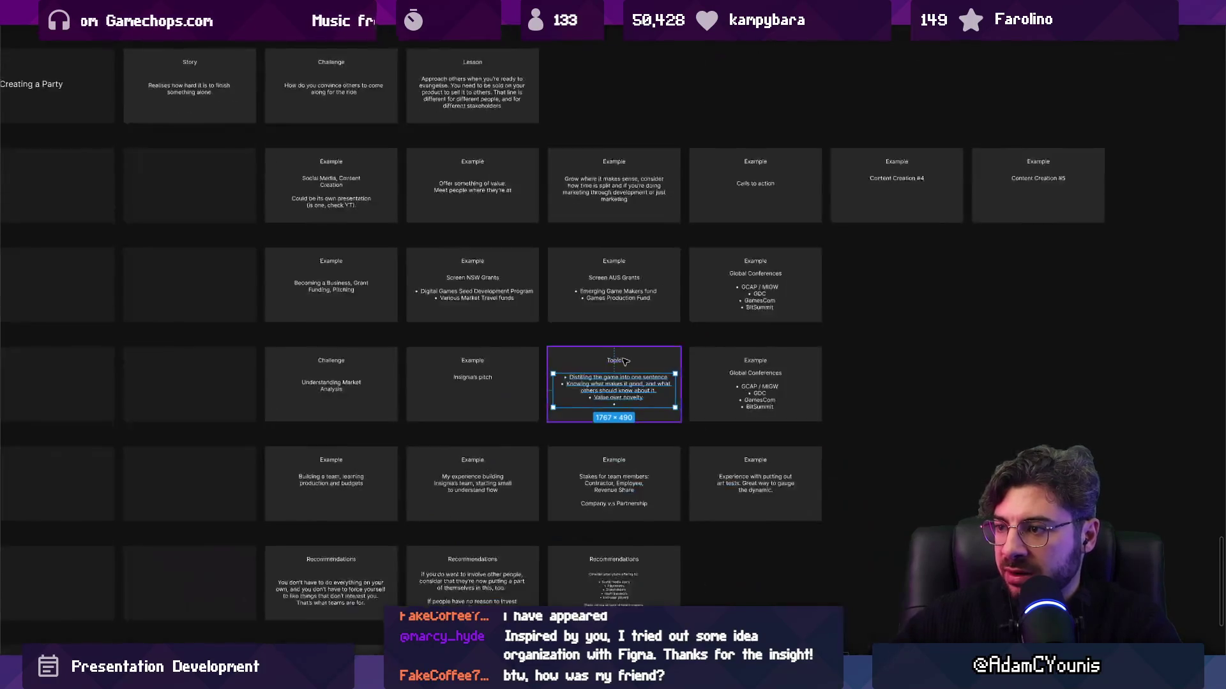
Finish the last Topic bullet as 'Describing the market fit' and cut it out
{"action": "left_click", "coordinate": [755, 381]}
{"action": "double_click", "coordinate": [756, 382]}
{"action": "type", "text": "asdsaad"}
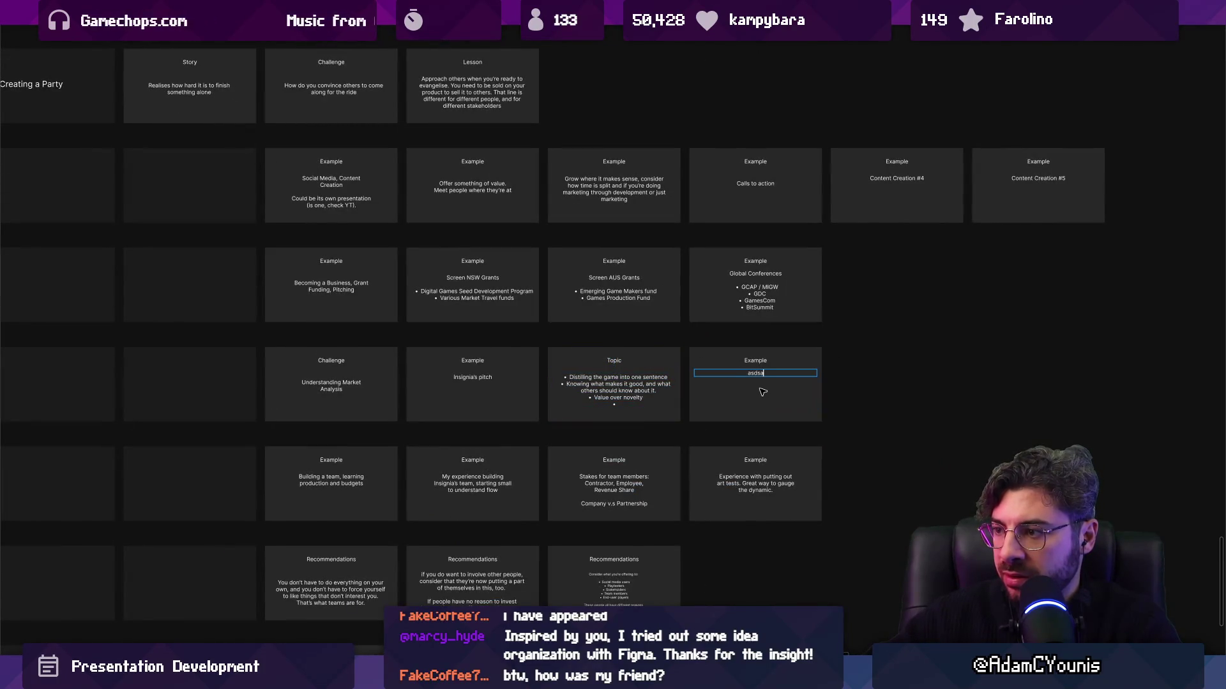
{"action": "scroll", "coordinate": [572, 401], "scroll_direction": "up", "scroll_amount": 1}
{"action": "scroll", "coordinate": [571, 401], "scroll_direction": "up", "scroll_amount": 5}
{"action": "double_click", "coordinate": [570, 507]}
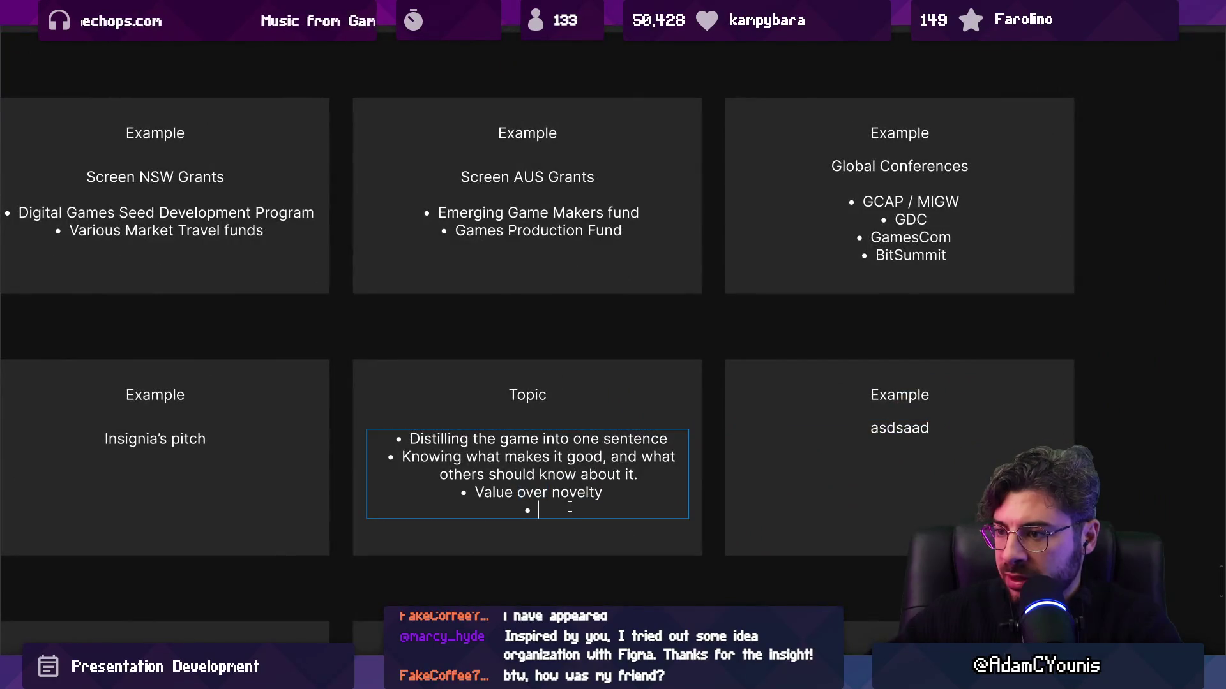
{"action": "type", "text": "C"}
{"action": "key", "text": "BackSpace"}
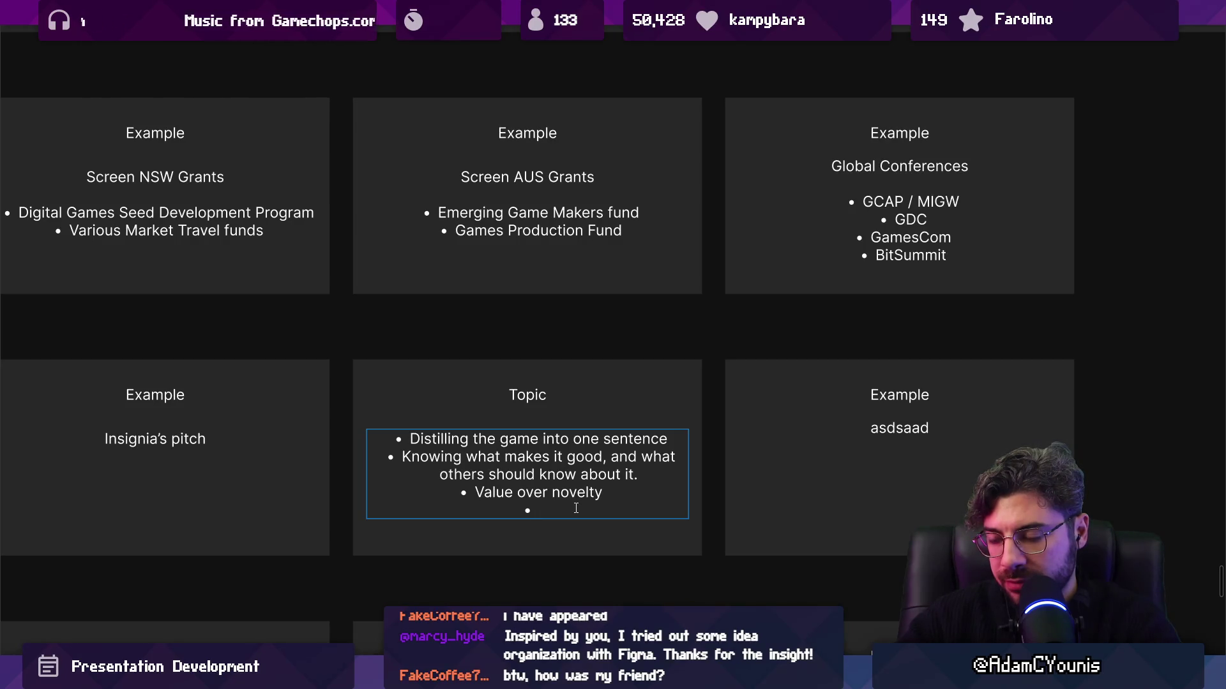
{"action": "type", "text": "Describing the ma"}
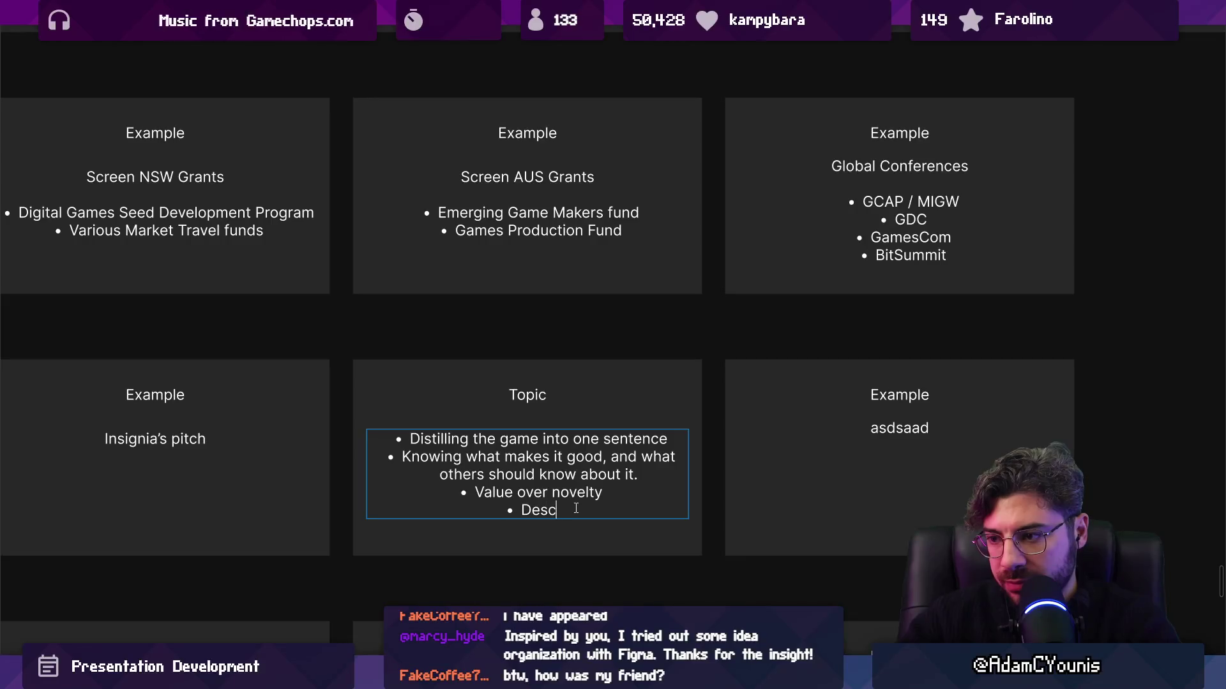
{"action": "type", "text": "rket fit"}
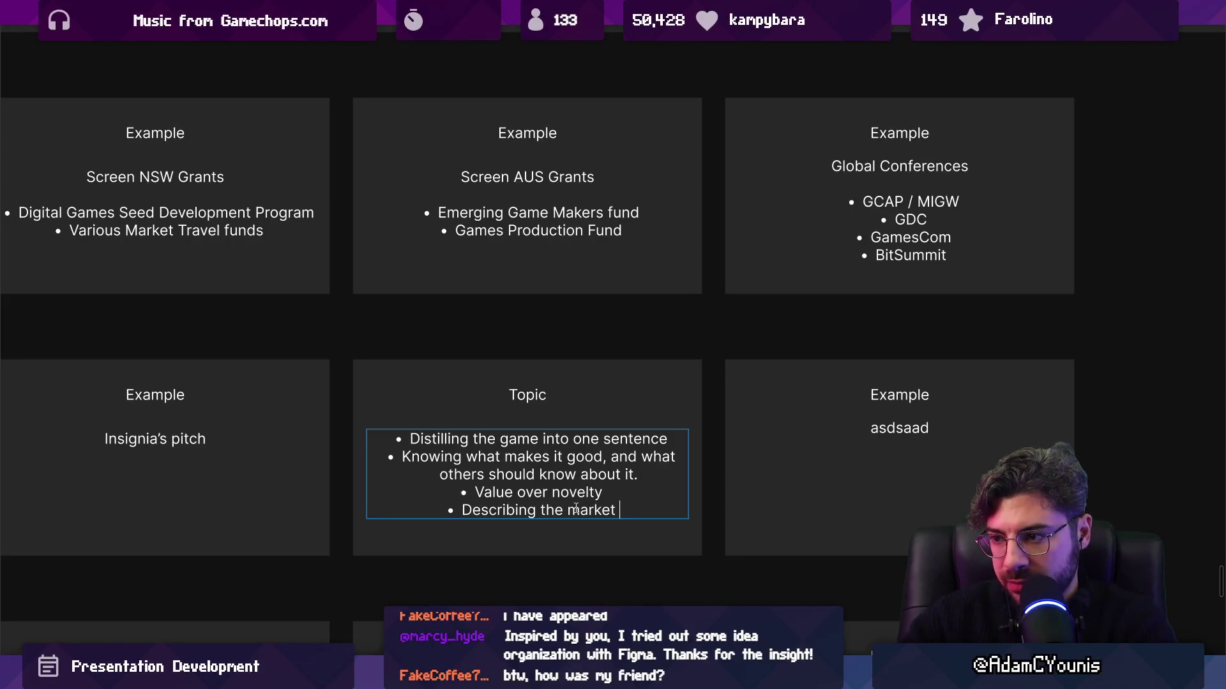
{"action": "key", "text": "shift+Home"}
{"action": "type", "text": "/..."}
{"action": "type", "text": ".."}
{"action": "key", "text": "BackSpace"}
Paste the market-fit bullet into the Global Conferences card and add Comps, Genre, Market analysis bullets
{"action": "double_click", "coordinate": [900, 428]}
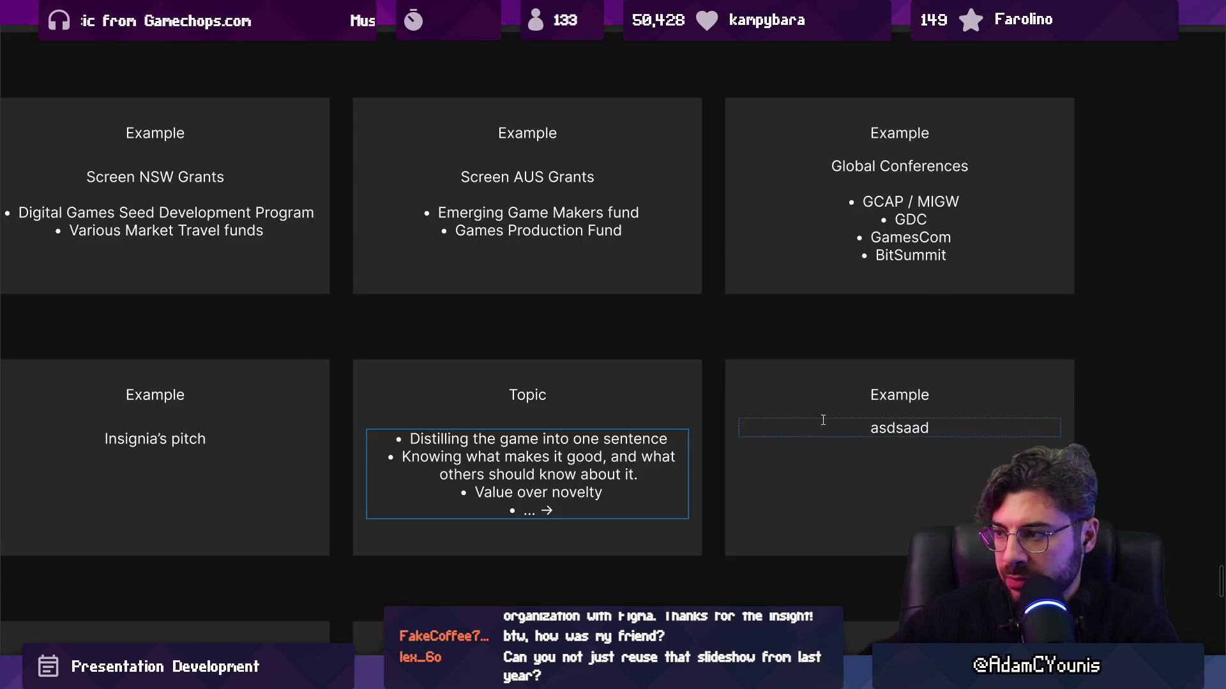
{"action": "scroll", "coordinate": [719, 441], "scroll_direction": "right", "scroll_amount": 2}
{"action": "type", "text": "Describing the market fit"}
{"action": "scroll", "coordinate": [720, 445], "scroll_direction": "right", "scroll_amount": 2}
{"action": "key", "text": "Return"}
{"action": "type", "text": "Comps"}
{"action": "key", "text": "Return"}
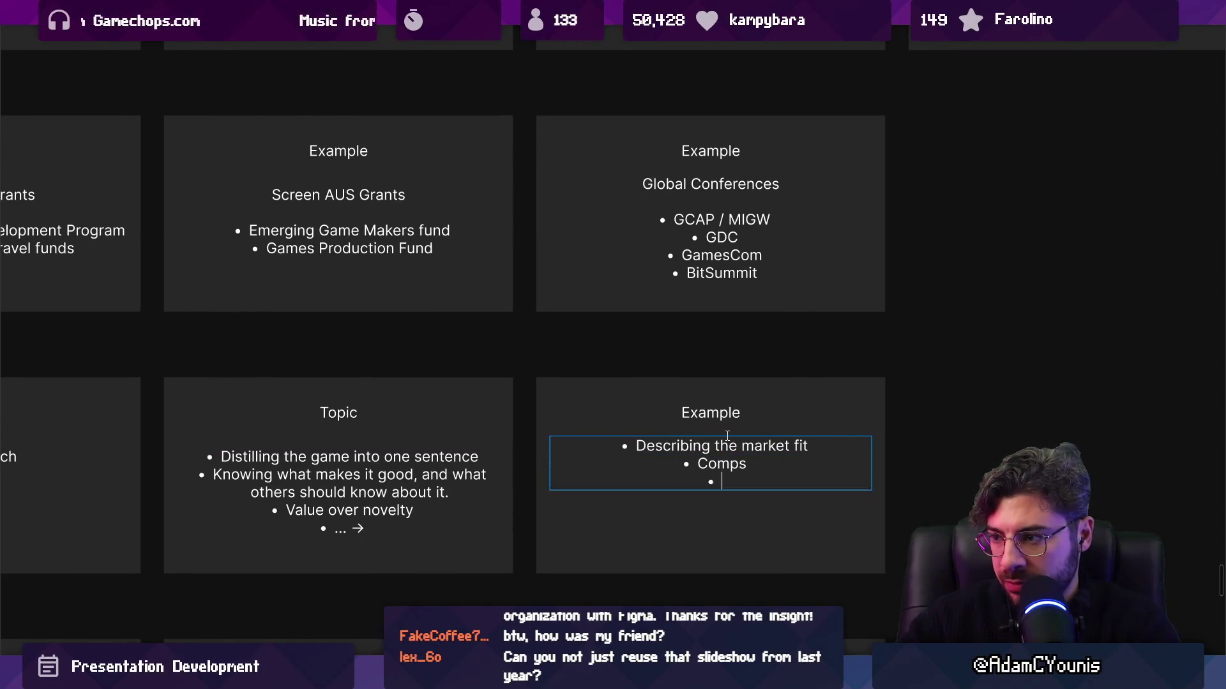
{"action": "type", "text": "Genre"}
{"action": "key", "text": "Return"}
{"action": "type", "text": "Market analyti"}
{"action": "key", "text": "BackSpace"}
{"action": "key", "text": "BackSpace"}
{"action": "type", "text": "sis"}
Change the last bullet to 'Platform performance', indent Genre under Comps, and left-align the list
{"action": "key", "text": "shift+Home"}
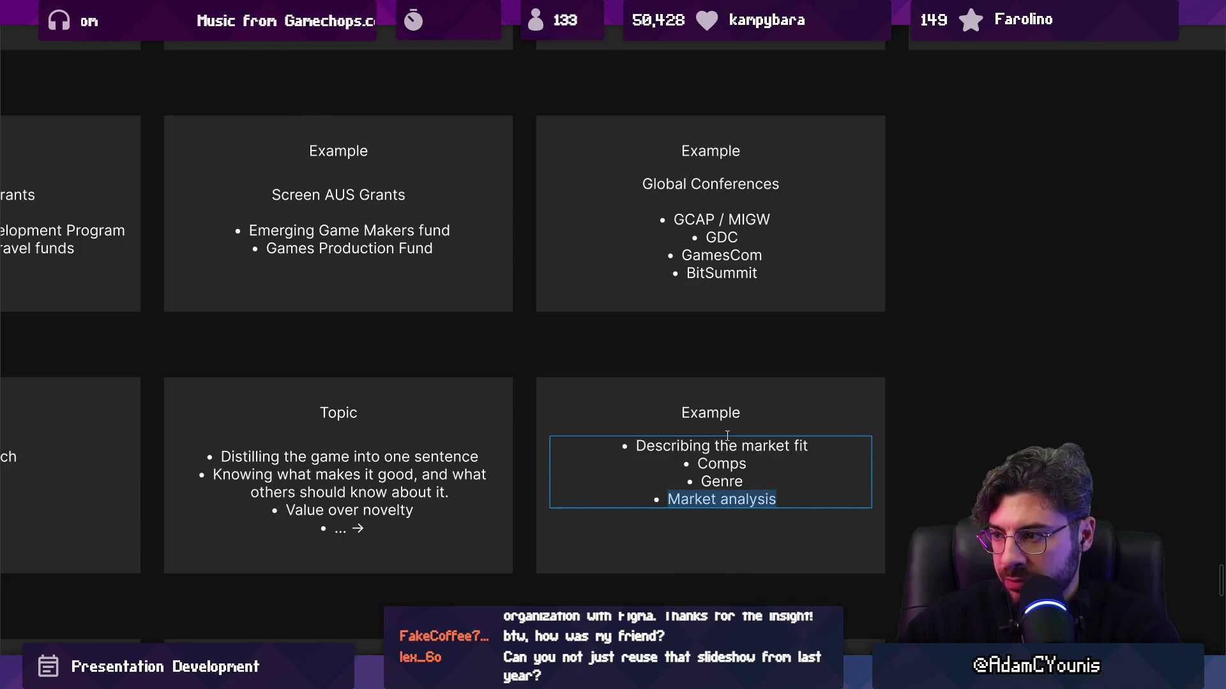
{"action": "key", "text": "BackSpace"}
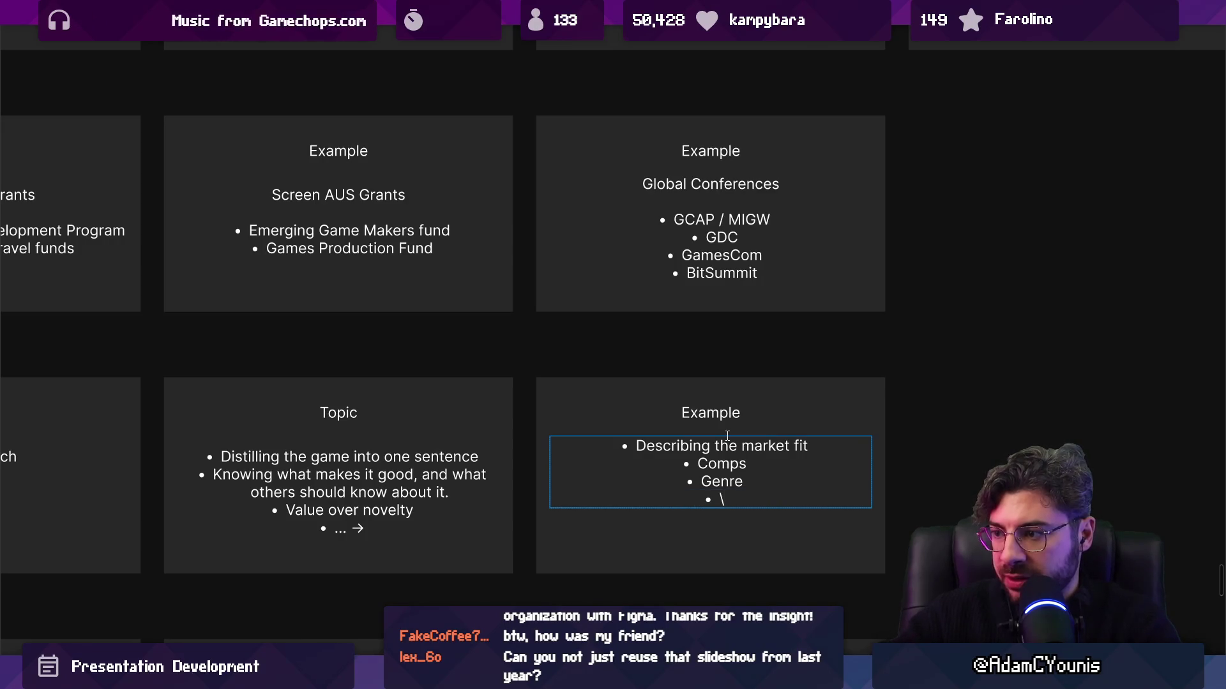
{"action": "type", "text": "Platform"}
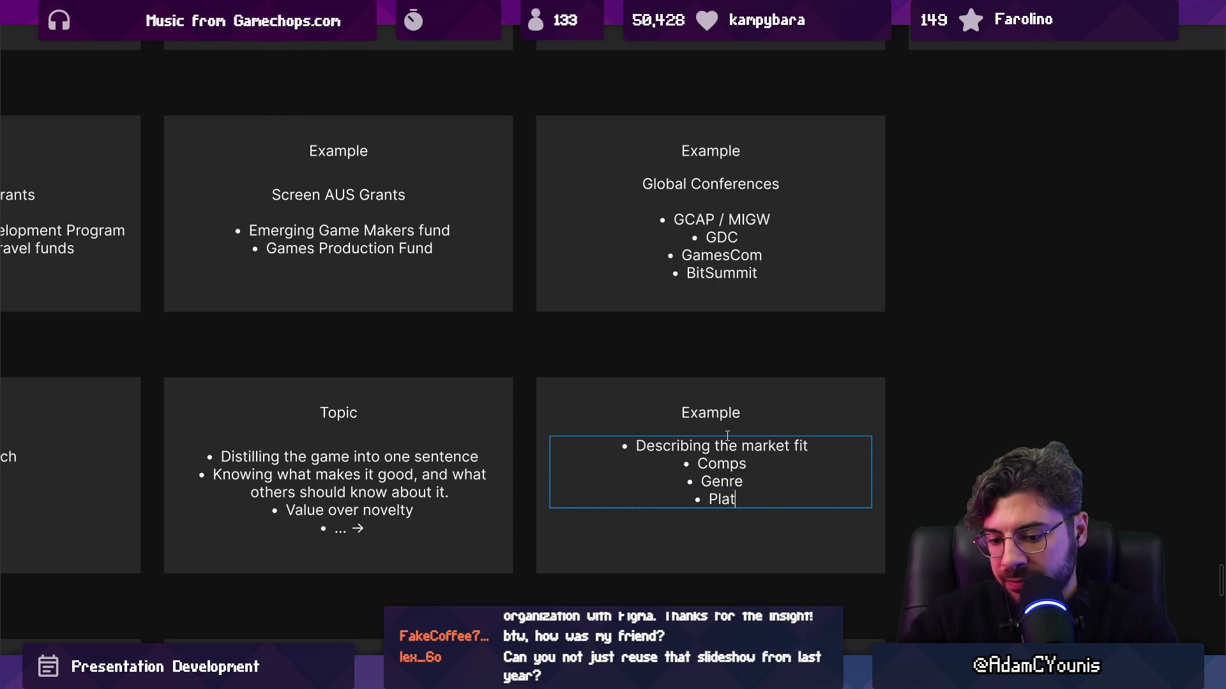
{"action": "type", "text": " performance"}
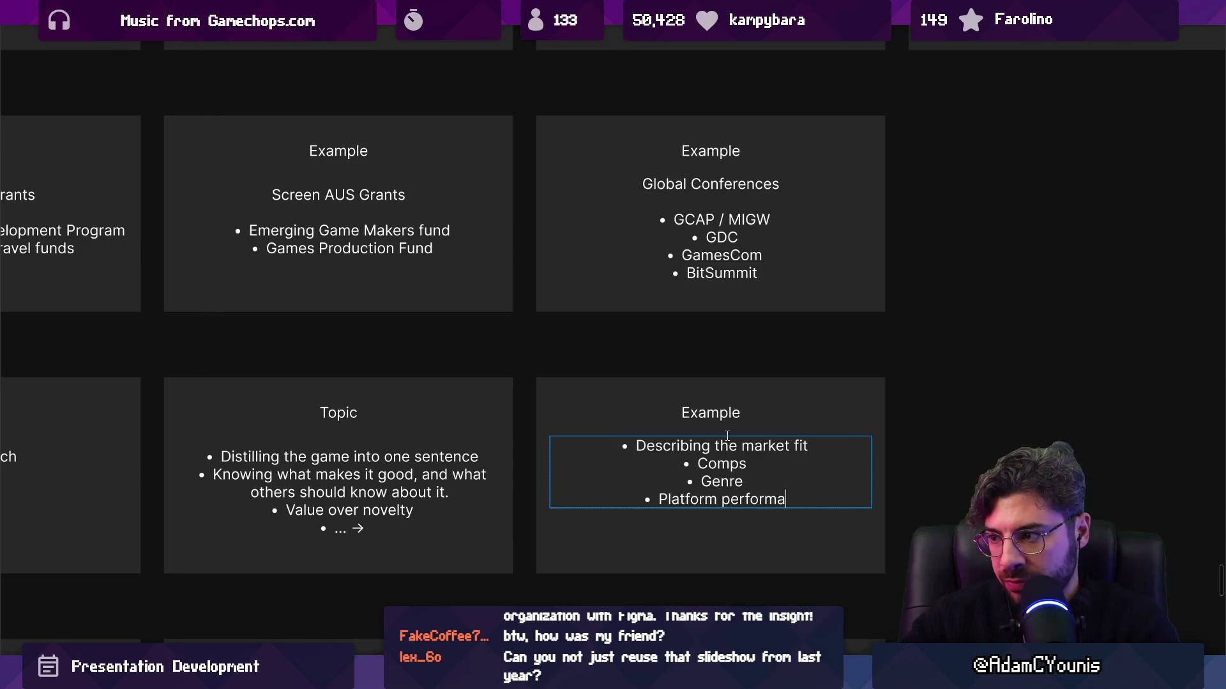
{"action": "key", "text": "Up"}
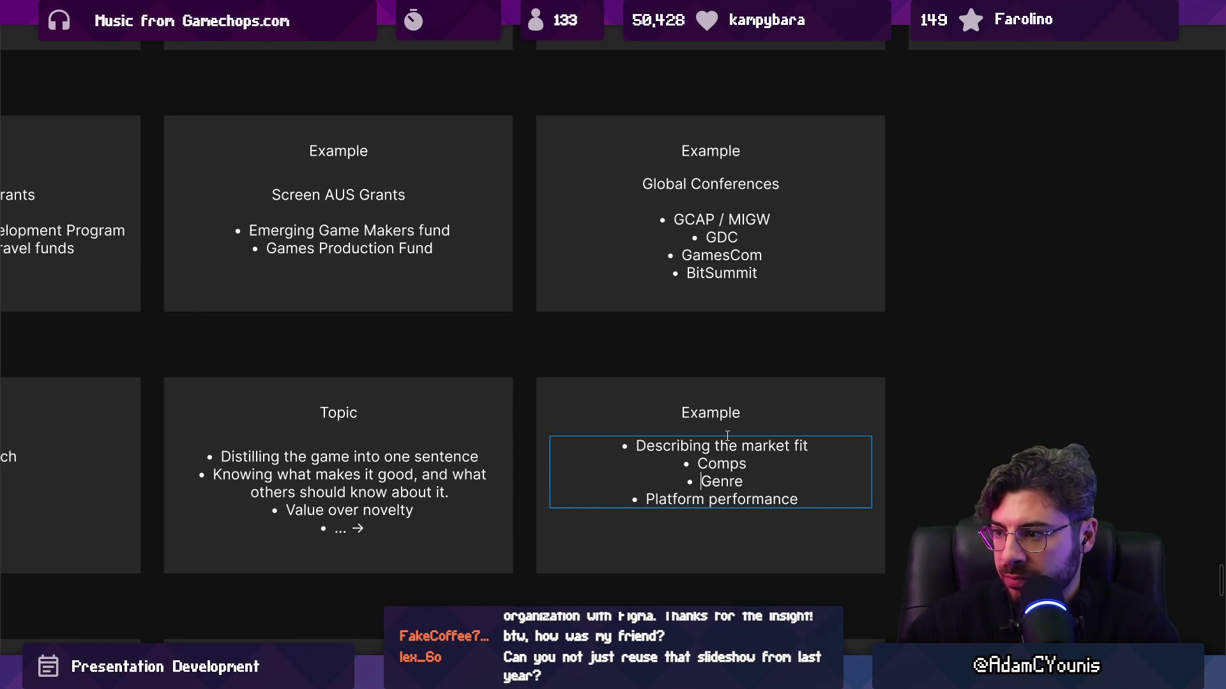
{"action": "key", "text": "Tab"}
{"action": "key", "text": "Tab"}
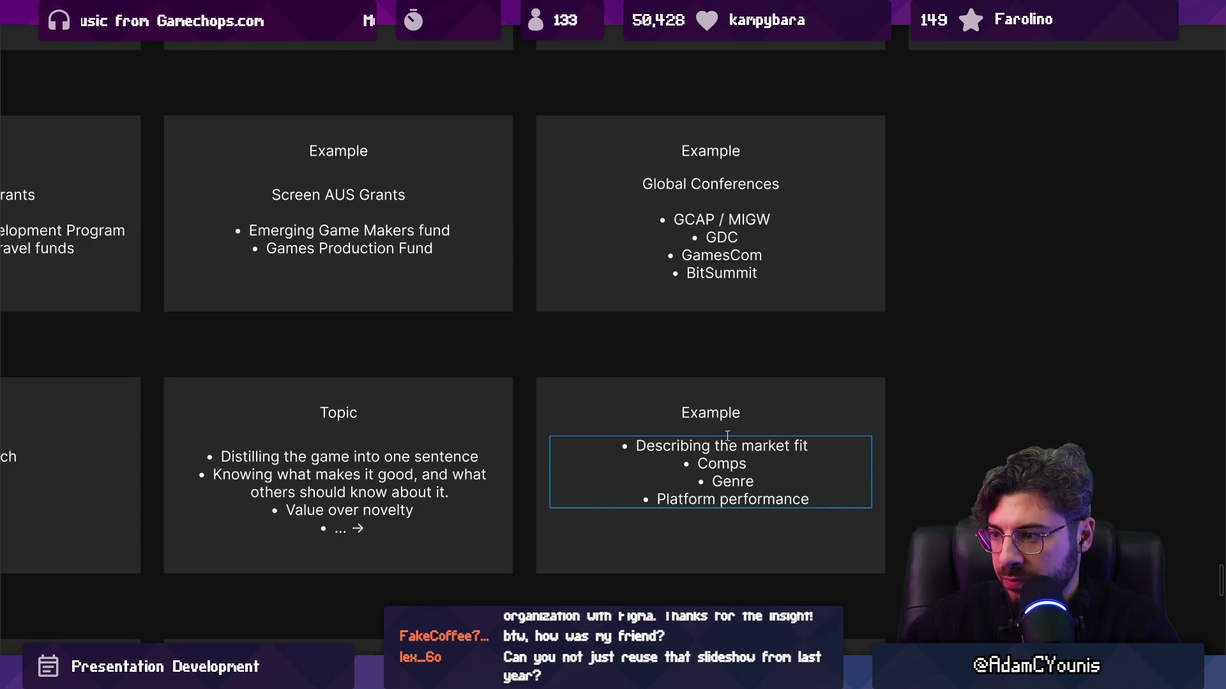
{"action": "key", "text": "ctrl+backslash"}
{"action": "key", "text": "ctrl+a"}
{"action": "key", "text": "ctrl+alt+l"}
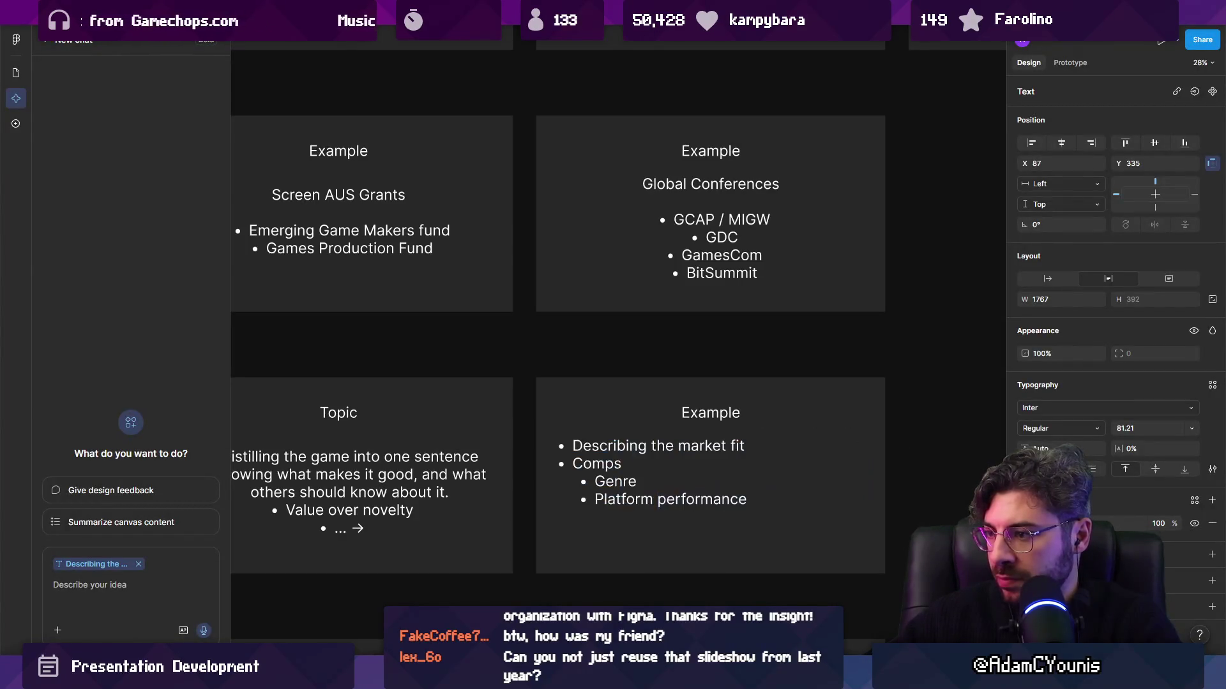
Indent the Genre and Platform performance bullets as sub-items under Comps
{"action": "left_click", "coordinate": [622, 489]}
{"action": "key", "text": "Up"}
{"action": "key", "text": "Tab"}
{"action": "key", "text": "Down"}
{"action": "key", "text": "Tab"}
{"action": "key", "text": "Down"}
{"action": "key", "text": "End"}
{"action": "key", "text": "Tab"}
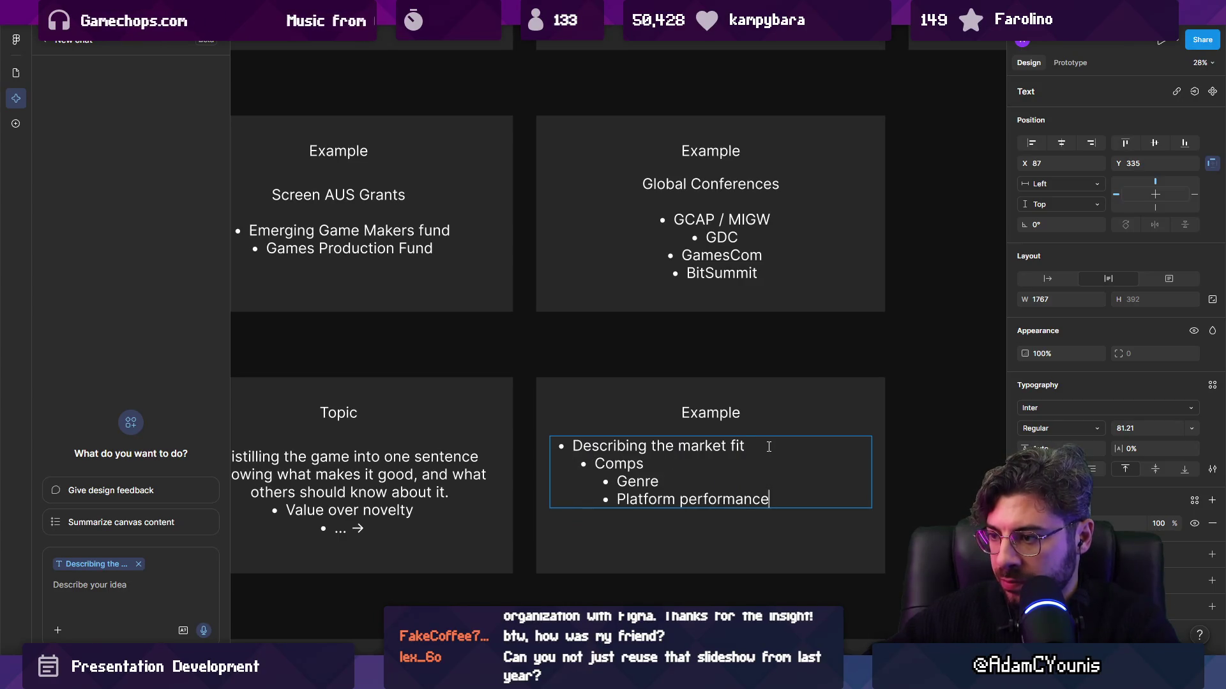
Add 'Review scores' and 'Funding comparisons, team size' sub-bullets under Comps
{"action": "key", "text": "Return"}
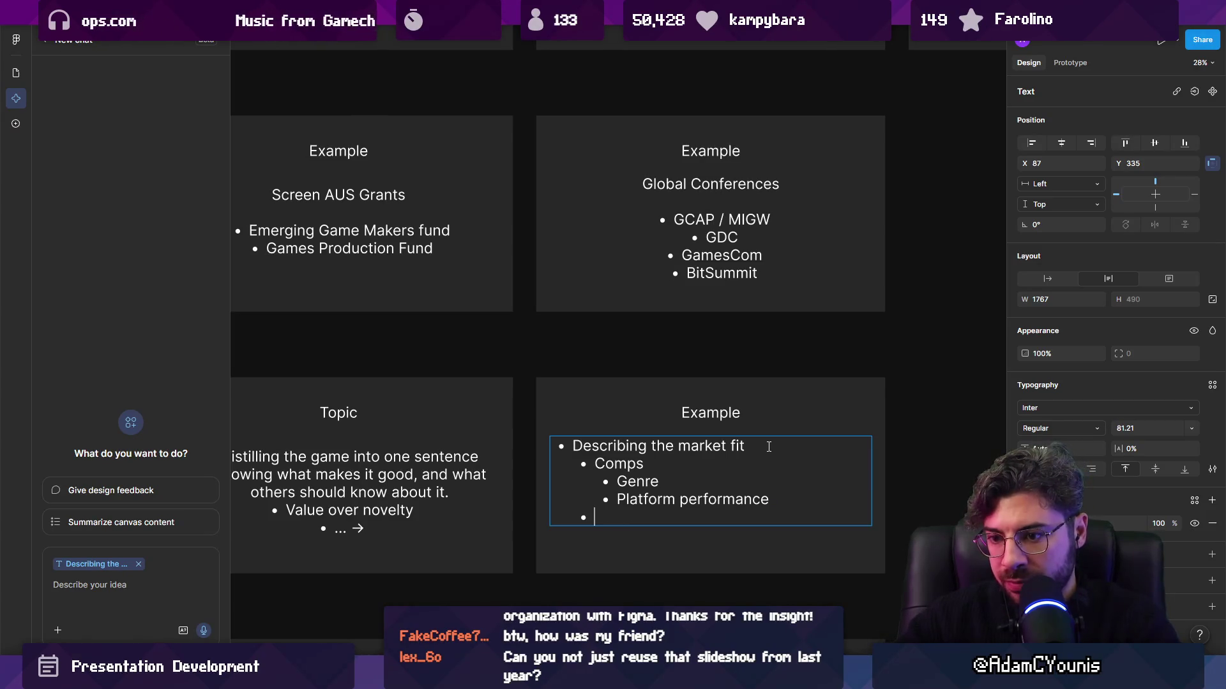
{"action": "type", "text": "reaDa"}
{"action": "key", "text": "BackSpace"}
{"action": "key", "text": "BackSpace"}
{"action": "type", "text": "An"}
{"action": "key", "text": "BackSpace"}
{"action": "key", "text": "BackSpace"}
{"action": "key", "text": "Tab"}
{"action": "type", "text": "Sale"}
{"action": "key", "text": "BackSpace"}
{"action": "key", "text": "BackSpace"}
{"action": "key", "text": "BackSpace"}
{"action": "type", "text": "Review data"}
{"action": "key", "text": "BackSpace"}
{"action": "key", "text": "BackSpace"}
{"action": "key", "text": "BackSpace"}
{"action": "type", "text": "scores"}
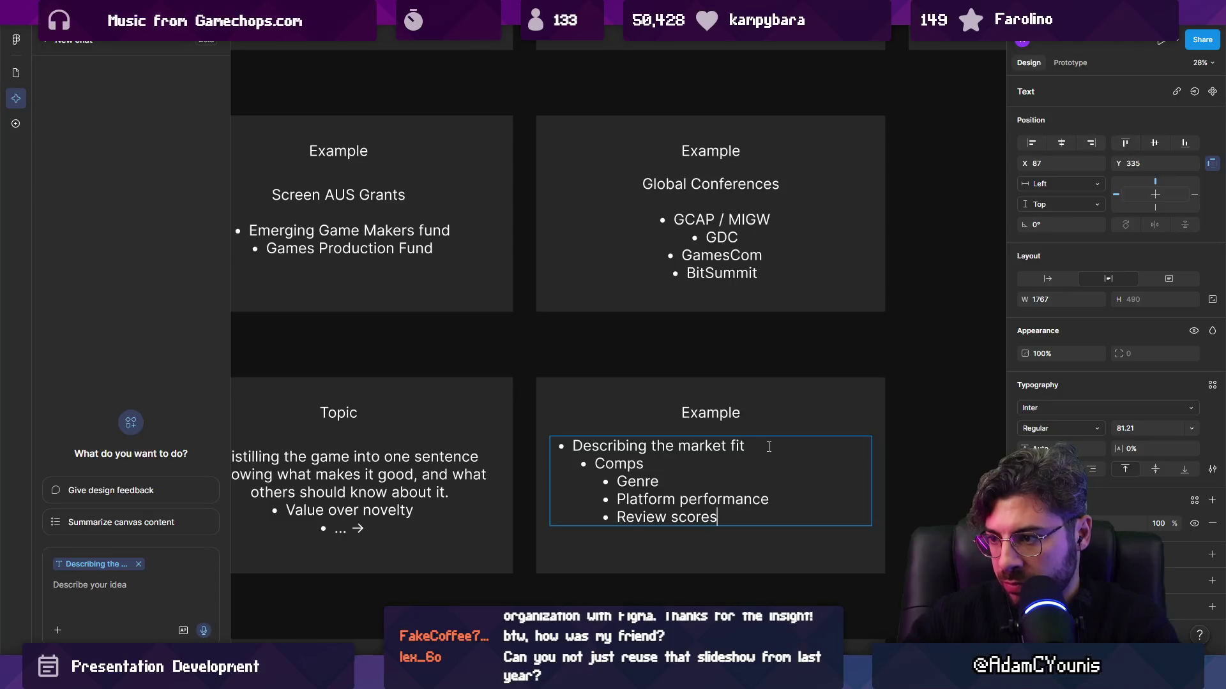
{"action": "key", "text": "Return"}
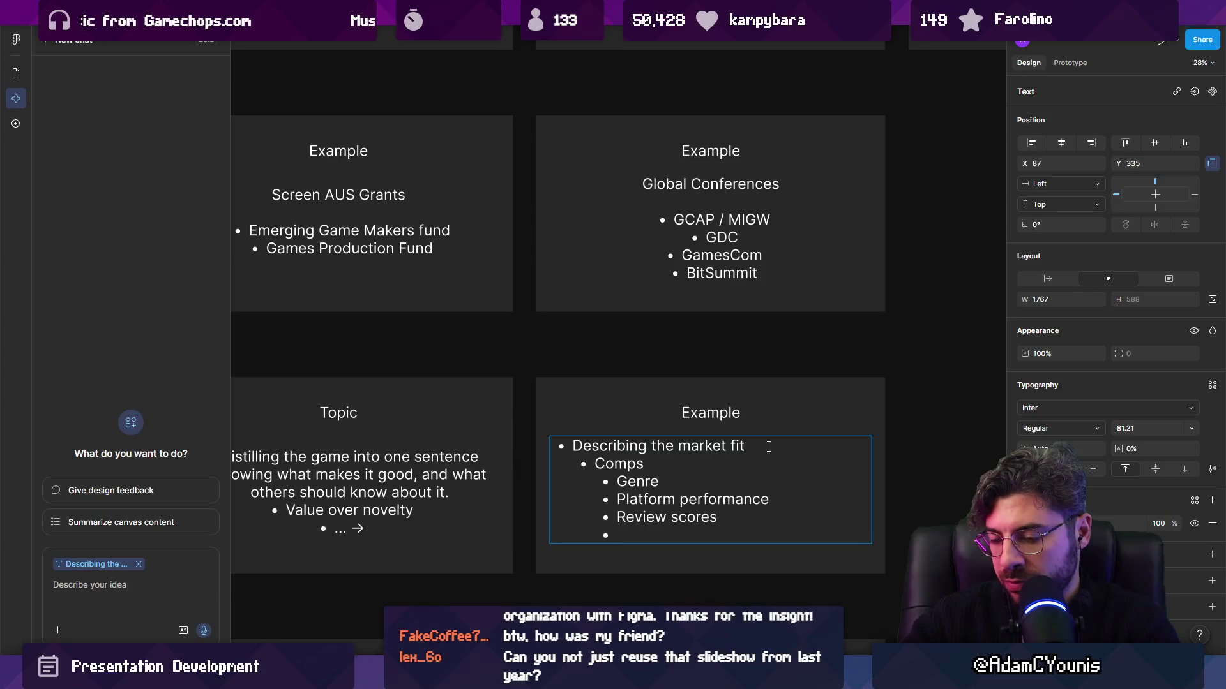
{"action": "type", "text": "Funding "}
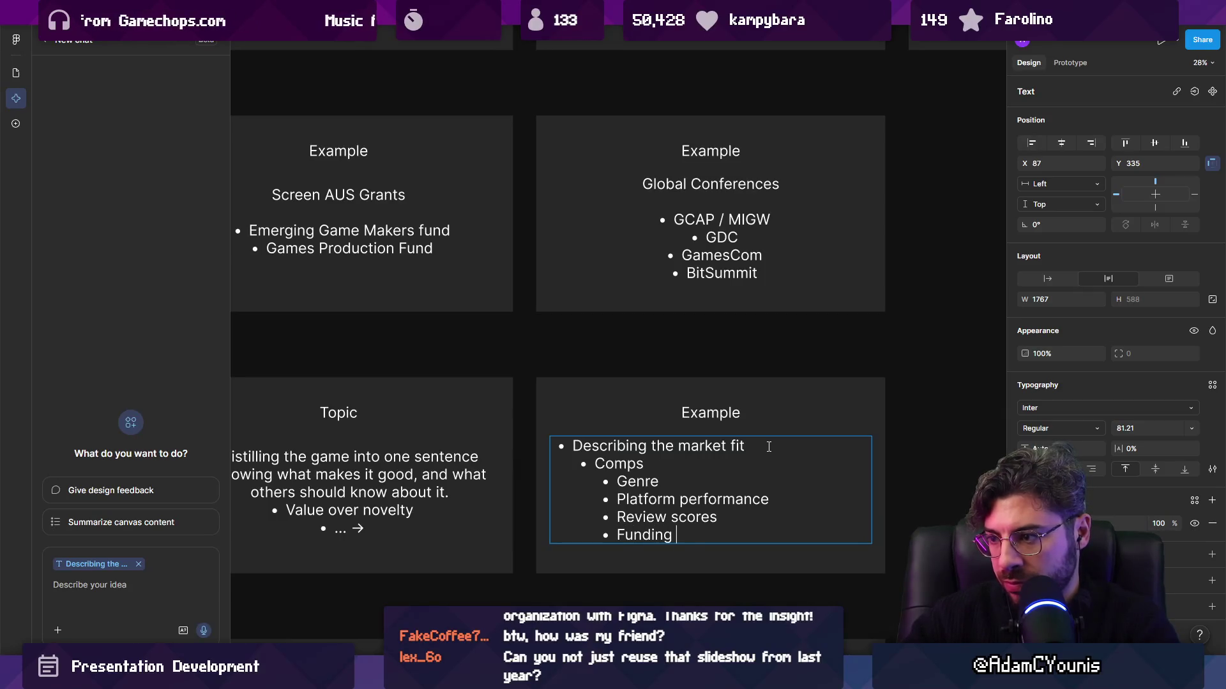
{"action": "type", "text": "comparisons, team size"}
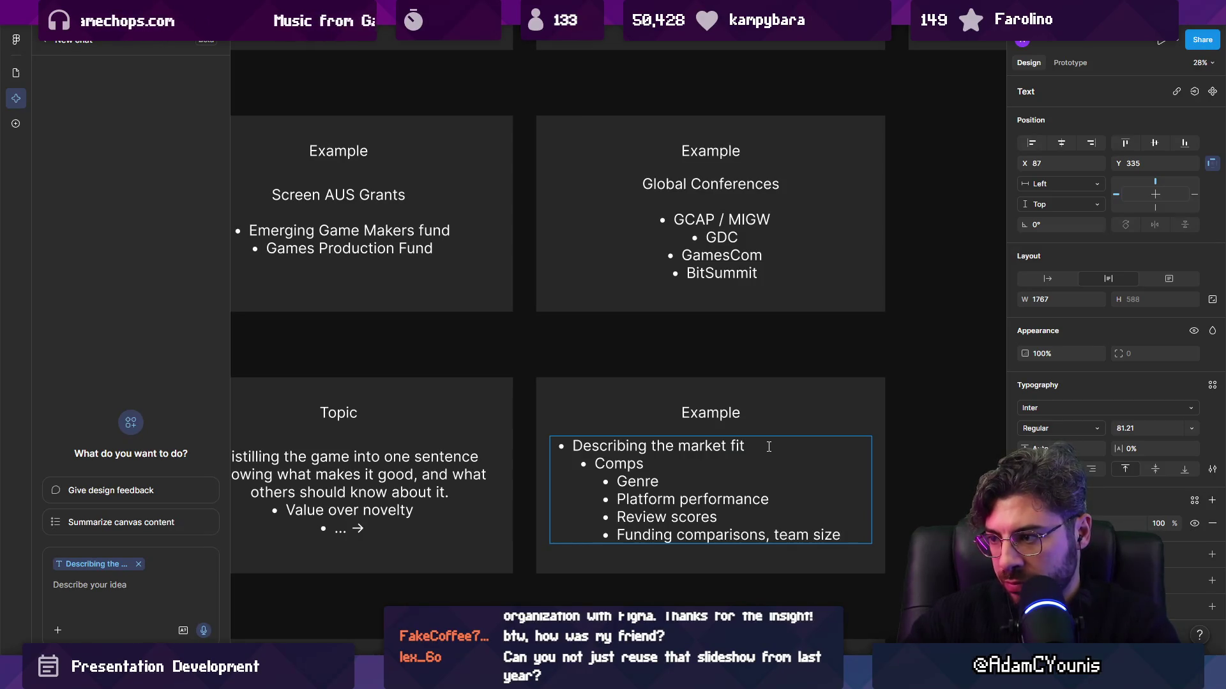
{"action": "key", "text": "Return"}
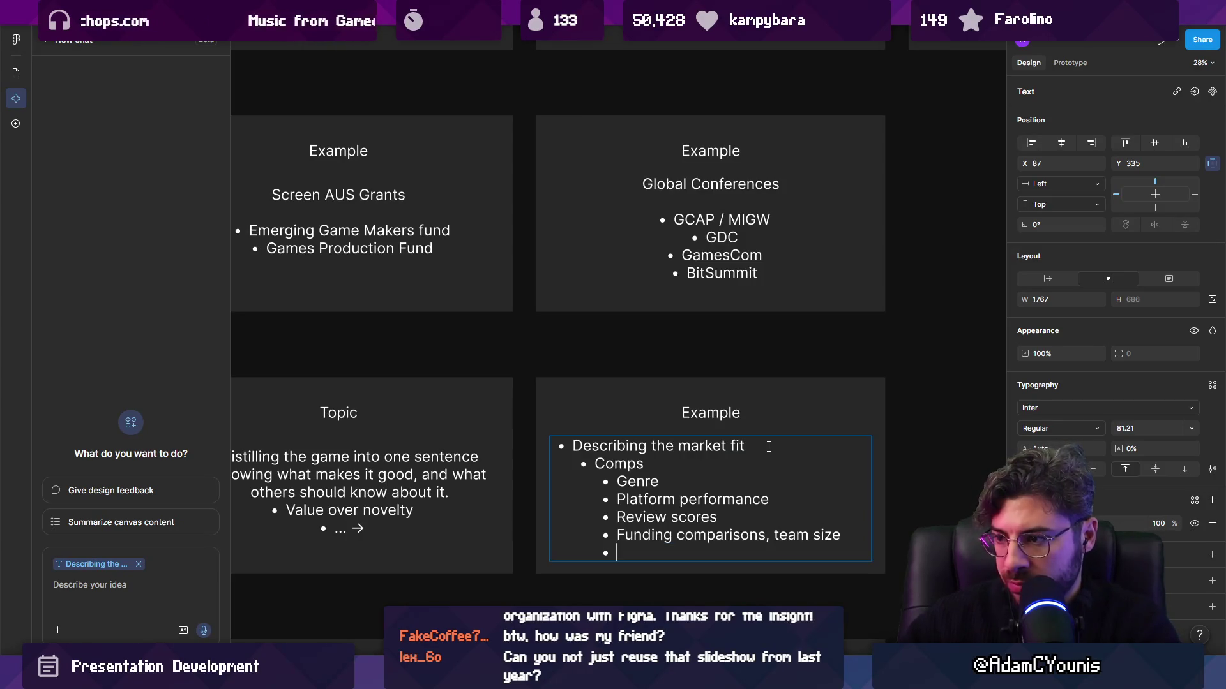
Reword the last bullet to 'production comparisons, funding, team size'
{"action": "key", "text": "Home"}
{"action": "key", "text": "ctrl+shift+Right"}
{"action": "type", "text": "production"}
{"action": "key", "text": "ctrl+shift+Right"}
{"action": "key", "text": "ctrl+Right"}
{"action": "key", "text": "ctrl+Right"}
{"action": "key", "text": "ctrl+shift+Right"}
{"action": "key", "text": "Left"}
{"action": "key", "text": "Left"}
{"action": "key", "text": "Left"}
{"action": "type", "text": "fund"}
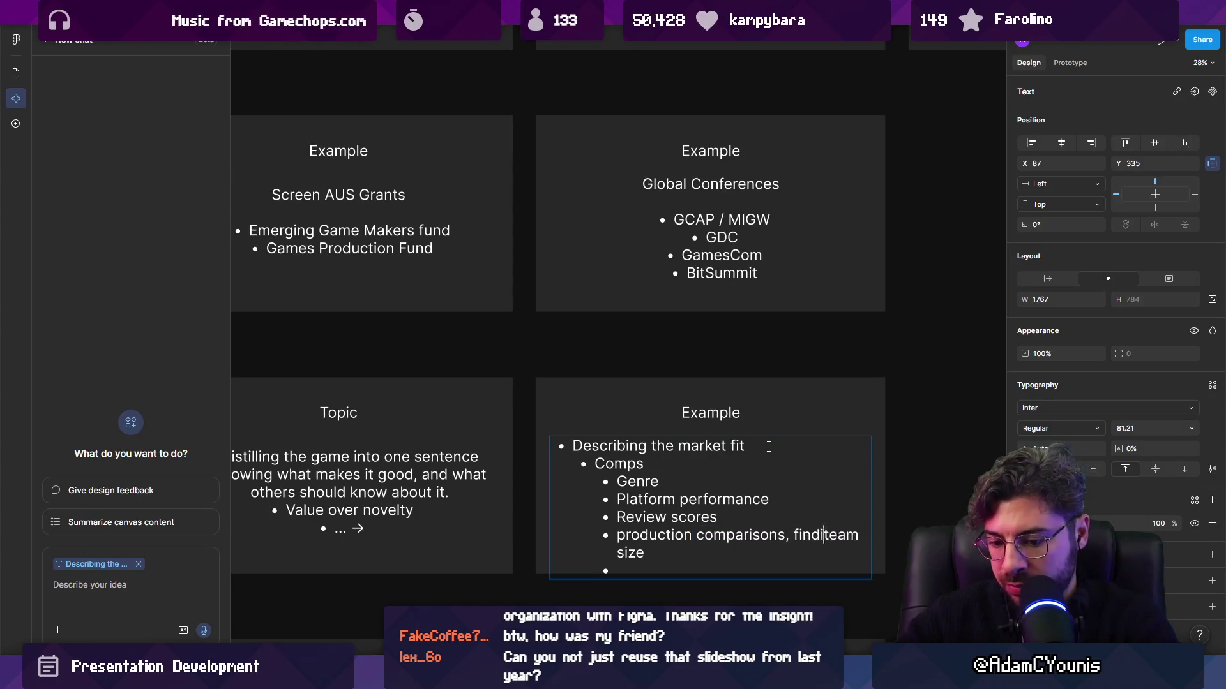
{"action": "key", "text": "BackSpace"}
{"action": "key", "text": "BackSpace"}
{"action": "key", "text": "BackSpace"}
{"action": "type", "text": "unding"}
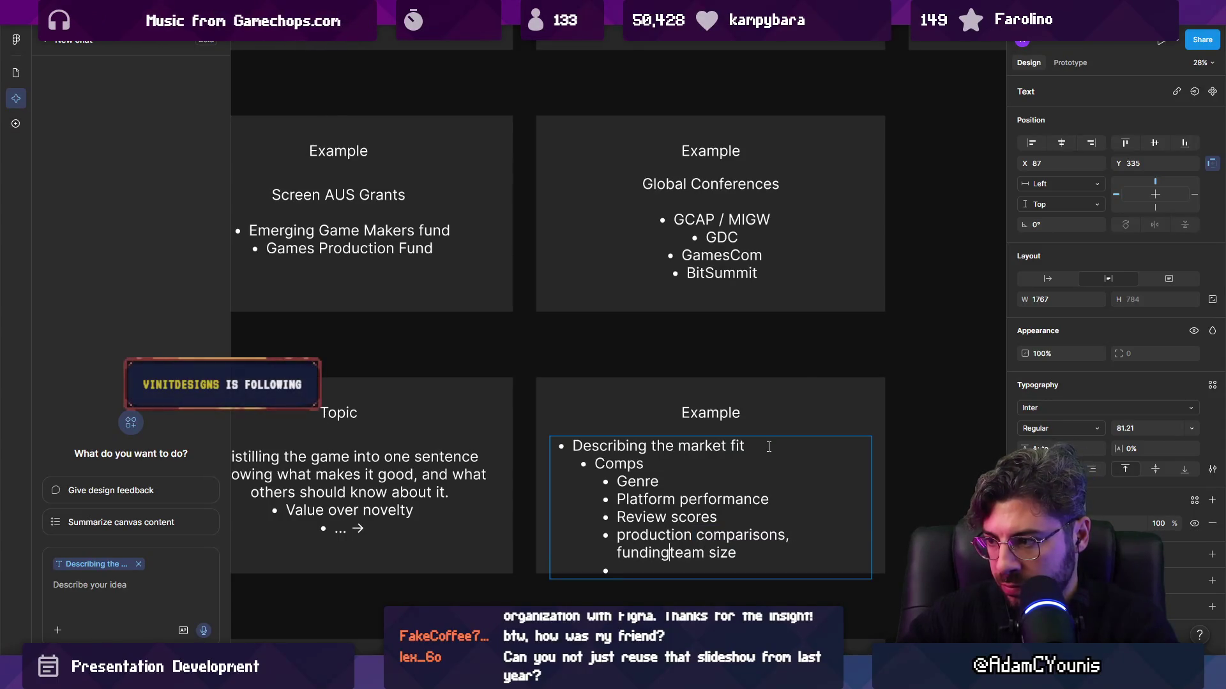
{"action": "type", "text": ","}
Scale the list text box down to about three quarters and centre it in the Example card
{"action": "key", "text": "Escape"}
{"action": "scroll", "coordinate": [735, 480], "scroll_direction": "down", "scroll_amount": 2}
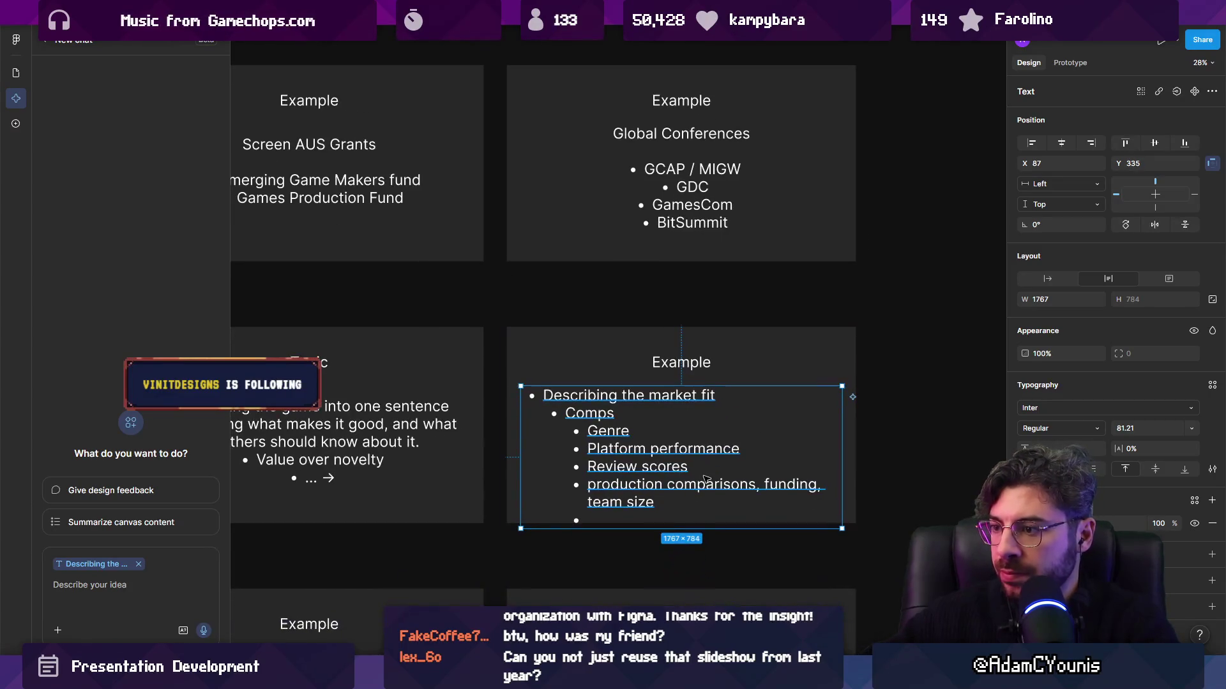
{"action": "key", "text": "k"}
{"action": "left_click_drag", "start_coordinate": [842, 529], "coordinate": [760, 492]}
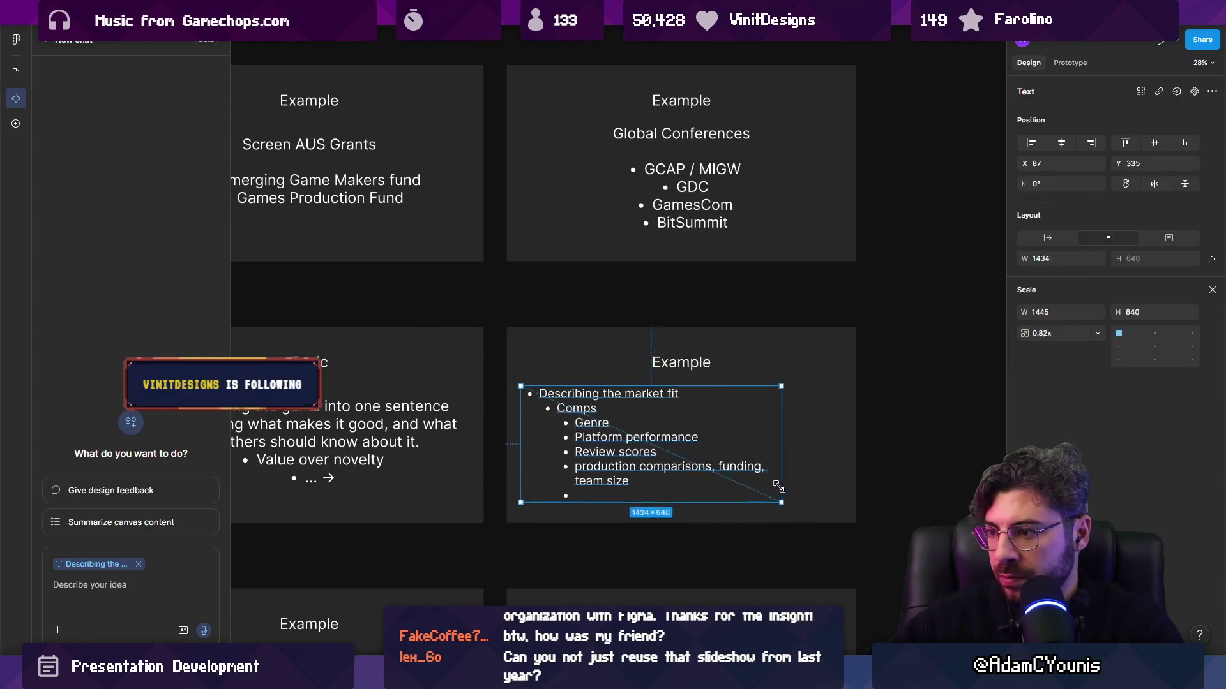
{"action": "left_click_drag", "start_coordinate": [584, 440], "coordinate": [625, 441]}
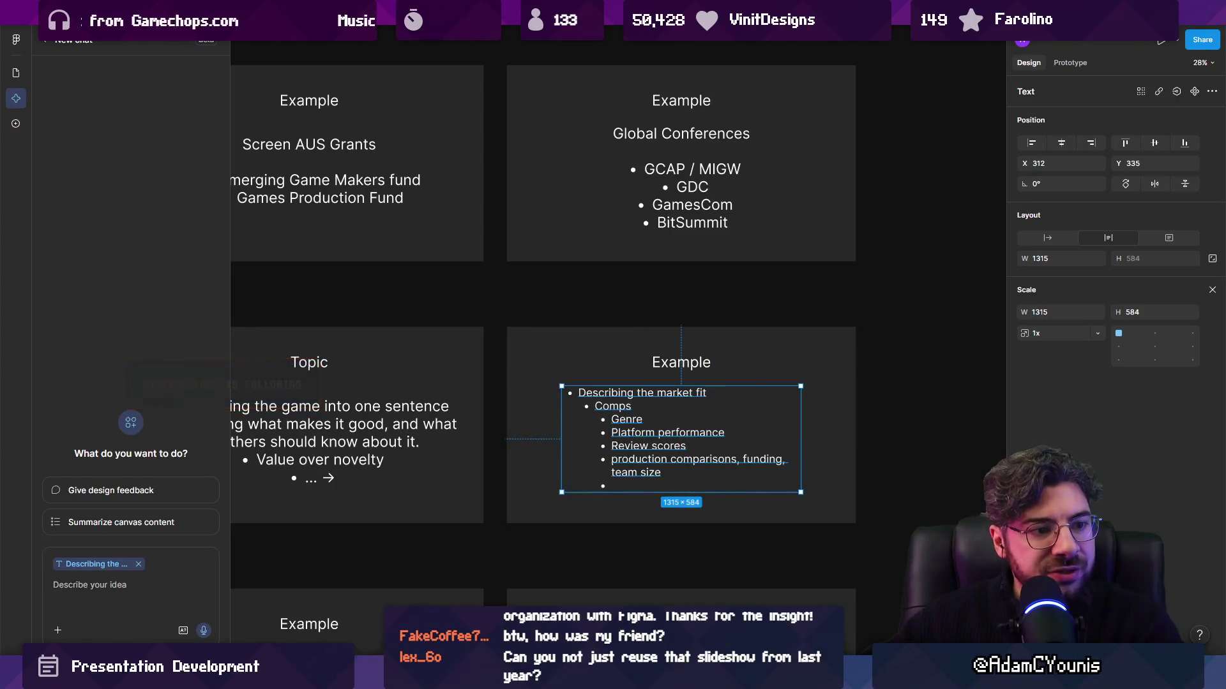
{"action": "key", "text": "Escape"}
{"action": "key", "text": "Escape"}
Hide the interface panels, zoom out, and select the Frame 659 outline board
{"action": "scroll", "coordinate": [775, 375], "scroll_direction": "down", "scroll_amount": 5}
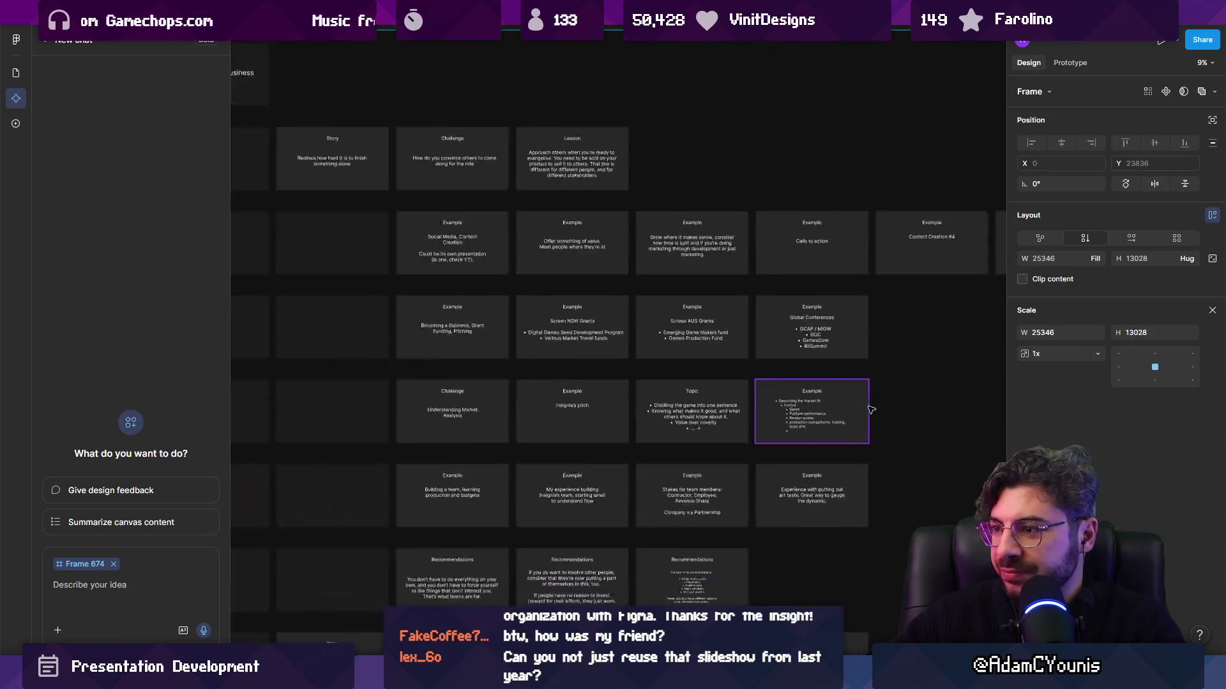
{"action": "scroll", "coordinate": [775, 375], "scroll_direction": "down", "scroll_amount": 2}
{"action": "key", "text": "ctrl+backslash"}
{"action": "scroll", "coordinate": [516, 359], "scroll_direction": "down", "scroll_amount": 5}
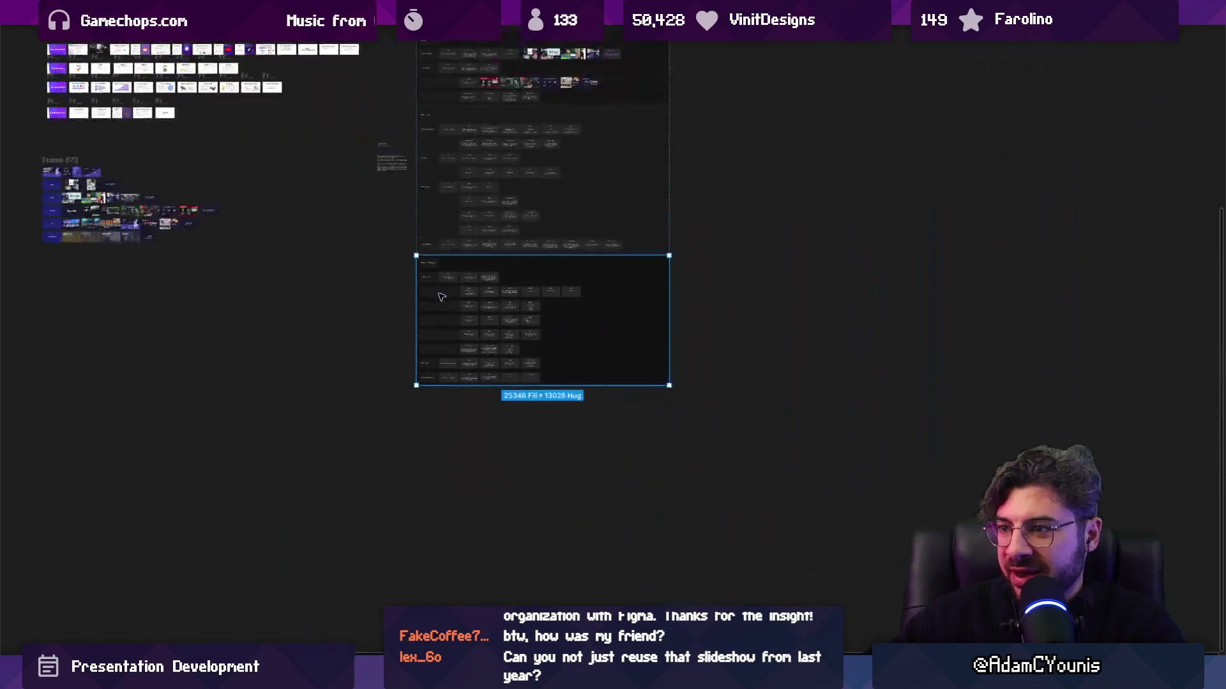
{"action": "scroll", "coordinate": [516, 359], "scroll_direction": "up", "scroll_amount": 5}
{"action": "scroll", "coordinate": [472, 288], "scroll_direction": "down", "scroll_amount": 2}
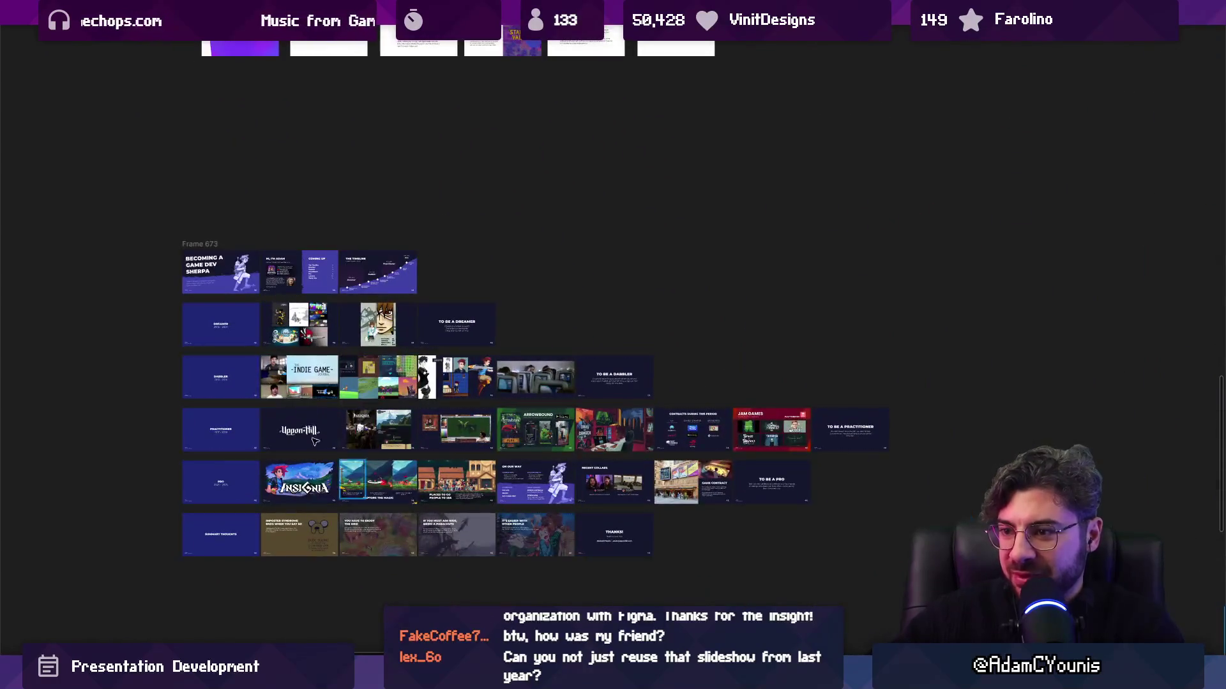
{"action": "scroll", "coordinate": [459, 258], "scroll_direction": "up", "scroll_amount": 8}
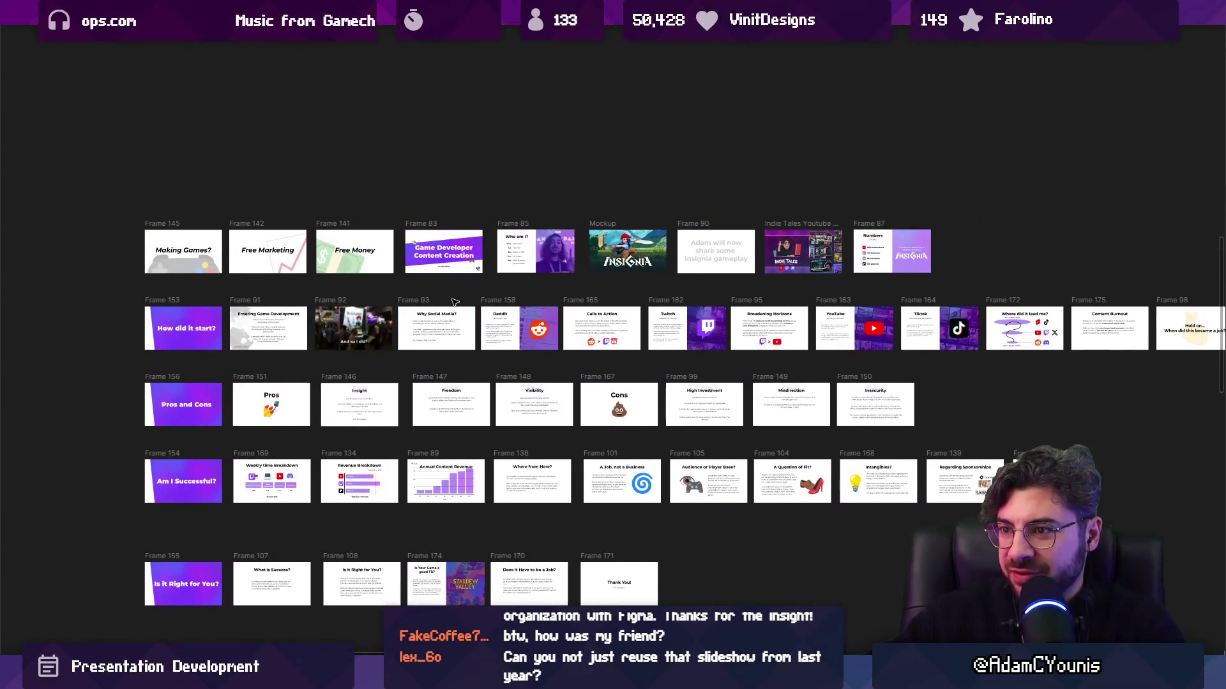
{"action": "scroll", "coordinate": [466, 296], "scroll_direction": "down", "scroll_amount": 3}
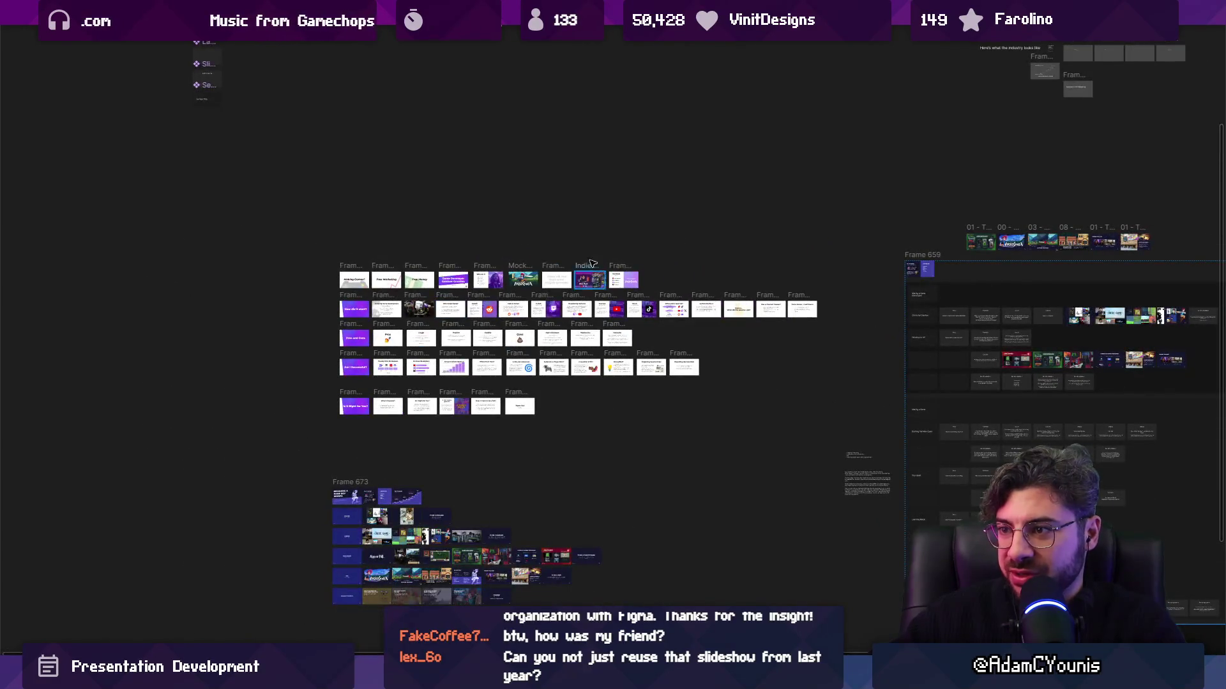
{"action": "scroll", "coordinate": [281, 440], "scroll_direction": "up", "scroll_amount": 5}
{"action": "scroll", "coordinate": [654, 364], "scroll_direction": "down", "scroll_amount": 3}
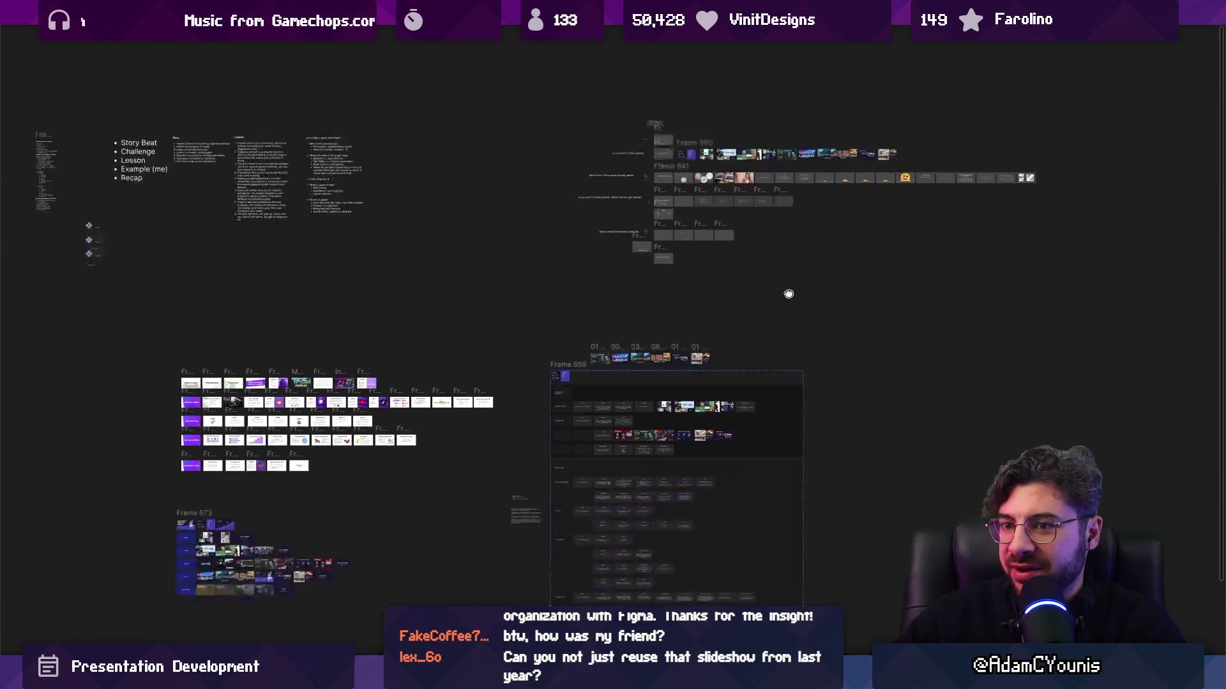
{"action": "left_click", "coordinate": [680, 258]}
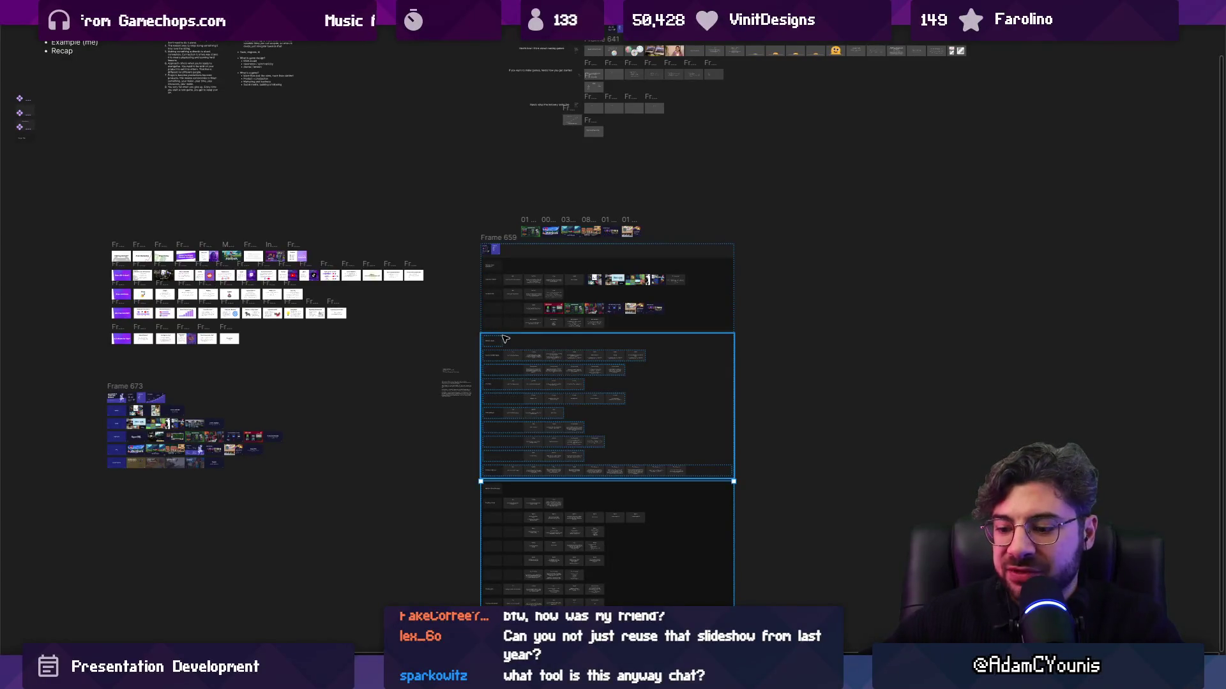
Deselect the board and pan around its chapter sections with the panels hidden
{"action": "left_click", "coordinate": [295, 347]}
{"action": "key", "text": "ctrl+backslash"}
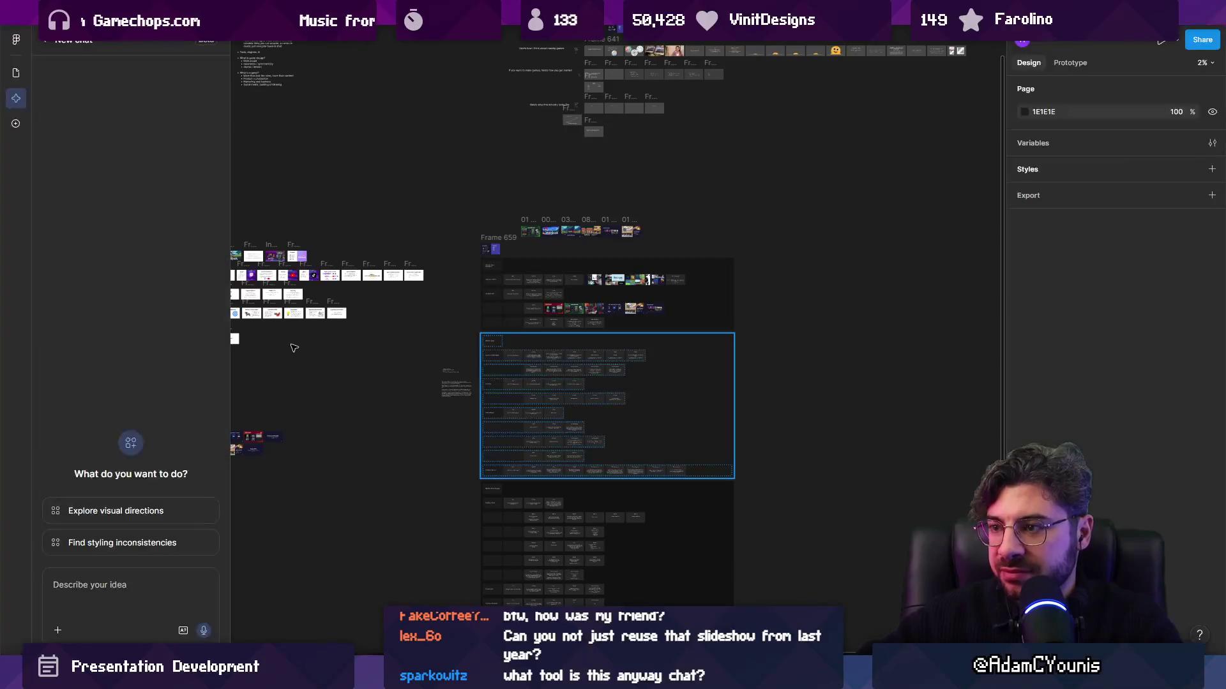
{"action": "key", "text": "ctrl+backslash"}
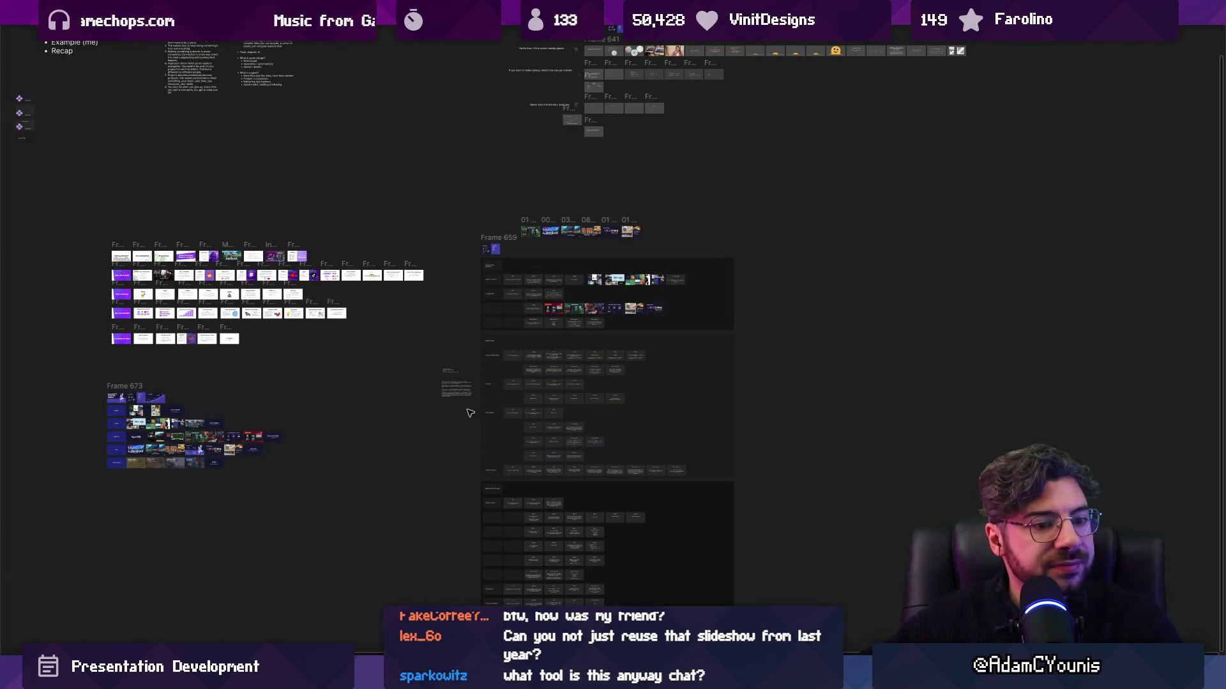
{"action": "mouse_move", "coordinate": [437, 422]}
{"action": "left_mouse_down"}
{"action": "mouse_move", "coordinate": [726, 510]}
{"action": "mouse_move", "coordinate": [677, 588]}
{"action": "mouse_move", "coordinate": [312, 366]}
{"action": "left_mouse_up"}
{"action": "scroll", "coordinate": [312, 366], "scroll_direction": "up", "scroll_amount": 3}
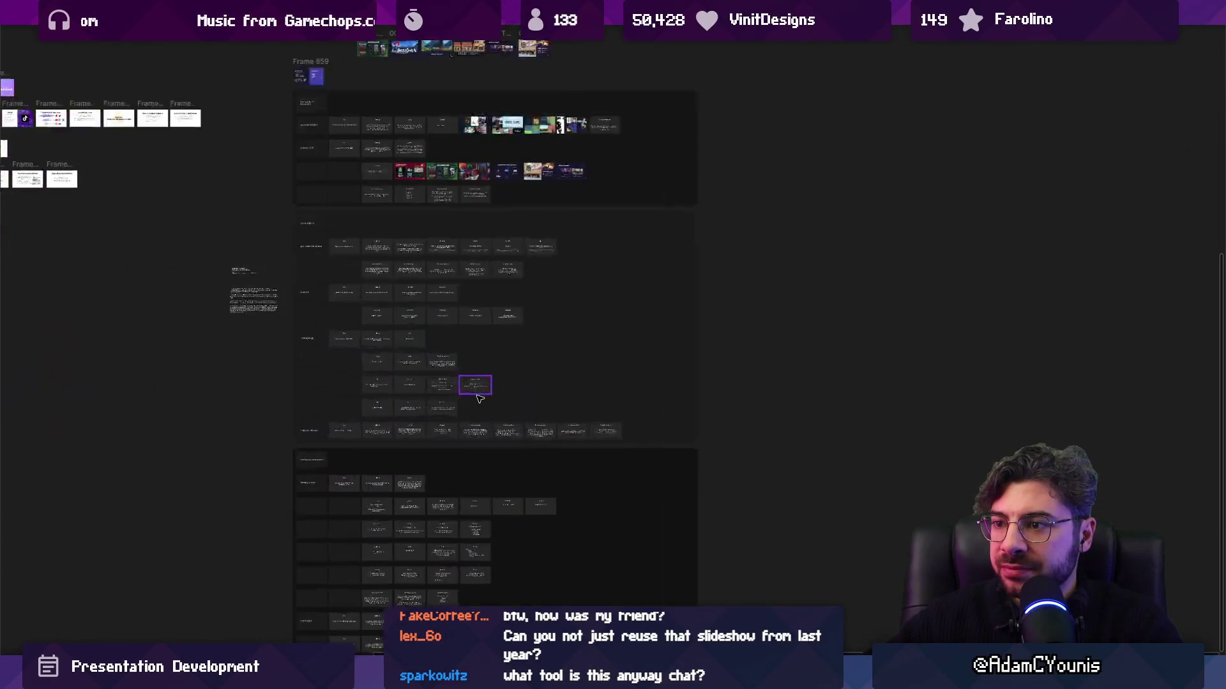
{"action": "left_click", "coordinate": [539, 436]}
{"action": "left_click", "coordinate": [554, 433]}
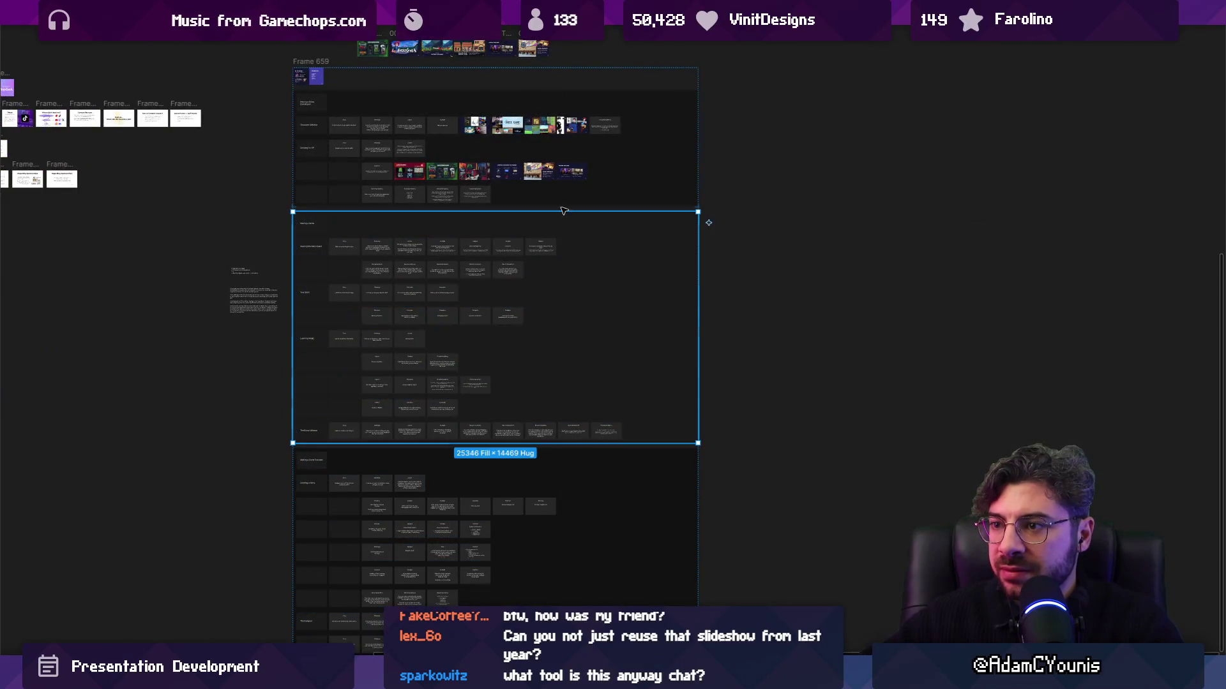
{"action": "left_click", "coordinate": [564, 141]}
{"action": "left_click", "coordinate": [567, 75]}
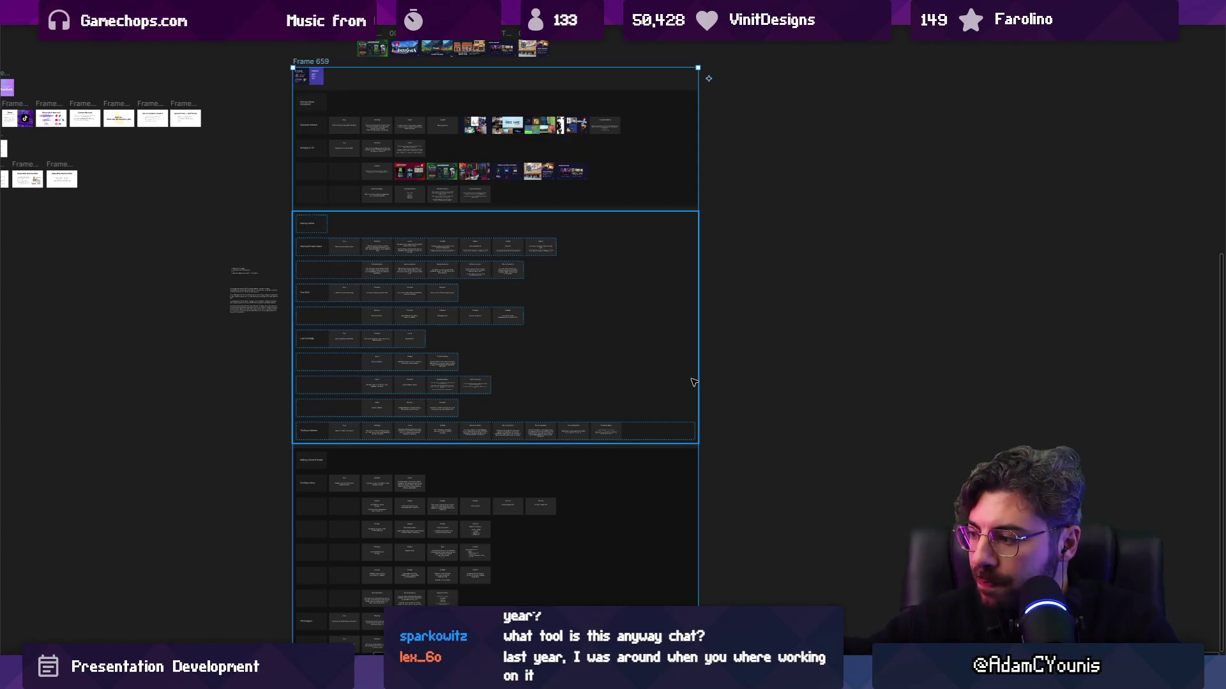
{"action": "left_click", "coordinate": [794, 336]}
{"action": "left_click_drag", "start_coordinate": [794, 337], "coordinate": [676, 293]}
{"action": "left_click", "coordinate": [572, 284]}
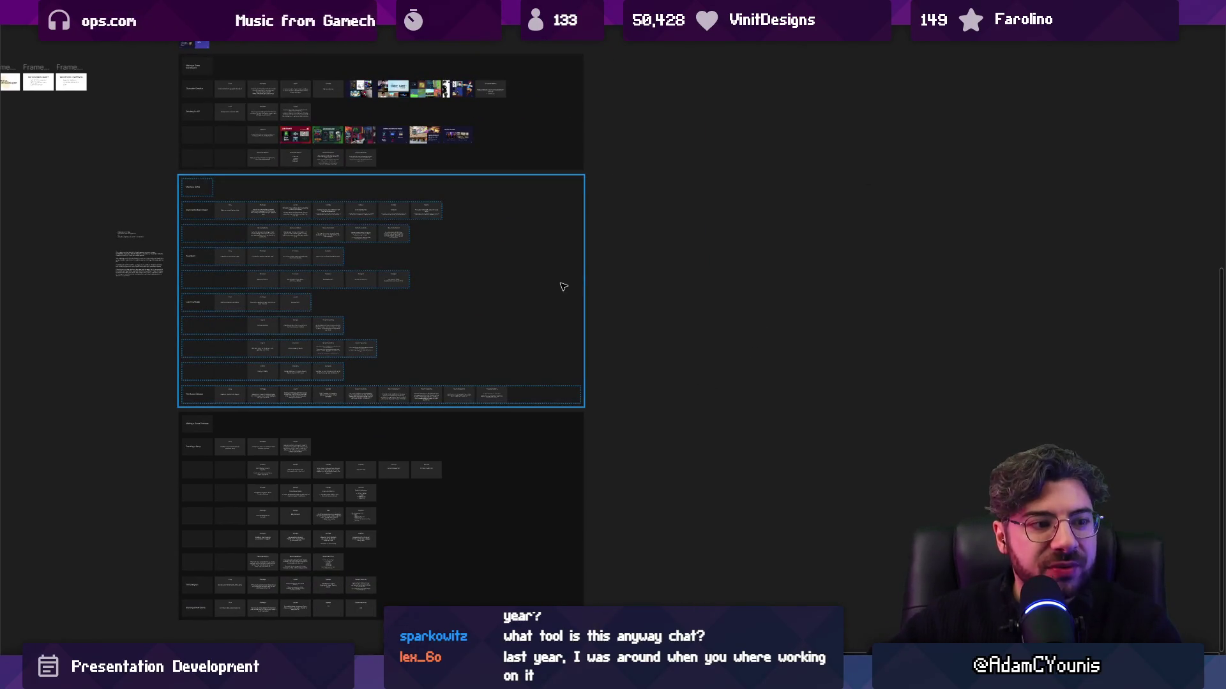
{"action": "scroll", "coordinate": [354, 329], "scroll_direction": "up", "scroll_amount": 1}
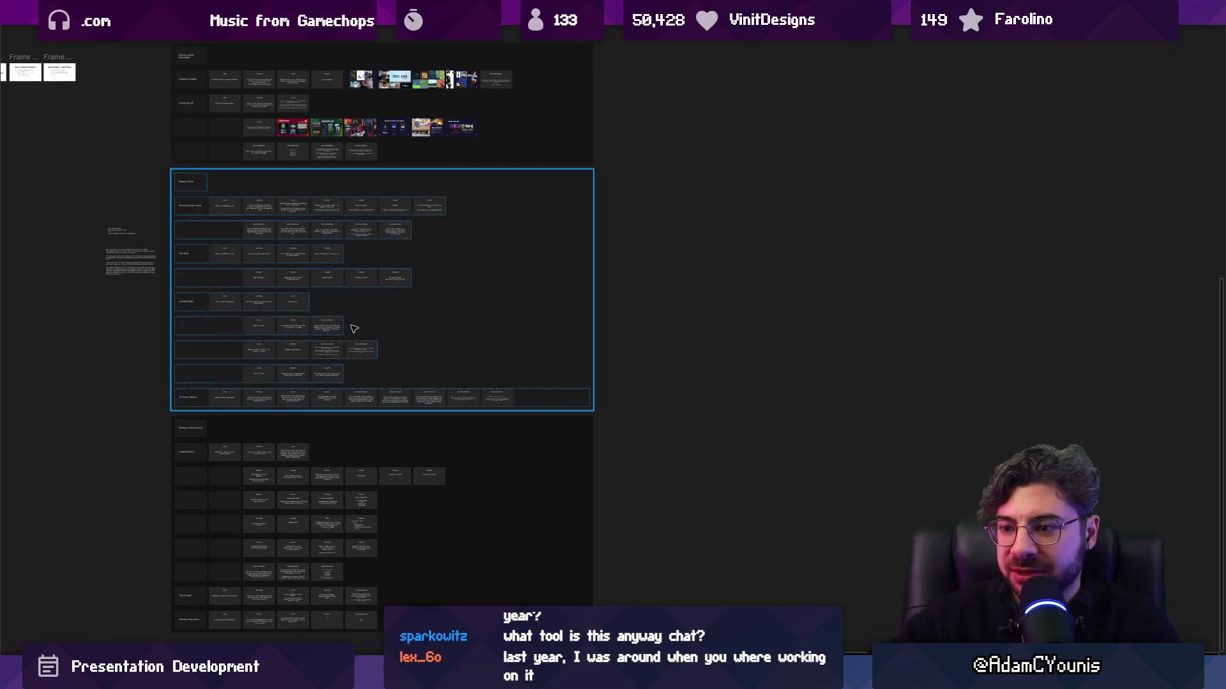
{"action": "key", "text": "ctrl+backslash"}
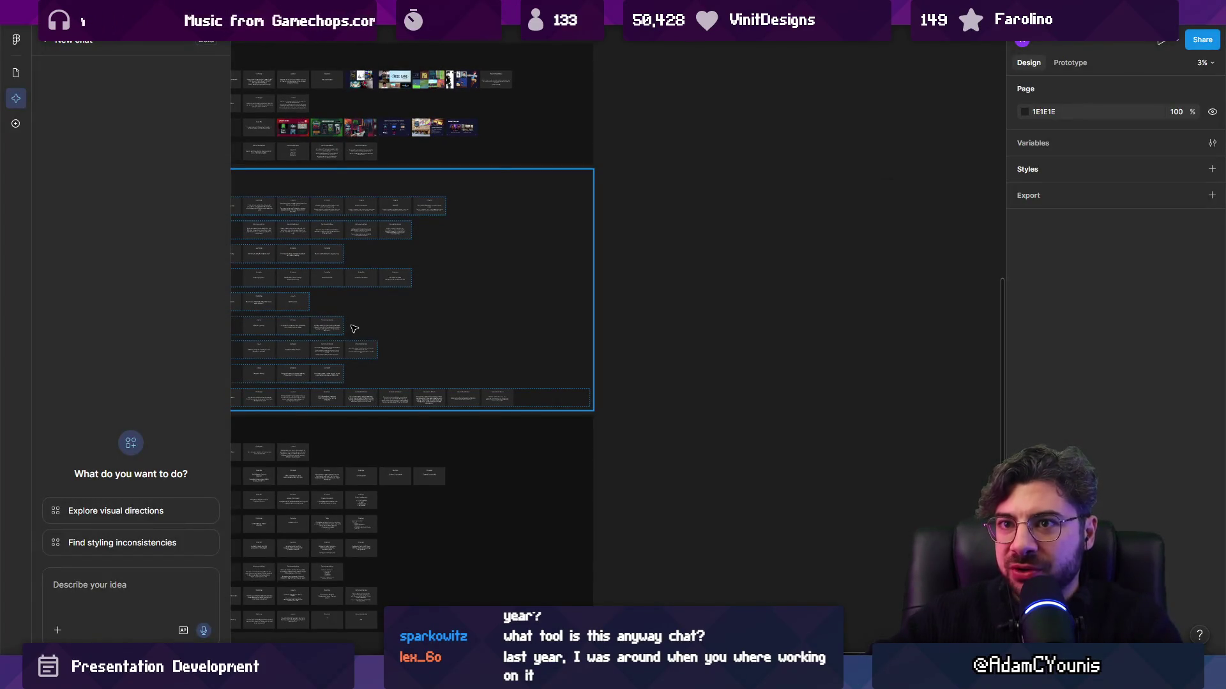
{"action": "left_click", "coordinate": [13, 73]}
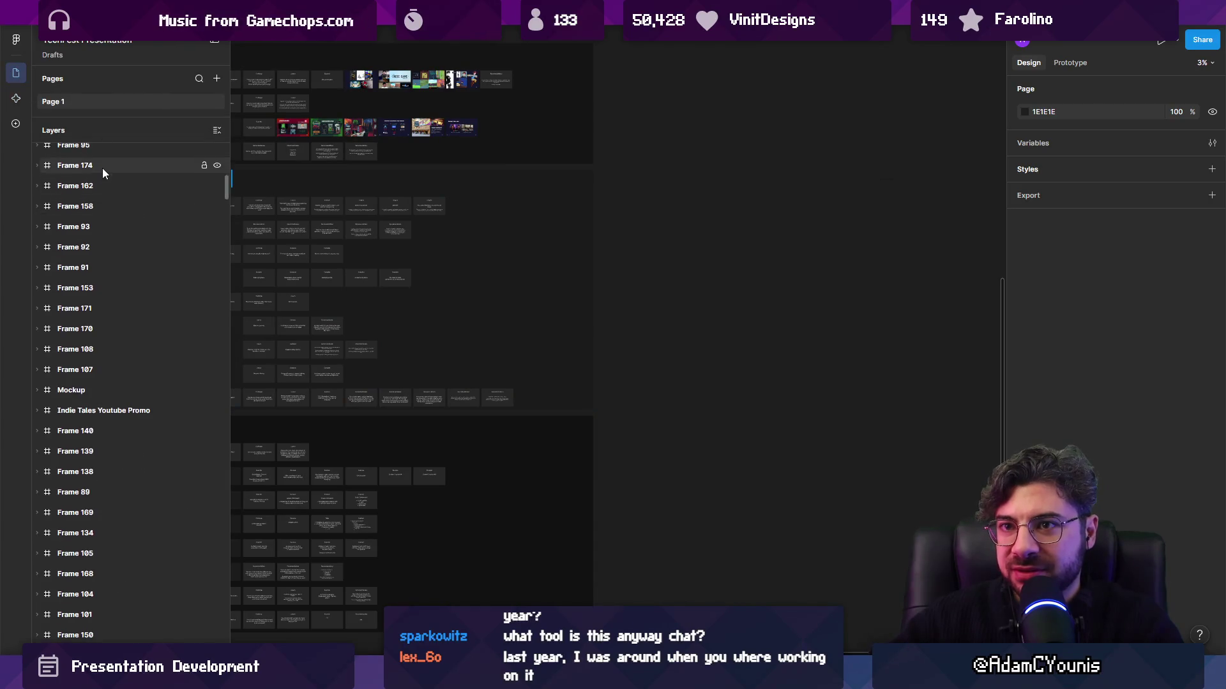
{"action": "left_click", "coordinate": [38, 153]}
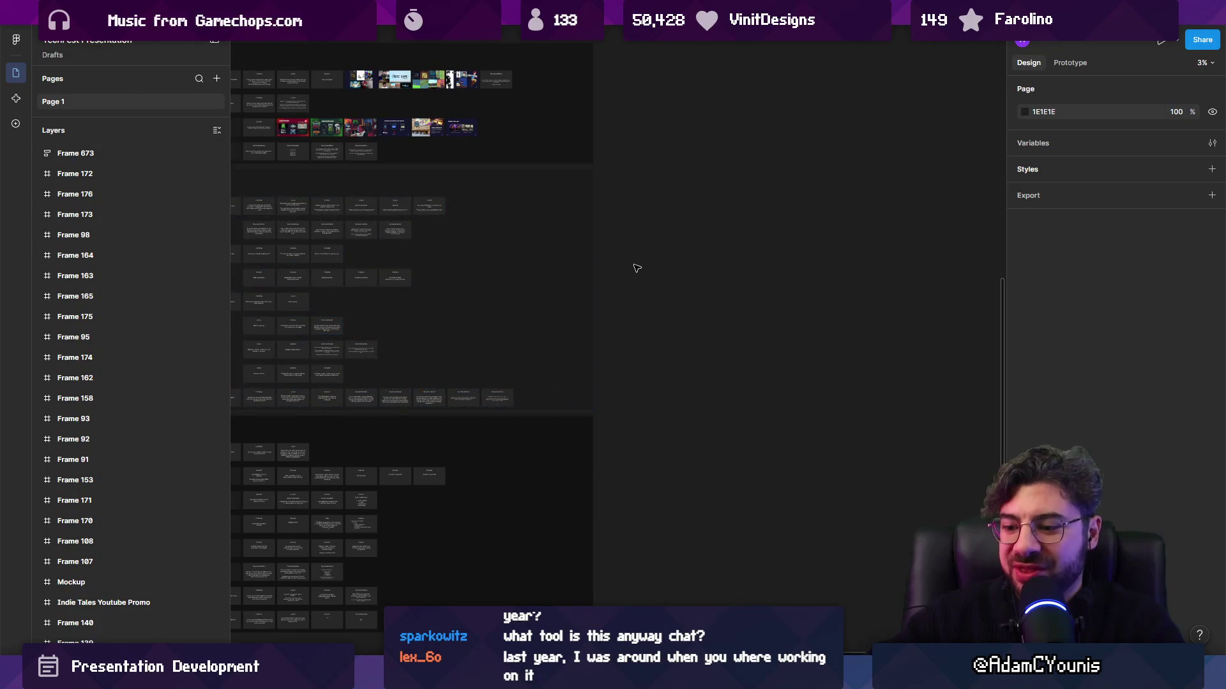
{"action": "key", "text": "ctrl+backslash"}
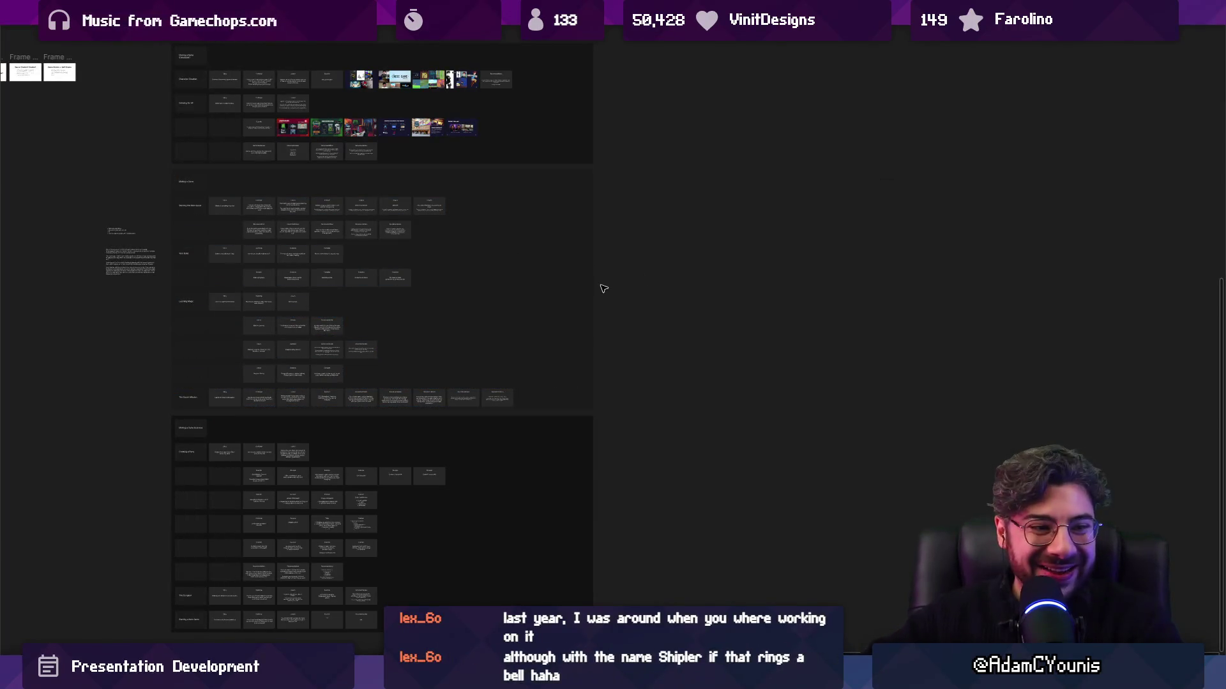
{"action": "left_click_drag", "start_coordinate": [476, 338], "coordinate": [607, 369]}
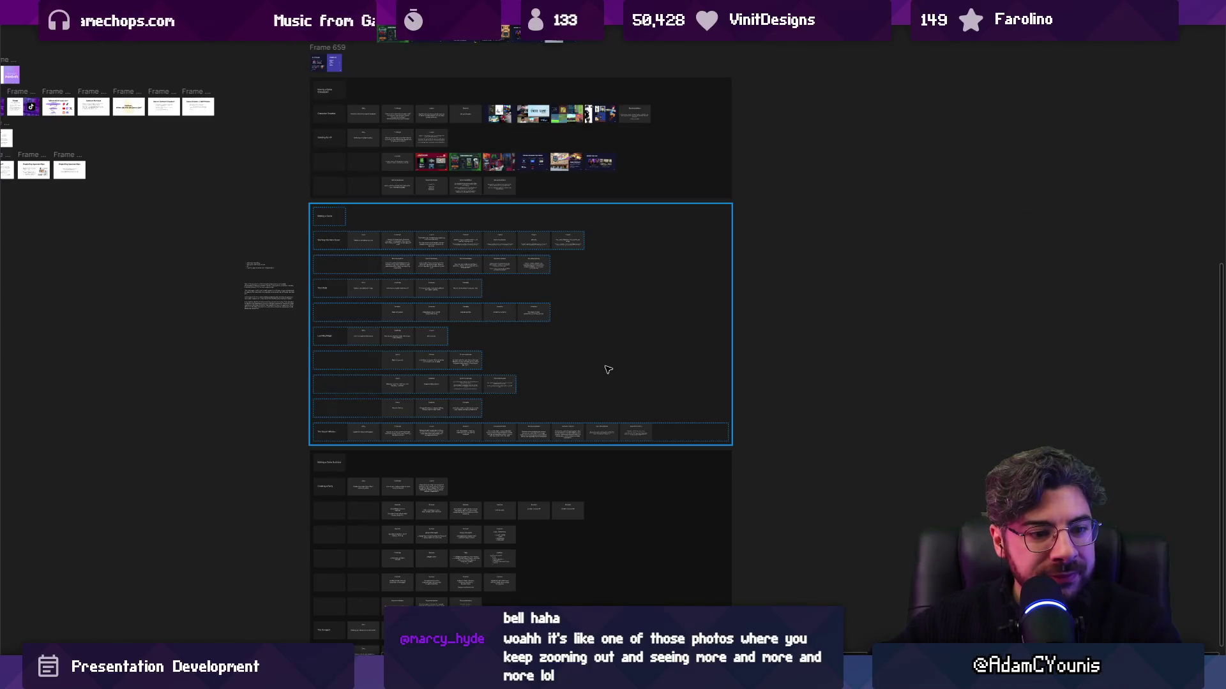
{"action": "scroll", "coordinate": [608, 369], "scroll_direction": "down", "scroll_amount": 5}
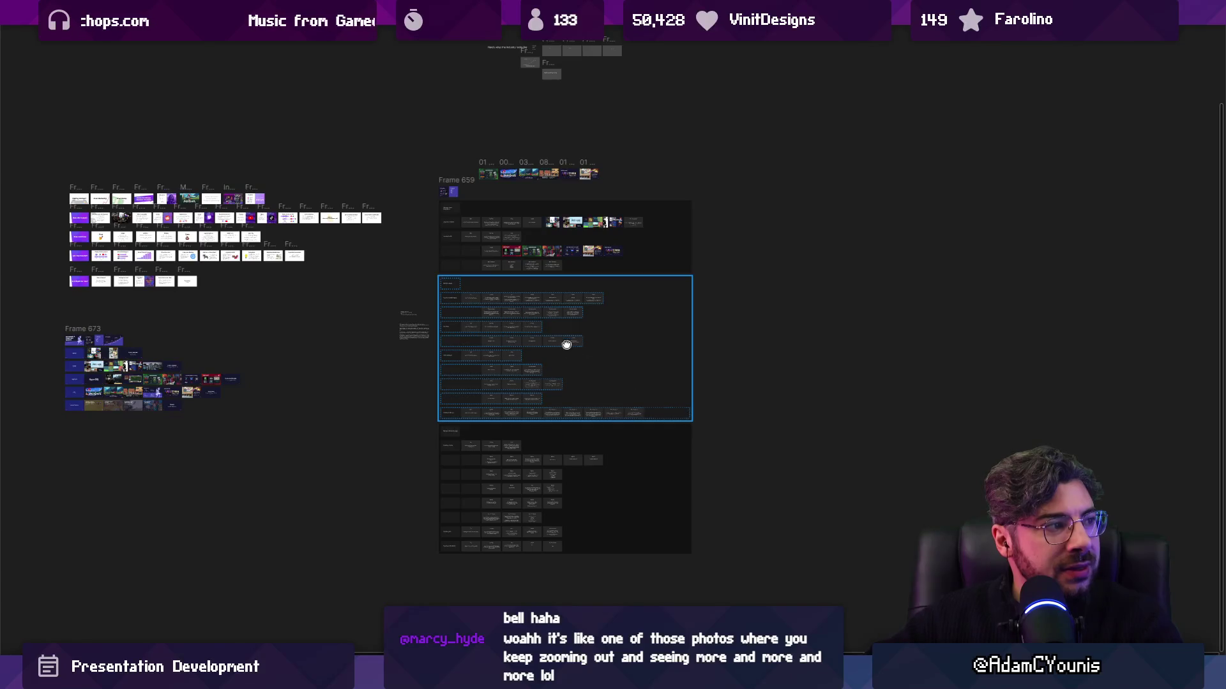
{"action": "scroll", "coordinate": [753, 551], "scroll_direction": "down", "scroll_amount": 5}
{"action": "scroll", "coordinate": [753, 551], "scroll_direction": "up", "scroll_amount": 10}
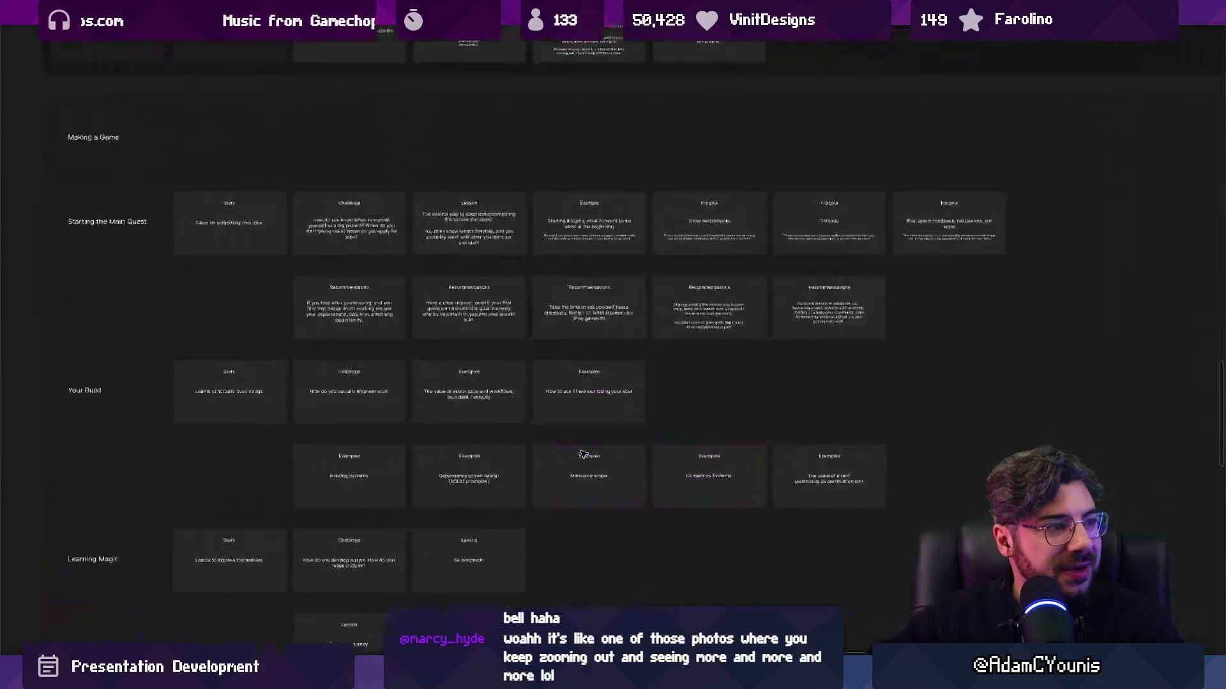
{"action": "scroll", "coordinate": [610, 495], "scroll_direction": "down", "scroll_amount": 3}
{"action": "scroll", "coordinate": [620, 482], "scroll_direction": "down", "scroll_amount": 5}
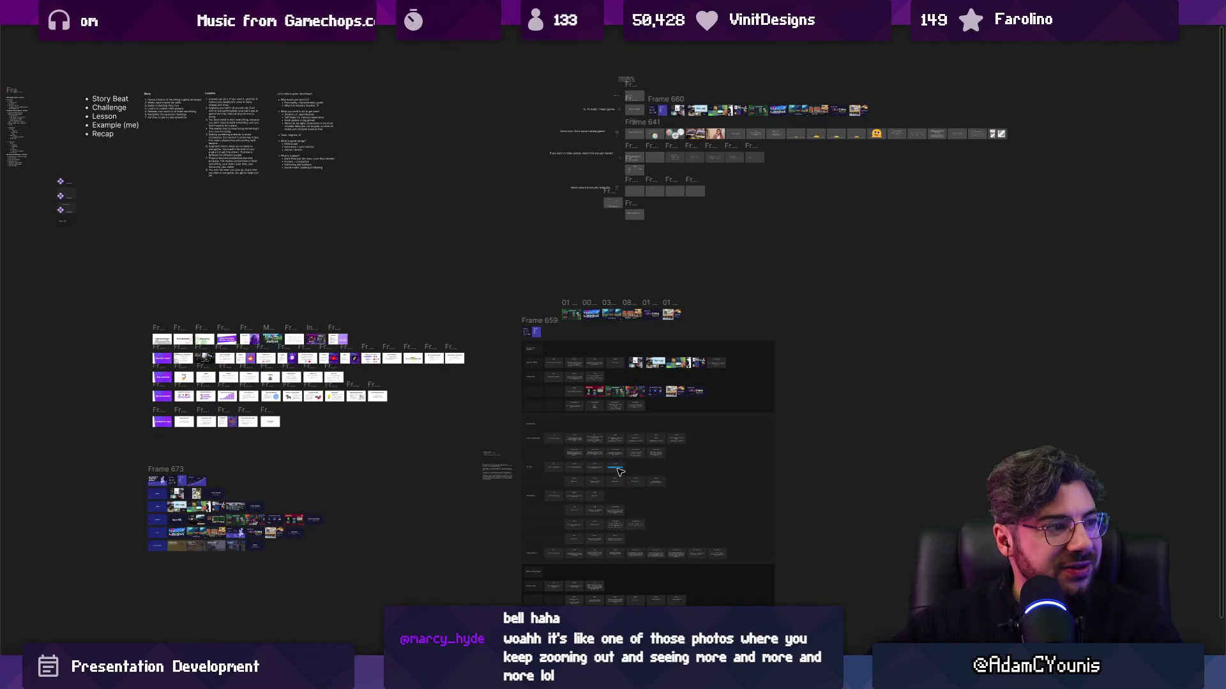
{"action": "scroll", "coordinate": [607, 510], "scroll_direction": "up", "scroll_amount": 2}
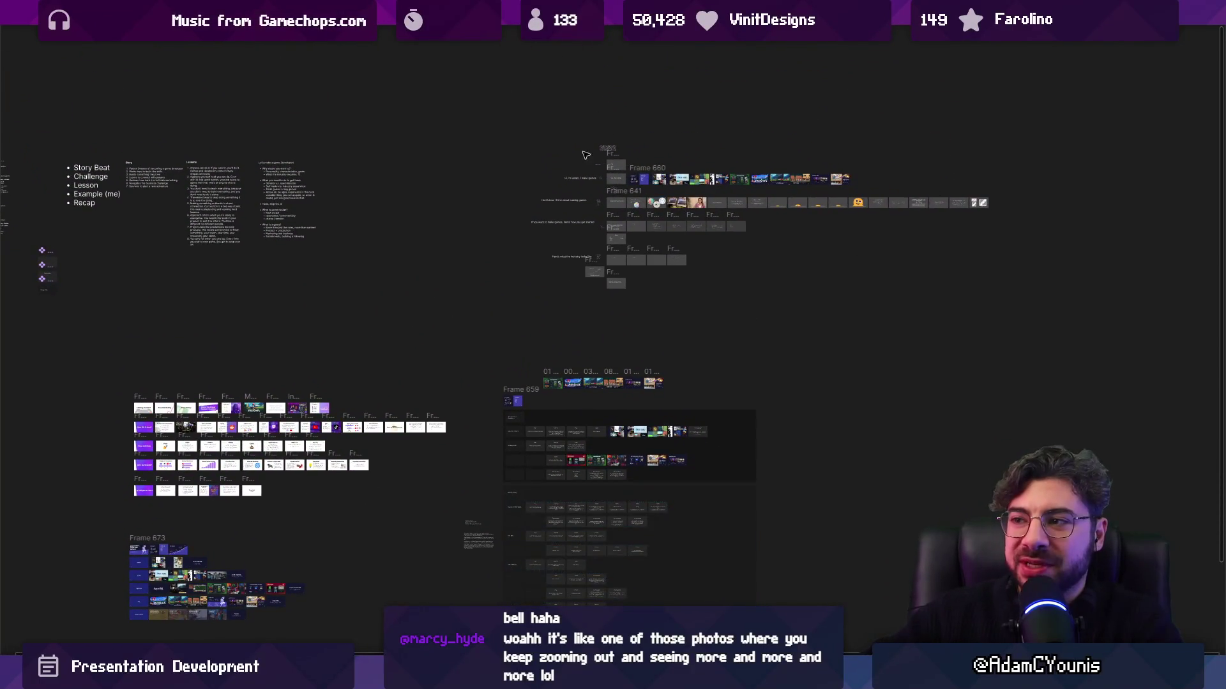
{"action": "scroll", "coordinate": [556, 434], "scroll_direction": "up", "scroll_amount": 5}
{"action": "scroll", "coordinate": [490, 434], "scroll_direction": "up", "scroll_amount": 10}
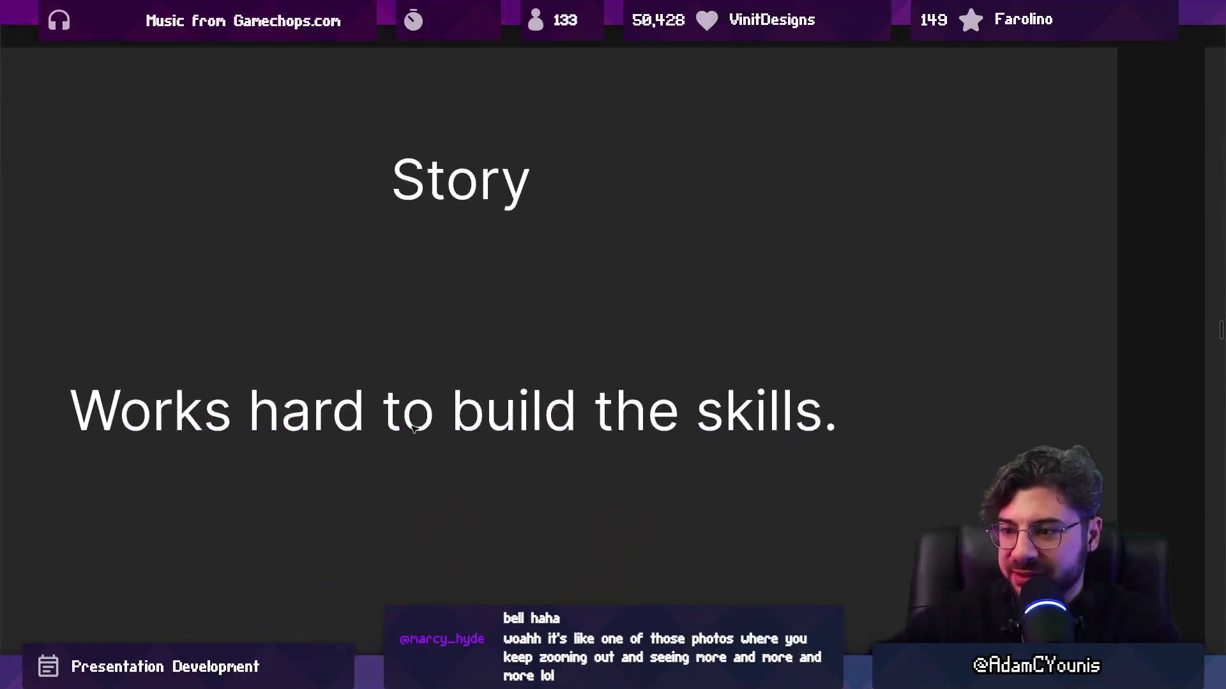
{"action": "scroll", "coordinate": [409, 428], "scroll_direction": "down", "scroll_amount": 2}
{"action": "scroll", "coordinate": [395, 425], "scroll_direction": "right", "scroll_amount": 5}
{"action": "scroll", "coordinate": [395, 426], "scroll_direction": "right", "scroll_amount": 10}
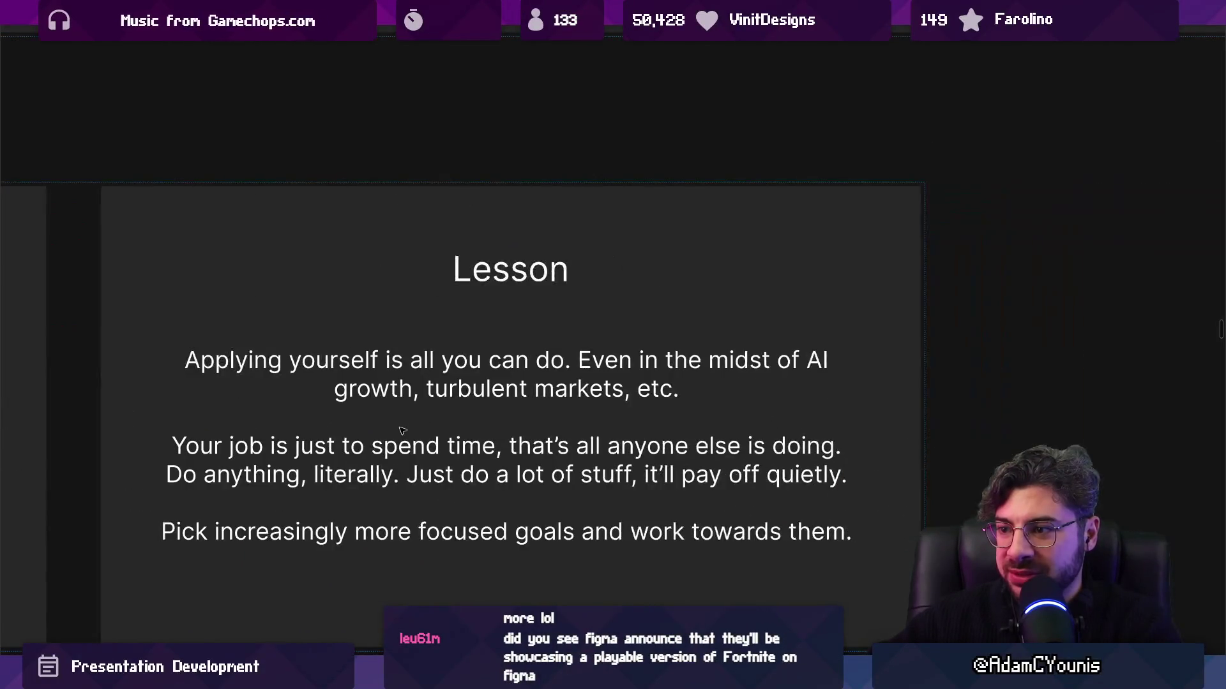
{"action": "scroll", "coordinate": [408, 431], "scroll_direction": "down", "scroll_amount": 8}
{"action": "scroll", "coordinate": [523, 309], "scroll_direction": "down", "scroll_amount": 5}
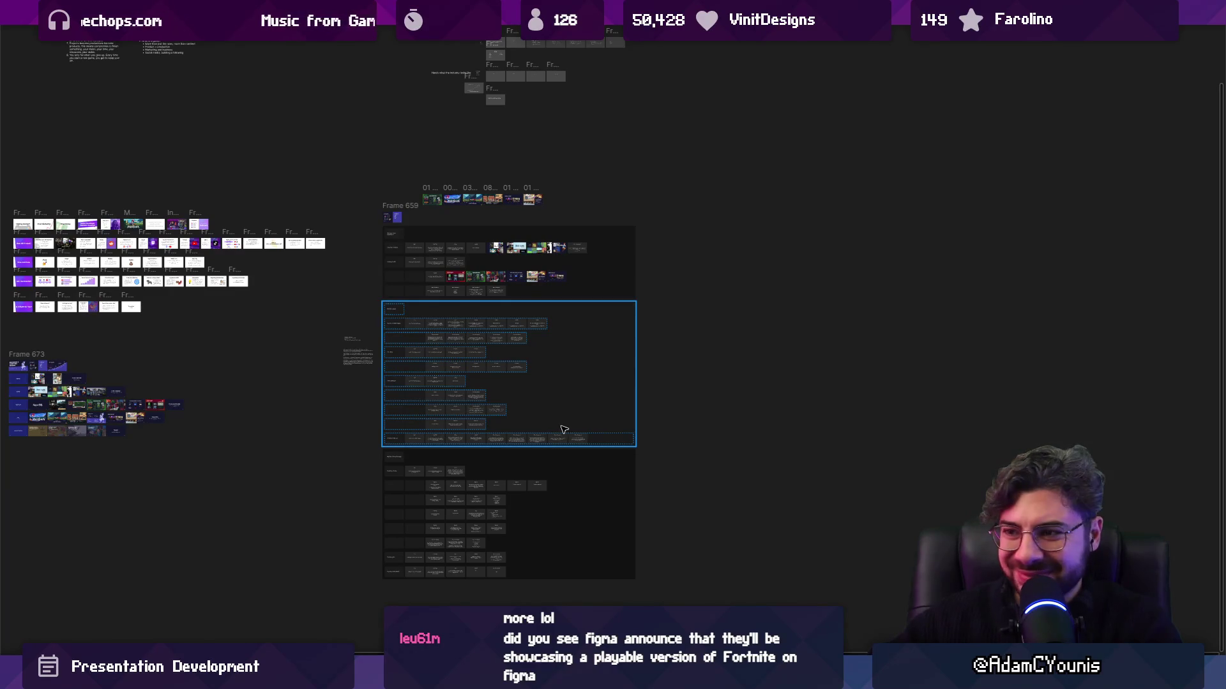
{"action": "scroll", "coordinate": [529, 432], "scroll_direction": "up", "scroll_amount": 5}
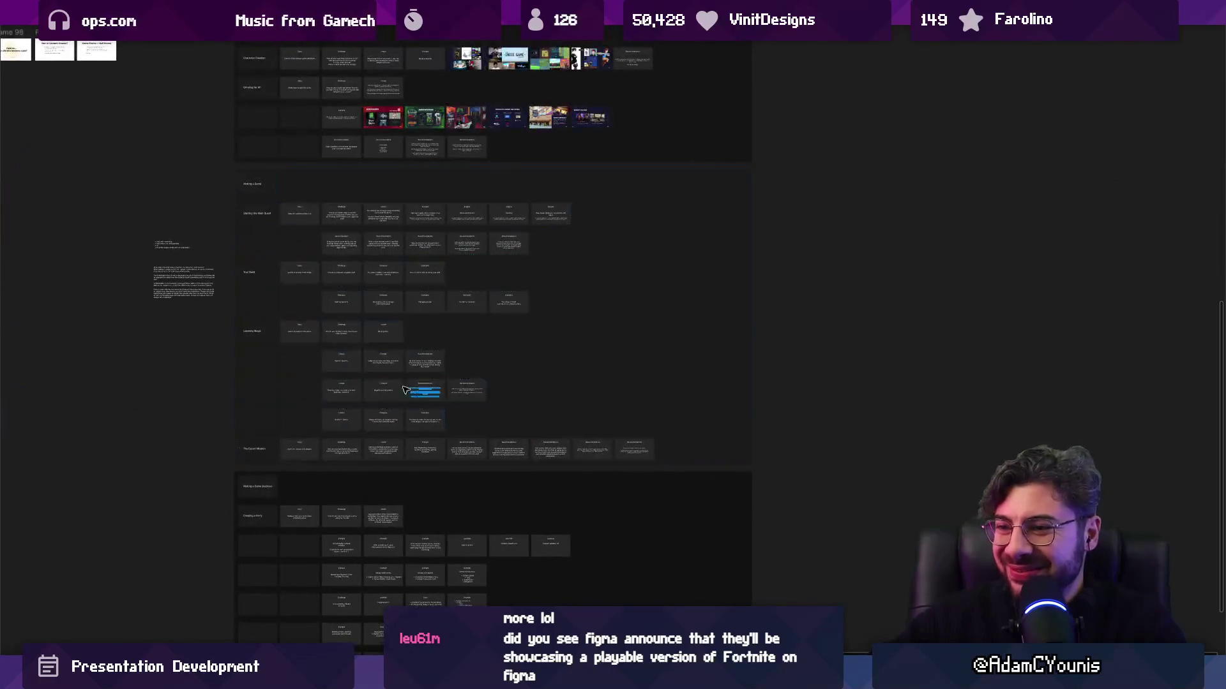
{"action": "scroll", "coordinate": [323, 350], "scroll_direction": "up", "scroll_amount": 5}
{"action": "scroll", "coordinate": [451, 419], "scroll_direction": "up", "scroll_amount": 5}
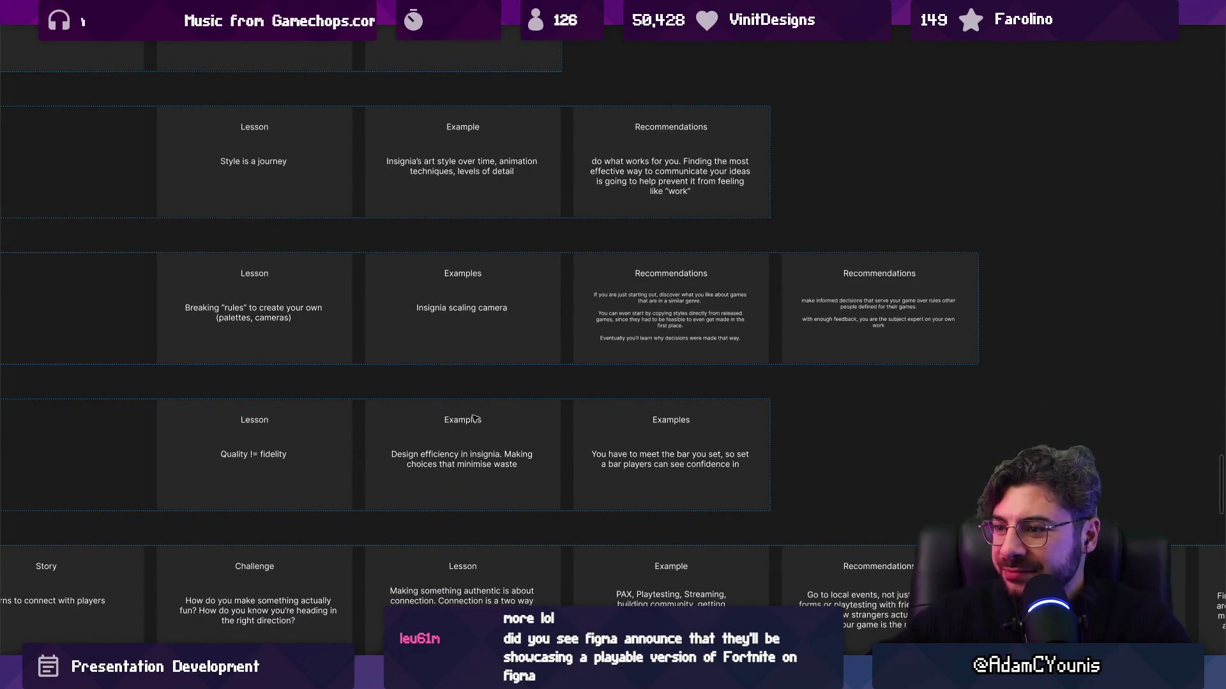
{"action": "scroll", "coordinate": [495, 441], "scroll_direction": "right", "scroll_amount": 3}
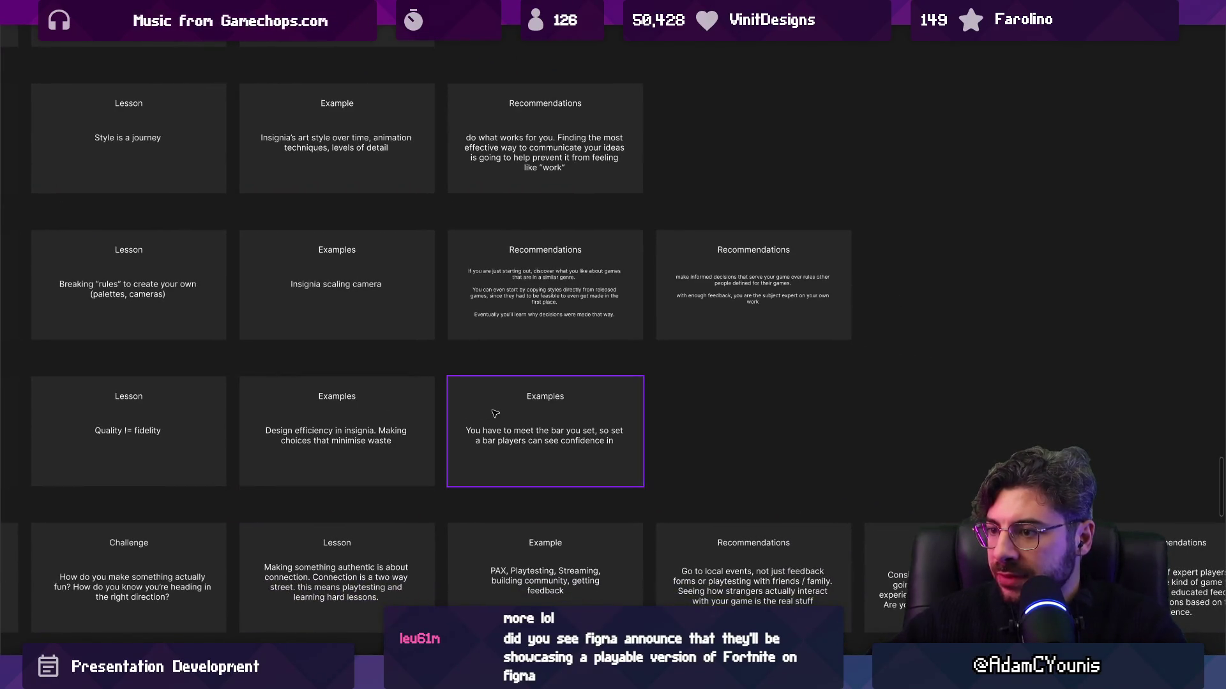
{"action": "scroll", "coordinate": [494, 413], "scroll_direction": "down", "scroll_amount": 3}
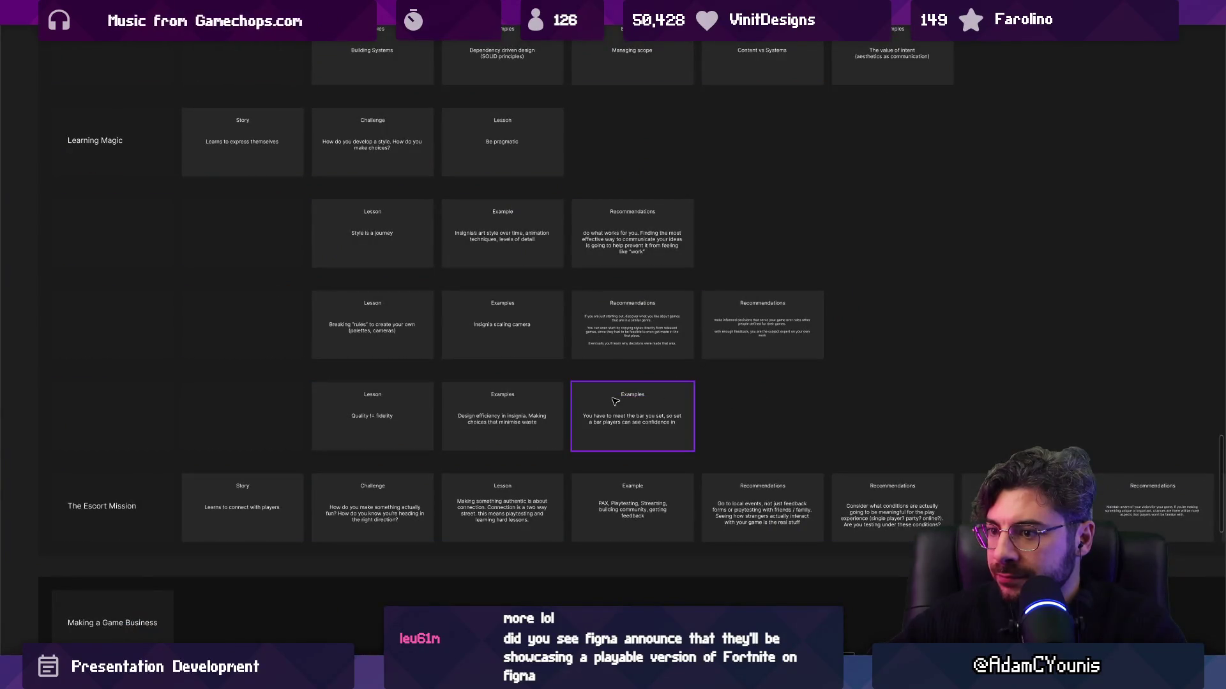
{"action": "scroll", "coordinate": [667, 438], "scroll_direction": "up", "scroll_amount": 3}
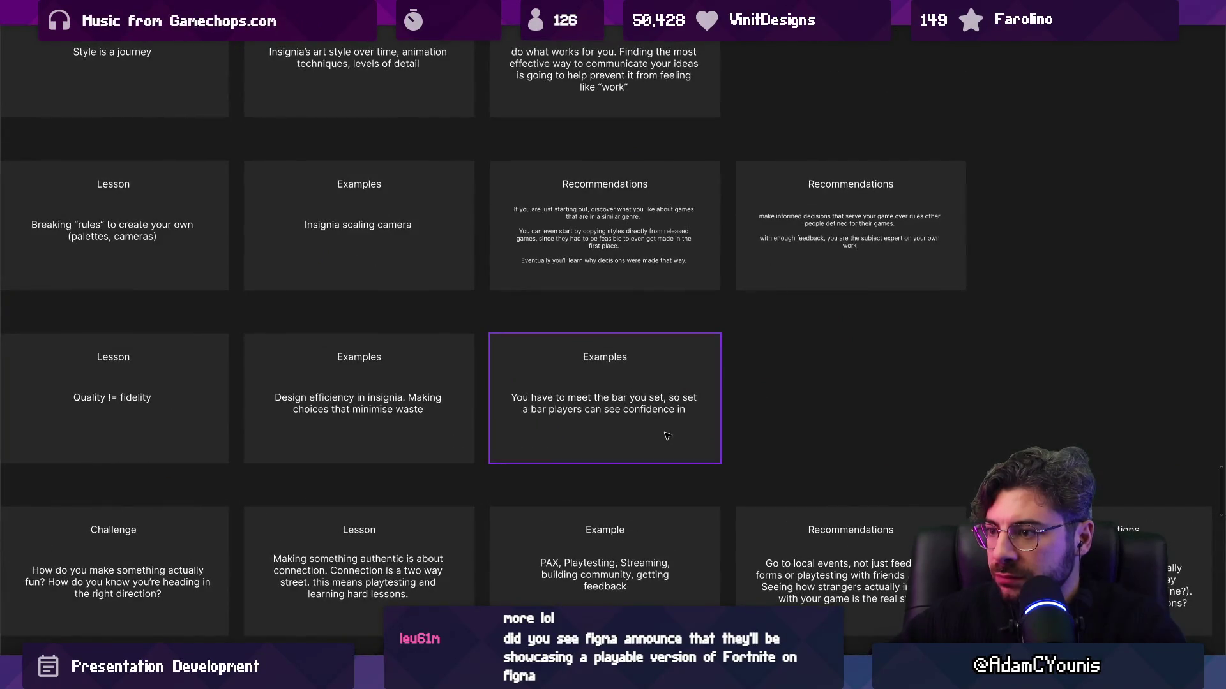
{"action": "scroll", "coordinate": [661, 429], "scroll_direction": "down", "scroll_amount": 1}
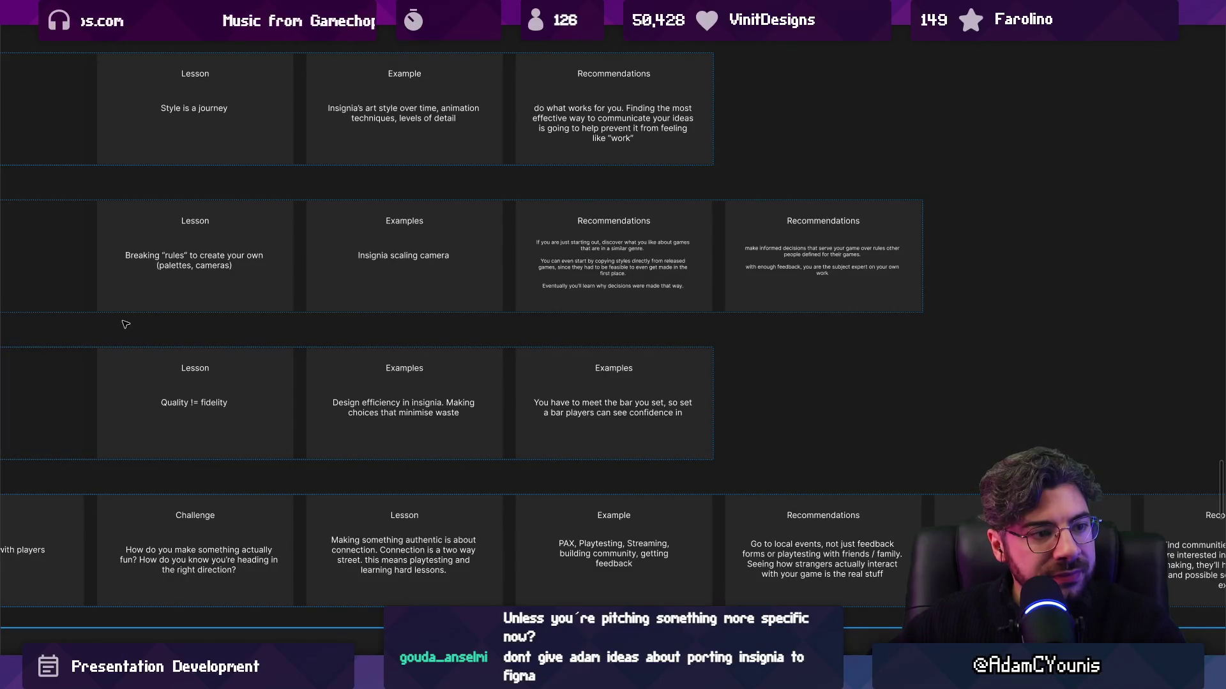
{"action": "scroll", "coordinate": [125, 324], "scroll_direction": "down", "scroll_amount": 5}
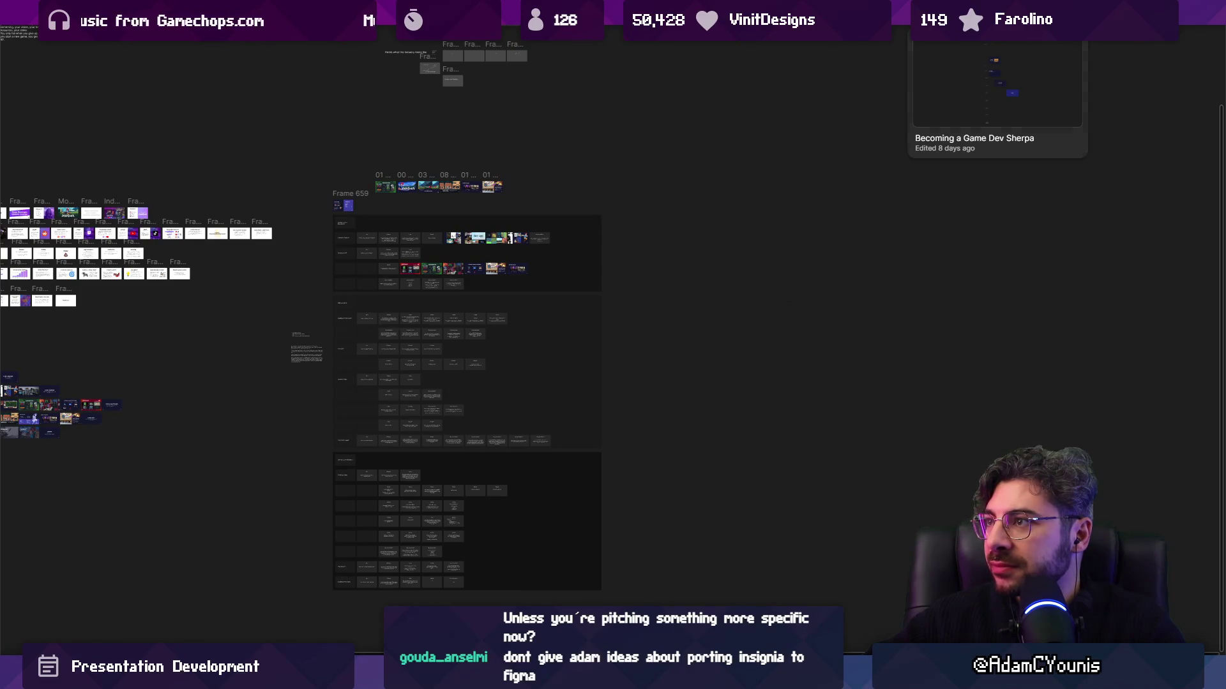
Search files for 'insignia pitch' and open Insignia Pitch 2
{"action": "key", "text": "ctrl+t"}
{"action": "type", "text": "insigni"}
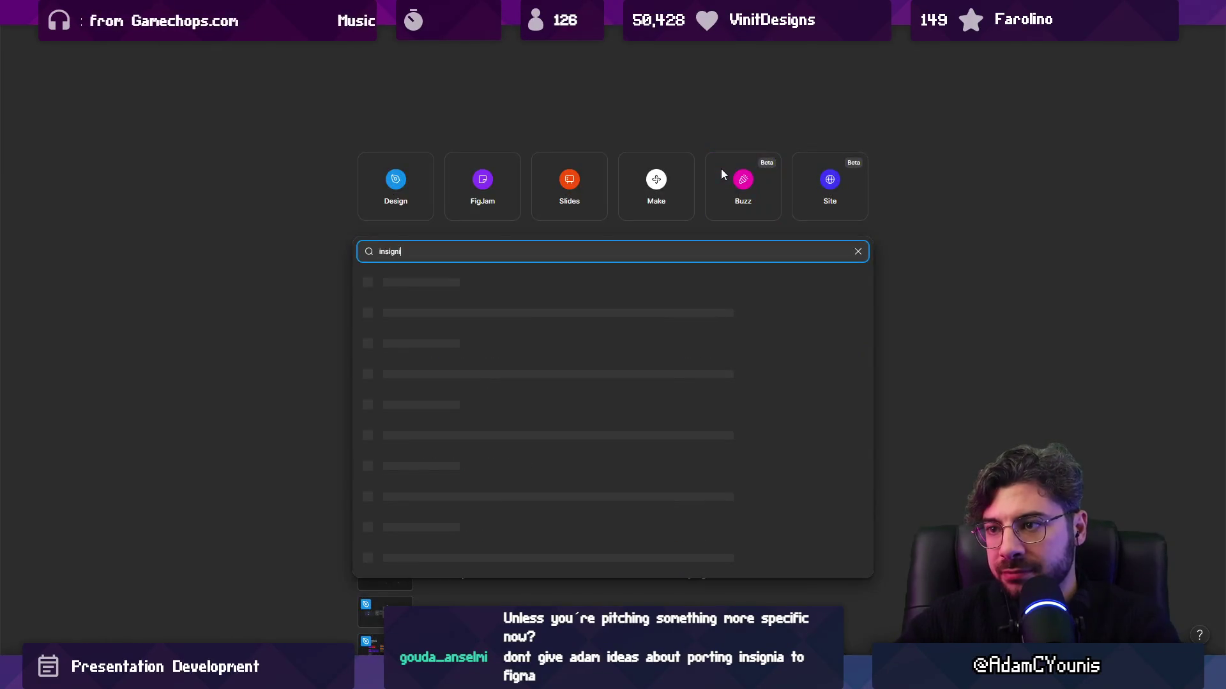
{"action": "type", "text": "a pitch"}
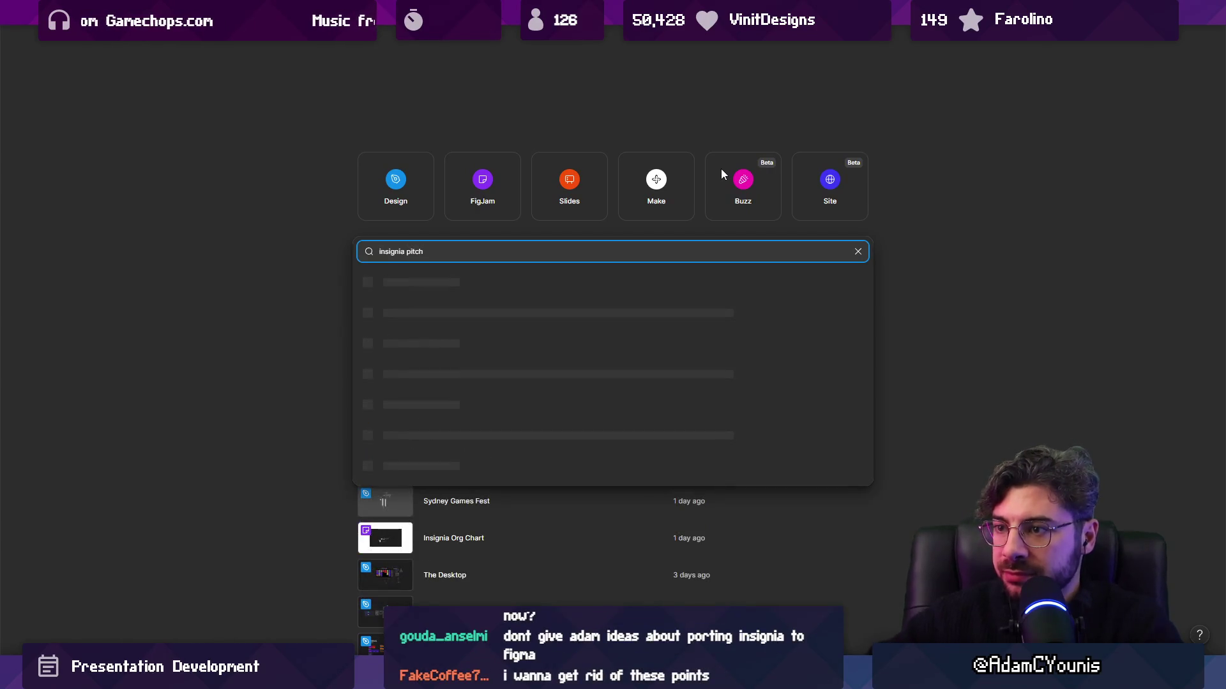
{"action": "key", "text": "Down"}
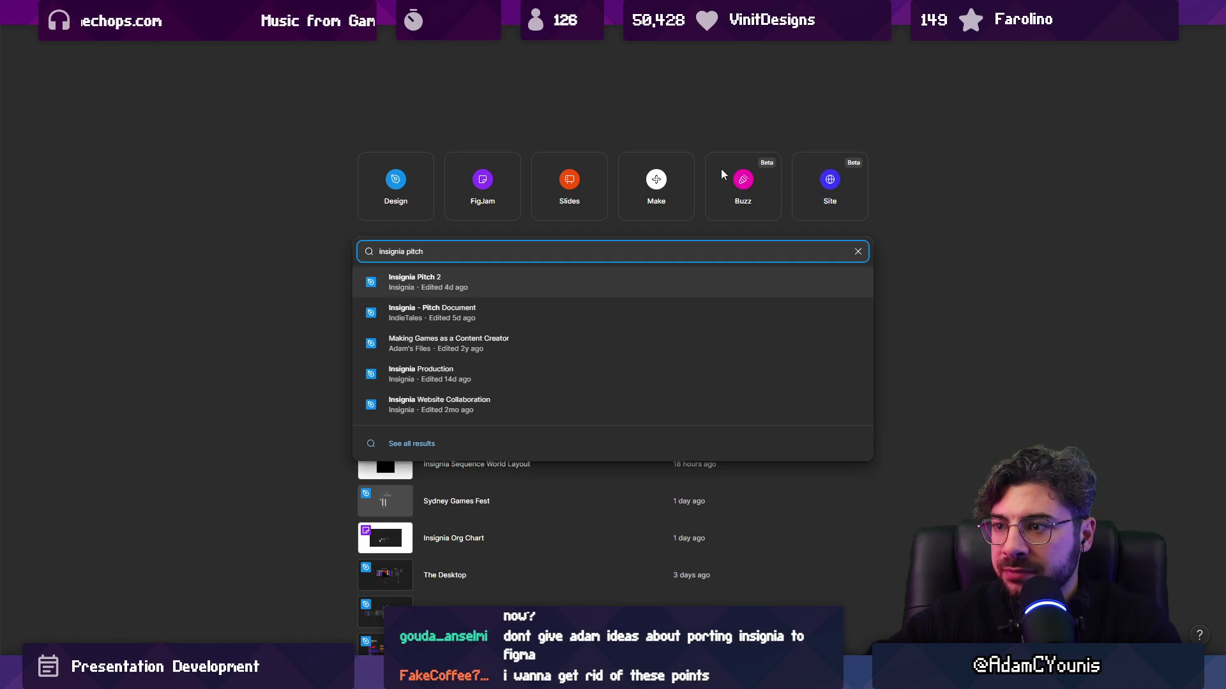
{"action": "key", "text": "Return"}
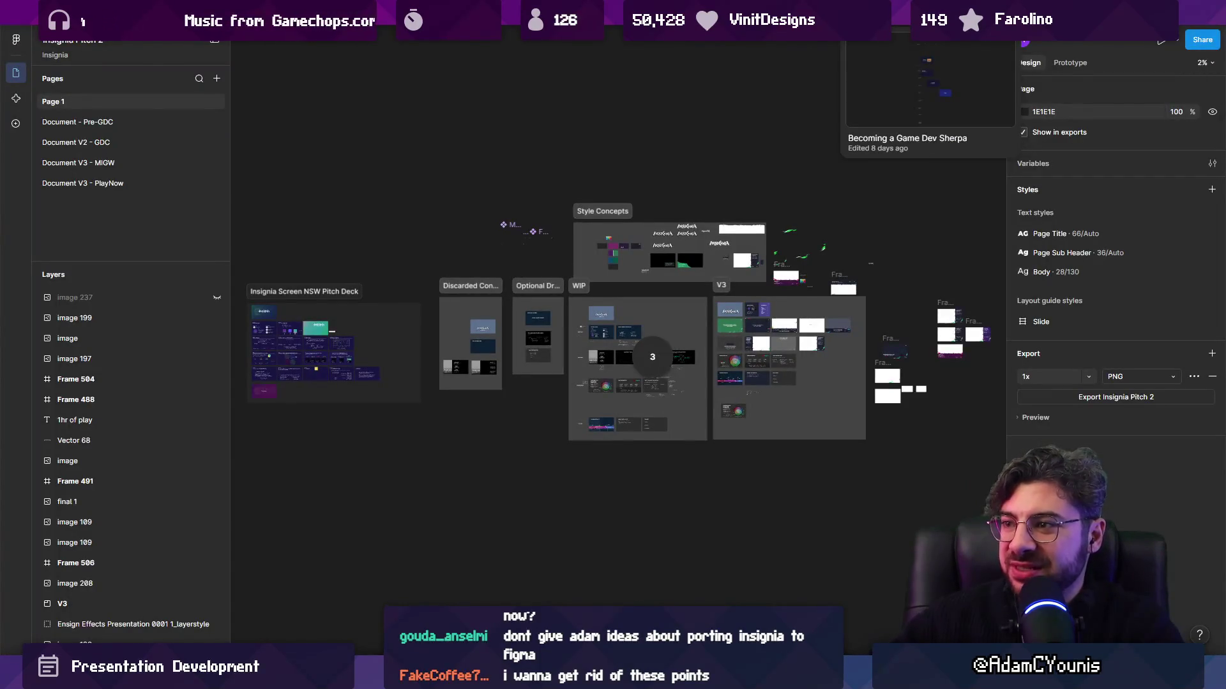
Switch to the Document V3 - PlayNow page and view its slides with panels hidden
{"action": "left_click", "coordinate": [77, 183]}
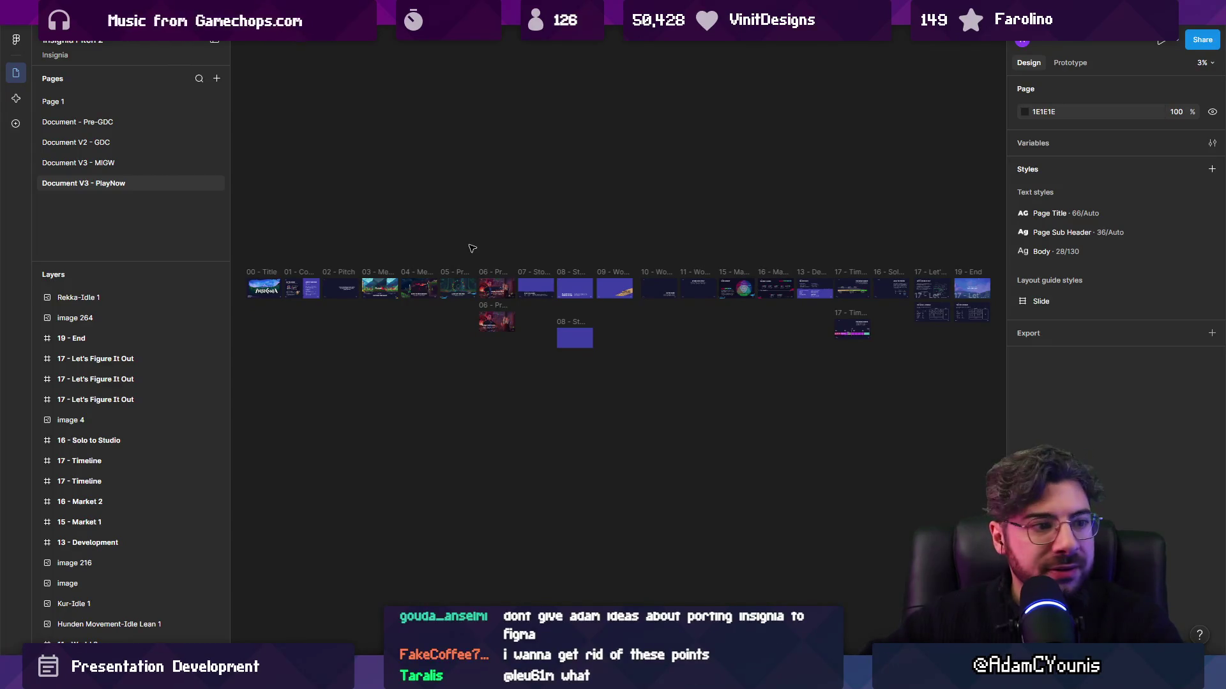
{"action": "key", "text": "ctrl+backslash"}
{"action": "scroll", "coordinate": [522, 277], "scroll_direction": "up", "scroll_amount": 3}
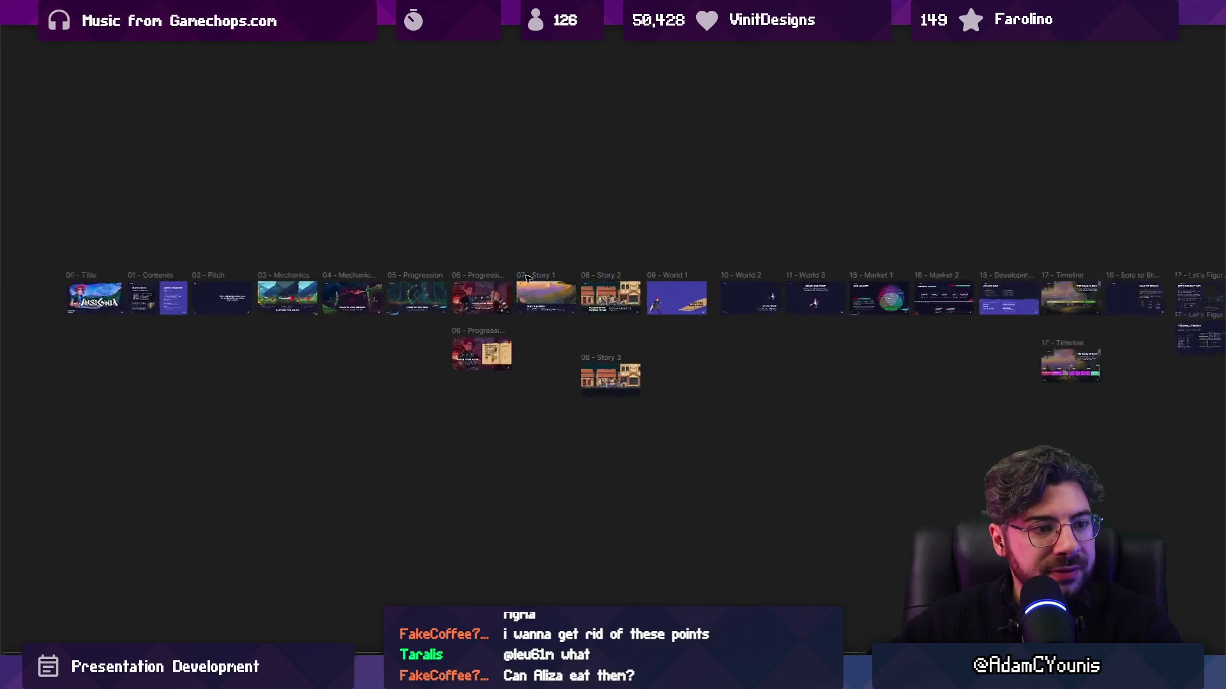
{"action": "scroll", "coordinate": [522, 276], "scroll_direction": "up", "scroll_amount": 3}
{"action": "scroll", "coordinate": [575, 300], "scroll_direction": "right", "scroll_amount": 10}
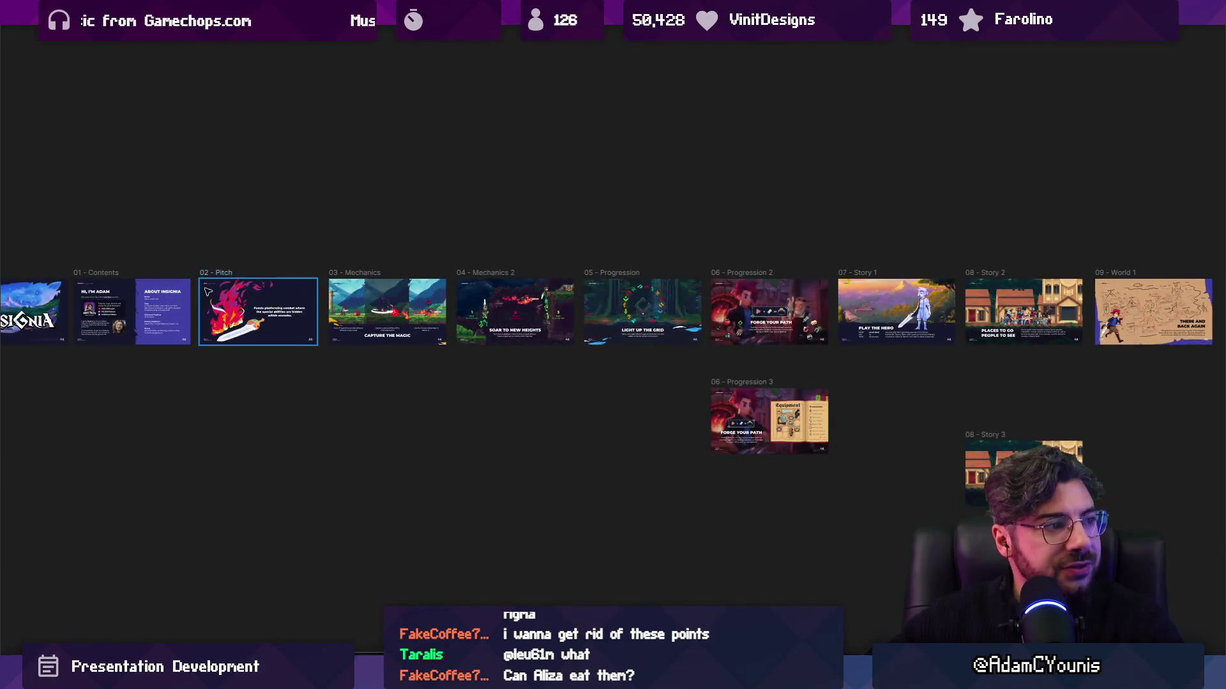
{"action": "scroll", "coordinate": [638, 311], "scroll_direction": "left", "scroll_amount": 15}
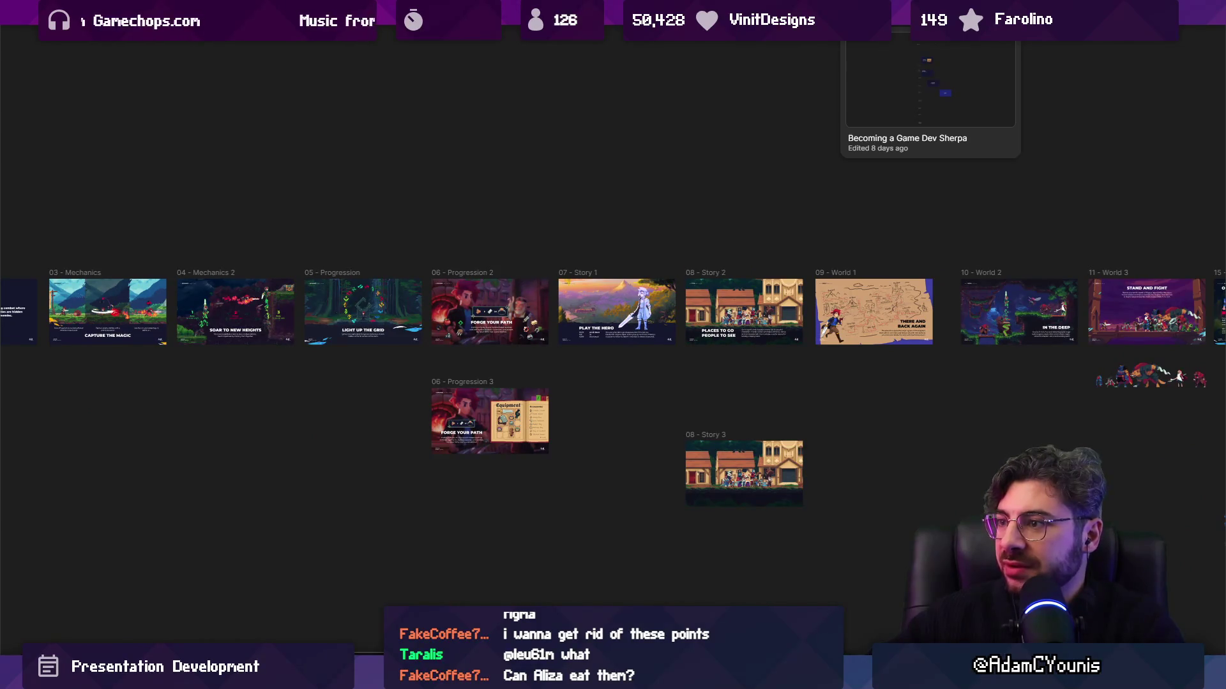
Select the whole row of slide frames, 00 Title to 19 End, and return to the outline file
{"action": "scroll", "coordinate": [780, 126], "scroll_direction": "down", "scroll_amount": 3}
{"action": "scroll", "coordinate": [179, 166], "scroll_direction": "down", "scroll_amount": 2}
{"action": "mouse_move", "coordinate": [150, 160]}
{"action": "left_mouse_down"}
{"action": "mouse_move", "coordinate": [344, 186]}
{"action": "mouse_move", "coordinate": [1139, 206]}
{"action": "mouse_move", "coordinate": [1137, 223]}
{"action": "left_mouse_up"}
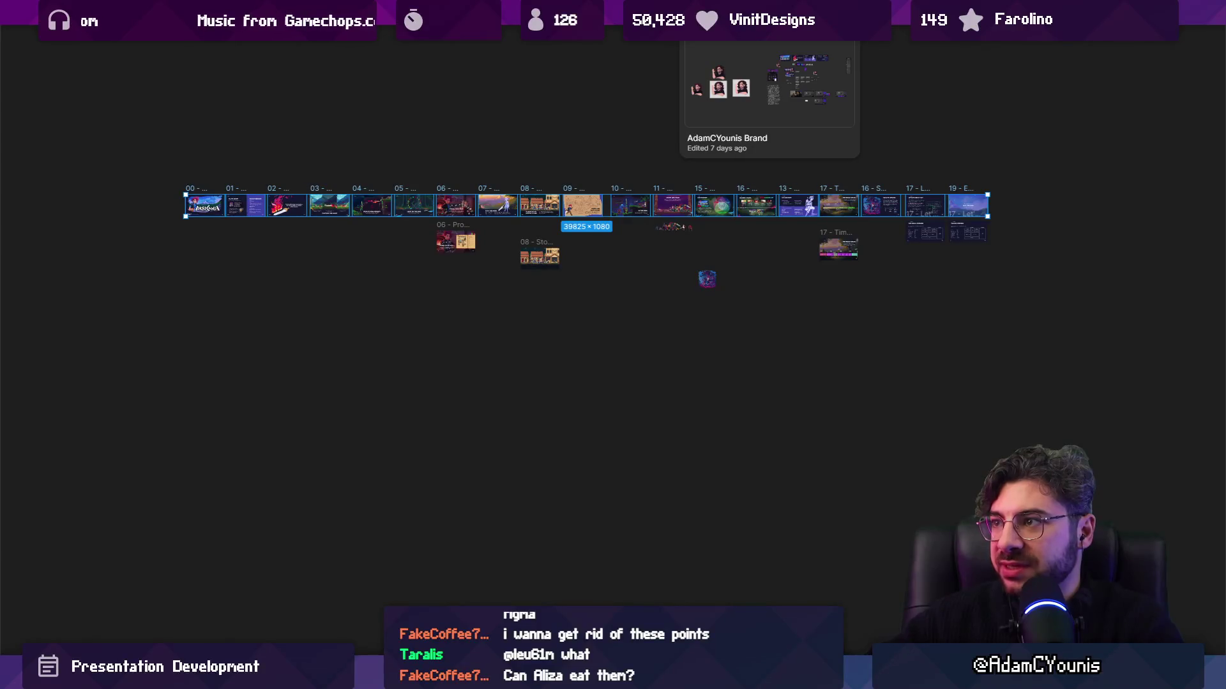
{"action": "left_click", "coordinate": [639, 9]}
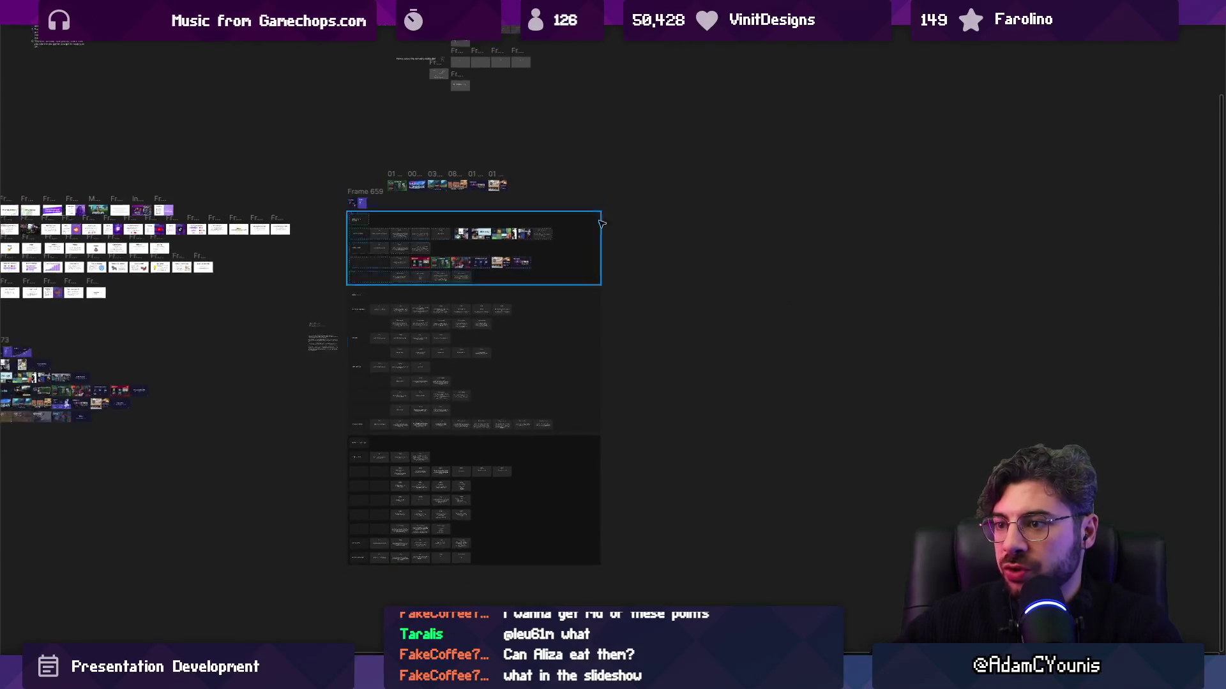
Paste the slide strip as Frame 677 to the right of the Frame 659 outline board
{"action": "left_click_drag", "start_coordinate": [759, 232], "coordinate": [732, 475]}
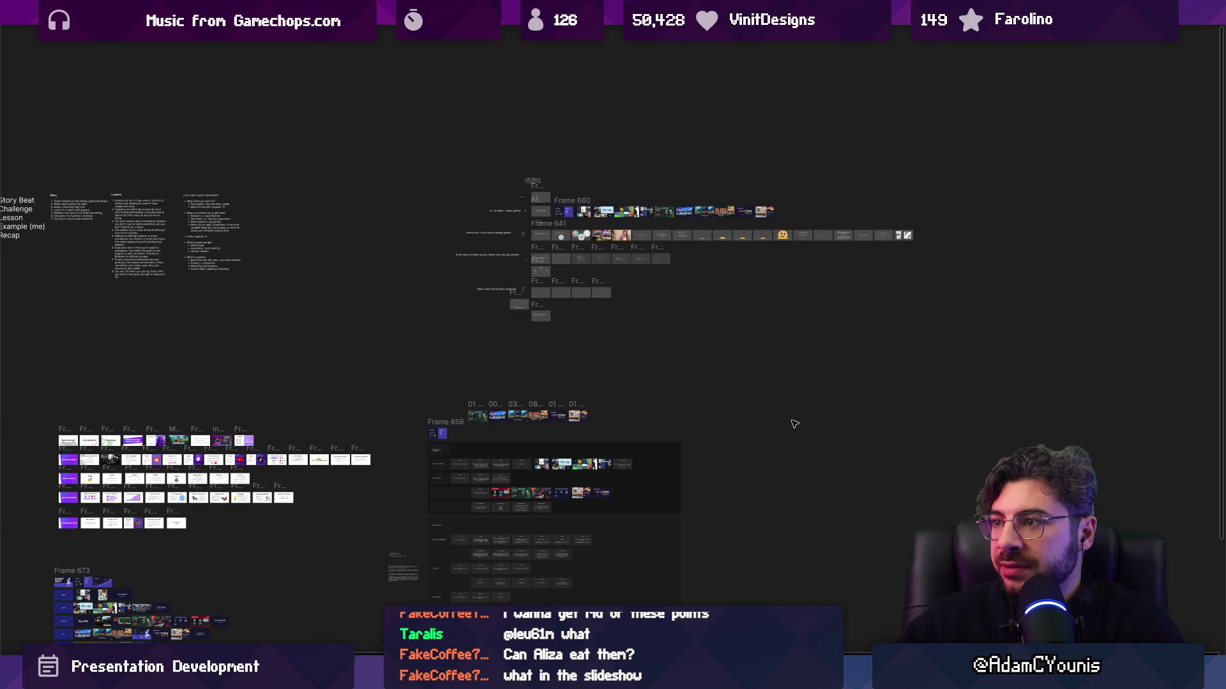
{"action": "scroll", "coordinate": [678, 252], "scroll_direction": "up", "scroll_amount": 5}
{"action": "scroll", "coordinate": [679, 252], "scroll_direction": "down", "scroll_amount": 5}
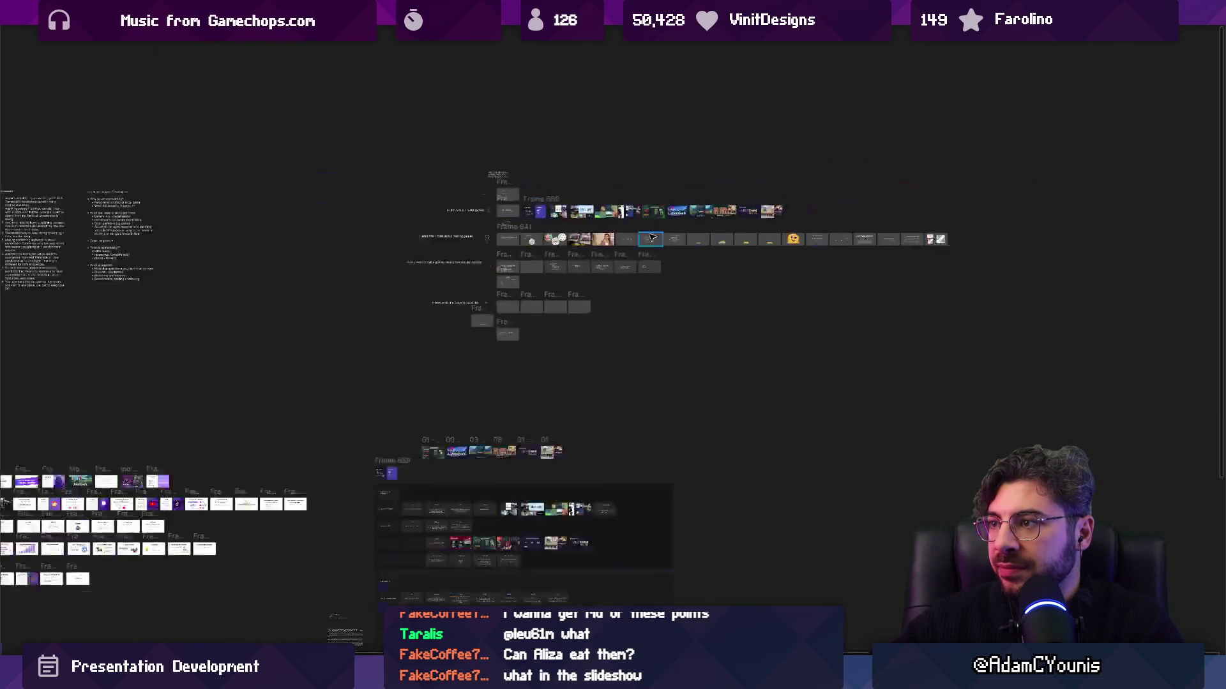
{"action": "left_click_drag", "start_coordinate": [734, 389], "coordinate": [613, 250]}
{"action": "key", "text": "ctrl+v"}
{"action": "mouse_move", "coordinate": [571, 344]}
{"action": "left_mouse_down"}
{"action": "mouse_move", "coordinate": [734, 287]}
{"action": "mouse_move", "coordinate": [793, 291]}
{"action": "left_mouse_up"}
{"action": "key", "text": "Escape"}
{"action": "scroll", "coordinate": [639, 209], "scroll_direction": "down", "scroll_amount": 2}
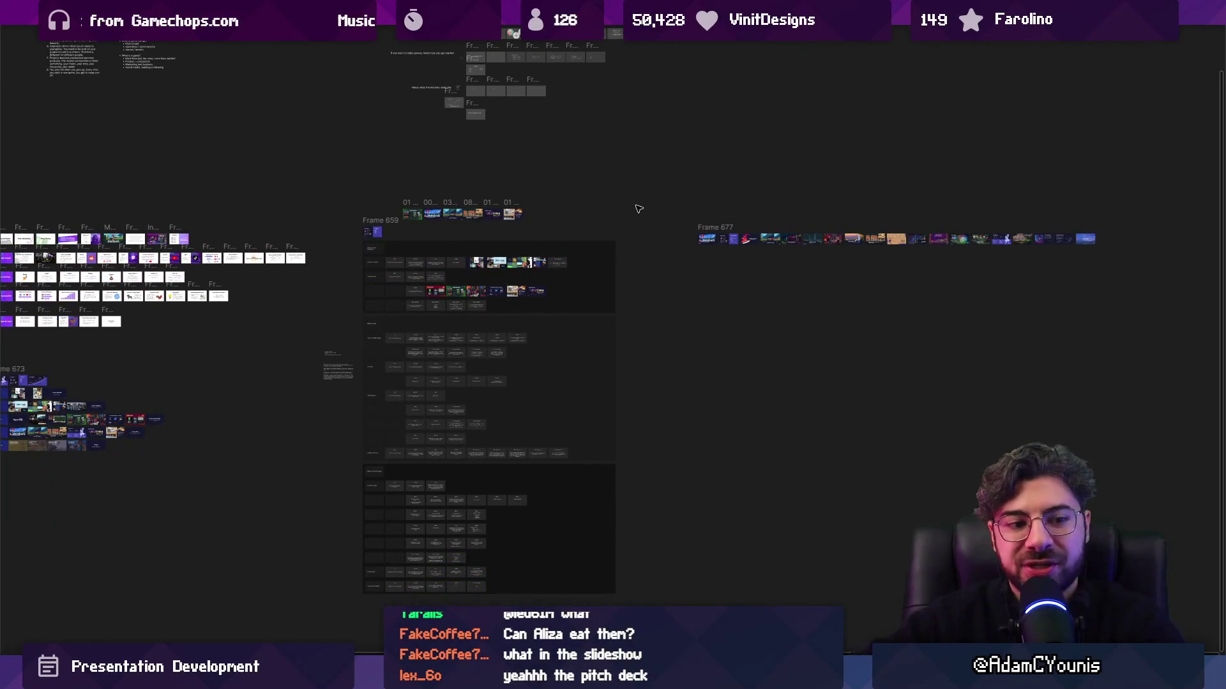
{"action": "scroll", "coordinate": [534, 407], "scroll_direction": "up", "scroll_amount": 2}
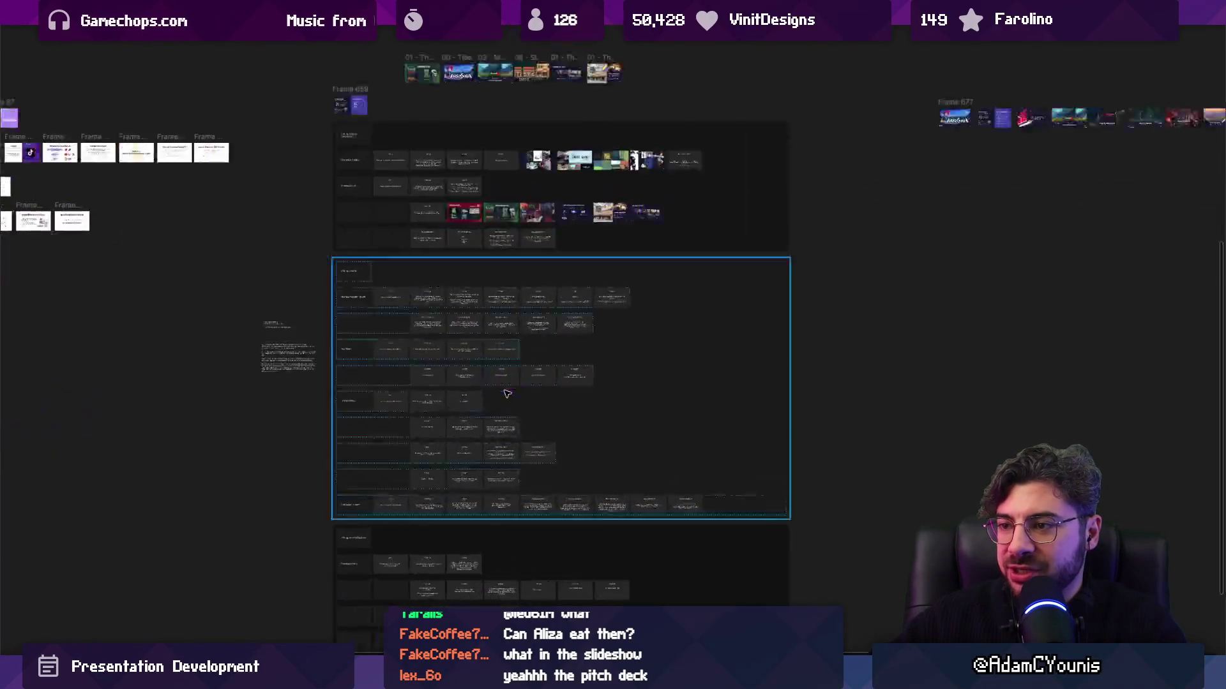
{"action": "scroll", "coordinate": [534, 391], "scroll_direction": "up", "scroll_amount": 3}
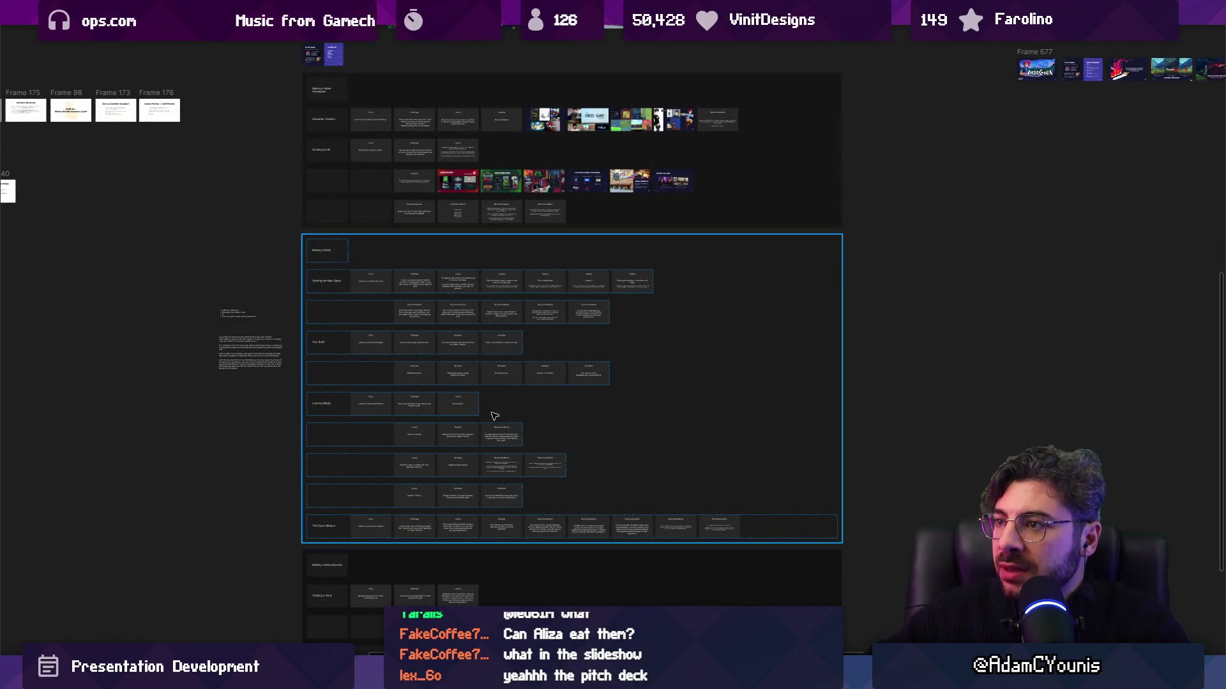
{"action": "scroll", "coordinate": [495, 416], "scroll_direction": "up", "scroll_amount": 5}
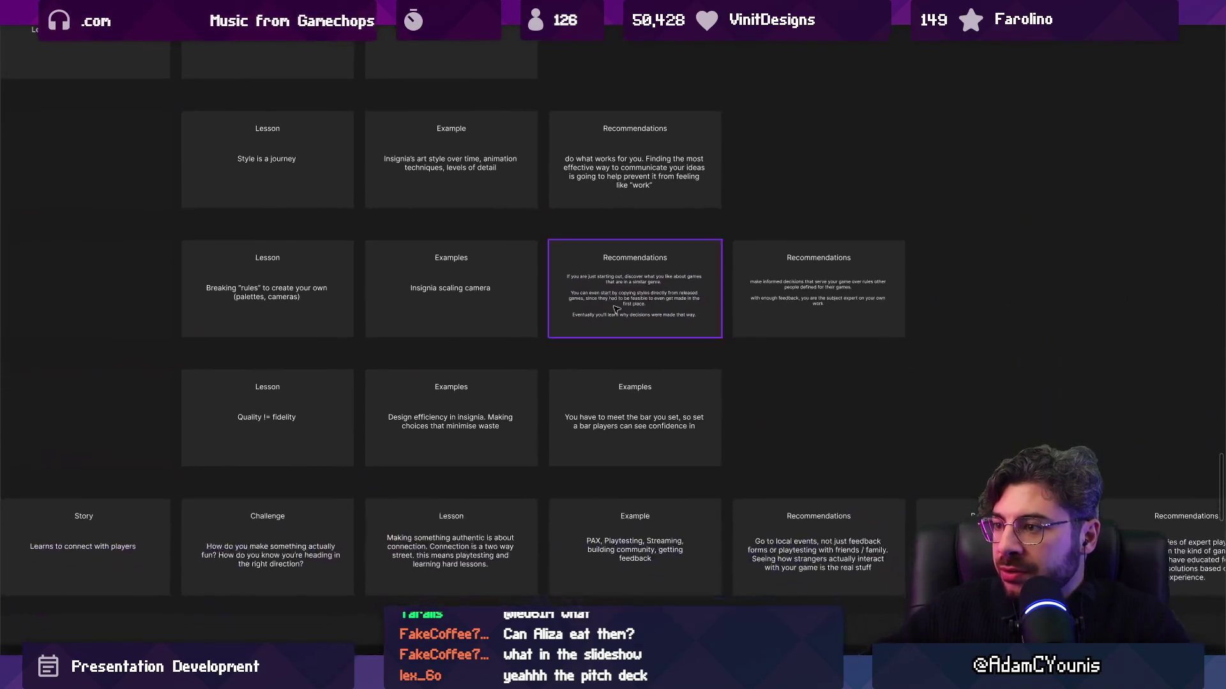
{"action": "scroll", "coordinate": [506, 311], "scroll_direction": "up", "scroll_amount": 3}
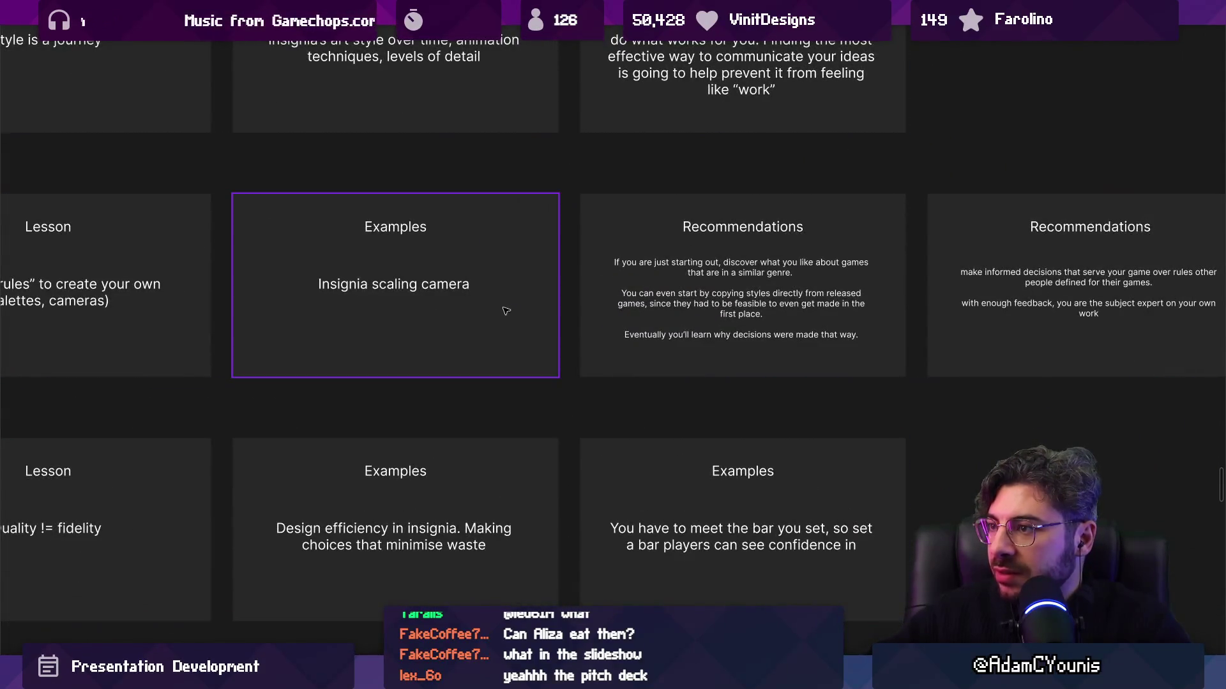
{"action": "scroll", "coordinate": [506, 311], "scroll_direction": "right", "scroll_amount": 5}
{"action": "left_click", "coordinate": [426, 316]}
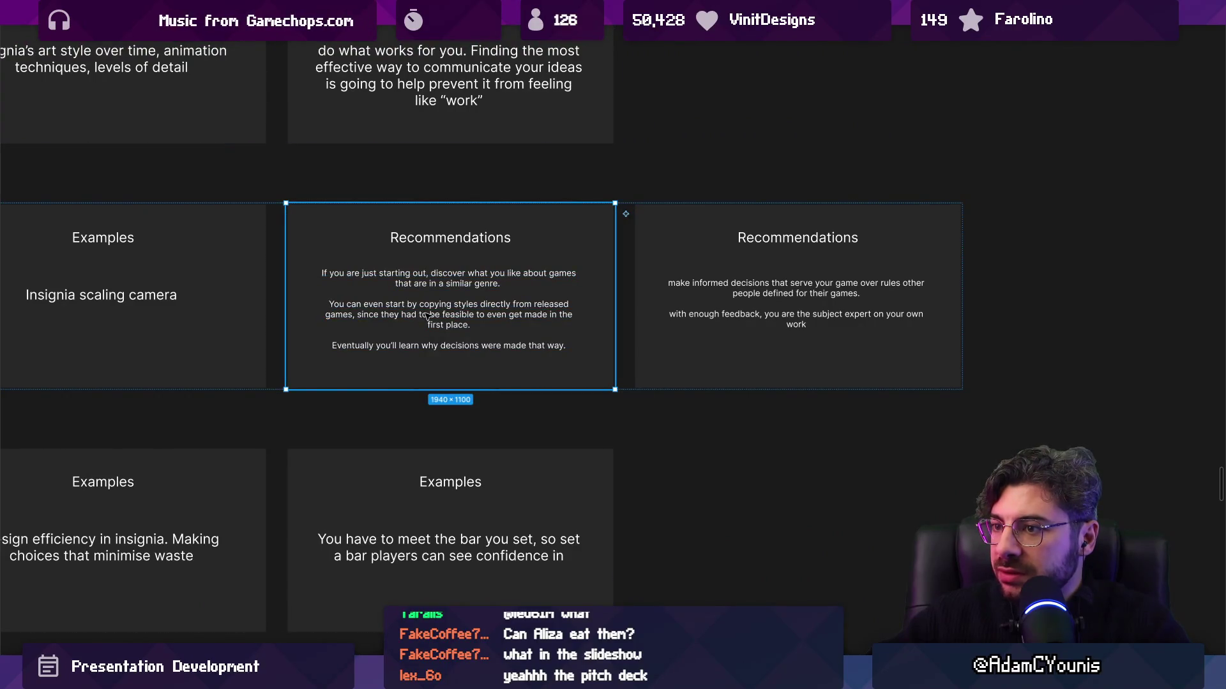
{"action": "left_click", "coordinate": [798, 293]}
{"action": "scroll", "coordinate": [807, 336], "scroll_direction": "down", "scroll_amount": 4}
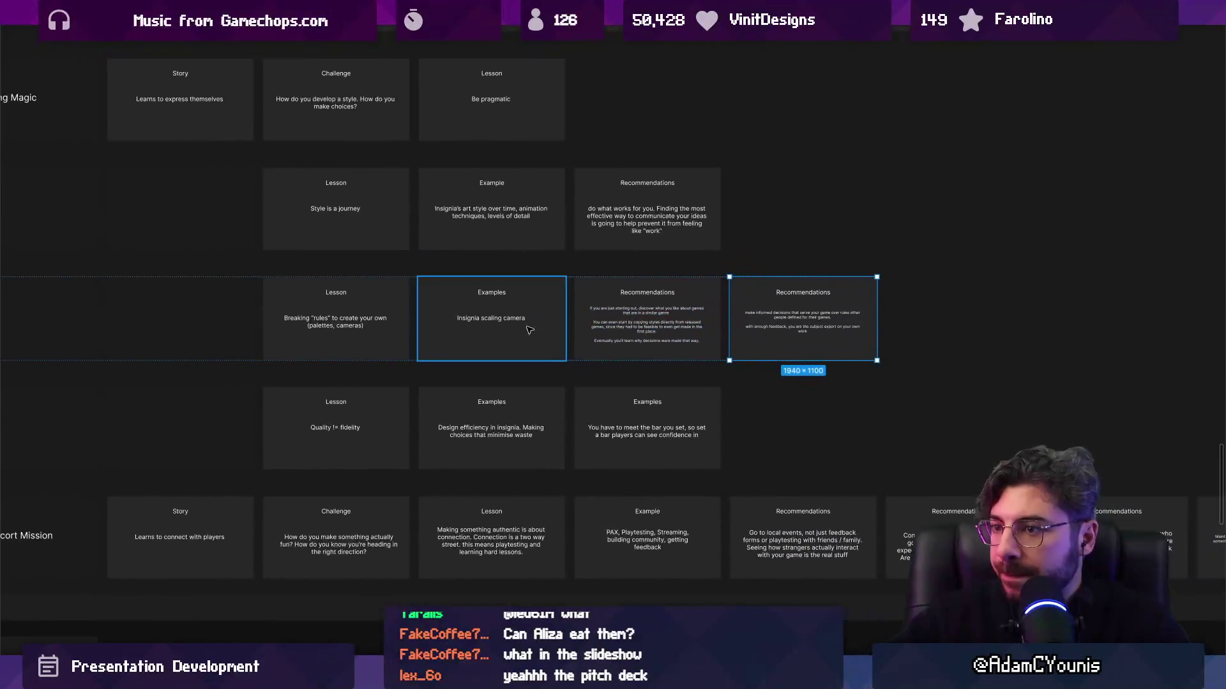
{"action": "scroll", "coordinate": [464, 419], "scroll_direction": "up", "scroll_amount": 3}
{"action": "scroll", "coordinate": [643, 354], "scroll_direction": "down", "scroll_amount": 4}
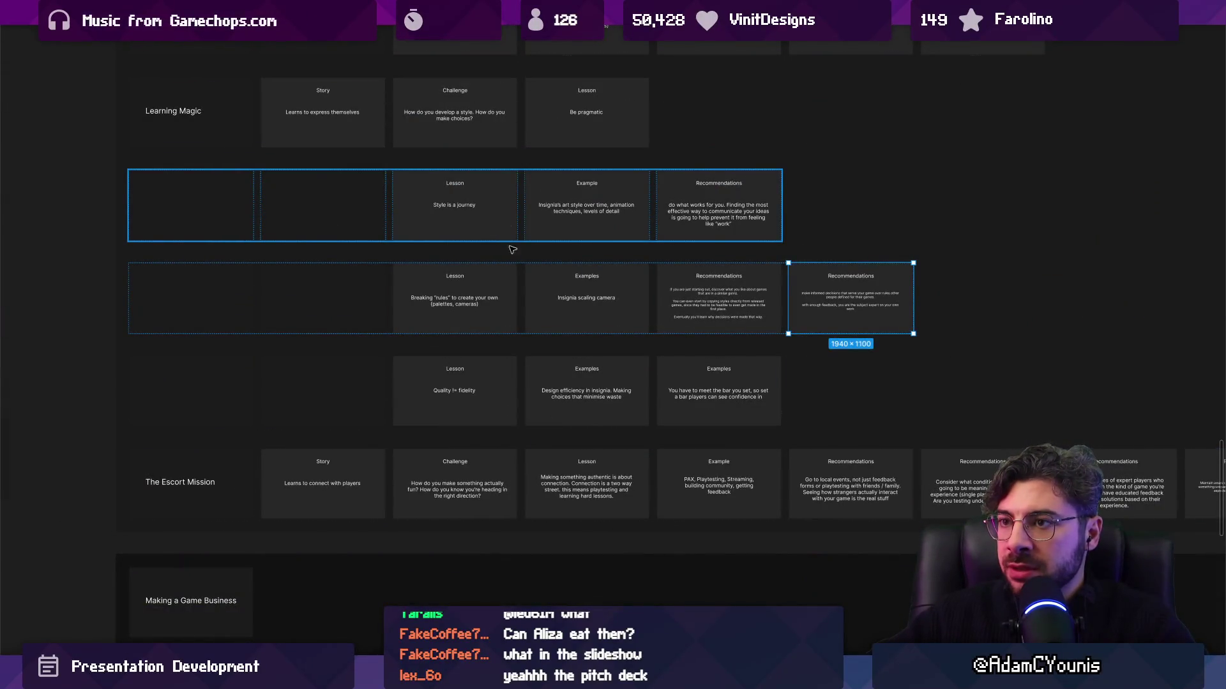
{"action": "scroll", "coordinate": [520, 350], "scroll_direction": "down", "scroll_amount": 4}
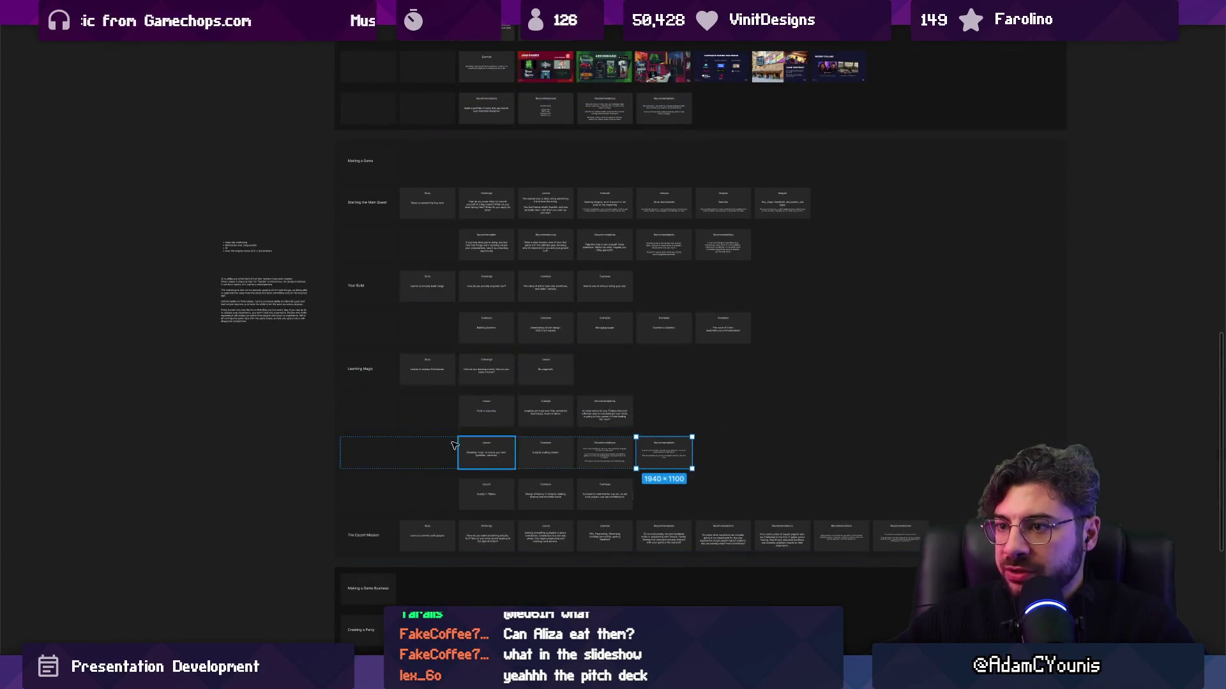
{"action": "scroll", "coordinate": [455, 316], "scroll_direction": "up", "scroll_amount": 5}
{"action": "scroll", "coordinate": [309, 295], "scroll_direction": "right", "scroll_amount": 3}
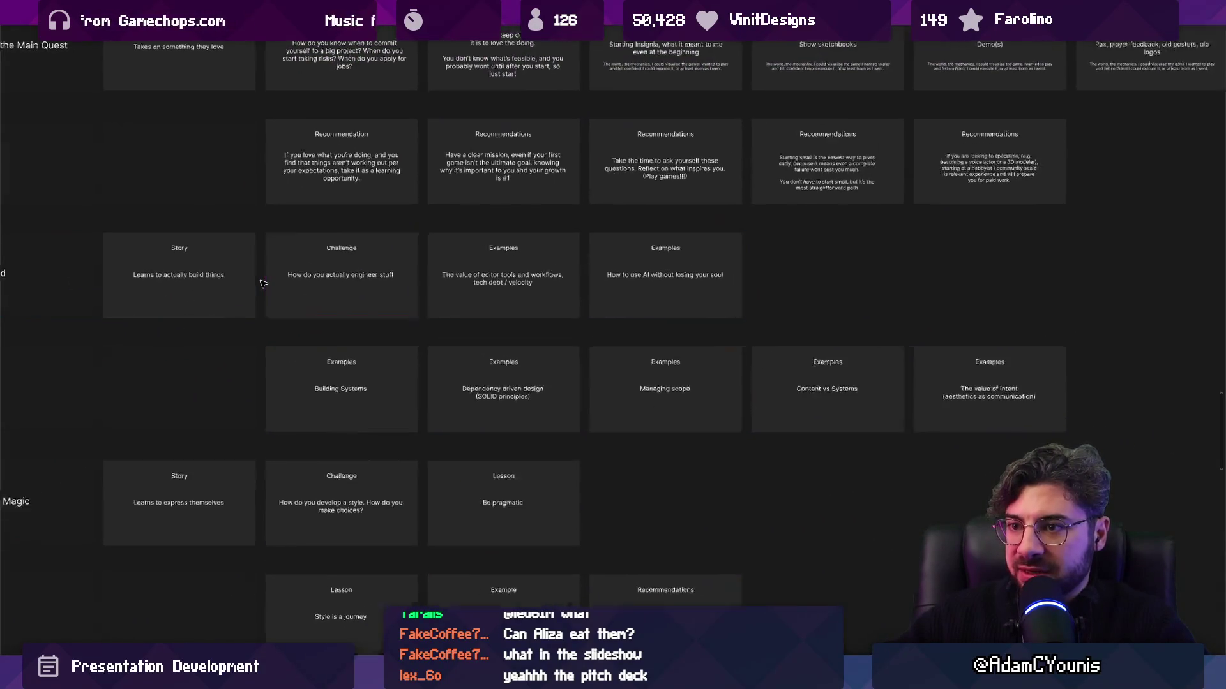
{"action": "scroll", "coordinate": [263, 284], "scroll_direction": "up", "scroll_amount": 1}
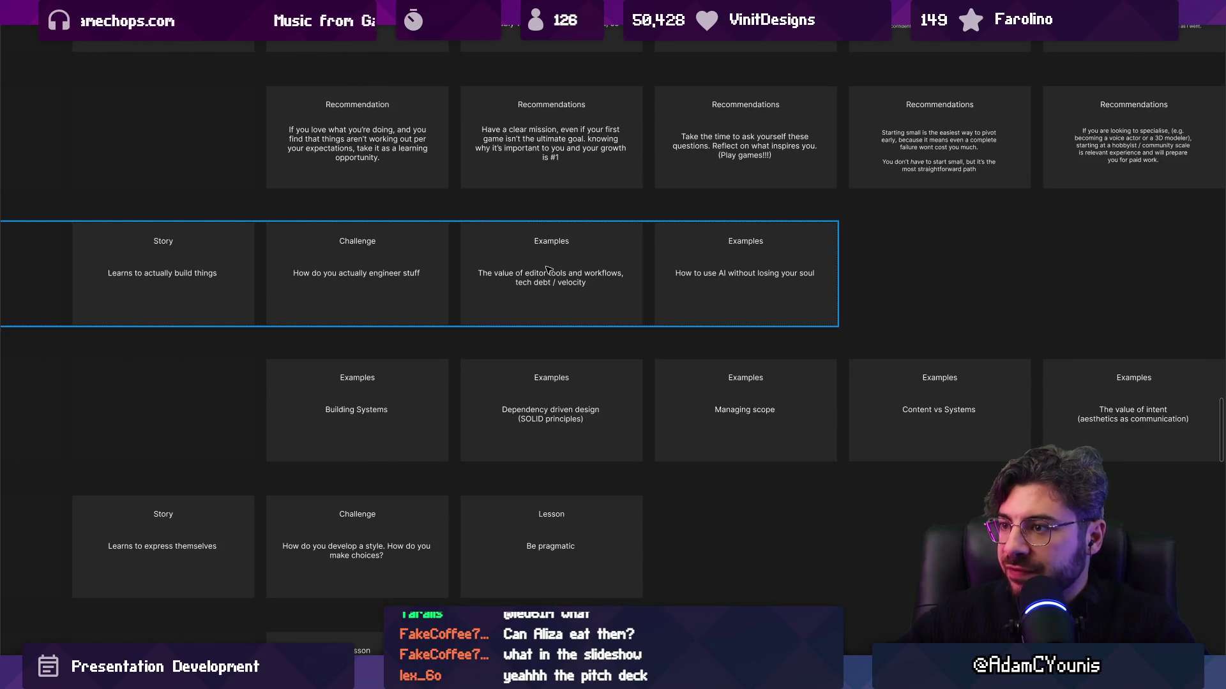
{"action": "left_click", "coordinate": [582, 284]}
{"action": "left_click", "coordinate": [581, 286]}
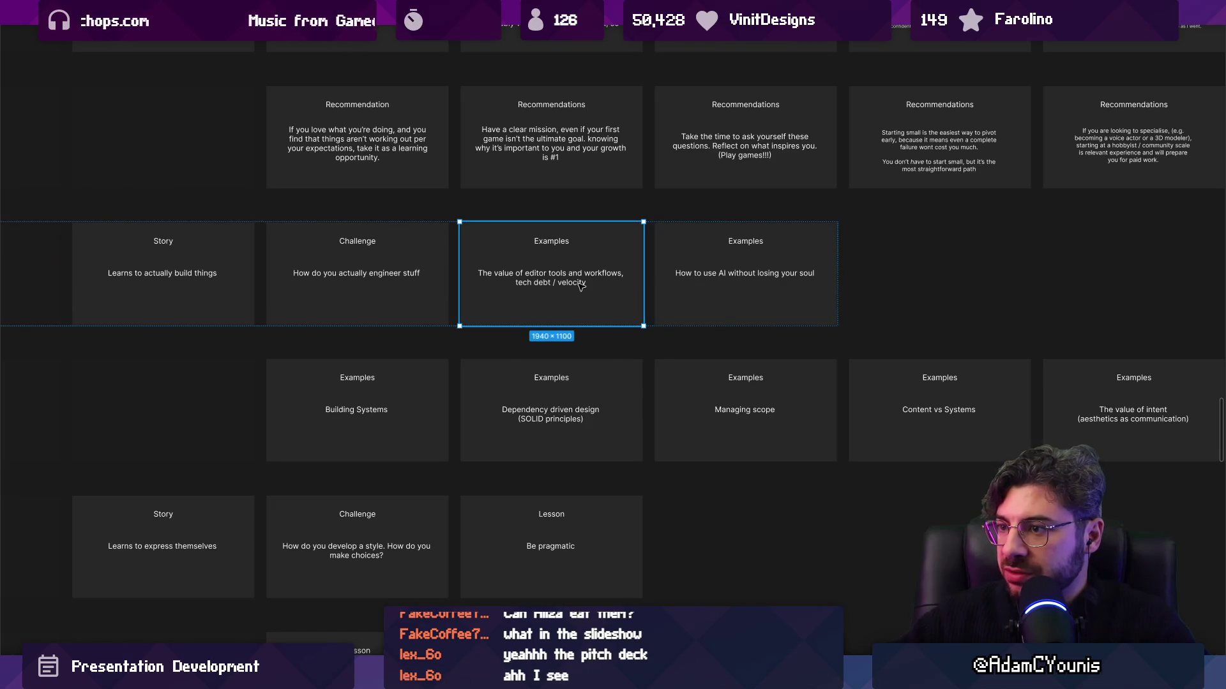
{"action": "left_click", "coordinate": [713, 289]}
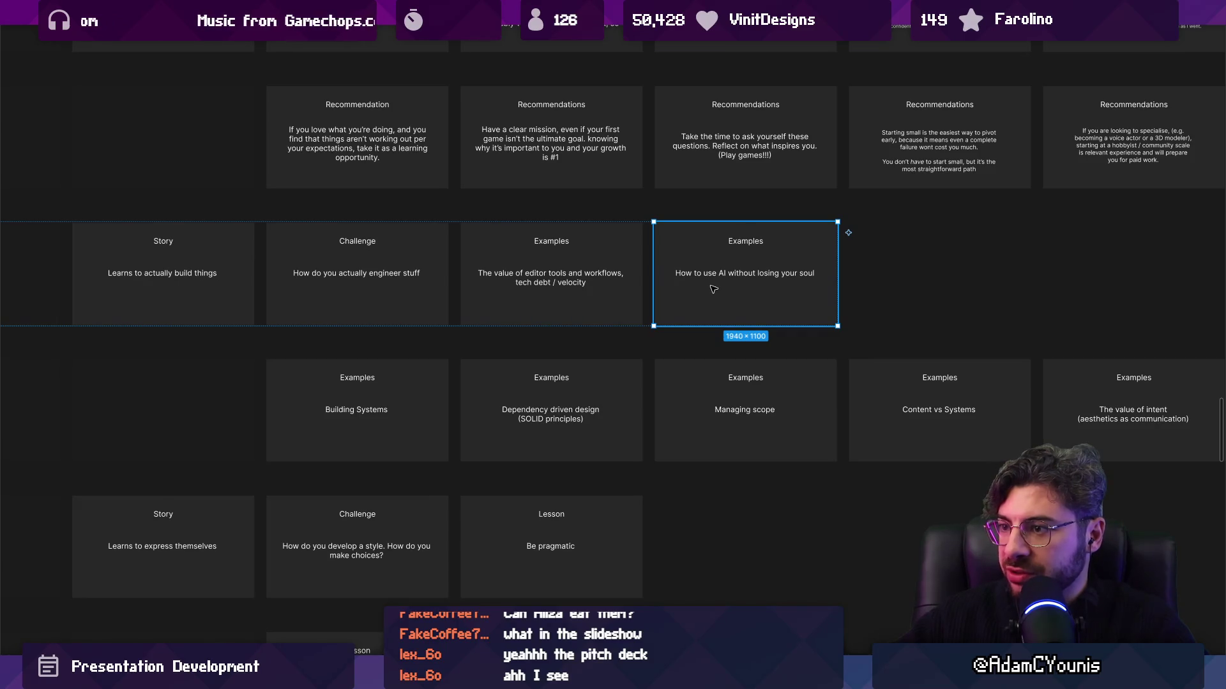
{"action": "scroll", "coordinate": [713, 289], "scroll_direction": "down", "scroll_amount": 1}
{"action": "scroll", "coordinate": [307, 294], "scroll_direction": "down", "scroll_amount": 3}
{"action": "left_click", "coordinate": [360, 399]}
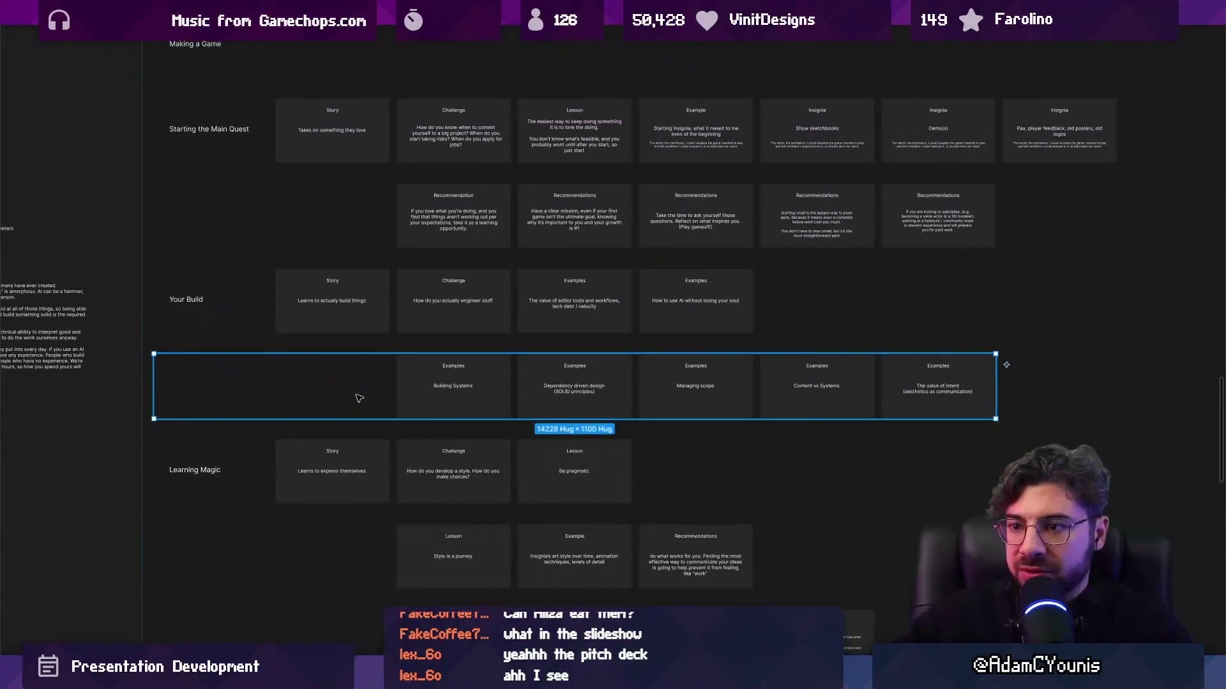
Duplicate the Examples row, move the How to use AI card into it, and delete the other copies
{"action": "key", "text": "ctrl+d"}
{"action": "left_click", "coordinate": [706, 309]}
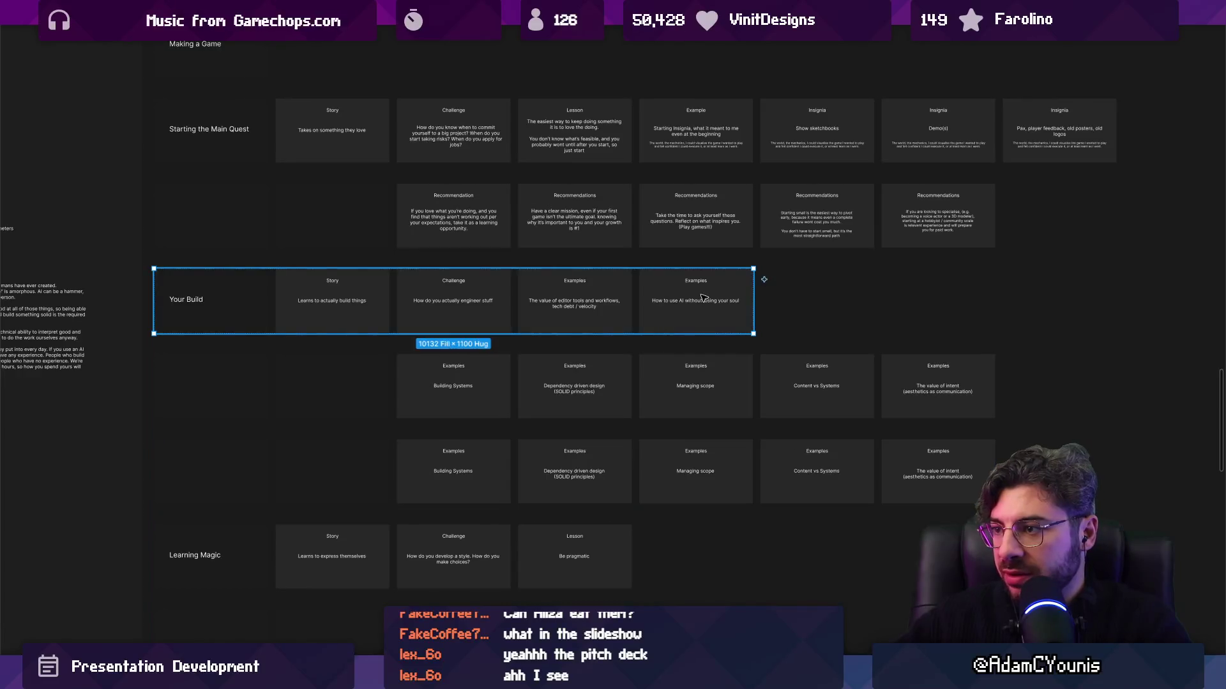
{"action": "left_click", "coordinate": [702, 298]}
{"action": "mouse_move", "coordinate": [681, 297]}
{"action": "left_mouse_down"}
{"action": "mouse_move", "coordinate": [625, 358]}
{"action": "mouse_move", "coordinate": [409, 472]}
{"action": "mouse_move", "coordinate": [437, 474]}
{"action": "left_mouse_up"}
{"action": "left_click_drag", "start_coordinate": [514, 472], "coordinate": [1035, 472]}
{"action": "key", "text": "Delete"}
{"action": "scroll", "coordinate": [469, 464], "scroll_direction": "up", "scroll_amount": 3, "text": "ctrl"}
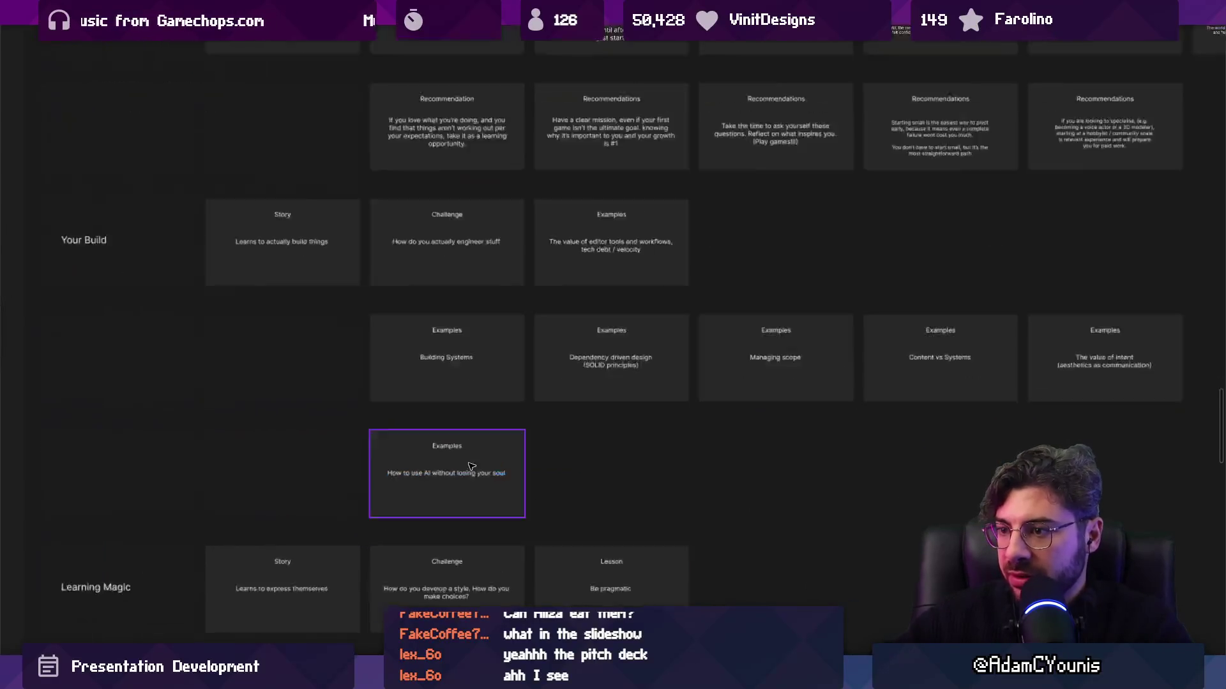
Retitle the How to use AI and Building Systems cards as 'Challenge'
{"action": "double_click", "coordinate": [449, 441]}
{"action": "type", "text": "Challenge"}
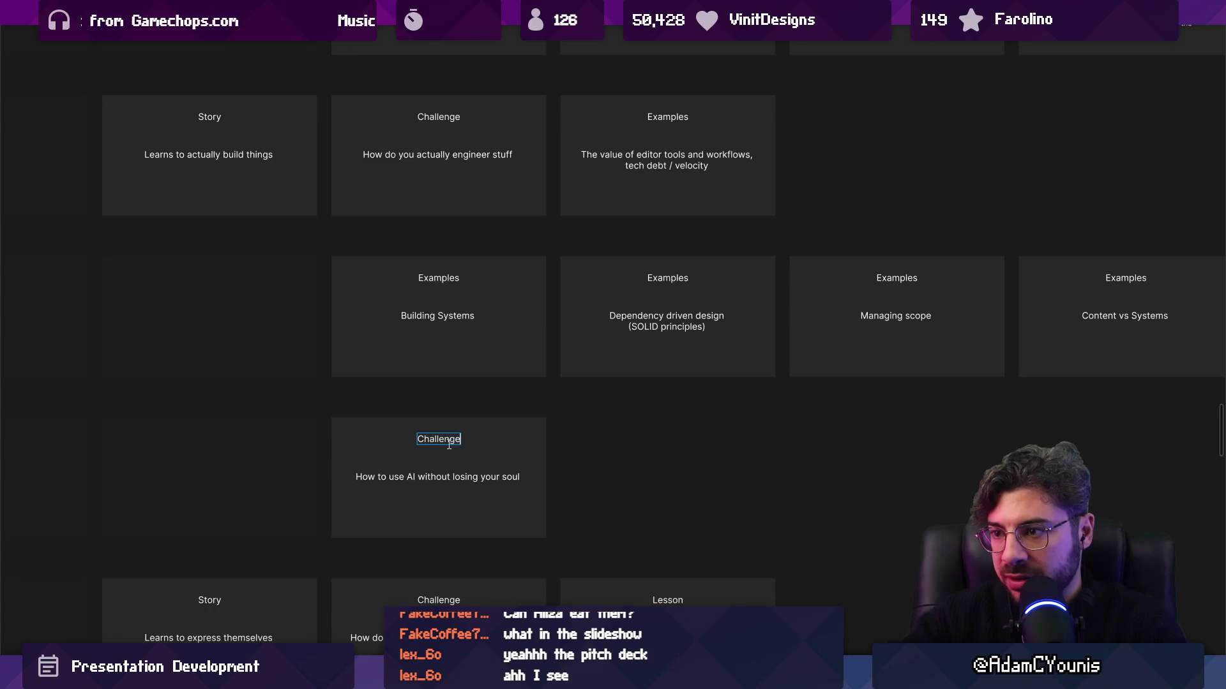
{"action": "double_click", "coordinate": [429, 281]}
{"action": "type", "text": "Chall"}
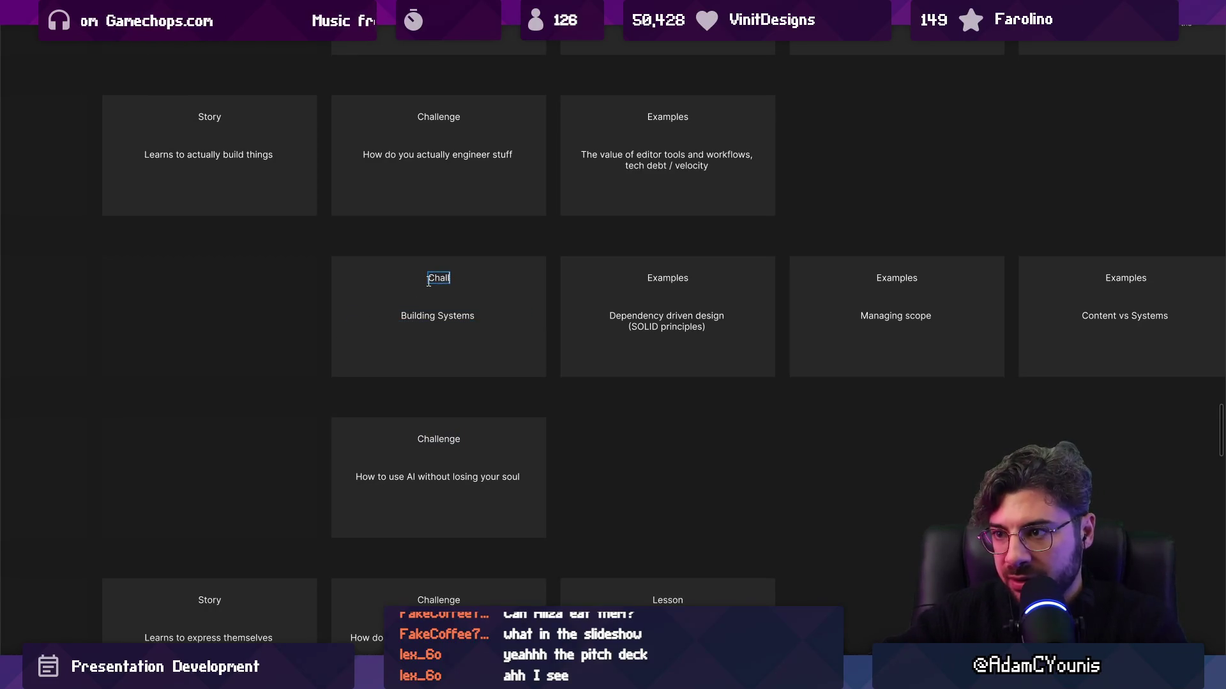
{"action": "type", "text": "enge"}
{"action": "key", "text": "Escape"}
{"action": "key", "text": "Escape"}
{"action": "scroll", "coordinate": [526, 456], "scroll_direction": "down", "scroll_amount": 3, "text": "ctrl"}
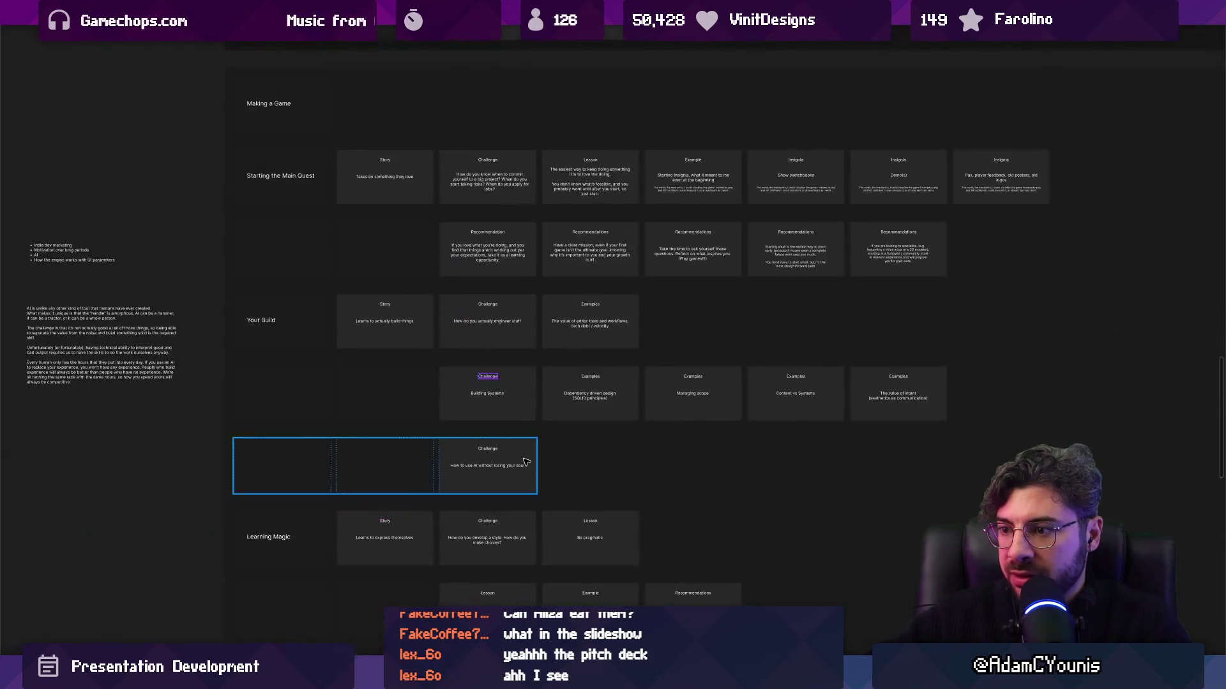
Copy the long AI paragraph and paste it into a duplicate of the How to use AI card
{"action": "left_click", "coordinate": [107, 358]}
{"action": "key", "text": "shift+2"}
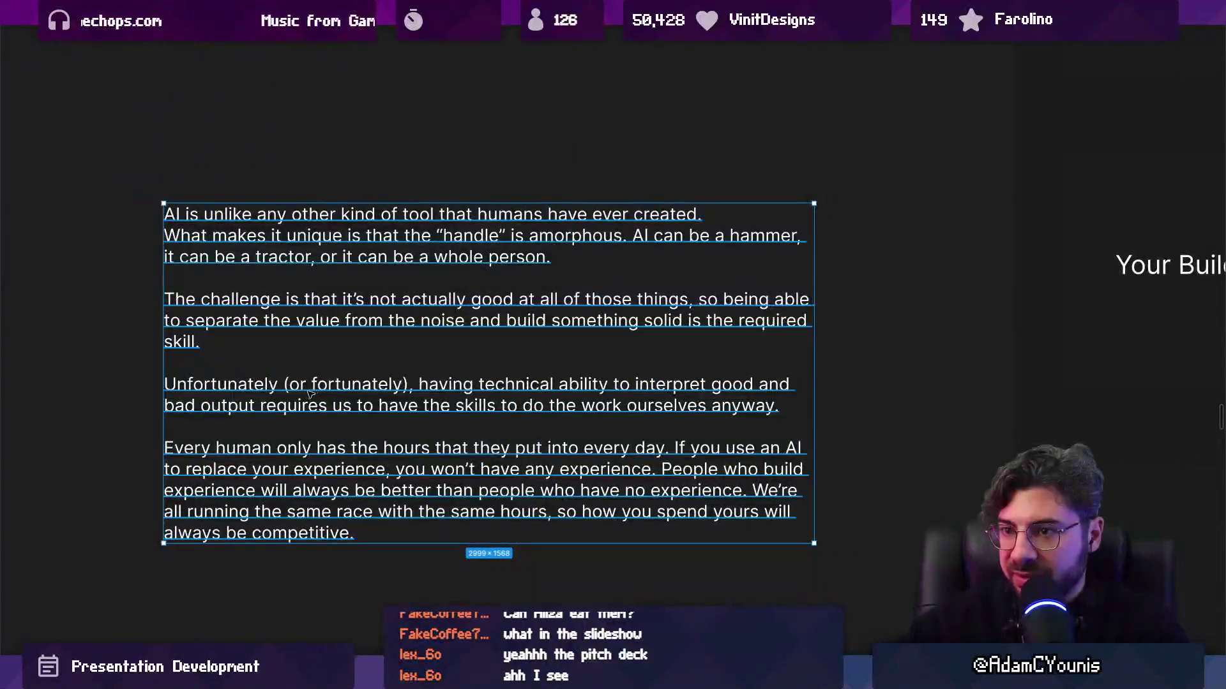
{"action": "scroll", "coordinate": [314, 392], "scroll_direction": "down", "scroll_amount": 3, "text": "ctrl"}
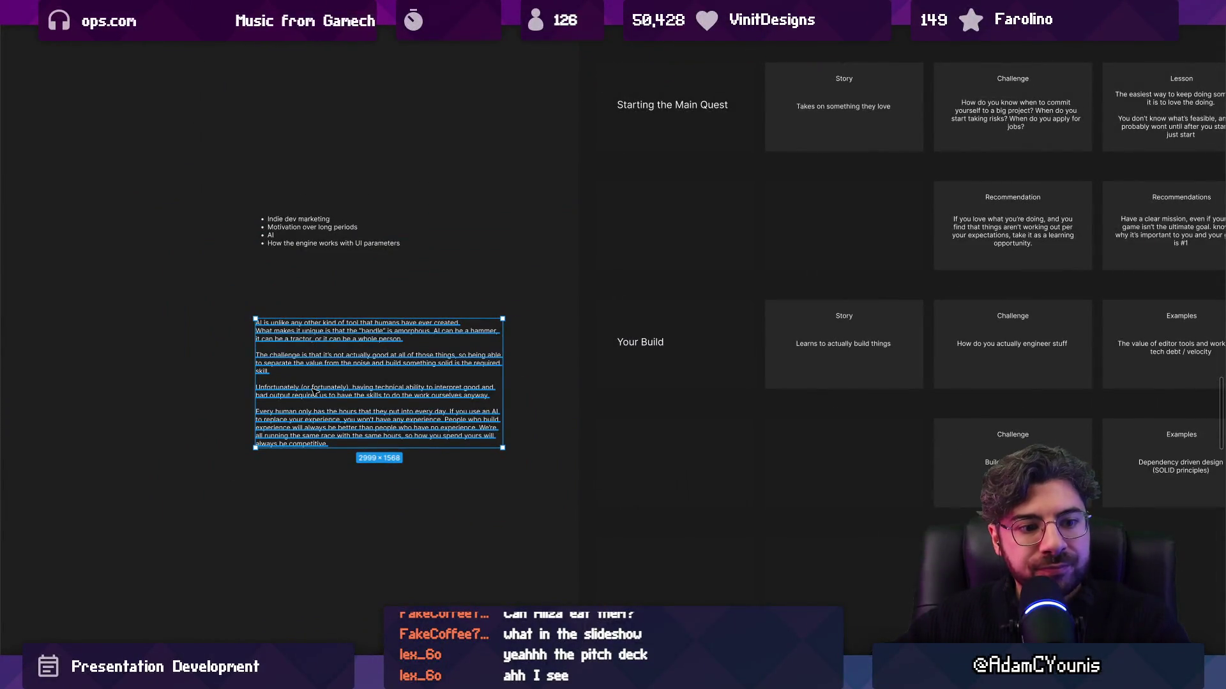
{"action": "scroll", "coordinate": [315, 392], "scroll_direction": "down", "scroll_amount": 3, "text": "ctrl"}
{"action": "scroll", "coordinate": [383, 415], "scroll_direction": "right", "scroll_amount": 2}
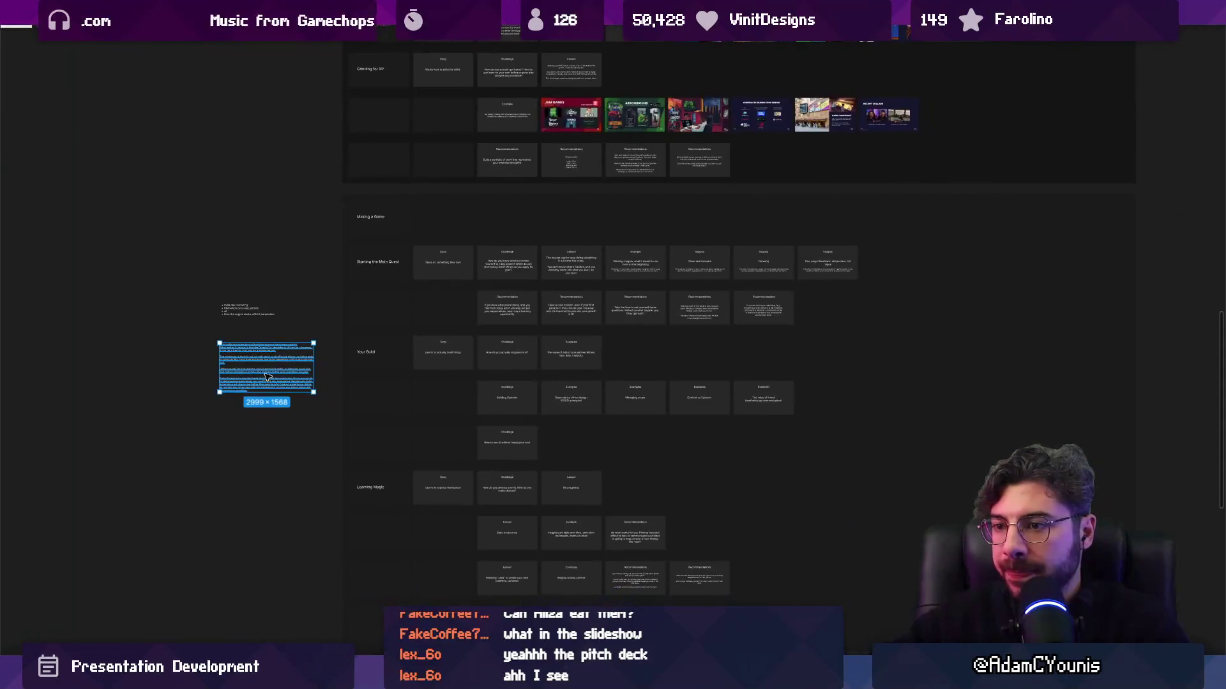
{"action": "scroll", "coordinate": [510, 465], "scroll_direction": "up", "scroll_amount": 5, "text": "ctrl"}
{"action": "left_click", "coordinate": [511, 464]}
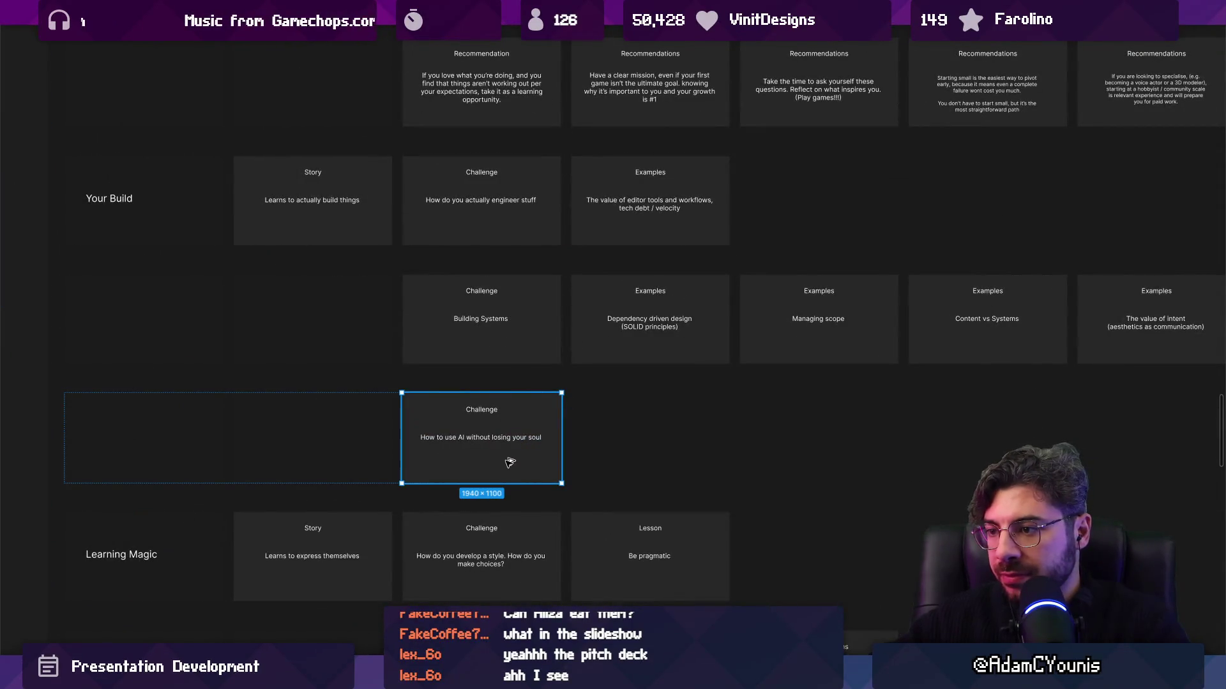
{"action": "key", "text": "ctrl+d"}
{"action": "scroll", "coordinate": [511, 447], "scroll_direction": "right", "scroll_amount": 2}
{"action": "scroll", "coordinate": [540, 434], "scroll_direction": "up", "scroll_amount": 3, "text": "ctrl"}
{"action": "double_click", "coordinate": [540, 441]}
{"action": "key", "text": "ctrl+v"}
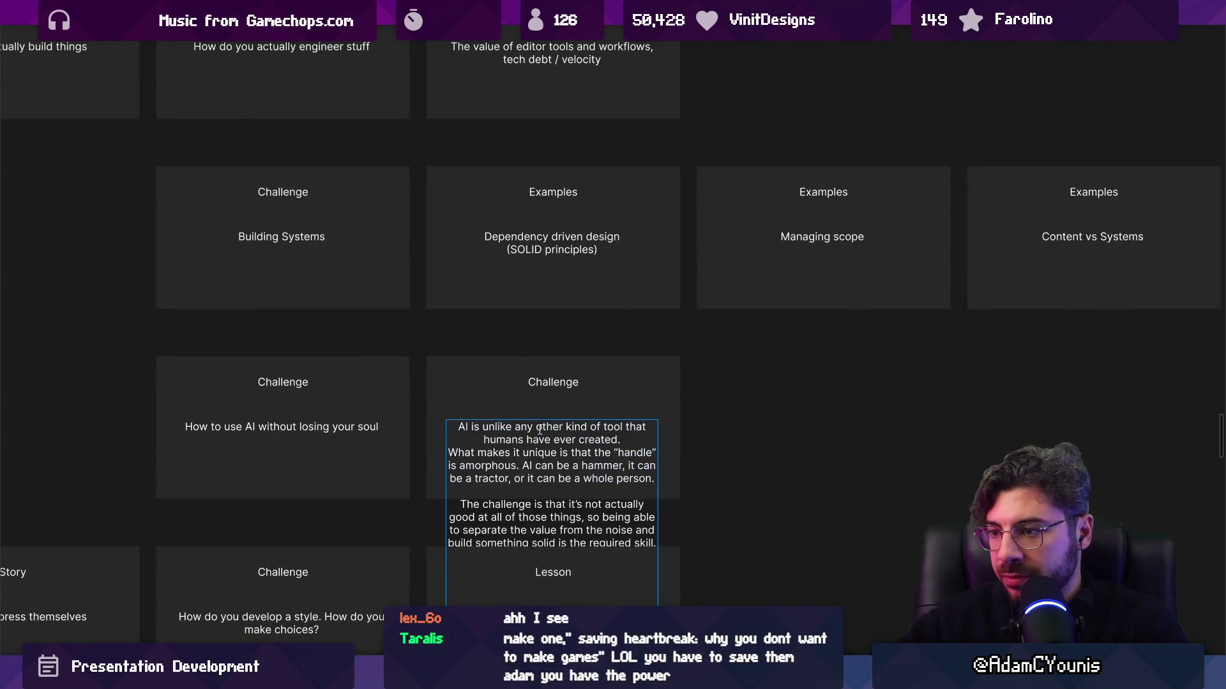
{"action": "scroll", "coordinate": [540, 430], "scroll_direction": "down", "scroll_amount": 2, "text": "ctrl"}
{"action": "scroll", "coordinate": [539, 430], "scroll_direction": "down", "scroll_amount": 3}
{"action": "key", "text": "Escape"}
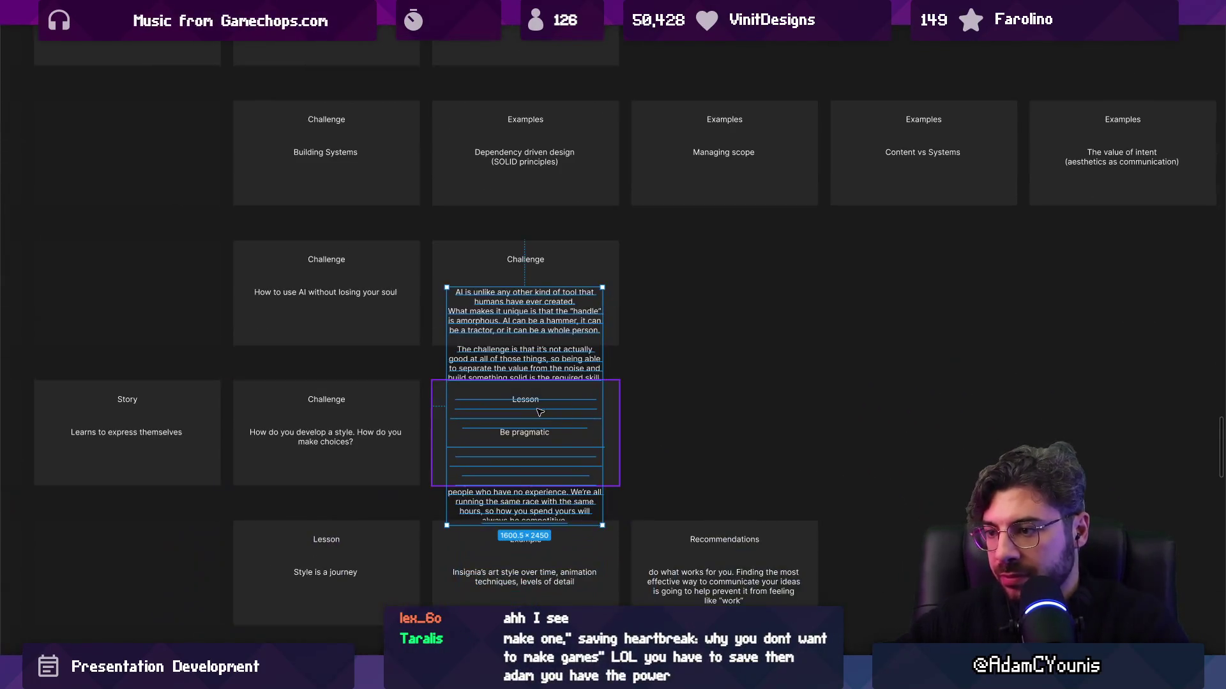
Resize the AI text box to fit the card with longer lines and left-align it
{"action": "mouse_move", "coordinate": [602, 525]}
{"action": "left_mouse_down"}
{"action": "mouse_move", "coordinate": [509, 396]}
{"action": "mouse_move", "coordinate": [474, 319]}
{"action": "mouse_move", "coordinate": [480, 339]}
{"action": "left_mouse_up"}
{"action": "scroll", "coordinate": [469, 316], "scroll_direction": "up", "scroll_amount": 5, "text": "ctrl"}
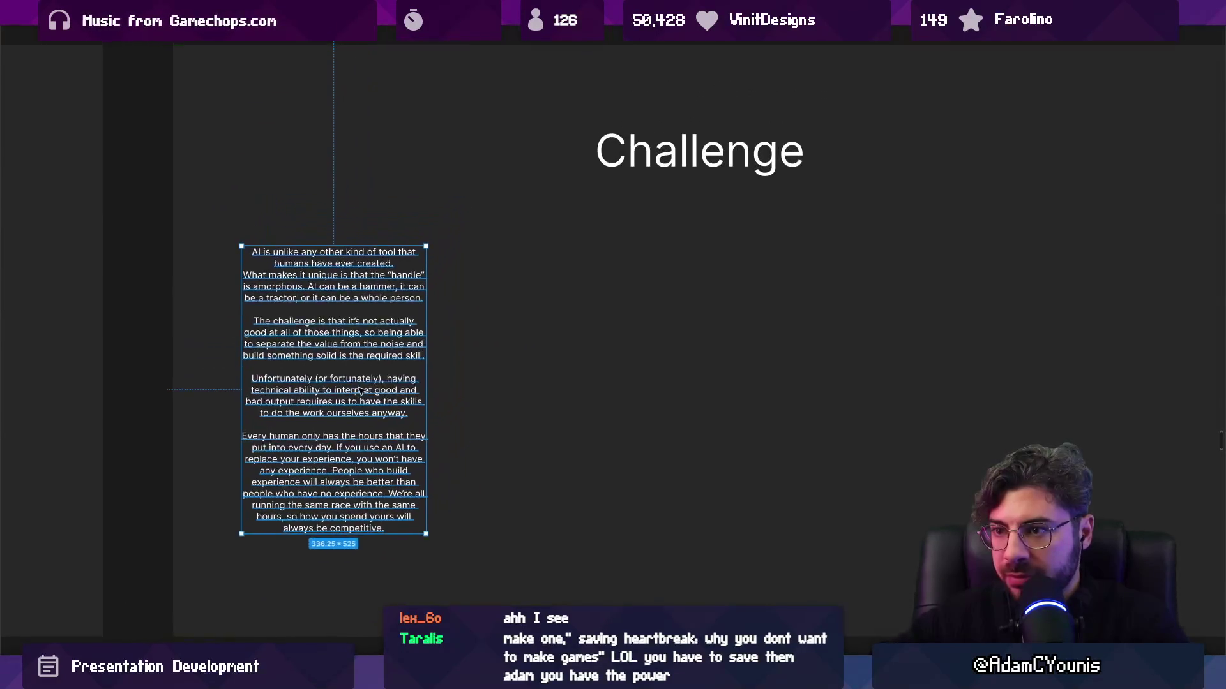
{"action": "left_click_drag", "start_coordinate": [426, 380], "coordinate": [621, 367]}
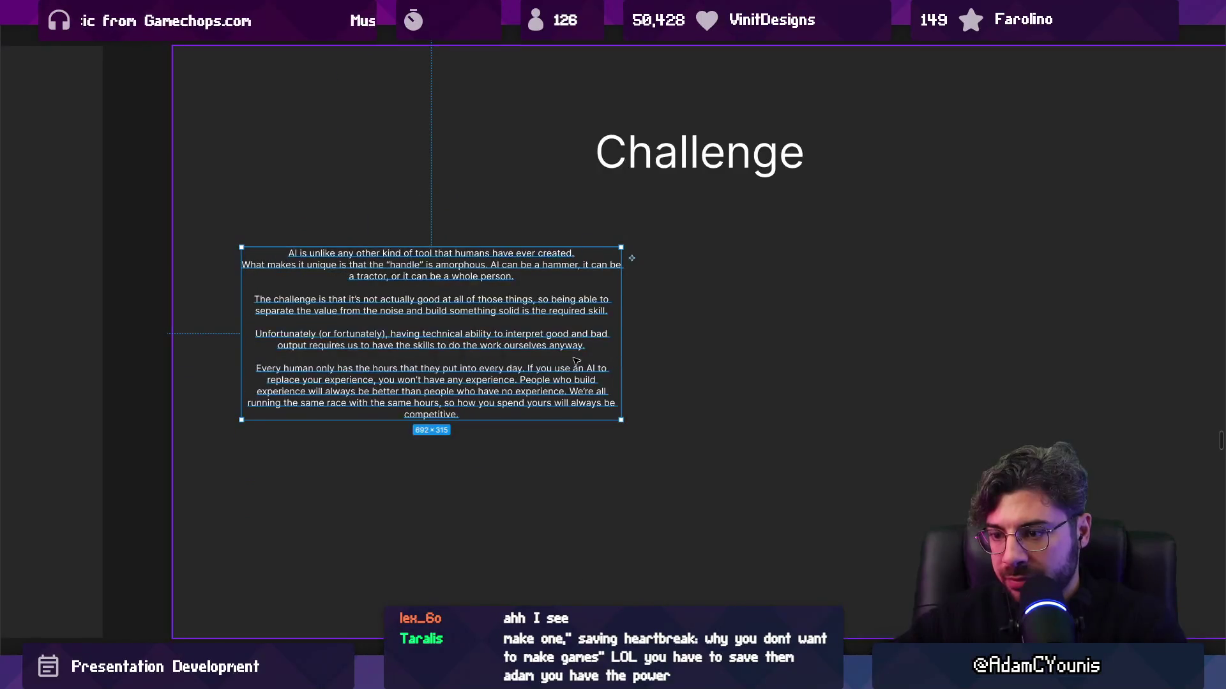
{"action": "key", "text": "ctrl+backslash"}
{"action": "key", "text": "ctrl+alt+l"}
{"action": "scroll", "coordinate": [472, 390], "scroll_direction": "down", "scroll_amount": 3, "text": "ctrl"}
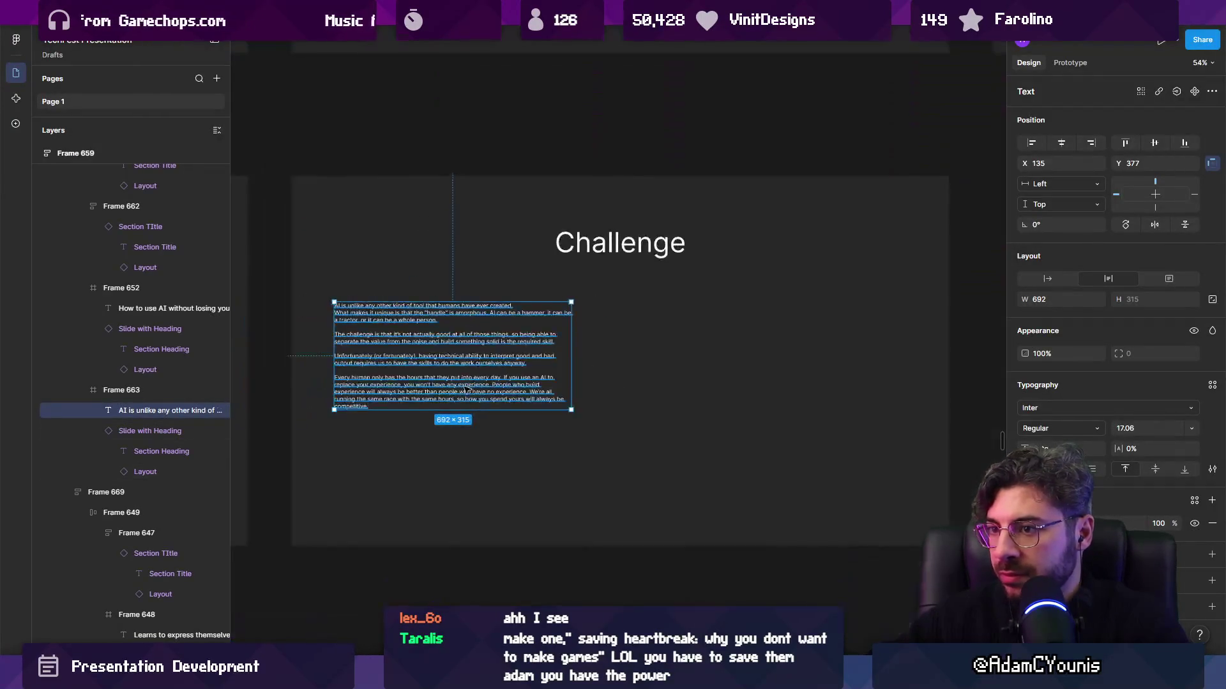
{"action": "key", "text": "Escape"}
{"action": "scroll", "coordinate": [485, 380], "scroll_direction": "up", "scroll_amount": 3, "text": "ctrl"}
{"action": "left_click_drag", "start_coordinate": [498, 374], "coordinate": [439, 366]}
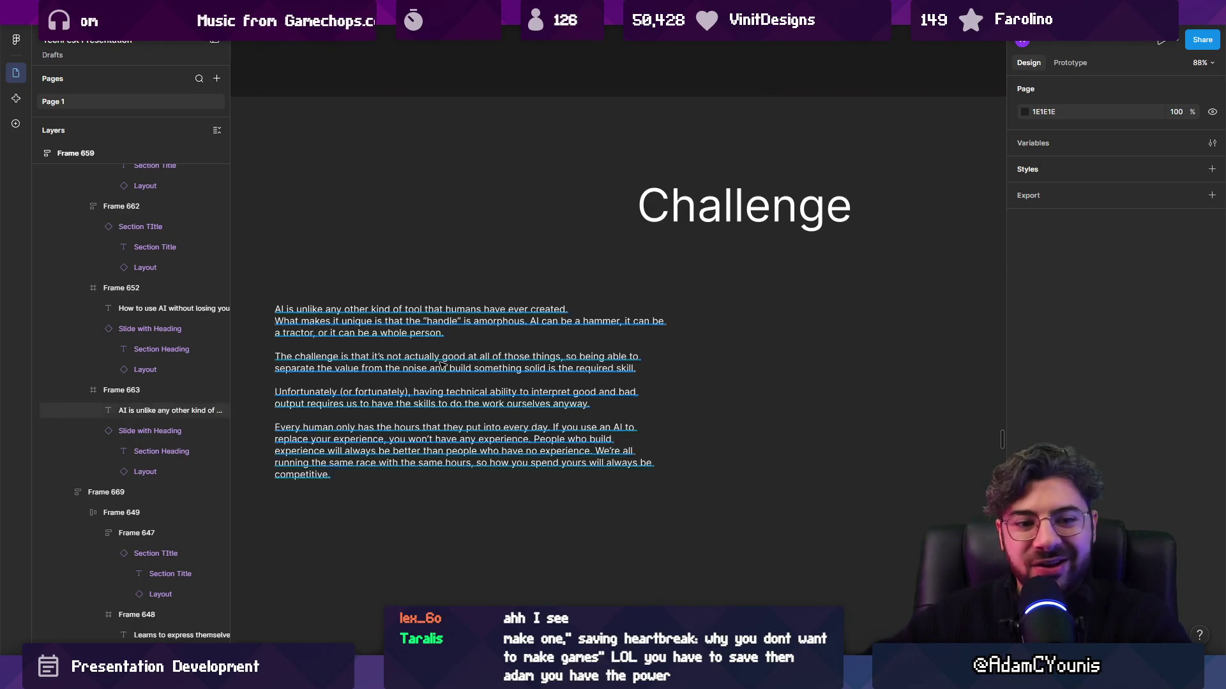
{"action": "scroll", "coordinate": [440, 366], "scroll_direction": "down", "scroll_amount": 3, "text": "ctrl"}
Scale the paragraph proportionally up to 981×435 so it fills the card
{"action": "left_click", "coordinate": [444, 368]}
{"action": "key", "text": "k"}
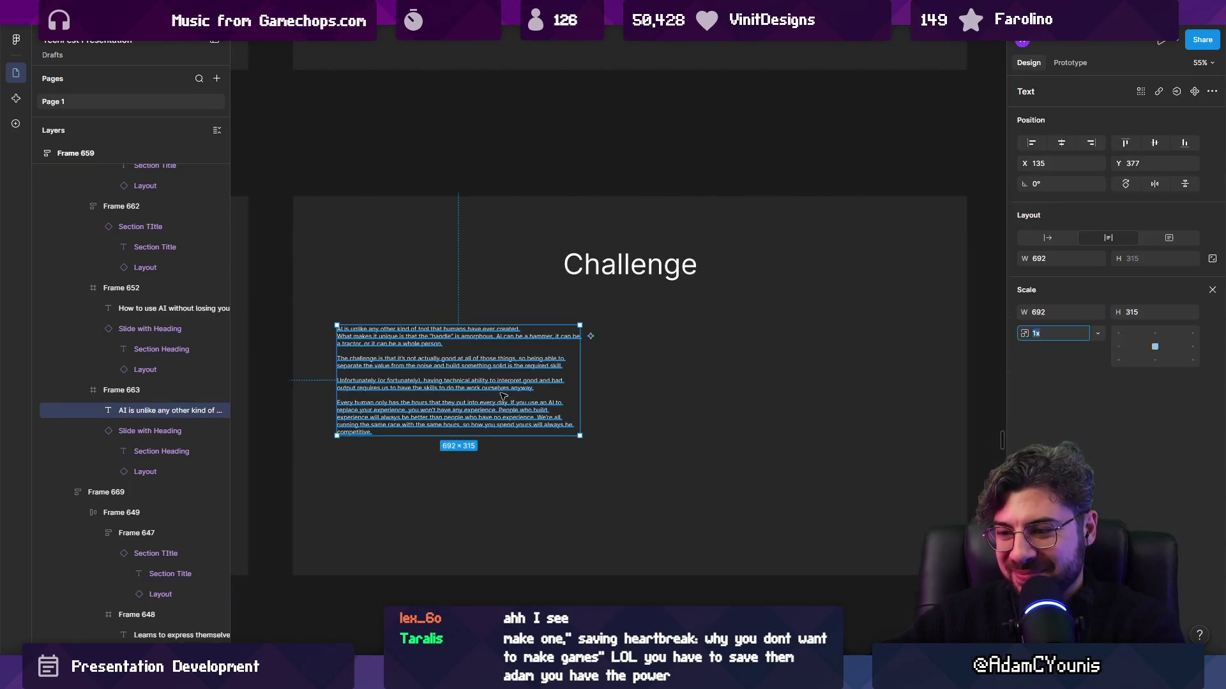
{"action": "left_click_drag", "start_coordinate": [580, 436], "coordinate": [683, 470]}
{"action": "scroll", "coordinate": [683, 470], "scroll_direction": "down", "scroll_amount": 2, "text": "ctrl"}
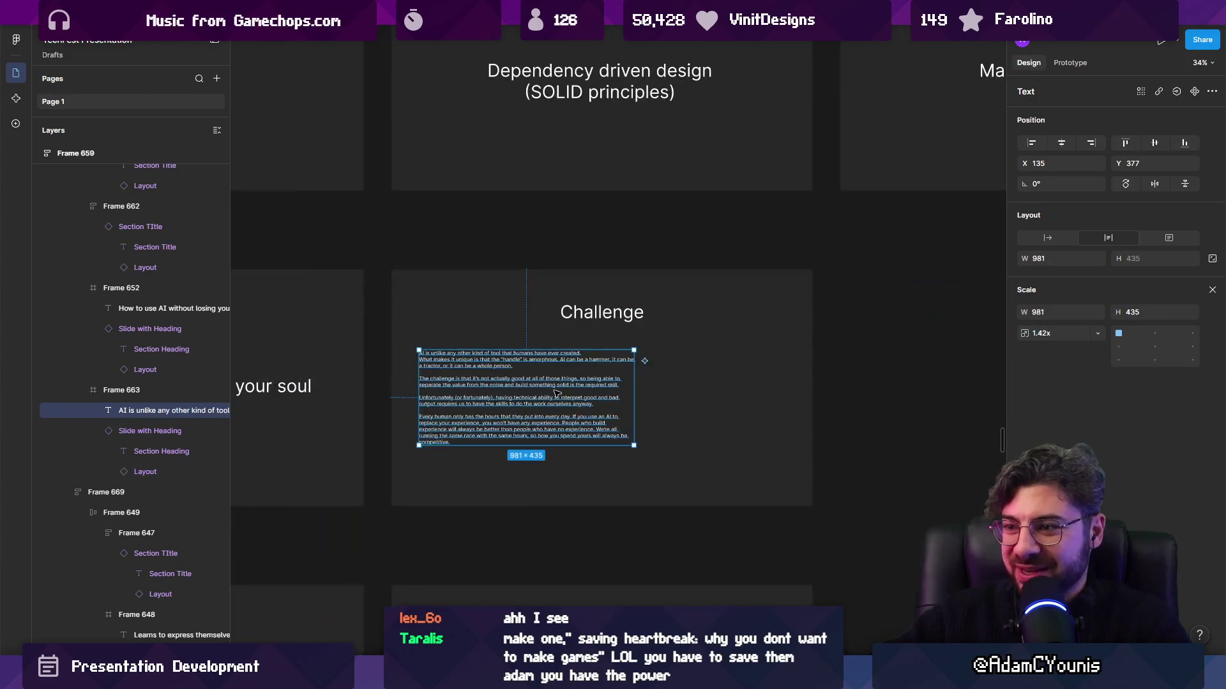
{"action": "key", "text": "Escape"}
{"action": "scroll", "coordinate": [652, 375], "scroll_direction": "down", "scroll_amount": 4, "text": "ctrl"}
{"action": "left_click_drag", "start_coordinate": [653, 375], "coordinate": [835, 433]}
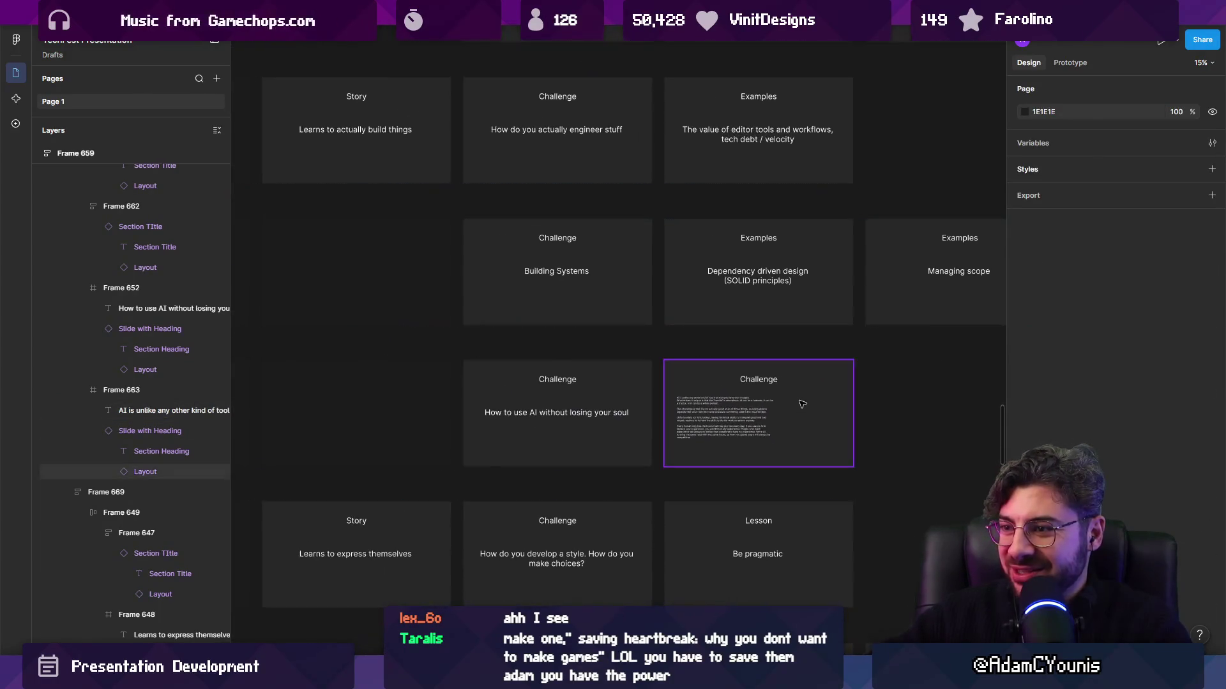
{"action": "scroll", "coordinate": [836, 415], "scroll_direction": "down", "scroll_amount": 3, "text": "ctrl"}
{"action": "scroll", "coordinate": [842, 399], "scroll_direction": "left", "scroll_amount": 5}
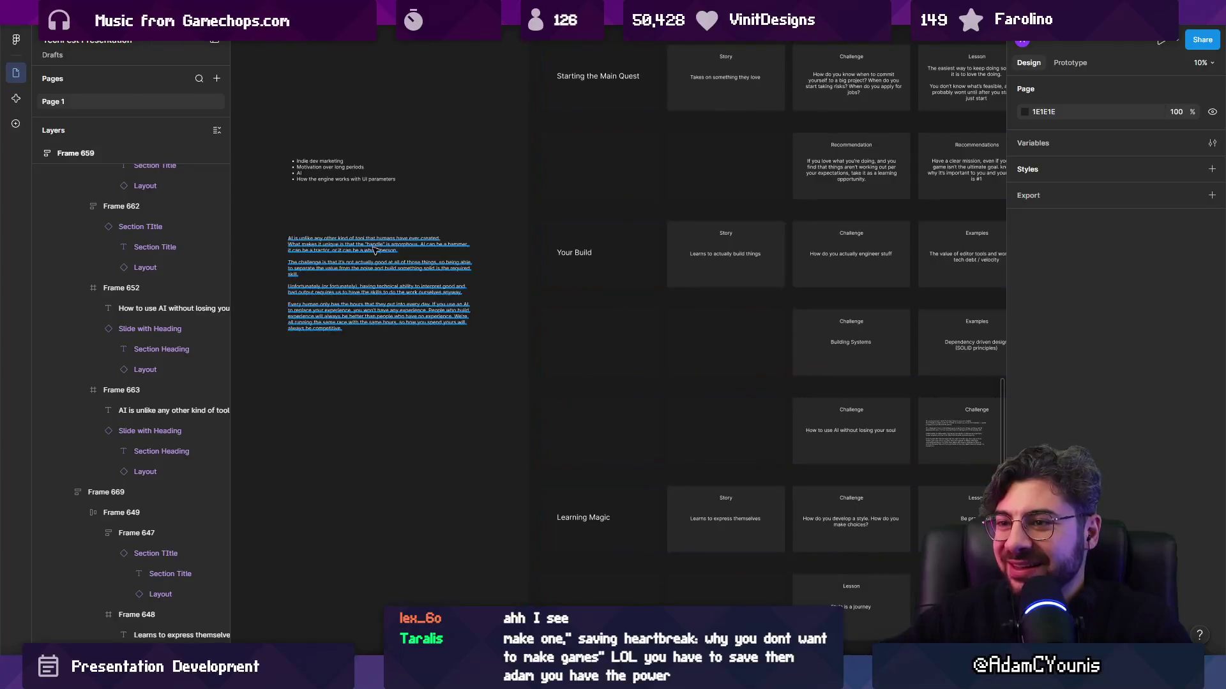
{"action": "scroll", "coordinate": [364, 272], "scroll_direction": "up", "scroll_amount": 2}
{"action": "scroll", "coordinate": [364, 271], "scroll_direction": "up", "scroll_amount": 3, "text": "ctrl"}
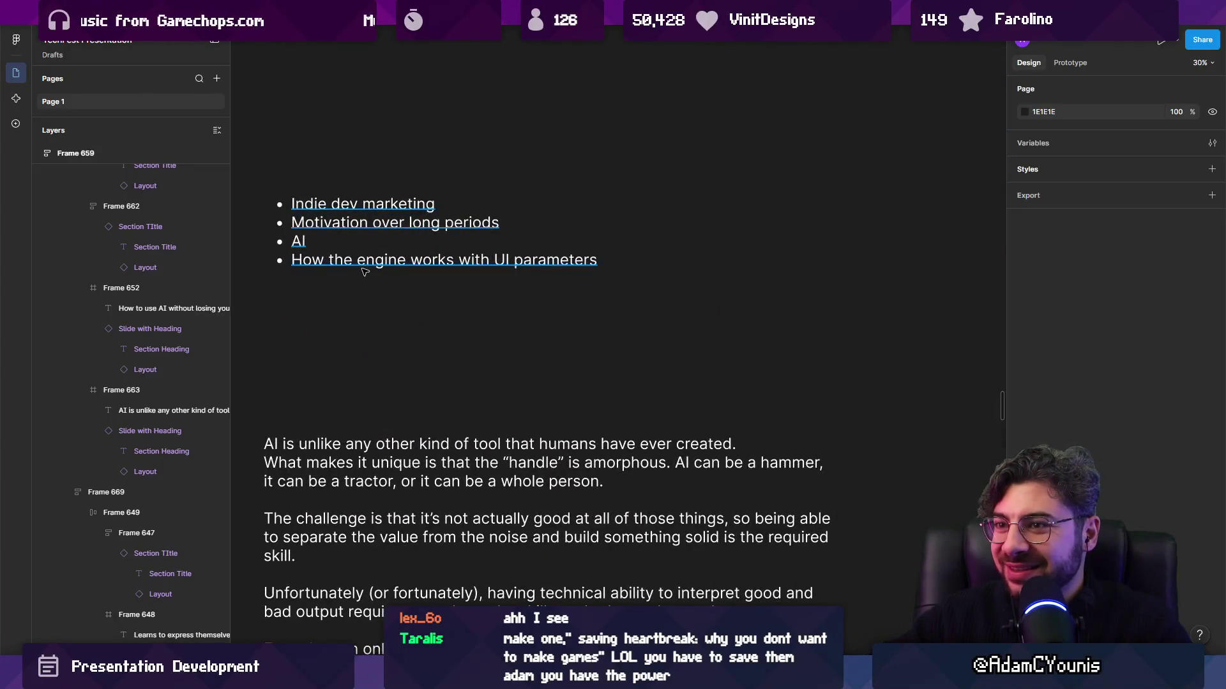
{"action": "scroll", "coordinate": [364, 272], "scroll_direction": "down", "scroll_amount": 1, "text": "ctrl"}
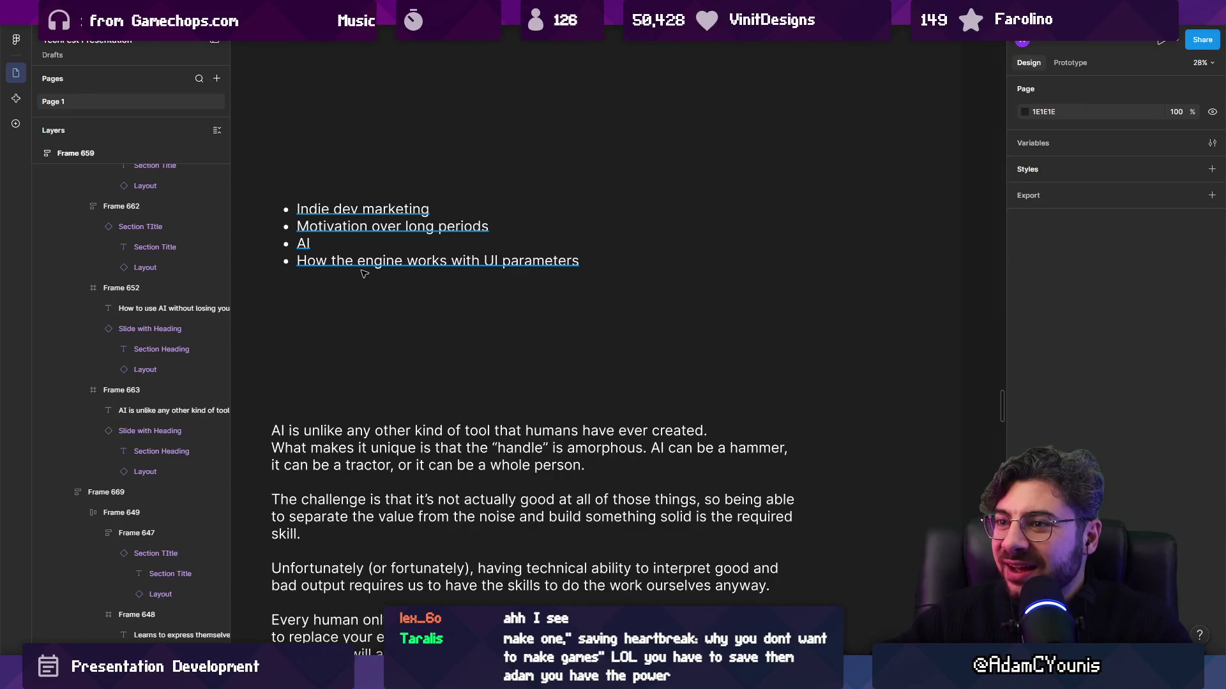
{"action": "scroll", "coordinate": [364, 274], "scroll_direction": "down", "scroll_amount": 5, "text": "ctrl"}
{"action": "scroll", "coordinate": [774, 343], "scroll_direction": "up", "scroll_amount": 6, "text": "ctrl"}
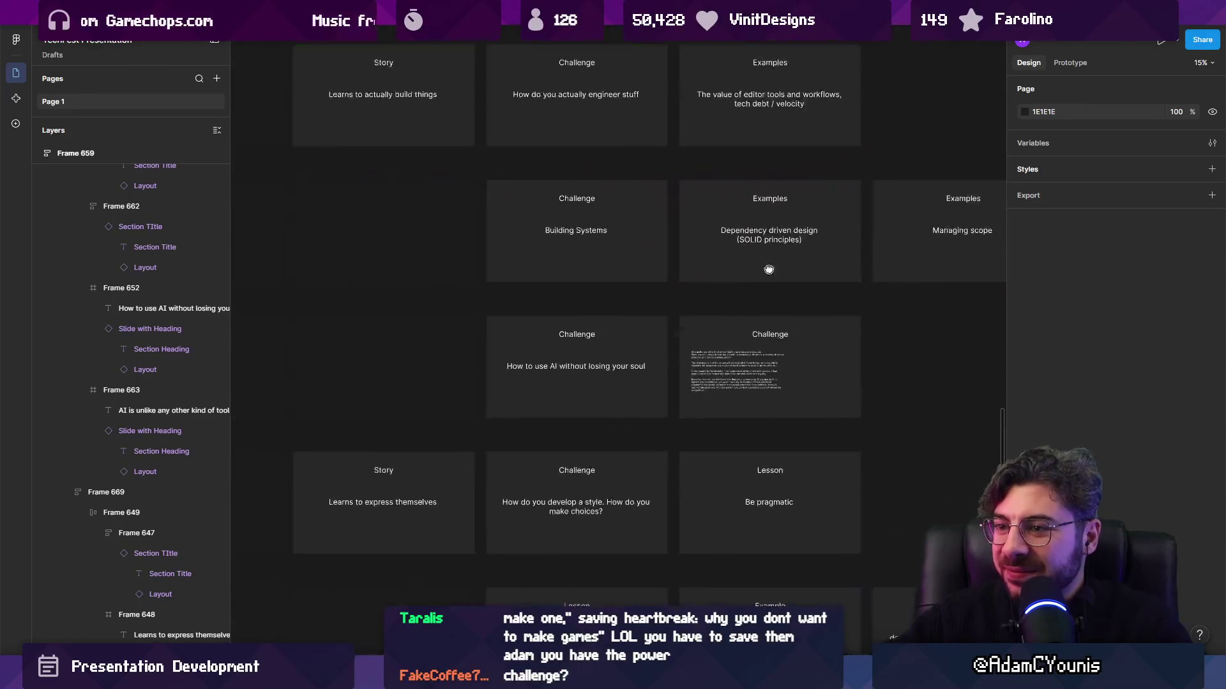
{"action": "scroll", "coordinate": [773, 343], "scroll_direction": "right", "scroll_amount": 3}
Retype the right card's 'Challenge' heading as 'Recommendation'
{"action": "left_click", "coordinate": [788, 292]}
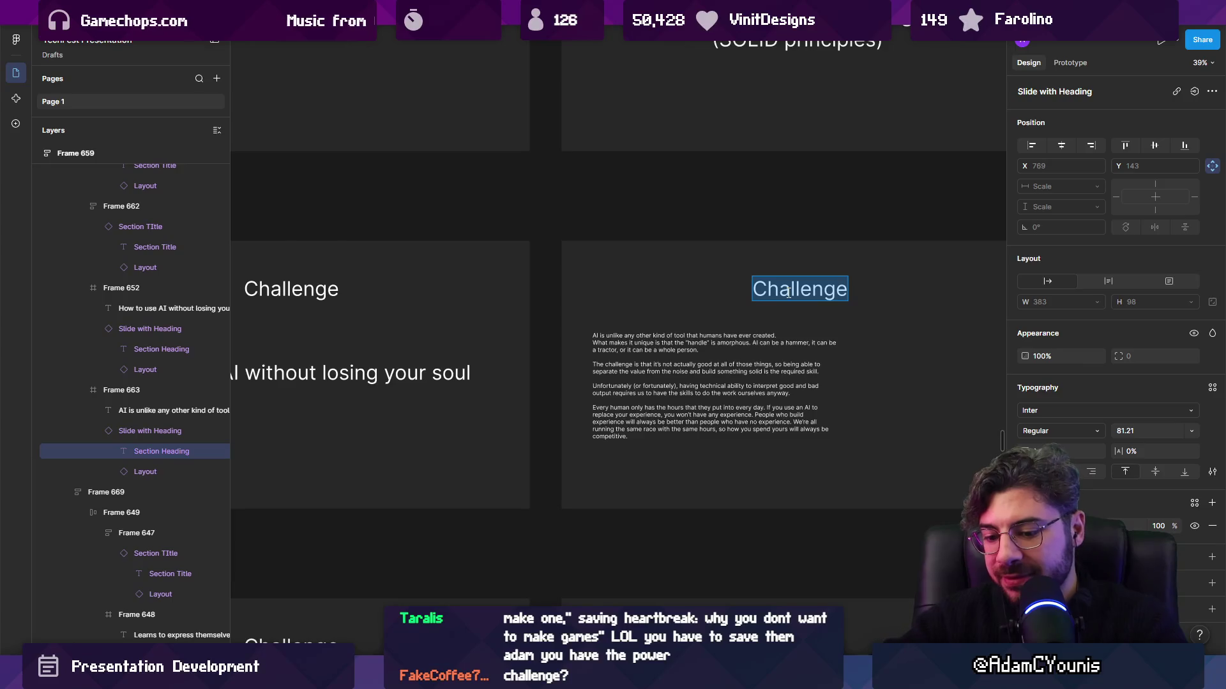
{"action": "type", "text": "Lessons"}
{"action": "key", "text": "ctrl+a"}
{"action": "type", "text": "Rew"}
{"action": "key", "text": "BackSpace"}
{"action": "type", "text": "ccom"}
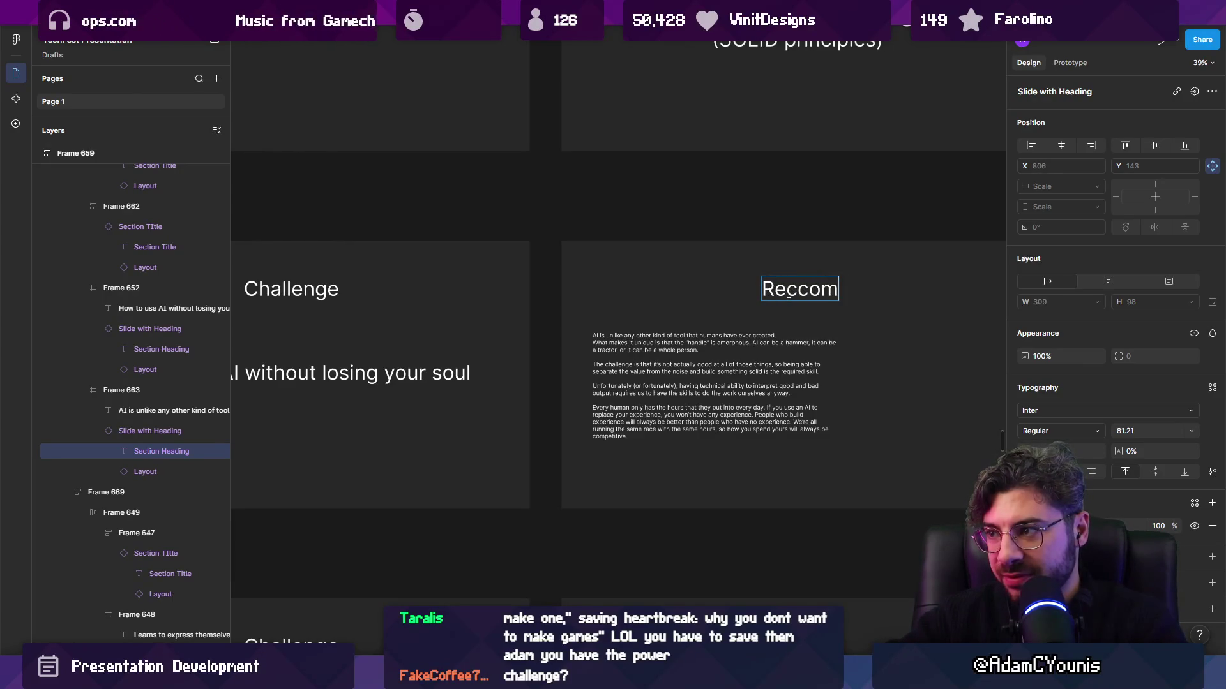
{"action": "key", "text": "BackSpace"}
{"action": "key", "text": "BackSpace"}
{"action": "key", "text": "BackSpace"}
{"action": "type", "text": "ommendation"}
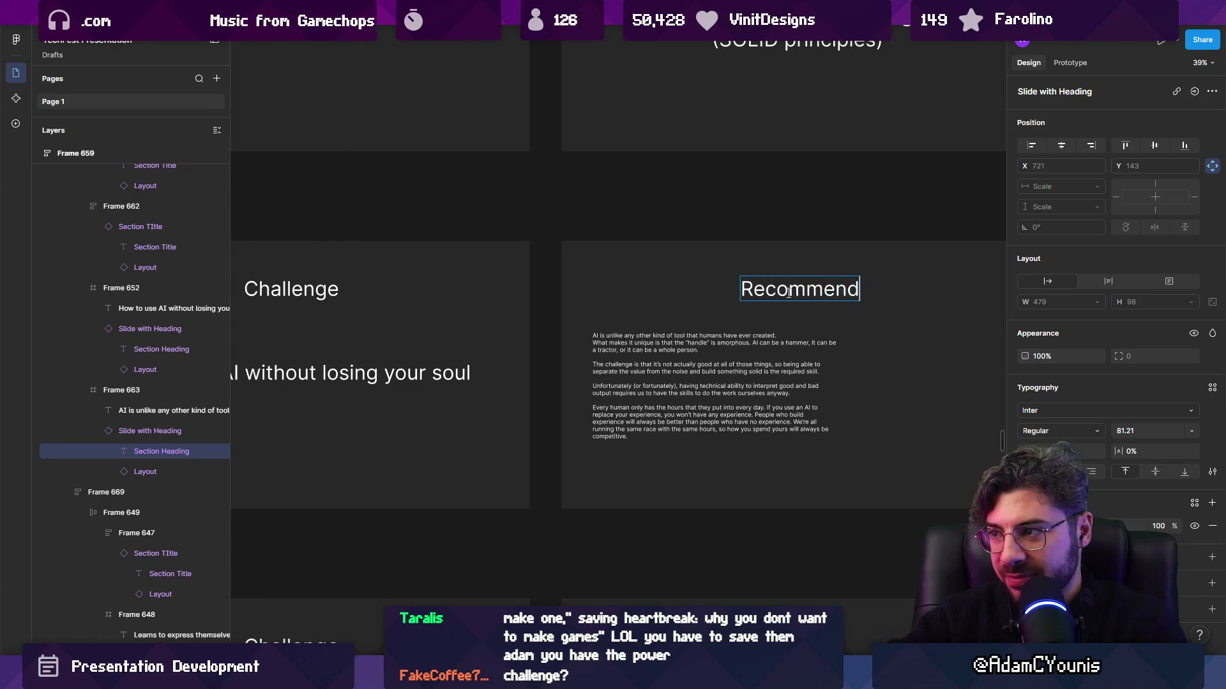
{"action": "key", "text": "Escape"}
Check the renamed heading, then select the 'How to use AI without losing your soul' challenge card
{"action": "left_click", "coordinate": [753, 345]}
{"action": "double_click", "coordinate": [776, 286]}
{"action": "key", "text": "Escape"}
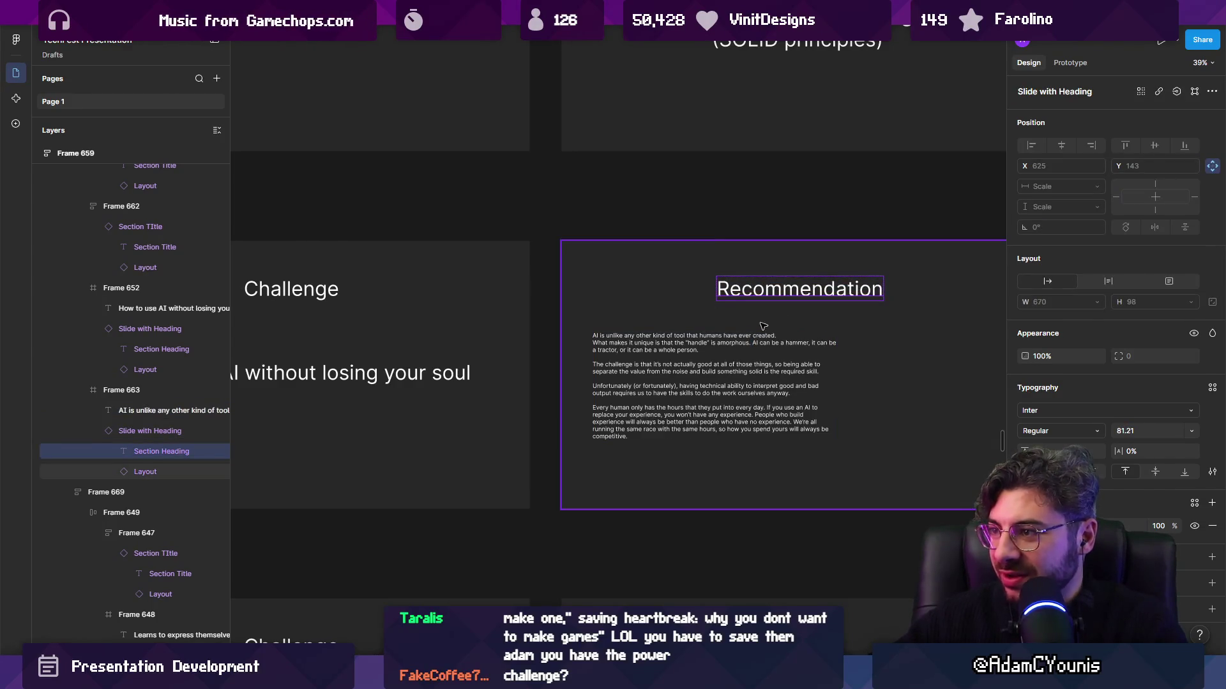
{"action": "scroll", "coordinate": [702, 302], "scroll_direction": "down", "scroll_amount": 5}
{"action": "left_click", "coordinate": [533, 369]}
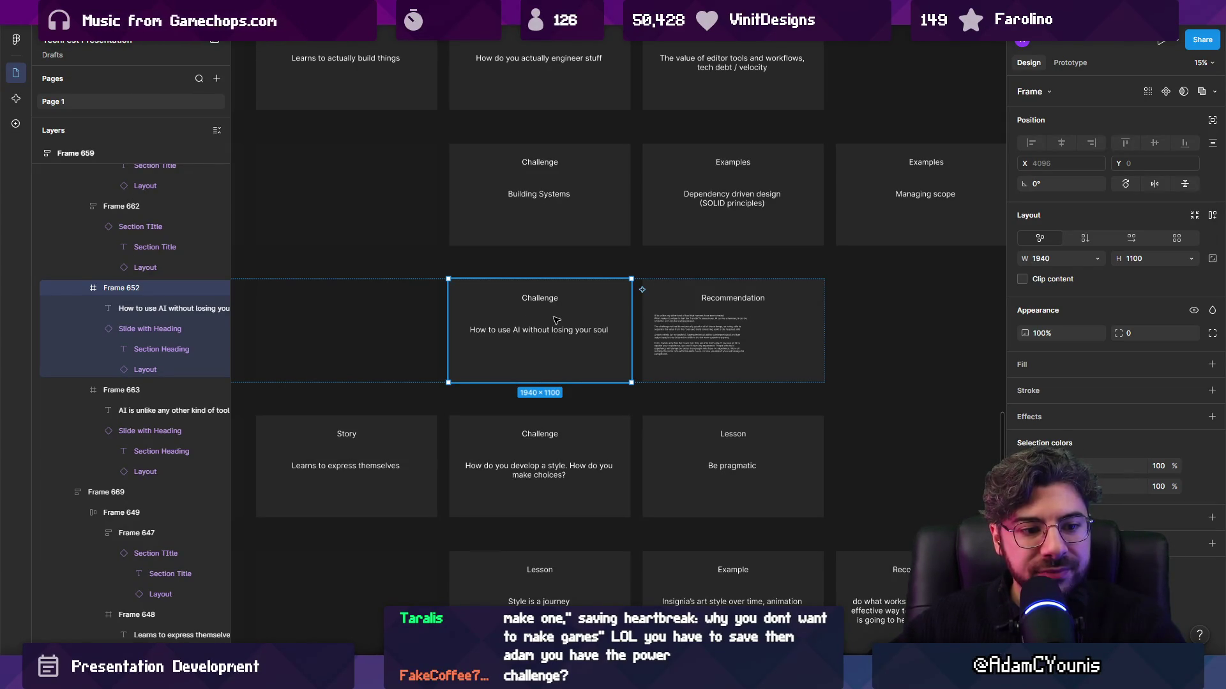
{"action": "scroll", "coordinate": [688, 321], "scroll_direction": "up", "scroll_amount": 10}
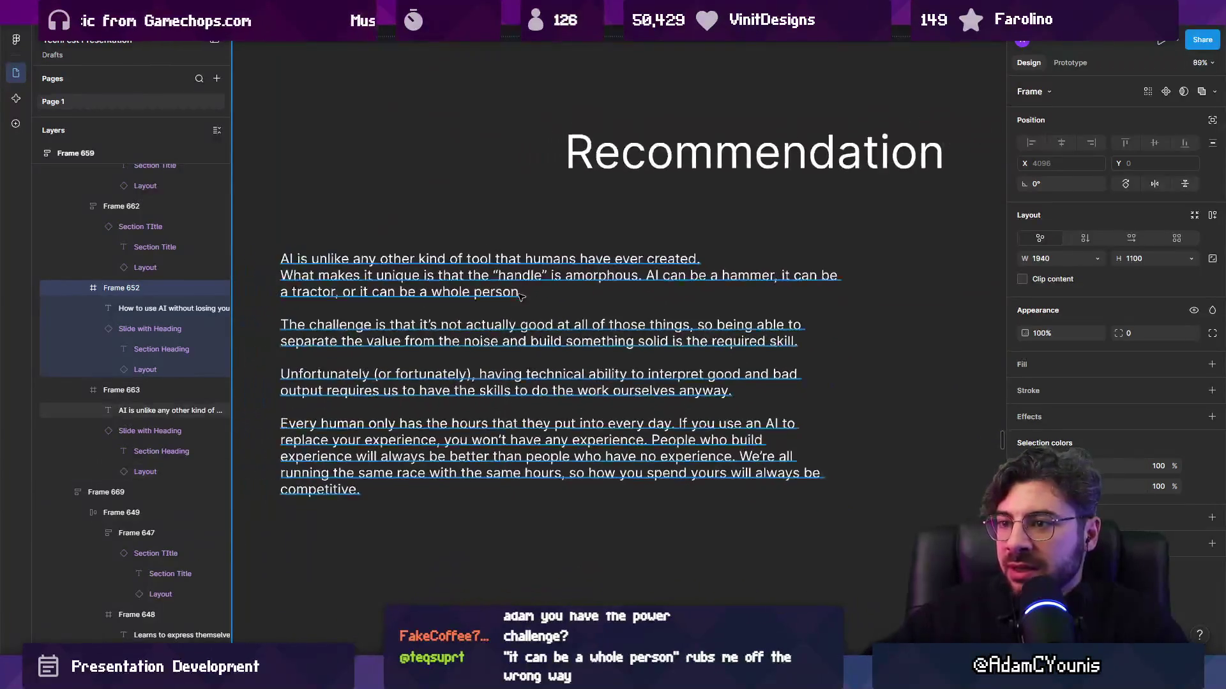
Change the Recommendation body's 'AI can be' wording to 'AI can present as'
{"action": "double_click", "coordinate": [475, 290]}
{"action": "left_click", "coordinate": [522, 292]}
{"action": "left_click", "coordinate": [646, 275], "text": "shift"}
{"action": "left_click", "coordinate": [646, 275]}
{"action": "key", "text": "shift+Down"}
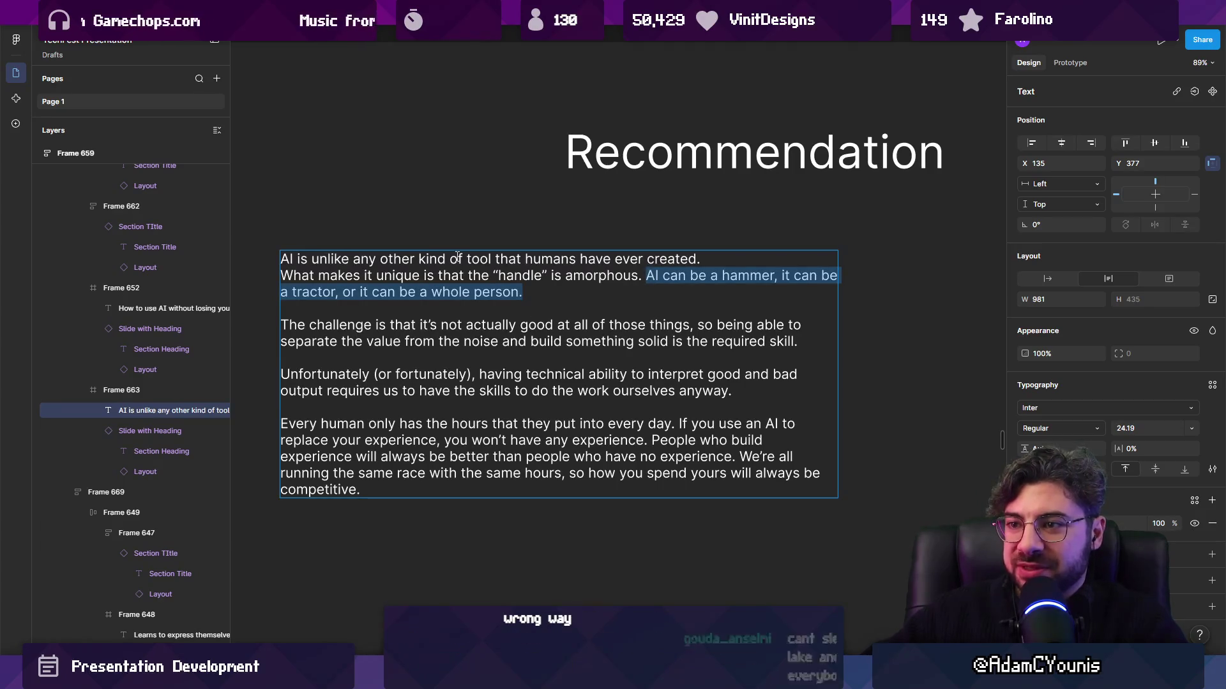
{"action": "left_click", "coordinate": [551, 291]}
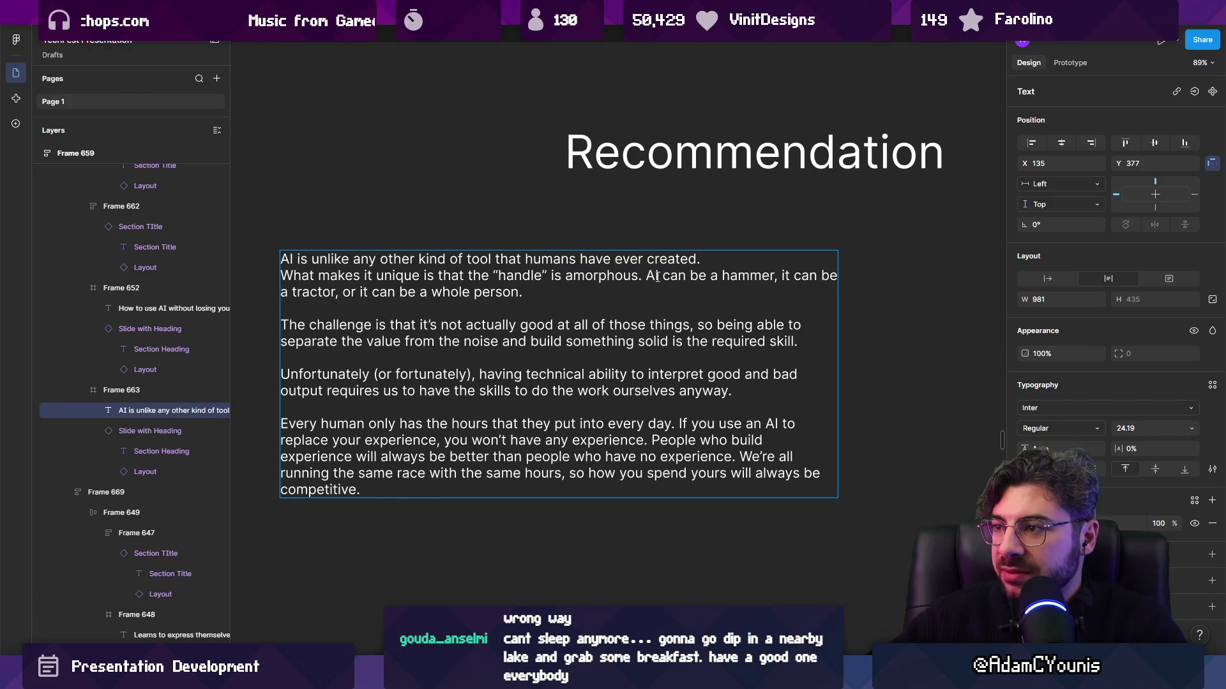
{"action": "type", "text": "present as"}
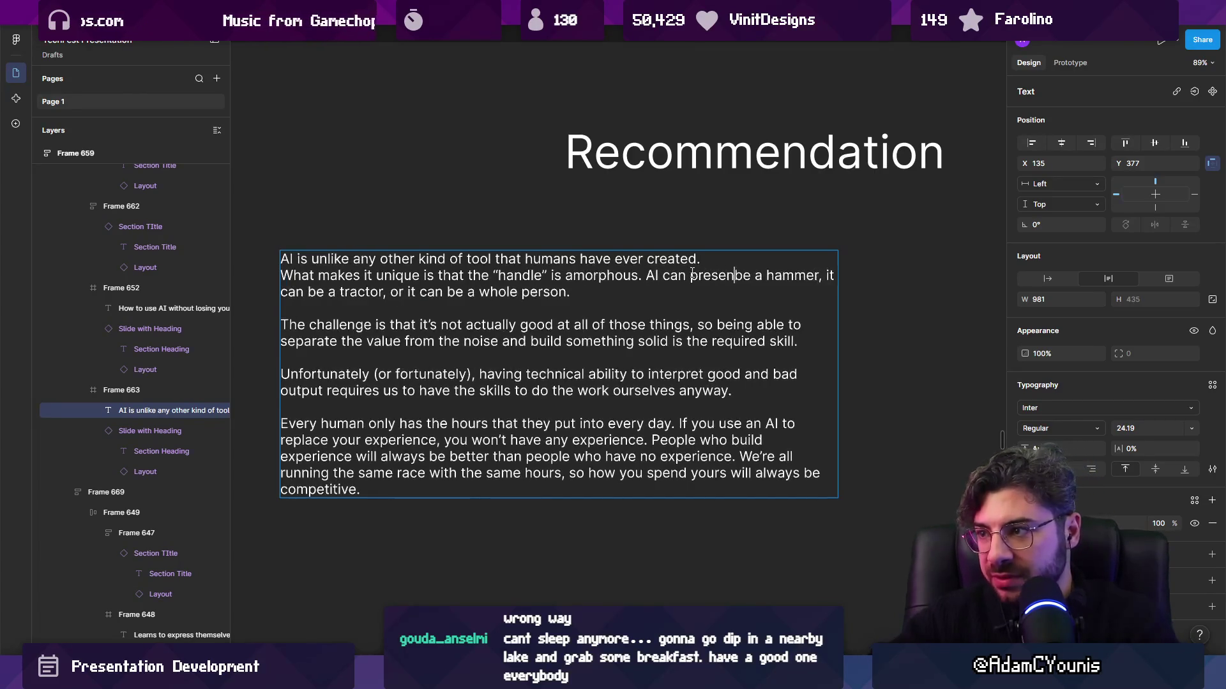
{"action": "key", "text": "BackSpace"}
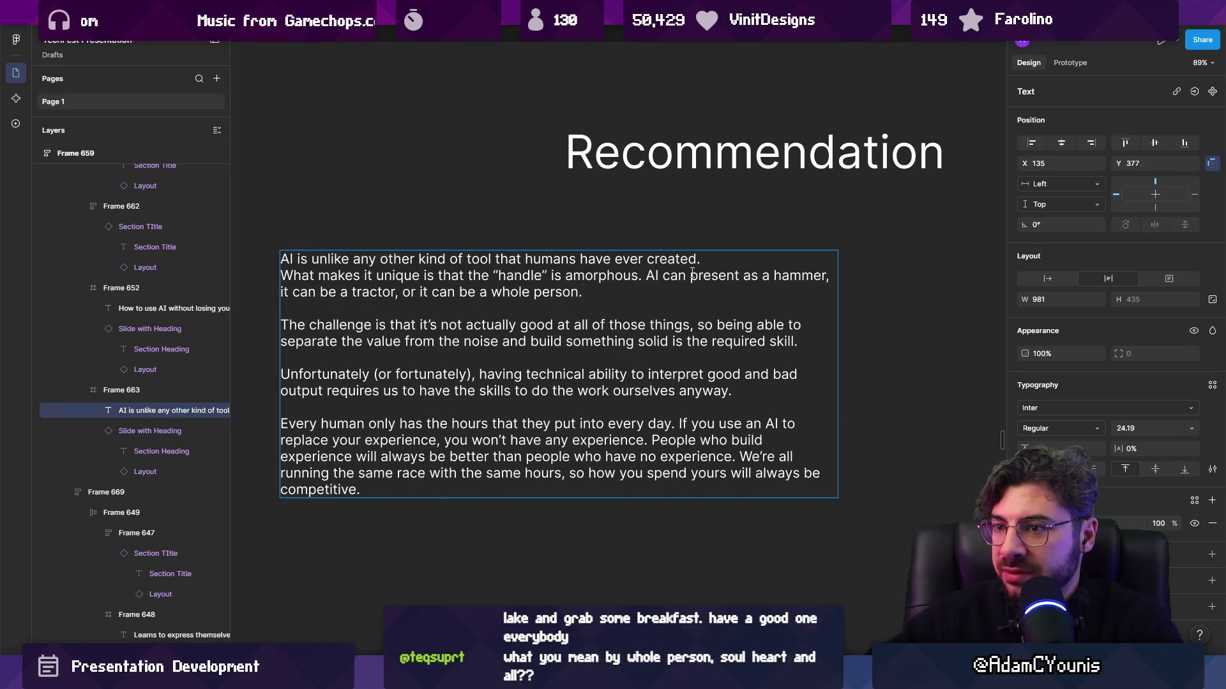
{"action": "key", "text": "ctrl+shift+Left"}
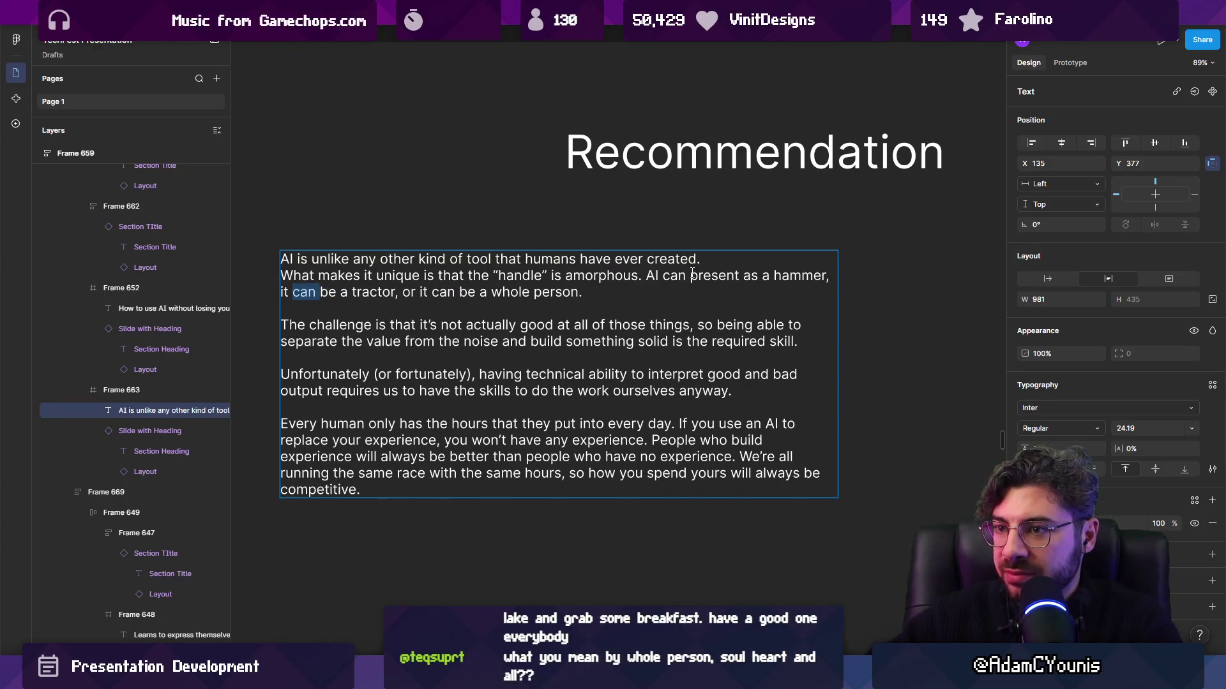
{"action": "key", "text": "BackSpace"}
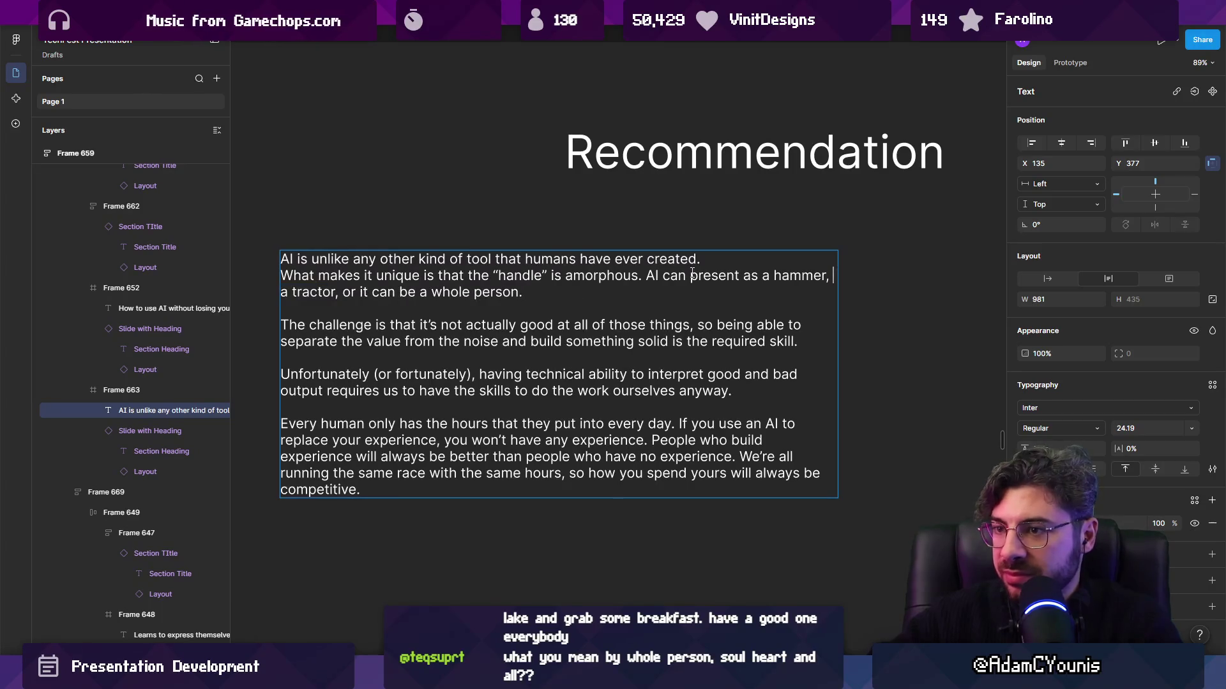
Replace 'tractor' with 'factory' and make the person item read 'or an employee'
{"action": "key", "text": "ctrl+shift+Right"}
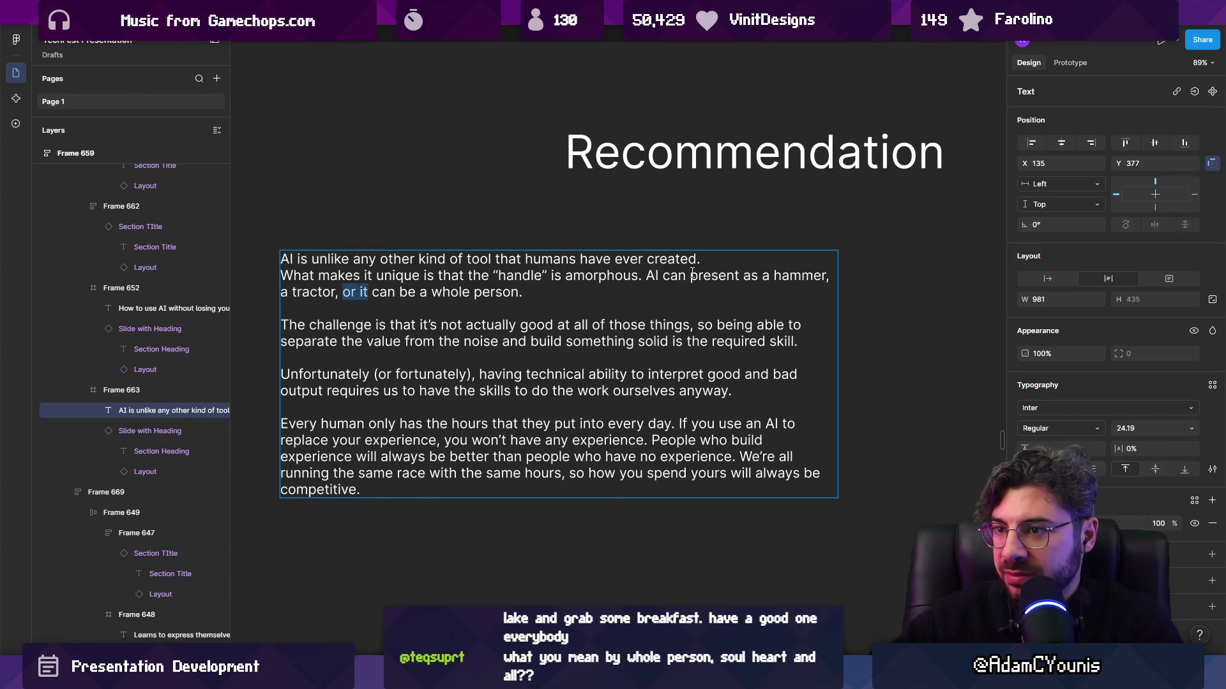
{"action": "type", "text": "factory"}
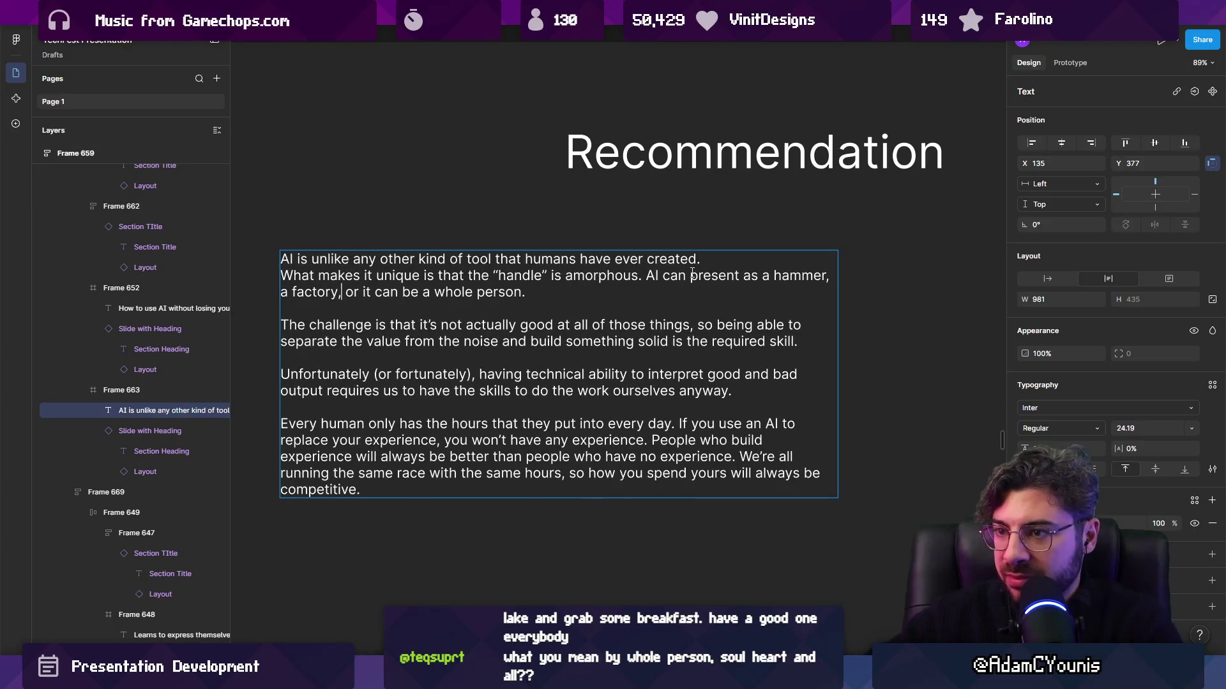
{"action": "key", "text": "ctrl+shift+Right"}
{"action": "key", "text": "ctrl+shift+Right"}
{"action": "key", "text": "BackSpace"}
{"action": "type", "text": "or"}
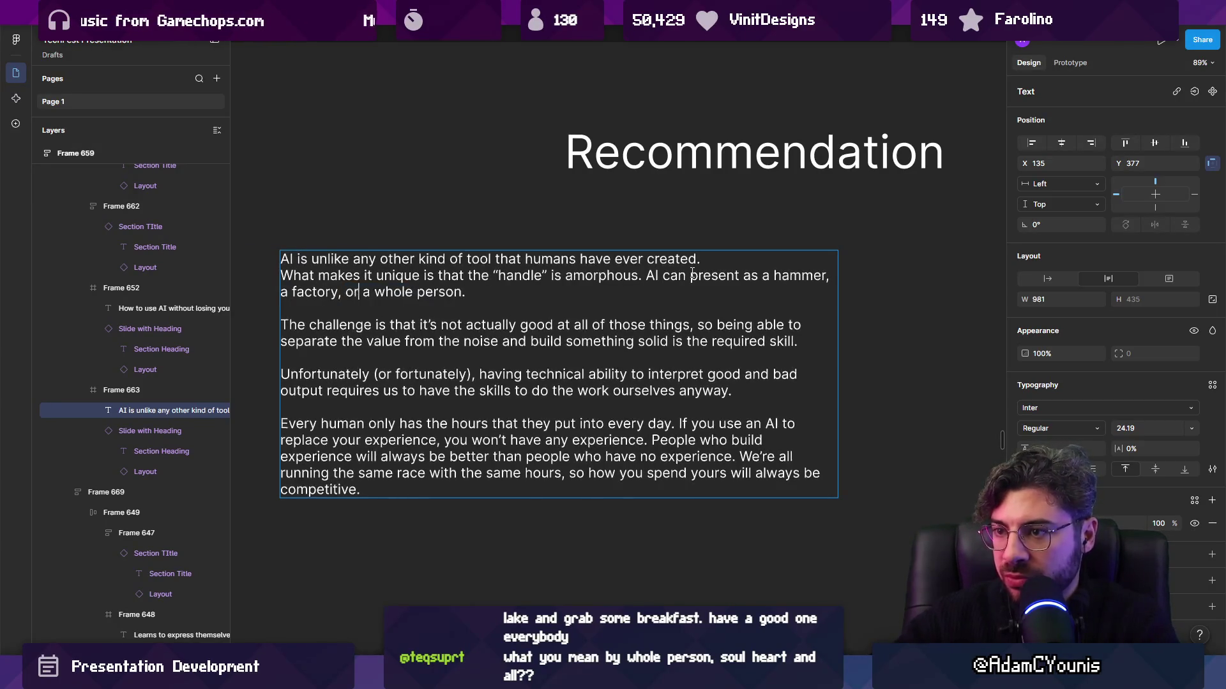
{"action": "key", "text": "ctrl+Right"}
{"action": "key", "text": "ctrl+shift+Right"}
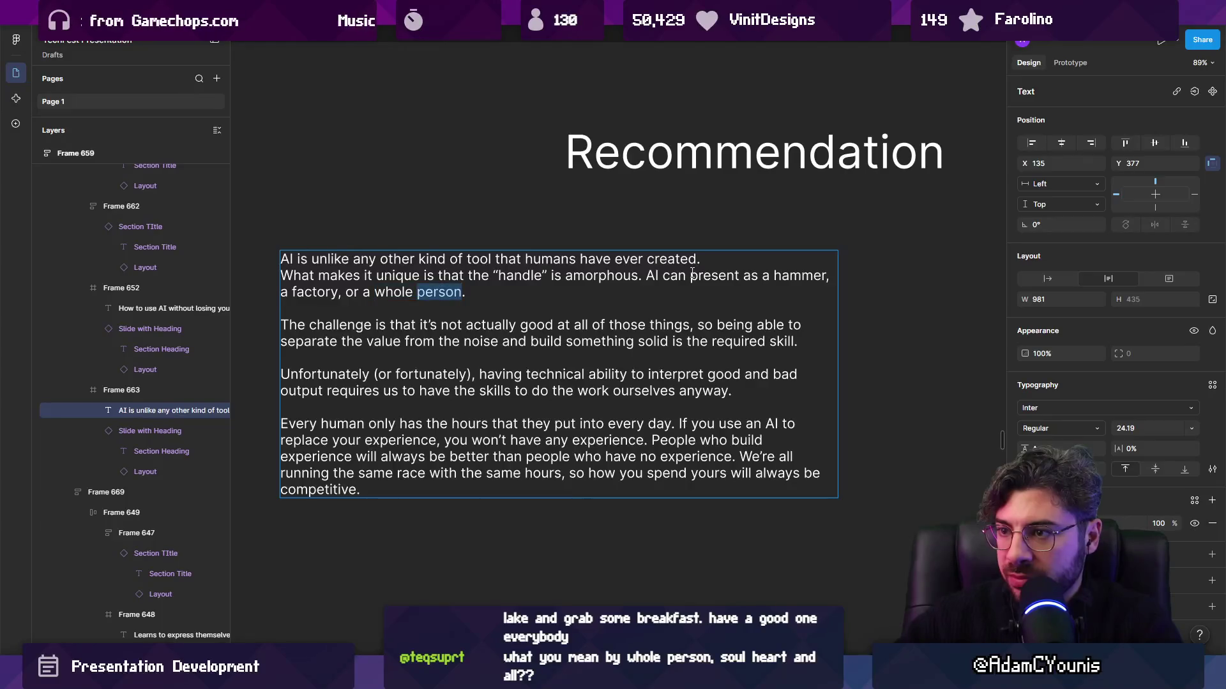
{"action": "type", "text": "work"}
{"action": "key", "text": "ctrl+shift+Left"}
{"action": "key", "text": "Left"}
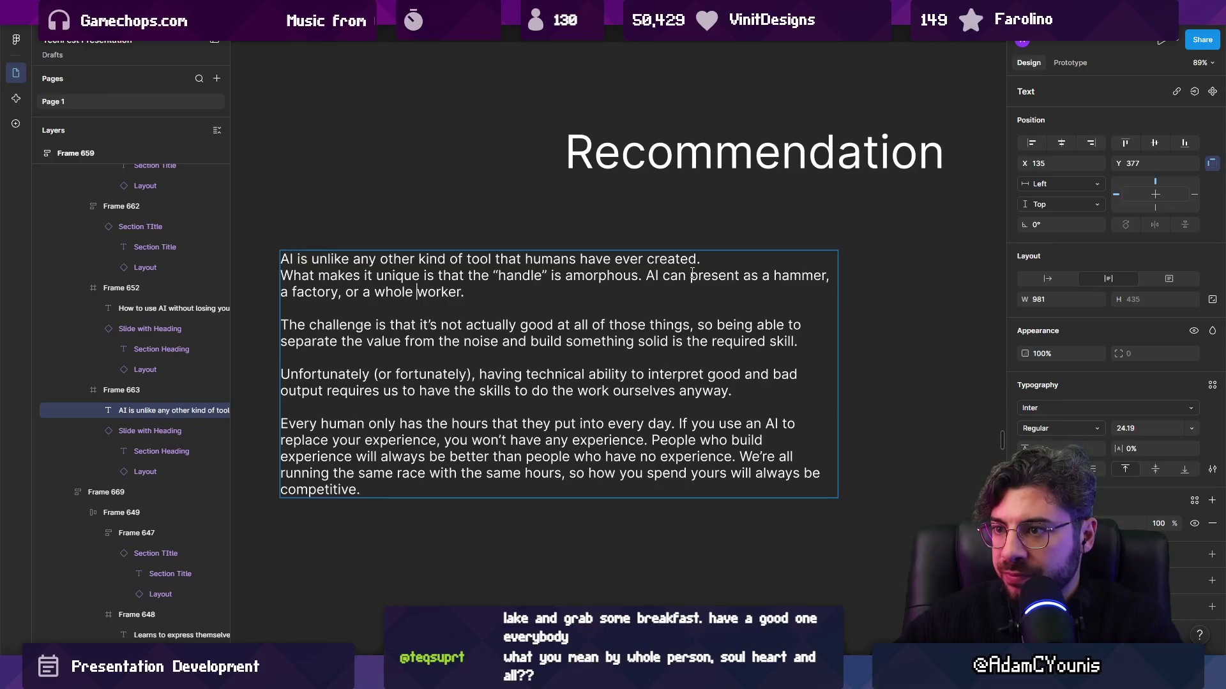
{"action": "key", "text": "ctrl+shift+Left"}
{"action": "key", "text": "BackSpace"}
{"action": "key", "text": "BackSpace"}
{"action": "type", "text": "n emplo"}
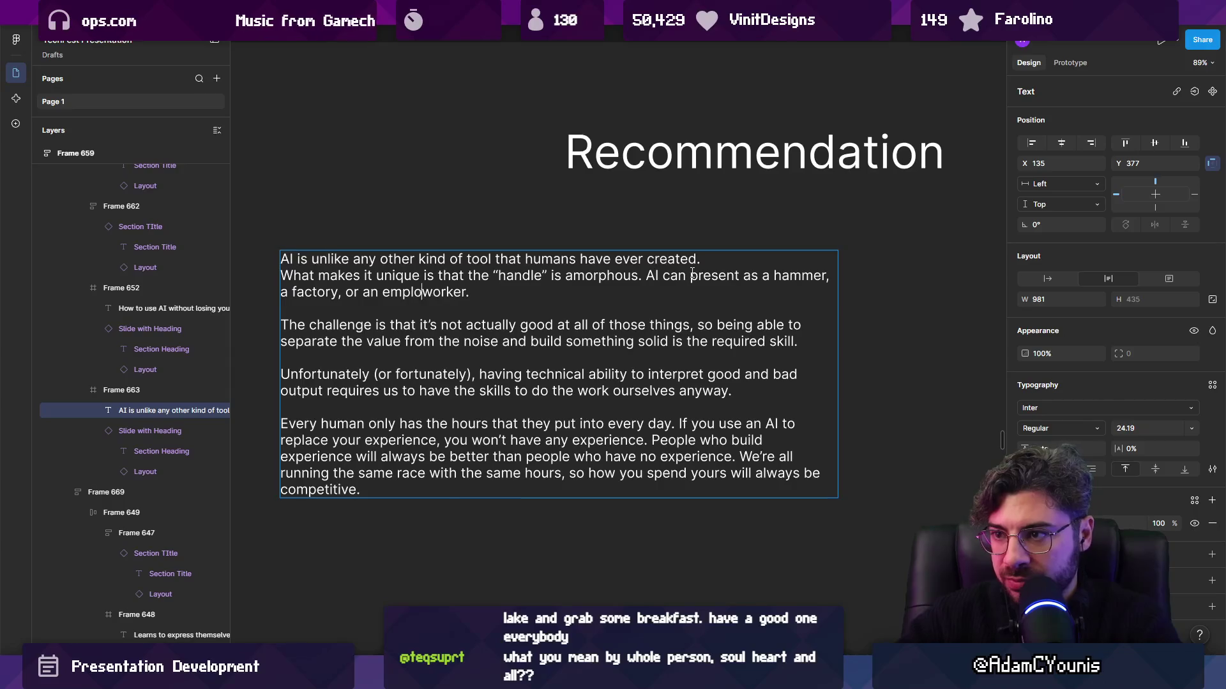
{"action": "type", "text": "yee"}
{"action": "key", "text": "ctrl+shift+Right"}
{"action": "key", "text": "BackSpace"}
{"action": "key", "text": "Escape"}
{"action": "key", "text": "Escape"}
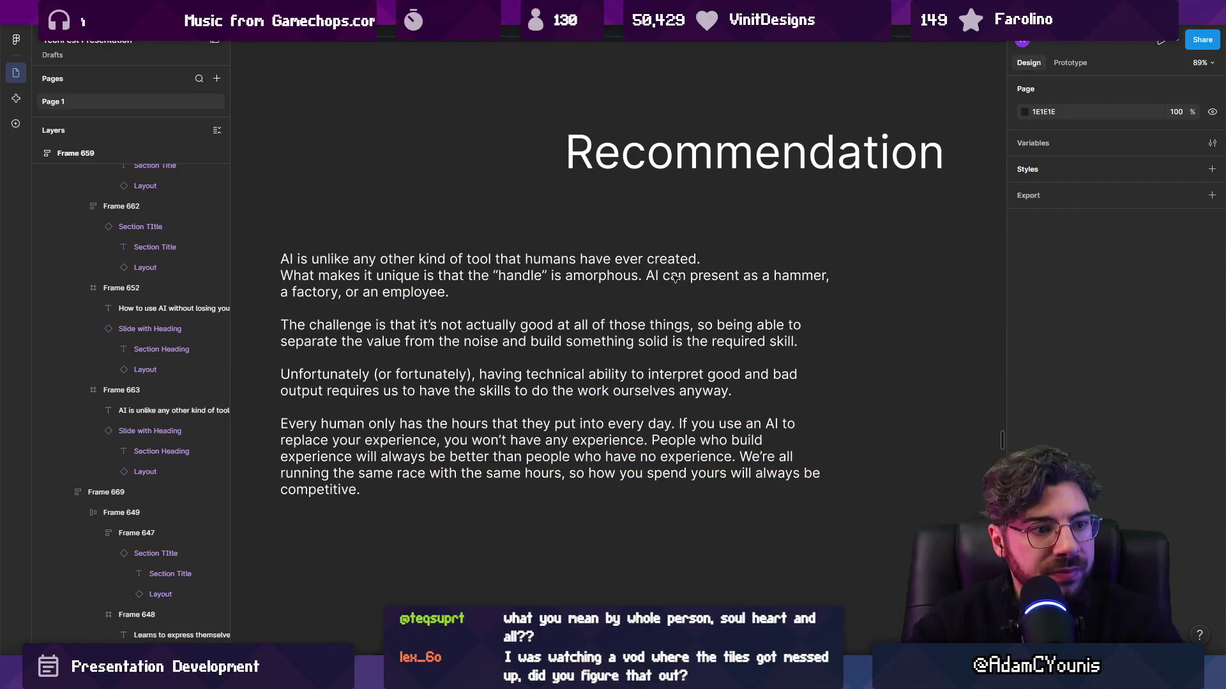
Swap 'factory' for 'vehicle' and 'hammer' for 'tool', then exit the text
{"action": "double_click", "coordinate": [314, 292]}
{"action": "type", "text": "vehicle"}
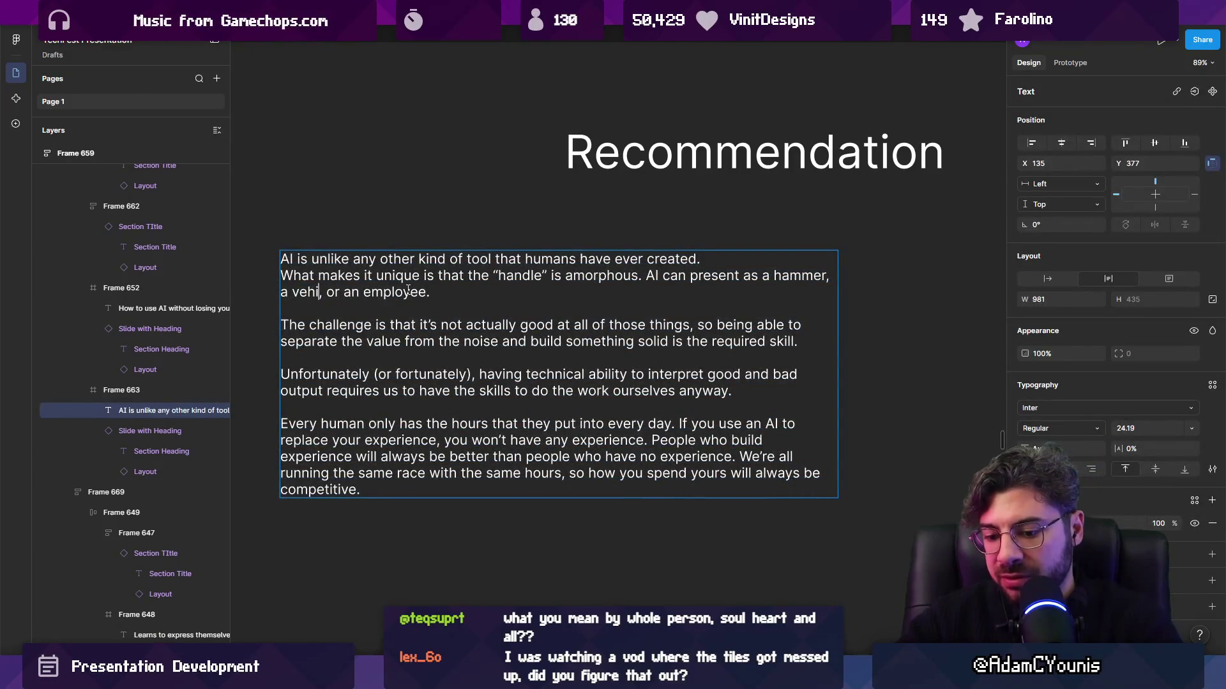
{"action": "double_click", "coordinate": [804, 277]}
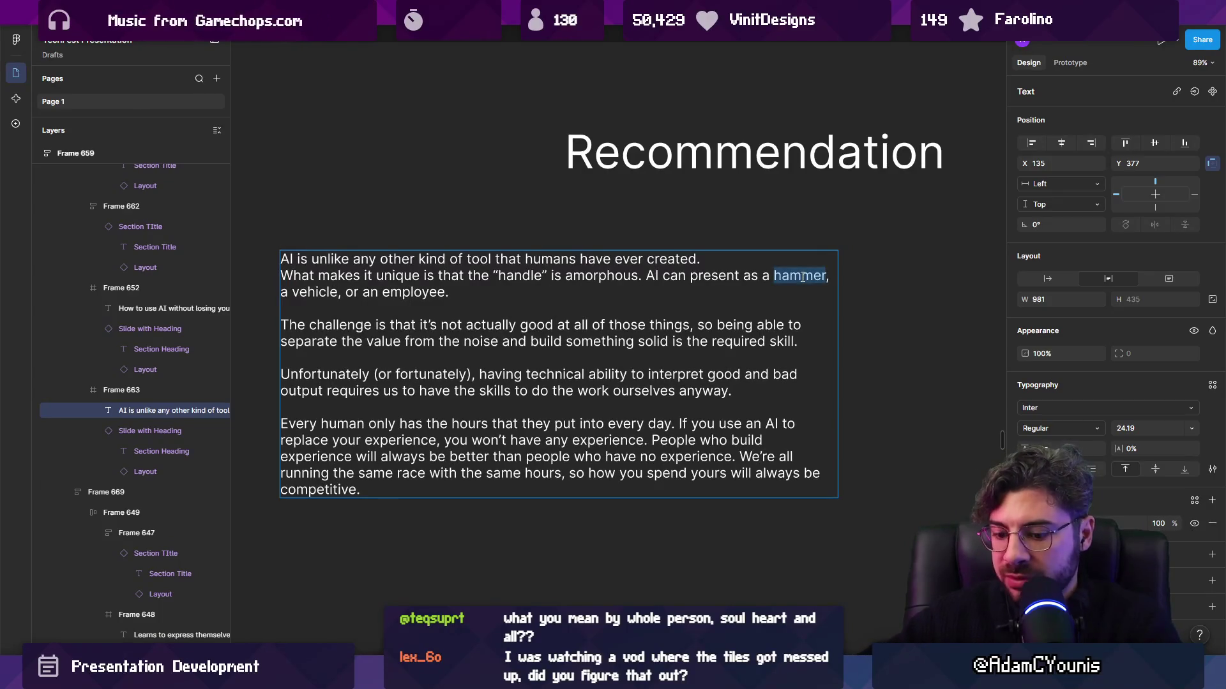
{"action": "type", "text": "tool"}
{"action": "key", "text": "ctrl+z"}
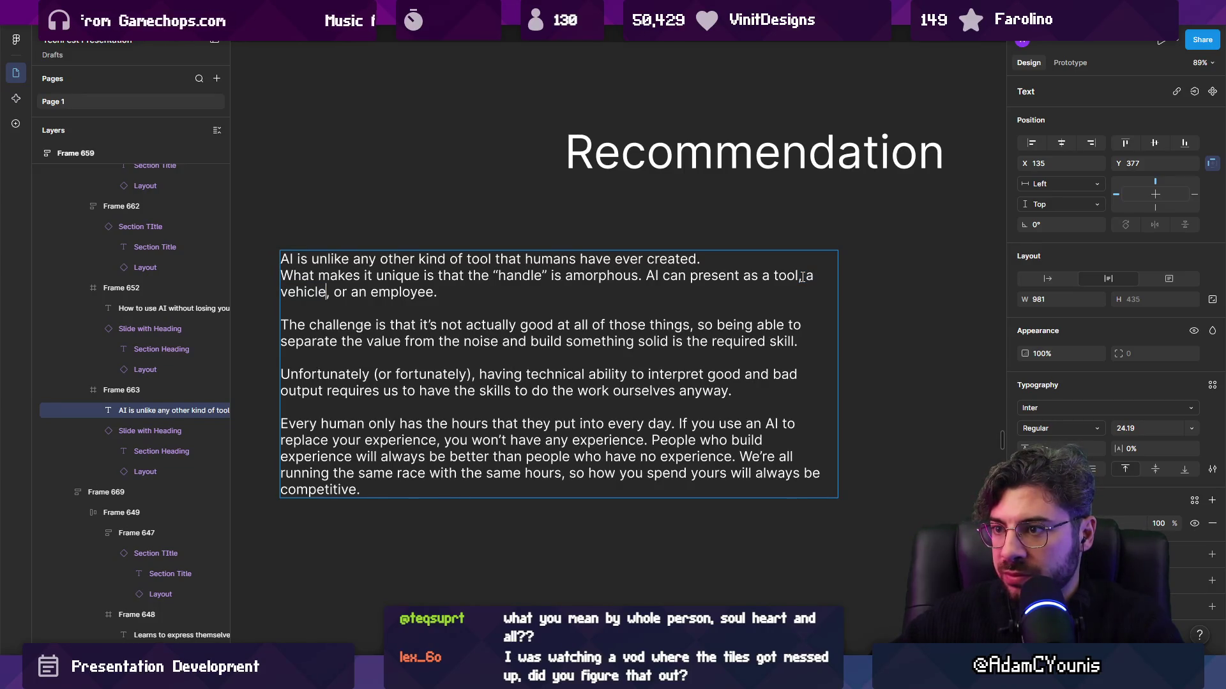
{"action": "key", "text": "ctrl+shift+Right"}
{"action": "key", "text": "ctrl+shift+Right"}
{"action": "key", "text": "Escape"}
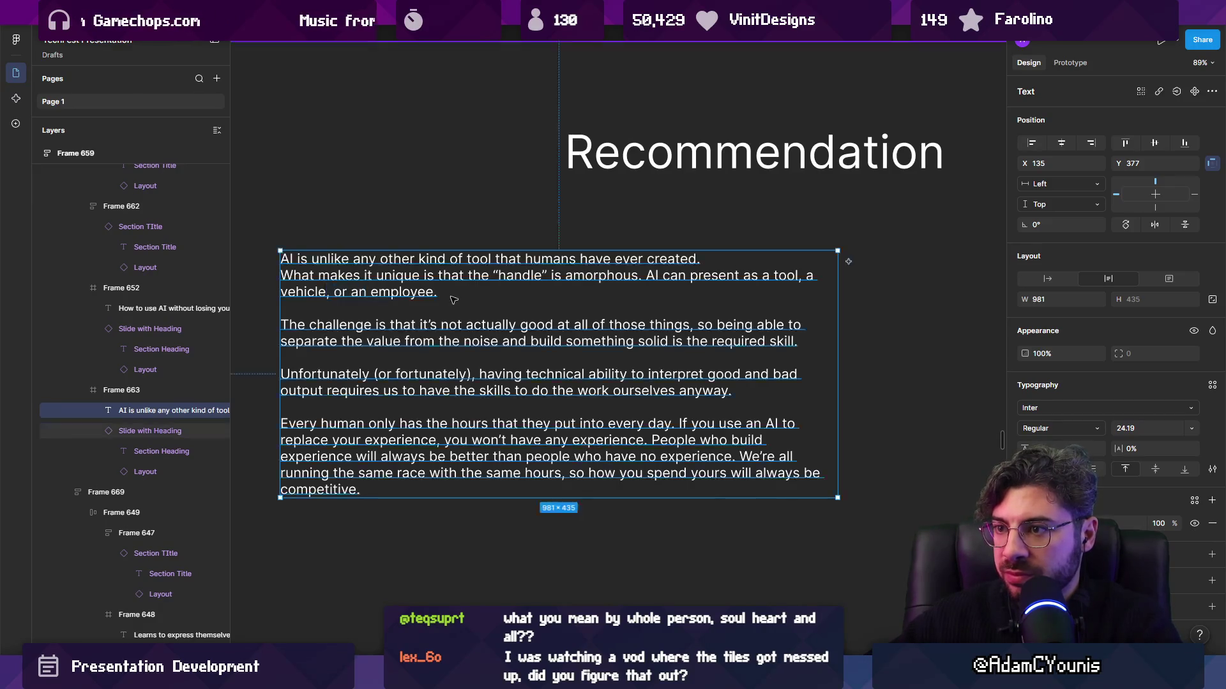
{"action": "key", "text": "Escape"}
{"action": "scroll", "coordinate": [475, 305], "scroll_direction": "down", "scroll_amount": 5}
{"action": "left_click", "coordinate": [475, 305]}
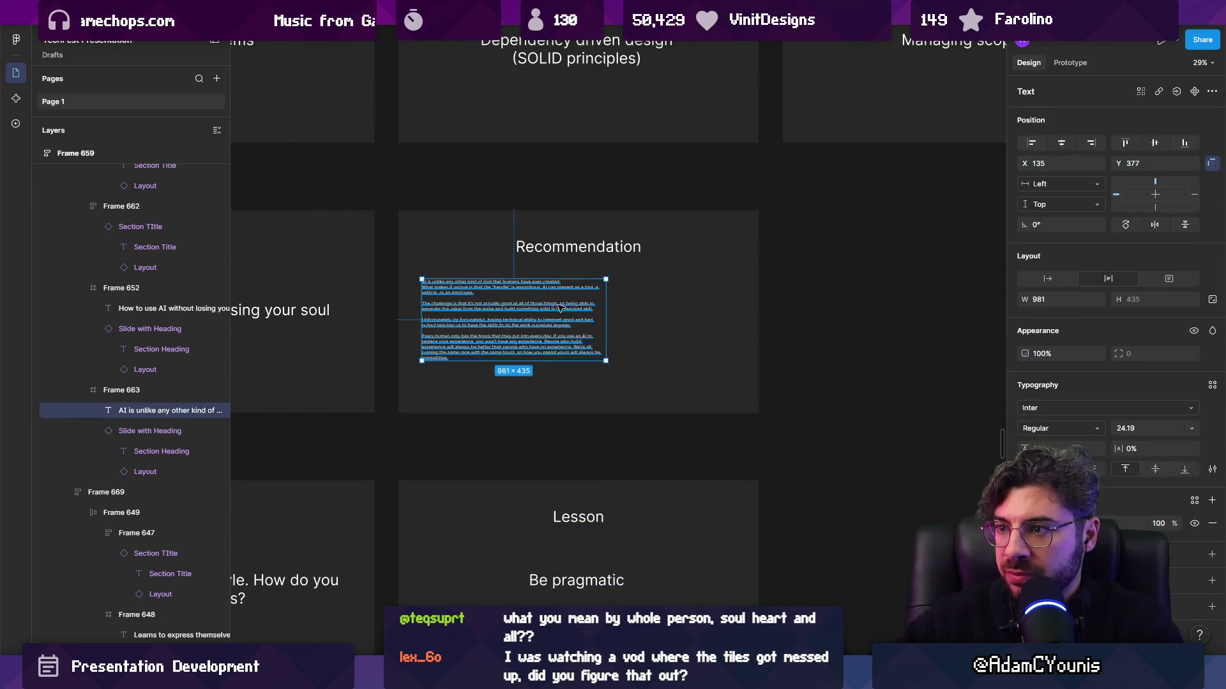
{"action": "scroll", "coordinate": [533, 309], "scroll_direction": "up", "scroll_amount": 5}
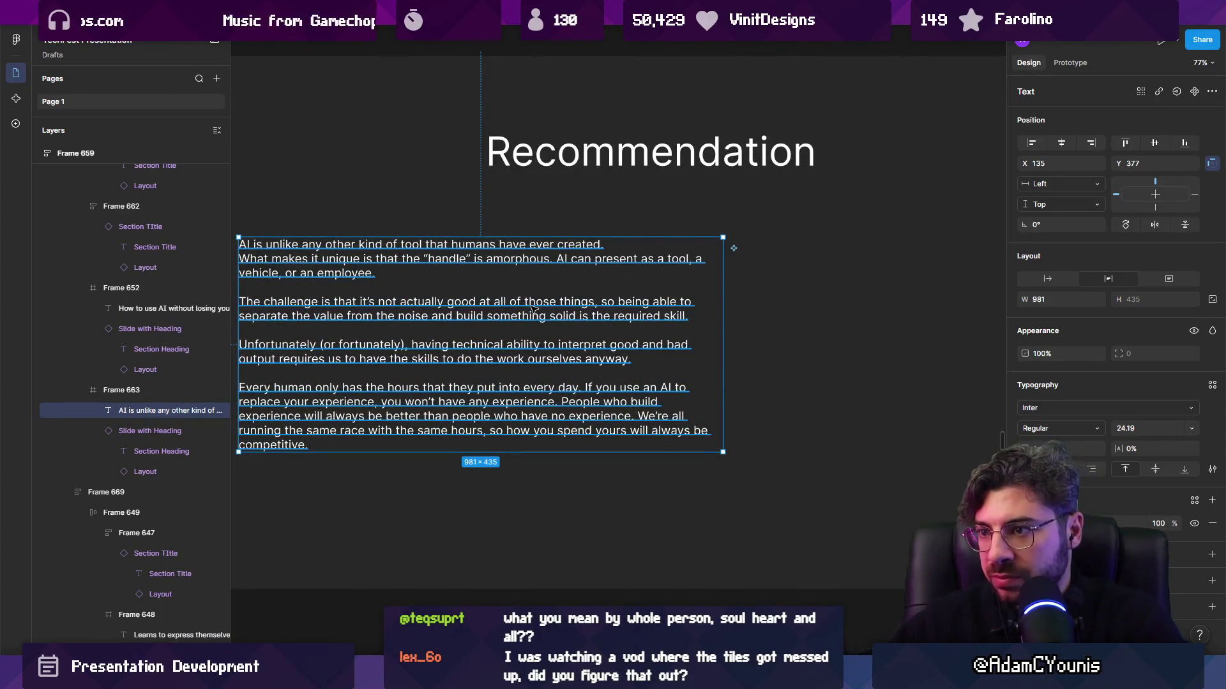
{"action": "scroll", "coordinate": [533, 309], "scroll_direction": "down", "scroll_amount": 6}
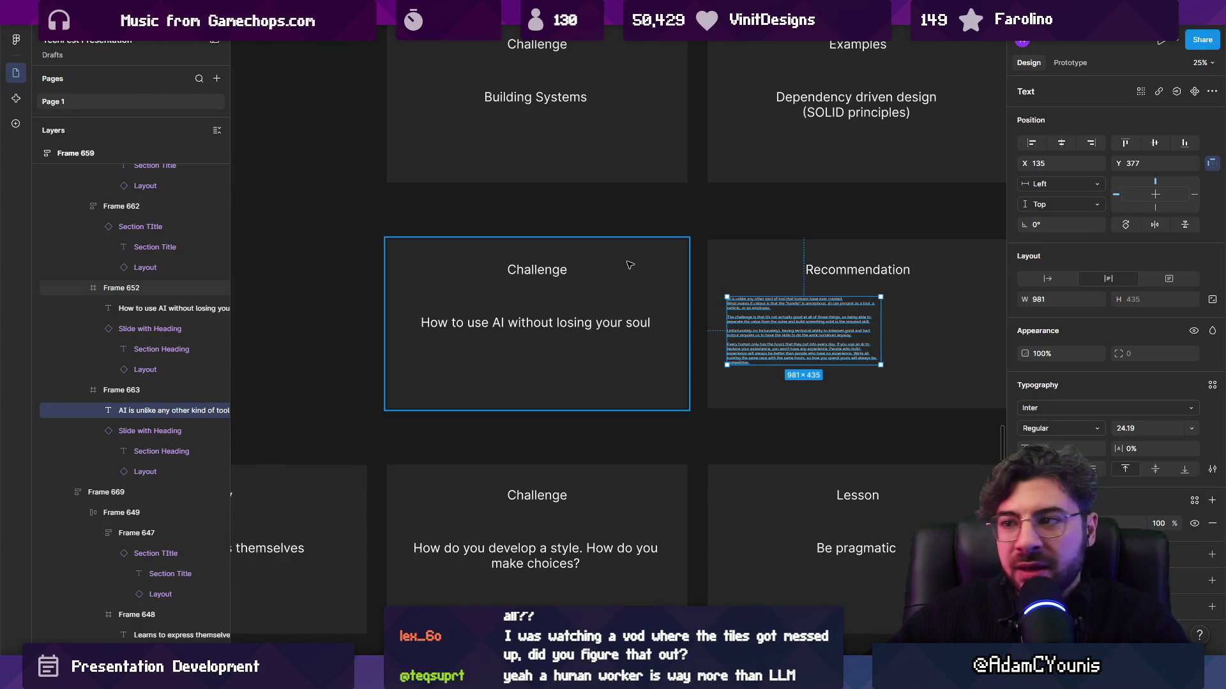
{"action": "scroll", "coordinate": [630, 265], "scroll_direction": "down", "scroll_amount": 5}
{"action": "left_click", "coordinate": [316, 295]}
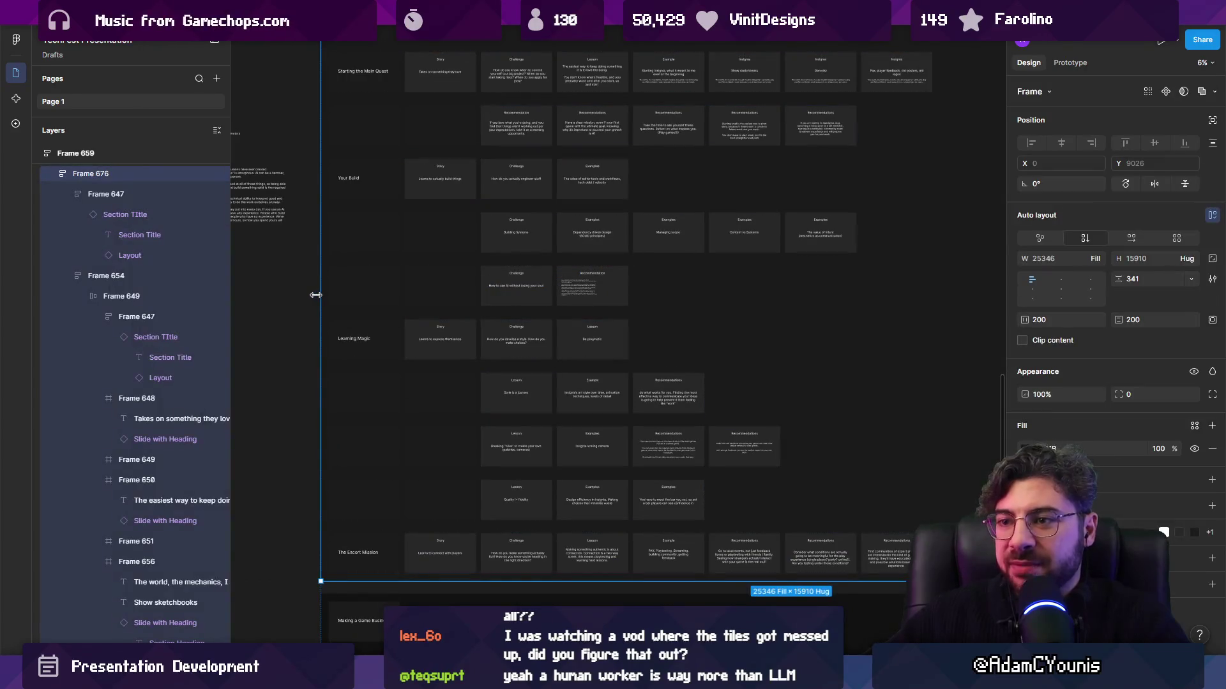
{"action": "left_click", "coordinate": [306, 297]}
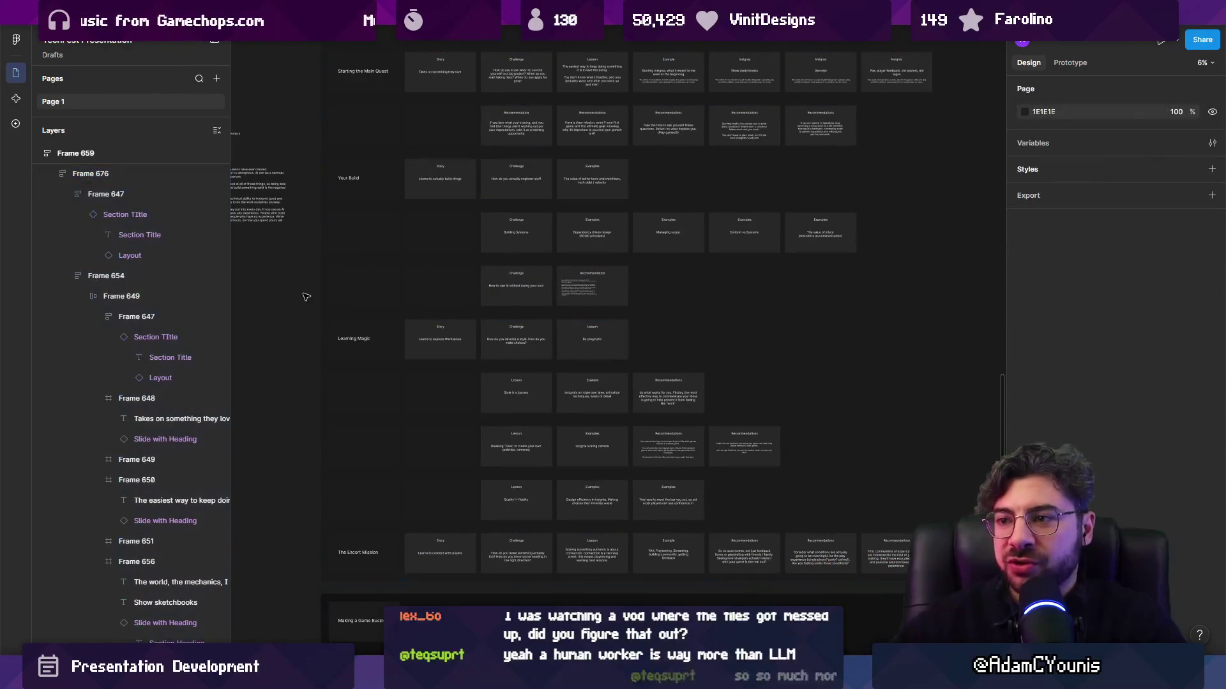
{"action": "scroll", "coordinate": [551, 278], "scroll_direction": "up", "scroll_amount": 5}
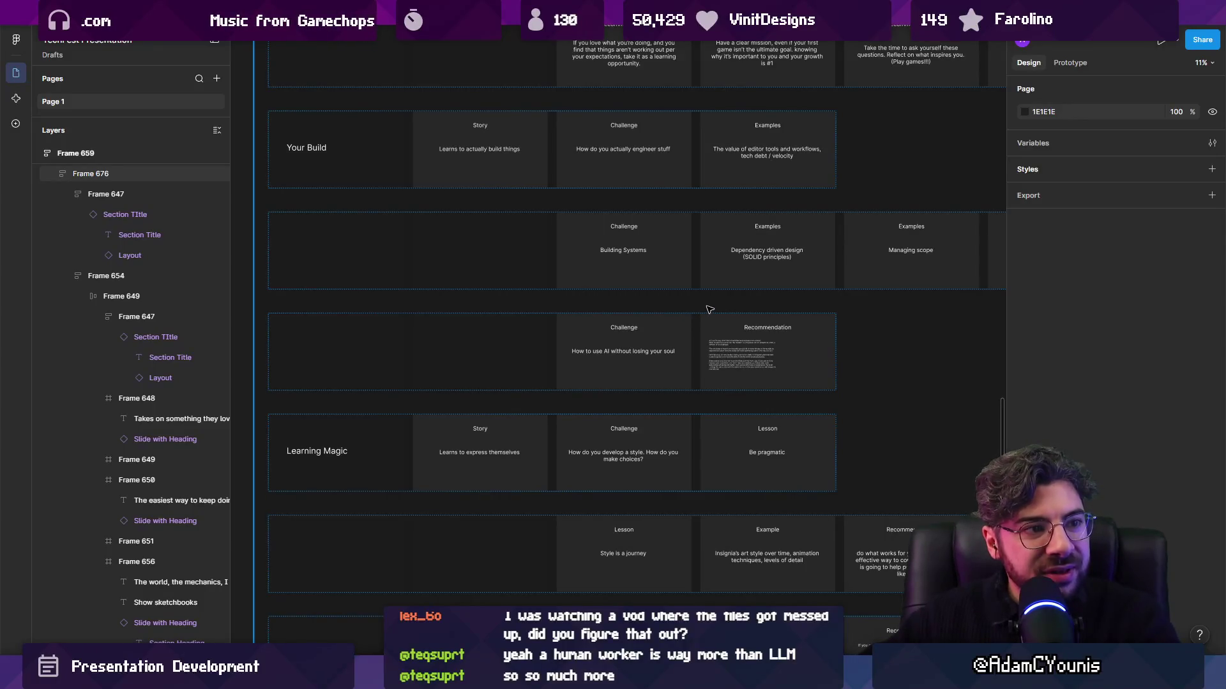
{"action": "scroll", "coordinate": [709, 311], "scroll_direction": "down", "scroll_amount": 5}
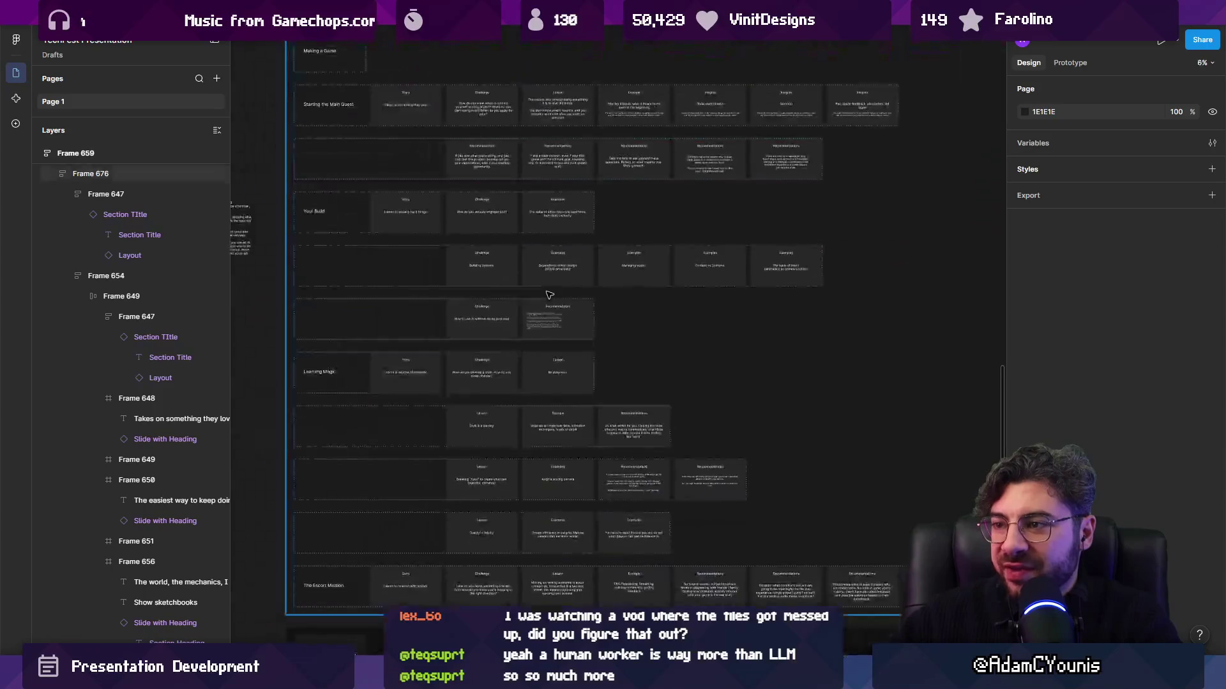
{"action": "scroll", "coordinate": [562, 261], "scroll_direction": "up", "scroll_amount": 3}
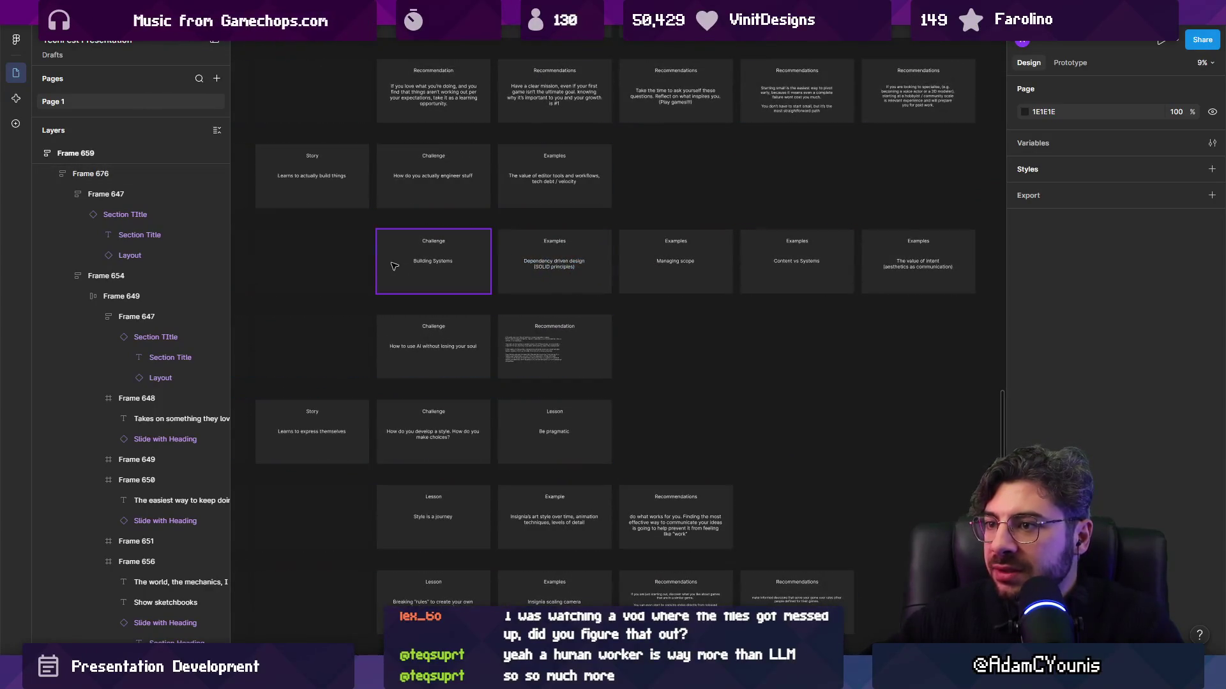
{"action": "scroll", "coordinate": [656, 272], "scroll_direction": "up", "scroll_amount": 4}
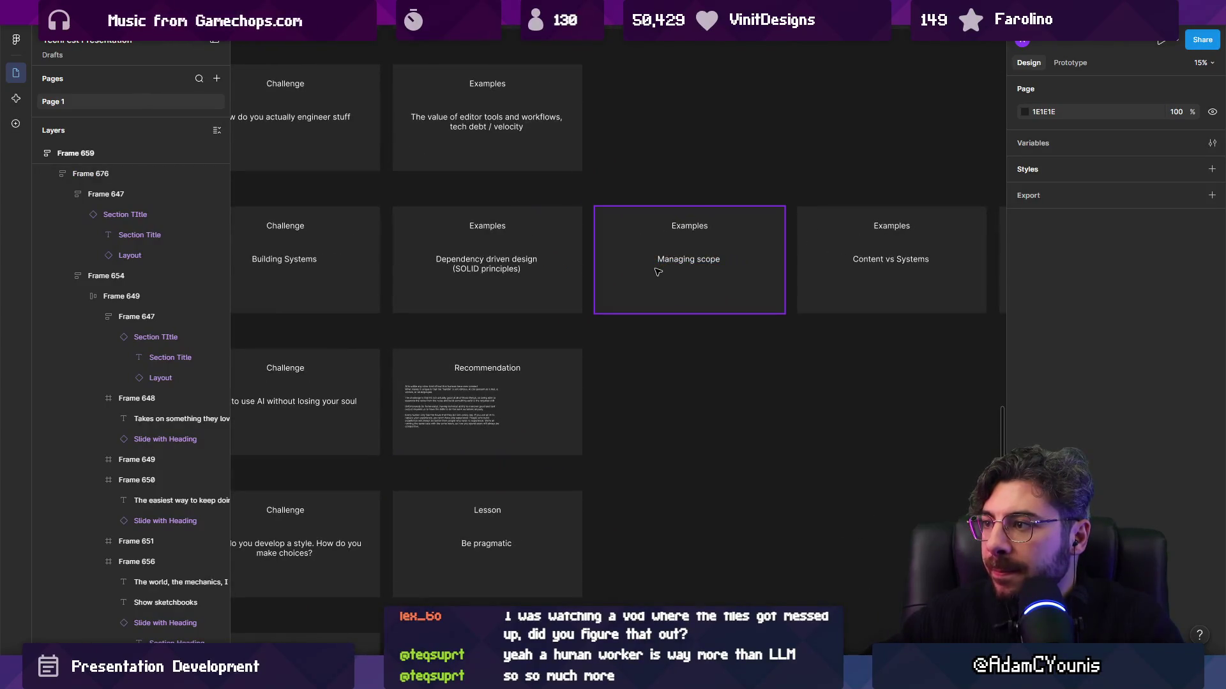
{"action": "scroll", "coordinate": [656, 273], "scroll_direction": "down", "scroll_amount": 3}
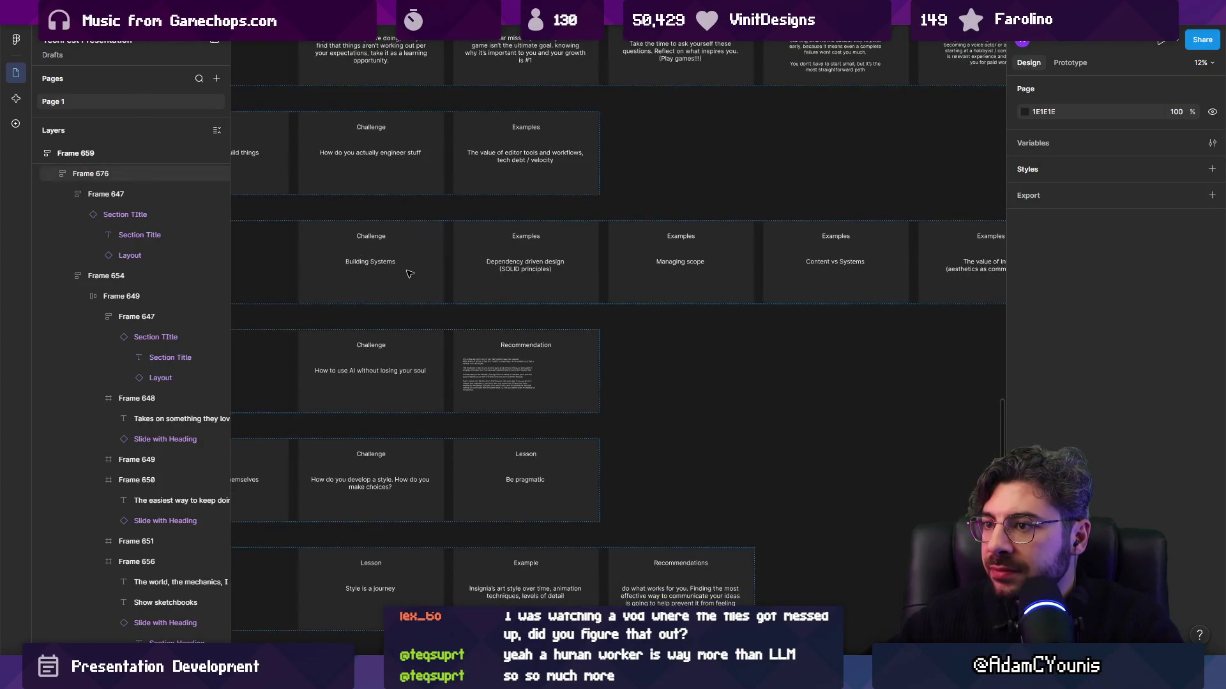
{"action": "scroll", "coordinate": [759, 278], "scroll_direction": "up", "scroll_amount": 3}
Move Content vs Systems ahead of Managing scope and select all the row's cards
{"action": "left_click_drag", "start_coordinate": [759, 278], "coordinate": [442, 304]}
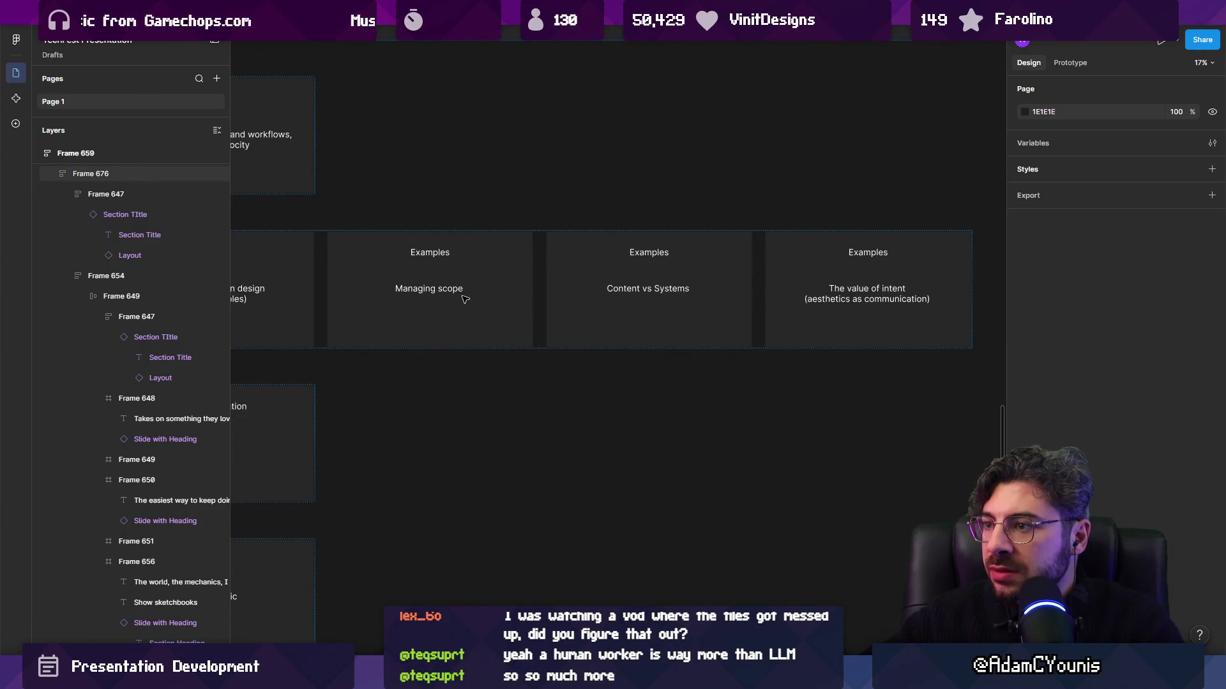
{"action": "left_click", "coordinate": [465, 299]}
{"action": "left_click", "coordinate": [599, 307], "text": "shift"}
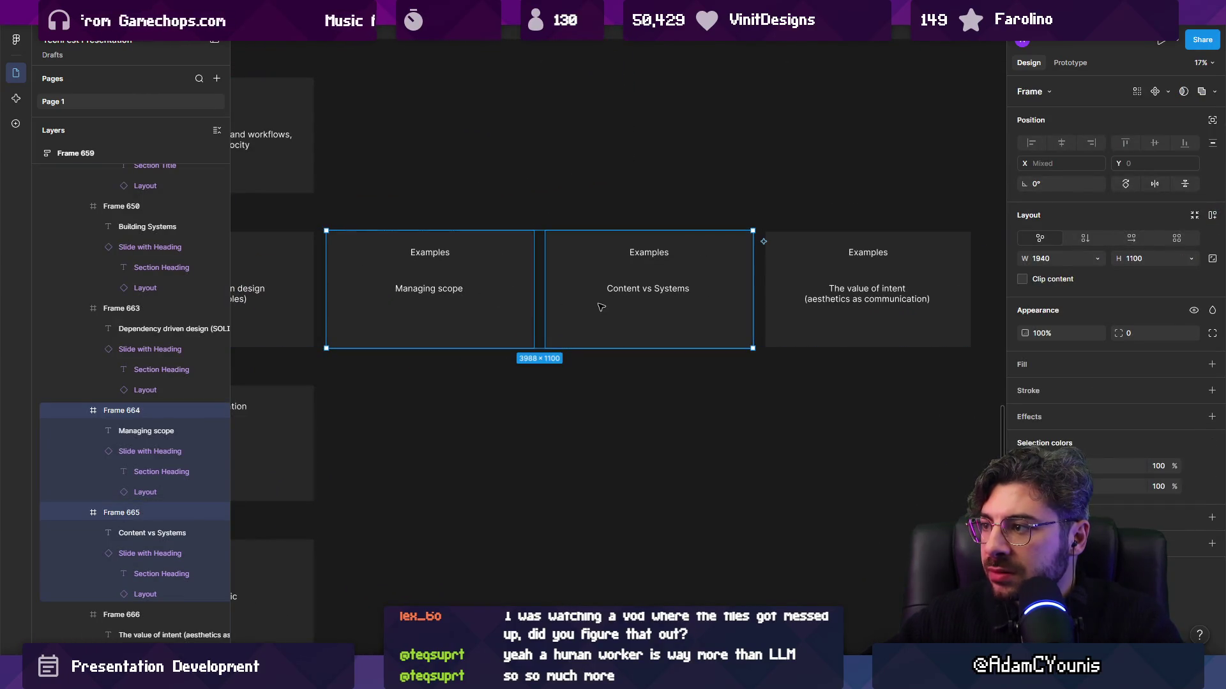
{"action": "left_click", "coordinate": [842, 304]}
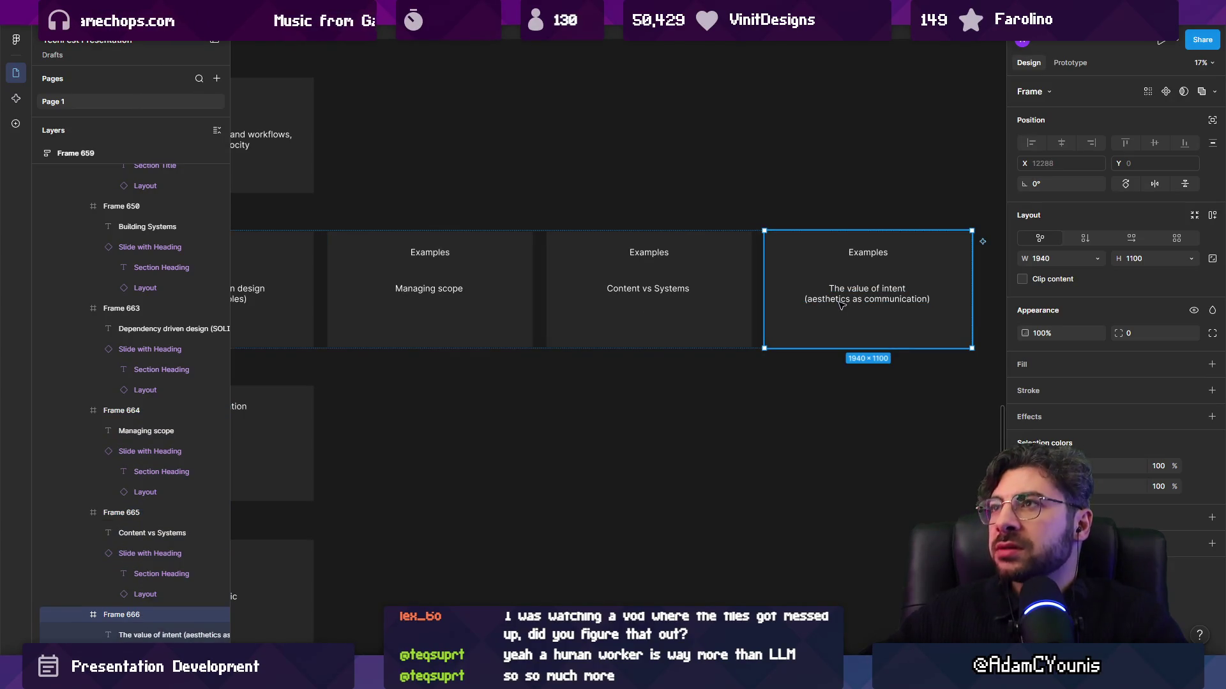
{"action": "double_click", "coordinate": [855, 298]}
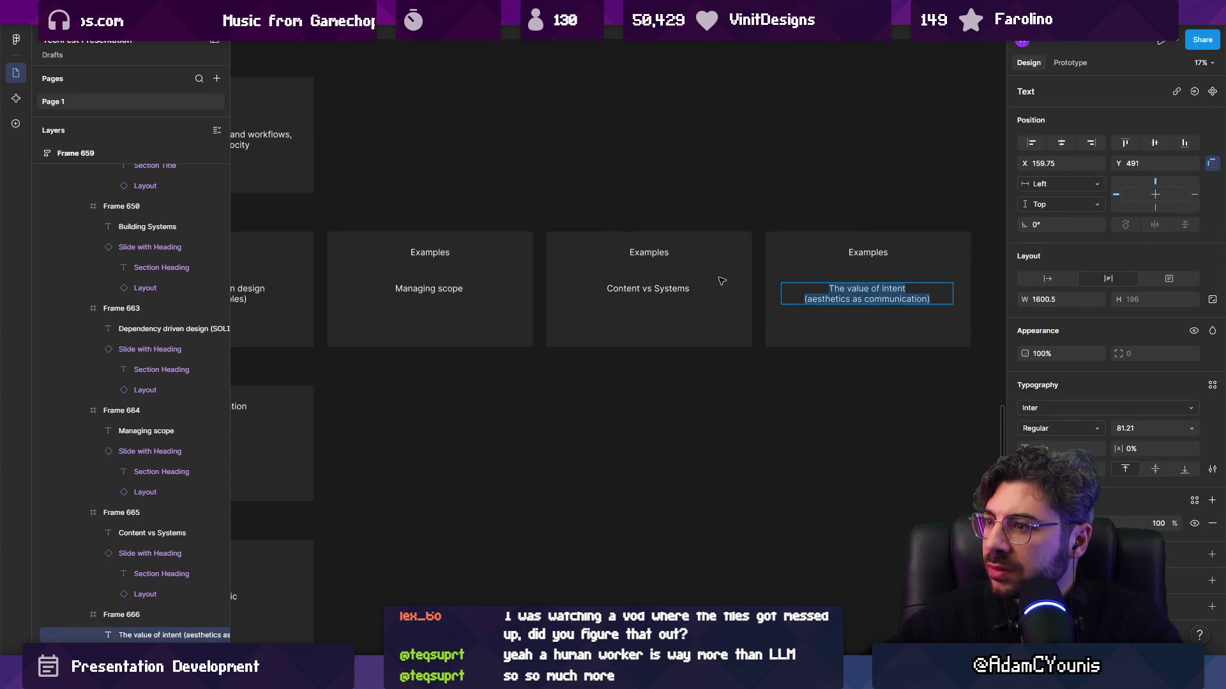
{"action": "scroll", "coordinate": [715, 281], "scroll_direction": "down", "scroll_amount": 2, "text": "ctrl"}
{"action": "mouse_move", "coordinate": [422, 275]}
{"action": "left_mouse_down"}
{"action": "mouse_move", "coordinate": [539, 270]}
{"action": "mouse_move", "coordinate": [906, 301]}
{"action": "left_mouse_up"}
{"action": "left_click_drag", "start_coordinate": [677, 288], "coordinate": [562, 281]}
{"action": "scroll", "coordinate": [747, 279], "scroll_direction": "left", "scroll_amount": 3}
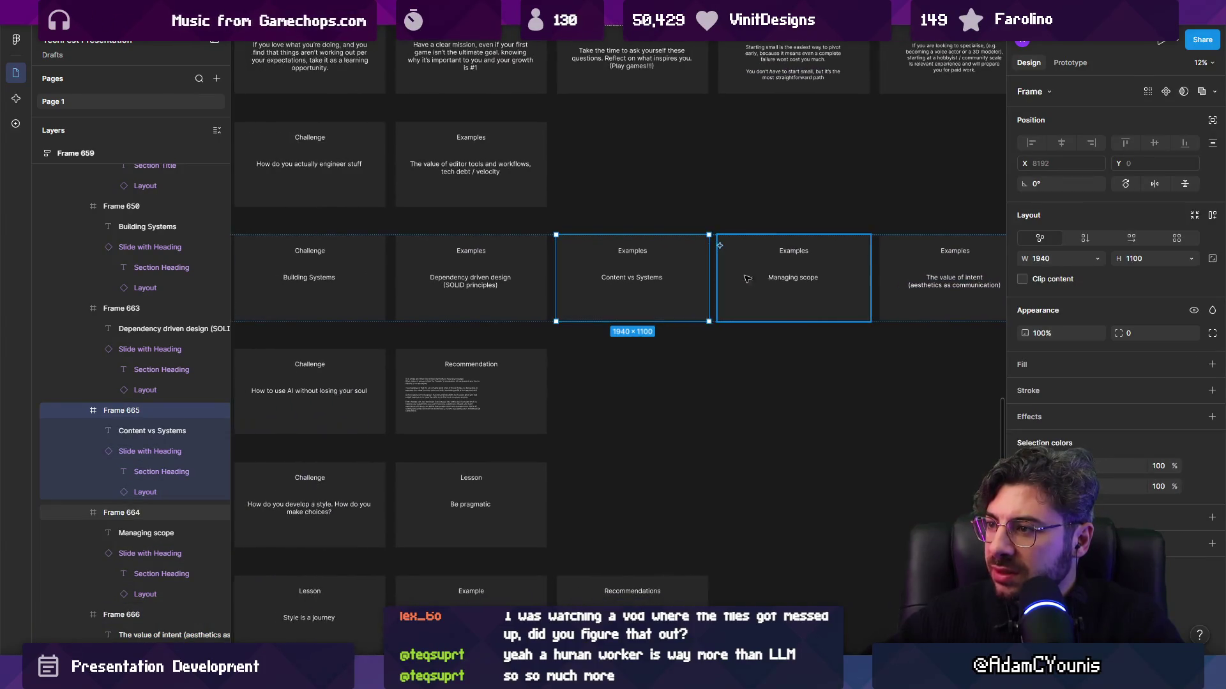
{"action": "left_click", "coordinate": [747, 279]}
{"action": "scroll", "coordinate": [708, 275], "scroll_direction": "down", "scroll_amount": 3, "text": "ctrl"}
{"action": "left_click", "coordinate": [332, 276]}
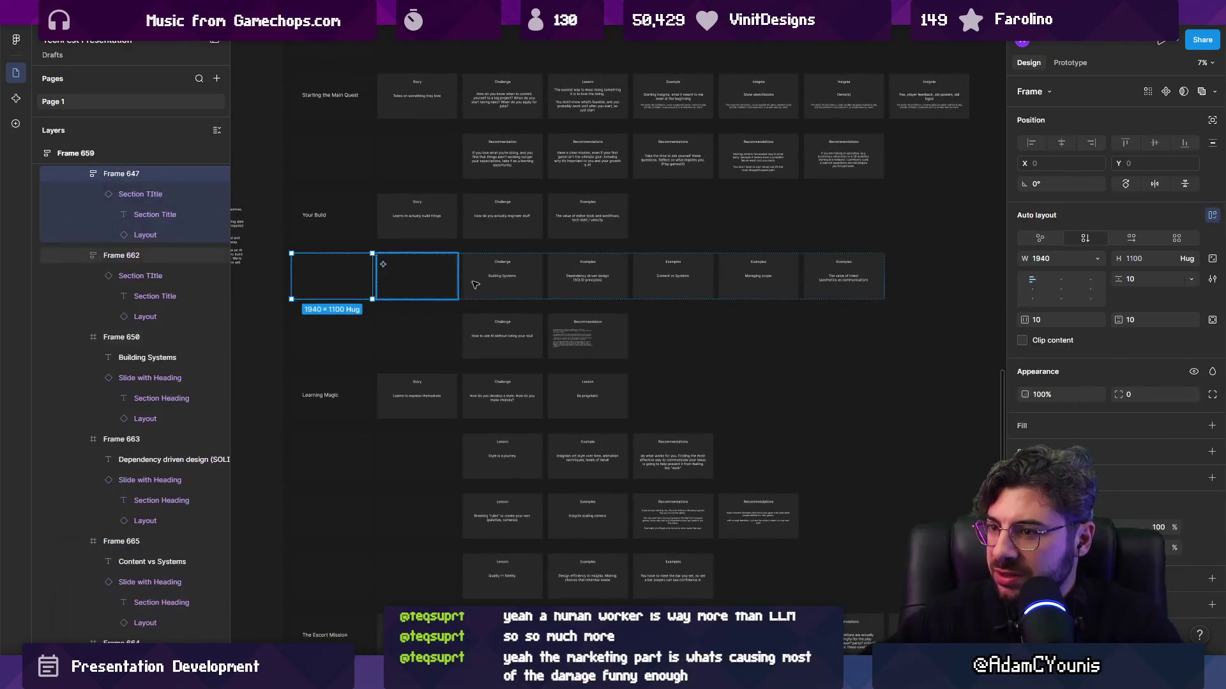
Wrap the cards in an auto-layout row, duplicate it, and delete unwanted cards from each copy
{"action": "key", "text": "shift+a"}
{"action": "key", "text": "ctrl+d"}
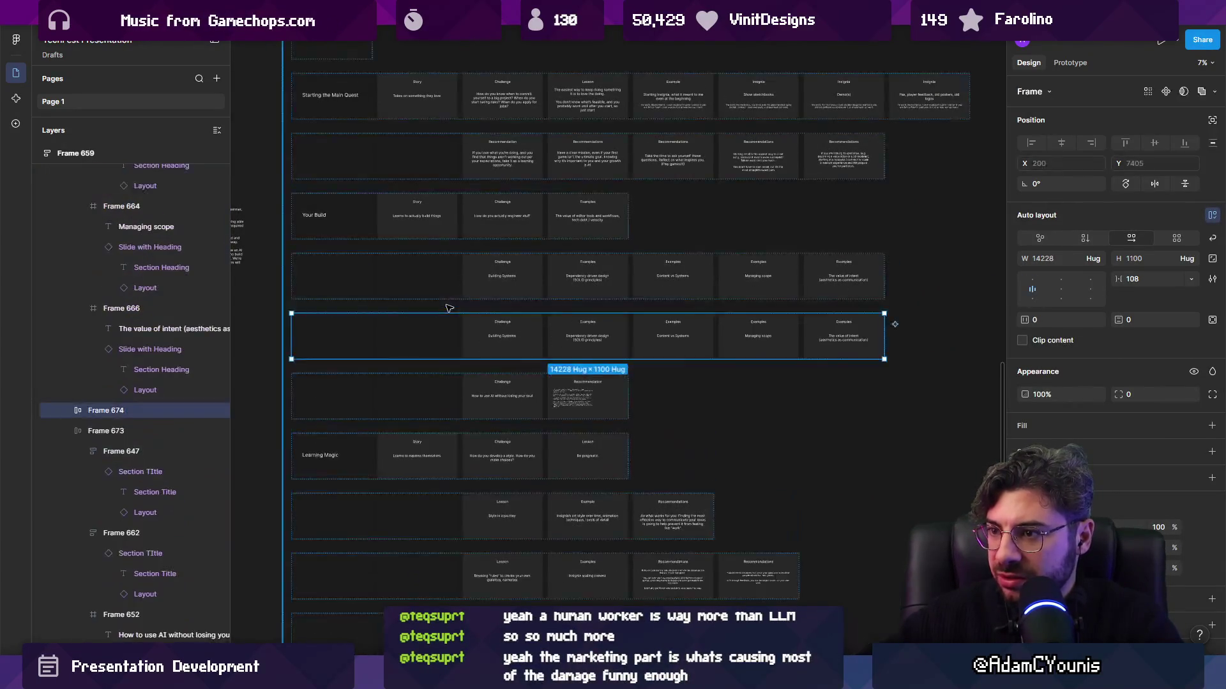
{"action": "scroll", "coordinate": [766, 339], "scroll_direction": "up", "scroll_amount": 3, "text": "ctrl"}
{"action": "left_click", "coordinate": [453, 338]}
{"action": "left_click", "coordinate": [316, 338], "text": "shift"}
{"action": "left_click", "coordinate": [590, 338], "text": "shift"}
{"action": "key", "text": "Delete"}
{"action": "left_click", "coordinate": [706, 242]}
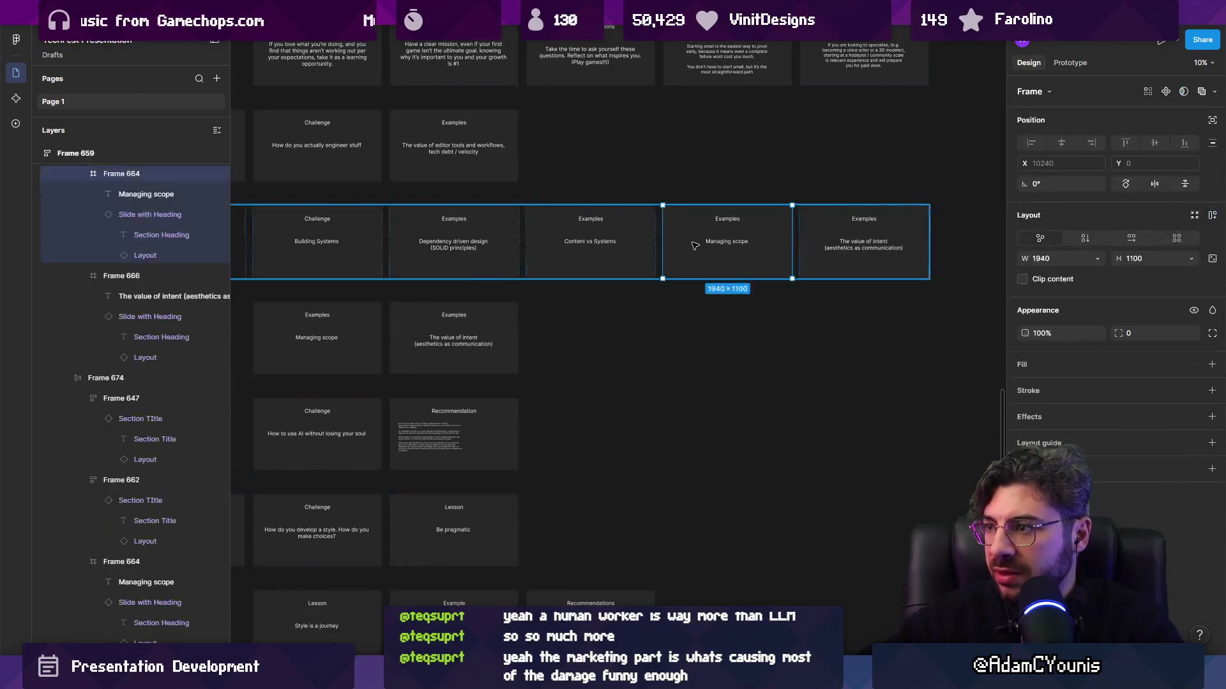
{"action": "left_click", "coordinate": [811, 251], "text": "shift"}
{"action": "key", "text": "Delete"}
Inspect the new row holding the Managing scope and The value of intent cards
{"action": "scroll", "coordinate": [639, 287], "scroll_direction": "down", "scroll_amount": 2, "text": "ctrl"}
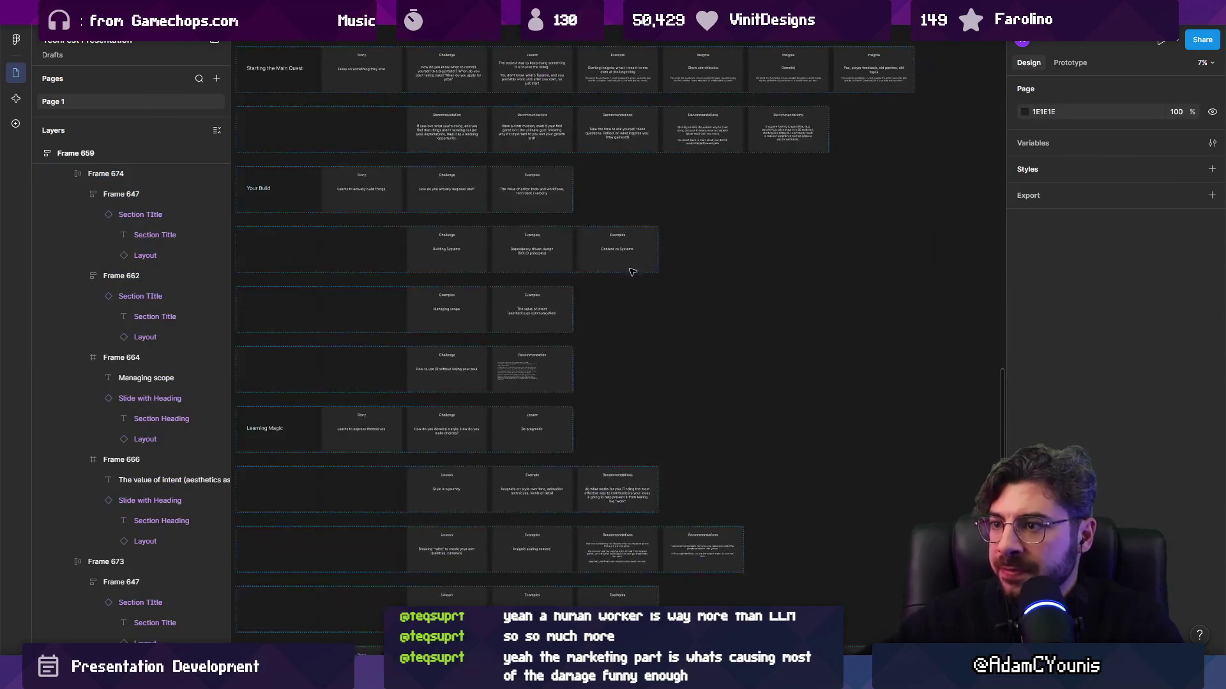
{"action": "scroll", "coordinate": [388, 337], "scroll_direction": "up", "scroll_amount": 3, "text": "ctrl"}
{"action": "scroll", "coordinate": [399, 339], "scroll_direction": "up", "scroll_amount": 1, "text": "ctrl"}
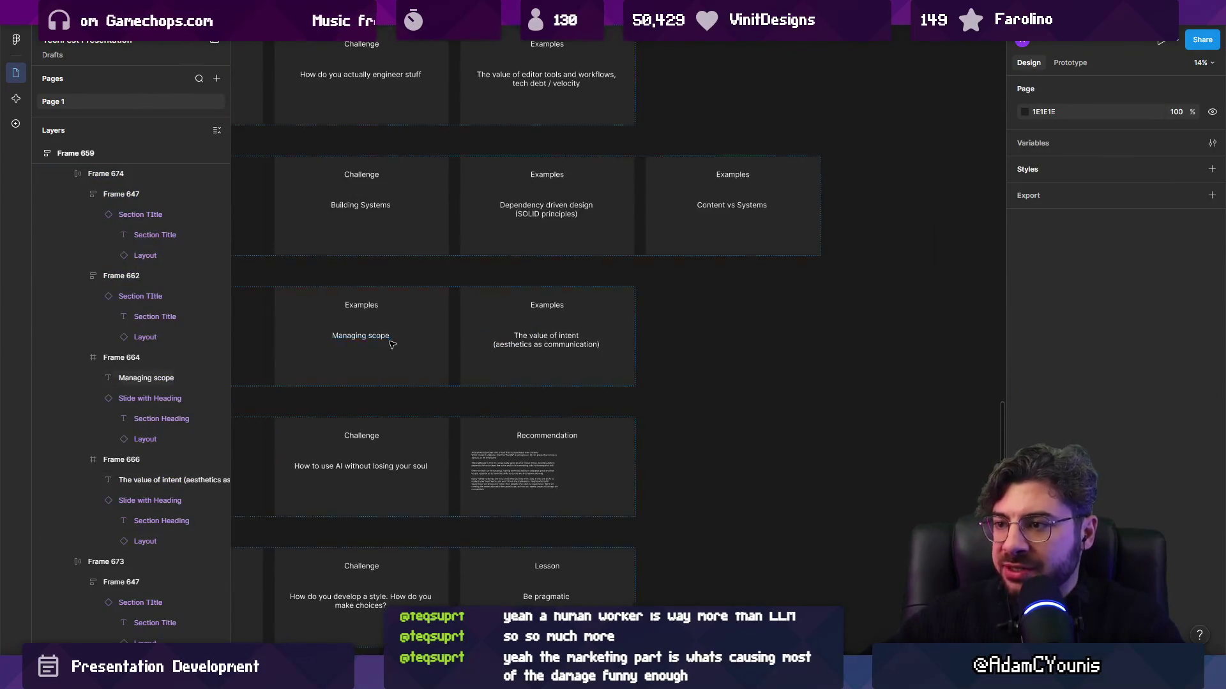
{"action": "left_click", "coordinate": [484, 347]}
{"action": "left_click", "coordinate": [361, 338]}
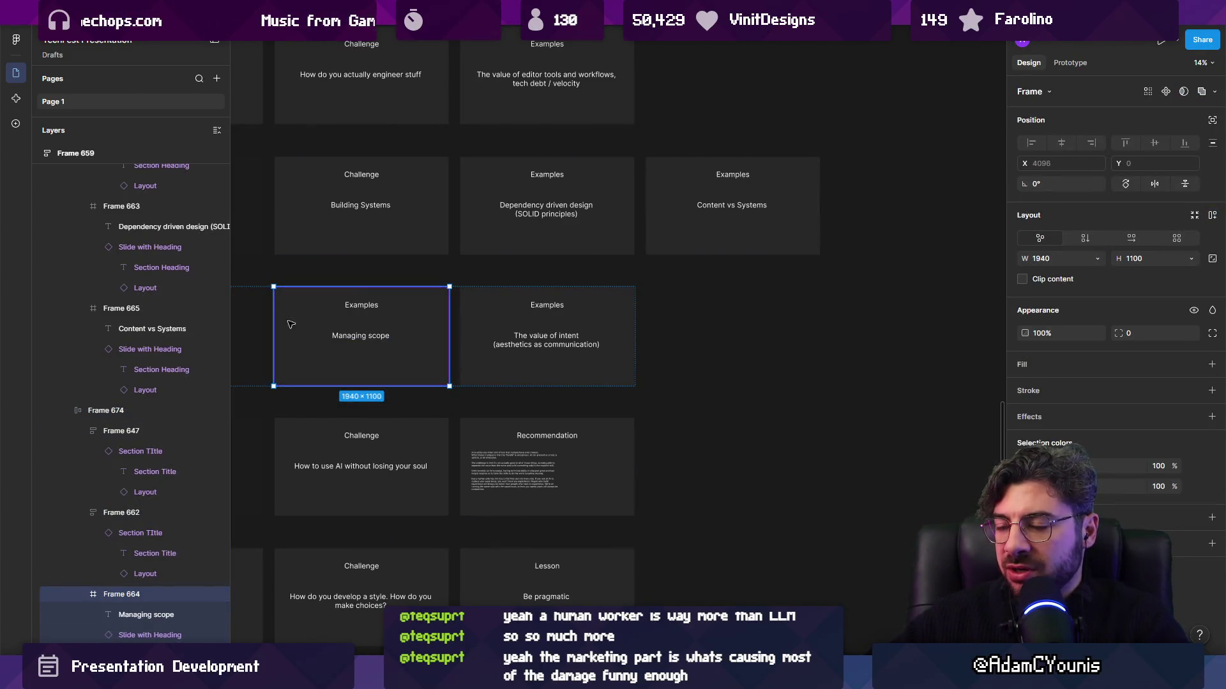
{"action": "scroll", "coordinate": [306, 322], "scroll_direction": "up", "scroll_amount": 2, "text": "ctrl"}
{"action": "double_click", "coordinate": [394, 342]}
{"action": "scroll", "coordinate": [406, 348], "scroll_direction": "right", "scroll_amount": 2}
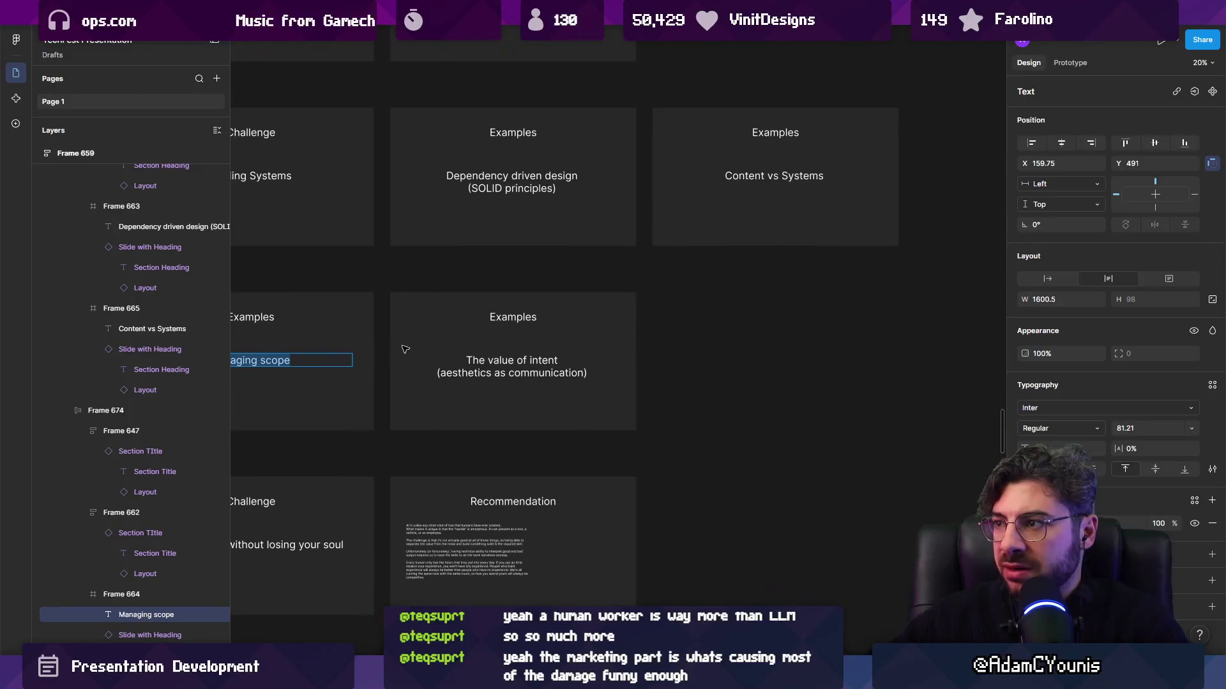
{"action": "key", "text": "Escape"}
{"action": "key", "text": "Escape"}
{"action": "scroll", "coordinate": [468, 331], "scroll_direction": "right", "scroll_amount": 3}
{"action": "left_click_drag", "start_coordinate": [468, 331], "coordinate": [618, 364]}
{"action": "scroll", "coordinate": [550, 364], "scroll_direction": "down", "scroll_amount": 2, "text": "ctrl"}
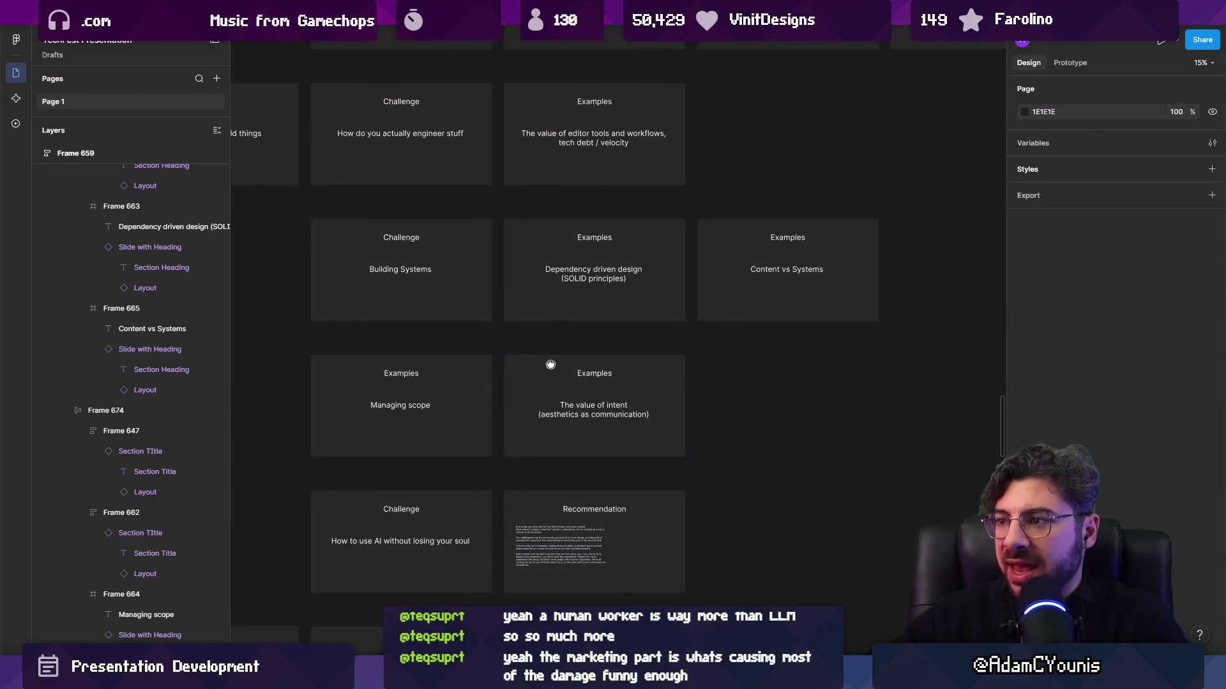
Hide the interface panels and move the Managing scope row below the How to use AI row
{"action": "key", "text": "ctrl+backslash"}
{"action": "scroll", "coordinate": [558, 366], "scroll_direction": "left", "scroll_amount": 5}
{"action": "scroll", "coordinate": [611, 357], "scroll_direction": "right", "scroll_amount": 5}
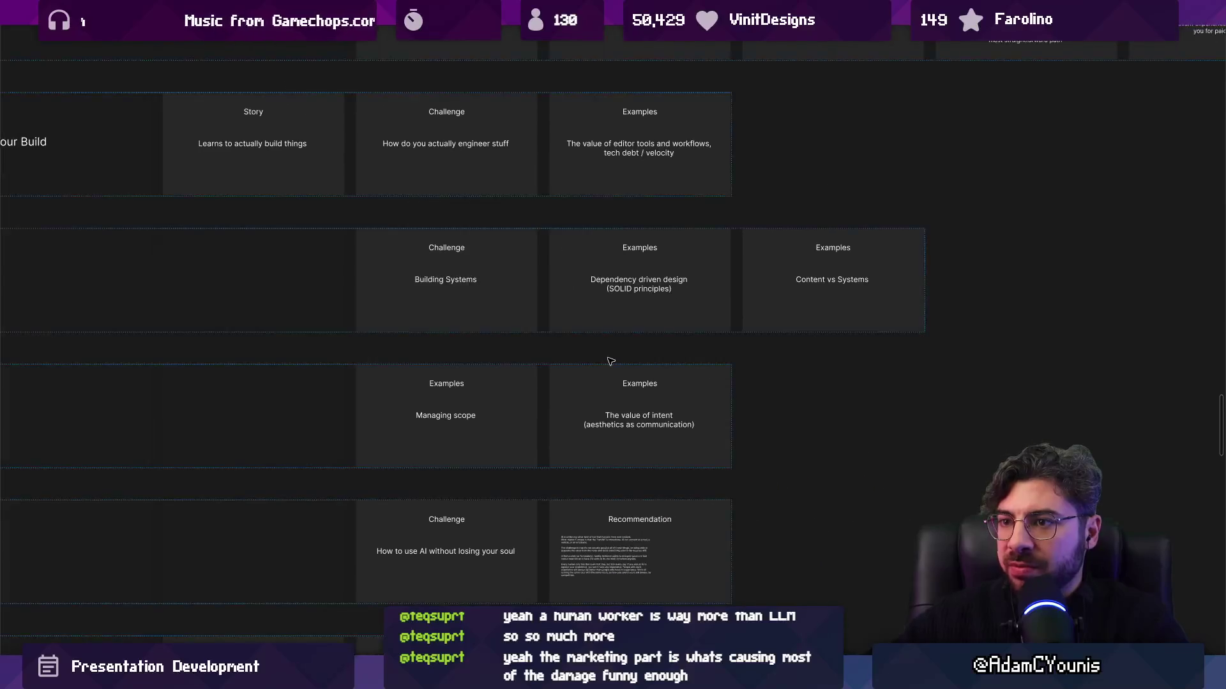
{"action": "scroll", "coordinate": [581, 351], "scroll_direction": "down", "scroll_amount": 1, "text": "ctrl"}
{"action": "scroll", "coordinate": [412, 325], "scroll_direction": "right", "scroll_amount": 1}
{"action": "left_click_drag", "start_coordinate": [411, 324], "coordinate": [516, 325]}
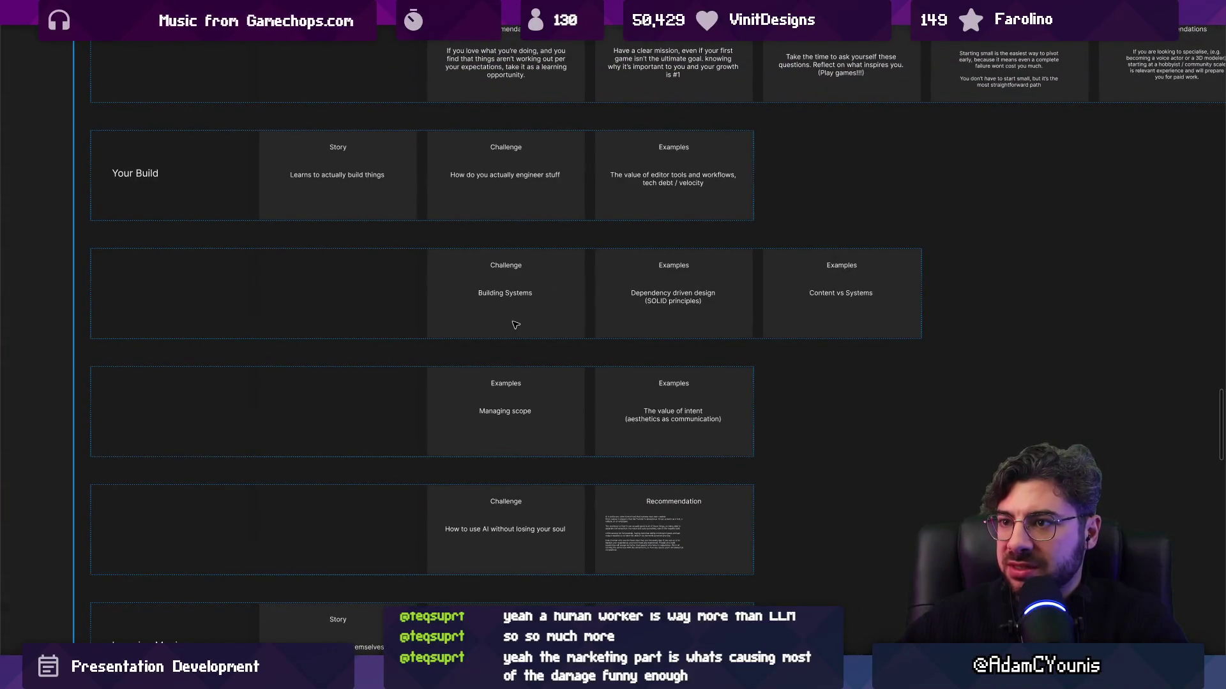
{"action": "left_click", "coordinate": [485, 380]}
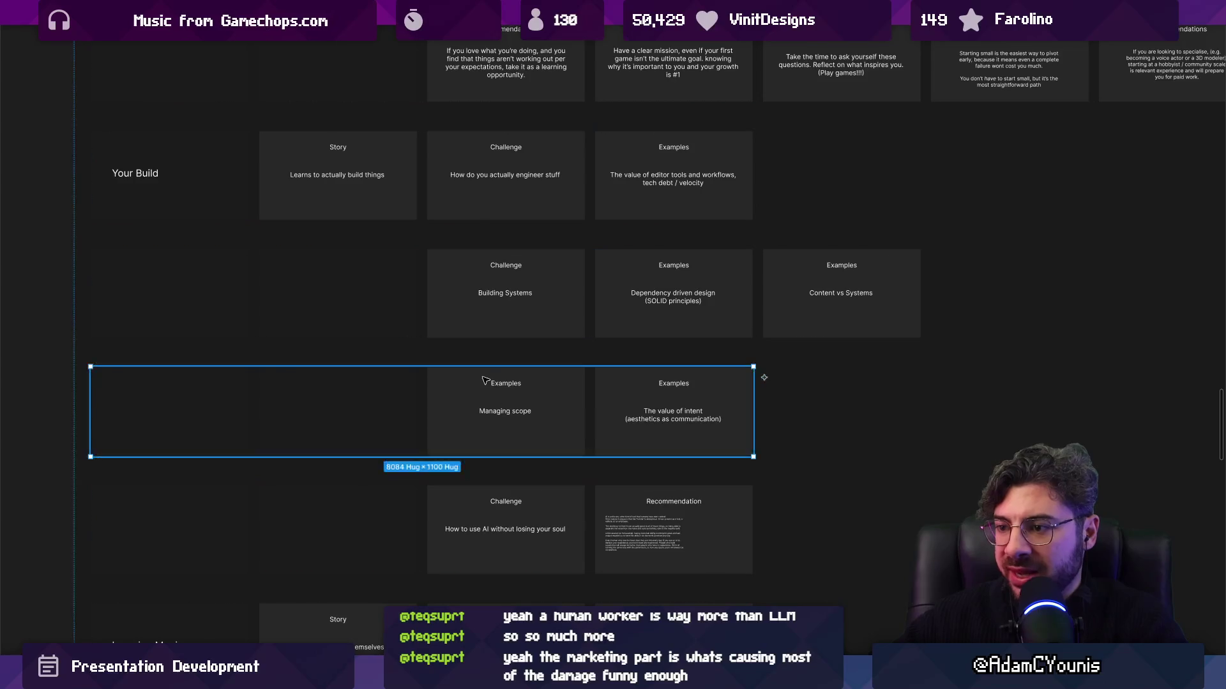
{"action": "key", "text": "Down"}
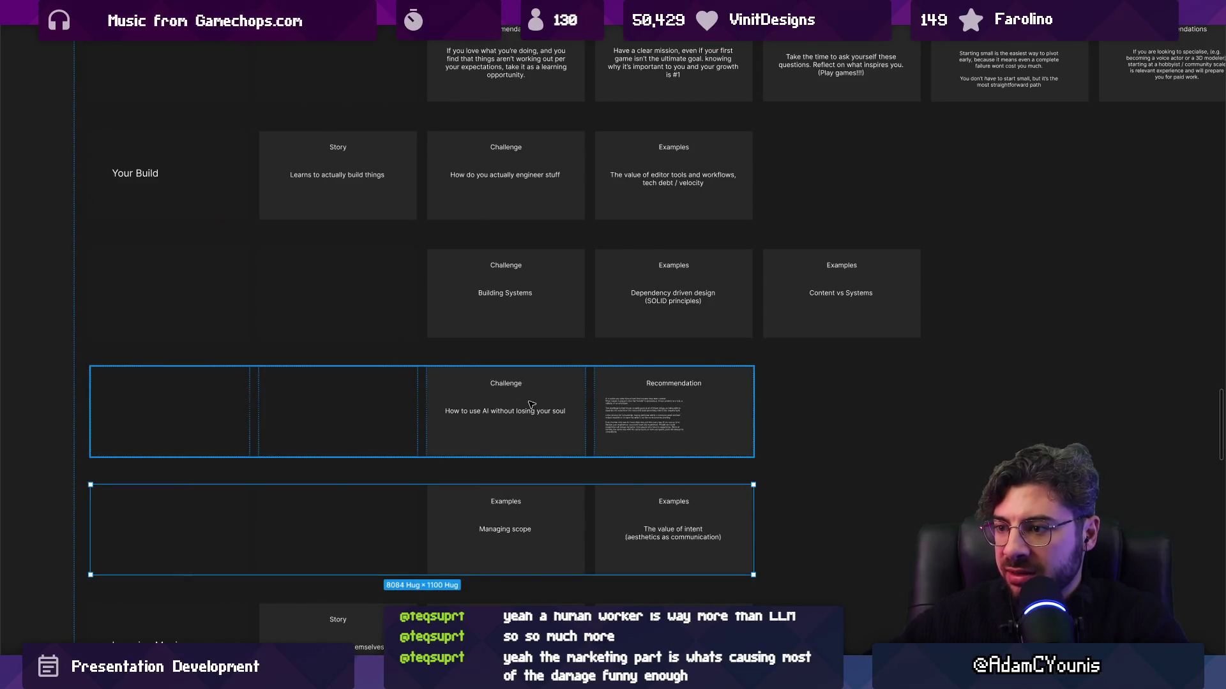
{"action": "scroll", "coordinate": [487, 382], "scroll_direction": "up", "scroll_amount": 3, "text": "ctrl"}
Title the Managing scope card 'Challenge' with text 'How big does the game need to be?' / 'The content question'
{"action": "double_click", "coordinate": [449, 355]}
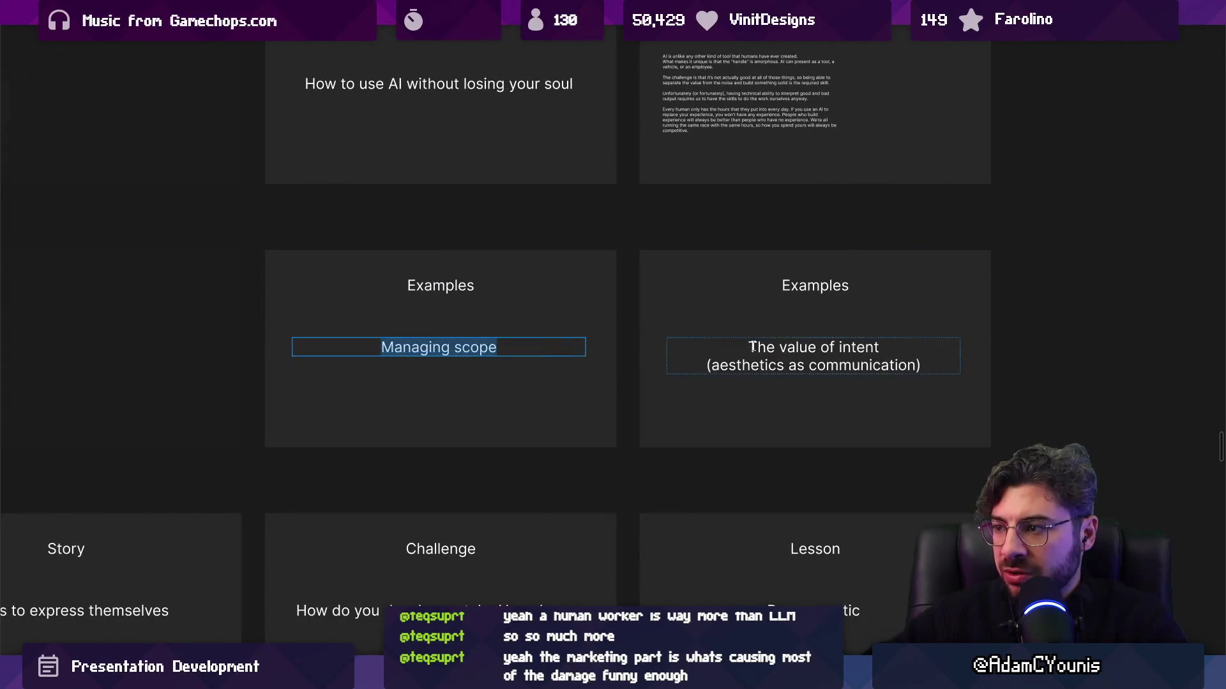
{"action": "double_click", "coordinate": [444, 295]}
{"action": "type", "text": "Challenge"}
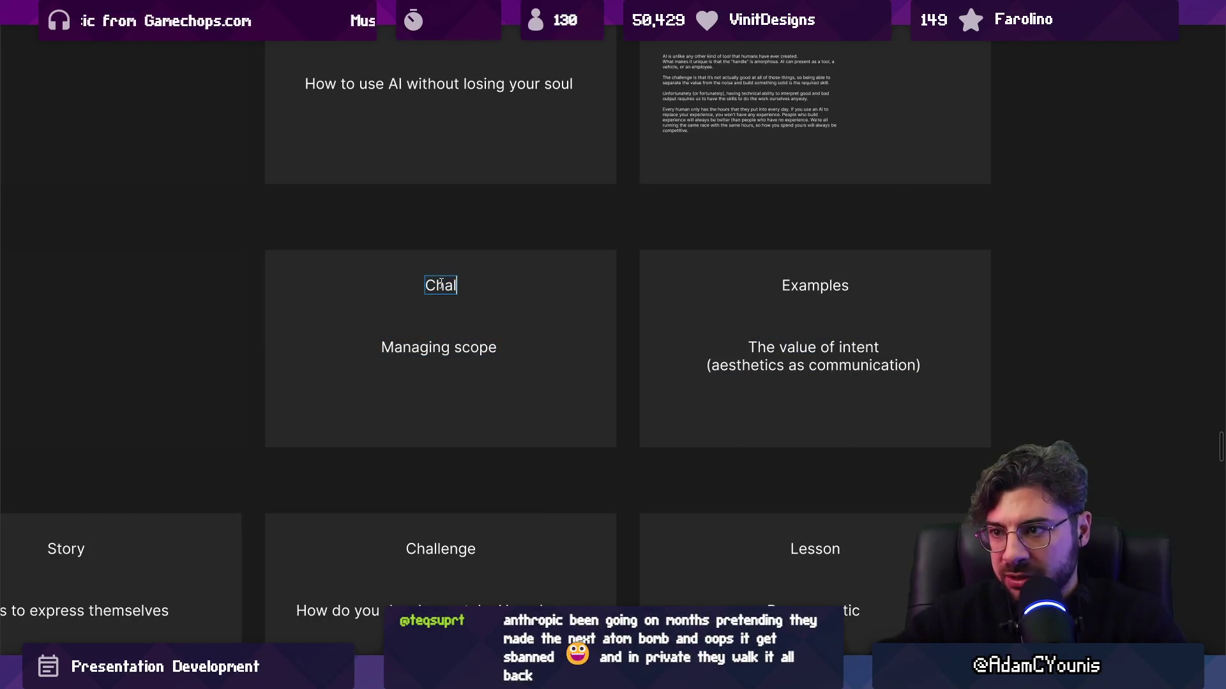
{"action": "double_click", "coordinate": [432, 346]}
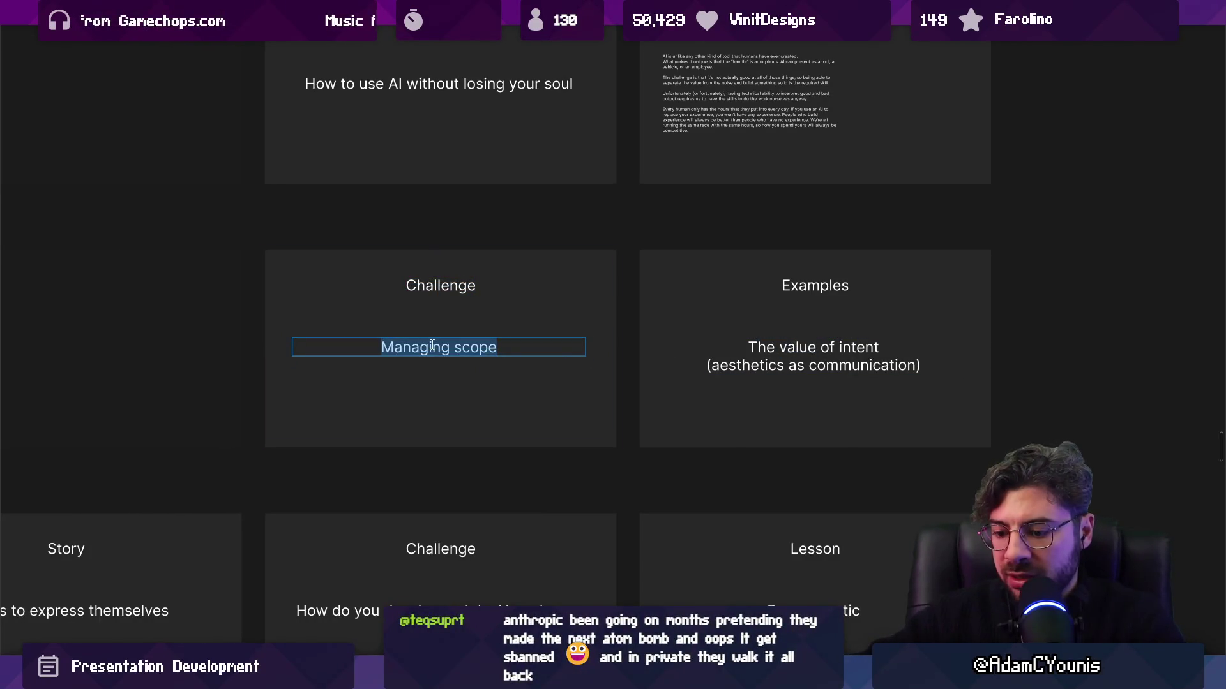
{"action": "type", "text": "“How "}
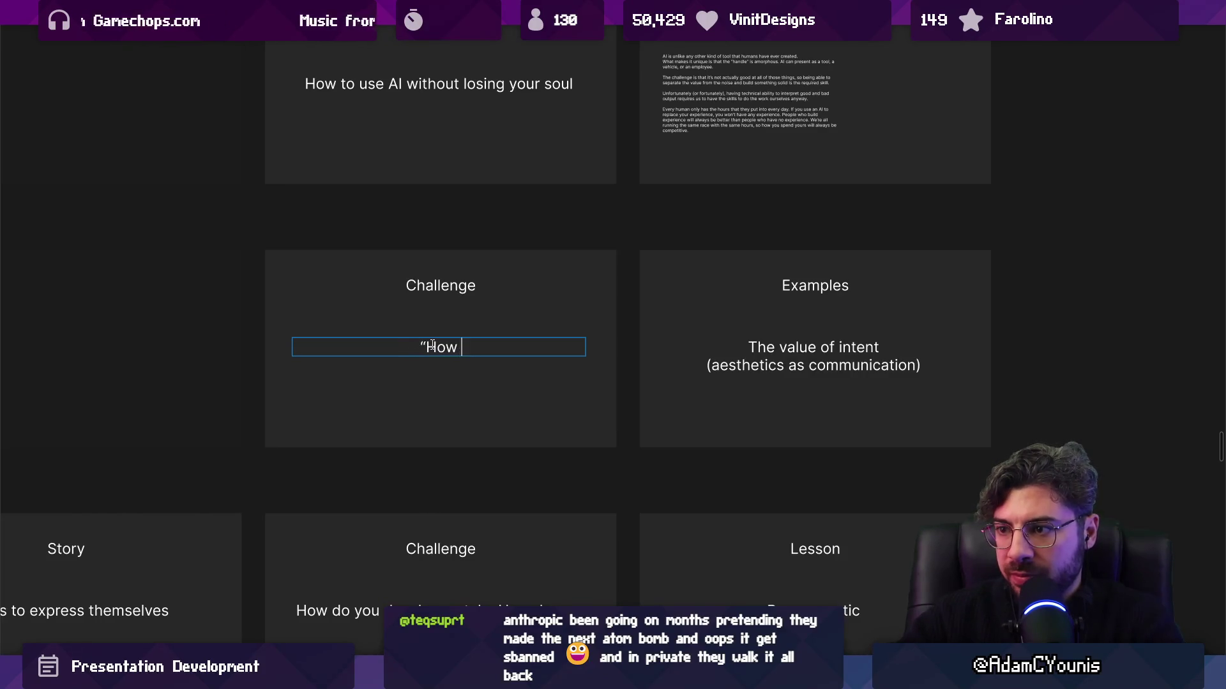
{"action": "type", "text": "big d"}
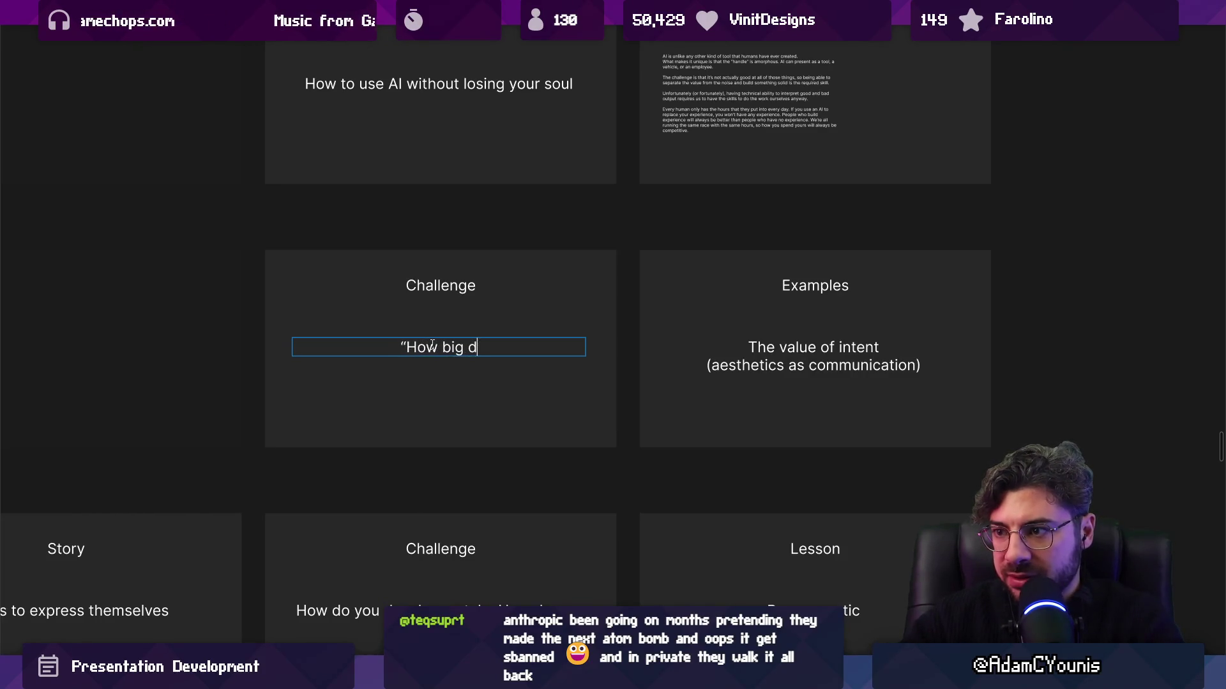
{"action": "type", "text": "oes the game need to be?”"}
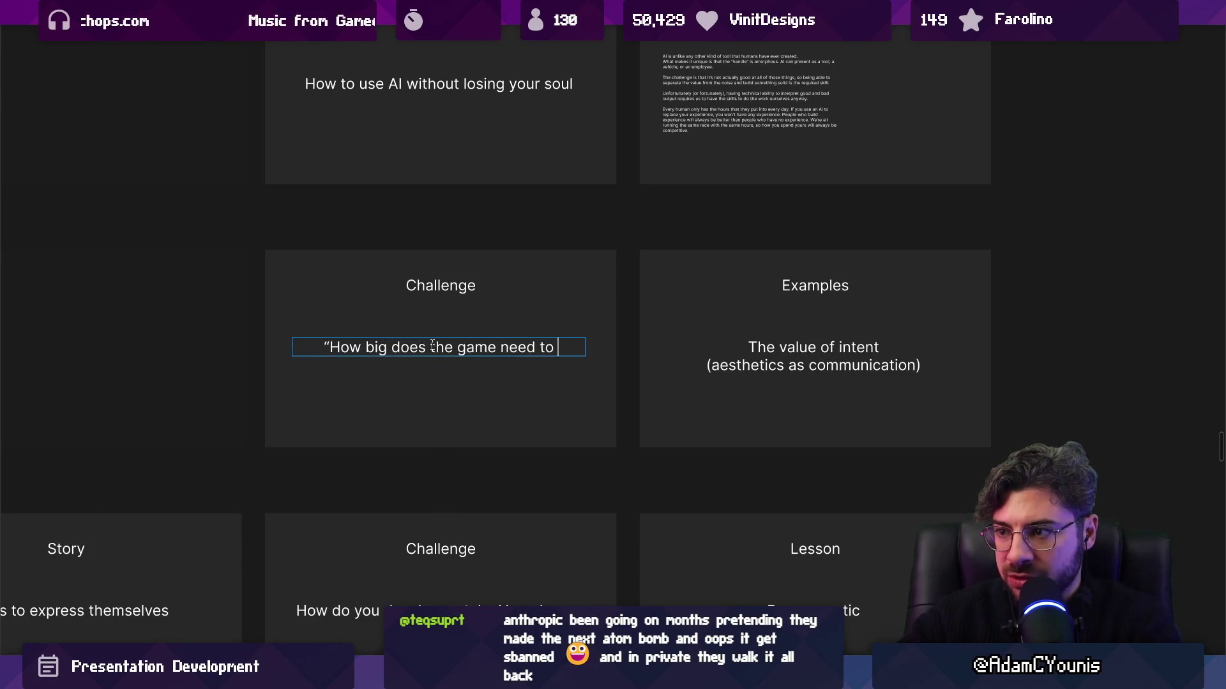
{"action": "key", "text": "Return"}
{"action": "type", "text": "C"}
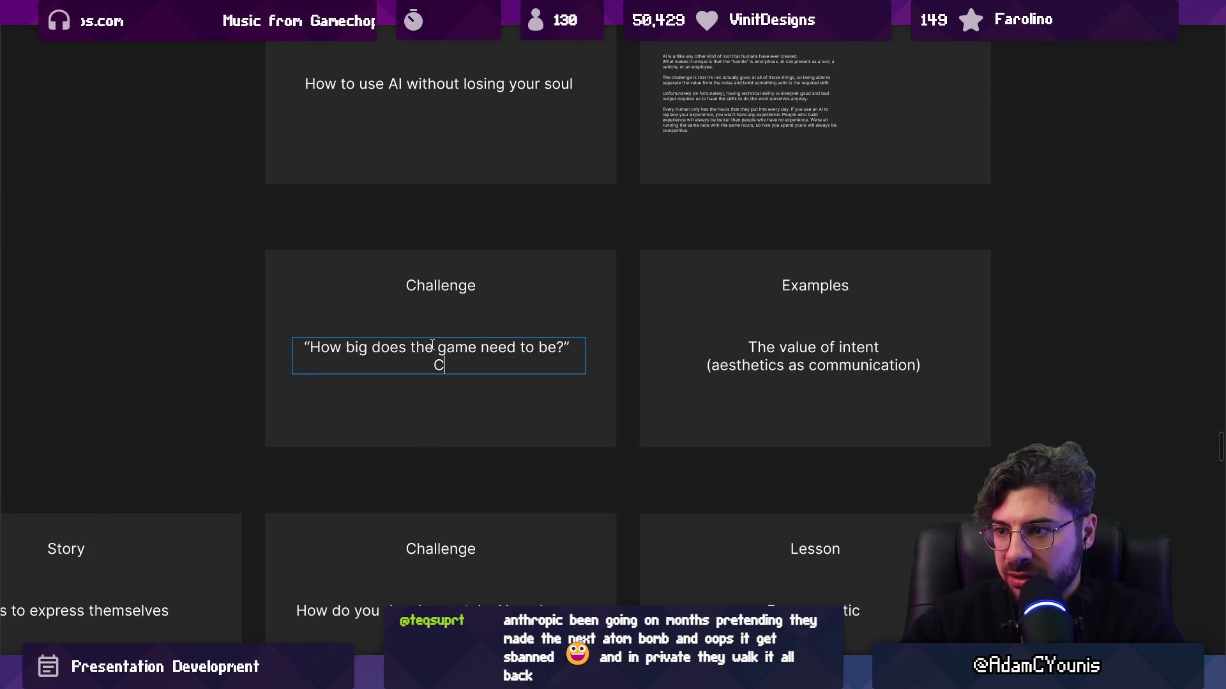
{"action": "type", "text": "ontj"}
{"action": "key", "text": "BackSpace"}
{"action": "key", "text": "BackSpace"}
{"action": "key", "text": "BackSpace"}
{"action": "type", "text": "contgent"}
{"action": "key", "text": "BackSpace"}
{"action": "key", "text": "BackSpace"}
{"action": "key", "text": "BackSpace"}
{"action": "type", "text": "ent "}
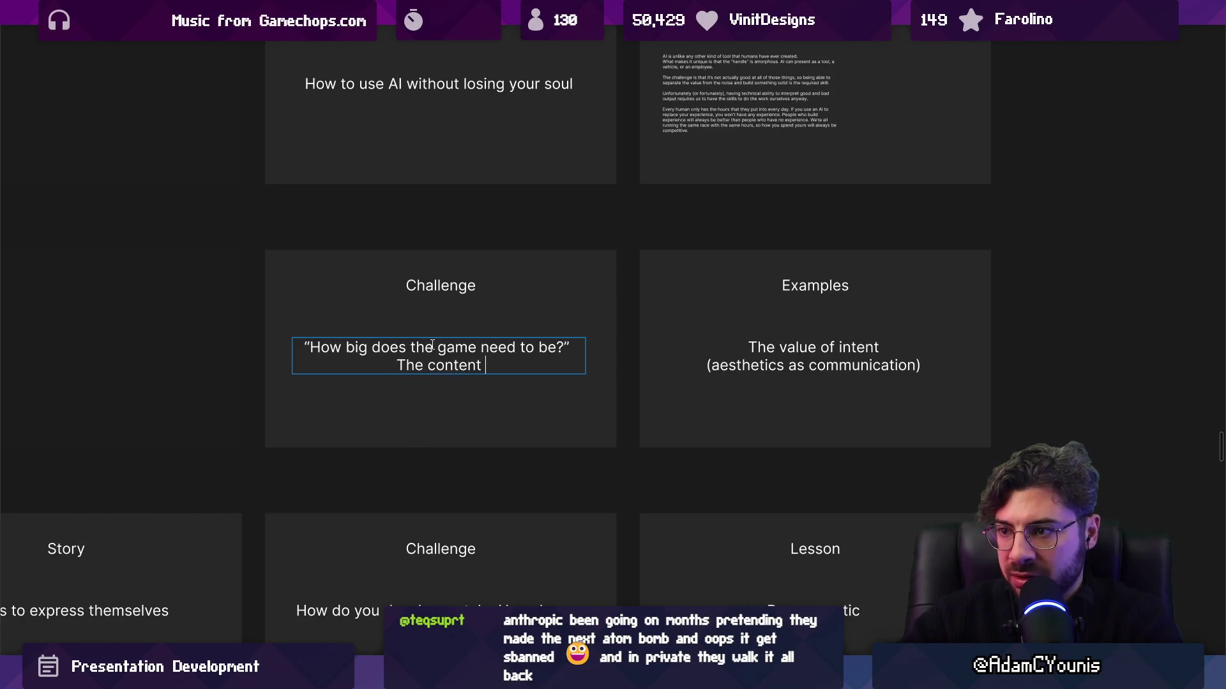
{"action": "type", "text": "question"}
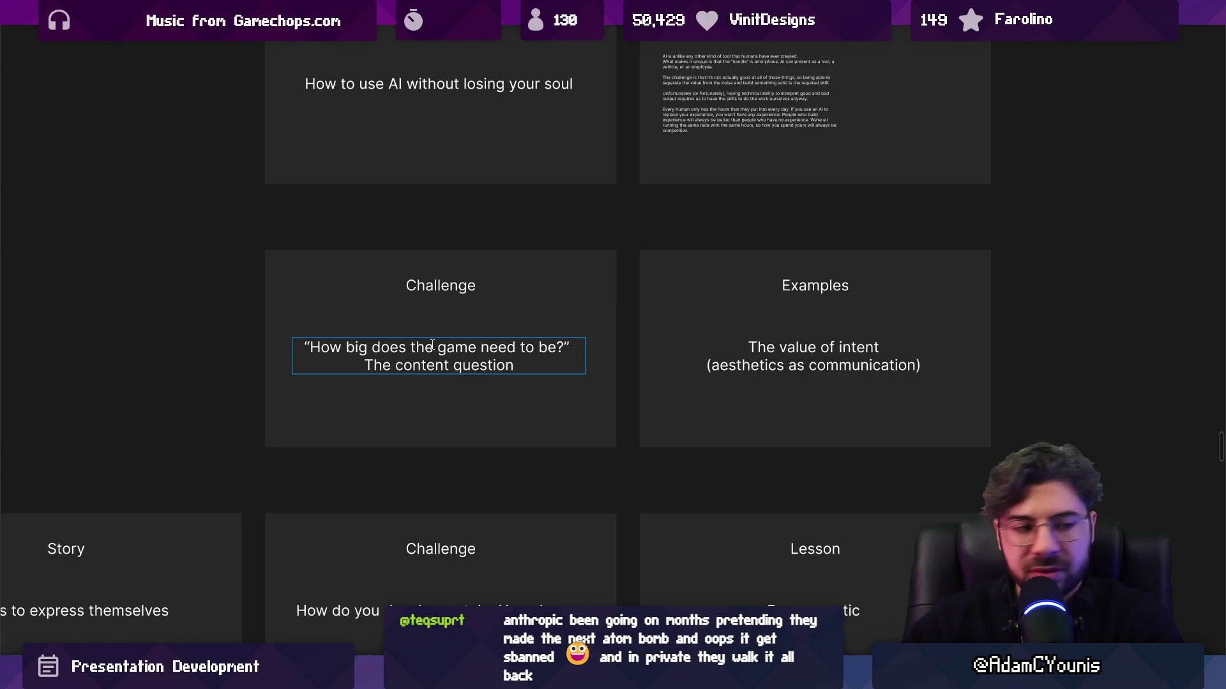
{"action": "key", "text": "Escape"}
Select The value of intent card's text layer and start editing it
{"action": "scroll", "coordinate": [399, 330], "scroll_direction": "right", "scroll_amount": 3}
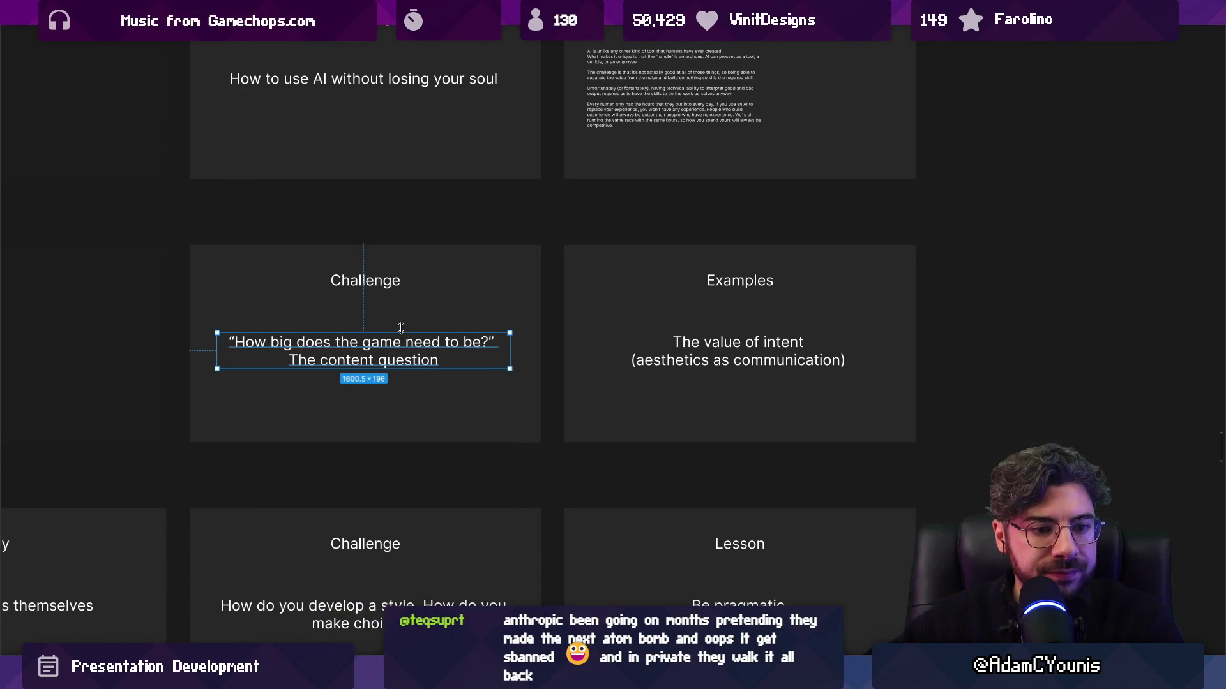
{"action": "scroll", "coordinate": [386, 331], "scroll_direction": "right", "scroll_amount": 2}
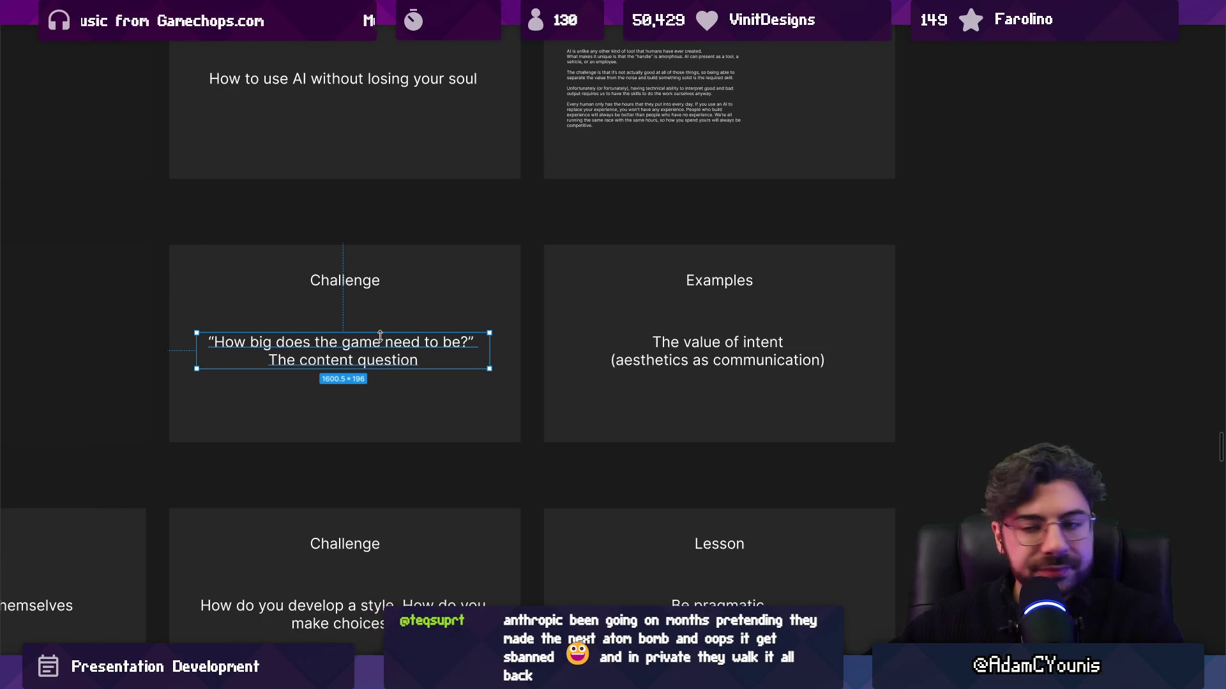
{"action": "scroll", "coordinate": [447, 345], "scroll_direction": "right", "scroll_amount": 1}
{"action": "scroll", "coordinate": [639, 357], "scroll_direction": "down", "scroll_amount": 2}
{"action": "left_click", "coordinate": [627, 360]}
{"action": "left_click", "coordinate": [628, 359]}
{"action": "key", "text": "Return"}
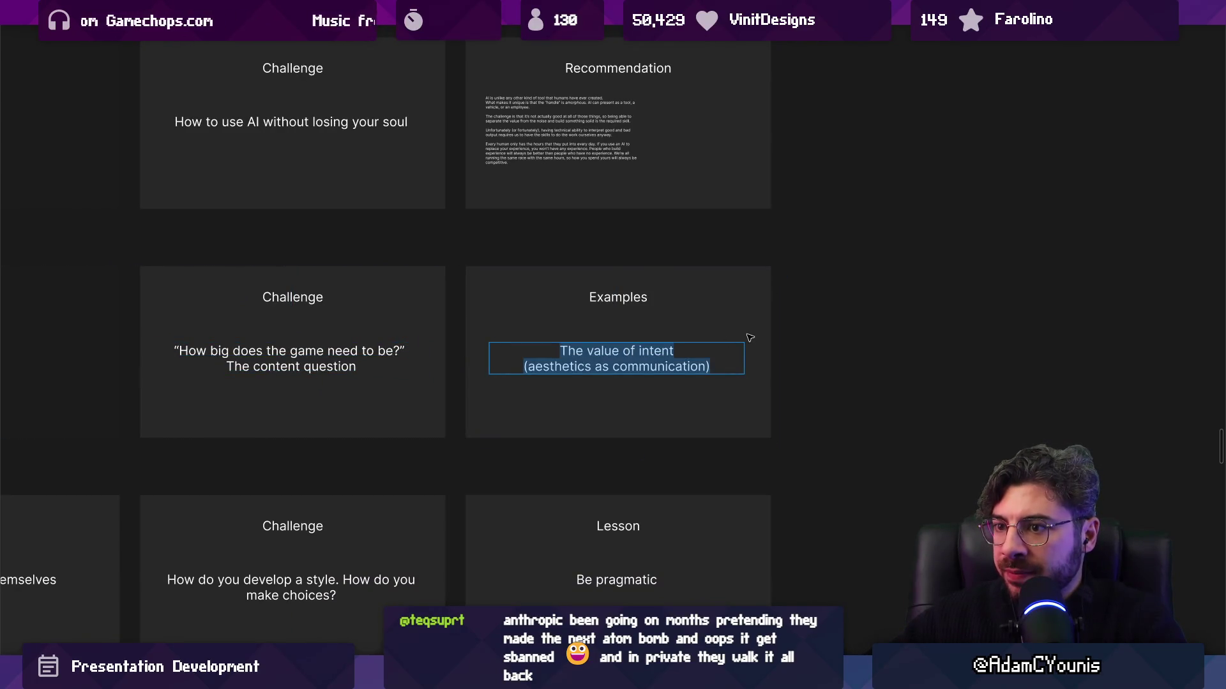
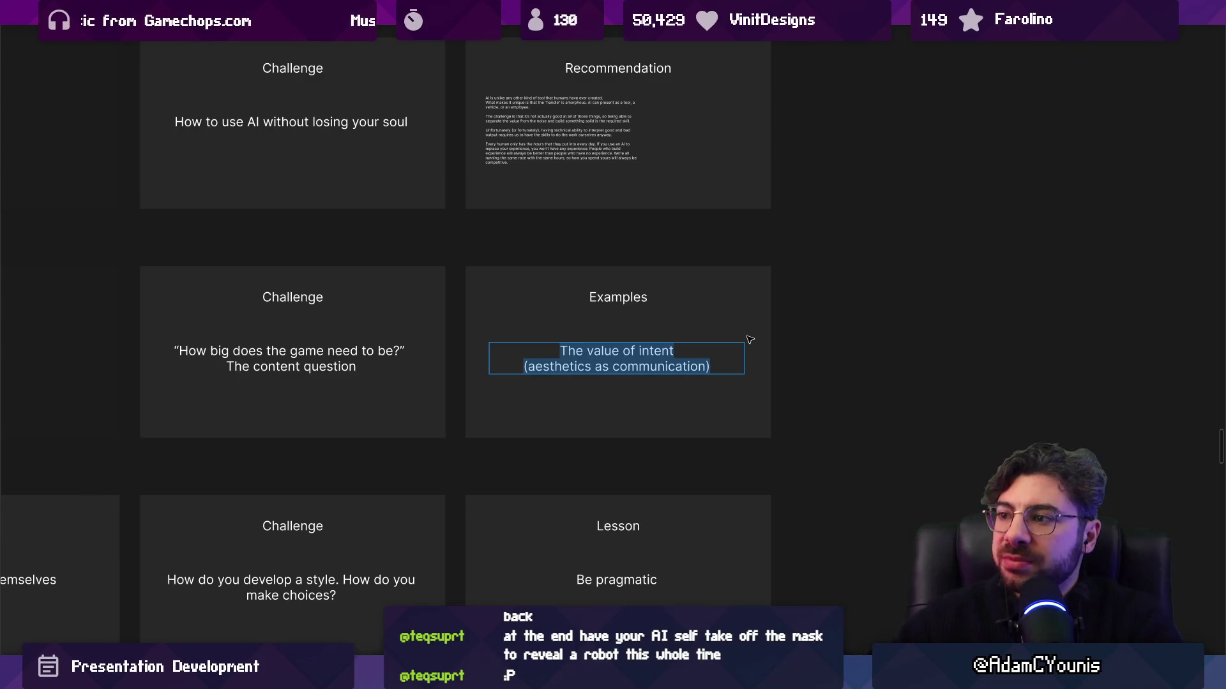
Survey the card grid, selecting the AI challenge row and the Frame 641 slide row
{"action": "scroll", "coordinate": [750, 337], "scroll_direction": "down", "scroll_amount": 5}
{"action": "left_click", "coordinate": [520, 378]}
{"action": "scroll", "coordinate": [567, 411], "scroll_direction": "down", "scroll_amount": 5}
{"action": "scroll", "coordinate": [755, 274], "scroll_direction": "down", "scroll_amount": 5}
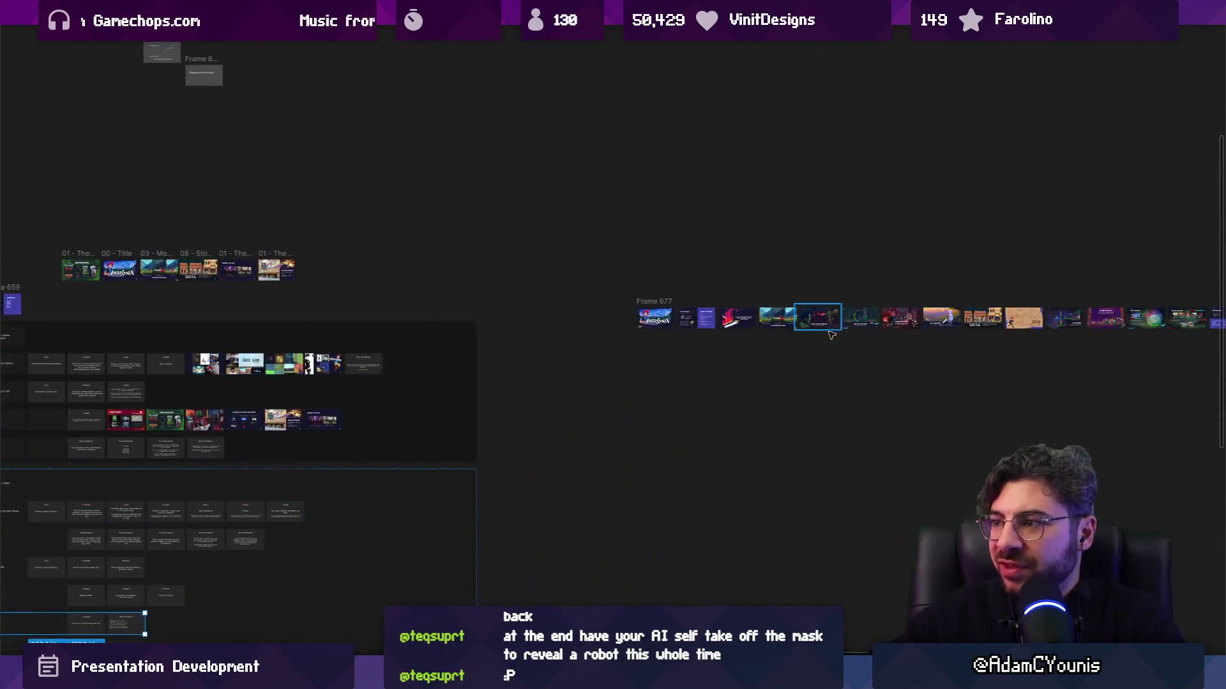
{"action": "scroll", "coordinate": [703, 252], "scroll_direction": "up", "scroll_amount": 5}
{"action": "scroll", "coordinate": [432, 381], "scroll_direction": "up", "scroll_amount": 3}
{"action": "left_click", "coordinate": [432, 380]}
{"action": "scroll", "coordinate": [432, 380], "scroll_direction": "down", "scroll_amount": 5}
{"action": "scroll", "coordinate": [492, 345], "scroll_direction": "down", "scroll_amount": 2}
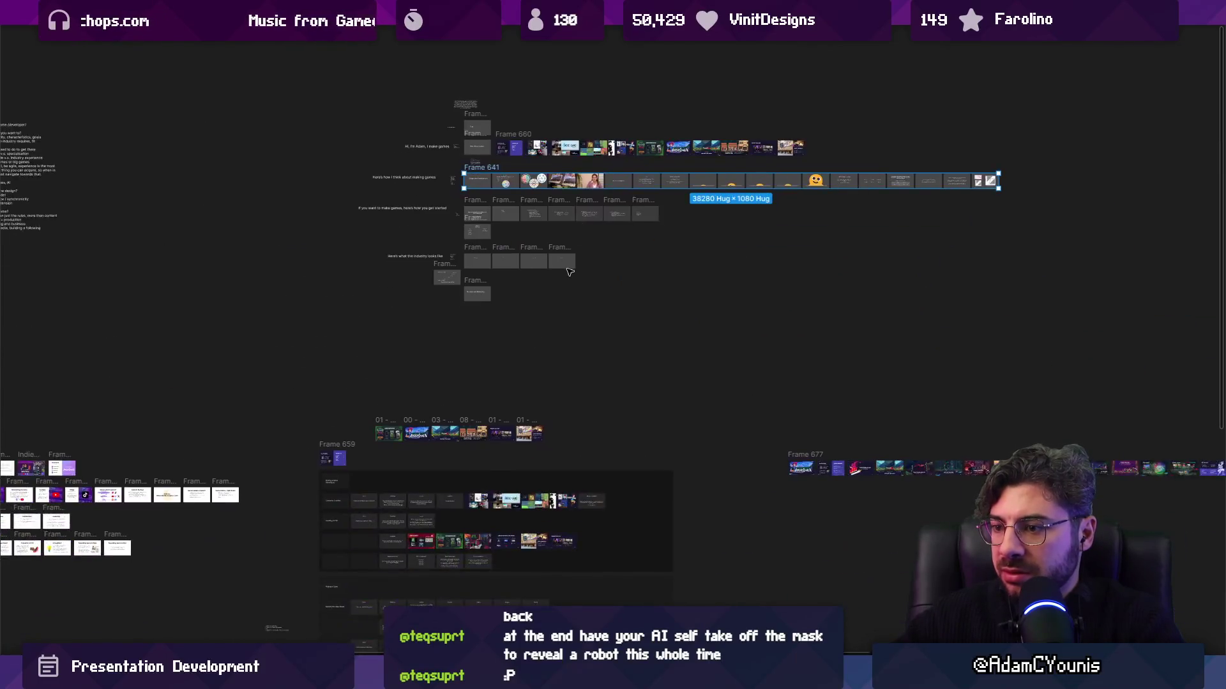
{"action": "scroll", "coordinate": [483, 405], "scroll_direction": "up", "scroll_amount": 10}
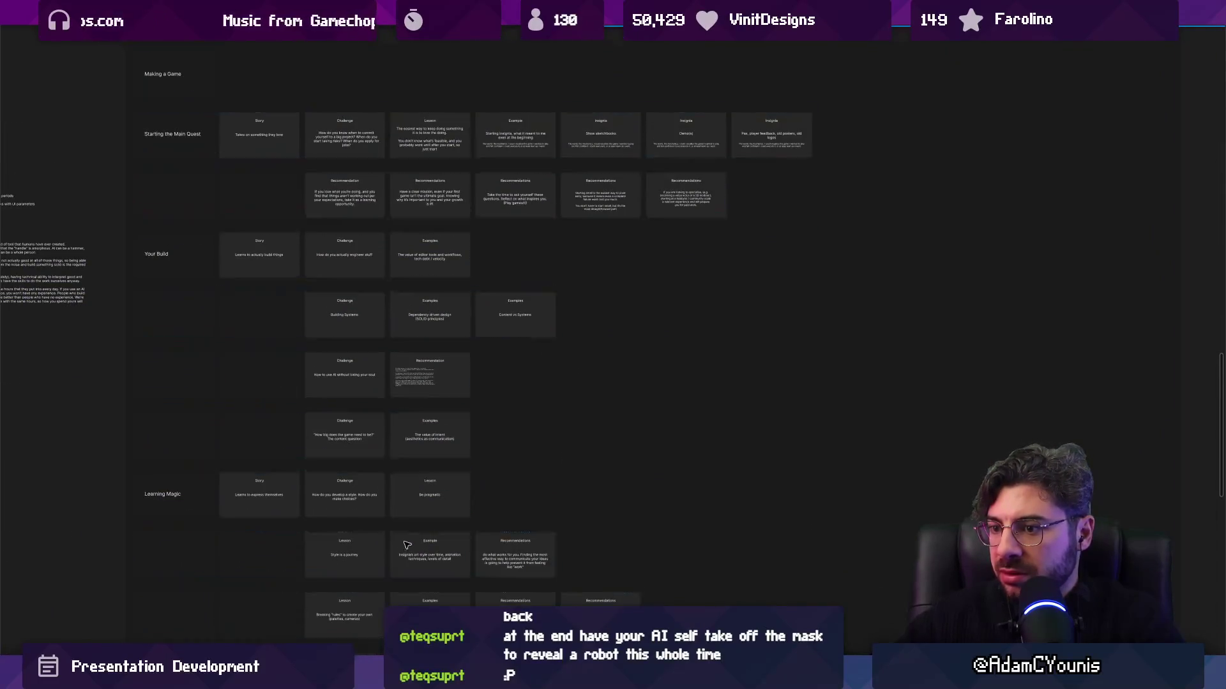
{"action": "scroll", "coordinate": [483, 406], "scroll_direction": "down", "scroll_amount": 3}
{"action": "scroll", "coordinate": [424, 421], "scroll_direction": "up", "scroll_amount": 10}
{"action": "scroll", "coordinate": [394, 381], "scroll_direction": "down", "scroll_amount": 5}
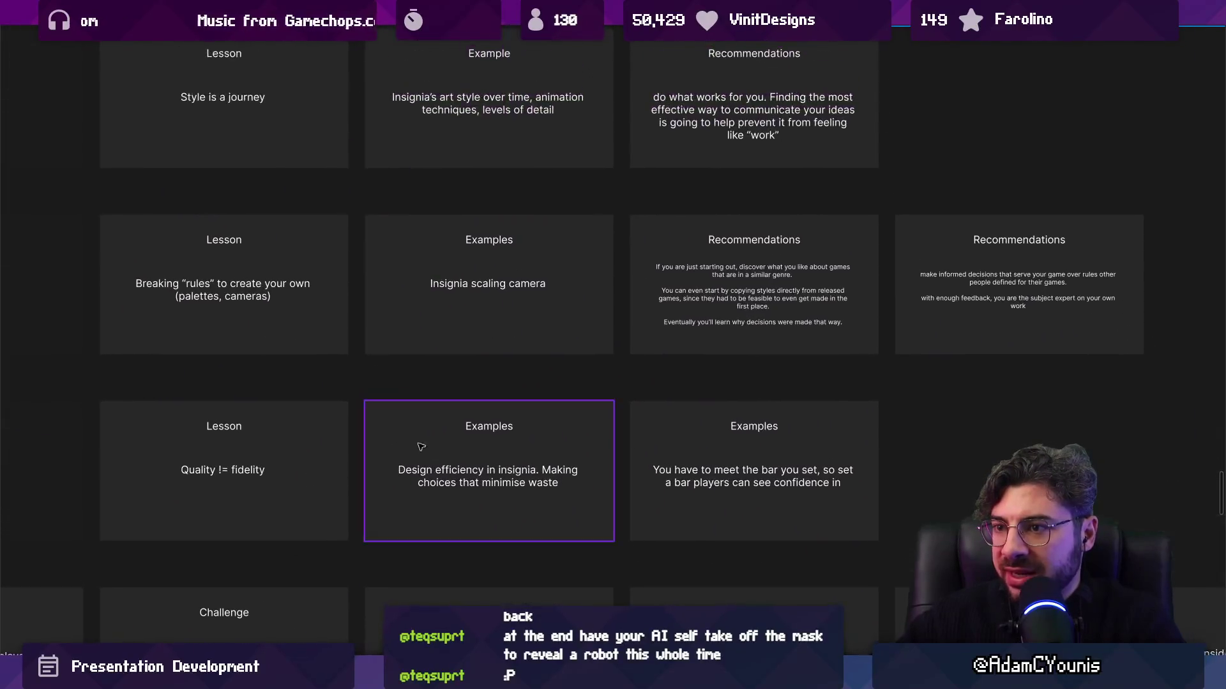
{"action": "scroll", "coordinate": [438, 219], "scroll_direction": "up", "scroll_amount": 6}
{"action": "scroll", "coordinate": [438, 218], "scroll_direction": "up", "scroll_amount": 1}
Drag the Content vs Systems card into the game-size row right after its Challenge card
{"action": "double_click", "coordinate": [403, 439]}
{"action": "mouse_move", "coordinate": [413, 428]}
{"action": "left_mouse_down"}
{"action": "mouse_move", "coordinate": [465, 460]}
{"action": "mouse_move", "coordinate": [335, 546]}
{"action": "left_mouse_up"}
{"action": "mouse_move", "coordinate": [718, 236]}
{"action": "left_mouse_down"}
{"action": "mouse_move", "coordinate": [744, 143]}
{"action": "mouse_move", "coordinate": [409, 479]}
{"action": "mouse_move", "coordinate": [375, 484]}
{"action": "left_mouse_up"}
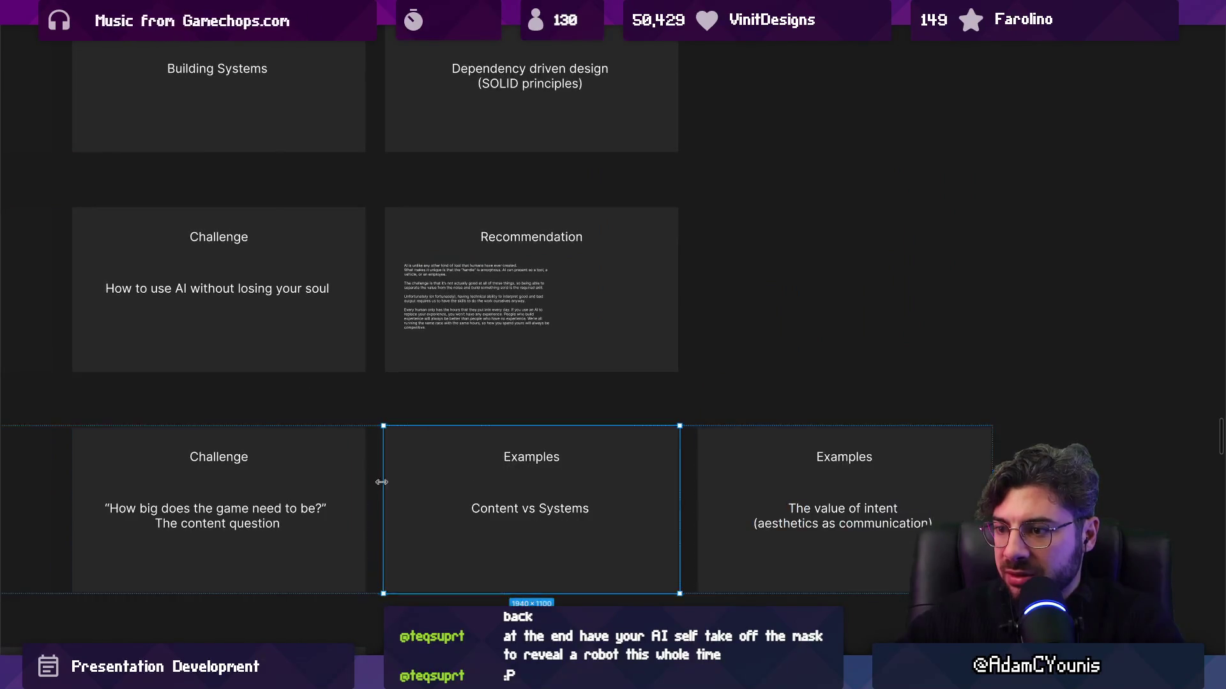
Extend the card's text to read 'Content vs Systems. Which drives what?'
{"action": "scroll", "coordinate": [298, 458], "scroll_direction": "right", "scroll_amount": 5}
{"action": "scroll", "coordinate": [298, 458], "scroll_direction": "down", "scroll_amount": 1}
{"action": "double_click", "coordinate": [298, 458]}
{"action": "key", "text": "BackSpace"}
{"action": "key", "text": "ctrl+z"}
{"action": "key", "text": "Return"}
{"action": "left_click", "coordinate": [358, 455]}
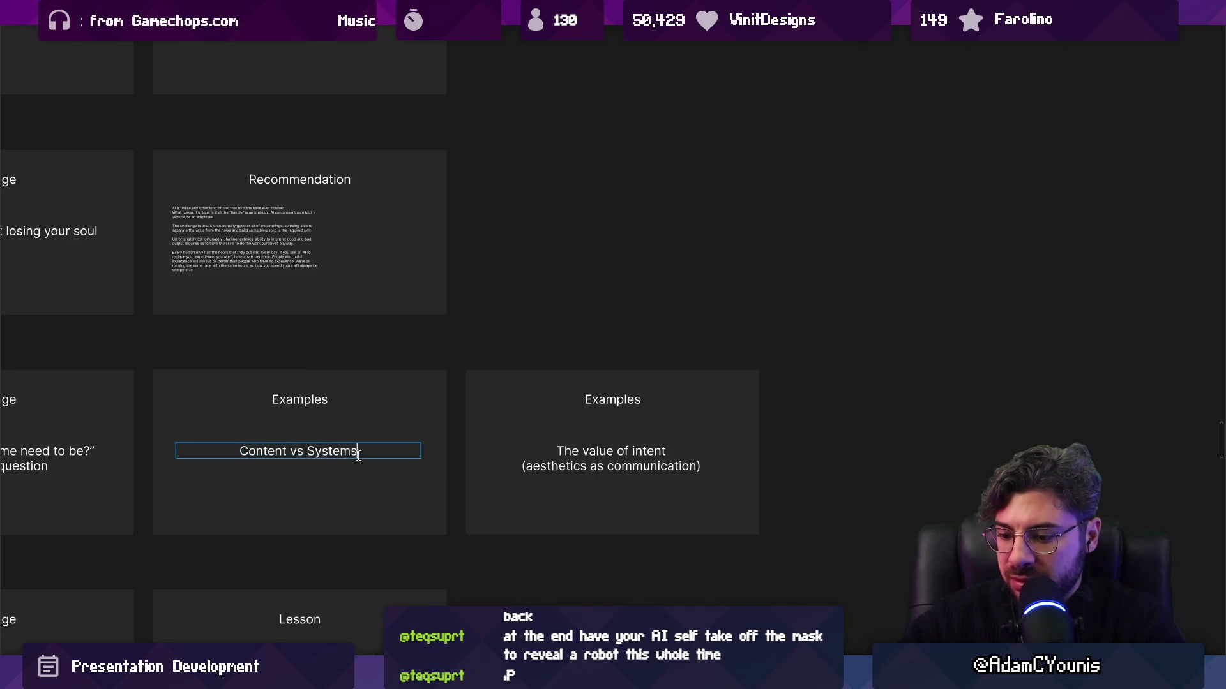
{"action": "type", "text": "Wo"}
{"action": "key", "text": "BackSpace"}
{"action": "key", "text": "BackSpace"}
{"action": "key", "text": "BackSpace"}
{"action": "type", "text": "."}
{"action": "key", "text": "BackSpace"}
{"action": "type", "text": "s. Which drive"}
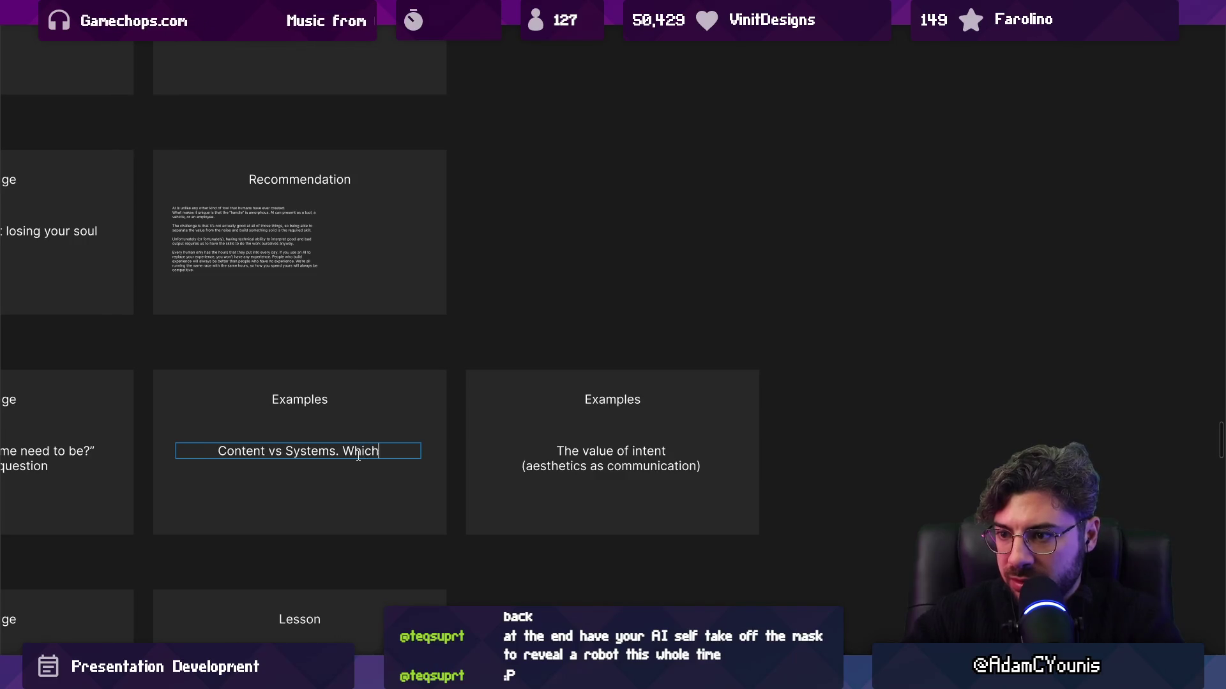
{"action": "key", "text": "BackSpace"}
{"action": "type", "text": "s what?"}
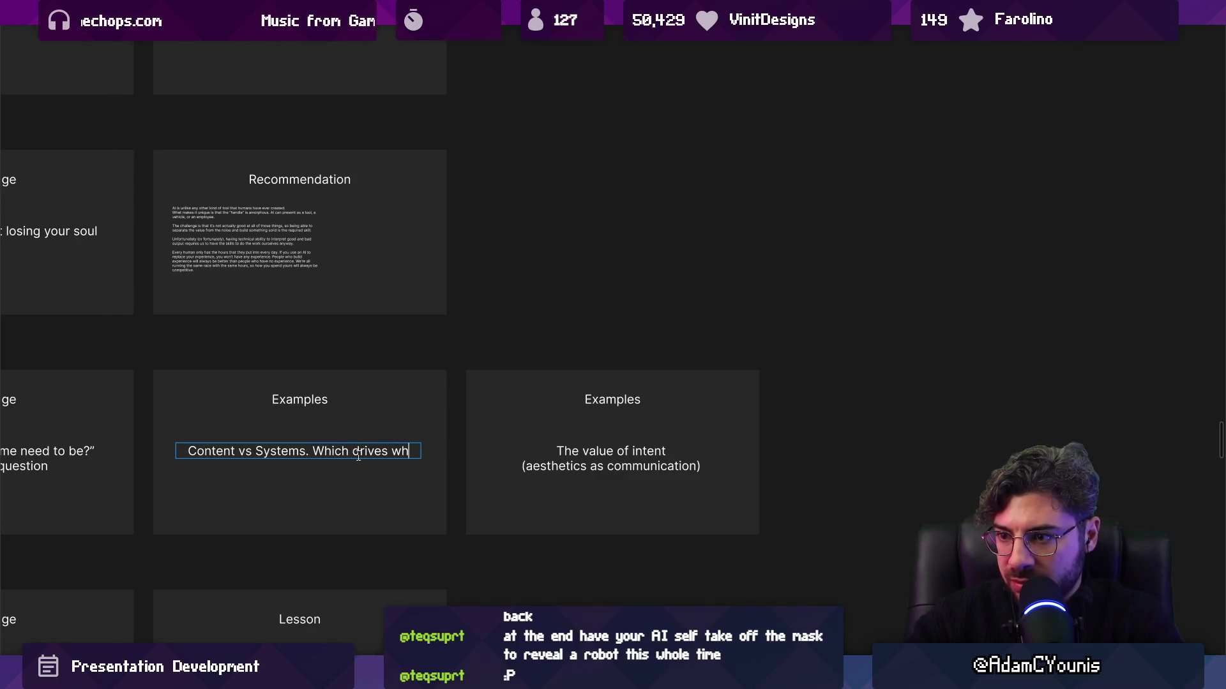
{"action": "key", "text": "Escape"}
Replace the neighbouring Examples card's 'The value of intent' text with 'Insignia cutscenes'
{"action": "scroll", "coordinate": [447, 455], "scroll_direction": "right", "scroll_amount": 2}
{"action": "left_click", "coordinate": [528, 454]}
{"action": "scroll", "coordinate": [528, 454], "scroll_direction": "up", "scroll_amount": 2}
{"action": "double_click", "coordinate": [528, 454]}
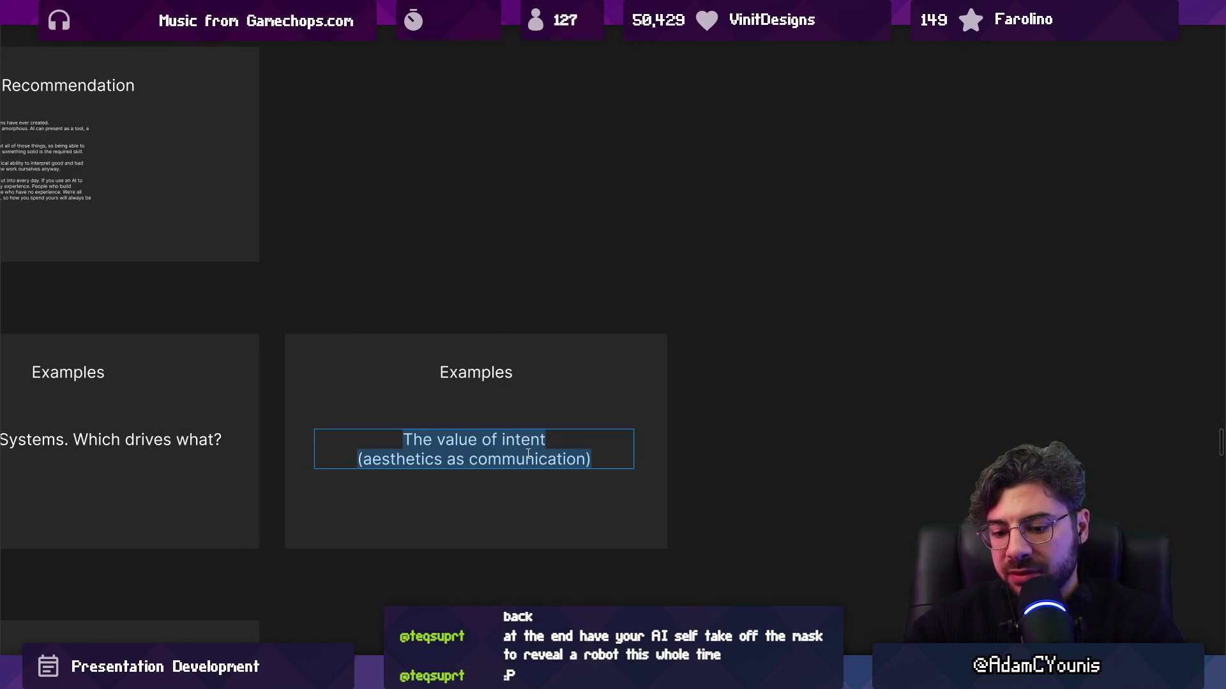
{"action": "type", "text": "Insignia "}
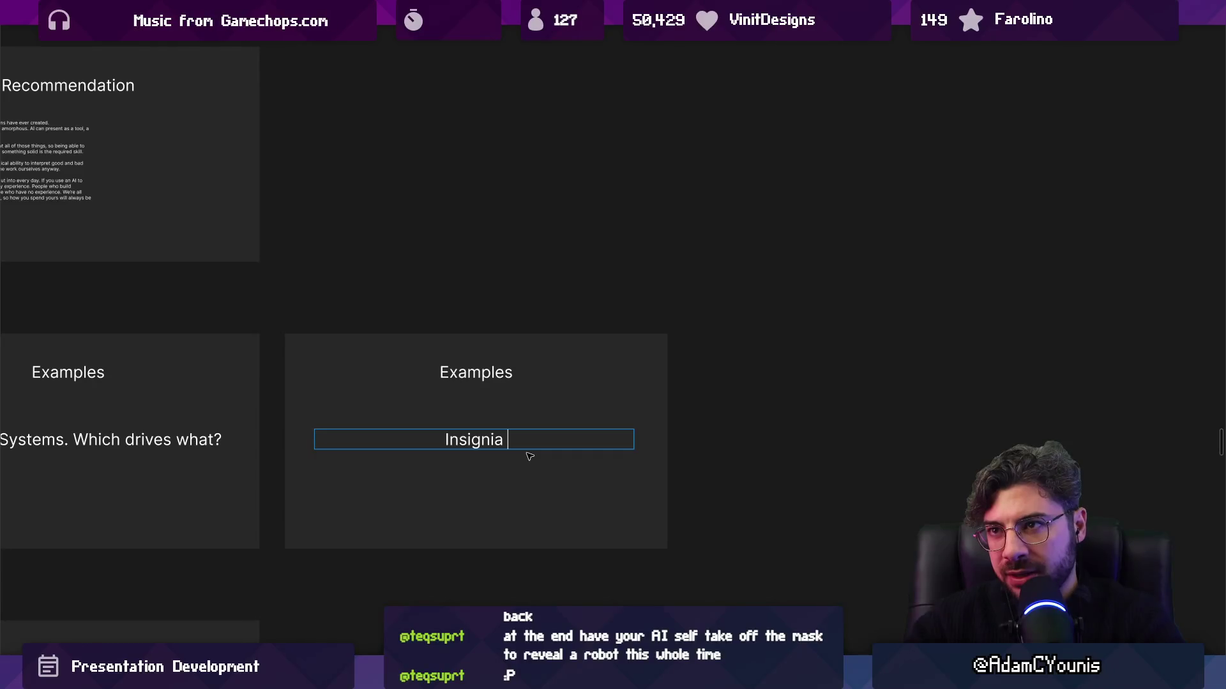
{"action": "type", "text": "cutscenes"}
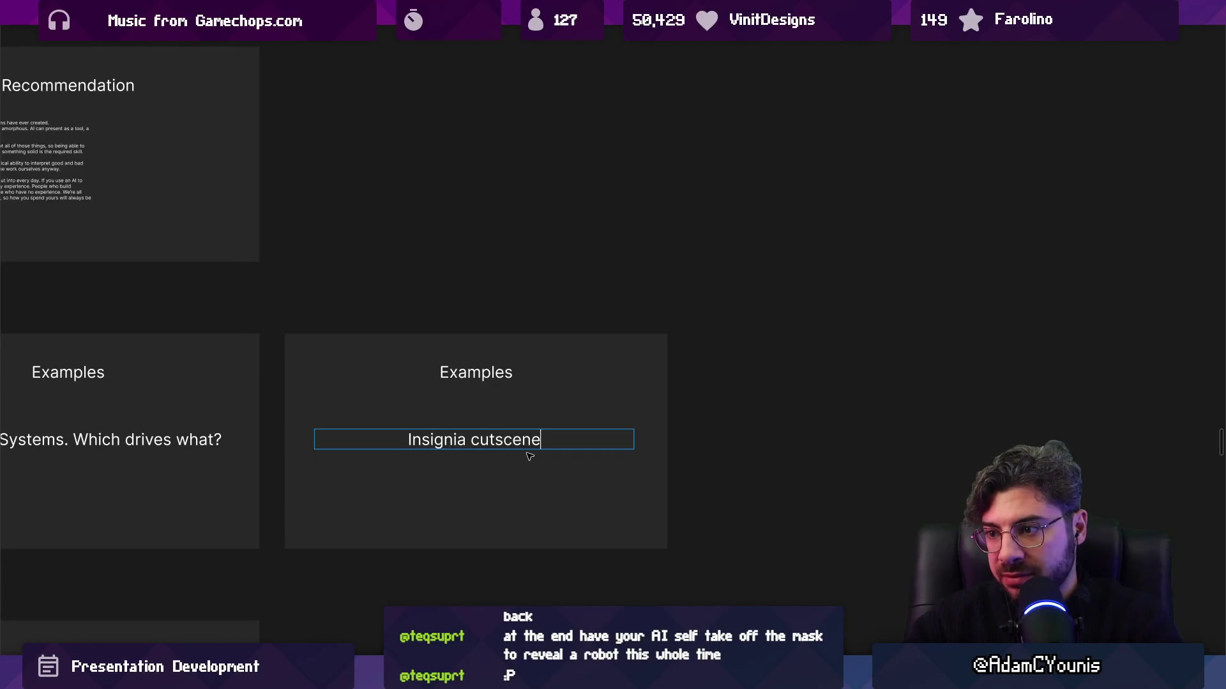
{"action": "key", "text": "Escape"}
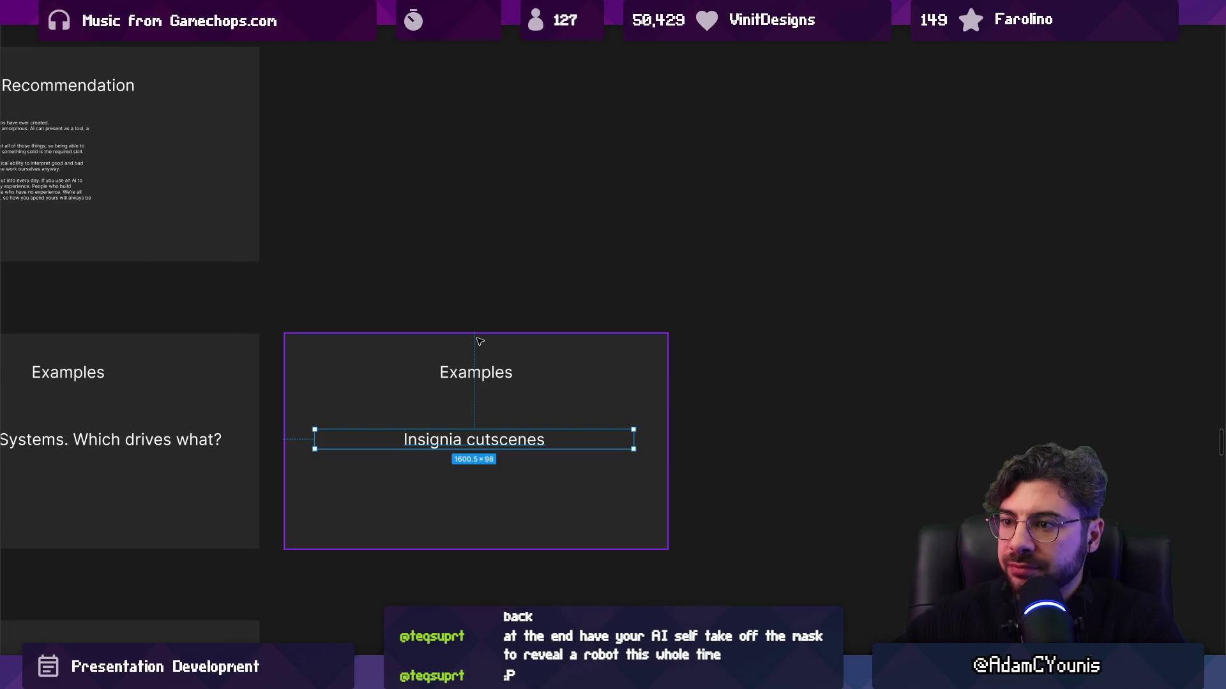
{"action": "scroll", "coordinate": [482, 346], "scroll_direction": "down", "scroll_amount": 3}
{"action": "left_click", "coordinate": [268, 383]}
Retitle the copied card beside Insignia cutscenes from Examples to 'Recommendation'
{"action": "scroll", "coordinate": [553, 361], "scroll_direction": "left", "scroll_amount": 3}
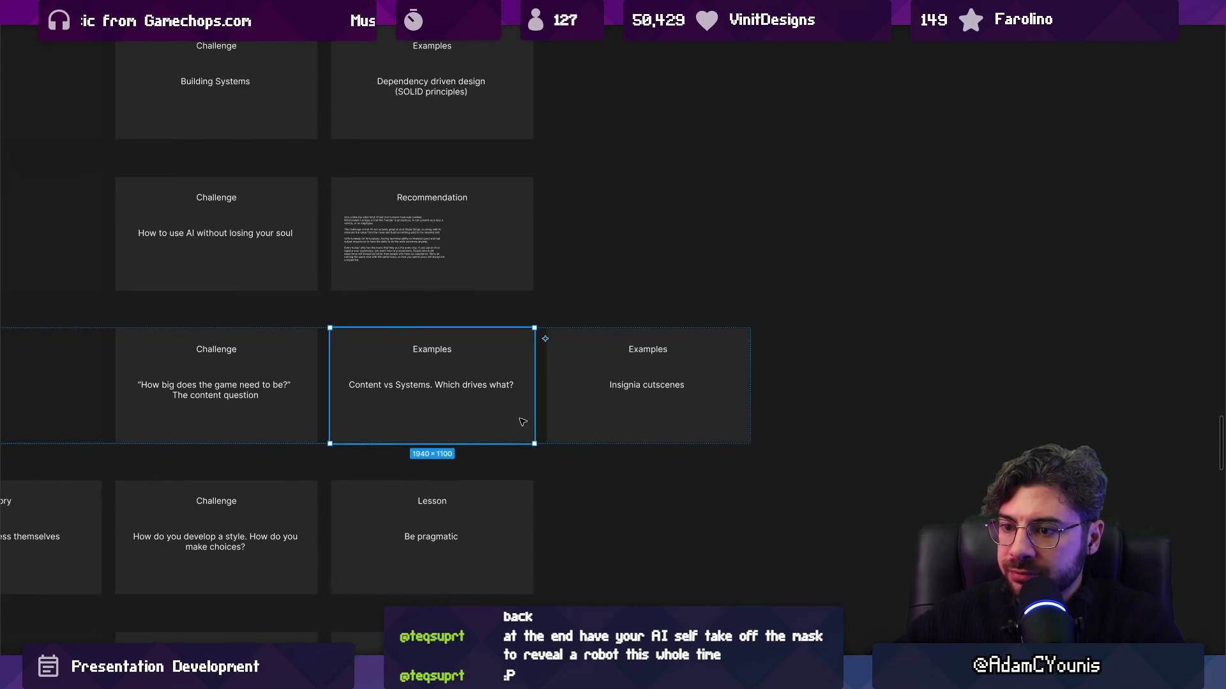
{"action": "left_click", "coordinate": [539, 425]}
{"action": "scroll", "coordinate": [595, 396], "scroll_direction": "right", "scroll_amount": 3}
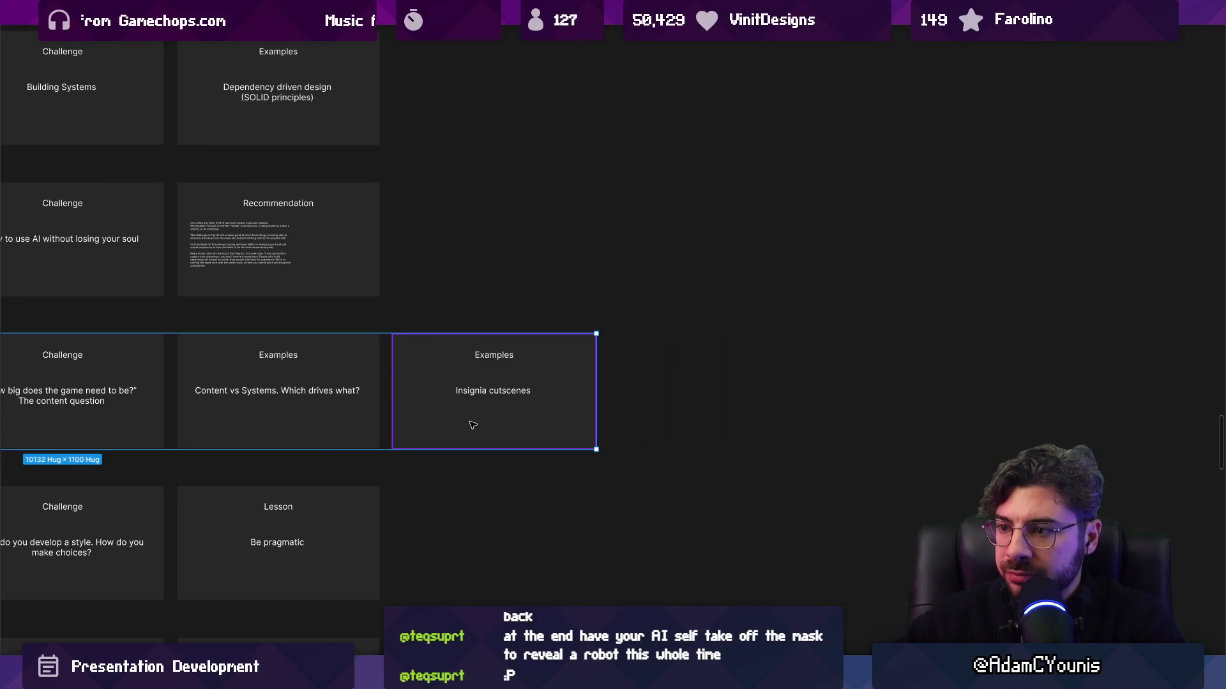
{"action": "left_click", "coordinate": [497, 424]}
{"action": "scroll", "coordinate": [447, 421], "scroll_direction": "right", "scroll_amount": 2}
{"action": "scroll", "coordinate": [590, 360], "scroll_direction": "up", "scroll_amount": 3}
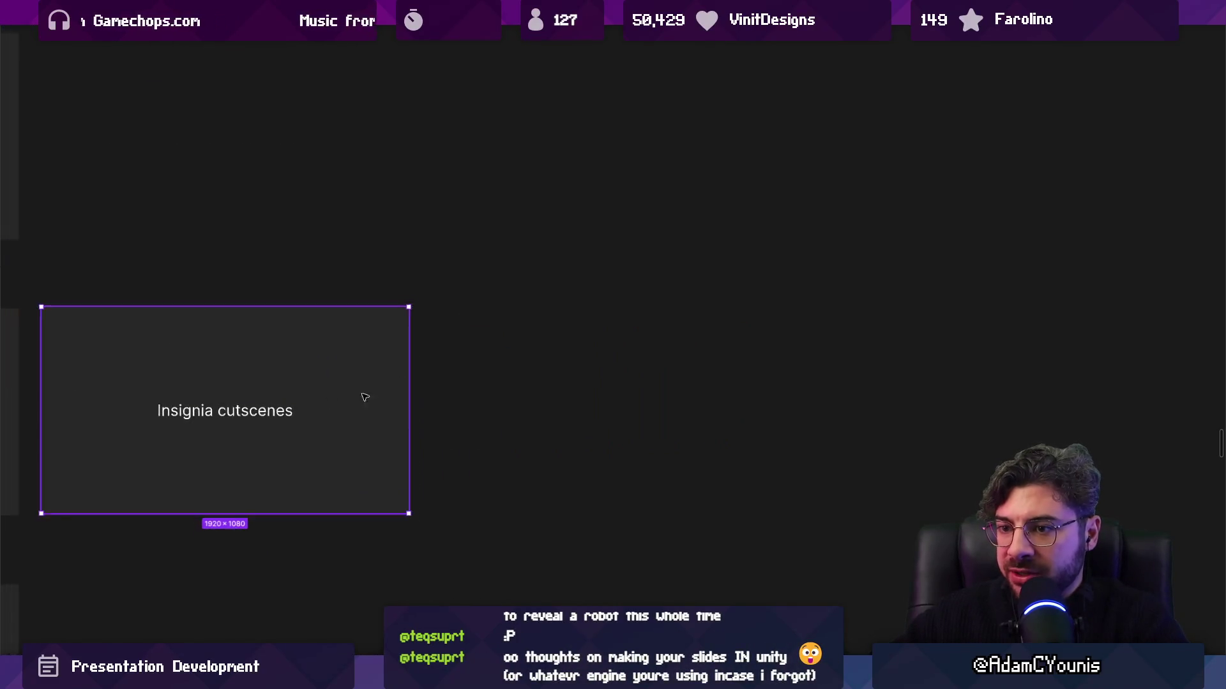
{"action": "scroll", "coordinate": [518, 380], "scroll_direction": "down", "scroll_amount": 5}
{"action": "scroll", "coordinate": [518, 380], "scroll_direction": "left", "scroll_amount": 1}
{"action": "left_click", "coordinate": [421, 398]}
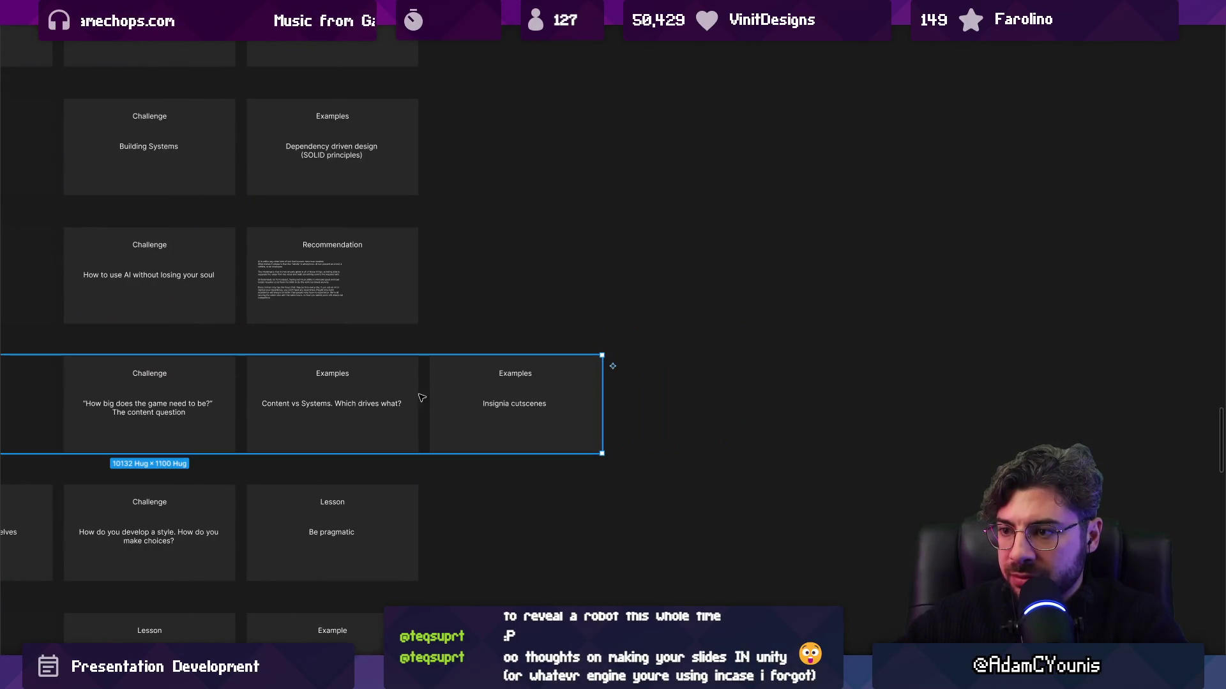
{"action": "left_click", "coordinate": [445, 395]}
{"action": "scroll", "coordinate": [445, 395], "scroll_direction": "up", "scroll_amount": 3}
{"action": "double_click", "coordinate": [715, 366]}
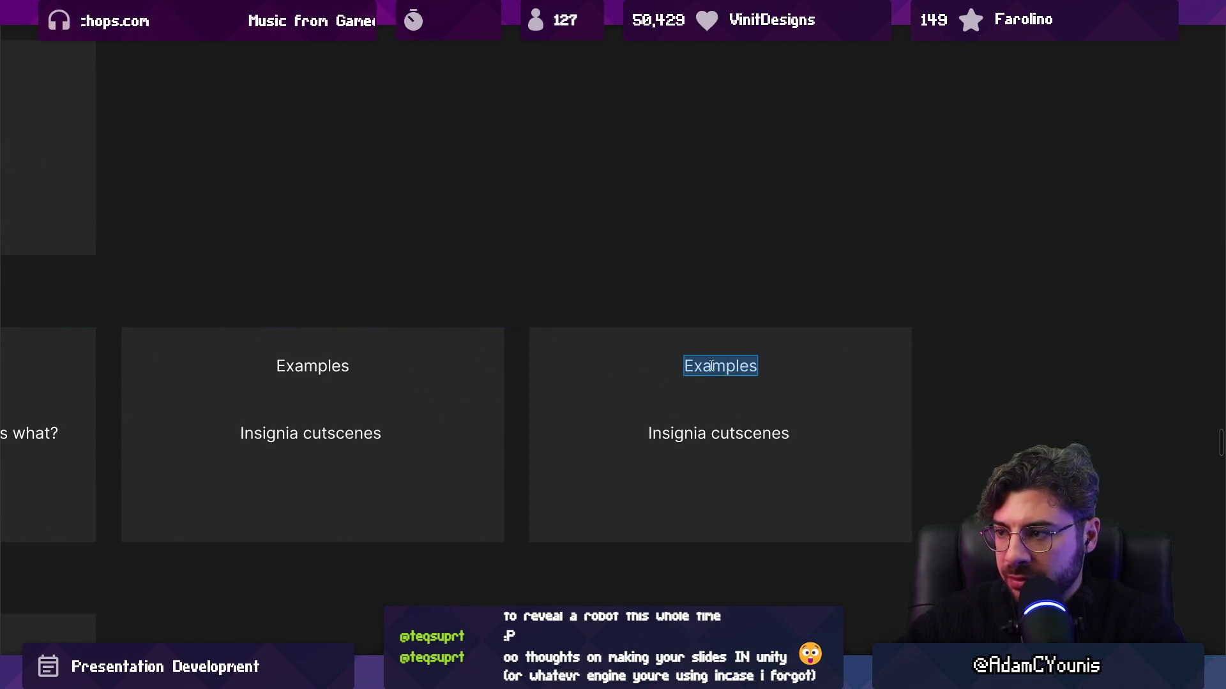
{"action": "type", "text": "Recommendation"}
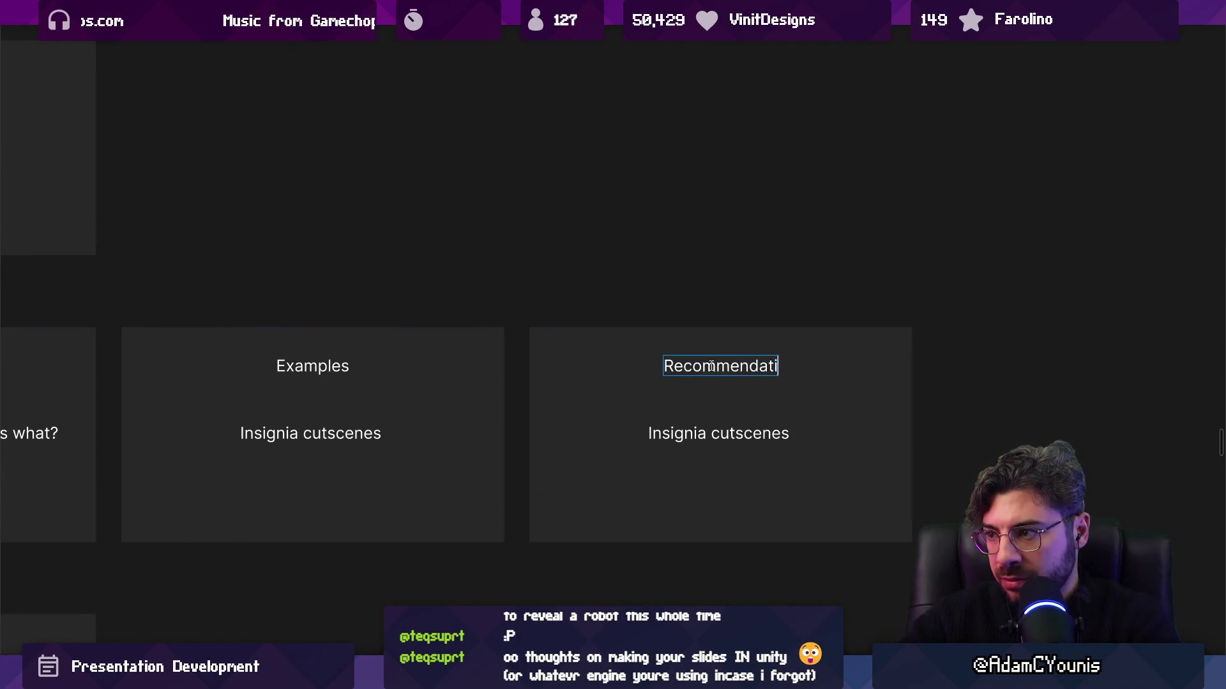
Write the body: 'Be iterative, don't pre-optimise, allow for the opportunities… content to inform systems and vice versa.'
{"action": "double_click", "coordinate": [711, 432]}
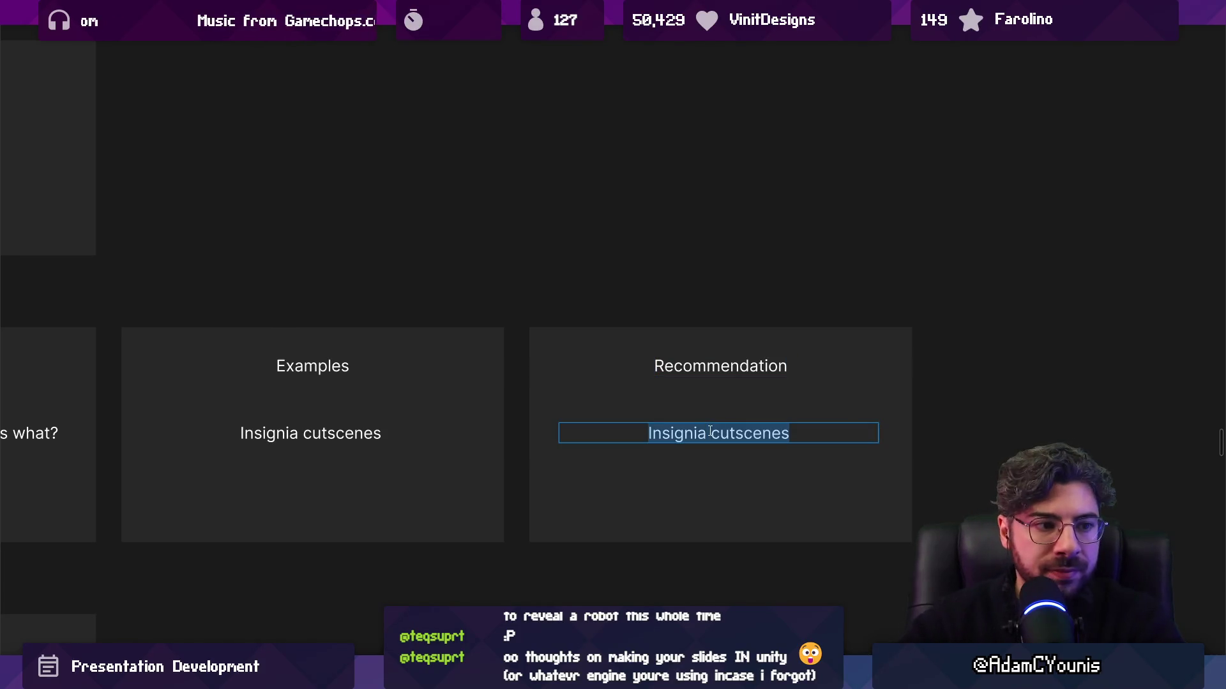
{"action": "type", "text": "ffind"}
{"action": "key", "text": "BackSpace"}
{"action": "key", "text": "BackSpace"}
{"action": "key", "text": "BackSpace"}
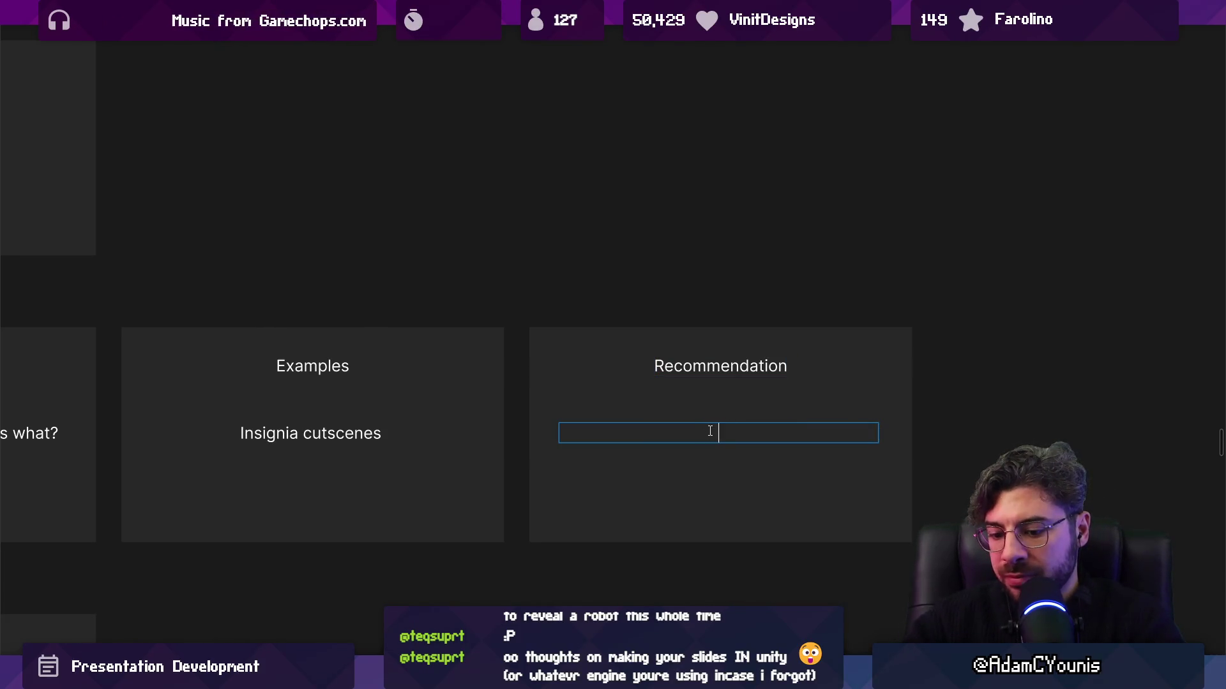
{"action": "type", "text": "Be iterative,"}
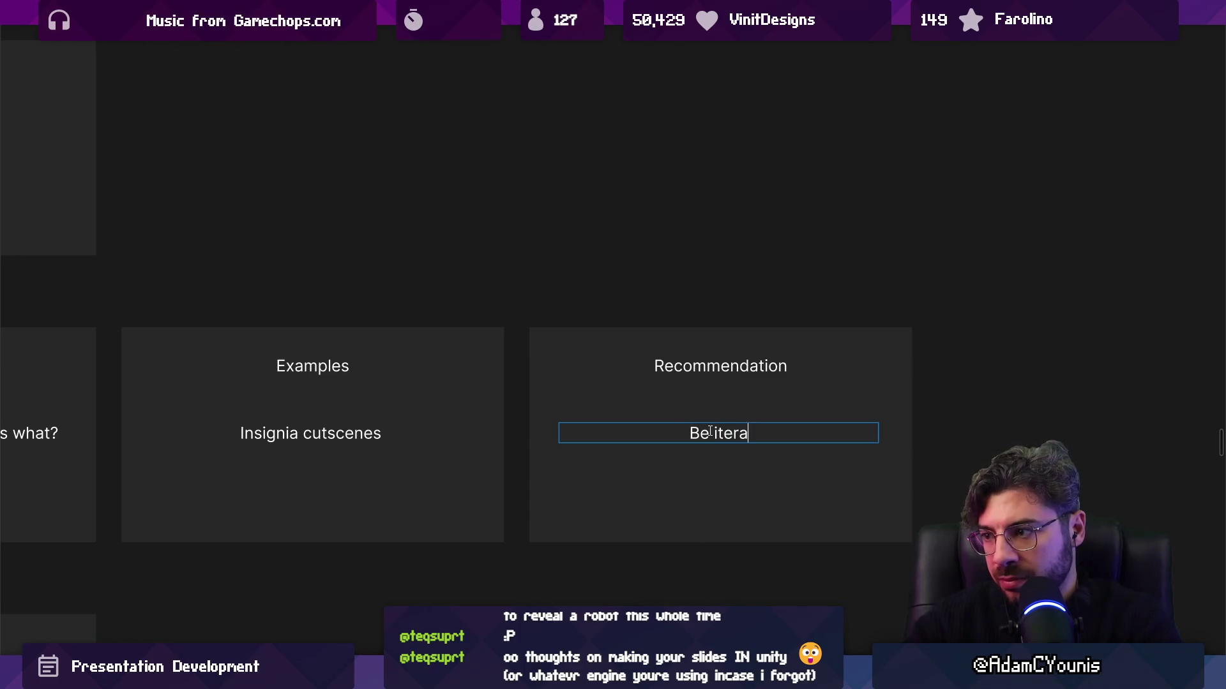
{"action": "type", "text": "don't pre-optimise."}
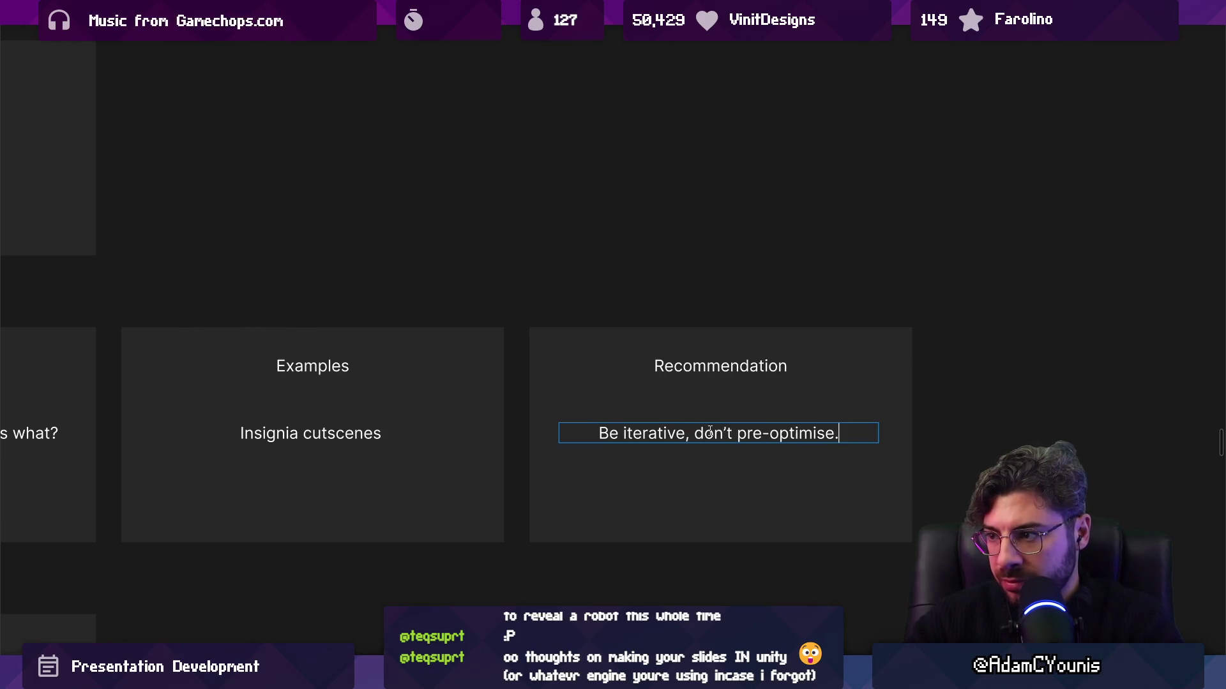
{"action": "key", "text": "BackSpace"}
{"action": "type", "text": ", allow for the content to inform s"}
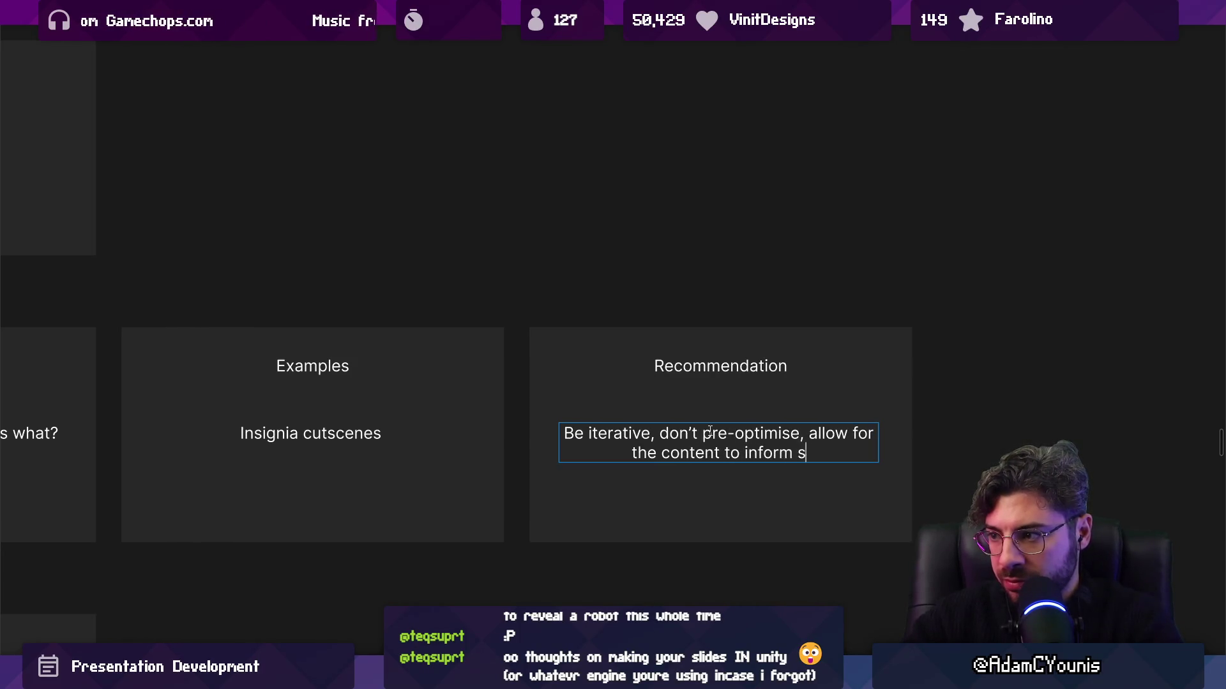
{"action": "type", "text": "e"}
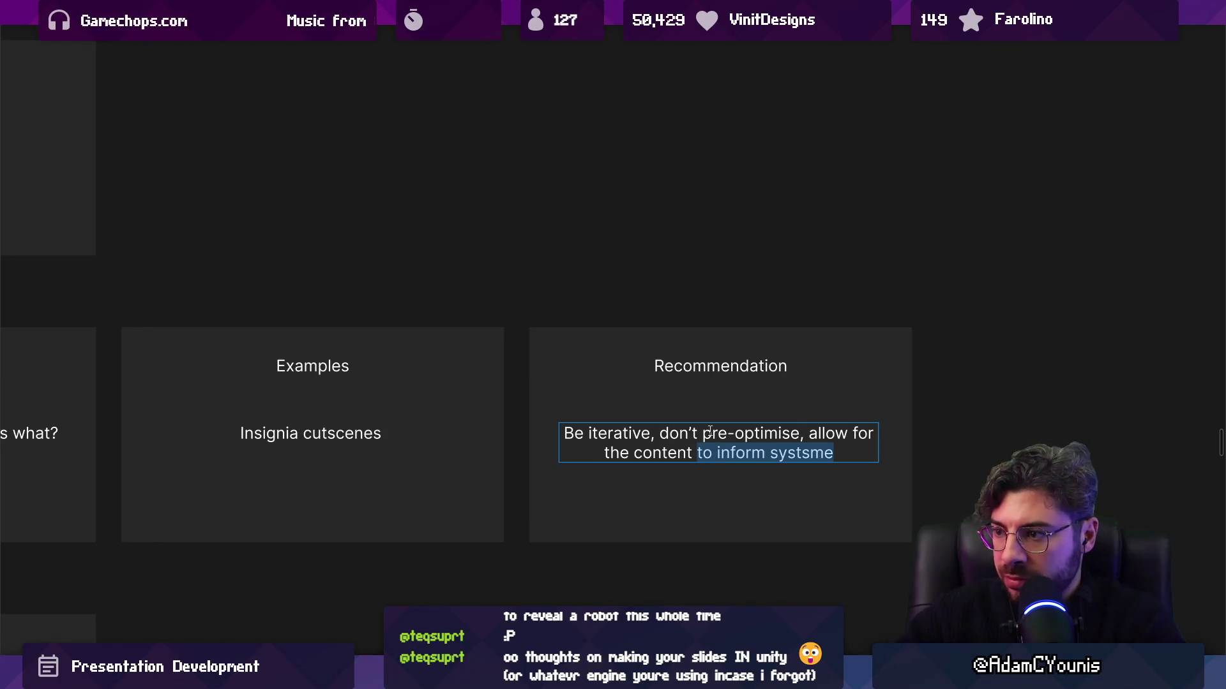
{"action": "key", "text": "ctrl+shift+Left"}
{"action": "type", "text": "oi"}
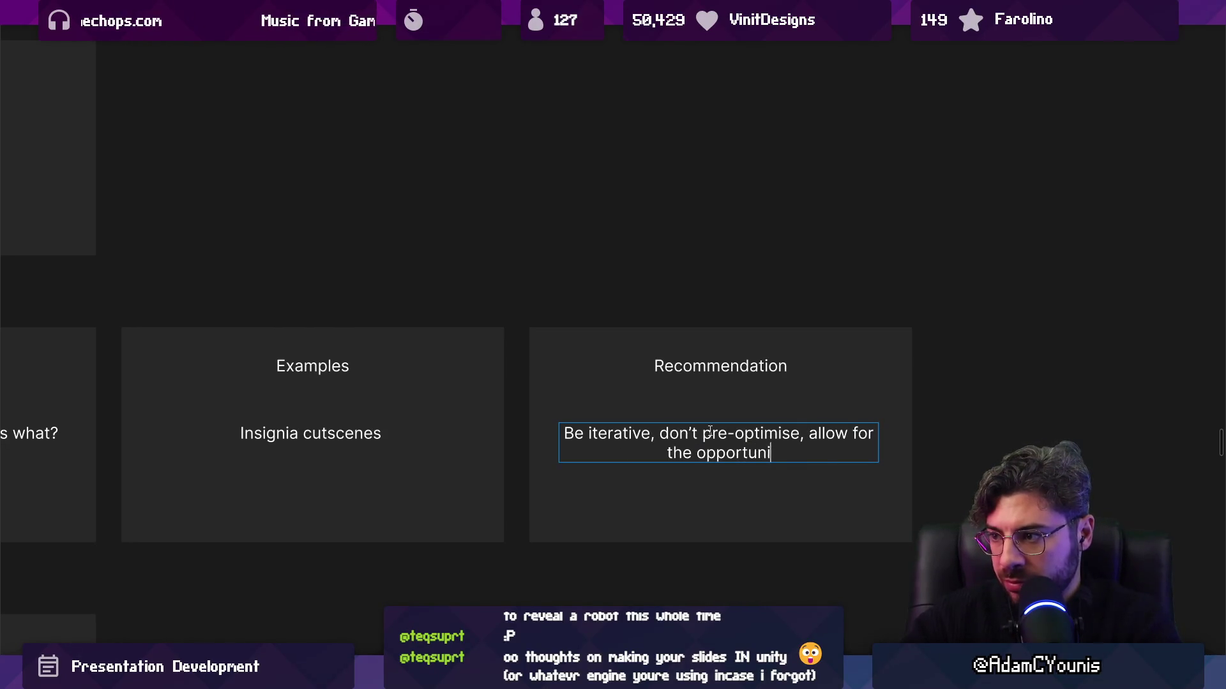
{"action": "type", "text": " revea"}
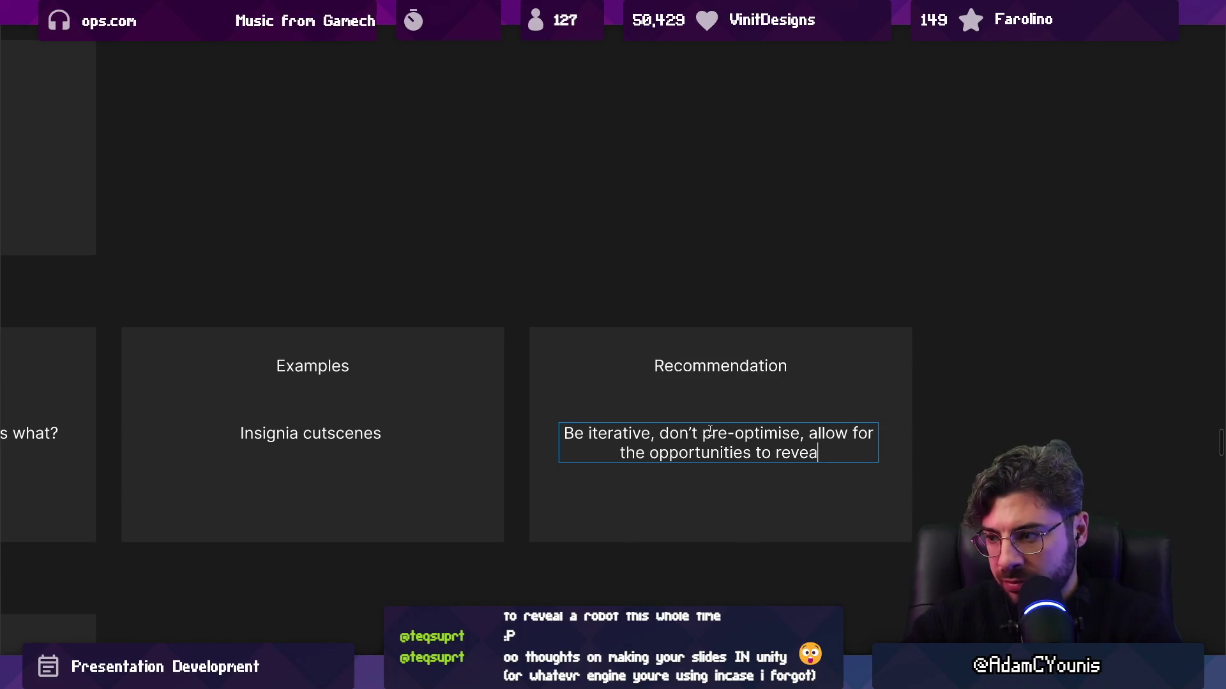
{"action": "type", "text": "l themselves to"}
{"action": "key", "text": "BackSpace"}
{"action": "key", "text": "BackSpace"}
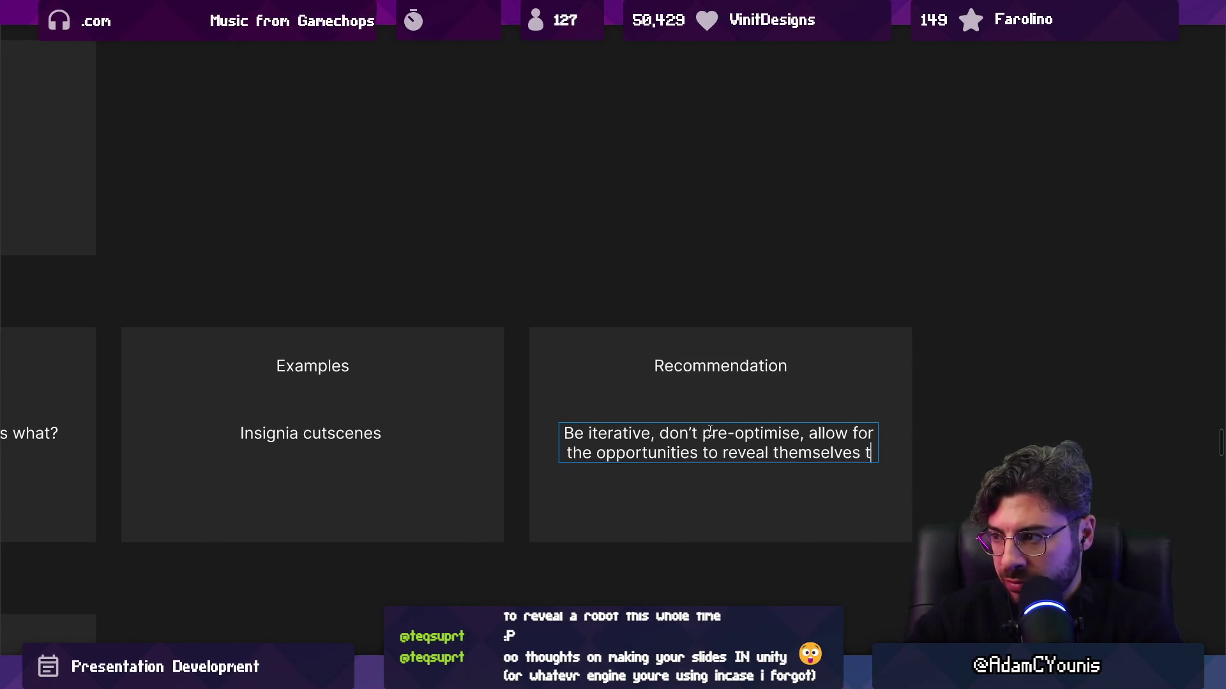
{"action": "type", "text": "for one "}
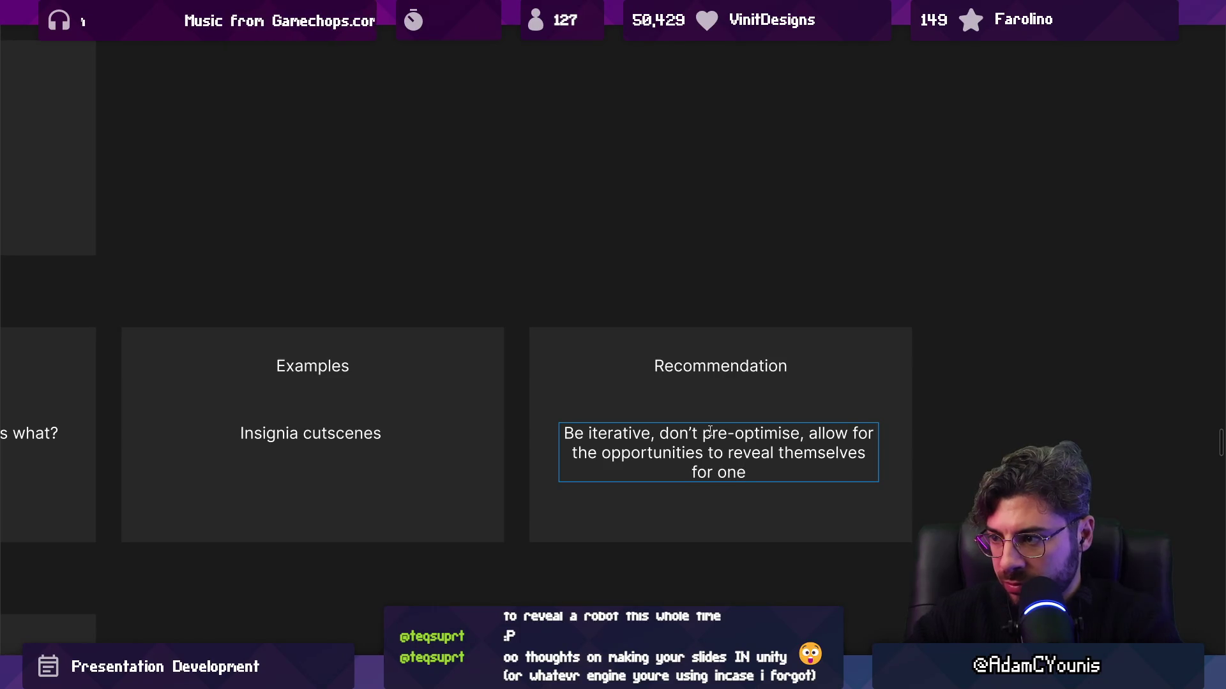
{"action": "type", "text": "content to in"}
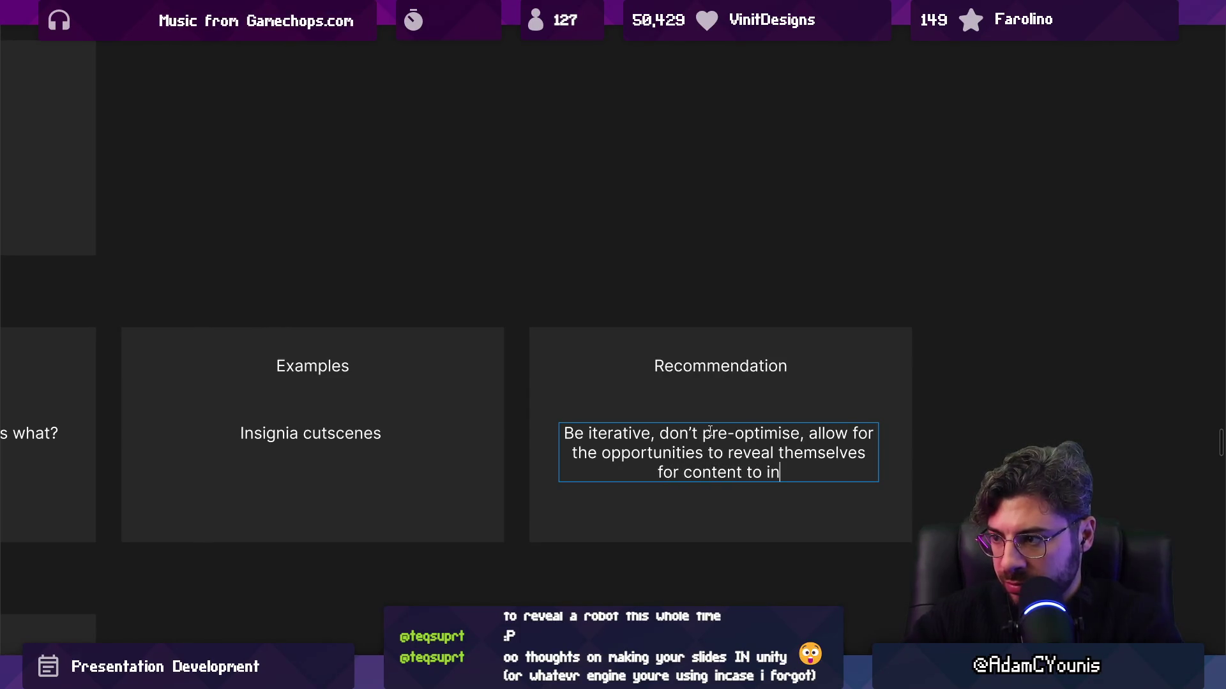
{"action": "type", "text": "form "}
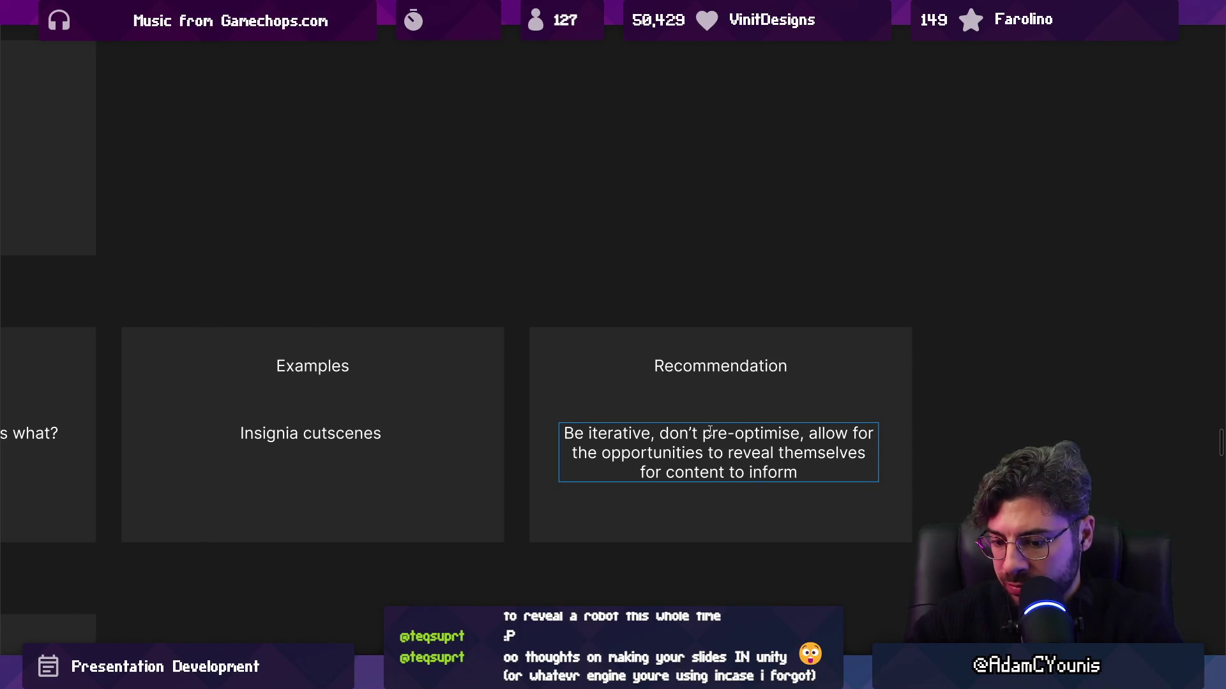
{"action": "type", "text": "systems and vice vbers"}
{"action": "key", "text": "BackSpace"}
{"action": "key", "text": "BackSpace"}
{"action": "key", "text": "BackSpace"}
{"action": "type", "text": "ersa,"}
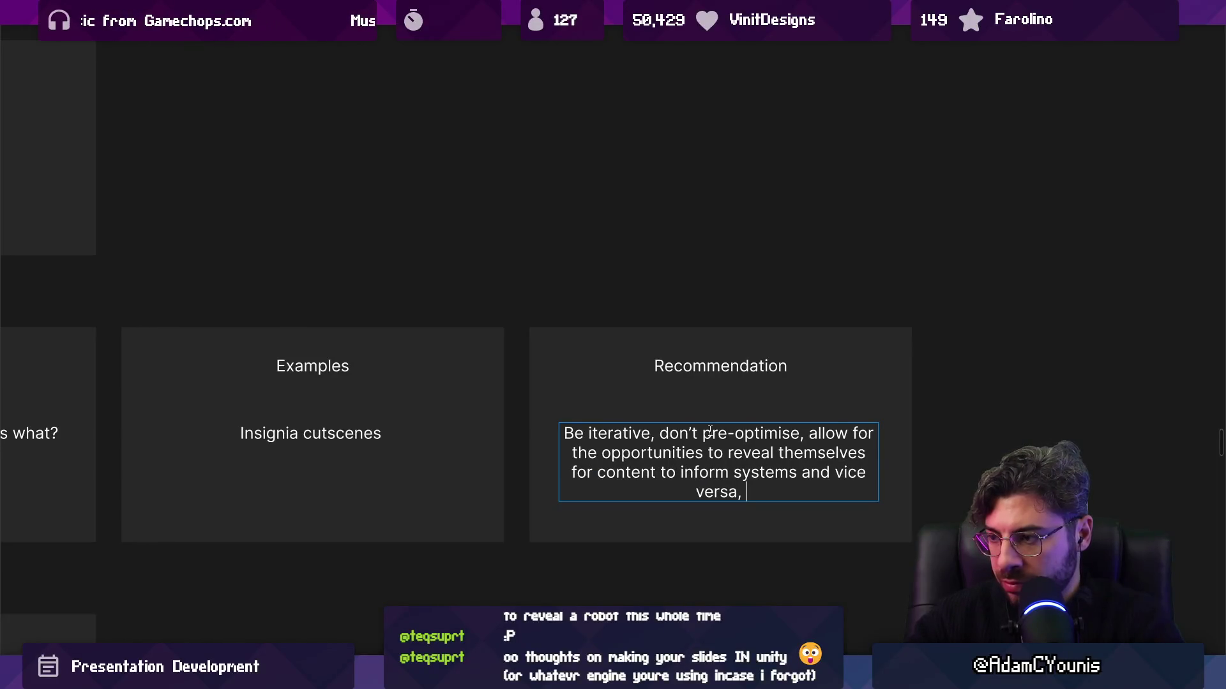
{"action": "key", "text": "BackSpace"}
{"action": "type", "text": "."}
Add a second paragraph reading 'Remain vigilant of scope'
{"action": "key", "text": "Return"}
{"action": "key", "text": "Return"}
{"action": "type", "text": "v"}
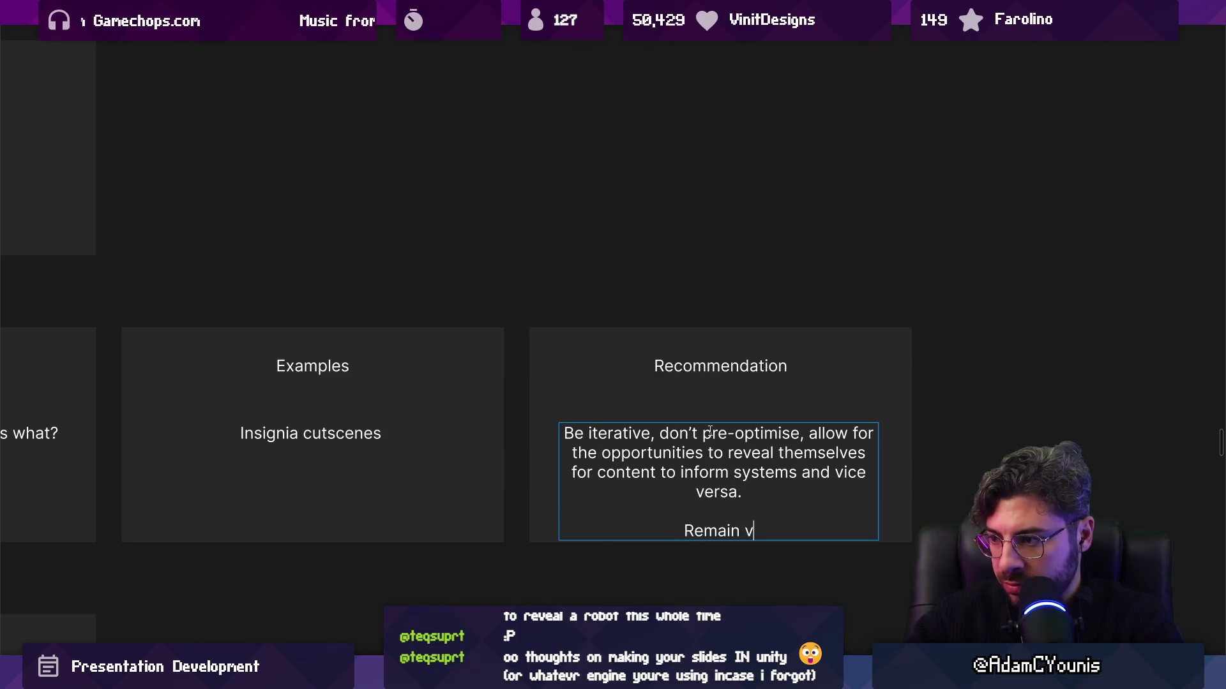
{"action": "type", "text": "igilant of scope"}
{"action": "key", "text": "Escape"}
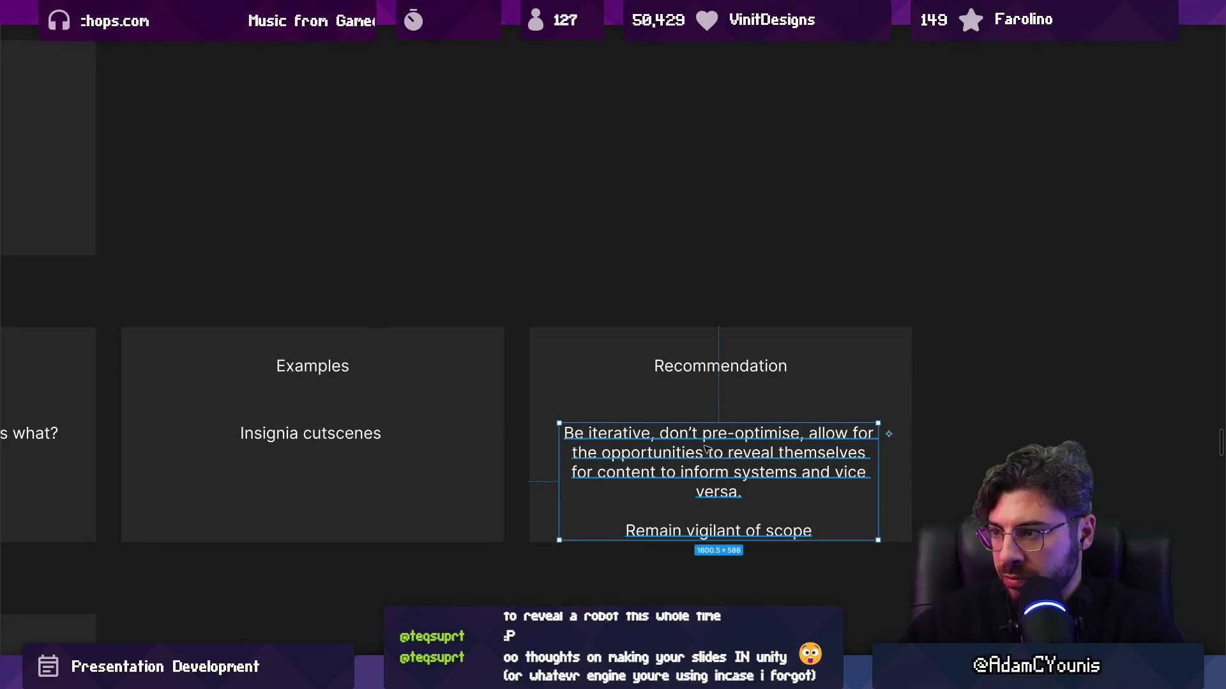
Move the advice text up, scale it down with K, and widen it to about 1490 so it rewraps
{"action": "left_click_drag", "start_coordinate": [707, 449], "coordinate": [708, 418]}
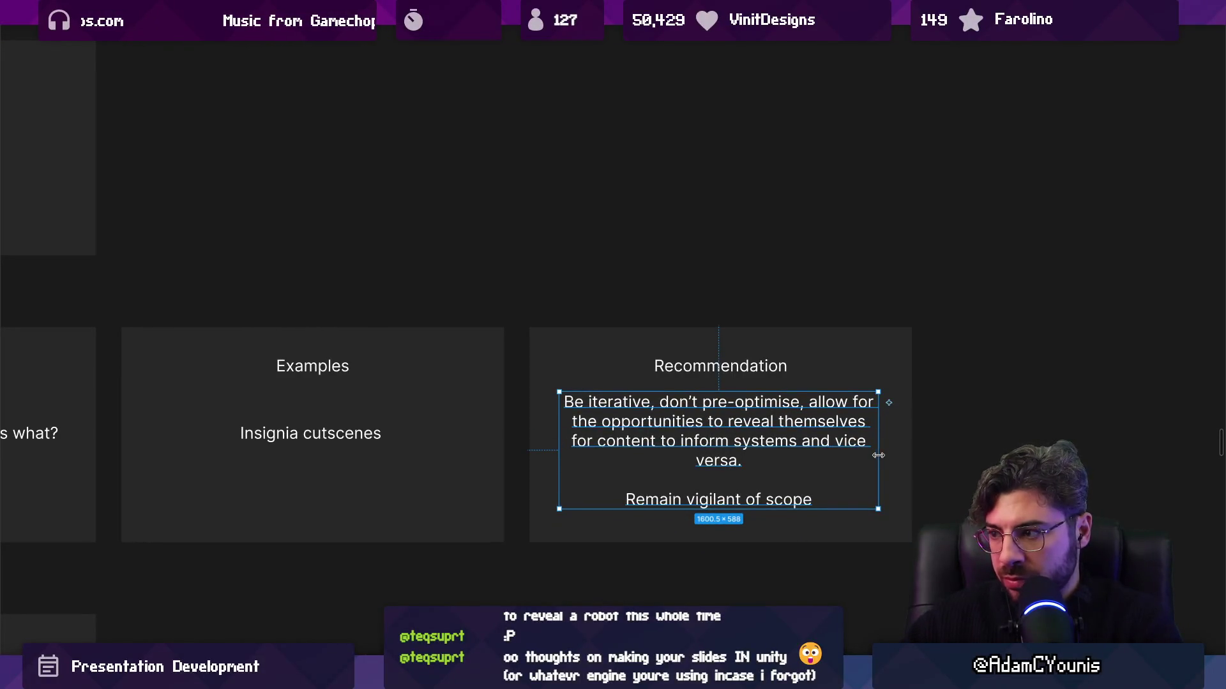
{"action": "left_click_drag", "start_coordinate": [879, 456], "coordinate": [901, 456]}
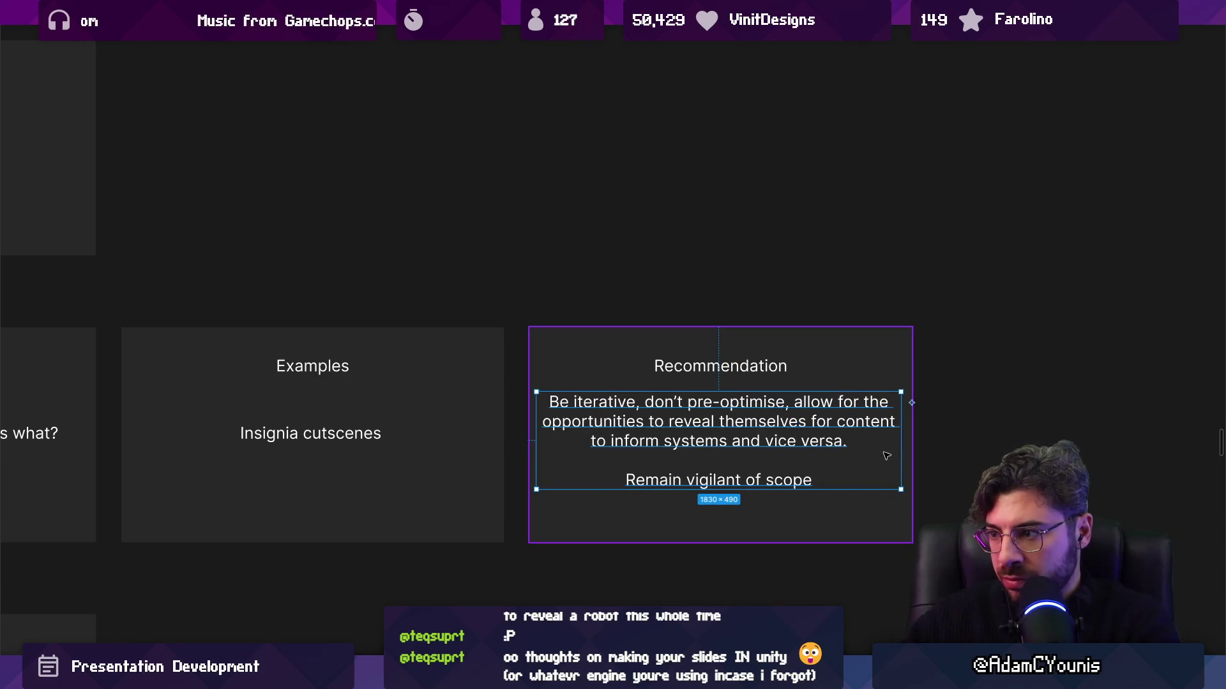
{"action": "key", "text": "k"}
{"action": "left_click_drag", "start_coordinate": [897, 473], "coordinate": [842, 466]}
{"action": "key", "text": "Escape"}
{"action": "left_click", "coordinate": [748, 439]}
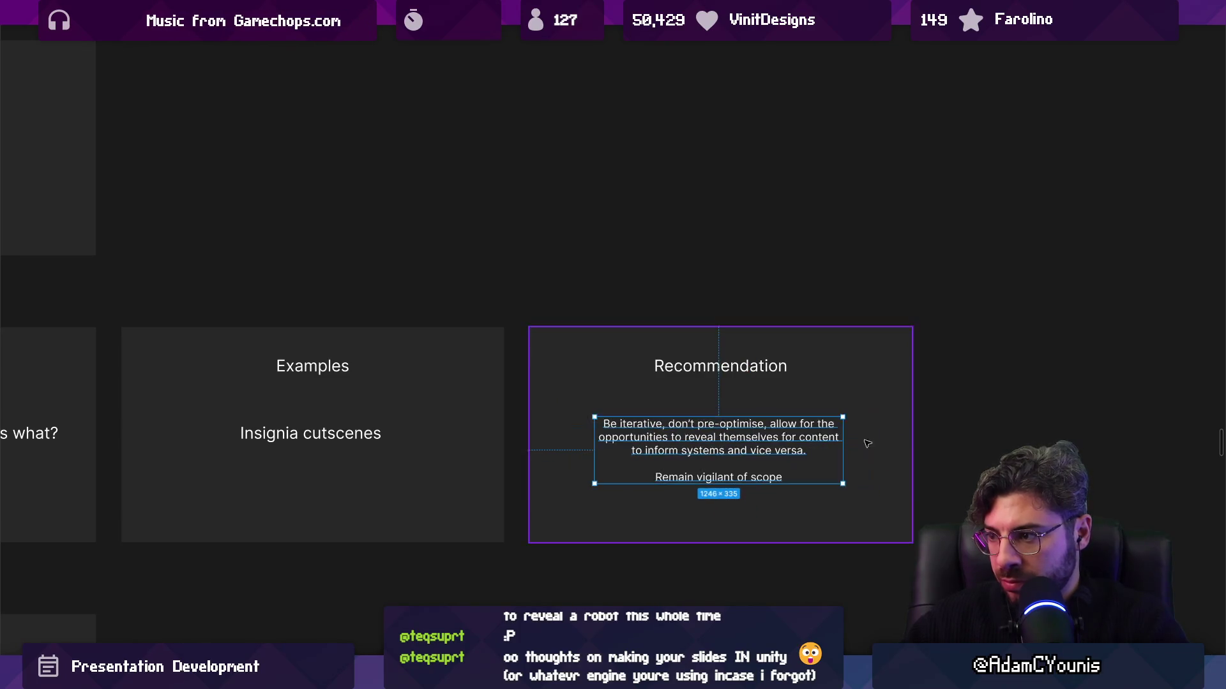
{"action": "mouse_move", "coordinate": [840, 445]}
{"action": "left_mouse_down"}
{"action": "mouse_move", "coordinate": [880, 443]}
{"action": "mouse_move", "coordinate": [861, 443]}
{"action": "left_mouse_up"}
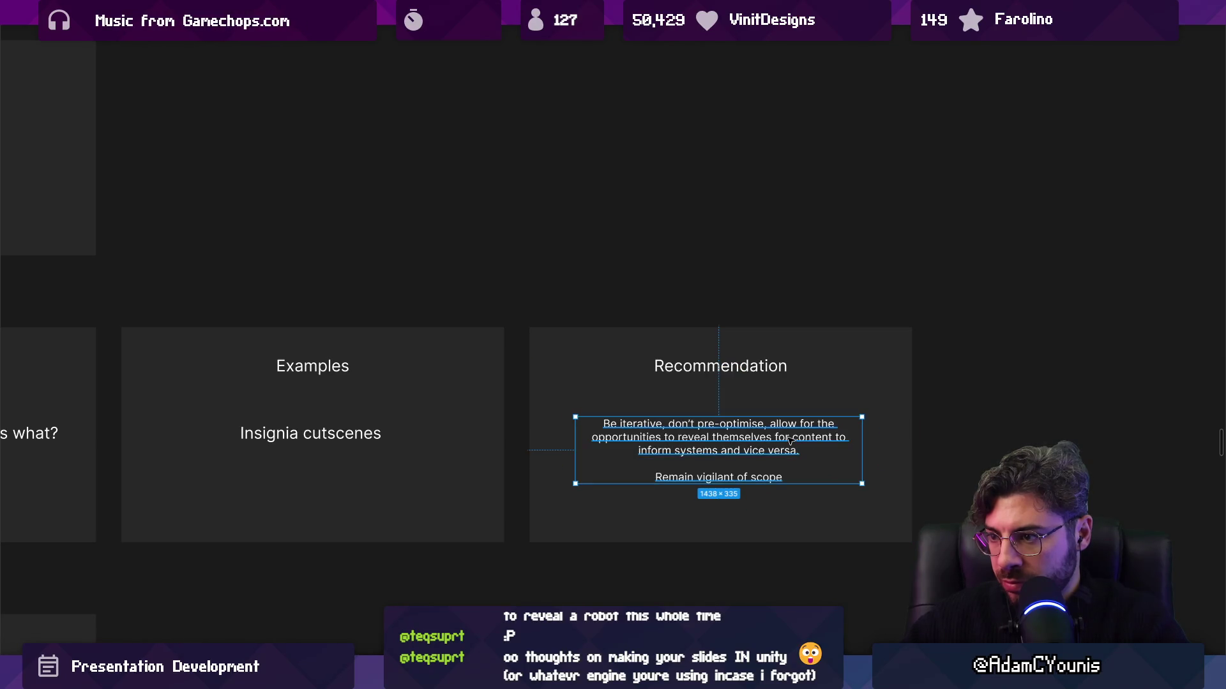
{"action": "scroll", "coordinate": [790, 441], "scroll_direction": "down", "scroll_amount": 5}
{"action": "left_click_drag", "start_coordinate": [285, 391], "coordinate": [598, 397]}
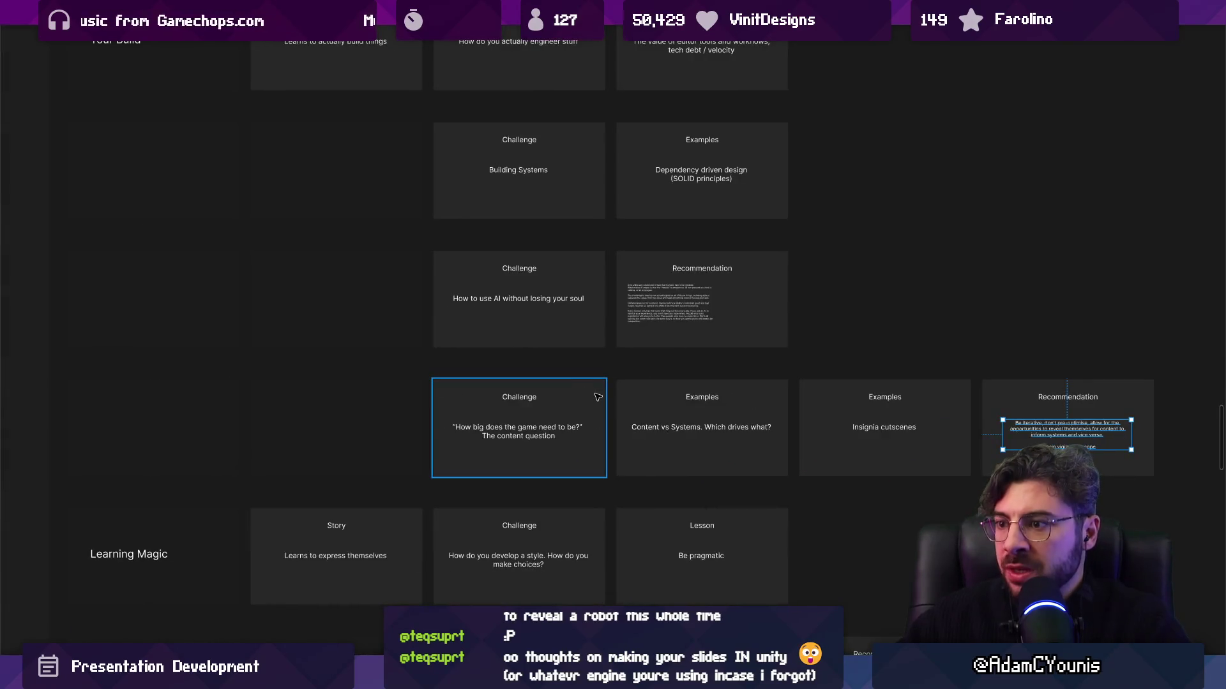
Duplicate the Dependency driven design Examples card to the right in the Building Systems row
{"action": "scroll", "coordinate": [612, 383], "scroll_direction": "up", "scroll_amount": 2}
{"action": "left_click_drag", "start_coordinate": [665, 306], "coordinate": [492, 372]}
{"action": "left_click", "coordinate": [491, 372]}
{"action": "scroll", "coordinate": [666, 378], "scroll_direction": "up", "scroll_amount": 3}
Rewrite the copy to read 'Don't overvalue optimisation before you've actually built anything.'
{"action": "double_click", "coordinate": [666, 378]}
{"action": "type", "text": "Optimisation is"}
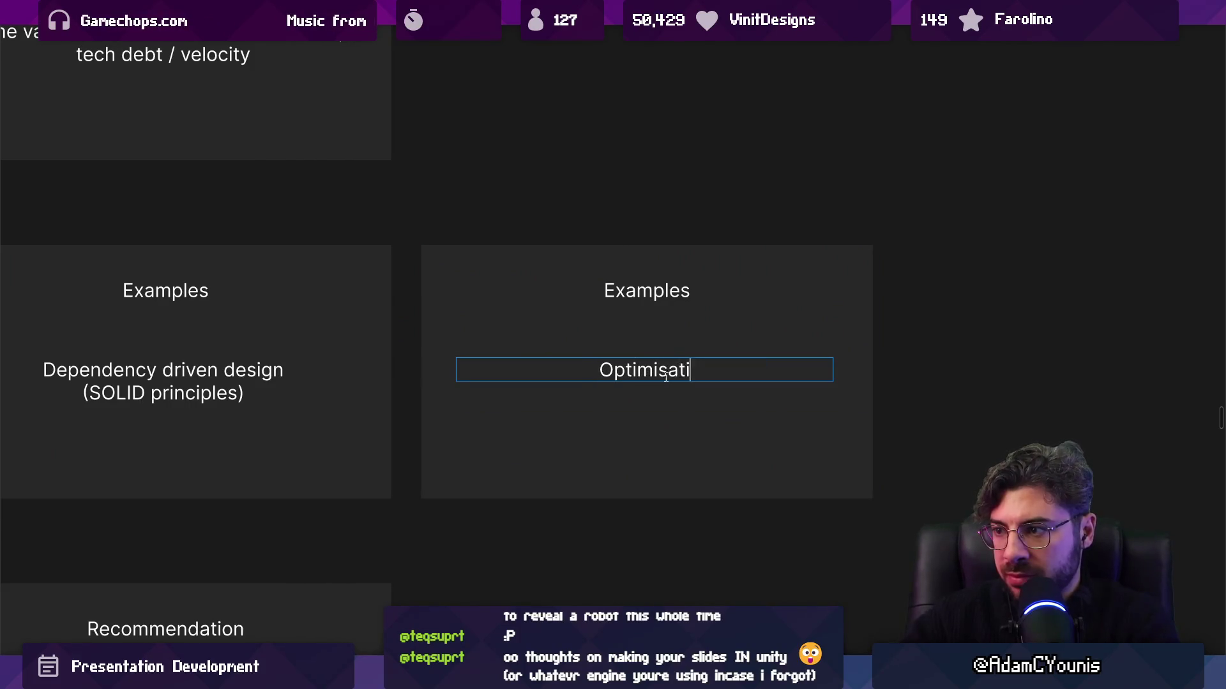
{"action": "key", "text": "ctrl+a"}
{"action": "type", "text": "Don't "}
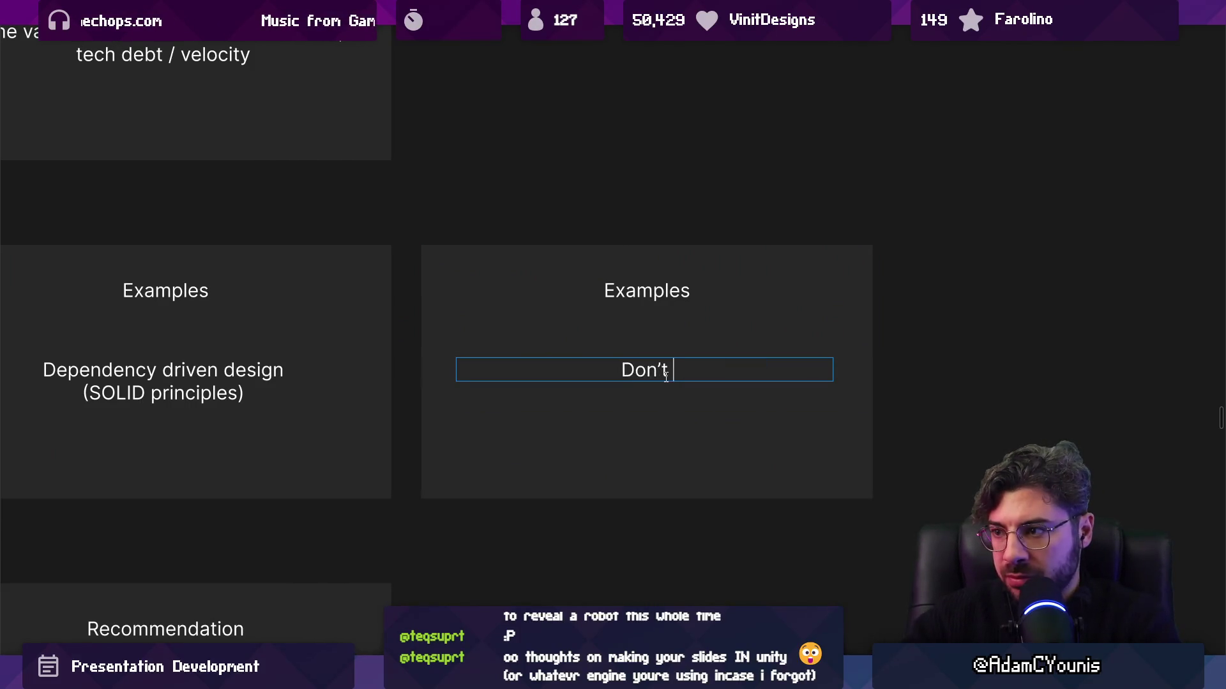
{"action": "type", "text": "optimisation"}
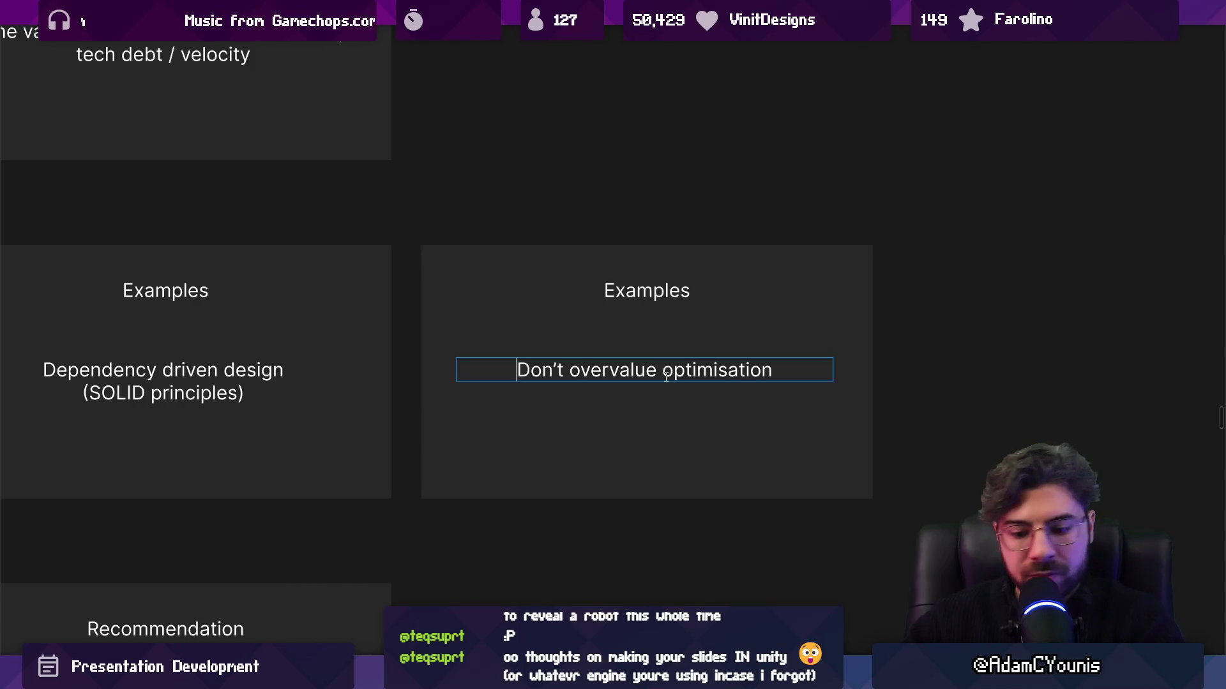
{"action": "key", "text": "ctrl+a"}
{"action": "key", "text": "Right"}
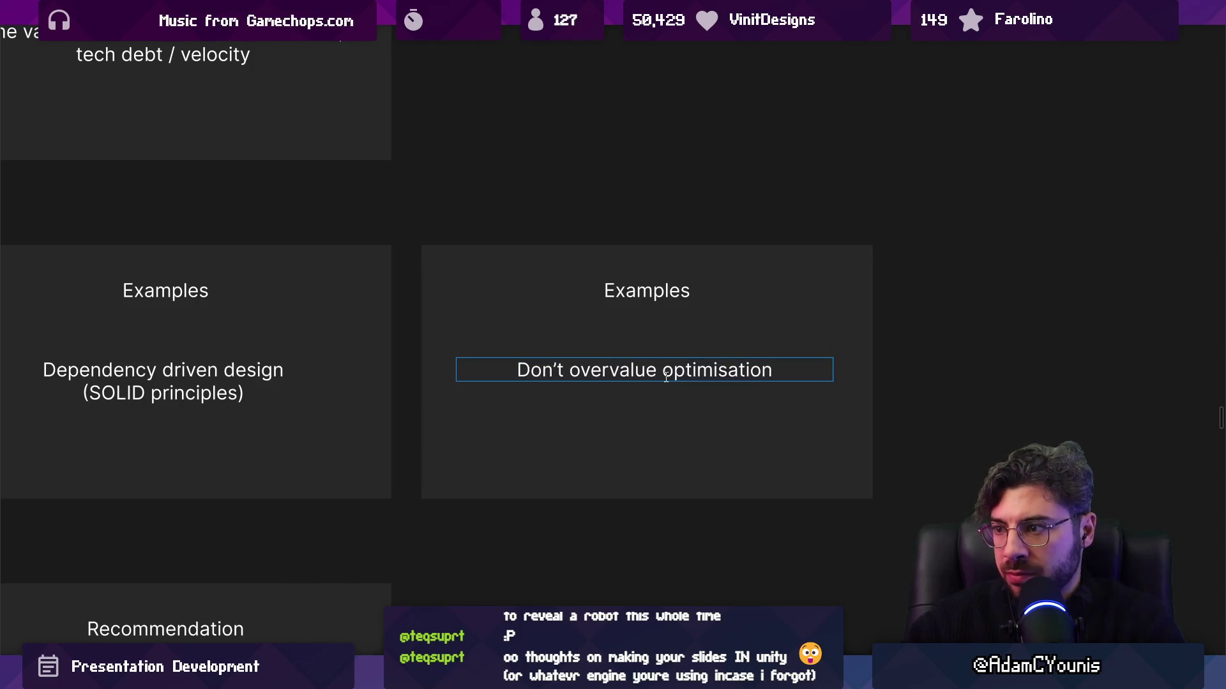
{"action": "type", "text": " before"}
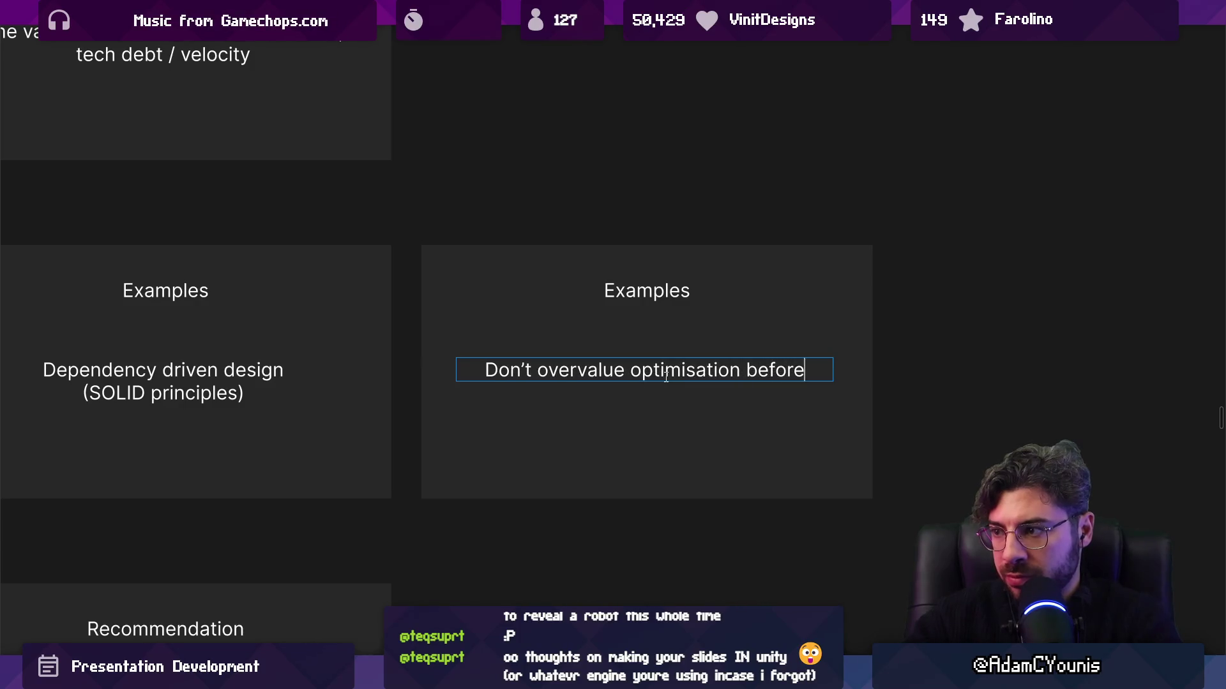
{"action": "type", "text": " you've actually built "}
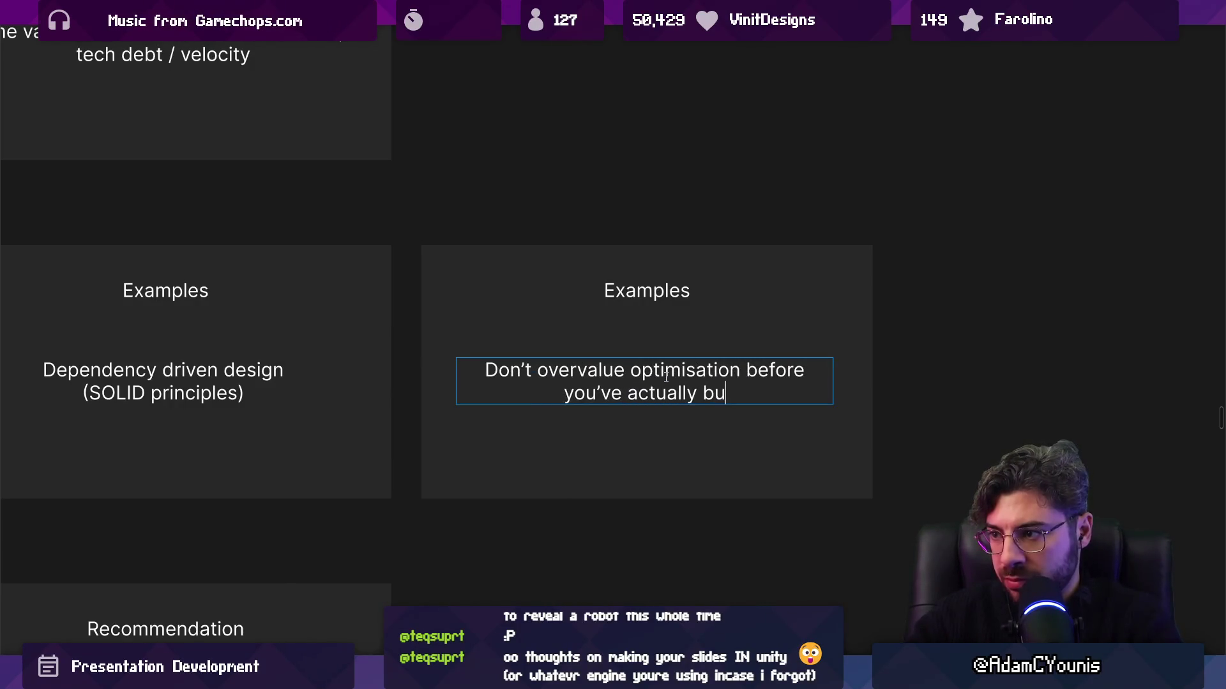
{"action": "type", "text": "anything."}
{"action": "key", "text": "Escape"}
{"action": "key", "text": "Escape"}
{"action": "scroll", "coordinate": [669, 377], "scroll_direction": "down", "scroll_amount": 5}
{"action": "scroll", "coordinate": [574, 389], "scroll_direction": "left", "scroll_amount": 2}
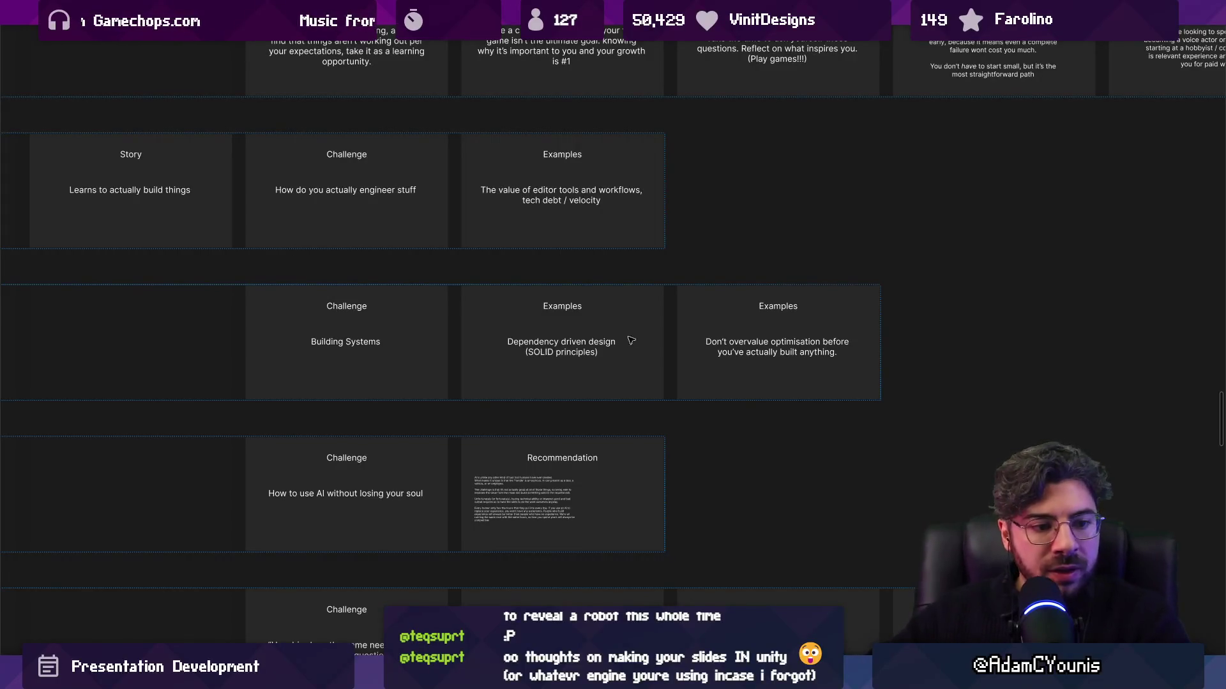
{"action": "scroll", "coordinate": [514, 298], "scroll_direction": "down", "scroll_amount": 10}
{"action": "scroll", "coordinate": [514, 298], "scroll_direction": "right", "scroll_amount": 2}
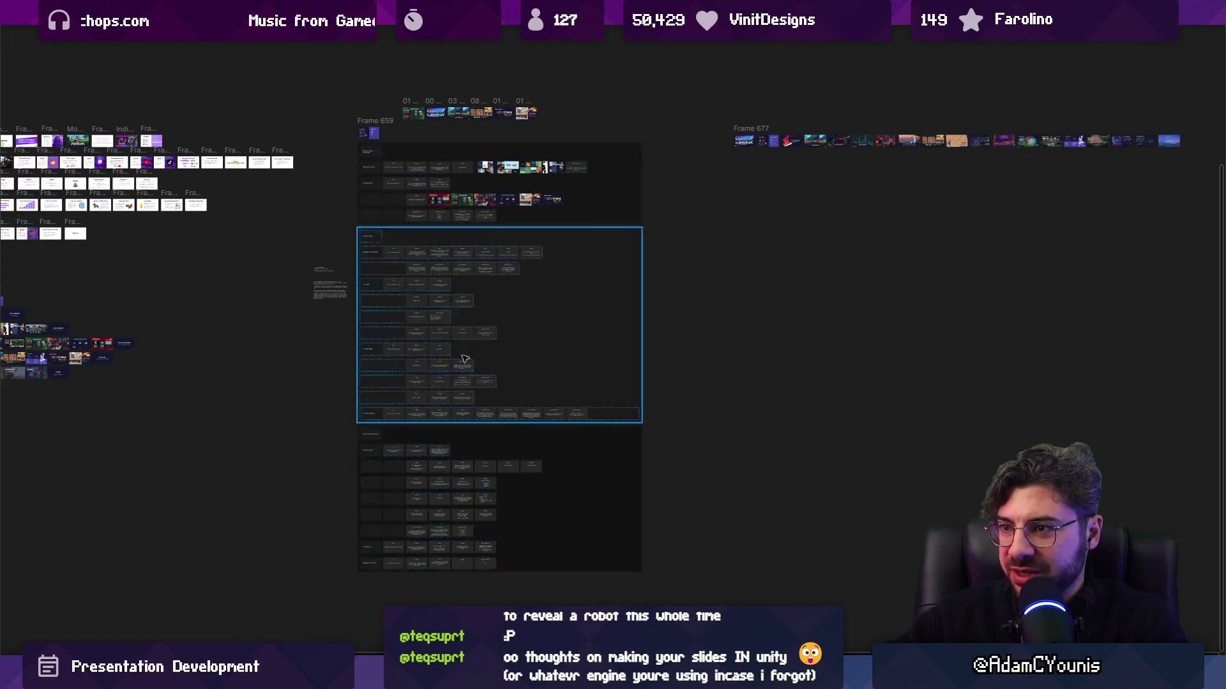
Zoom out to the board overview, then zoom in on the 'Making a Game (Developer)' title card
{"action": "scroll", "coordinate": [464, 359], "scroll_direction": "up", "scroll_amount": 10}
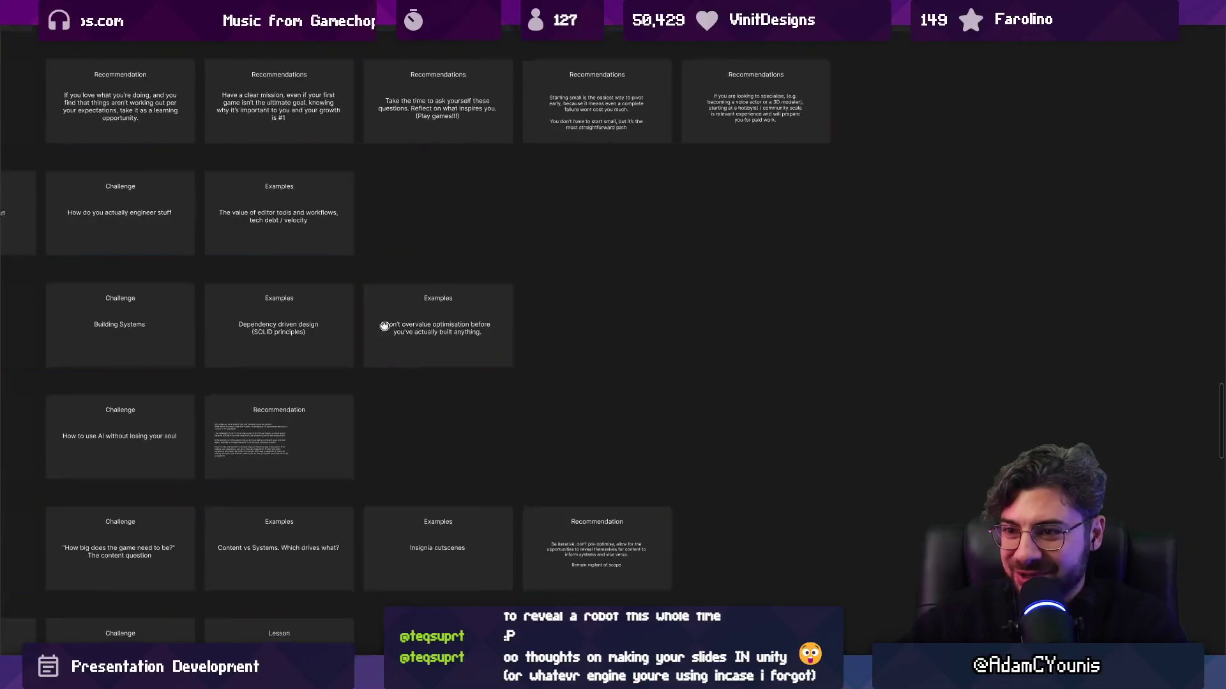
{"action": "scroll", "coordinate": [384, 326], "scroll_direction": "left", "scroll_amount": 4}
{"action": "scroll", "coordinate": [556, 371], "scroll_direction": "up", "scroll_amount": 2}
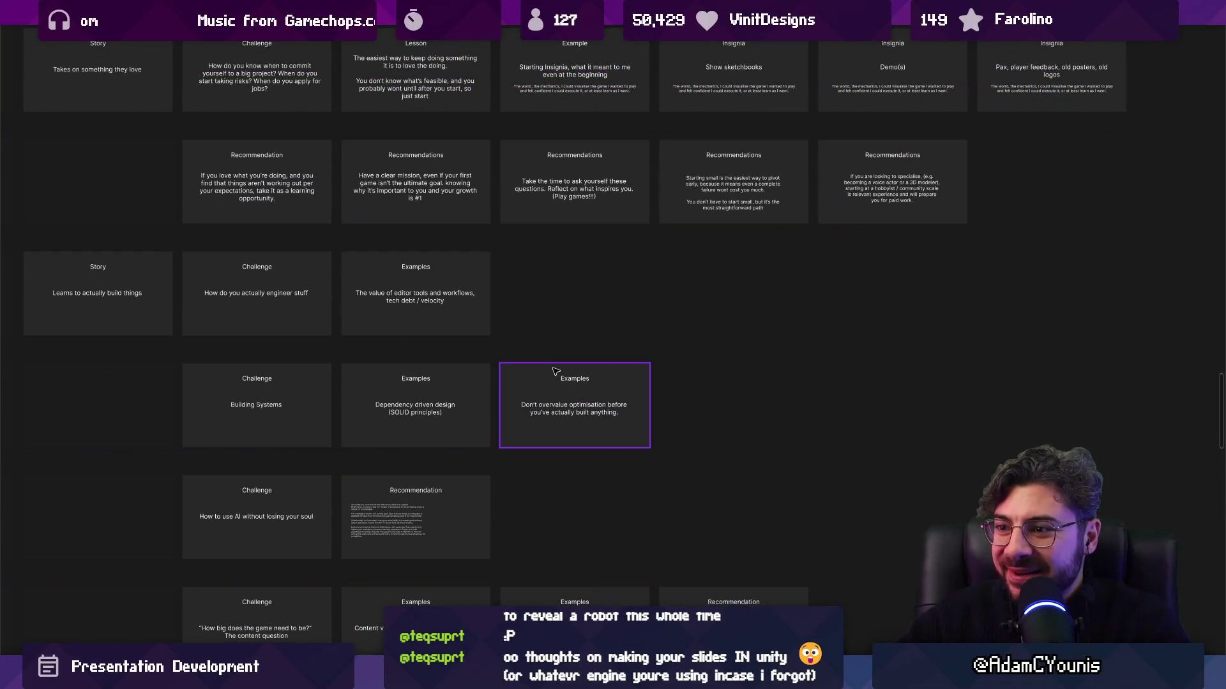
{"action": "scroll", "coordinate": [554, 371], "scroll_direction": "down", "scroll_amount": 5}
{"action": "scroll", "coordinate": [511, 336], "scroll_direction": "up", "scroll_amount": 3}
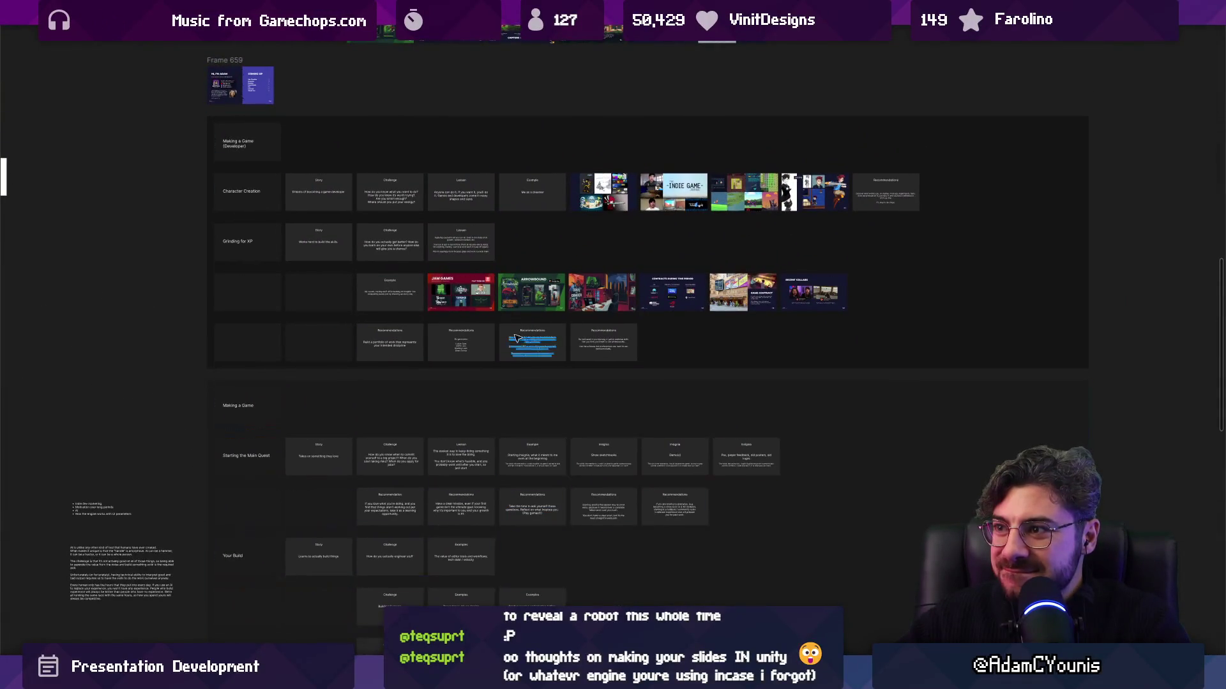
{"action": "scroll", "coordinate": [499, 338], "scroll_direction": "down", "scroll_amount": 3}
{"action": "scroll", "coordinate": [499, 337], "scroll_direction": "down", "scroll_amount": 3}
{"action": "key", "text": "shift+2"}
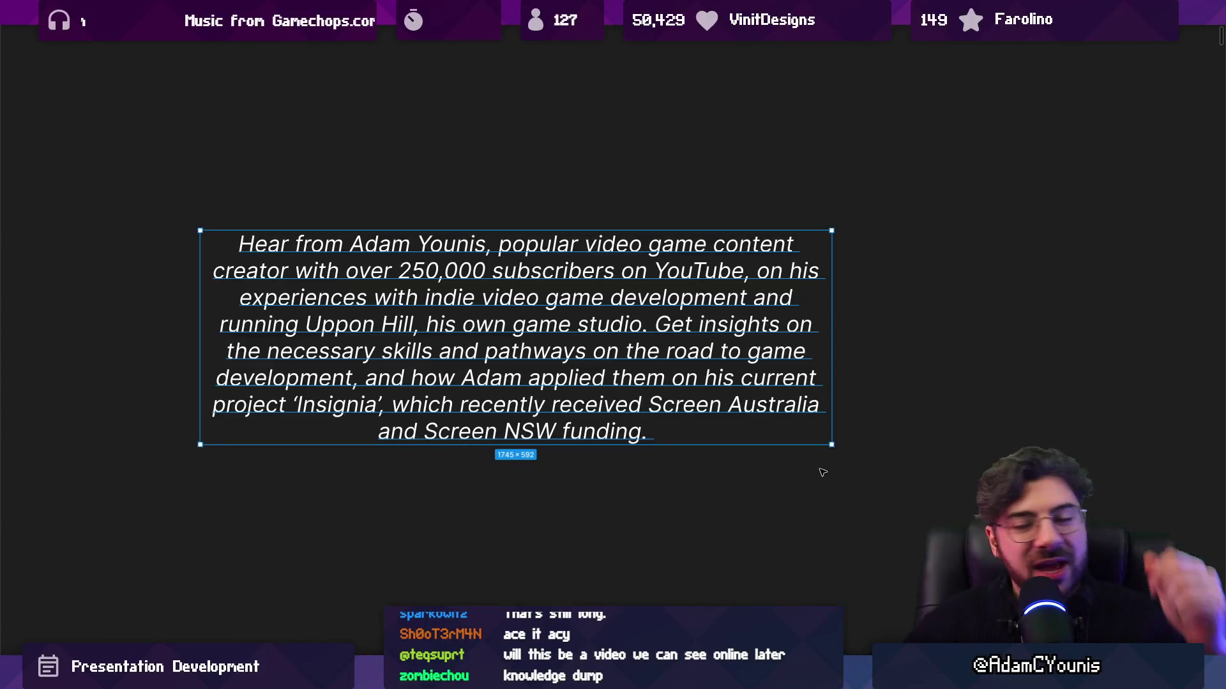
{"action": "scroll", "coordinate": [489, 292], "scroll_direction": "down", "scroll_amount": 10}
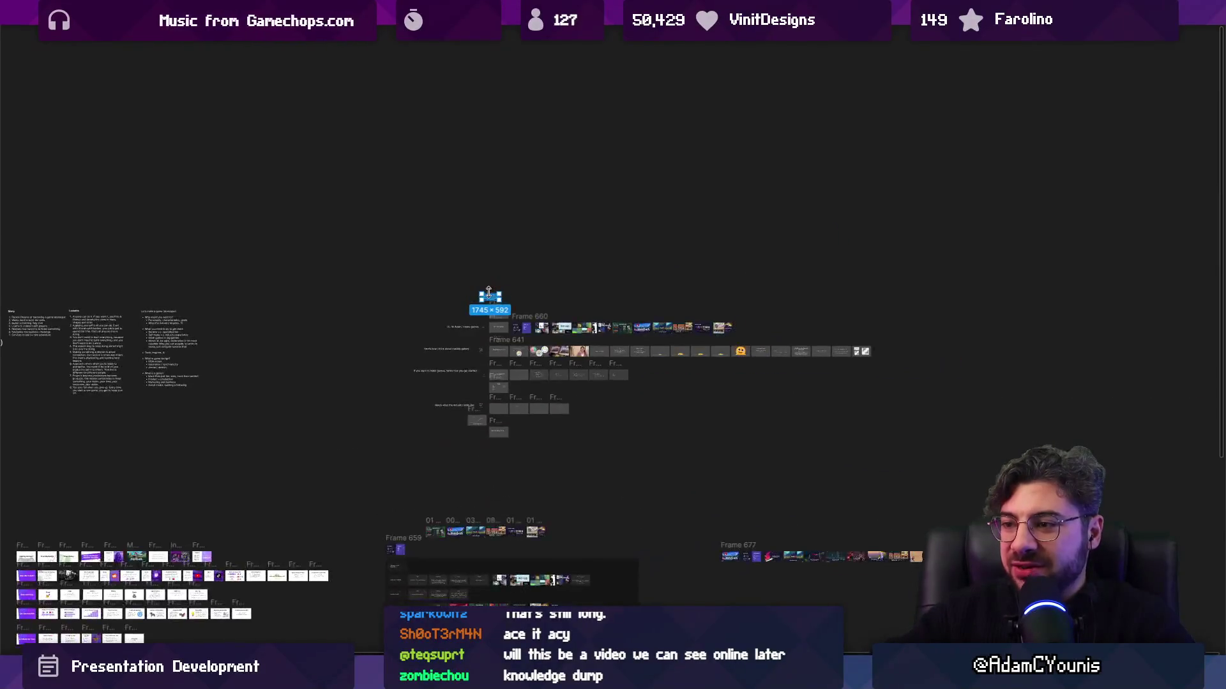
{"action": "scroll", "coordinate": [492, 386], "scroll_direction": "up", "scroll_amount": 3}
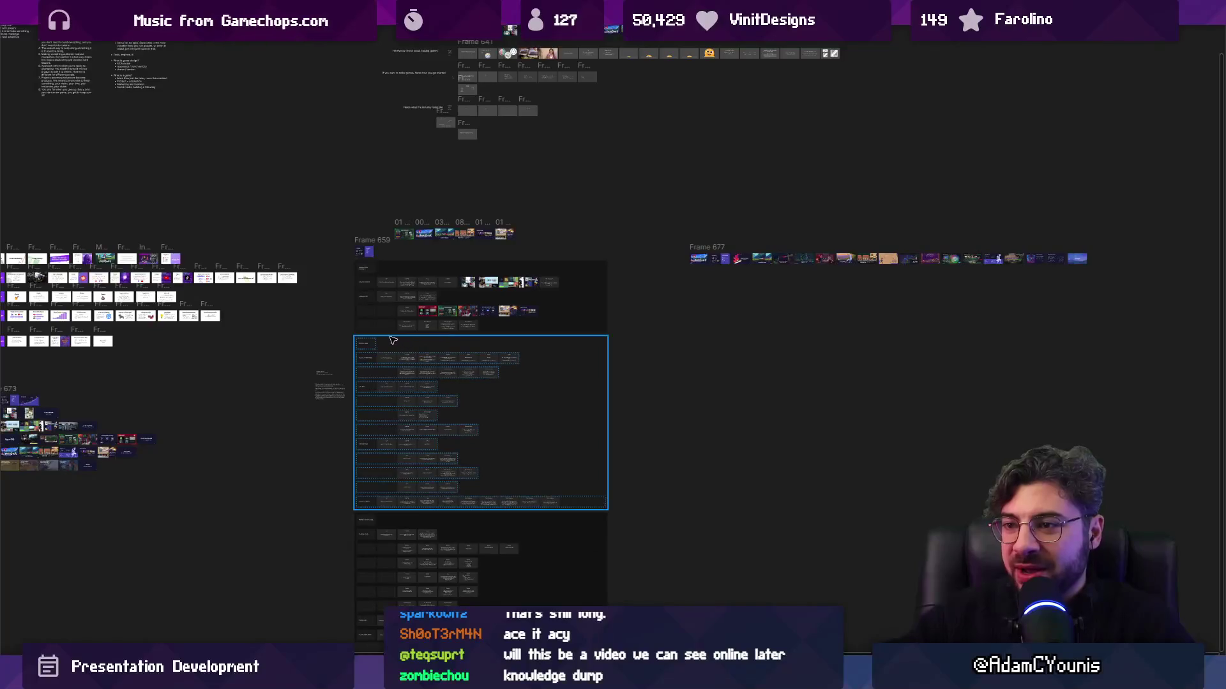
{"action": "scroll", "coordinate": [368, 316], "scroll_direction": "up", "scroll_amount": 5}
{"action": "scroll", "coordinate": [368, 315], "scroll_direction": "up", "scroll_amount": 3}
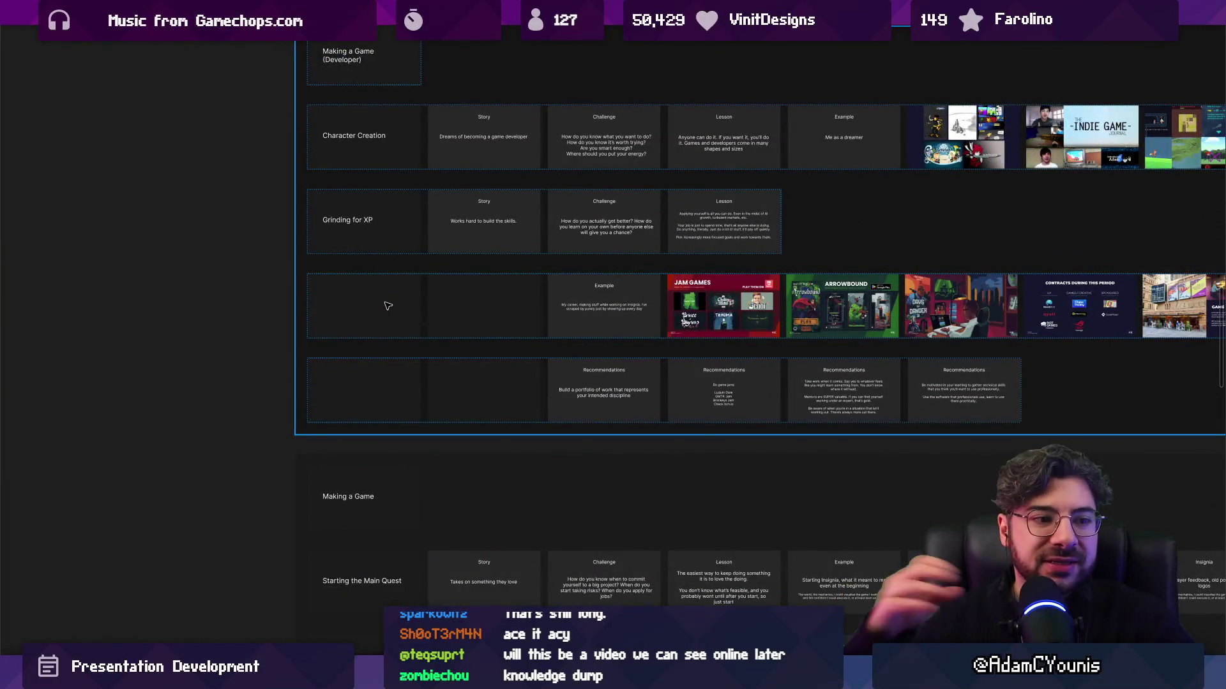
{"action": "scroll", "coordinate": [350, 213], "scroll_direction": "up", "scroll_amount": 5}
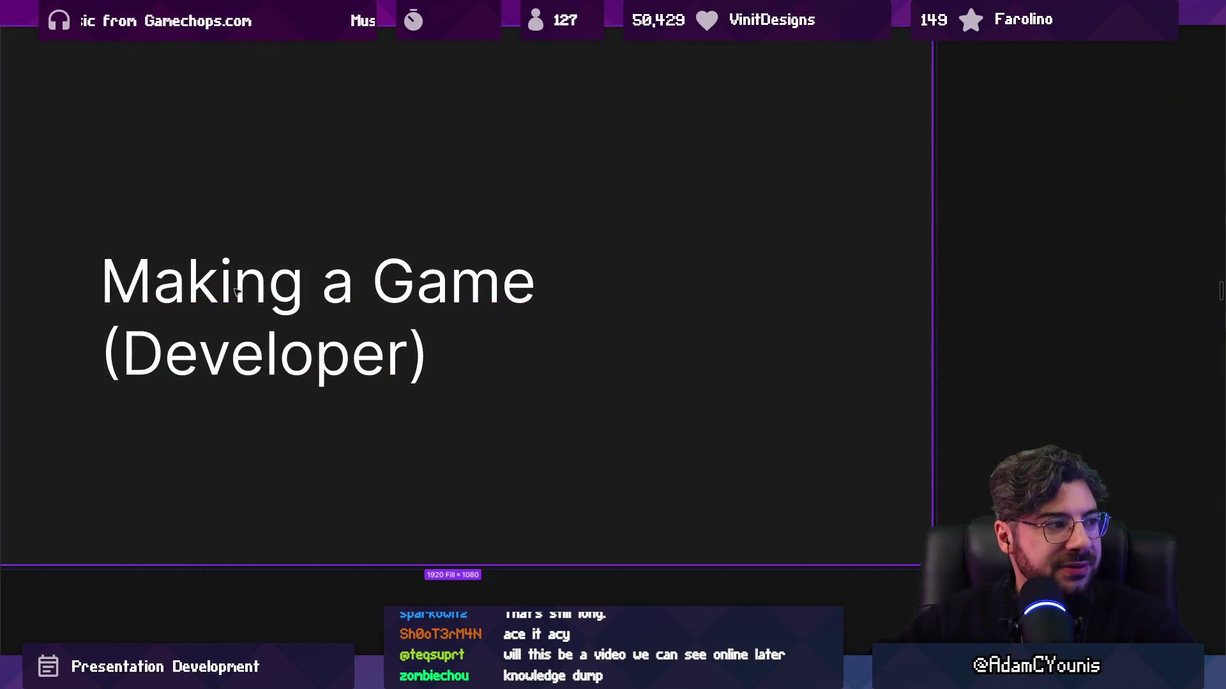
Rewrite the title's opening from 'Making a' to 'Let's Make a'
{"action": "double_click", "coordinate": [219, 291]}
{"action": "key", "text": "Left"}
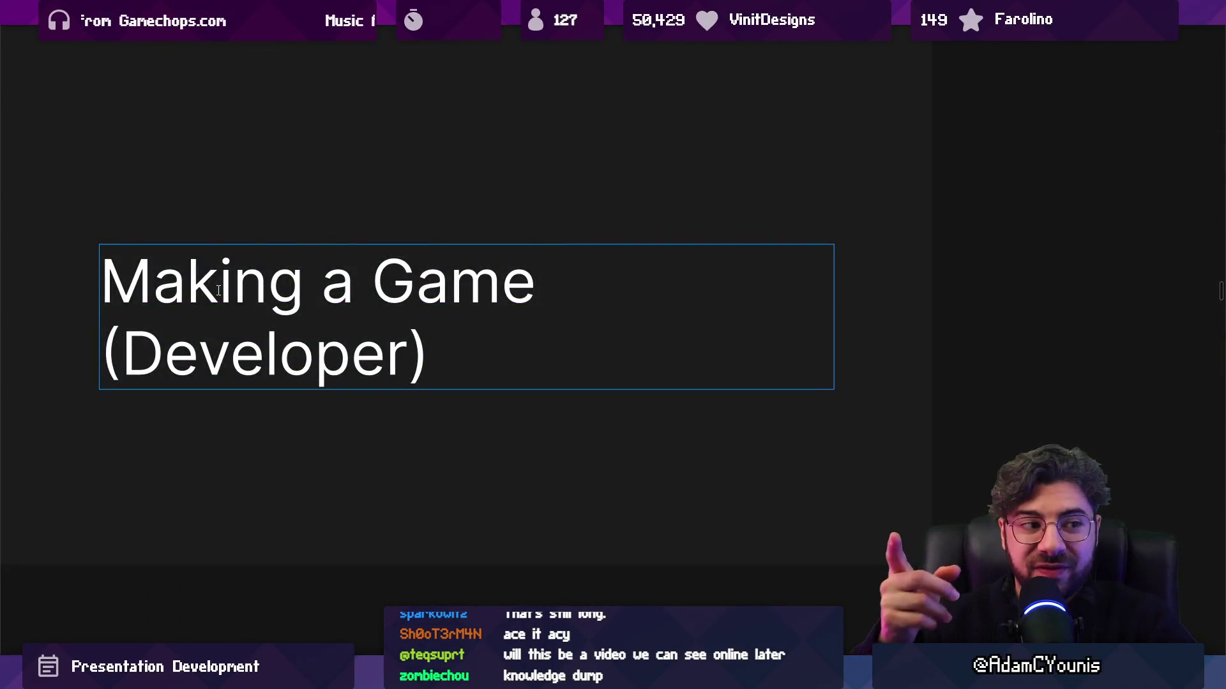
{"action": "type", "text": "Let's"}
{"action": "key", "text": "Right"}
{"action": "key", "text": "BackSpace"}
{"action": "type", "text": "m"}
{"action": "key", "text": "ctrl+shift+Right"}
{"action": "type", "text": "ake"}
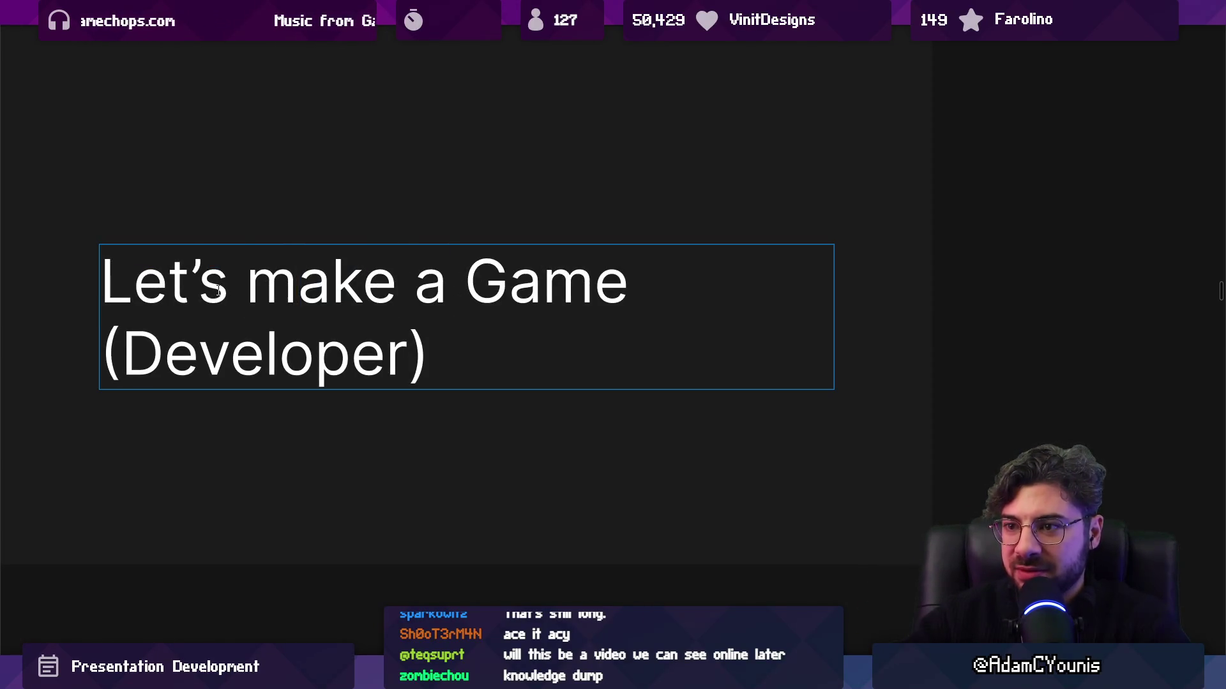
{"action": "key", "text": "BackSpace"}
{"action": "type", "text": "M"}
{"action": "key", "text": "Escape"}
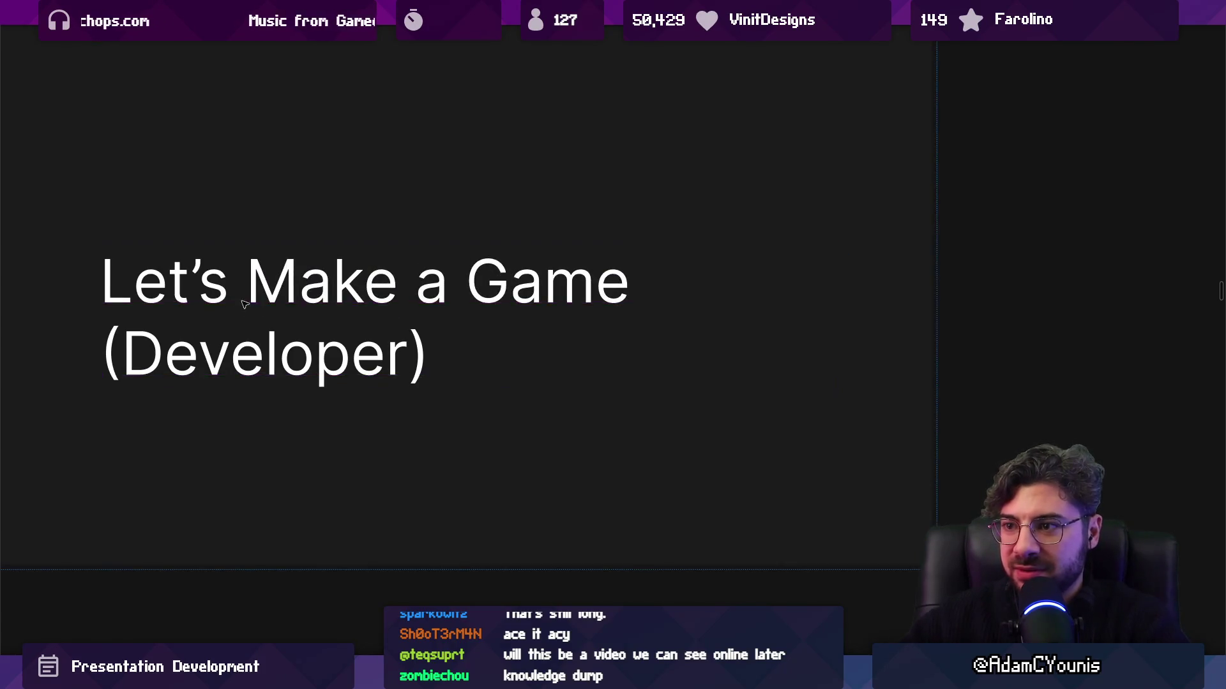
Break the title after 'Let's Make a' so 'Game (Developer)' sits on a second line
{"action": "double_click", "coordinate": [342, 324]}
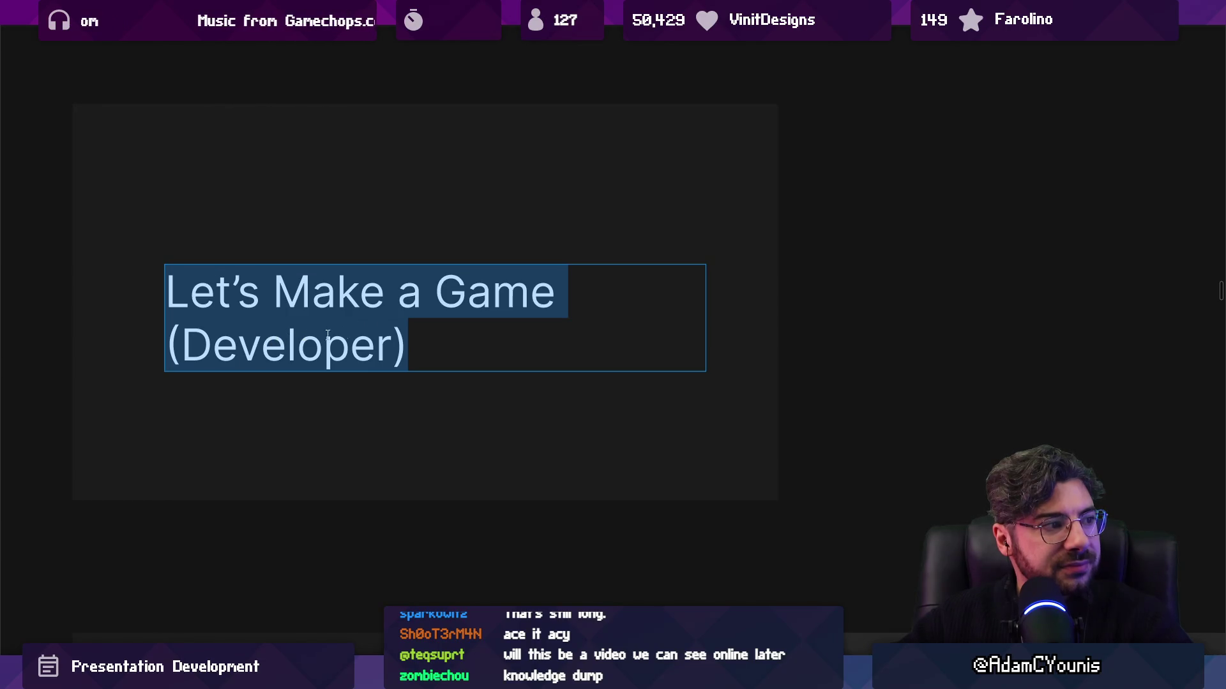
{"action": "left_click", "coordinate": [429, 311]}
{"action": "key", "text": "Return"}
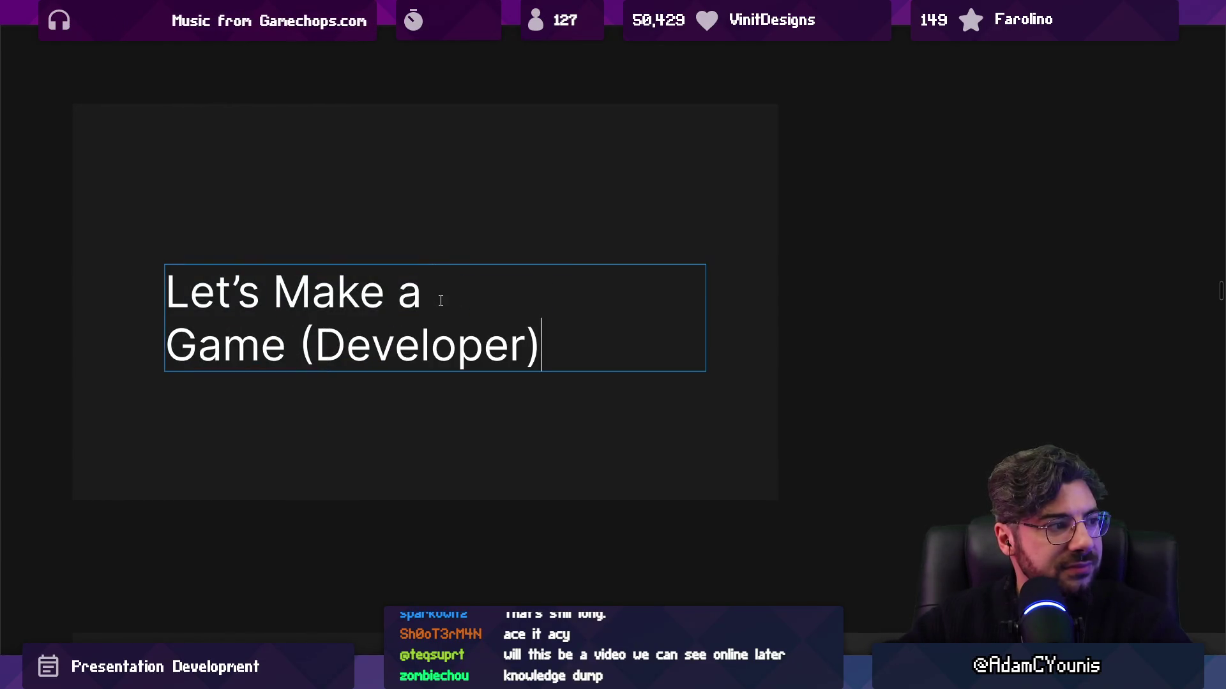
{"action": "key", "text": "shift+Home"}
{"action": "key", "text": "ctrl+shift+Right"}
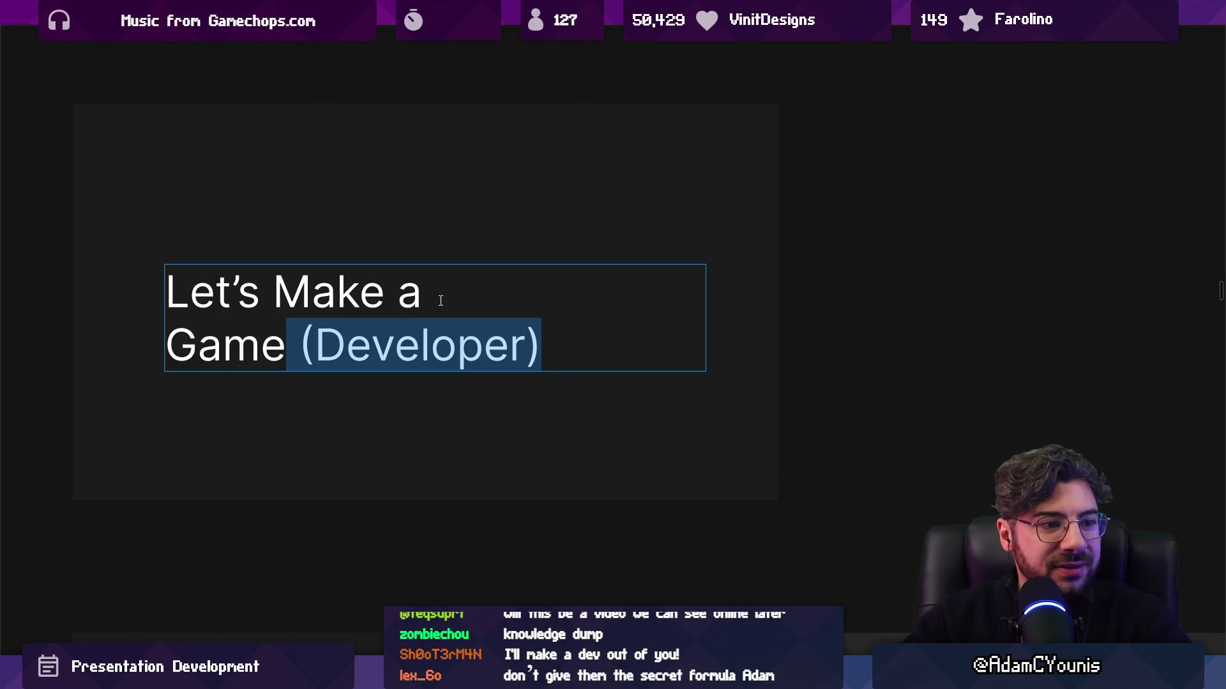
{"action": "key", "text": "Escape"}
Edit the bracket before Developer on the second line and select the word Game
{"action": "double_click", "coordinate": [406, 331]}
{"action": "left_click", "coordinate": [345, 344]}
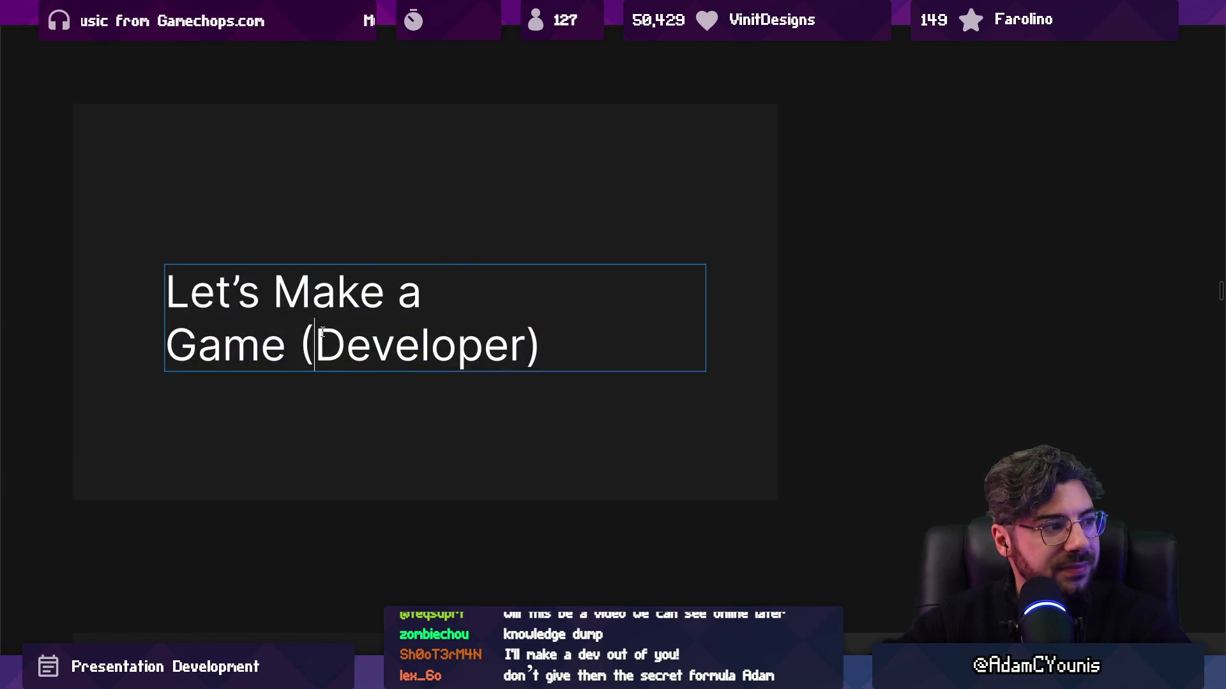
{"action": "key", "text": "BackSpace"}
{"action": "key", "text": "End"}
{"action": "key", "text": "ctrl+shift+Left"}
{"action": "key", "text": "Left"}
{"action": "key", "text": "ctrl+shift+Left"}
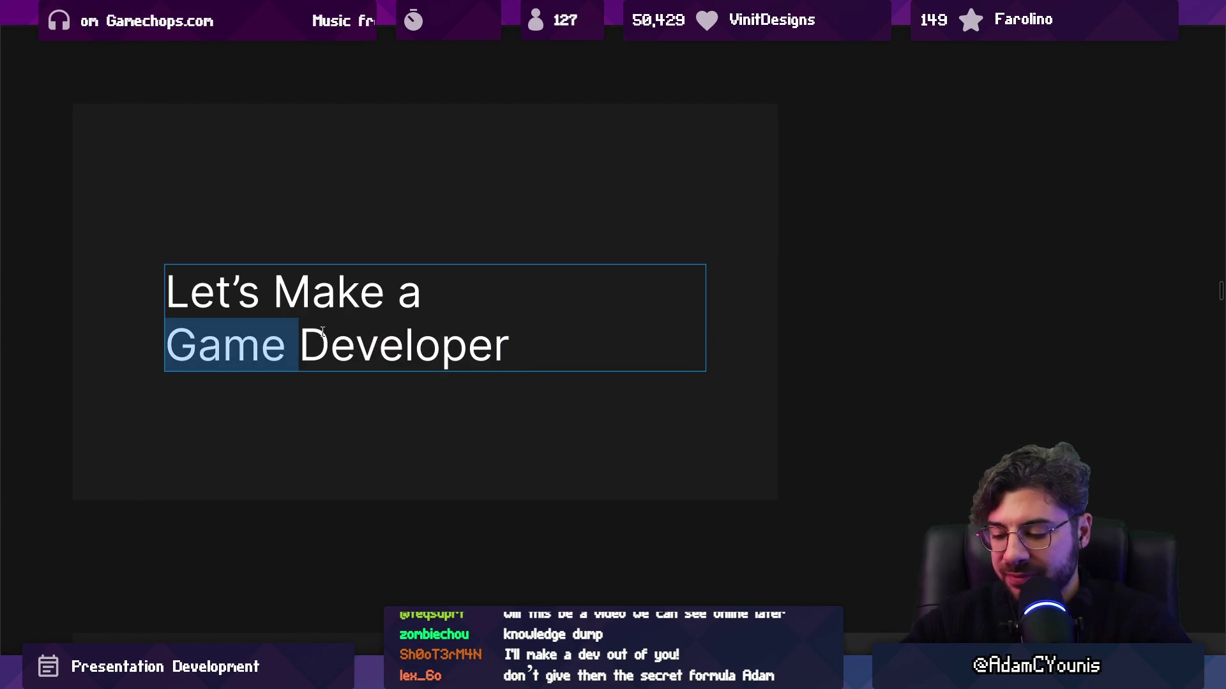
Try a grey fill on 'Game', then undo it to keep the original colour
{"action": "key", "text": "ctrl+backslash"}
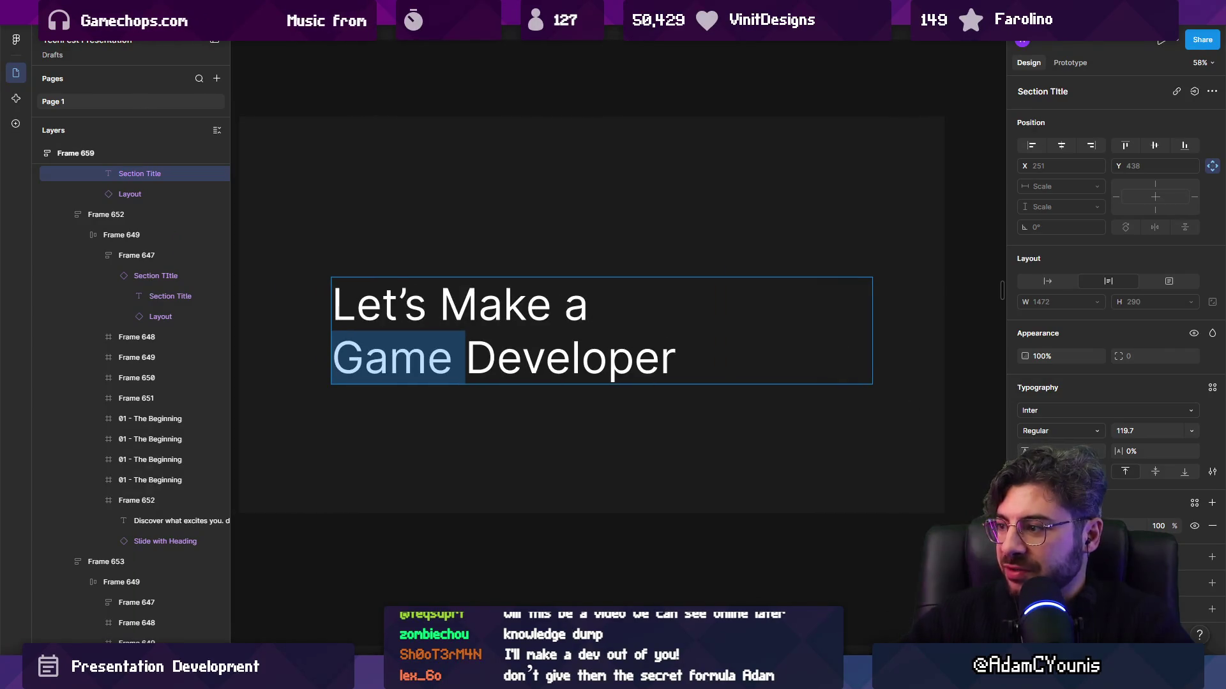
{"action": "left_click", "coordinate": [1026, 526]}
{"action": "left_click", "coordinate": [883, 617]}
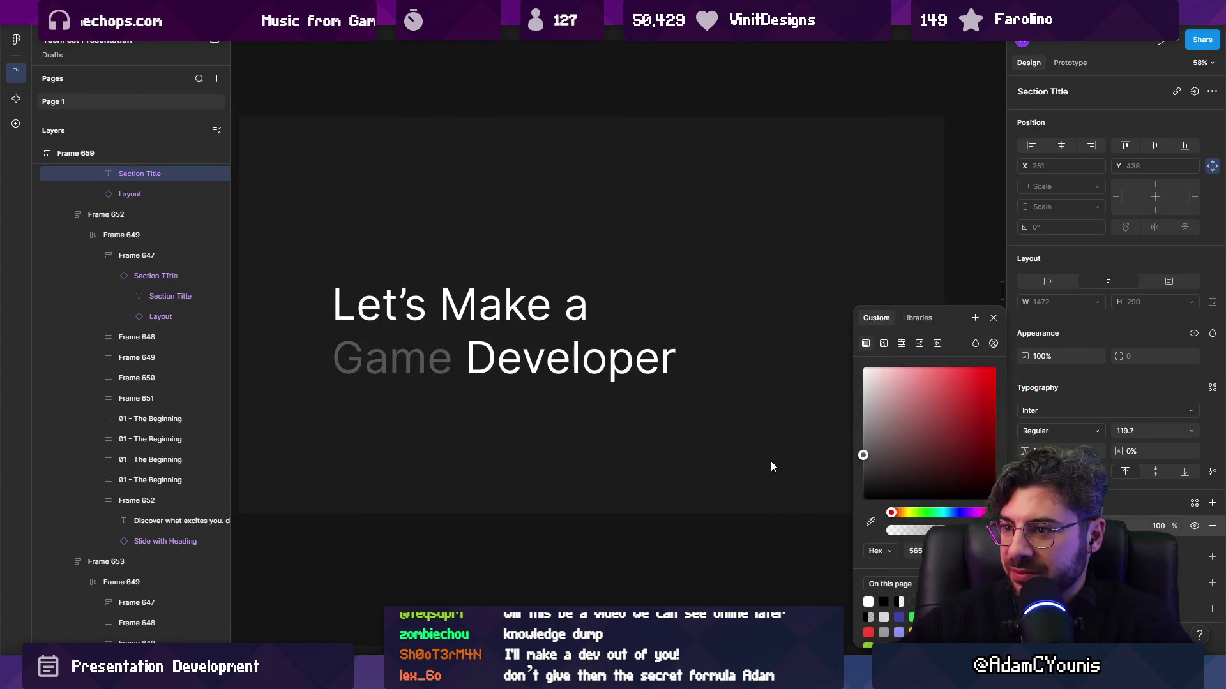
{"action": "scroll", "coordinate": [498, 348], "scroll_direction": "down", "scroll_amount": 5}
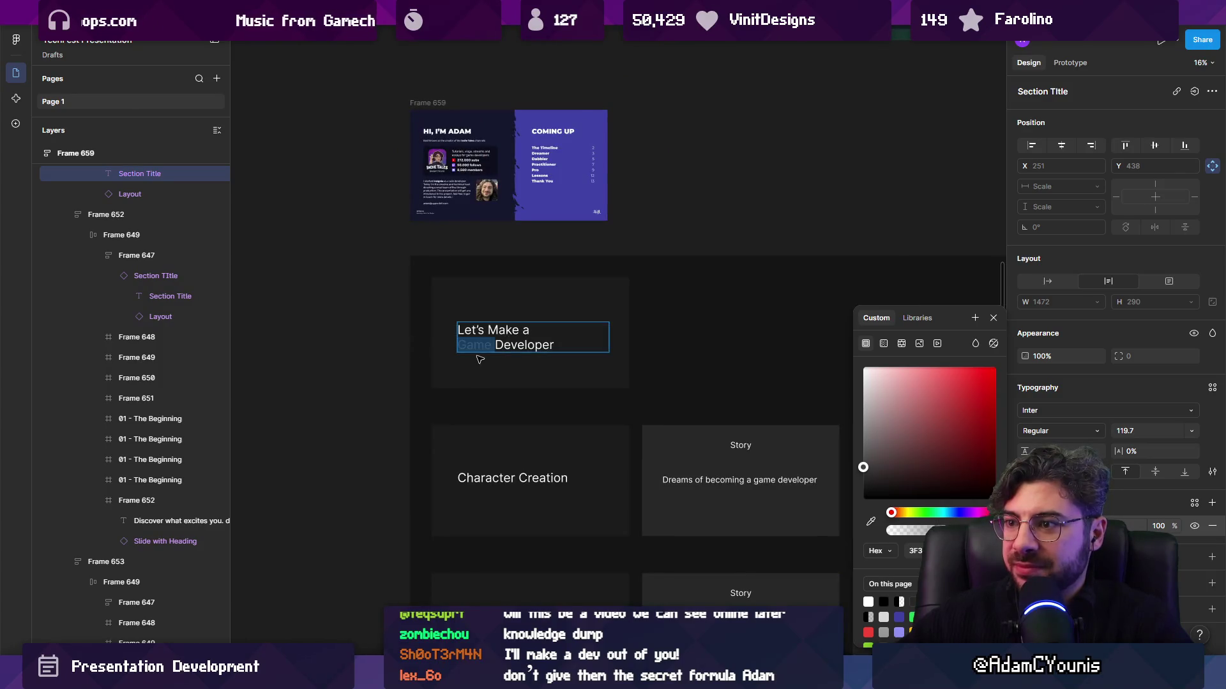
{"action": "key", "text": "ctrl+z"}
{"action": "key", "text": "ctrl+z"}
{"action": "key", "text": "ctrl+z"}
{"action": "key", "text": "Escape"}
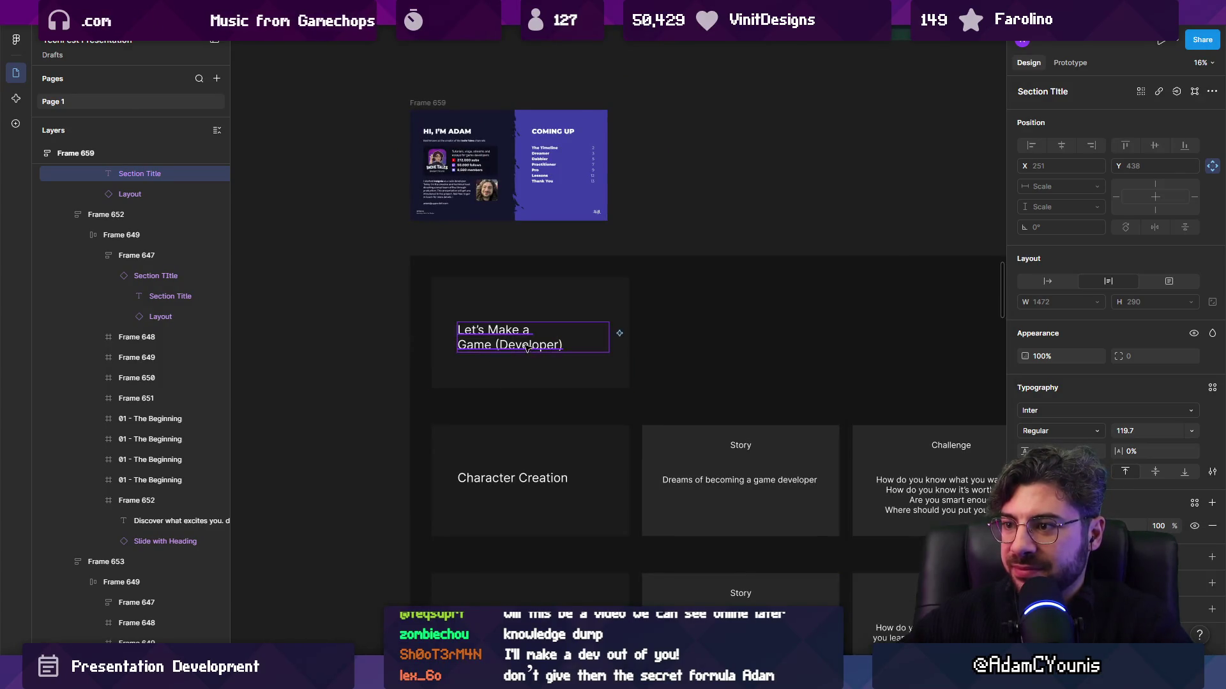
{"action": "scroll", "coordinate": [543, 357], "scroll_direction": "up", "scroll_amount": 5}
{"action": "scroll", "coordinate": [604, 354], "scroll_direction": "down", "scroll_amount": 5}
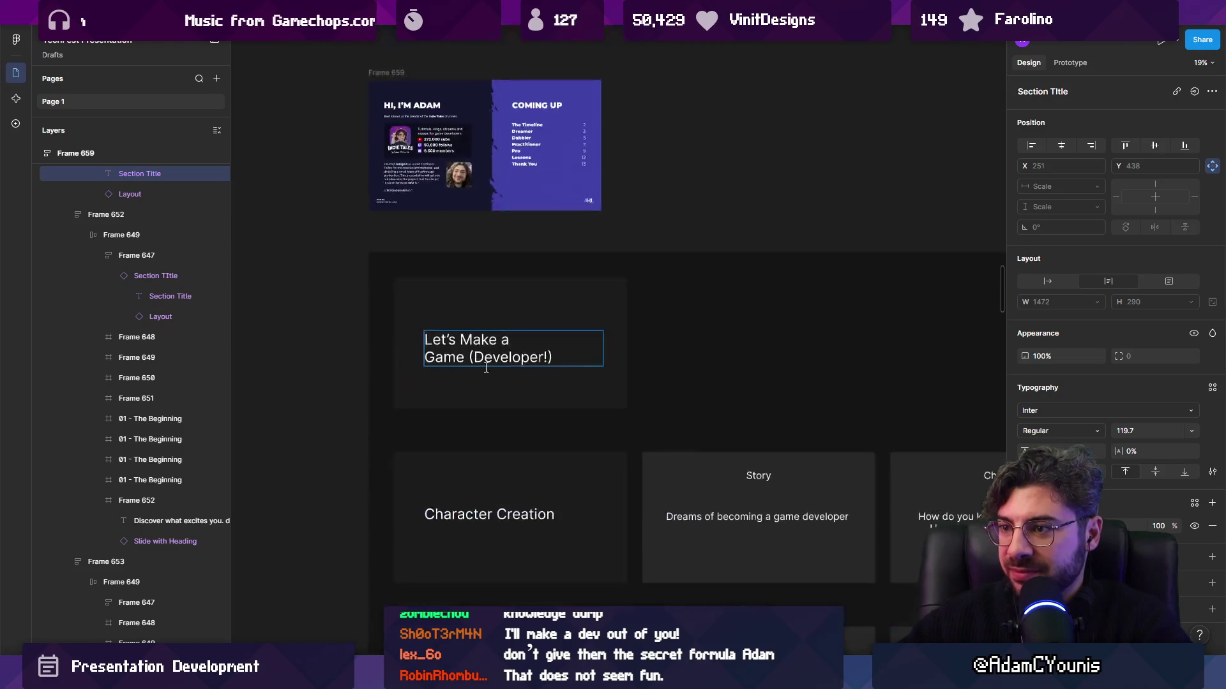
{"action": "key", "text": "Escape"}
{"action": "scroll", "coordinate": [440, 349], "scroll_direction": "up", "scroll_amount": 1}
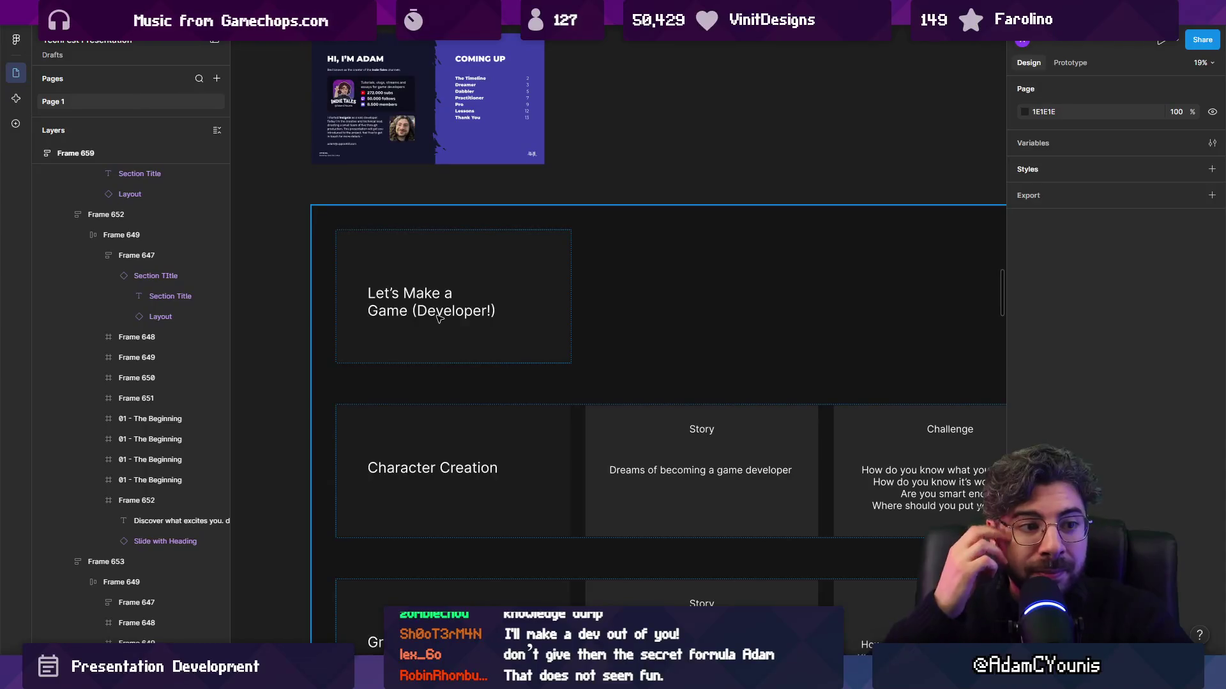
{"action": "scroll", "coordinate": [460, 287], "scroll_direction": "down", "scroll_amount": 3}
{"action": "scroll", "coordinate": [460, 288], "scroll_direction": "up", "scroll_amount": 5}
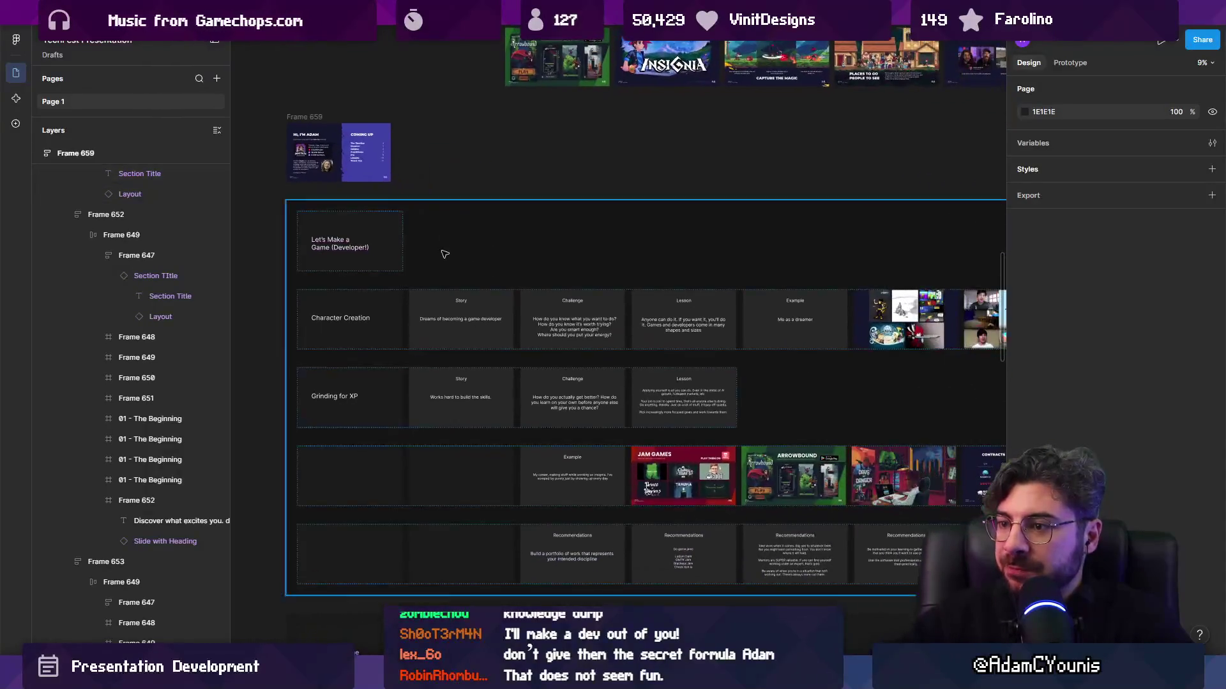
{"action": "scroll", "coordinate": [350, 307], "scroll_direction": "up", "scroll_amount": 1}
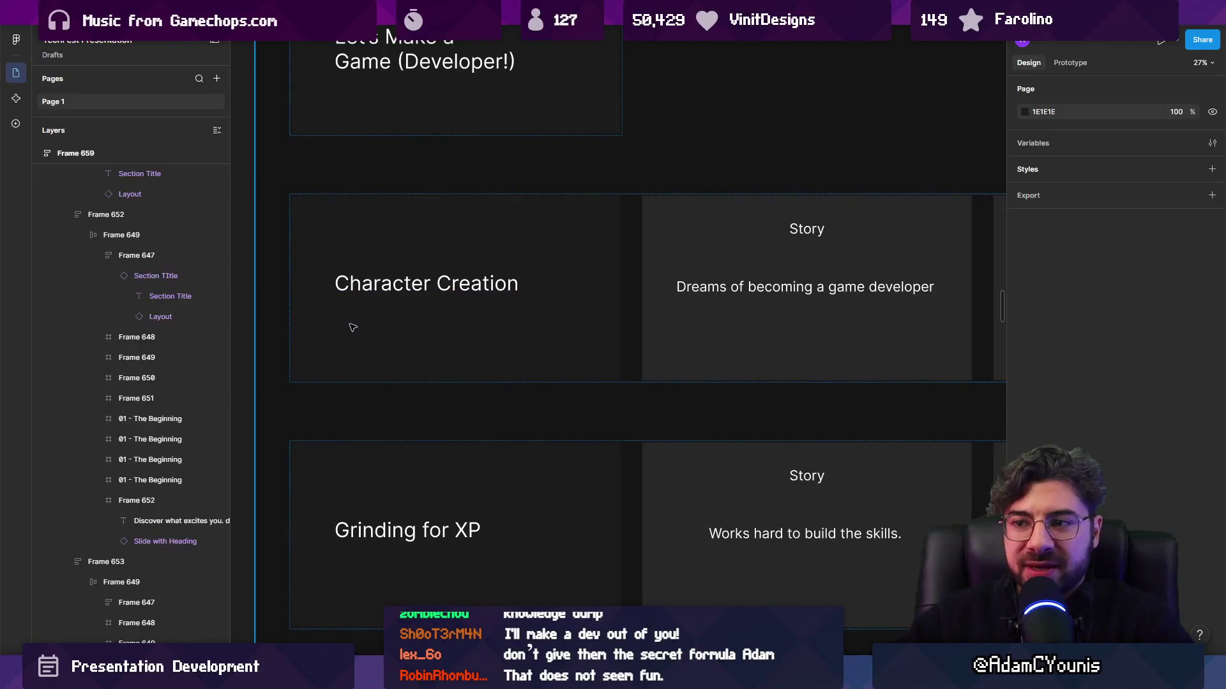
Select in turn the Character Creation, Grinding for XP, screenshot and Recommendations rows
{"action": "left_click", "coordinate": [352, 327]}
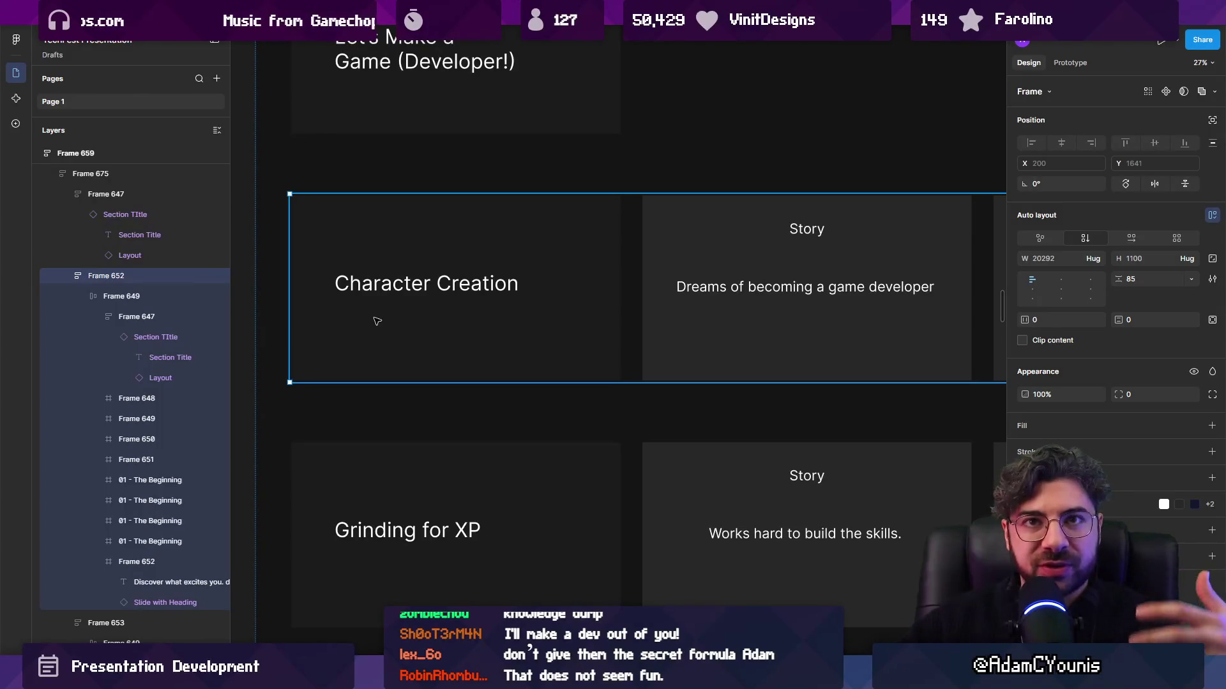
{"action": "scroll", "coordinate": [376, 322], "scroll_direction": "down", "scroll_amount": 3}
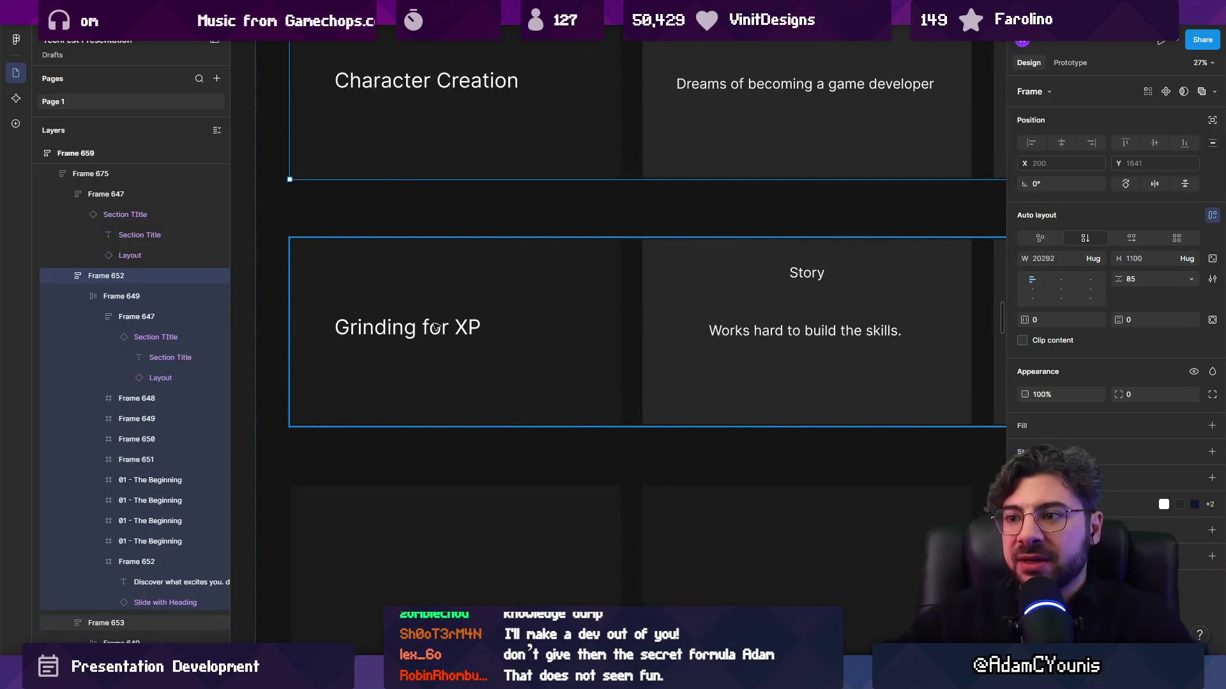
{"action": "left_click", "coordinate": [434, 298]}
{"action": "scroll", "coordinate": [395, 329], "scroll_direction": "up", "scroll_amount": 5, "text": "ctrl"}
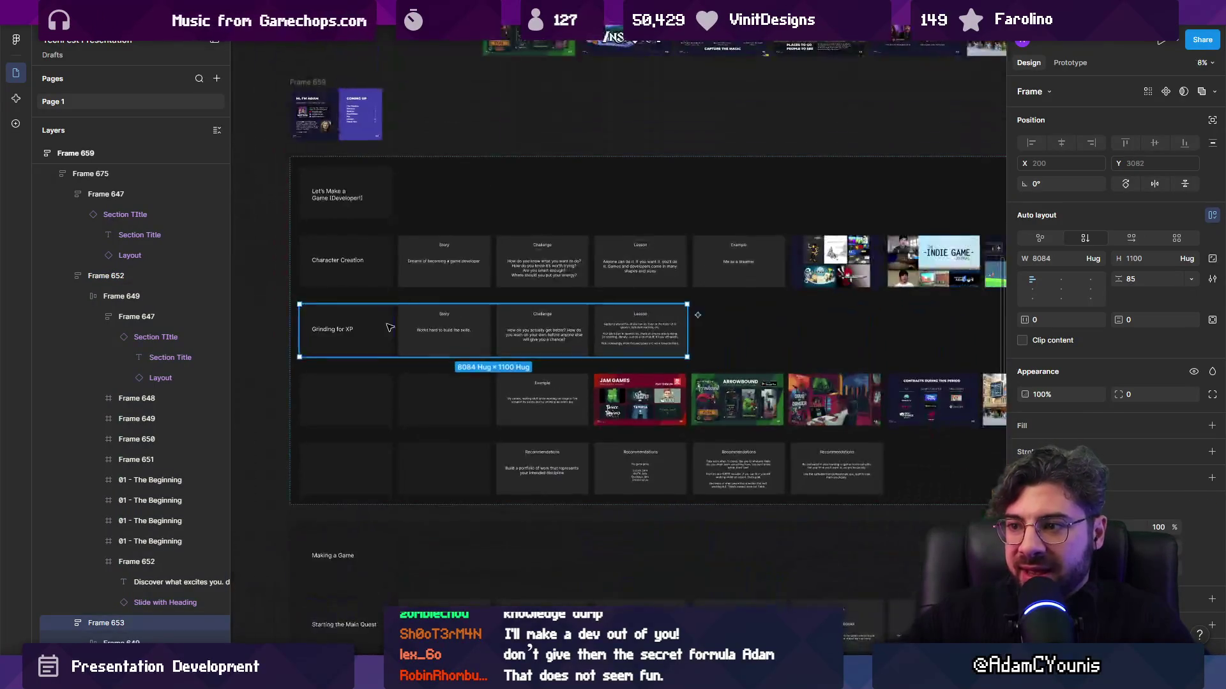
{"action": "scroll", "coordinate": [314, 284], "scroll_direction": "down", "scroll_amount": 3, "text": "ctrl"}
{"action": "left_click", "coordinate": [555, 358]}
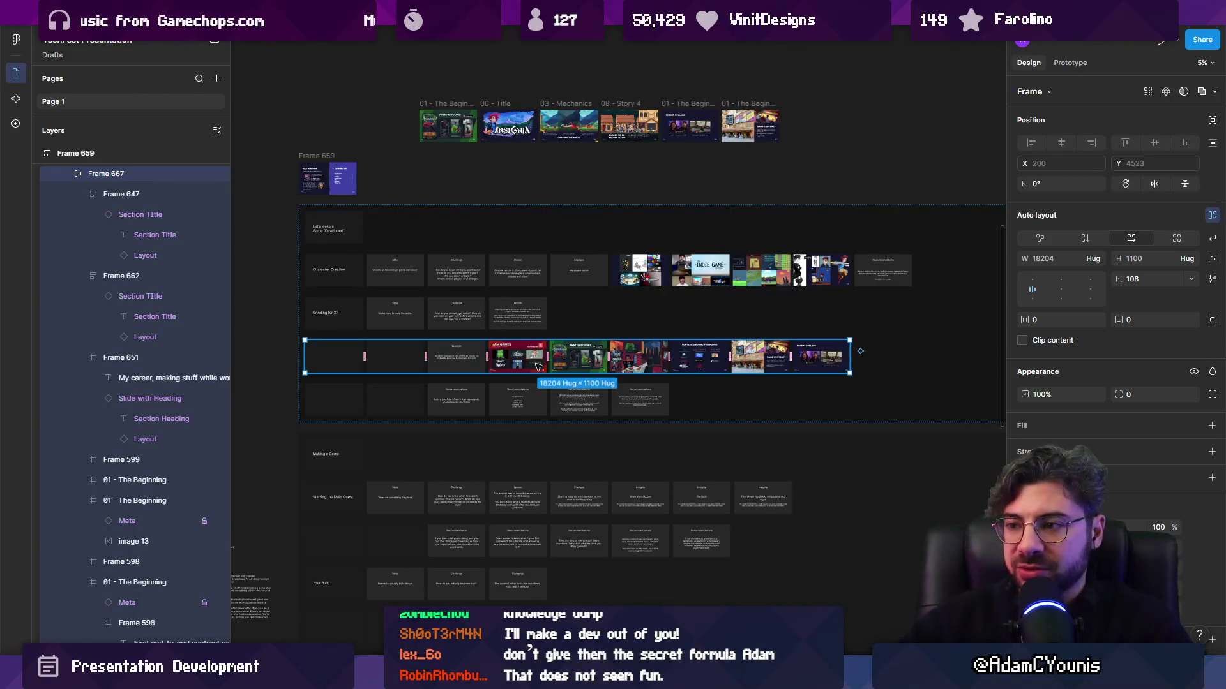
{"action": "scroll", "coordinate": [541, 366], "scroll_direction": "down", "scroll_amount": 1}
{"action": "left_click", "coordinate": [497, 371]}
{"action": "scroll", "coordinate": [447, 369], "scroll_direction": "down", "scroll_amount": 5}
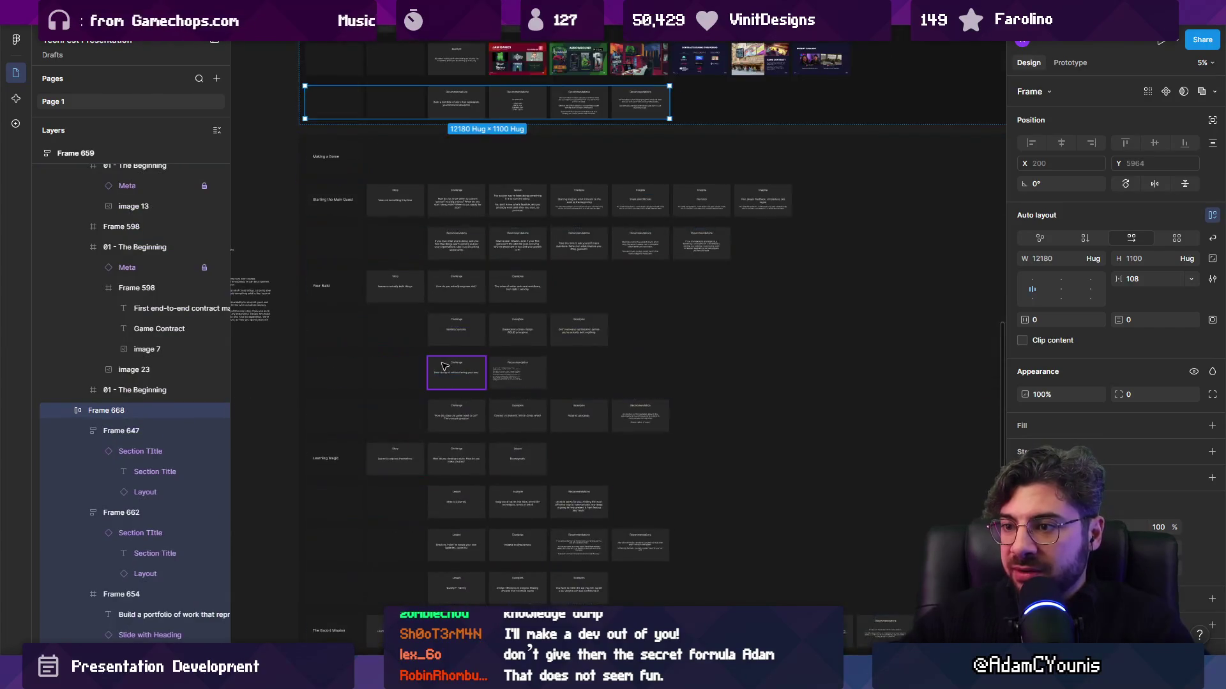
{"action": "scroll", "coordinate": [445, 367], "scroll_direction": "up", "scroll_amount": 1}
{"action": "scroll", "coordinate": [429, 290], "scroll_direction": "down", "scroll_amount": 2}
Drag the lower section's bottom row up so another row becomes last, beneath The Dungeon
{"action": "left_click", "coordinate": [429, 289]}
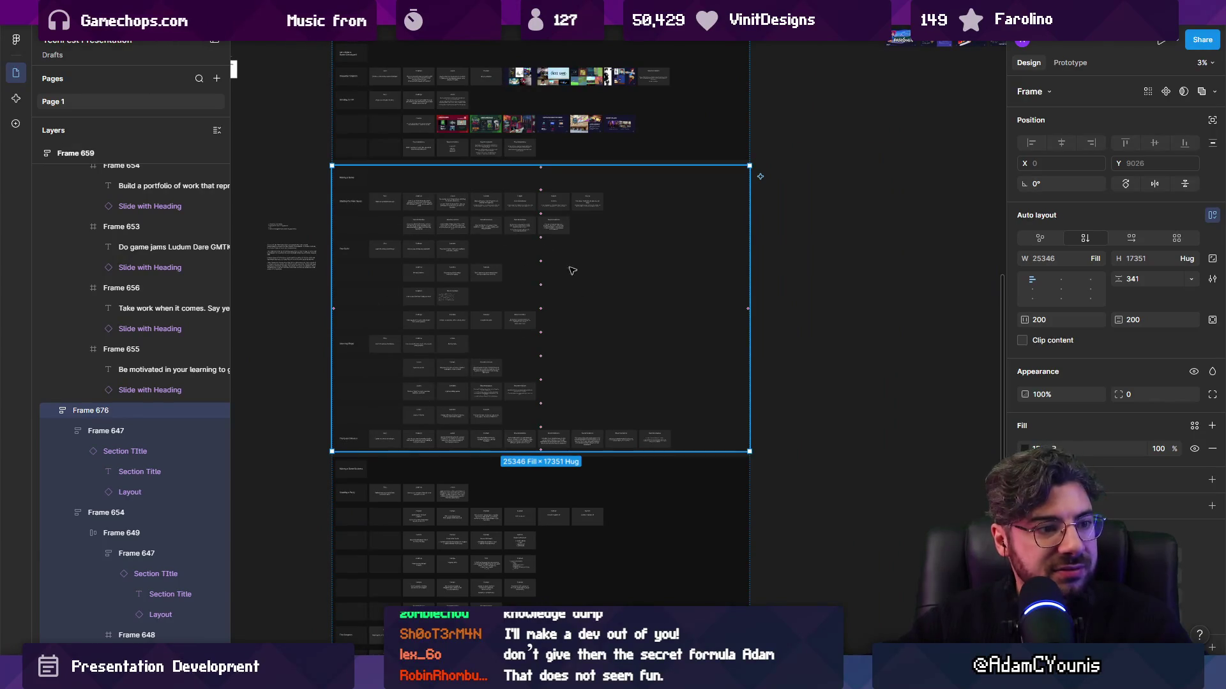
{"action": "scroll", "coordinate": [412, 307], "scroll_direction": "up", "scroll_amount": 2}
{"action": "left_click", "coordinate": [419, 349]}
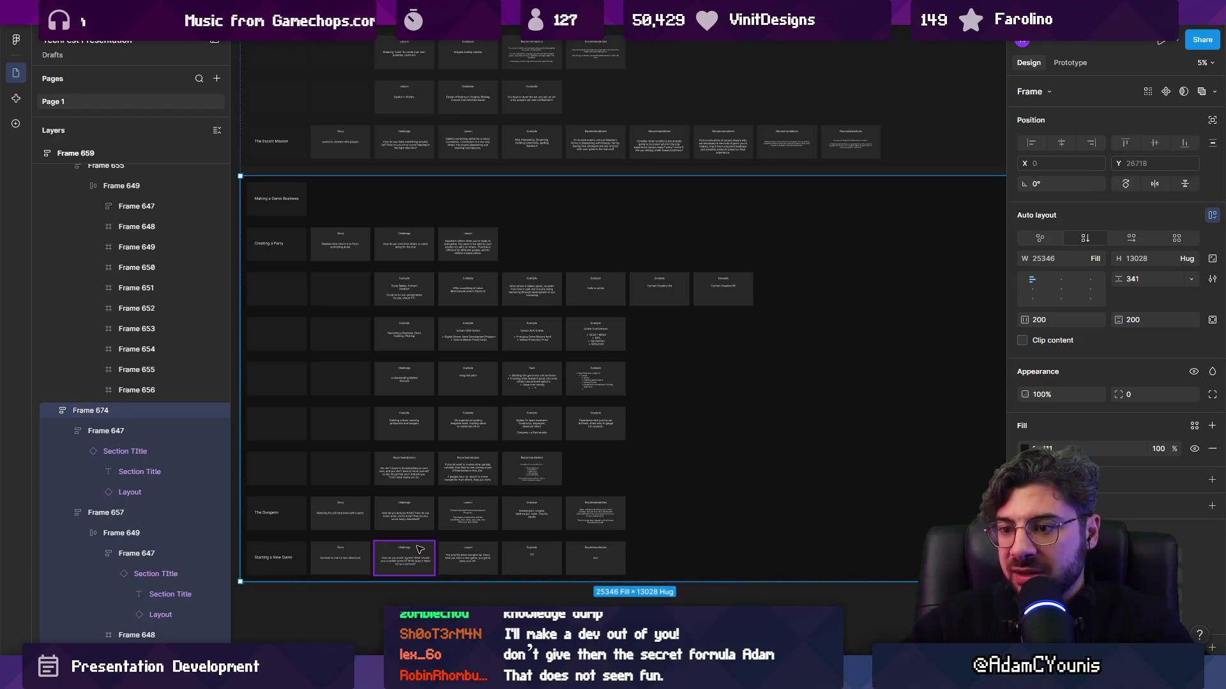
{"action": "scroll", "coordinate": [417, 548], "scroll_direction": "down", "scroll_amount": 2}
{"action": "left_click", "coordinate": [327, 557]}
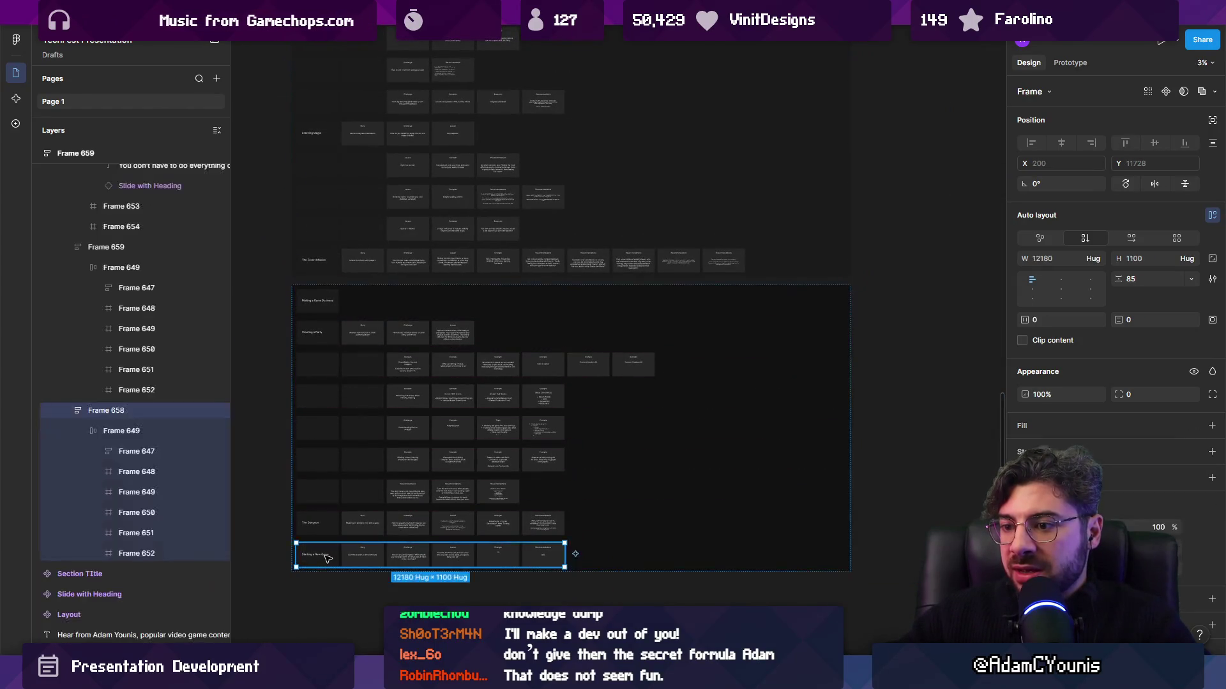
{"action": "mouse_move", "coordinate": [329, 561]}
{"action": "left_mouse_down"}
{"action": "mouse_move", "coordinate": [330, 594]}
{"action": "mouse_move", "coordinate": [331, 548]}
{"action": "left_mouse_up"}
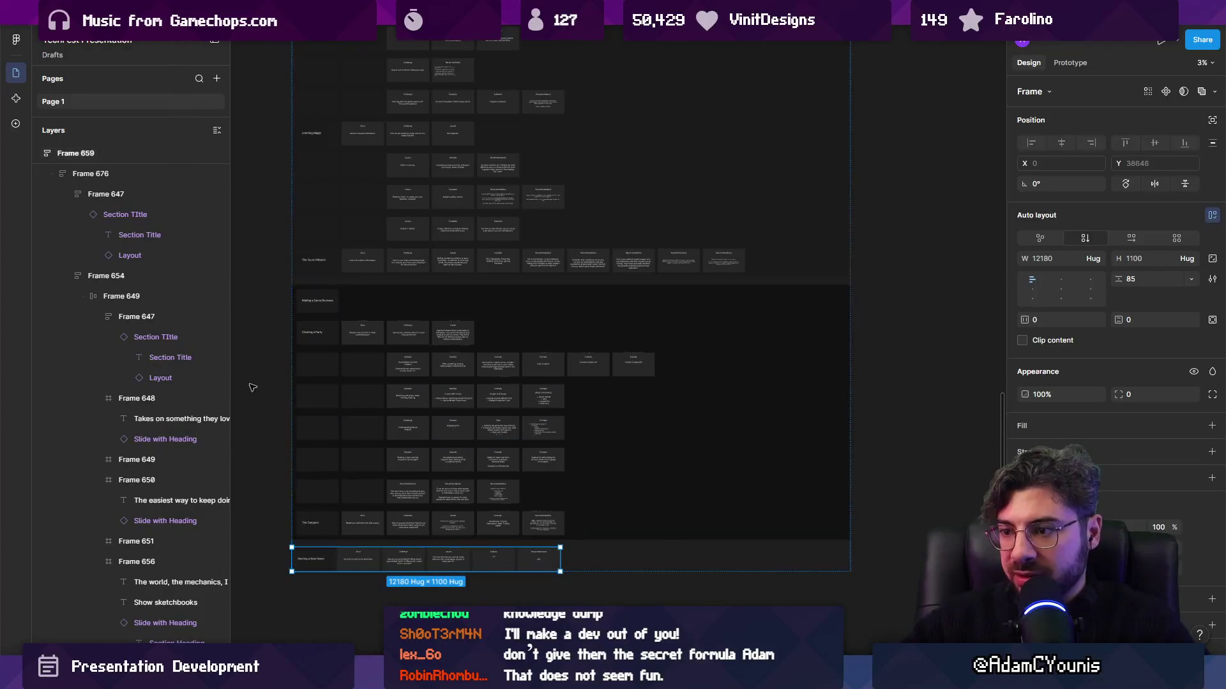
{"action": "key", "text": "Escape"}
{"action": "scroll", "coordinate": [554, 141], "scroll_direction": "down", "scroll_amount": 3}
{"action": "scroll", "coordinate": [420, 313], "scroll_direction": "up", "scroll_amount": 3}
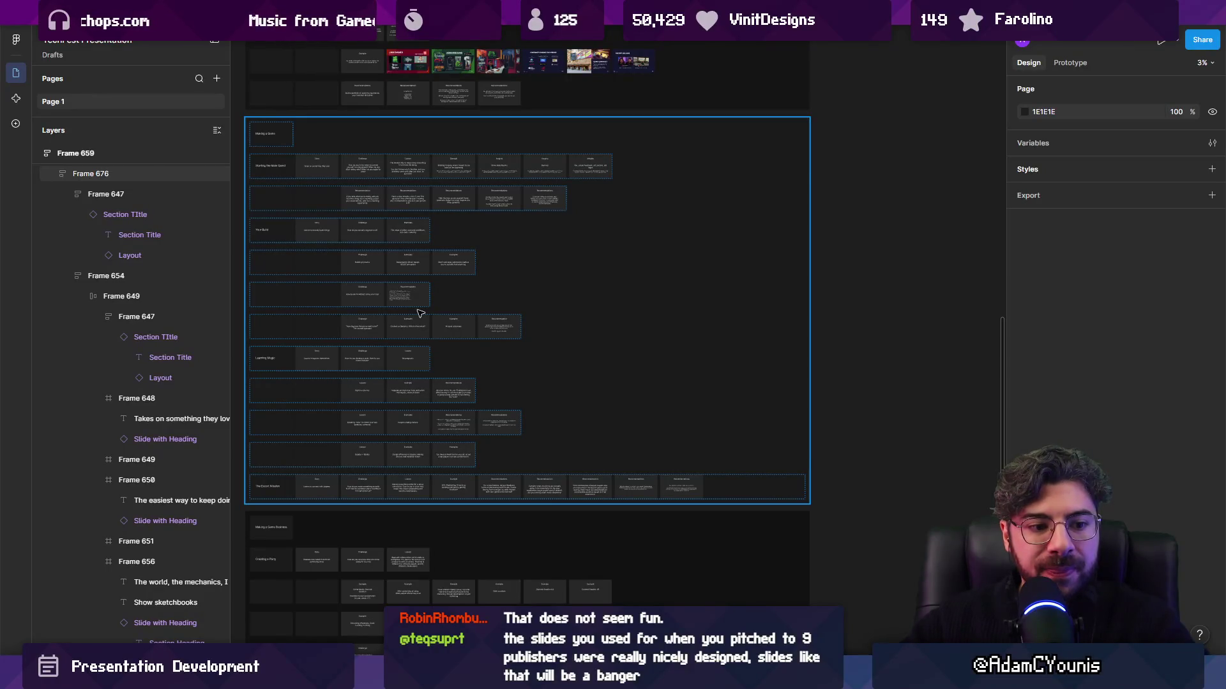
{"action": "scroll", "coordinate": [515, 415], "scroll_direction": "down", "scroll_amount": 3}
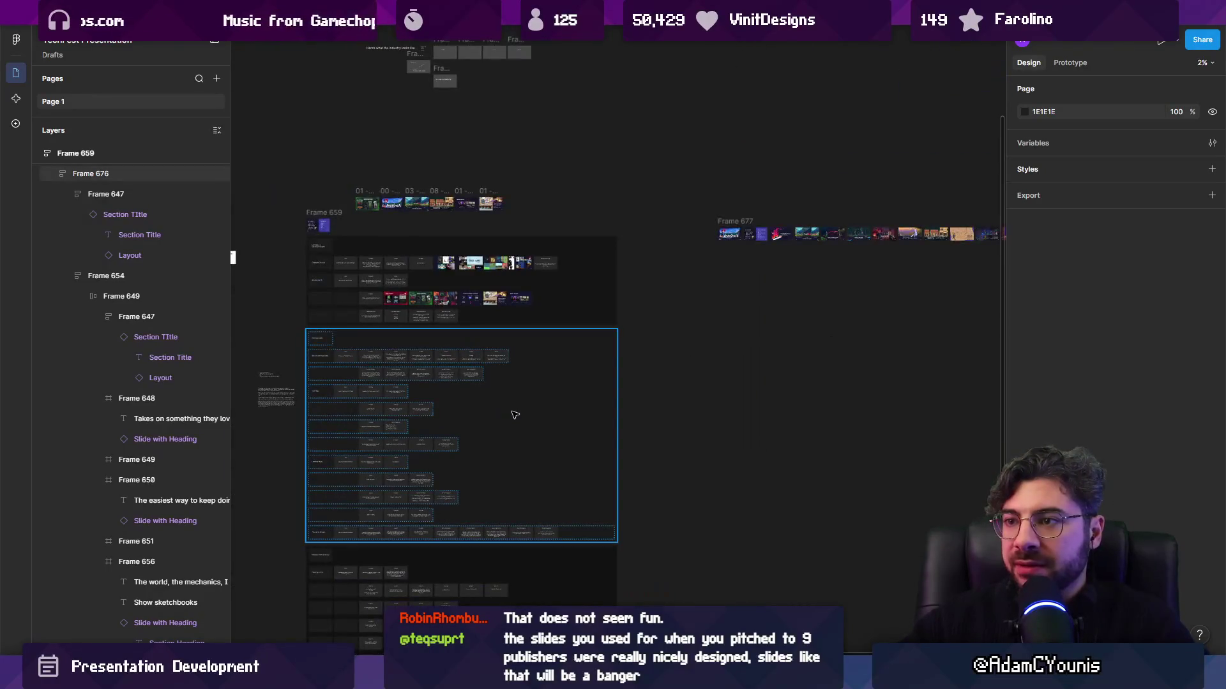
{"action": "scroll", "coordinate": [397, 524], "scroll_direction": "up", "scroll_amount": 3}
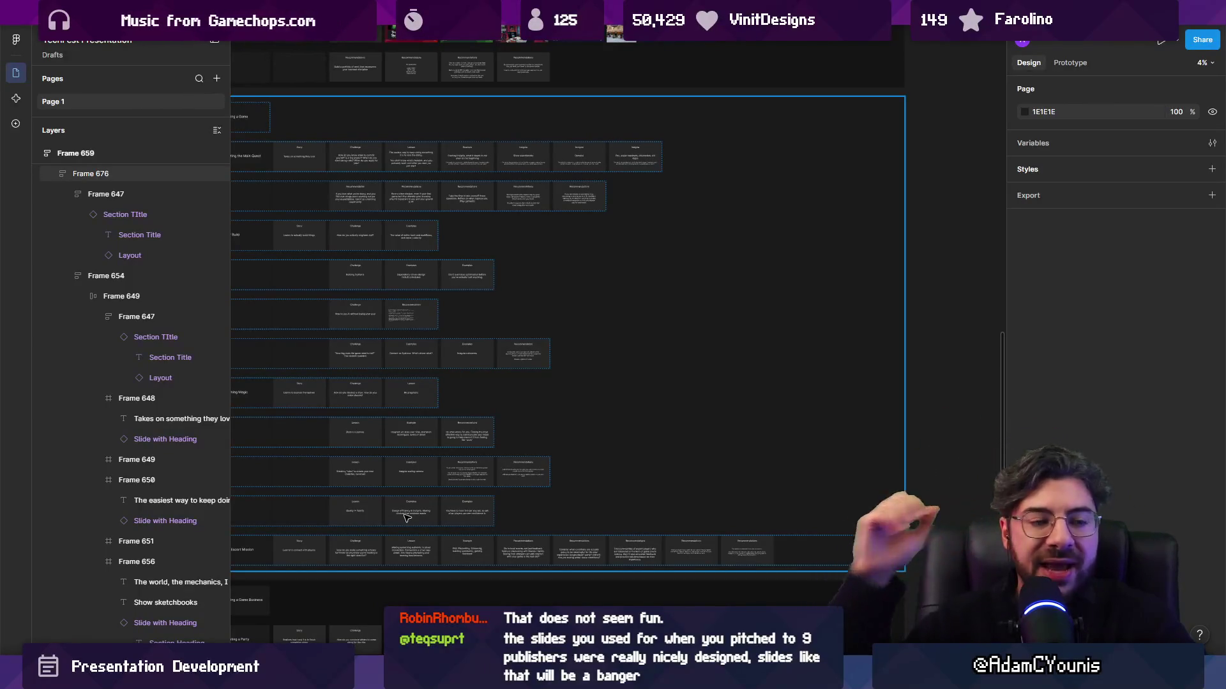
{"action": "scroll", "coordinate": [466, 428], "scroll_direction": "up", "scroll_amount": 10}
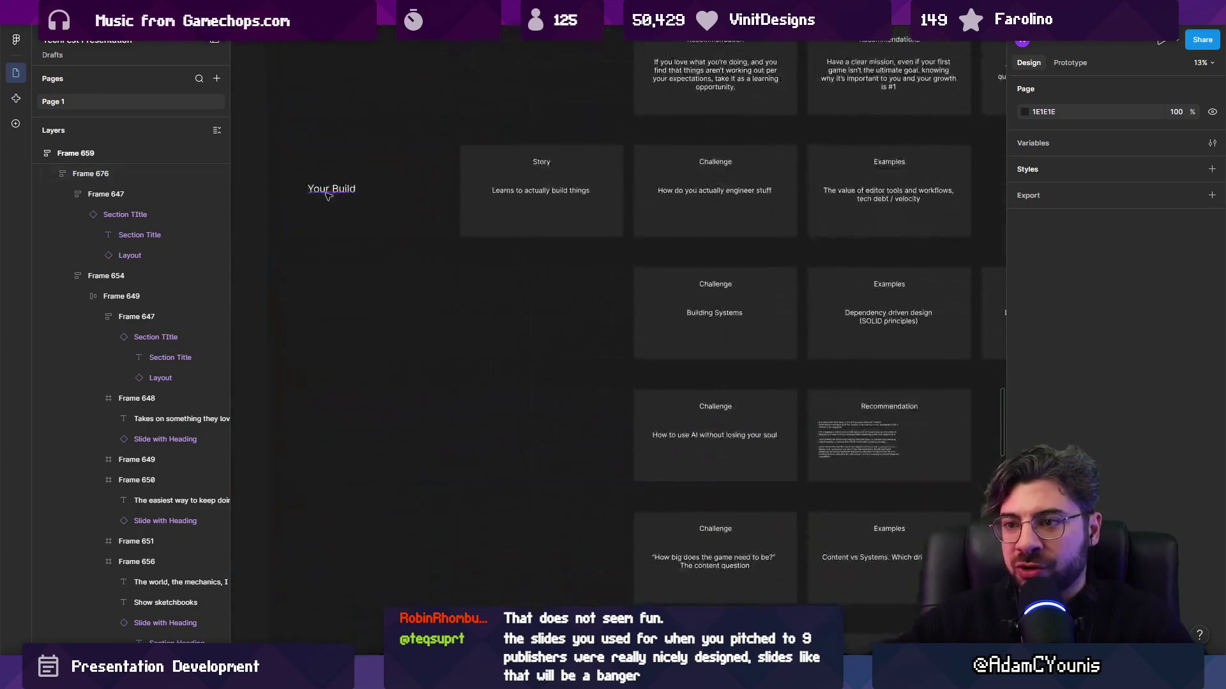
{"action": "scroll", "coordinate": [552, 409], "scroll_direction": "down", "scroll_amount": 5}
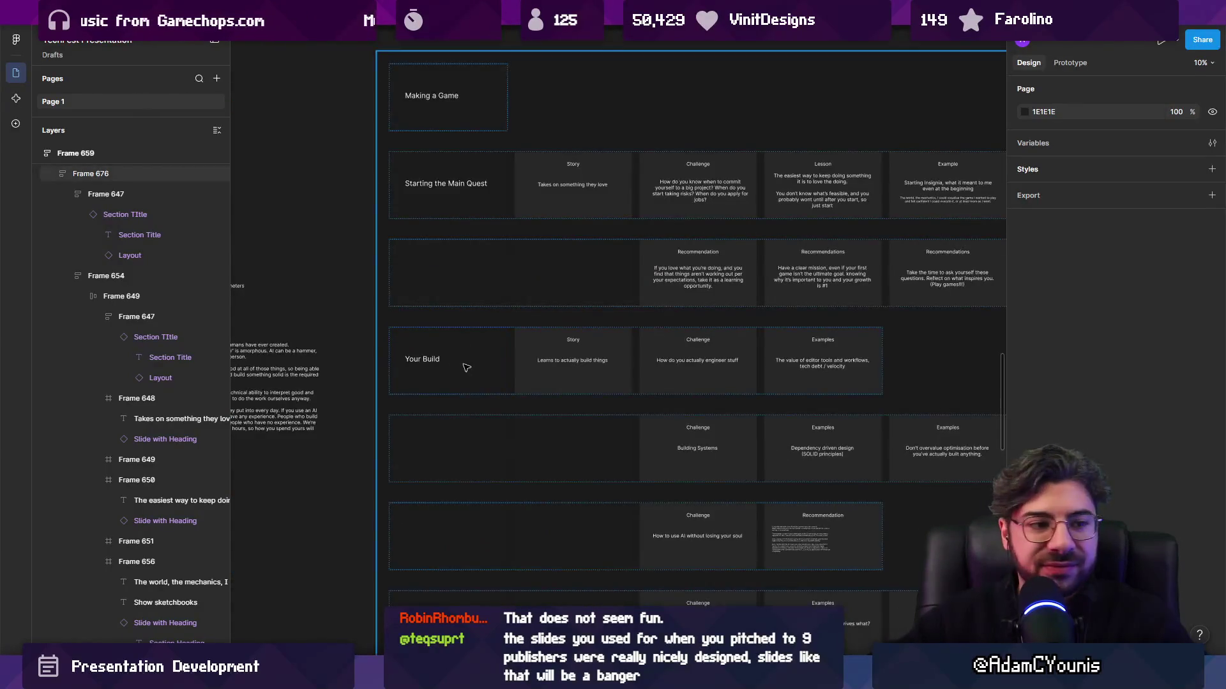
{"action": "left_click_drag", "start_coordinate": [460, 364], "coordinate": [318, 332]}
{"action": "scroll", "coordinate": [345, 340], "scroll_direction": "down", "scroll_amount": 3}
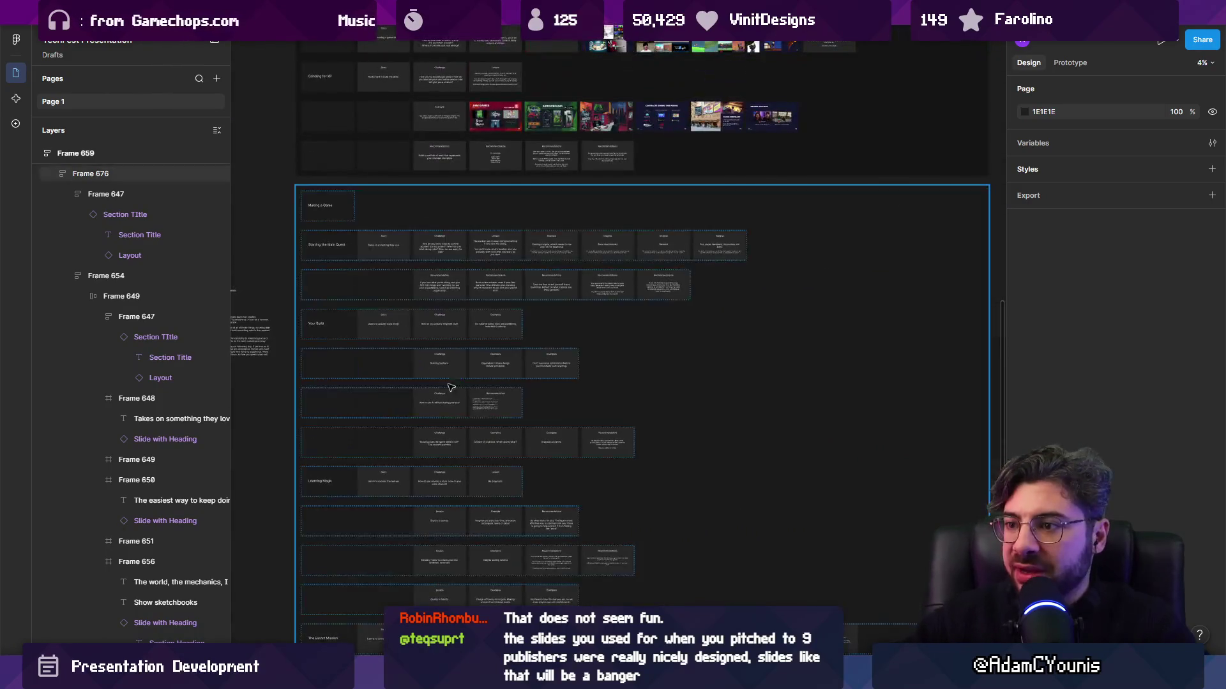
{"action": "left_click_drag", "start_coordinate": [511, 430], "coordinate": [510, 528]}
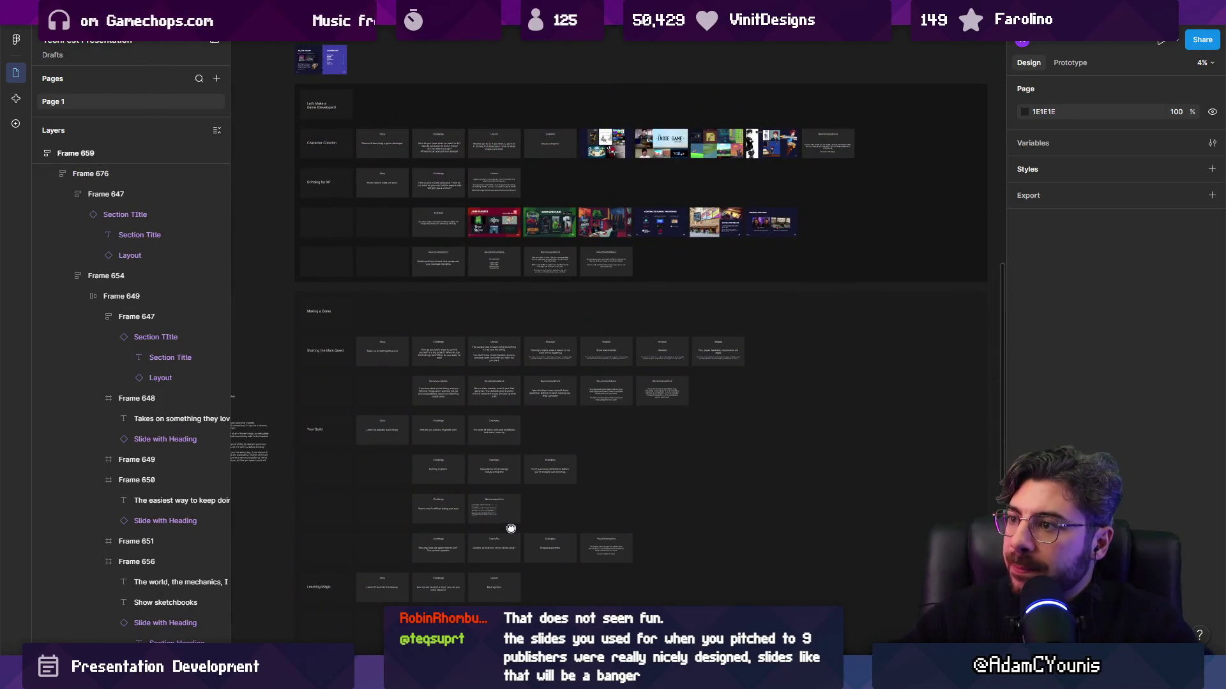
{"action": "left_click", "coordinate": [521, 503]}
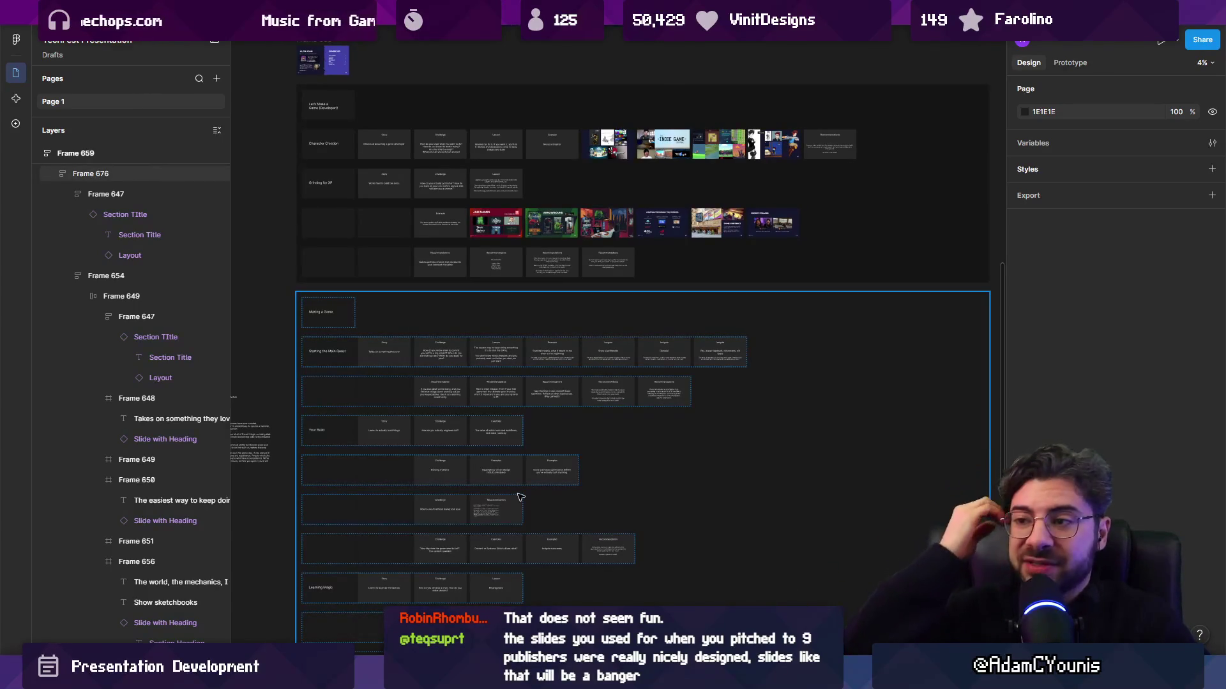
{"action": "scroll", "coordinate": [521, 498], "scroll_direction": "down", "scroll_amount": 3}
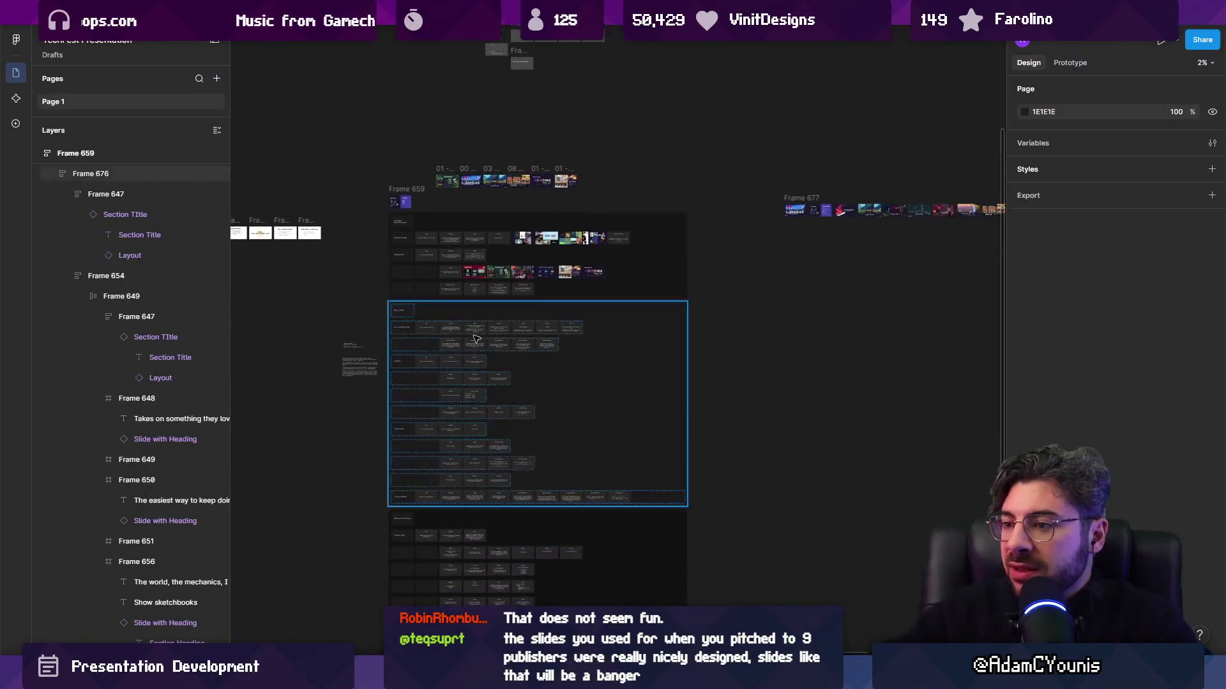
{"action": "scroll", "coordinate": [475, 338], "scroll_direction": "up", "scroll_amount": 5}
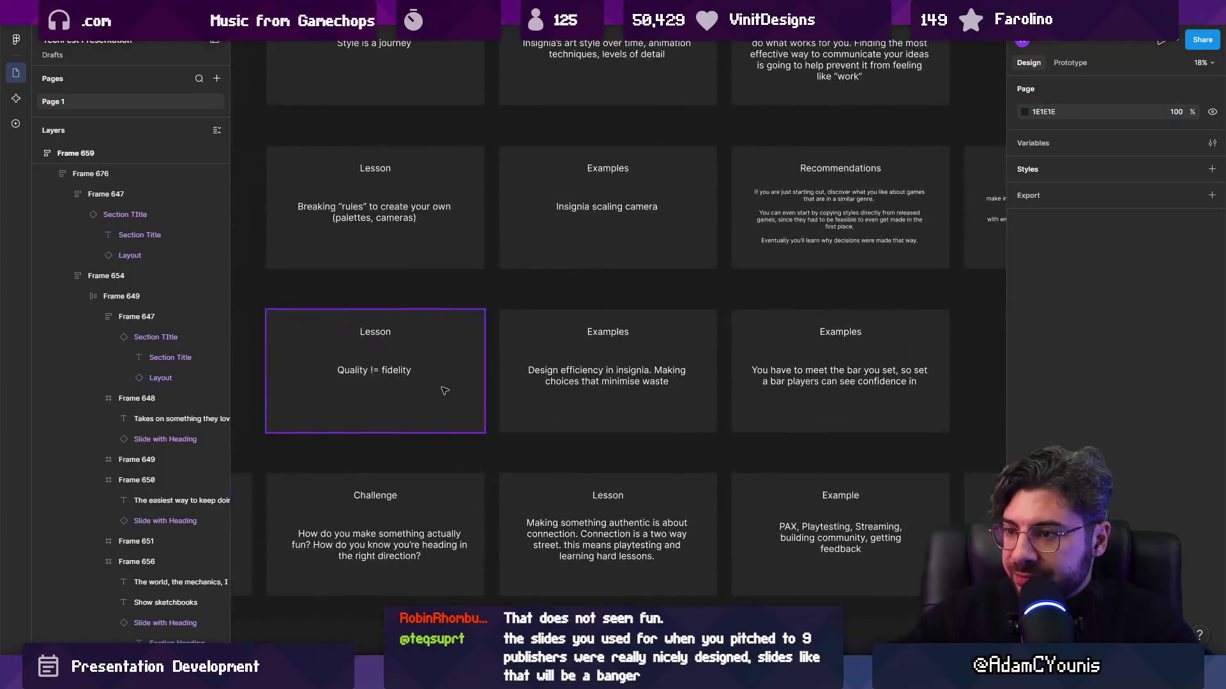
{"action": "scroll", "coordinate": [448, 386], "scroll_direction": "down", "scroll_amount": 1}
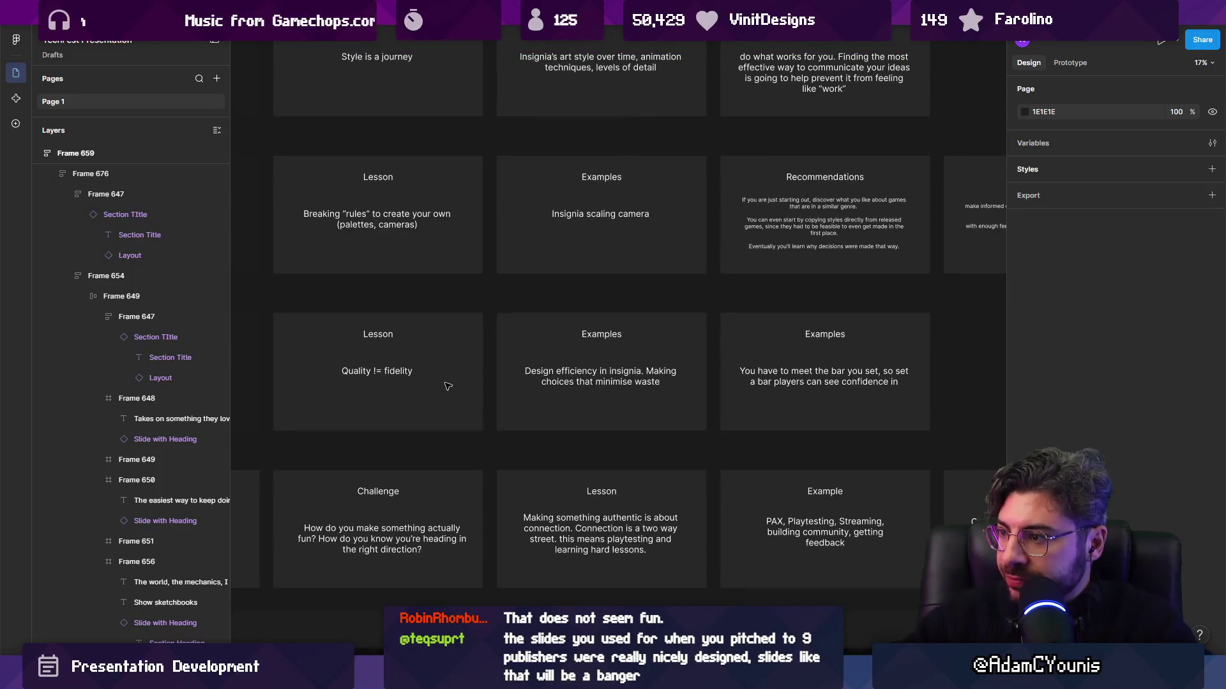
{"action": "scroll", "coordinate": [741, 376], "scroll_direction": "down", "scroll_amount": 2}
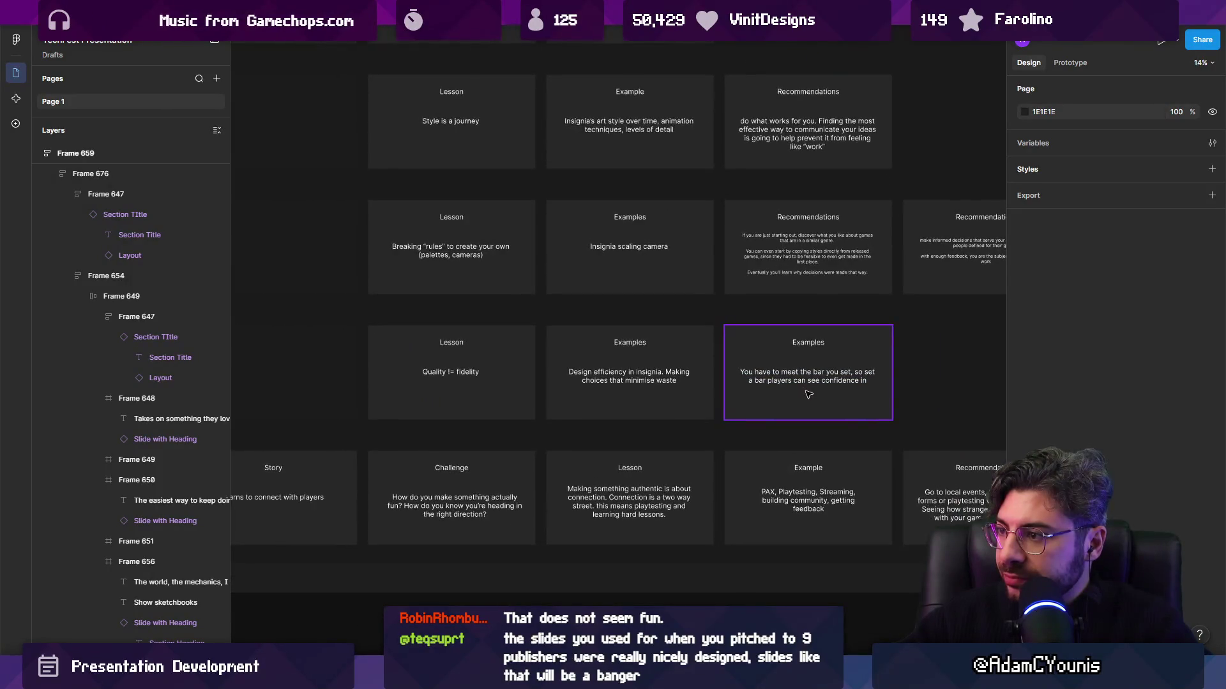
{"action": "scroll", "coordinate": [808, 395], "scroll_direction": "down", "scroll_amount": 4}
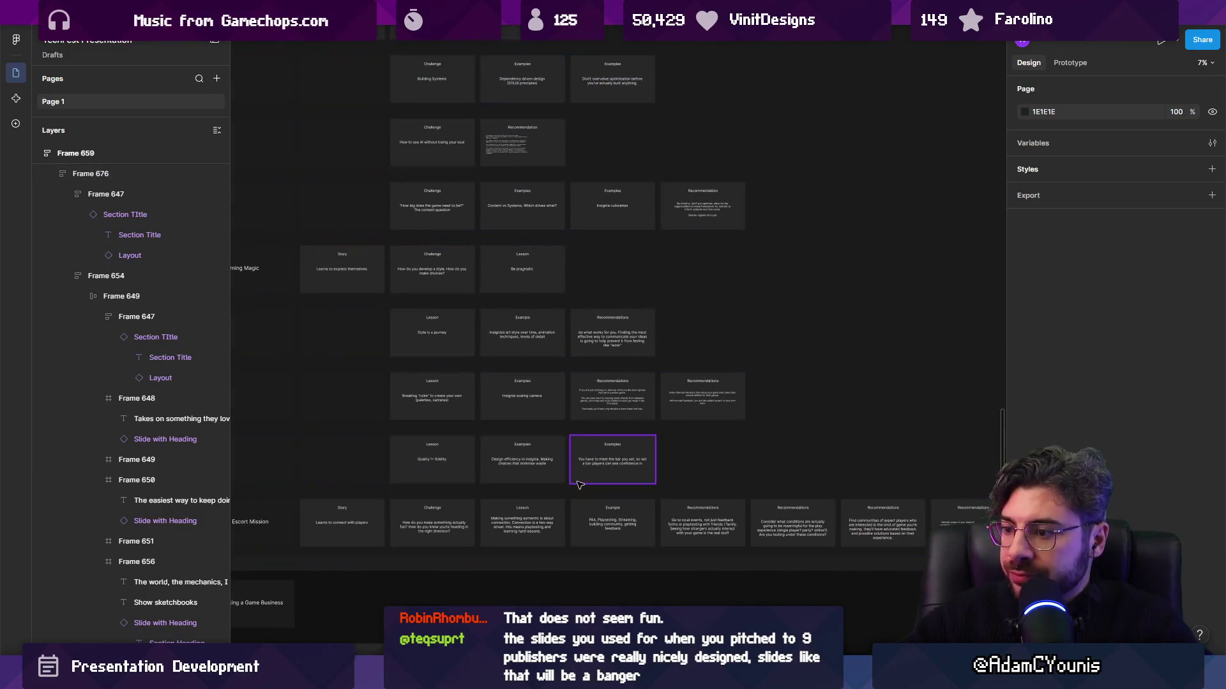
{"action": "key", "text": "ctrl+backslash"}
{"action": "scroll", "coordinate": [575, 441], "scroll_direction": "down", "scroll_amount": 5}
{"action": "left_click_drag", "start_coordinate": [572, 391], "coordinate": [421, 308]}
{"action": "left_click_drag", "start_coordinate": [322, 51], "coordinate": [322, 96]}
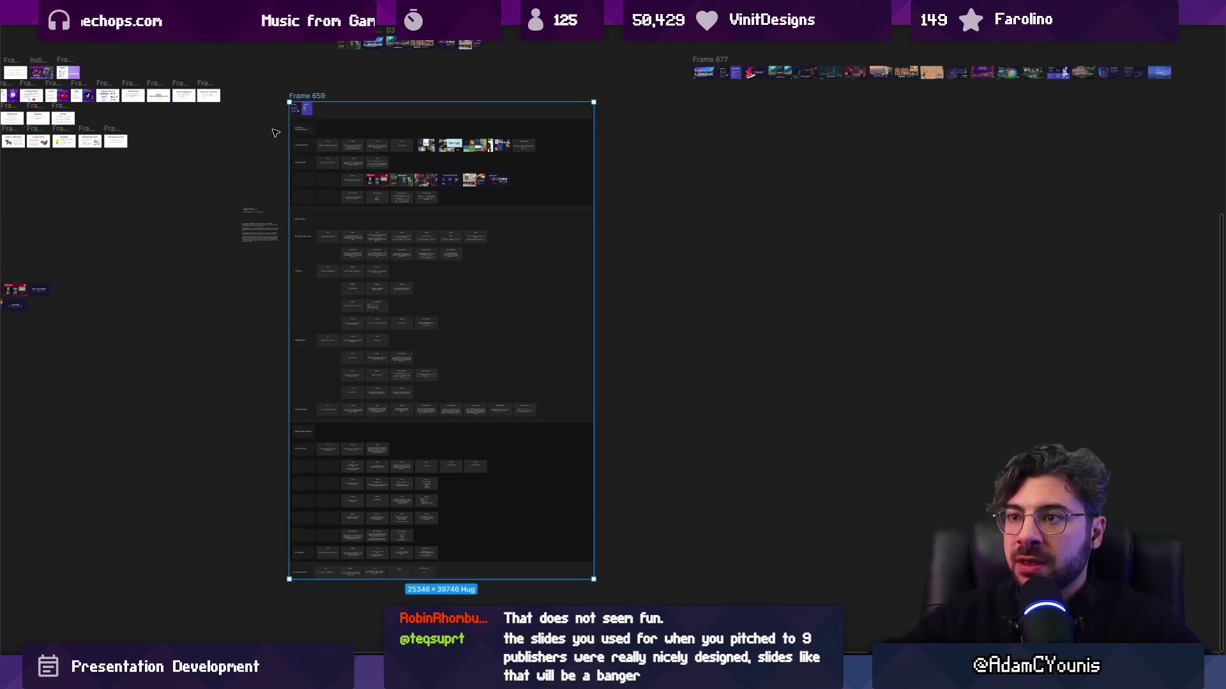
{"action": "scroll", "coordinate": [279, 116], "scroll_direction": "up", "scroll_amount": 10, "text": "ctrl"}
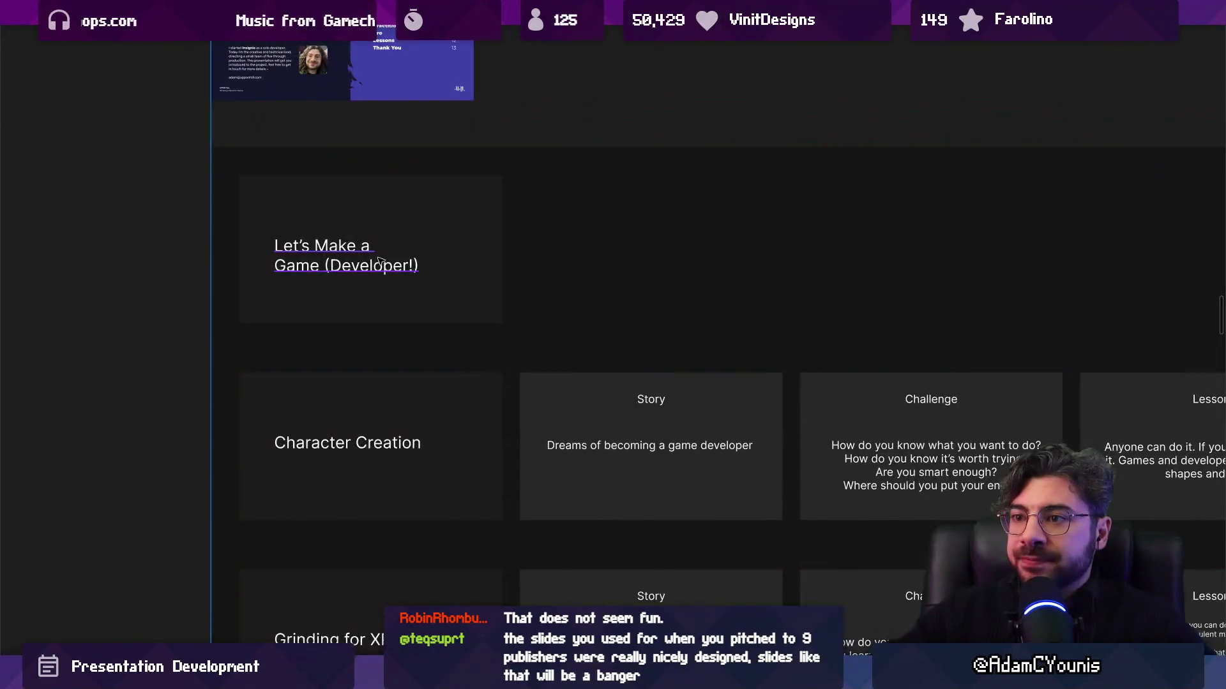
Try dragging the intro slides into the title row, undoing the accidental move of their frame
{"action": "scroll", "coordinate": [379, 332], "scroll_direction": "up", "scroll_amount": 2}
{"action": "scroll", "coordinate": [379, 353], "scroll_direction": "up", "scroll_amount": 5, "text": "ctrl"}
{"action": "scroll", "coordinate": [288, 338], "scroll_direction": "up", "scroll_amount": 3}
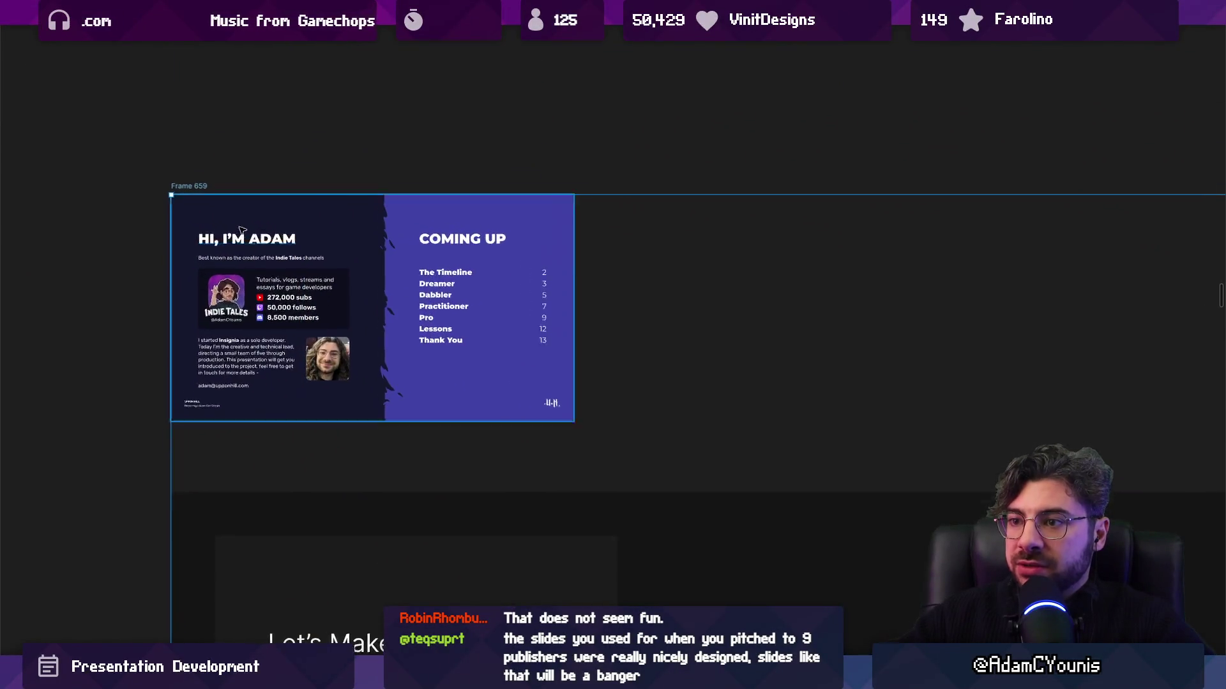
{"action": "scroll", "coordinate": [261, 335], "scroll_direction": "down", "scroll_amount": 5, "text": "ctrl"}
{"action": "scroll", "coordinate": [294, 256], "scroll_direction": "down", "scroll_amount": 3}
{"action": "mouse_move", "coordinate": [293, 221]}
{"action": "left_mouse_down"}
{"action": "mouse_move", "coordinate": [473, 371]}
{"action": "mouse_move", "coordinate": [457, 369]}
{"action": "mouse_move", "coordinate": [345, 211]}
{"action": "mouse_move", "coordinate": [254, 173]}
{"action": "mouse_move", "coordinate": [397, 254]}
{"action": "left_mouse_up"}
{"action": "left_click", "coordinate": [261, 172]}
{"action": "key", "text": "ctrl+z"}
Drop the Hi, I'm Adam and Coming Up slides under the Let's Make a Game card, laid out horizontally
{"action": "double_click", "coordinate": [350, 249]}
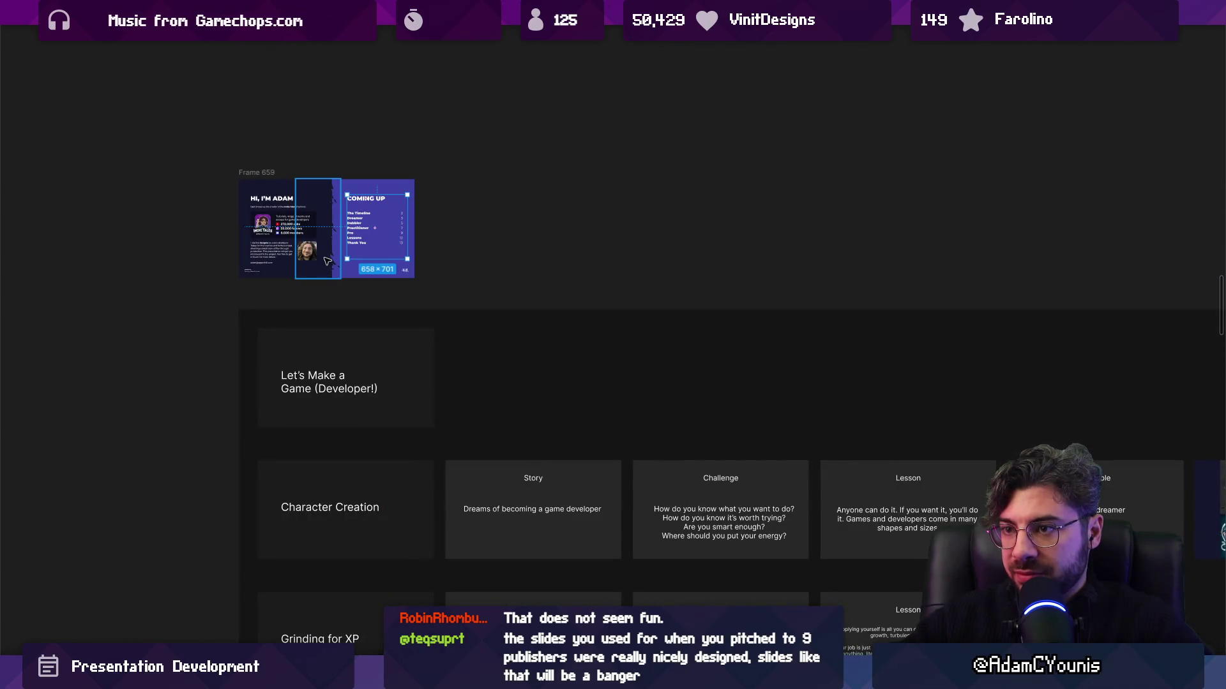
{"action": "mouse_move", "coordinate": [280, 268]}
{"action": "left_mouse_down"}
{"action": "mouse_move", "coordinate": [433, 367]}
{"action": "mouse_move", "coordinate": [433, 422]}
{"action": "mouse_move", "coordinate": [409, 428]}
{"action": "left_mouse_up"}
{"action": "mouse_move", "coordinate": [298, 227]}
{"action": "left_mouse_down"}
{"action": "mouse_move", "coordinate": [367, 387]}
{"action": "mouse_move", "coordinate": [353, 441]}
{"action": "left_mouse_up"}
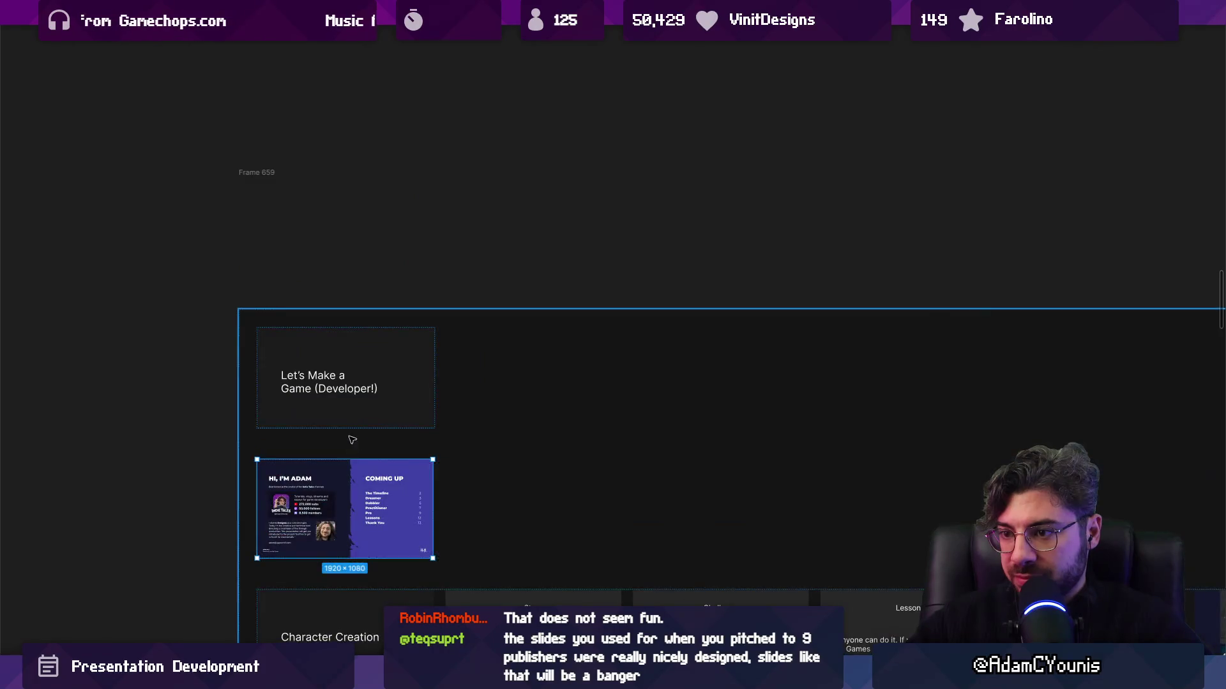
{"action": "left_click_drag", "start_coordinate": [357, 496], "coordinate": [383, 466]}
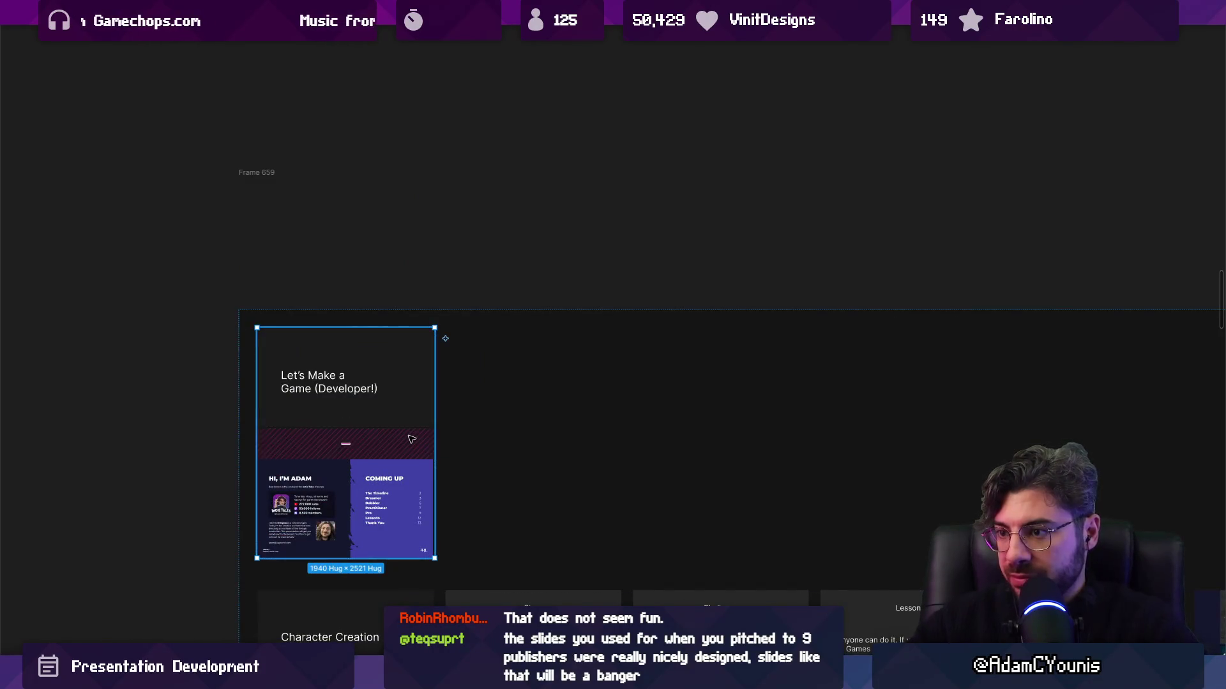
{"action": "key", "text": "ctrl+backslash"}
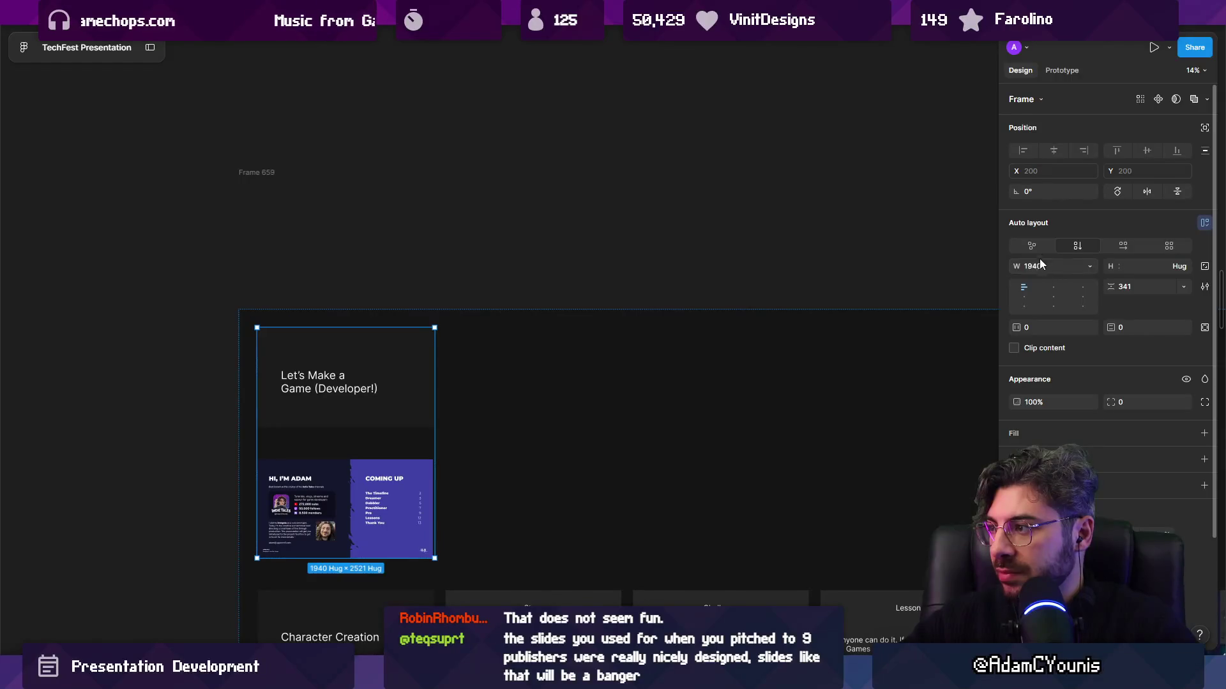
{"action": "left_click", "coordinate": [1119, 246]}
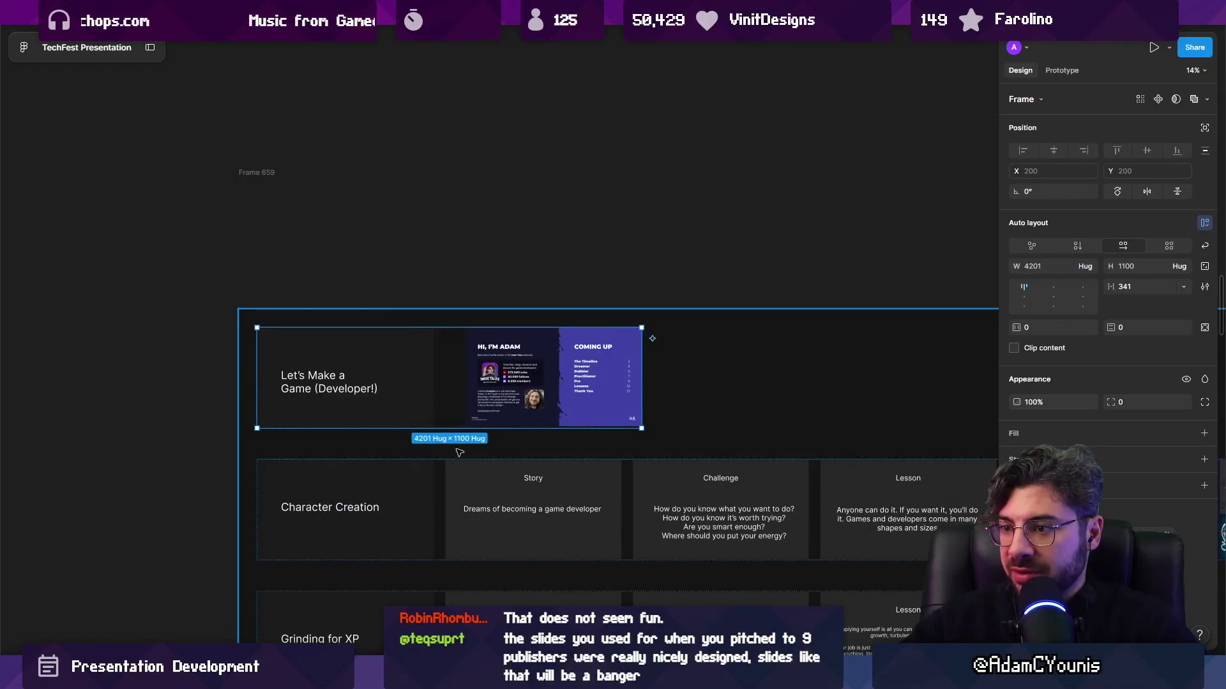
Change the title row's item gap from 341 to 85 and look over the resulting layout
{"action": "left_click", "coordinate": [445, 503]}
{"action": "left_click", "coordinate": [440, 383]}
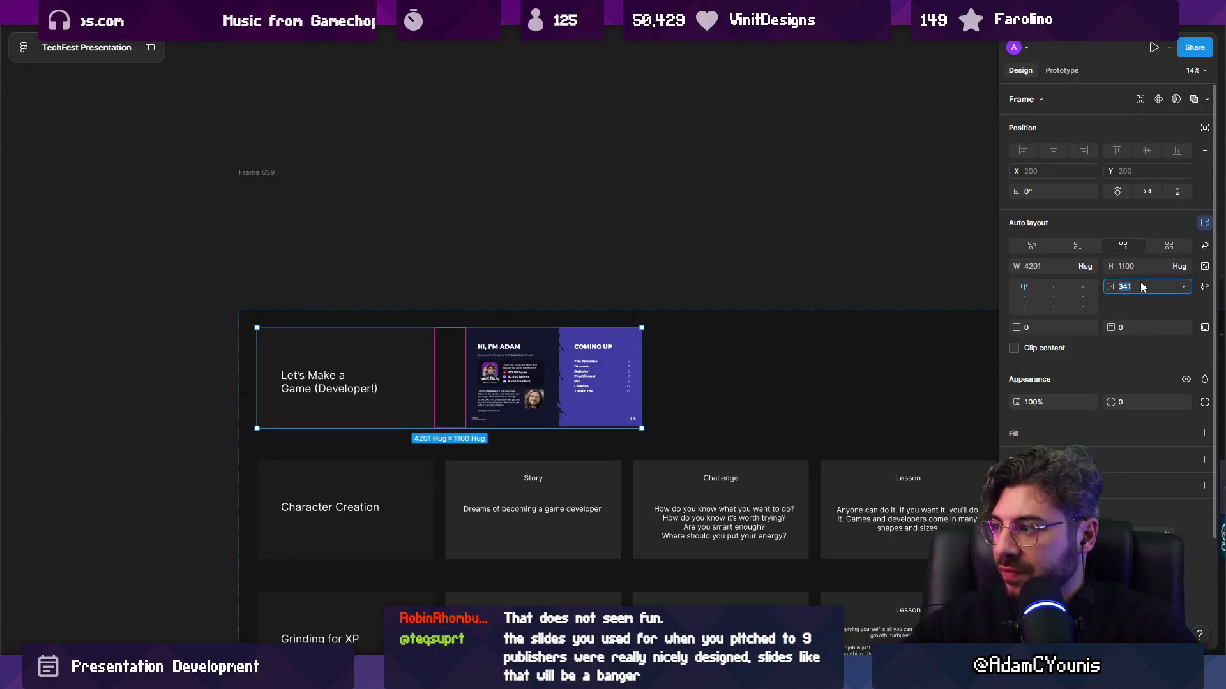
{"action": "type", "text": "85"}
{"action": "key", "text": "Return"}
{"action": "scroll", "coordinate": [411, 329], "scroll_direction": "up", "scroll_amount": 5}
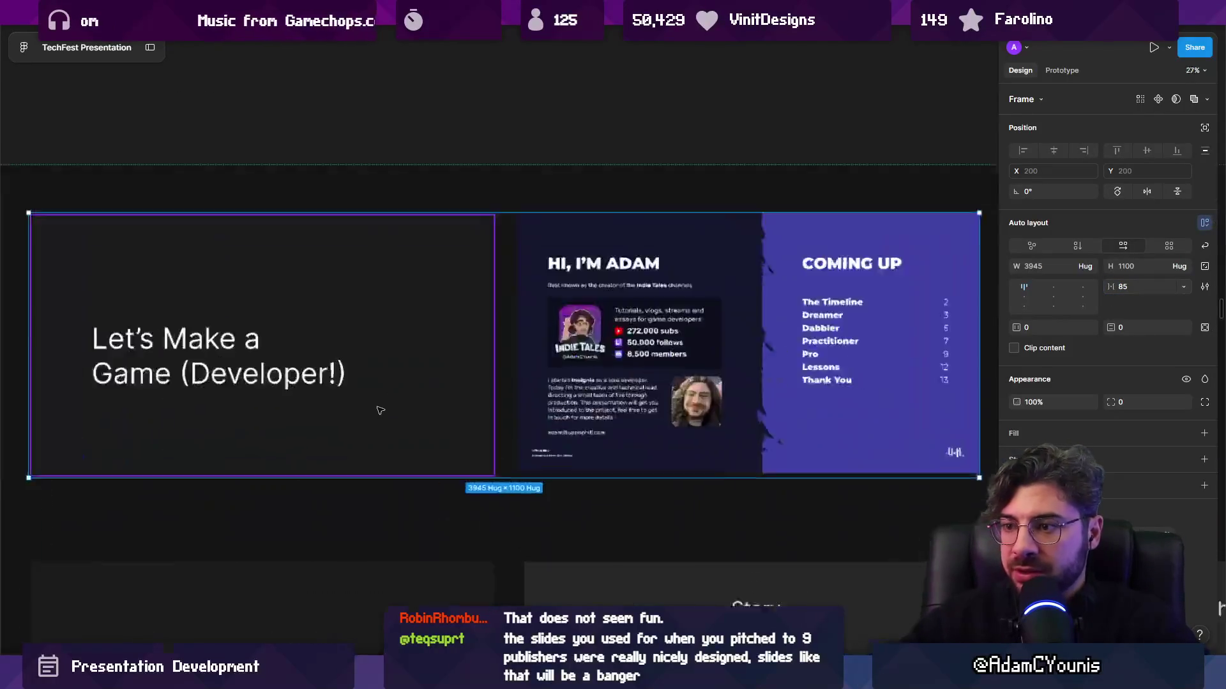
{"action": "key", "text": "ctrl+backslash"}
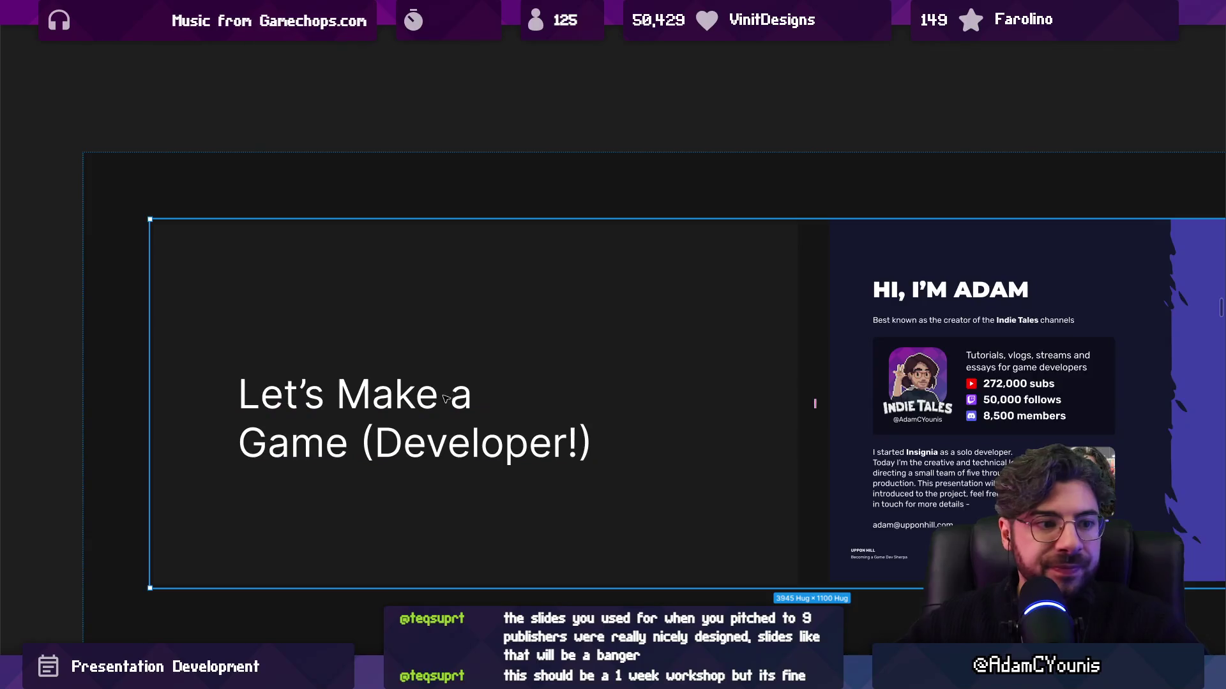
{"action": "scroll", "coordinate": [424, 392], "scroll_direction": "down", "scroll_amount": 2}
{"action": "scroll", "coordinate": [424, 392], "scroll_direction": "right", "scroll_amount": 2}
{"action": "scroll", "coordinate": [377, 318], "scroll_direction": "up", "scroll_amount": 2}
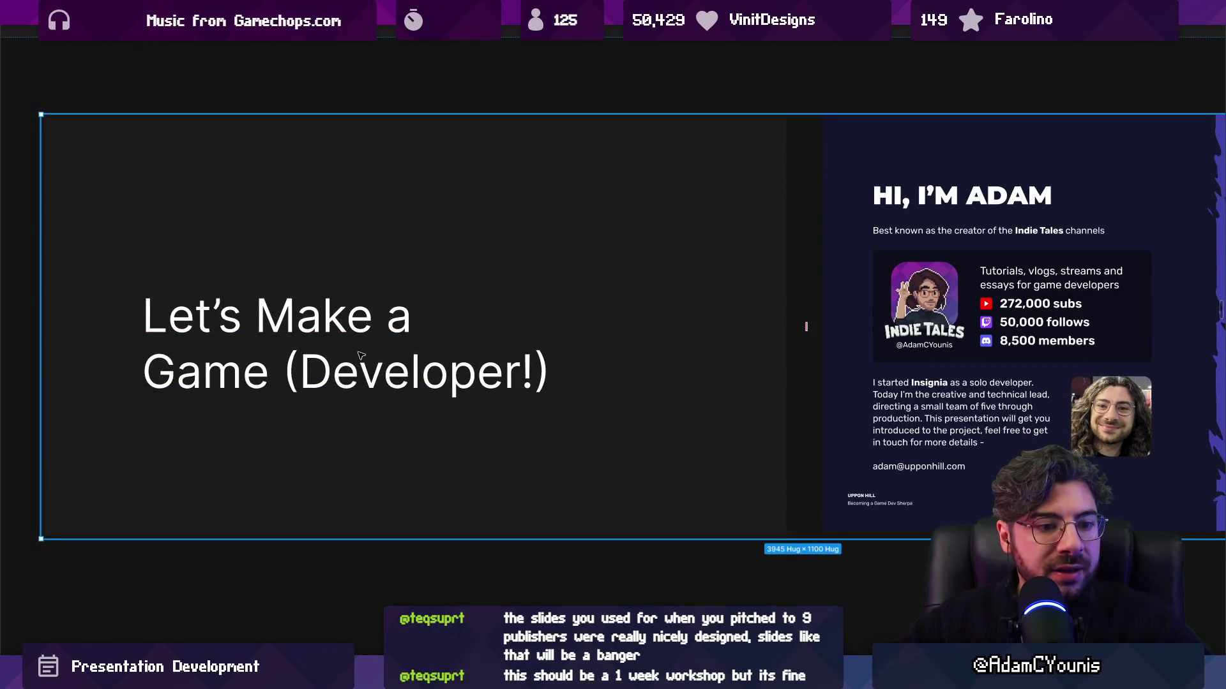
{"action": "scroll", "coordinate": [360, 356], "scroll_direction": "right", "scroll_amount": 5}
{"action": "scroll", "coordinate": [357, 344], "scroll_direction": "left", "scroll_amount": 1}
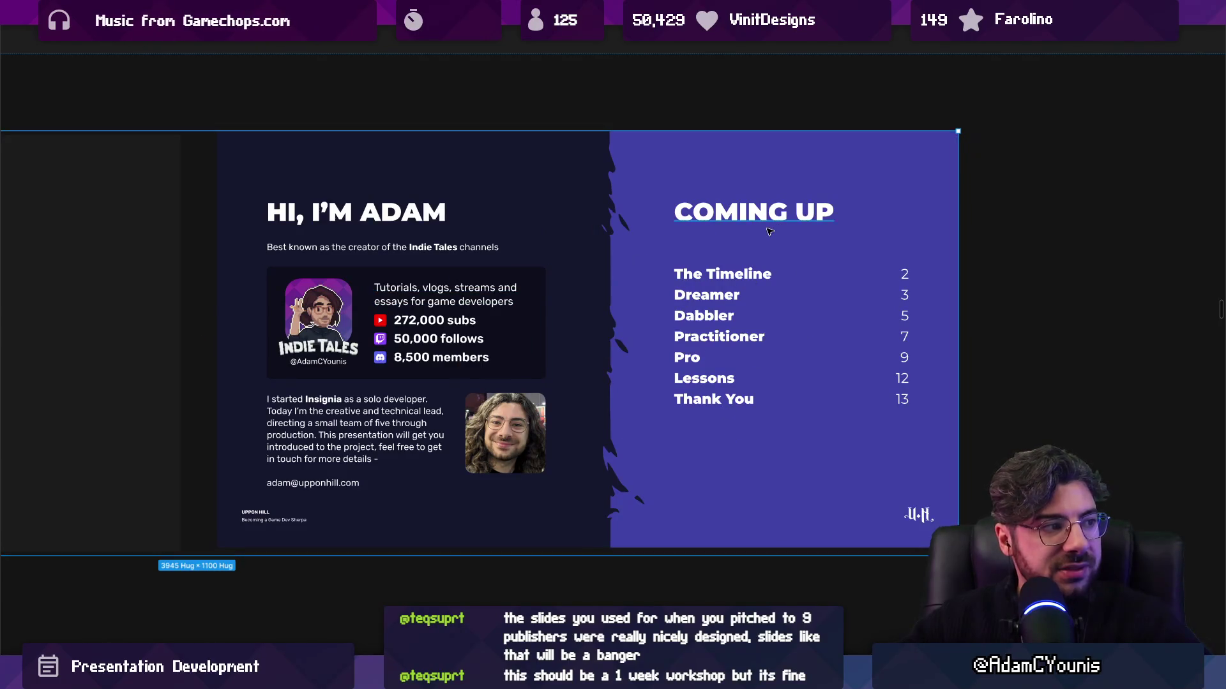
{"action": "scroll", "coordinate": [760, 231], "scroll_direction": "down", "scroll_amount": 1}
{"action": "scroll", "coordinate": [760, 231], "scroll_direction": "down", "scroll_amount": 3}
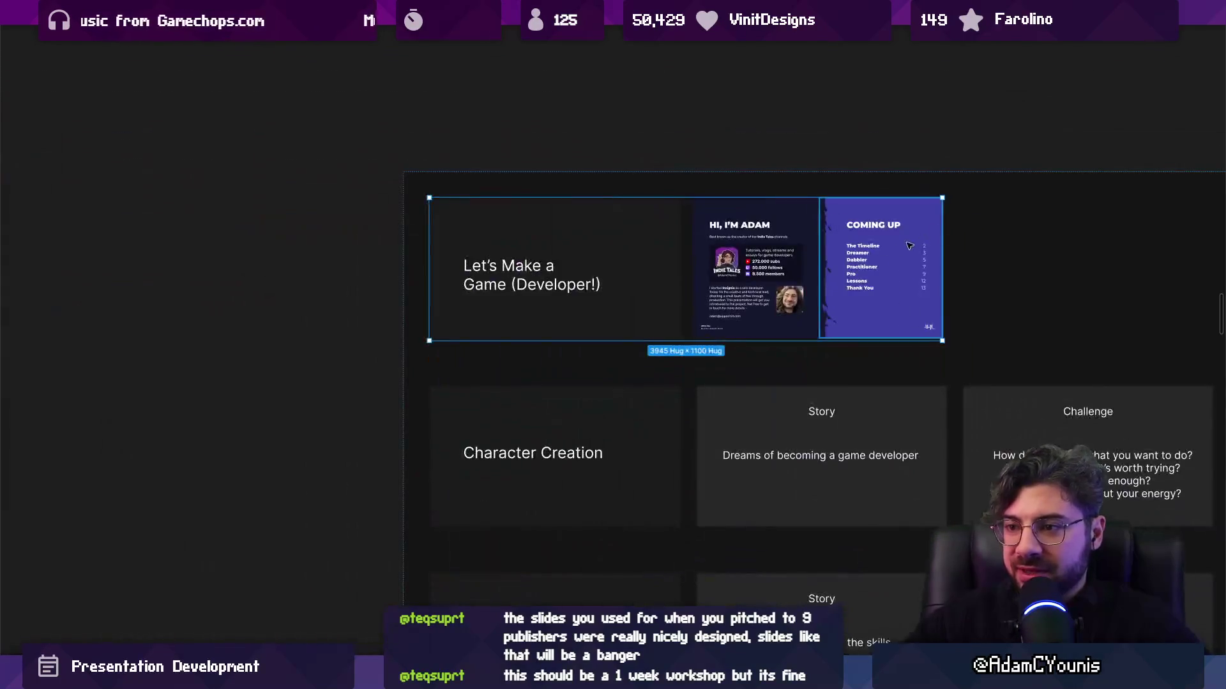
{"action": "scroll", "coordinate": [691, 132], "scroll_direction": "down", "scroll_amount": 3}
{"action": "scroll", "coordinate": [485, 174], "scroll_direction": "up", "scroll_amount": 5}
{"action": "scroll", "coordinate": [515, 262], "scroll_direction": "right", "scroll_amount": 2}
{"action": "scroll", "coordinate": [514, 263], "scroll_direction": "down", "scroll_amount": 5}
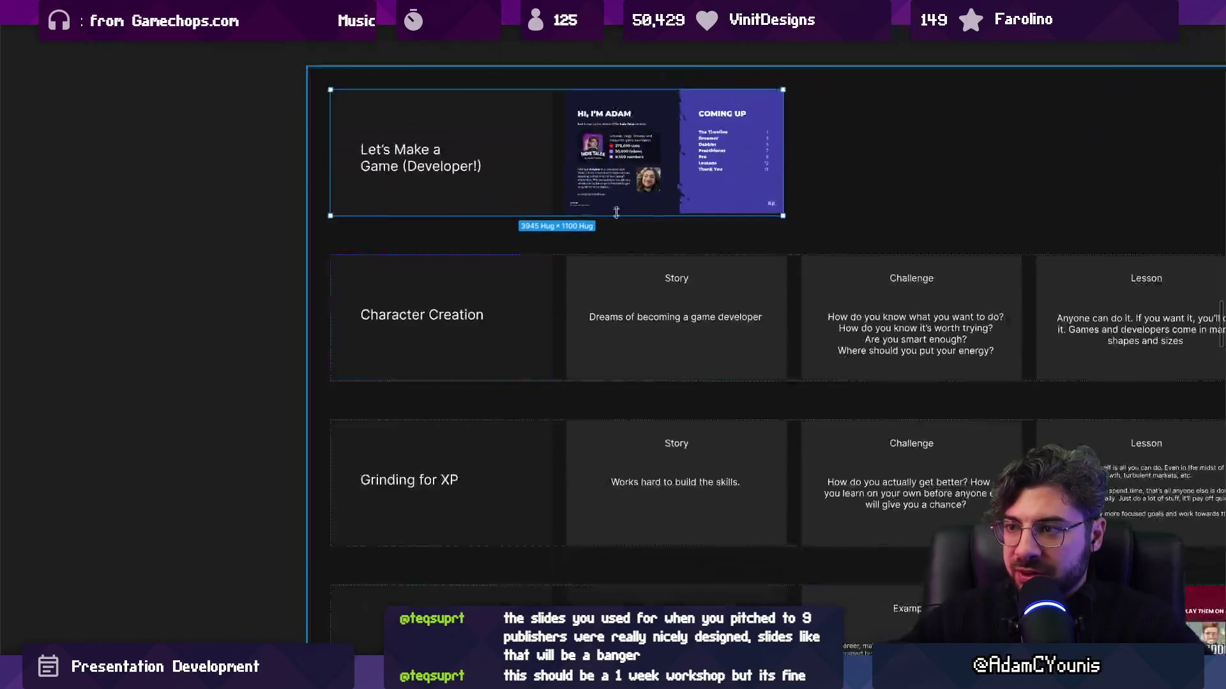
{"action": "scroll", "coordinate": [286, 279], "scroll_direction": "right", "scroll_amount": 4}
{"action": "left_click", "coordinate": [285, 279]}
Duplicate the title card, place it after the intro slides and retitle it 'explaining the format'
{"action": "key", "text": "ctrl+d"}
{"action": "scroll", "coordinate": [341, 294], "scroll_direction": "right", "scroll_amount": 2}
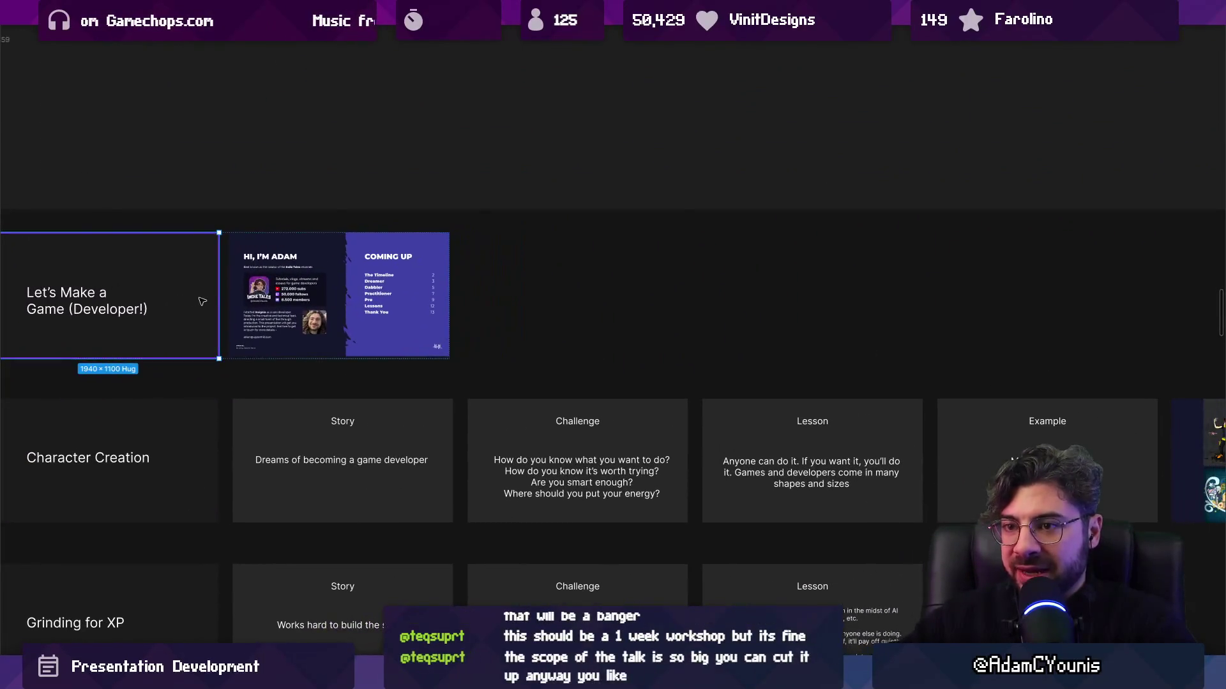
{"action": "left_click_drag", "start_coordinate": [342, 294], "coordinate": [549, 297]}
{"action": "scroll", "coordinate": [616, 281], "scroll_direction": "up", "scroll_amount": 2}
{"action": "double_click", "coordinate": [500, 305]}
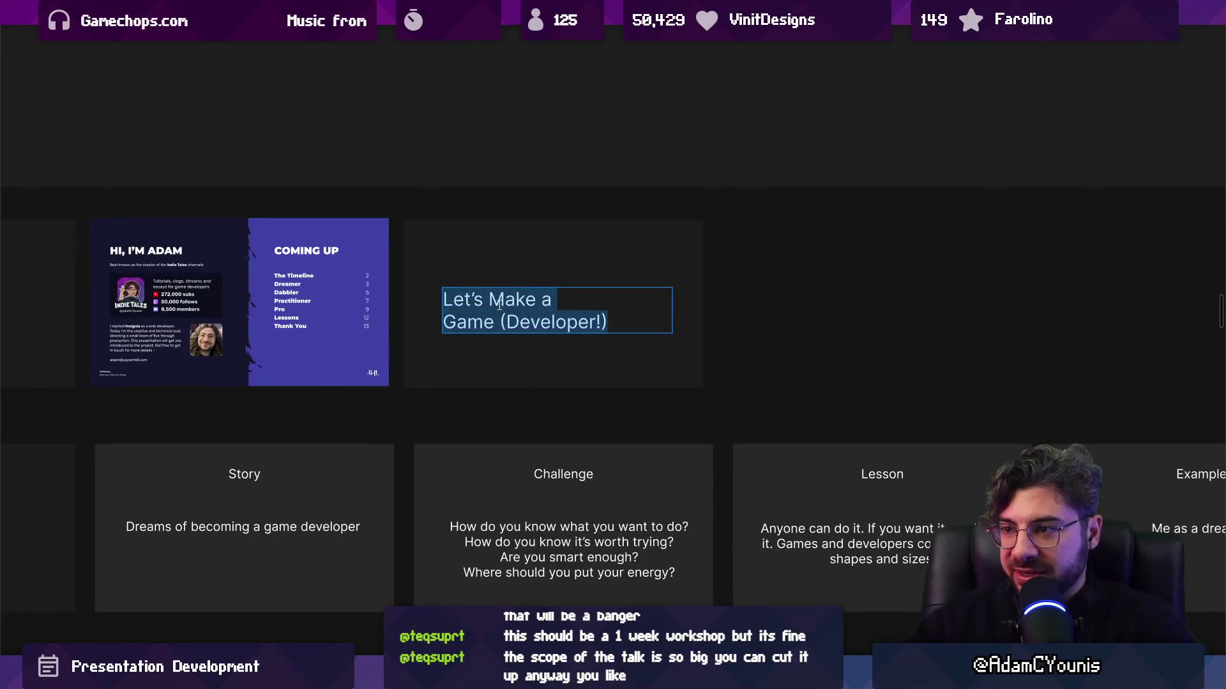
{"action": "type", "text": "F"}
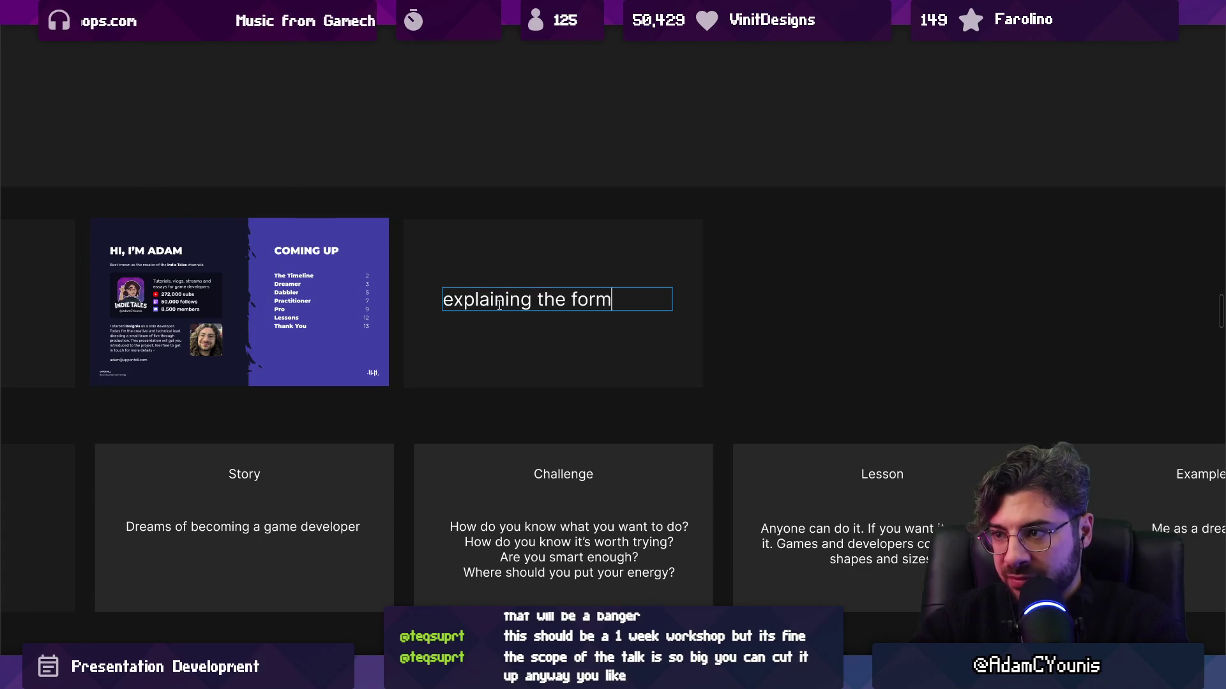
{"action": "key", "text": "Escape"}
Try numbering the Character Creation and Grinding for XP titles, then remove the '1.' prefix again
{"action": "scroll", "coordinate": [499, 305], "scroll_direction": "down", "scroll_amount": 3}
{"action": "scroll", "coordinate": [248, 401], "scroll_direction": "up", "scroll_amount": 2}
{"action": "double_click", "coordinate": [248, 401]}
{"action": "key", "text": "Home"}
{"action": "type", "text": "1"}
{"action": "key", "text": "shift+End"}
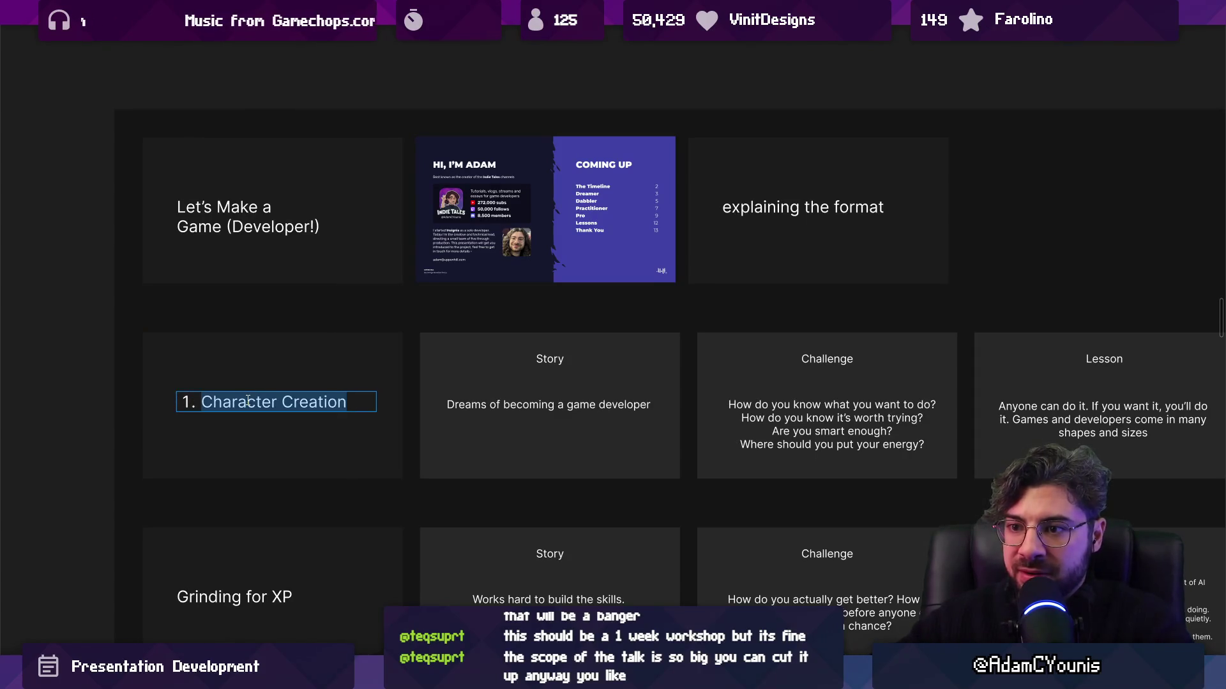
{"action": "scroll", "coordinate": [190, 464], "scroll_direction": "down", "scroll_amount": 2}
{"action": "double_click", "coordinate": [210, 476]}
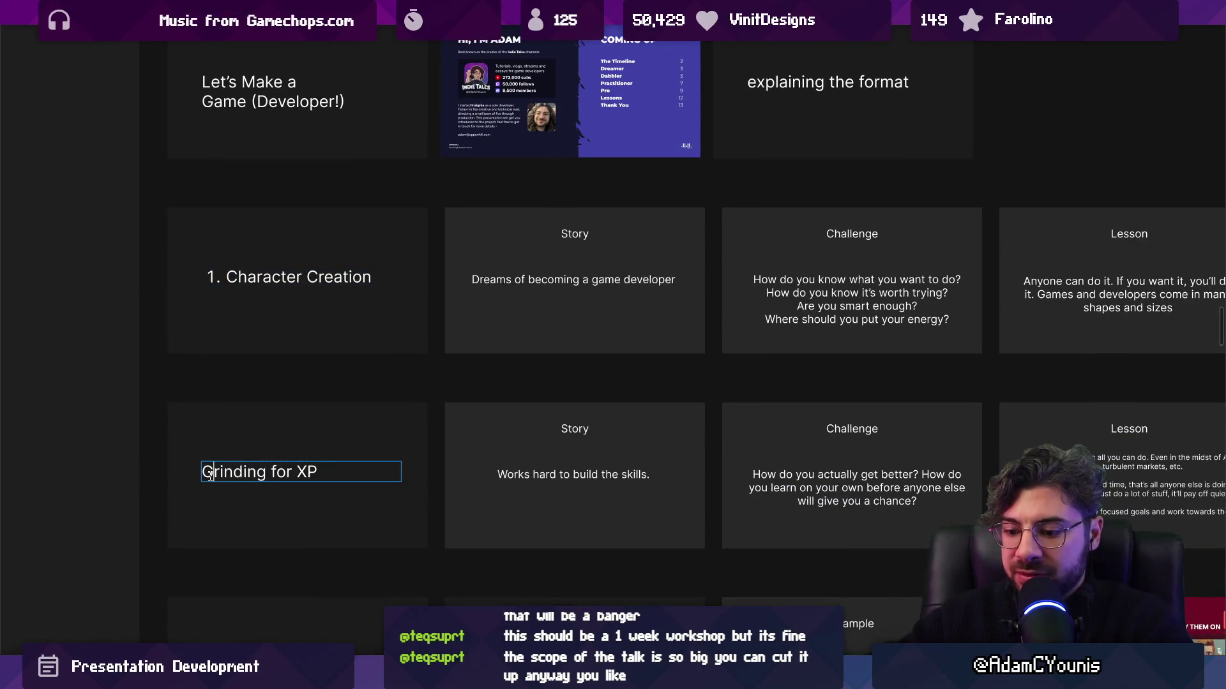
{"action": "type", "text": "2."}
{"action": "scroll", "coordinate": [211, 477], "scroll_direction": "down", "scroll_amount": 10}
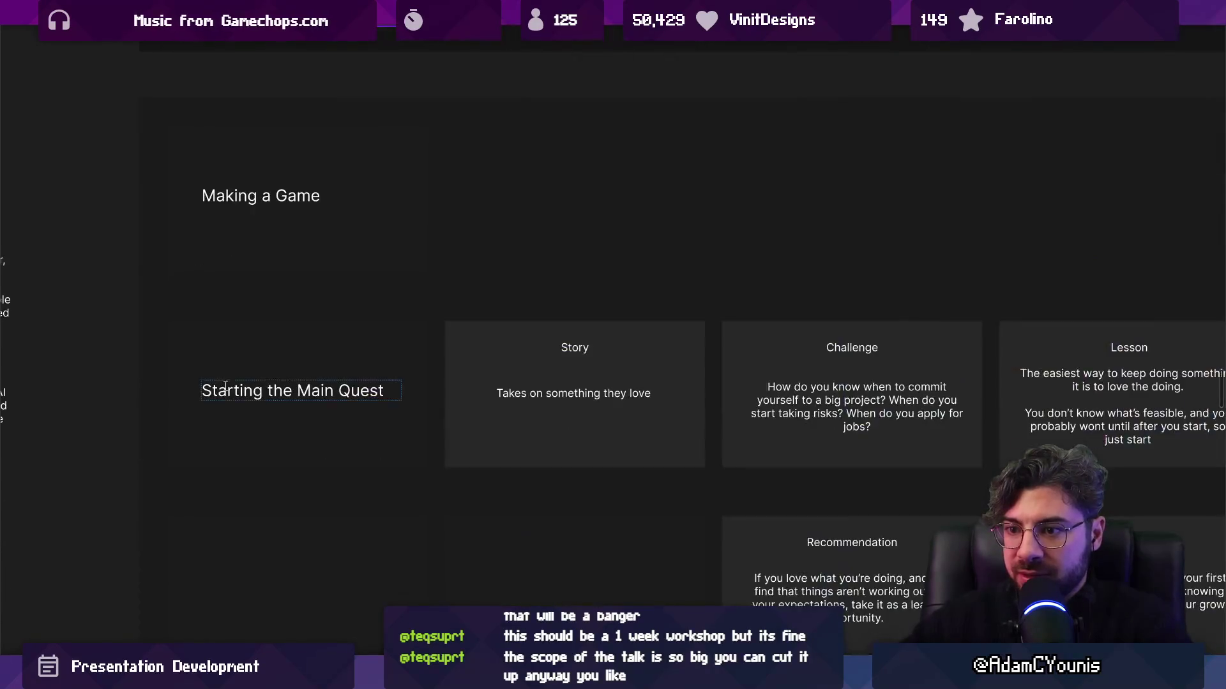
{"action": "scroll", "coordinate": [257, 386], "scroll_direction": "up", "scroll_amount": 10}
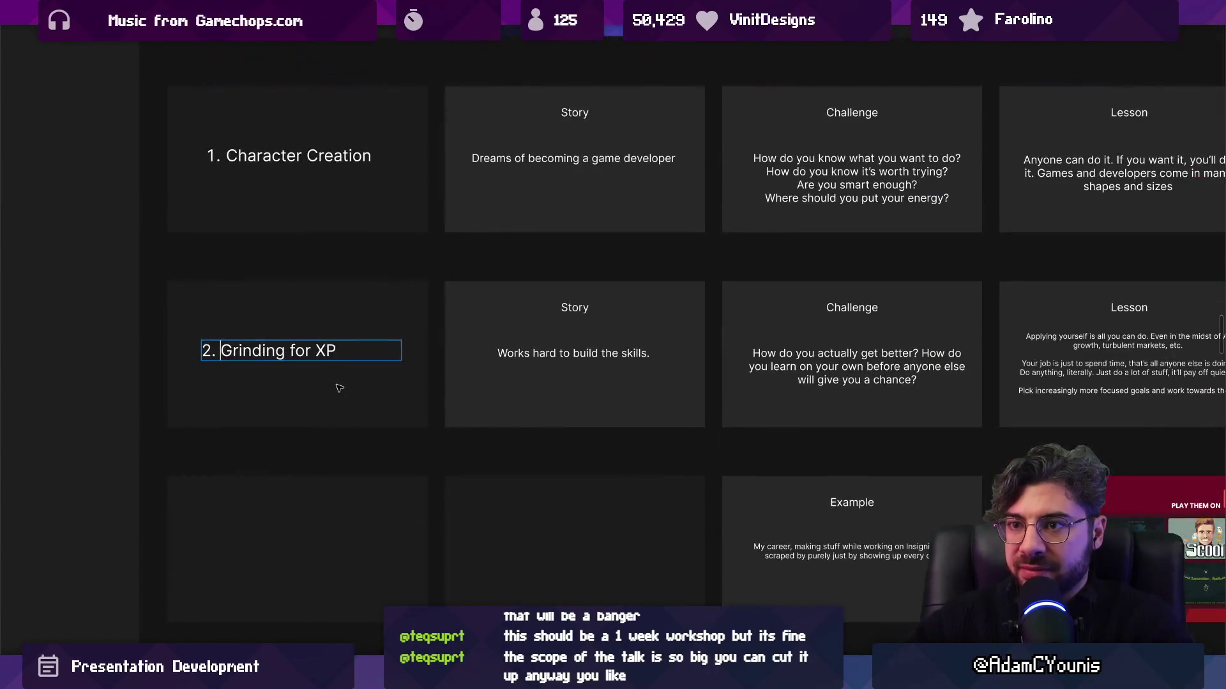
{"action": "key", "text": "Escape"}
{"action": "key", "text": "shift+Tab"}
{"action": "key", "text": "Return"}
{"action": "key", "text": "Delete"}
{"action": "key", "text": "Delete"}
{"action": "key", "text": "Delete"}
{"action": "scroll", "coordinate": [331, 408], "scroll_direction": "up", "scroll_amount": 3}
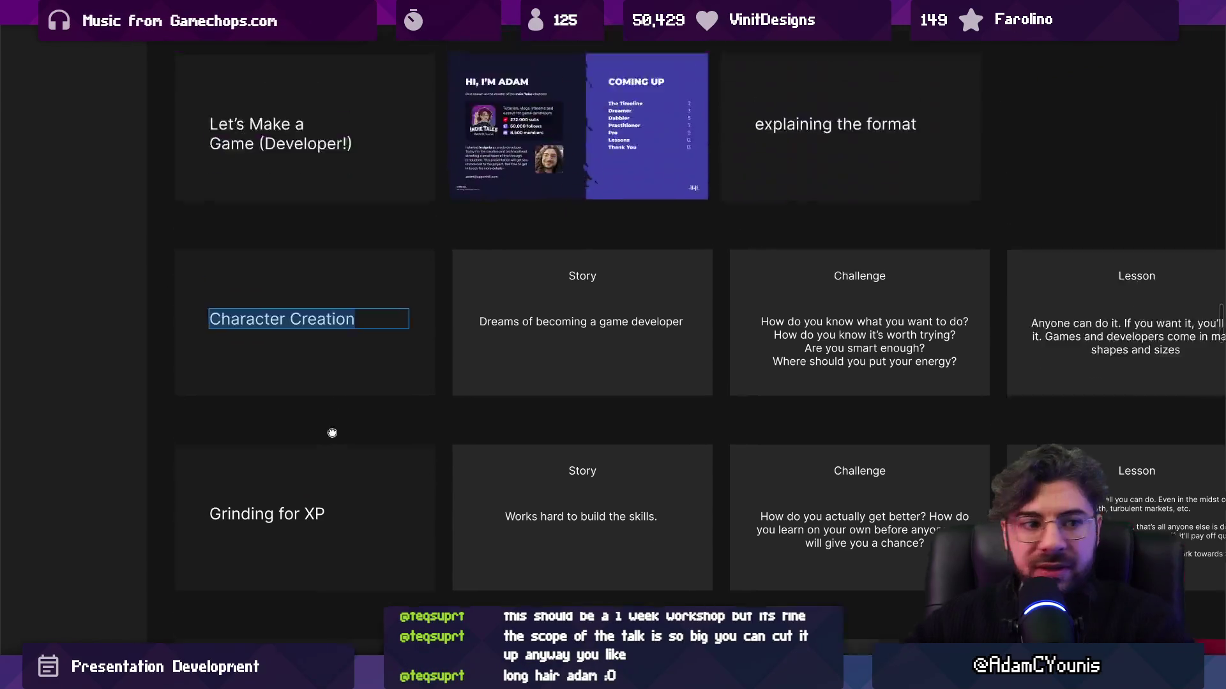
{"action": "key", "text": "Escape"}
{"action": "scroll", "coordinate": [321, 459], "scroll_direction": "up", "scroll_amount": 2}
{"action": "scroll", "coordinate": [321, 433], "scroll_direction": "right", "scroll_amount": 1}
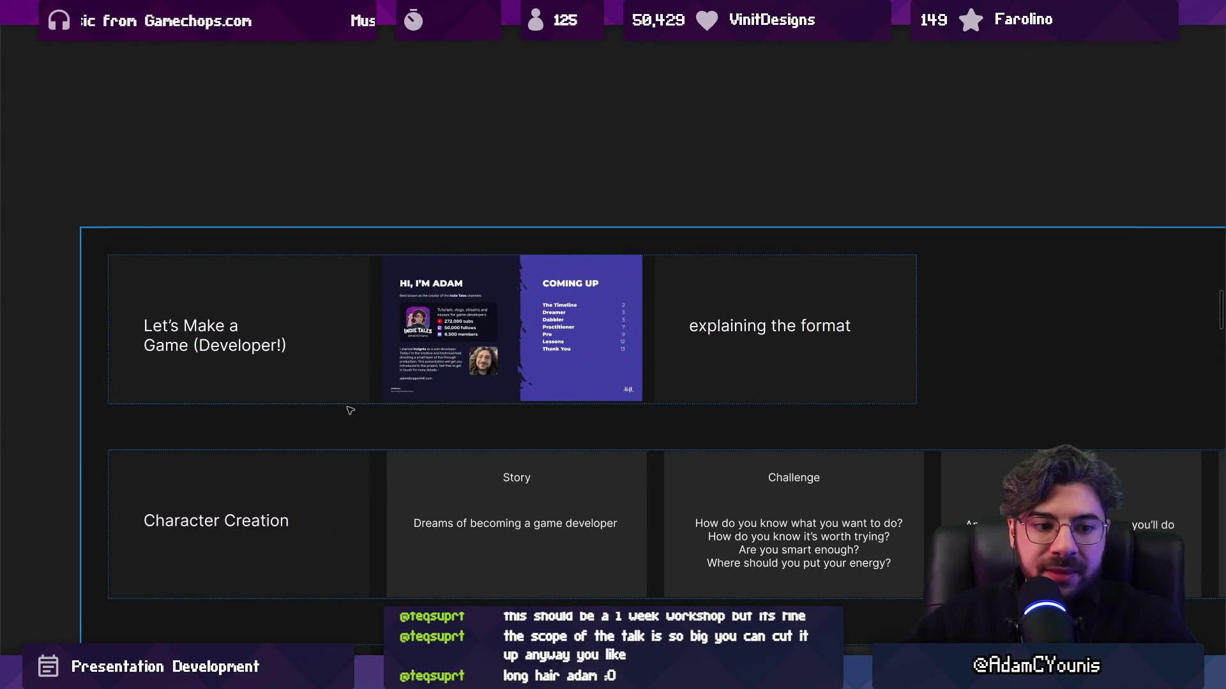
{"action": "key", "text": "Escape"}
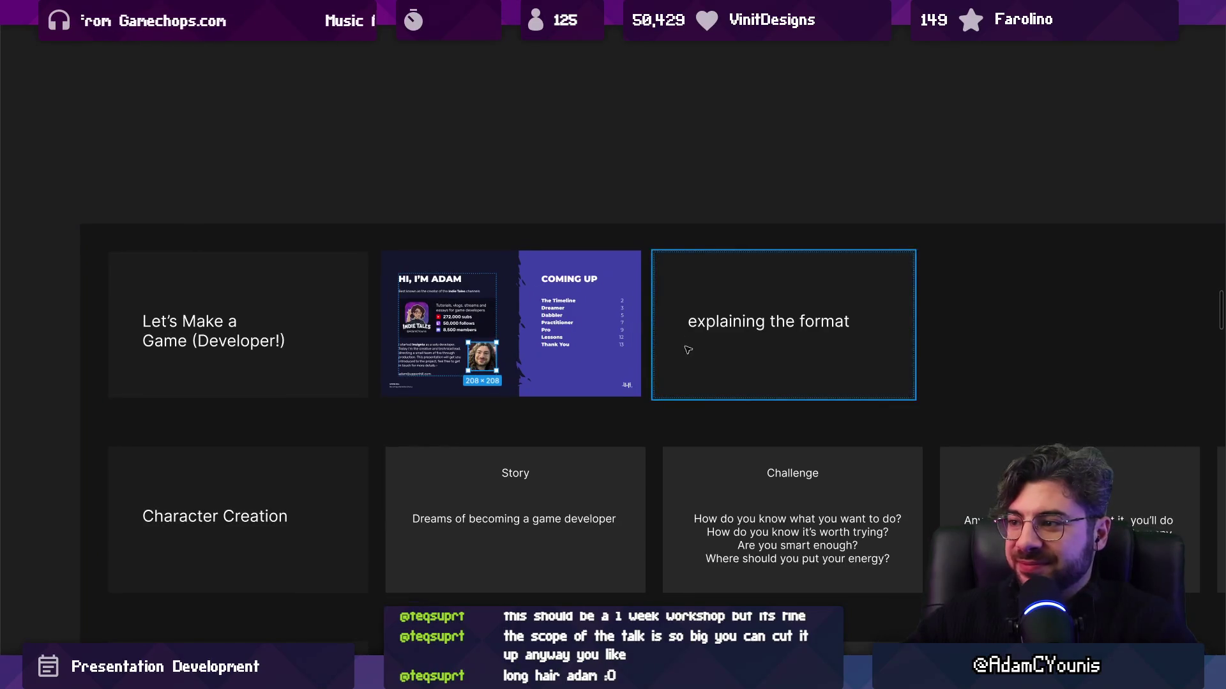
{"action": "left_click", "coordinate": [777, 324]}
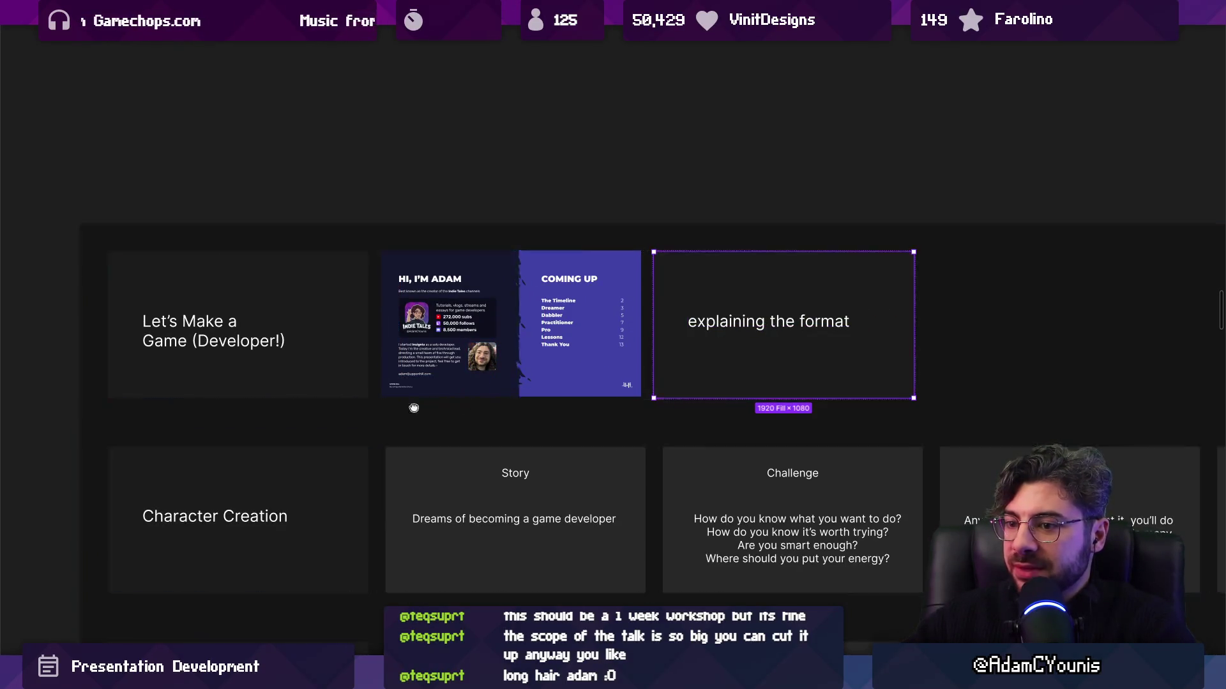
{"action": "scroll", "coordinate": [415, 417], "scroll_direction": "up", "scroll_amount": 5}
Step from the Character Creation Story slide through Challenge, Lesson and Example to the artwork collage
{"action": "scroll", "coordinate": [403, 362], "scroll_direction": "left", "scroll_amount": 1}
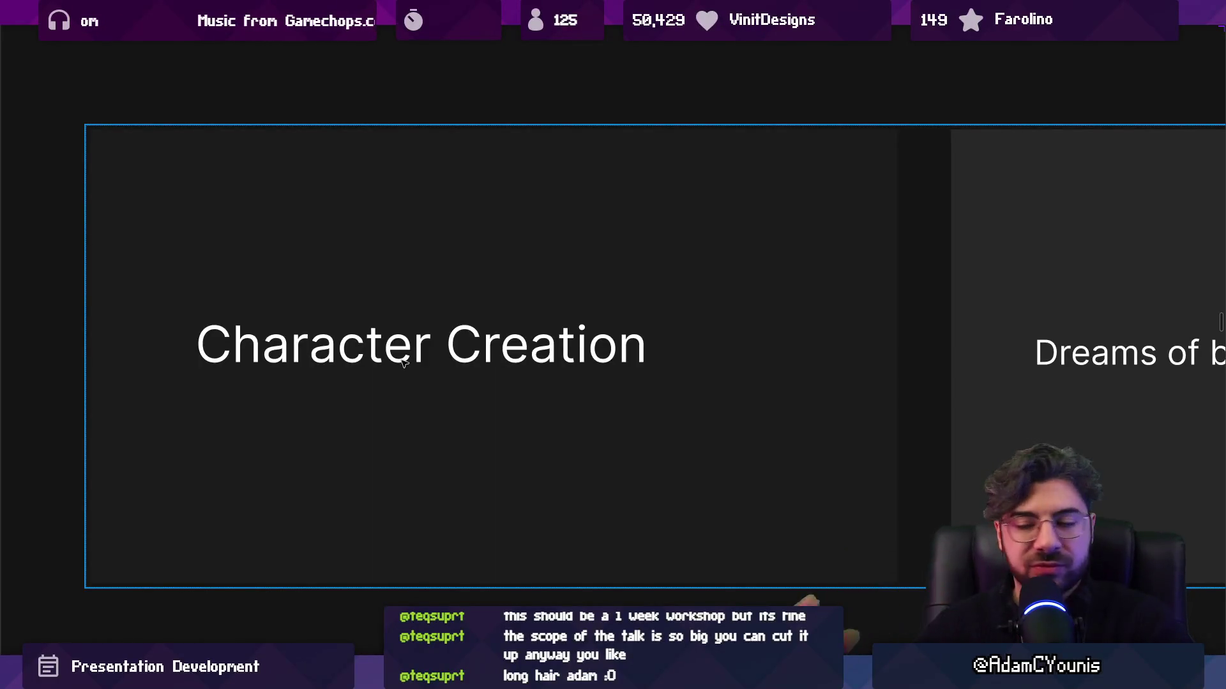
{"action": "scroll", "coordinate": [434, 350], "scroll_direction": "right", "scroll_amount": 5}
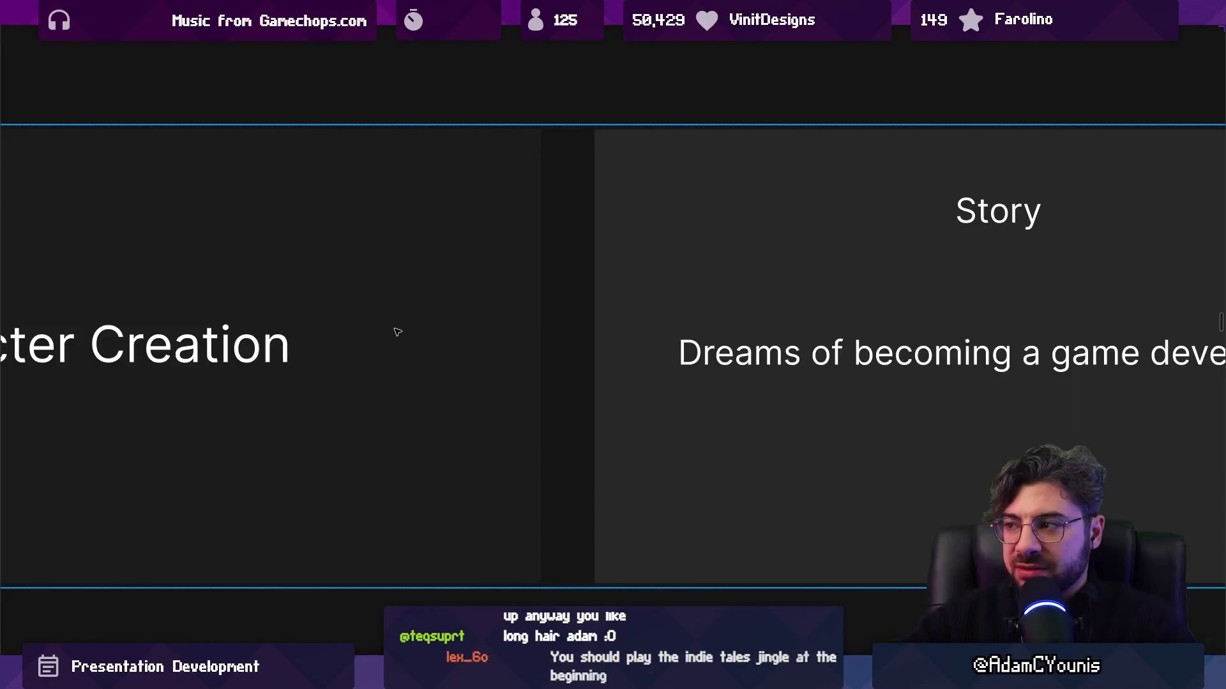
{"action": "scroll", "coordinate": [397, 332], "scroll_direction": "down", "scroll_amount": 2}
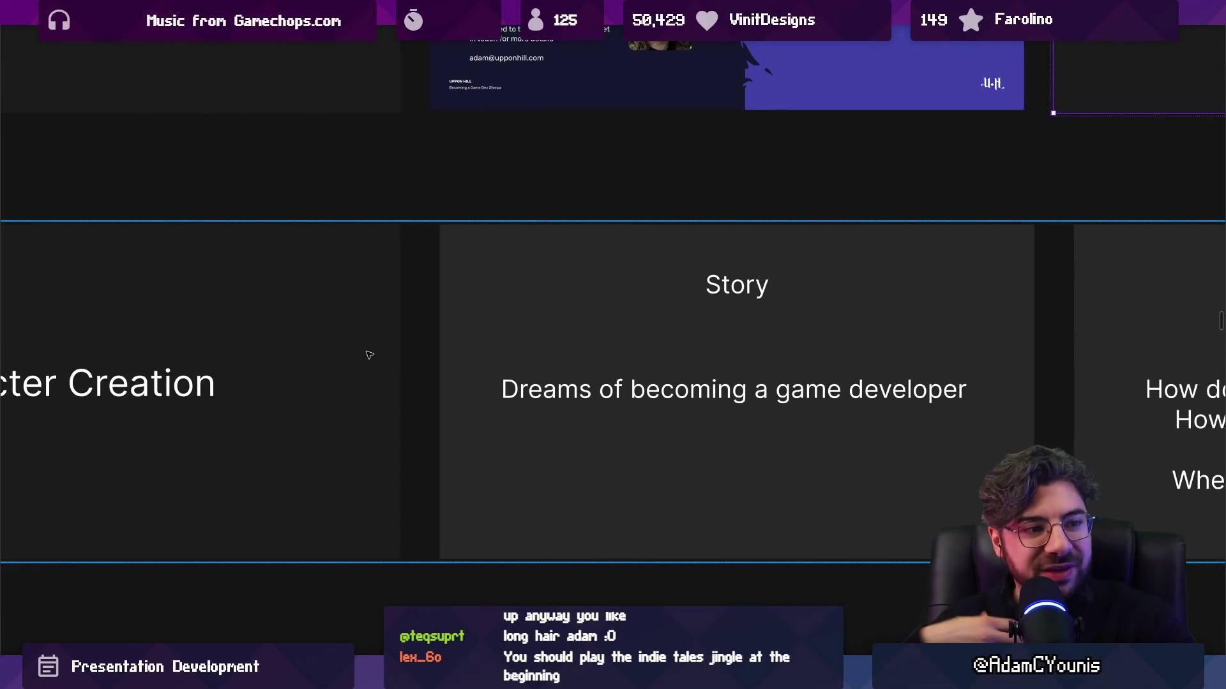
{"action": "scroll", "coordinate": [401, 366], "scroll_direction": "right", "scroll_amount": 3}
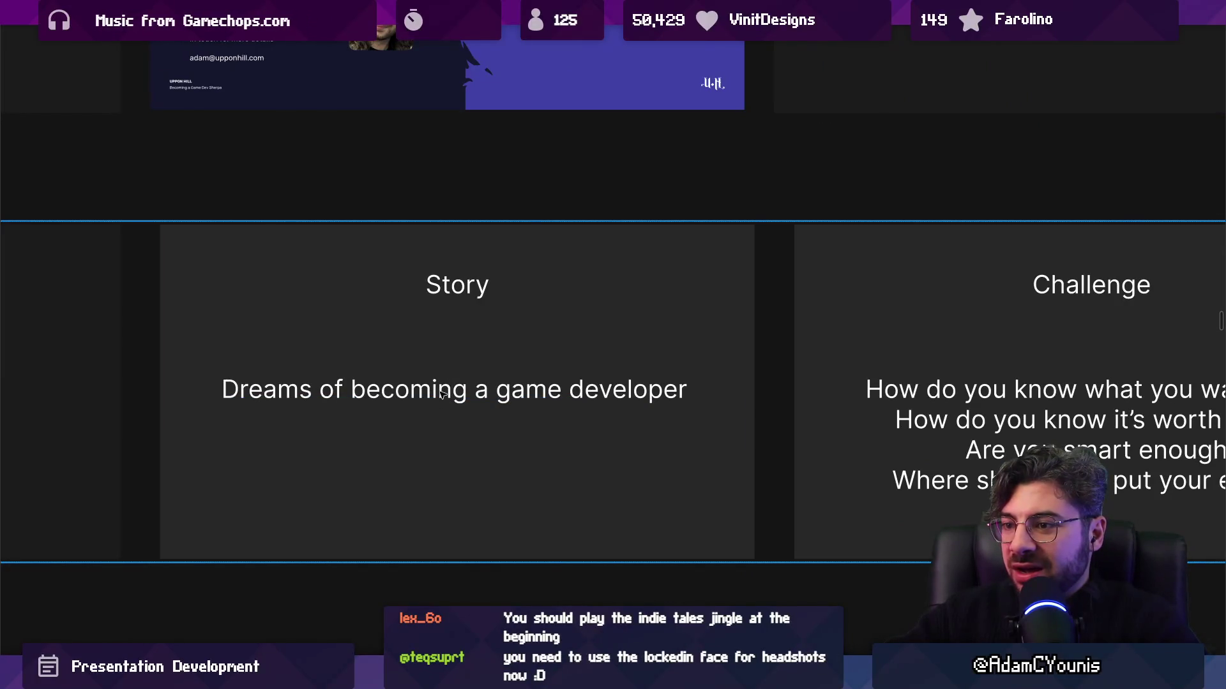
{"action": "left_click", "coordinate": [442, 394]}
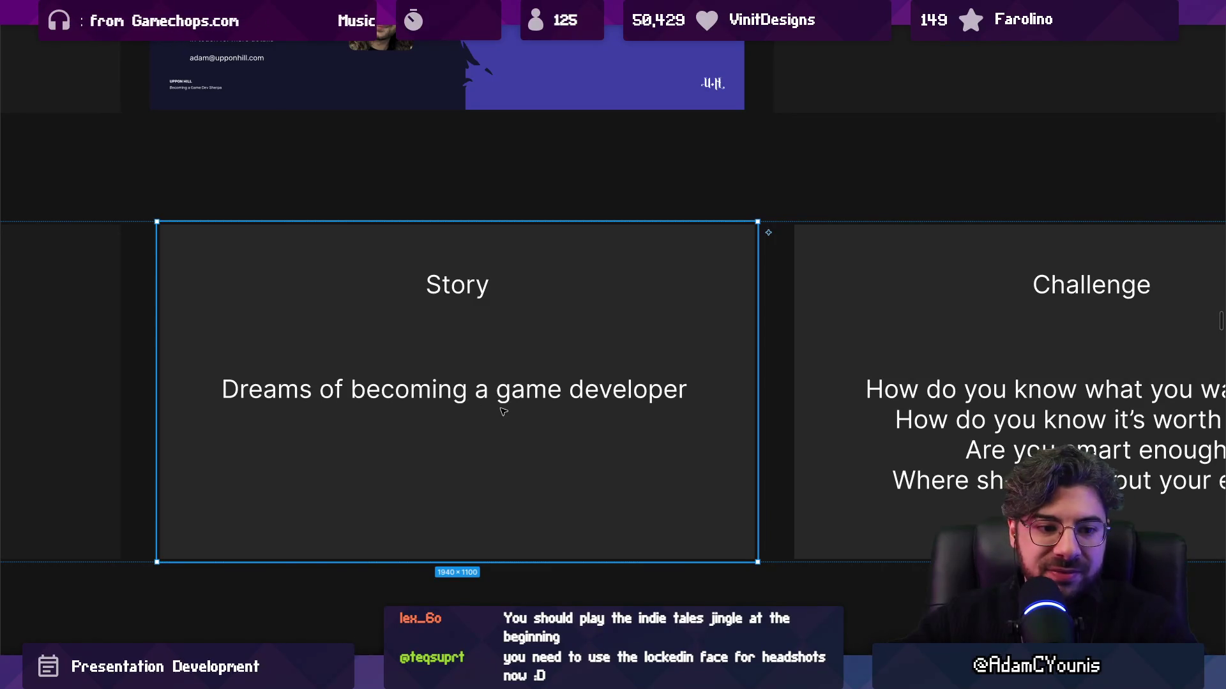
{"action": "scroll", "coordinate": [503, 412], "scroll_direction": "right", "scroll_amount": 6}
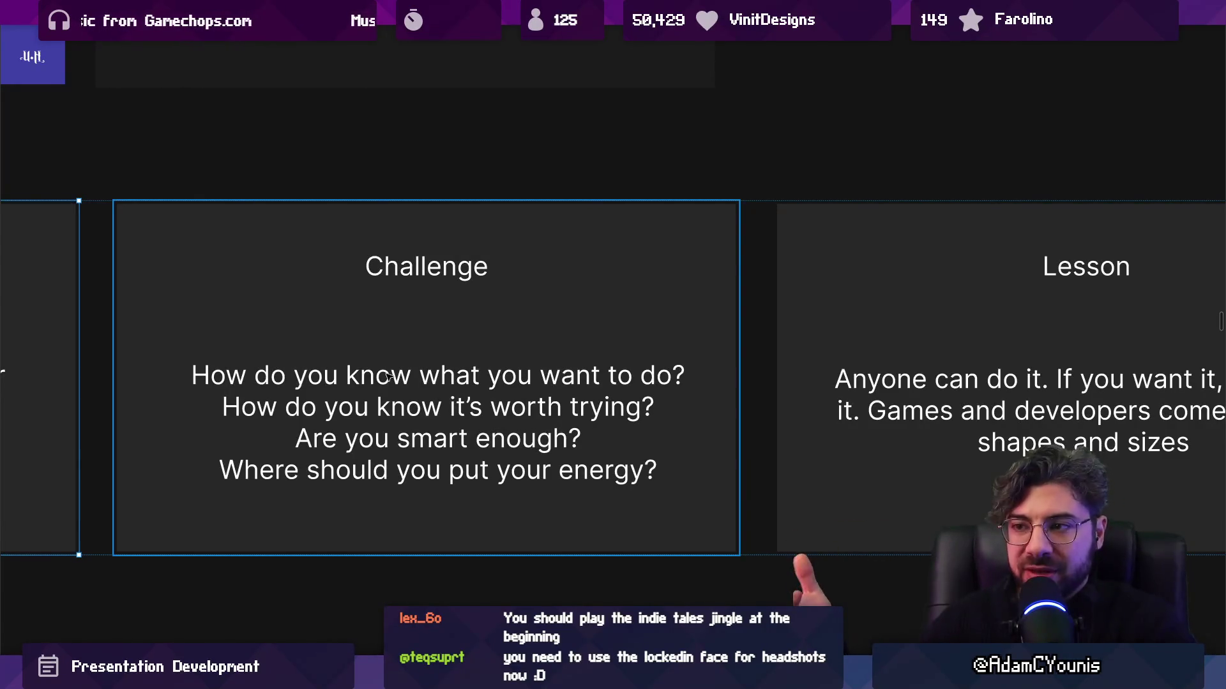
{"action": "key", "text": "Right"}
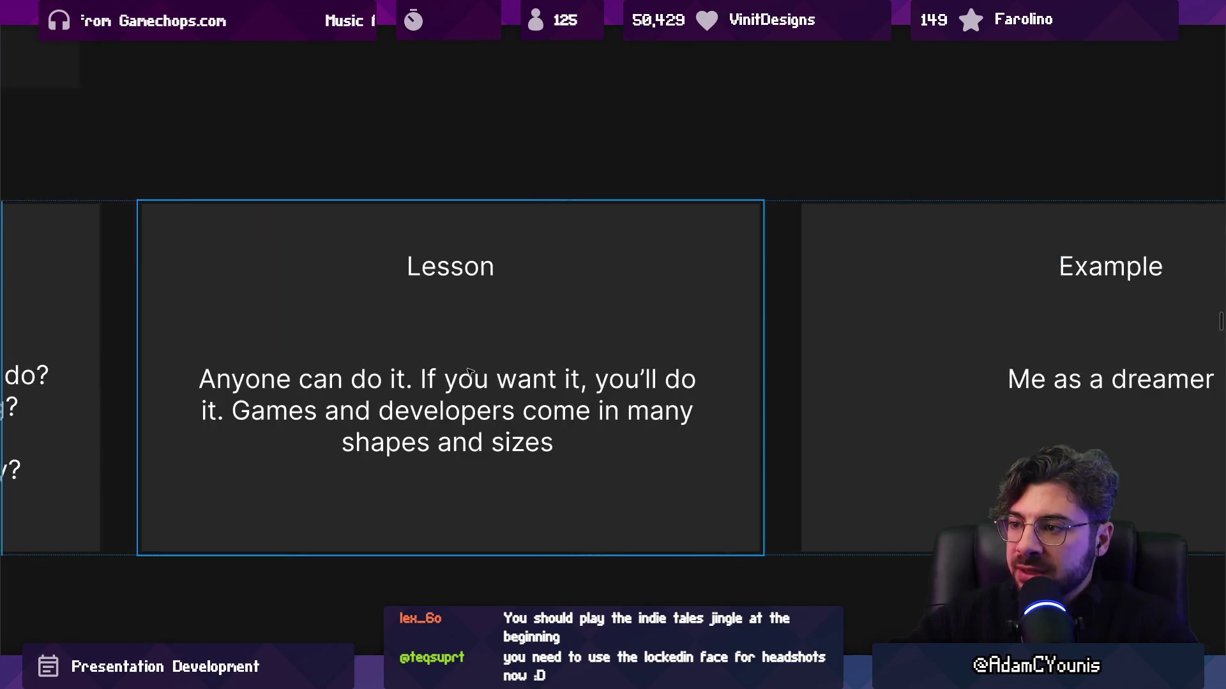
{"action": "key", "text": "Right"}
{"action": "left_click", "coordinate": [343, 368]}
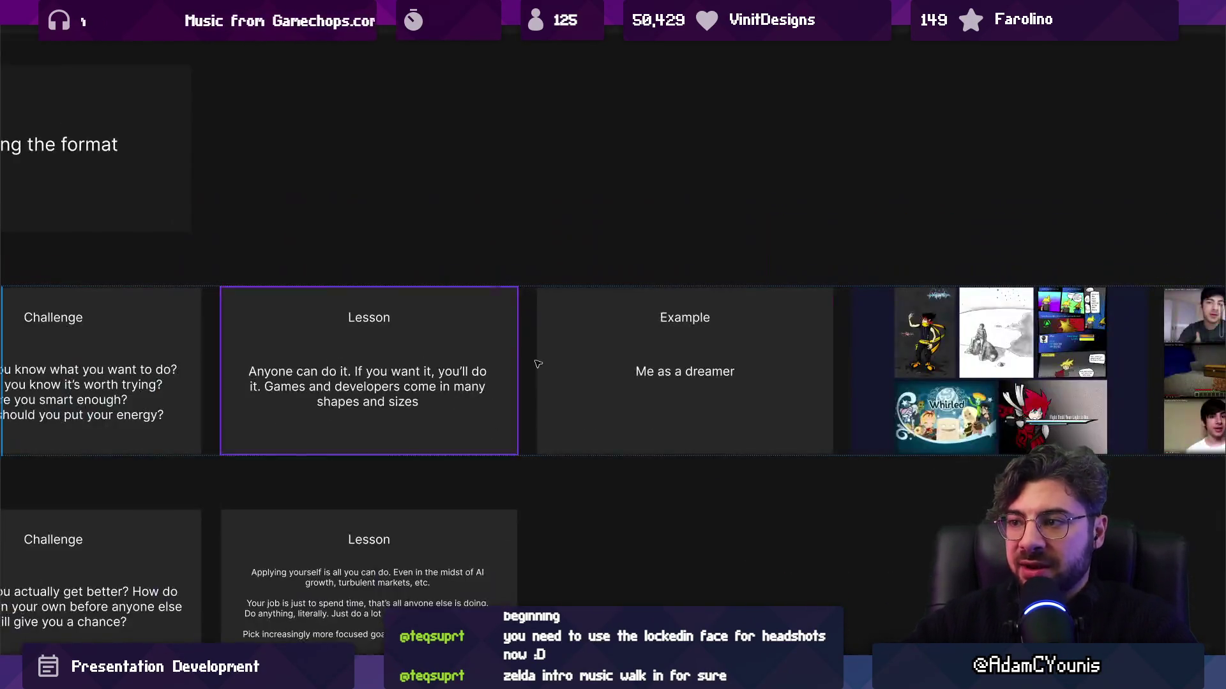
{"action": "left_click", "coordinate": [539, 362]}
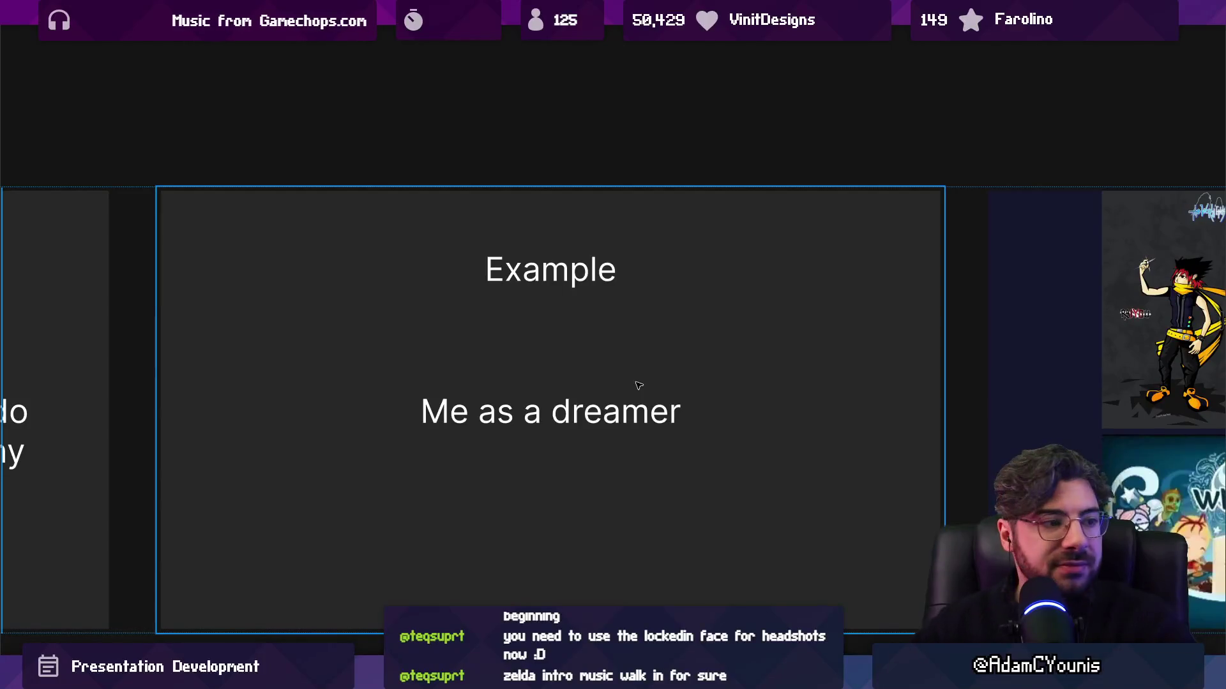
{"action": "key", "text": "Right"}
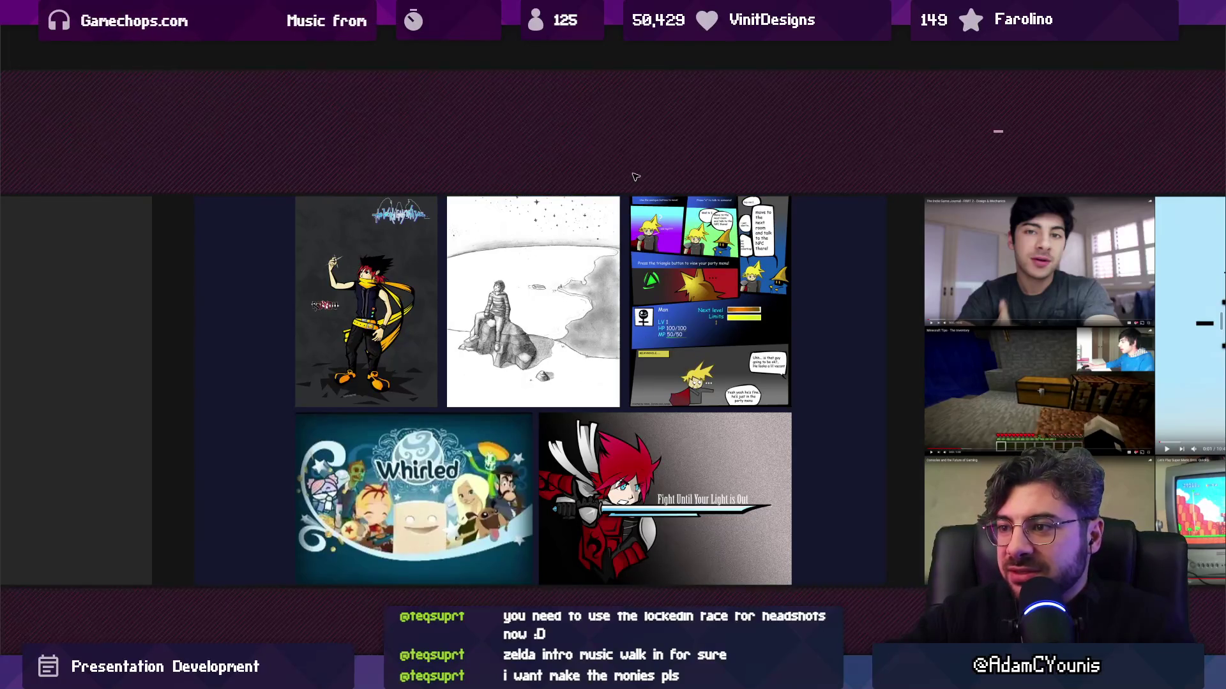
Zoom out and scroll across the image collage slides to review them
{"action": "key", "text": "ctrl+minus"}
{"action": "key", "text": "ctrl+minus"}
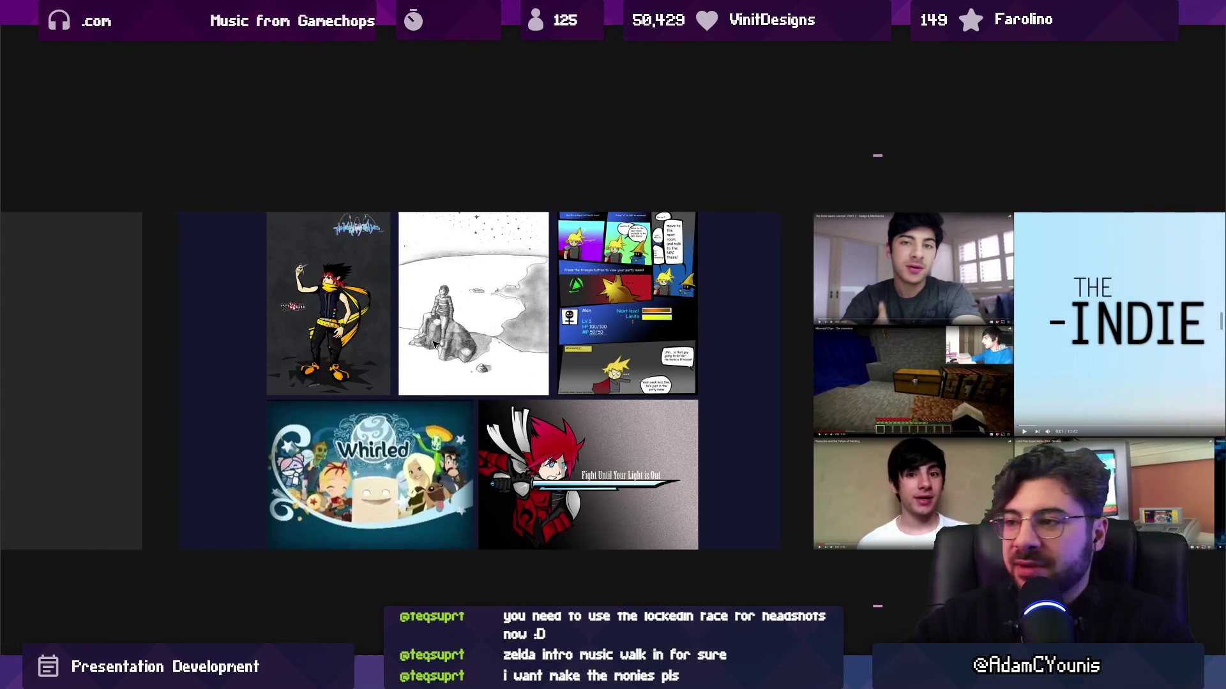
{"action": "scroll", "coordinate": [434, 345], "scroll_direction": "right", "scroll_amount": 5}
{"action": "scroll", "coordinate": [476, 350], "scroll_direction": "left", "scroll_amount": 1}
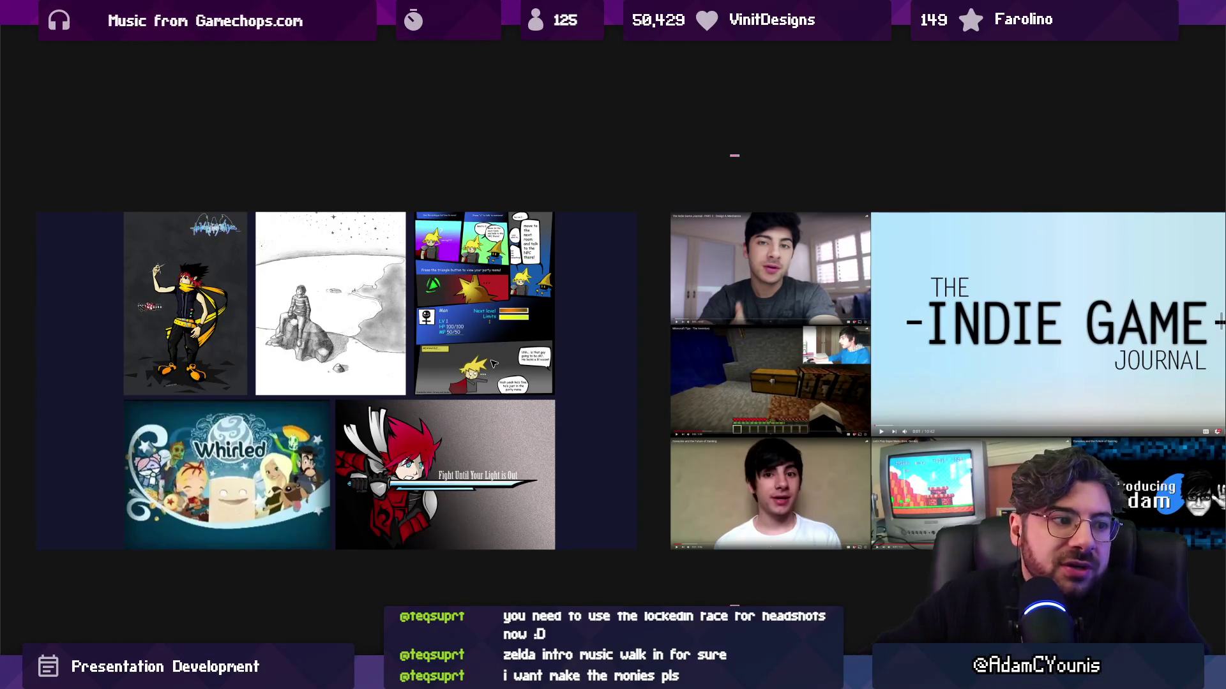
{"action": "scroll", "coordinate": [492, 364], "scroll_direction": "right", "scroll_amount": 10}
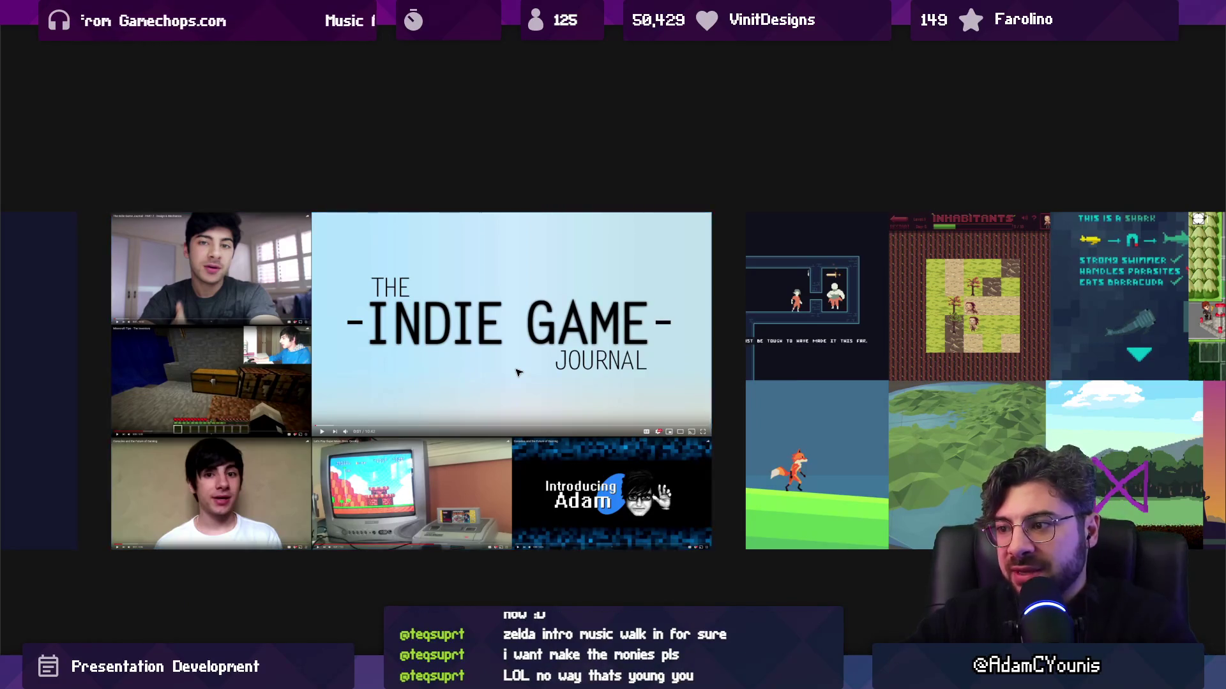
{"action": "scroll", "coordinate": [517, 373], "scroll_direction": "right", "scroll_amount": 10}
{"action": "scroll", "coordinate": [436, 362], "scroll_direction": "up", "scroll_amount": 1}
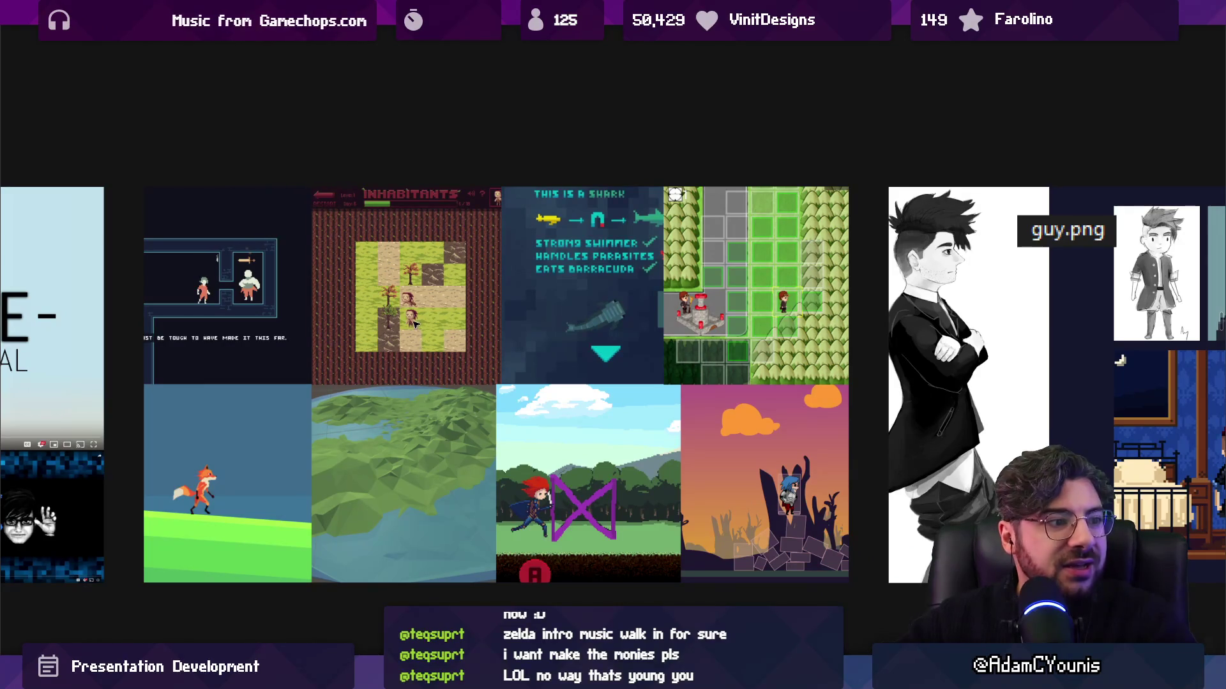
{"action": "scroll", "coordinate": [453, 319], "scroll_direction": "down", "scroll_amount": 1}
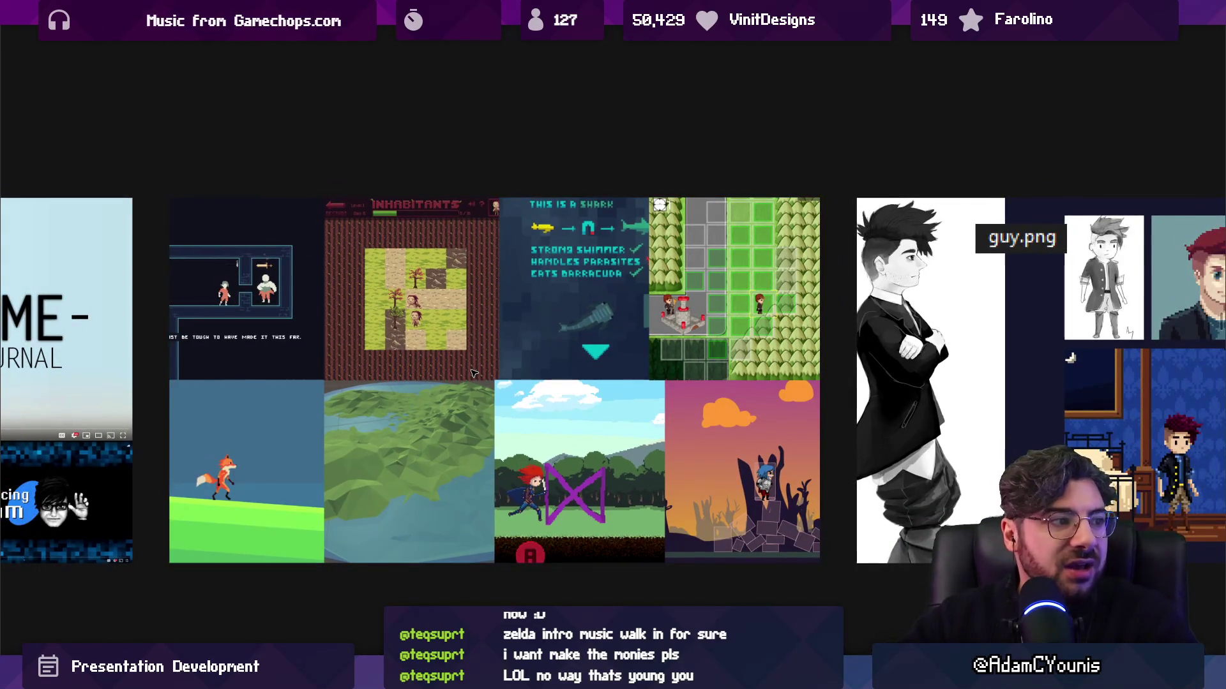
{"action": "scroll", "coordinate": [473, 374], "scroll_direction": "right", "scroll_amount": 5}
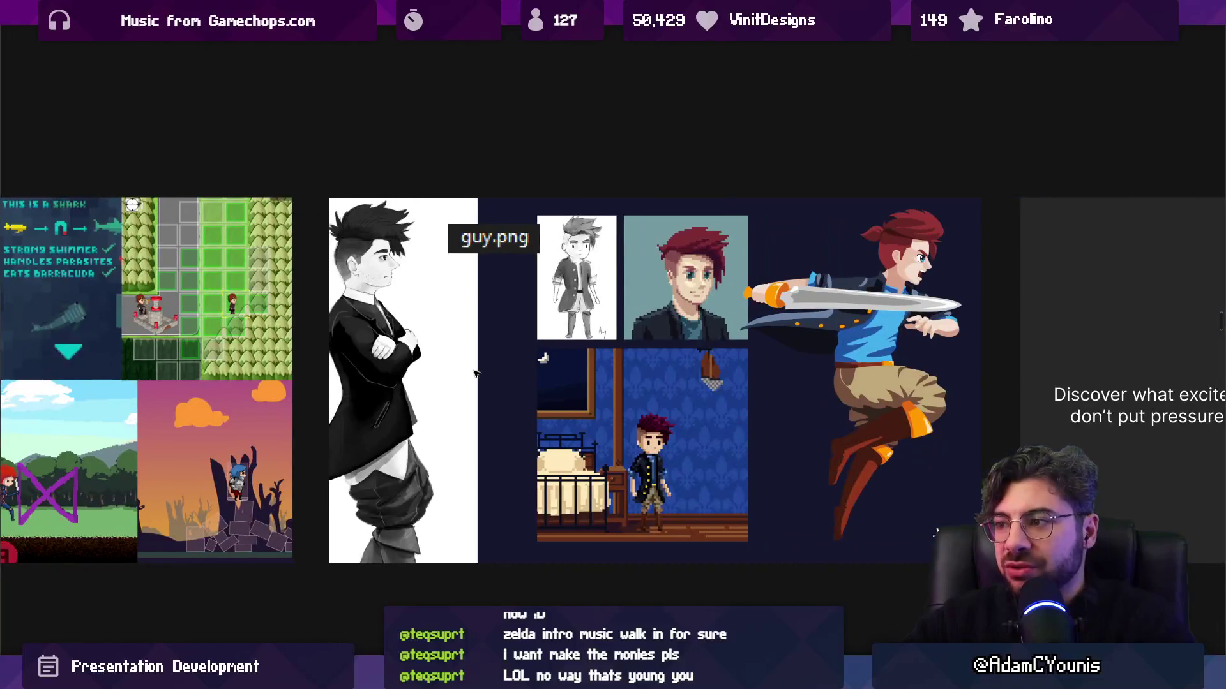
{"action": "scroll", "coordinate": [536, 336], "scroll_direction": "right", "scroll_amount": 1}
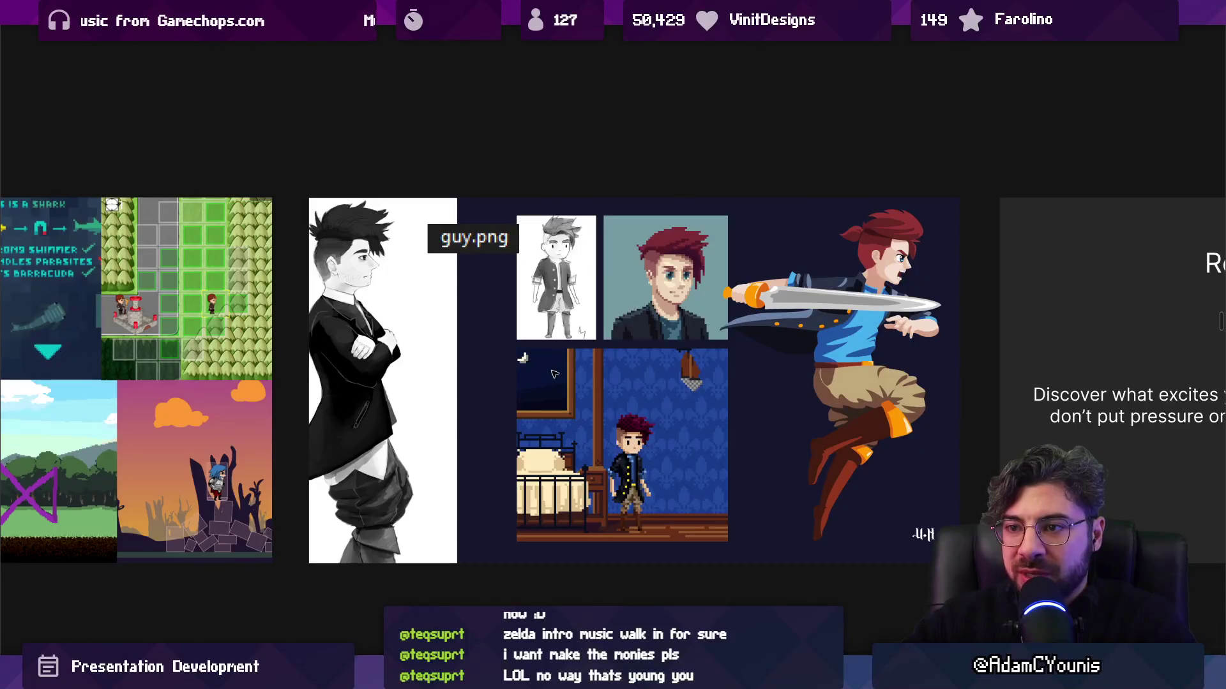
{"action": "scroll", "coordinate": [558, 326], "scroll_direction": "down", "scroll_amount": 2}
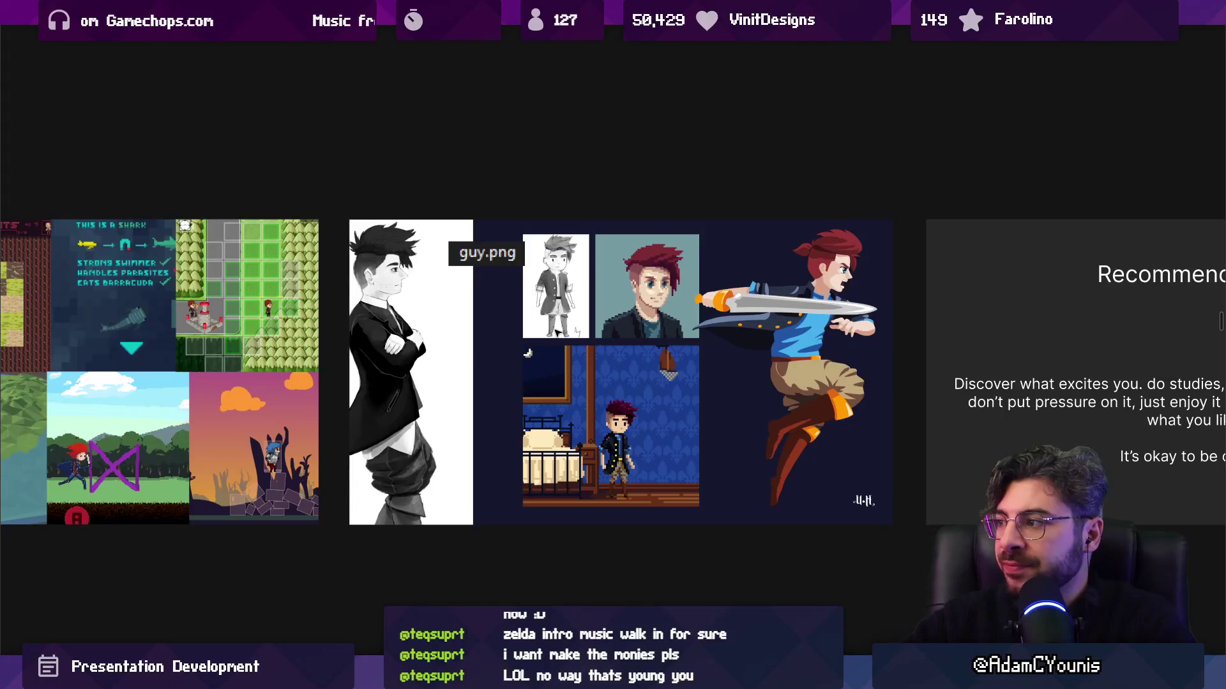
{"action": "scroll", "coordinate": [565, 332], "scroll_direction": "left", "scroll_amount": 2}
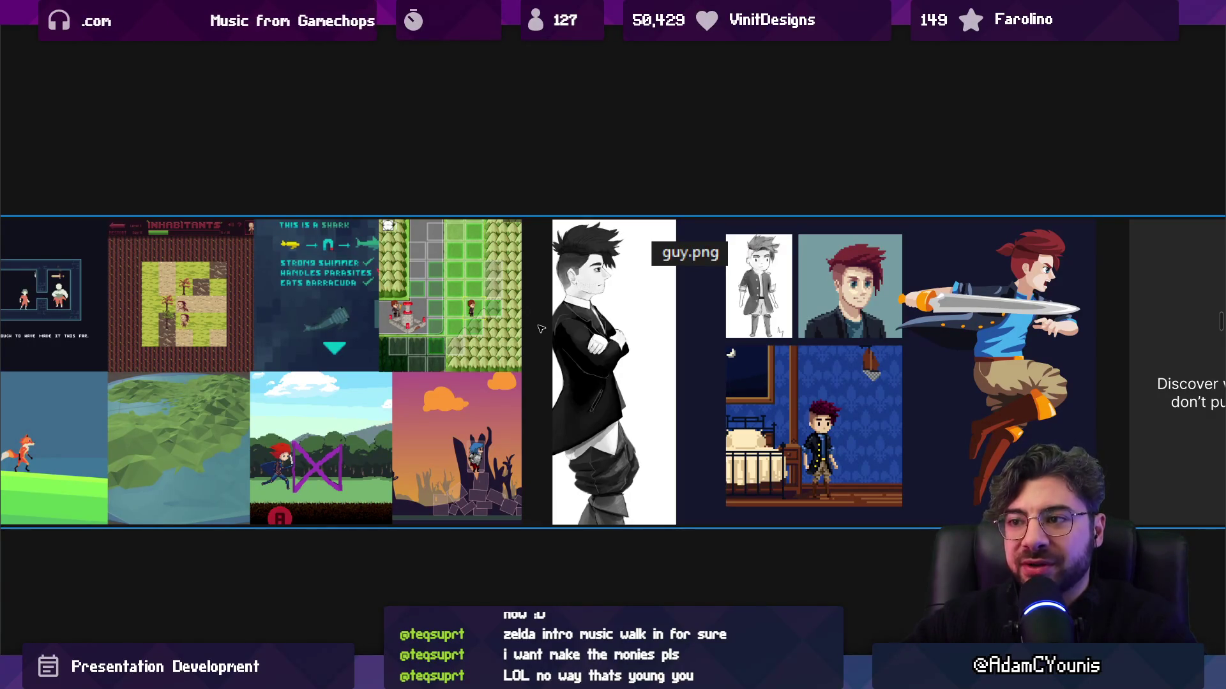
{"action": "scroll", "coordinate": [547, 337], "scroll_direction": "right", "scroll_amount": 5}
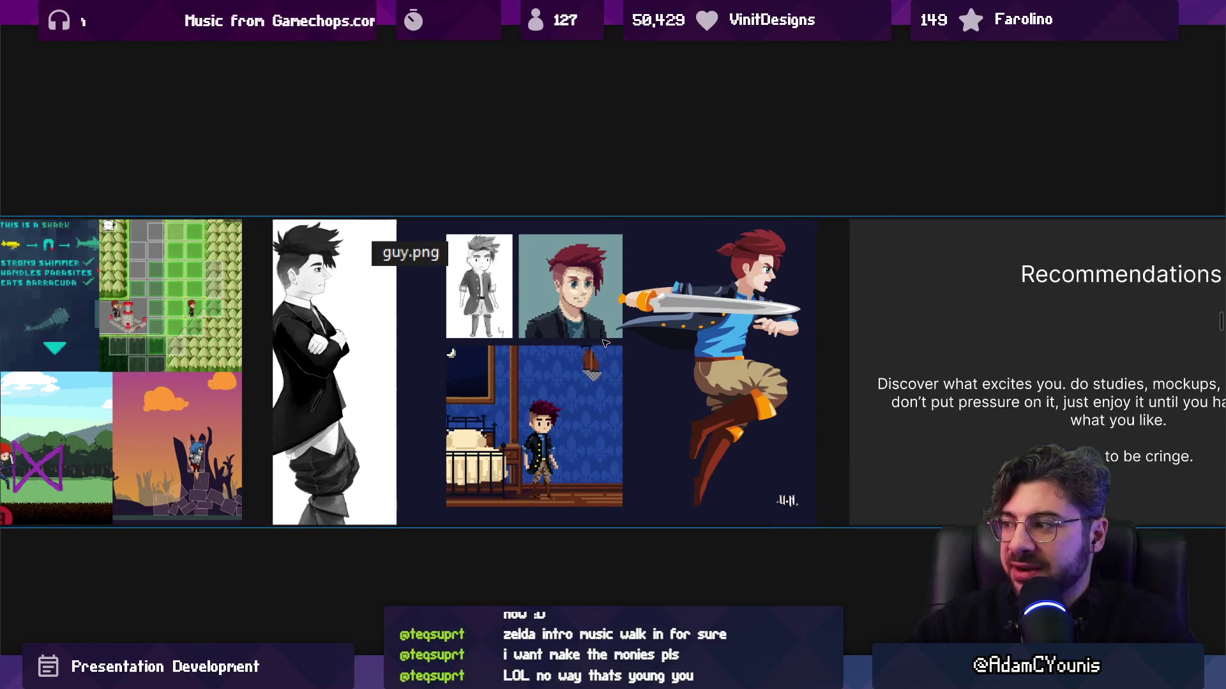
{"action": "scroll", "coordinate": [603, 344], "scroll_direction": "left", "scroll_amount": 6}
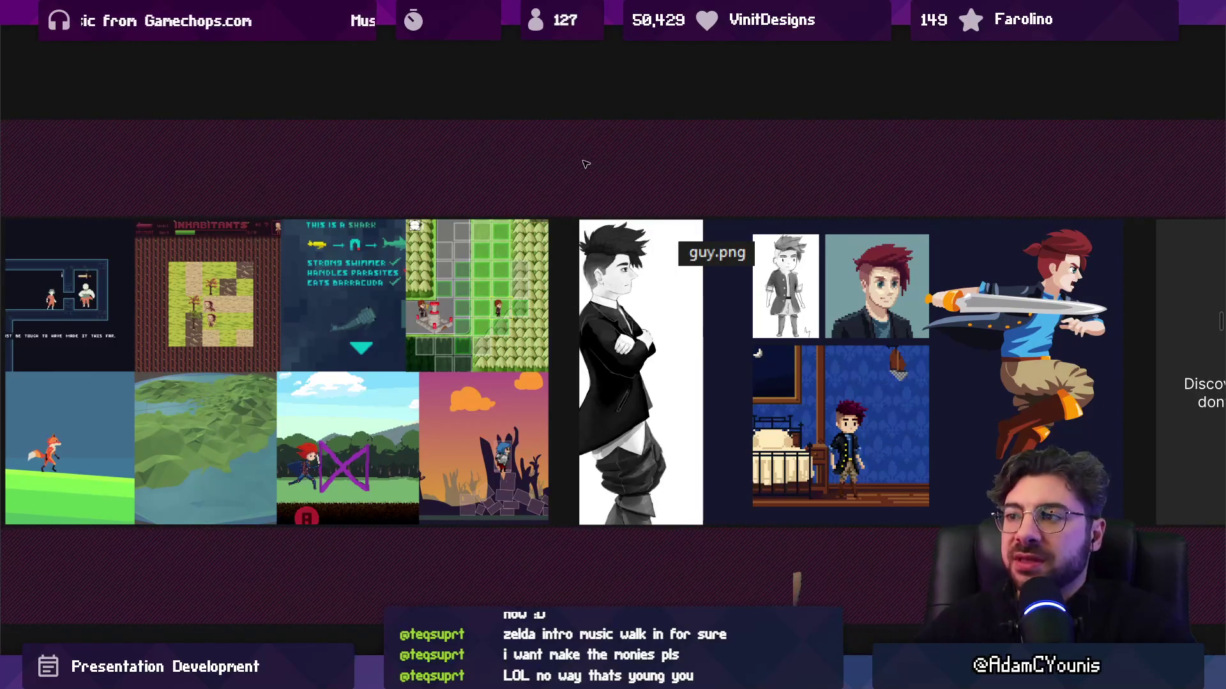
{"action": "scroll", "coordinate": [678, 279], "scroll_direction": "down", "scroll_amount": 3}
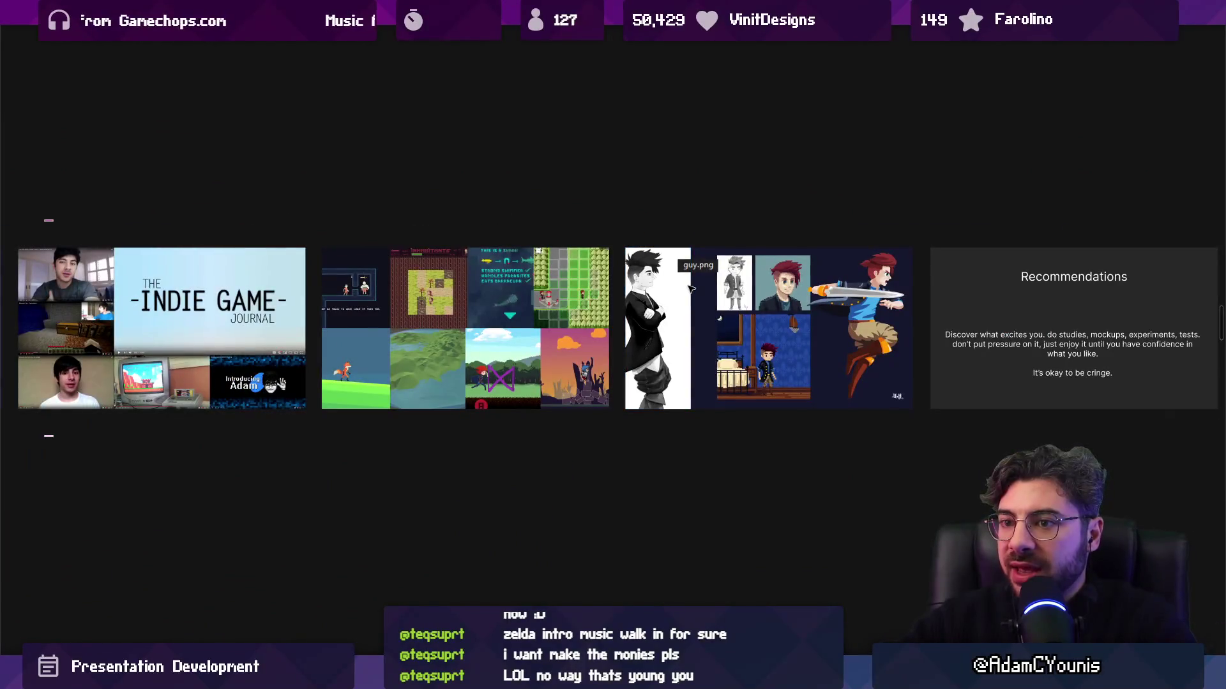
Select the Character Creation row, inspect the Recommendations card, then select the Example card
{"action": "left_click_drag", "start_coordinate": [690, 289], "coordinate": [903, 357]}
{"action": "scroll", "coordinate": [903, 356], "scroll_direction": "down", "scroll_amount": 2}
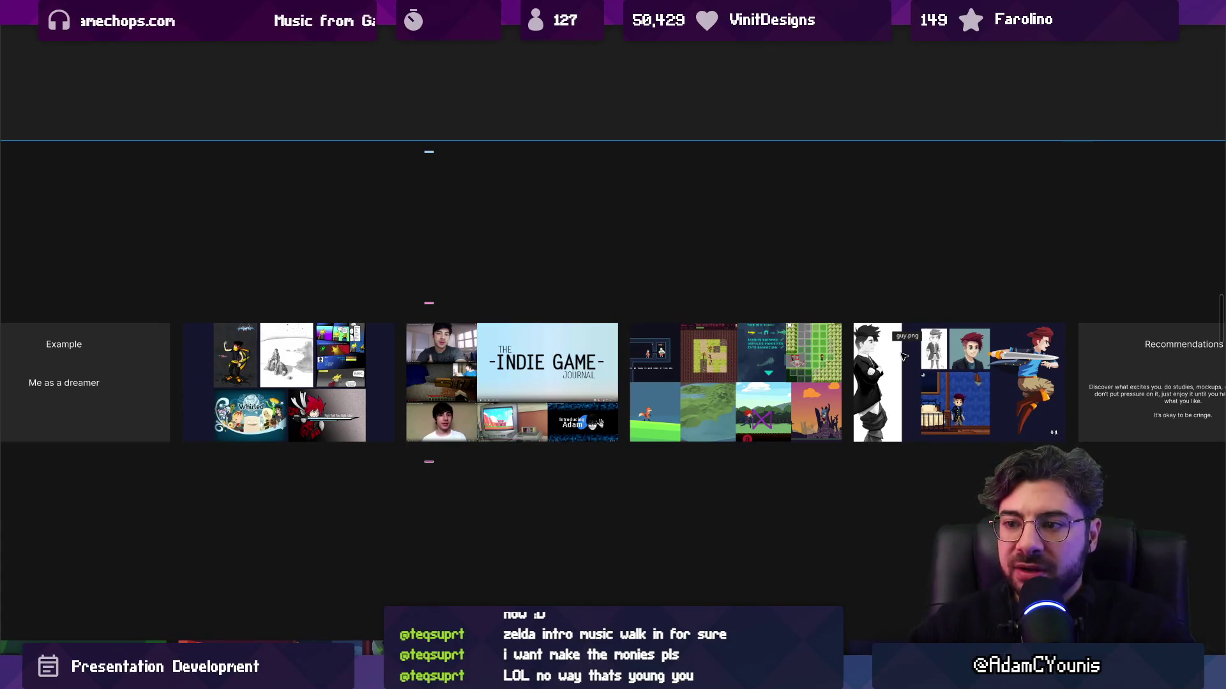
{"action": "scroll", "coordinate": [903, 356], "scroll_direction": "down", "scroll_amount": 3}
{"action": "scroll", "coordinate": [685, 411], "scroll_direction": "up", "scroll_amount": 2}
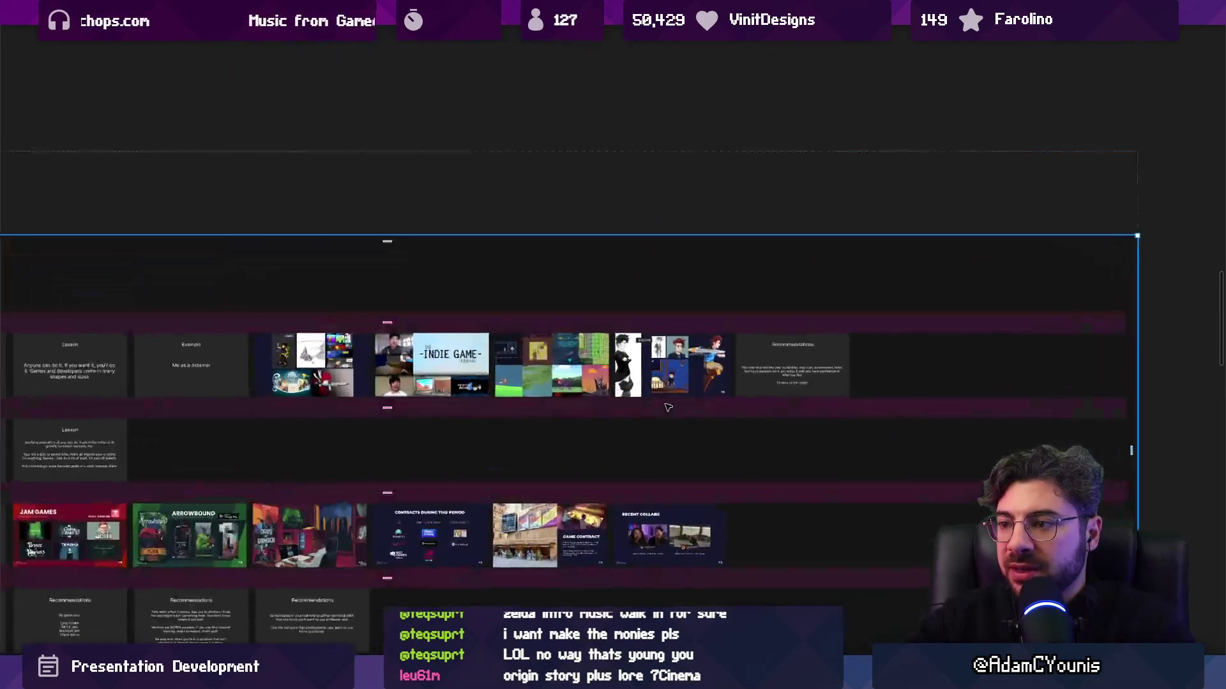
{"action": "scroll", "coordinate": [685, 411], "scroll_direction": "up", "scroll_amount": 2}
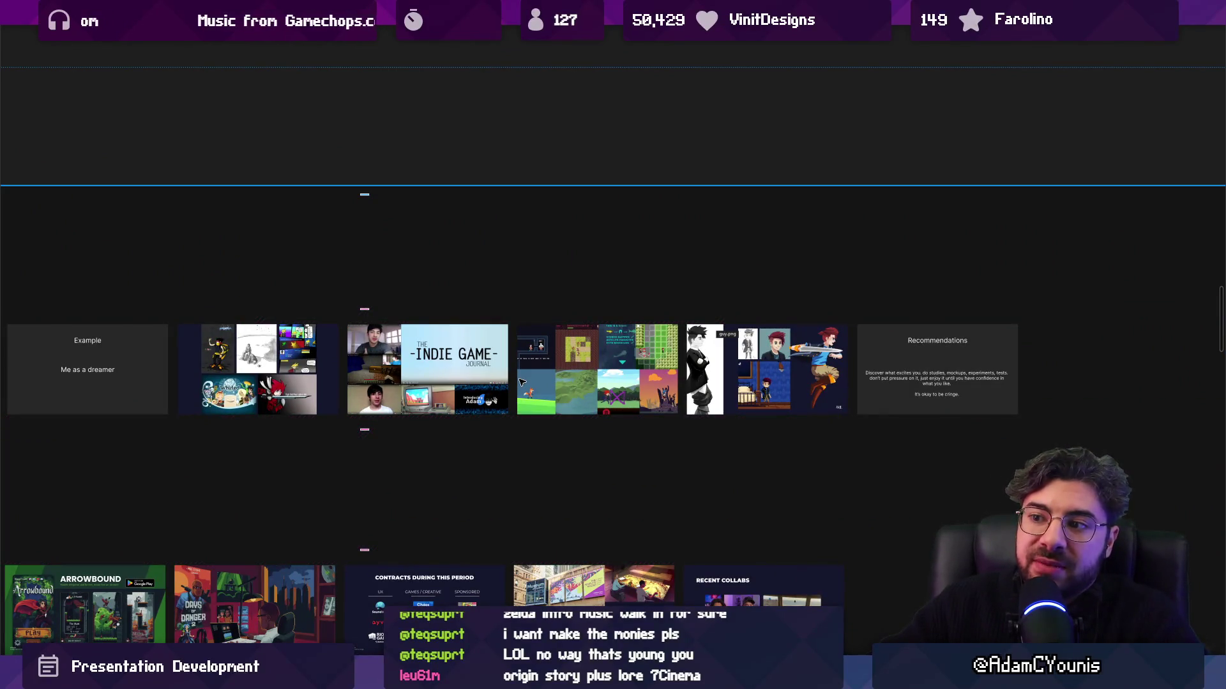
{"action": "left_click", "coordinate": [520, 382]}
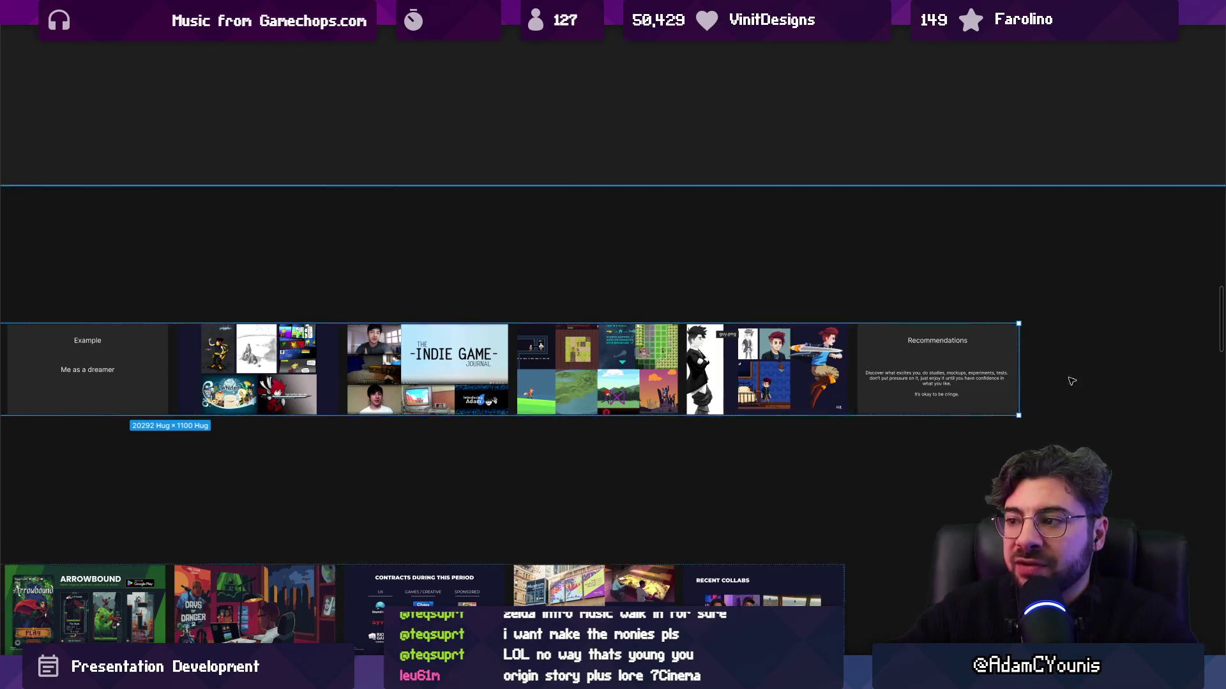
{"action": "scroll", "coordinate": [1062, 377], "scroll_direction": "up", "scroll_amount": 5}
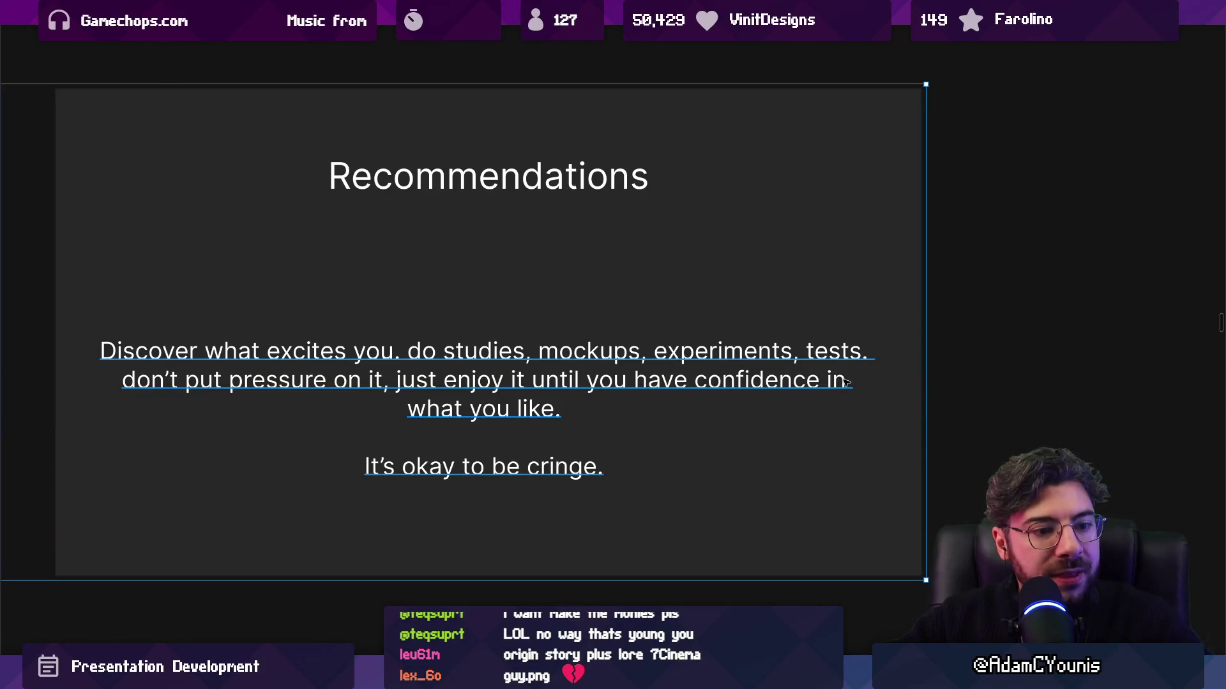
{"action": "scroll", "coordinate": [844, 382], "scroll_direction": "down", "scroll_amount": 10}
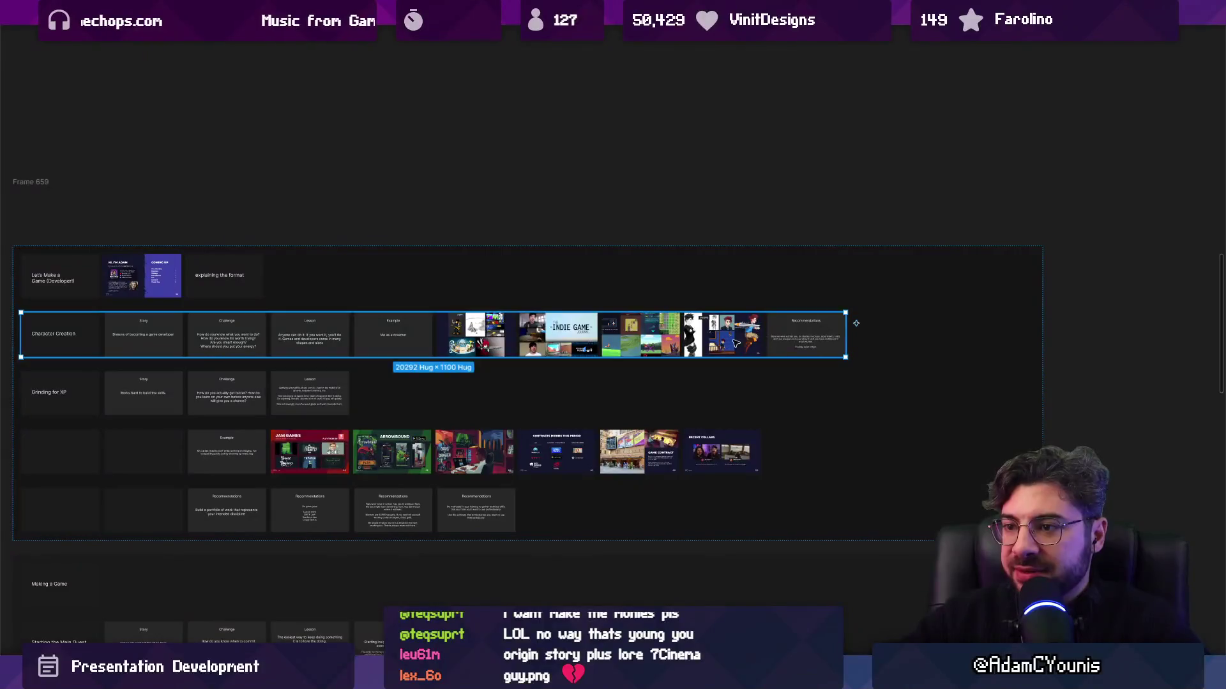
{"action": "scroll", "coordinate": [766, 341], "scroll_direction": "left", "scroll_amount": 5}
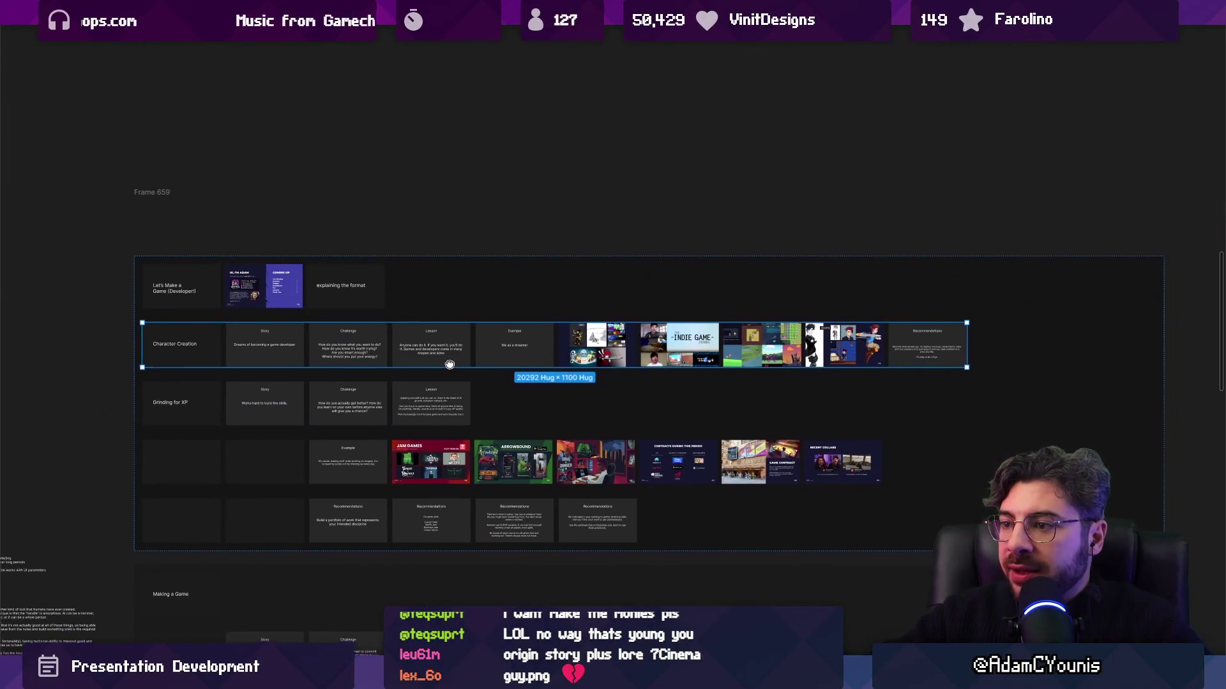
{"action": "scroll", "coordinate": [962, 350], "scroll_direction": "up", "scroll_amount": 5}
{"action": "scroll", "coordinate": [547, 345], "scroll_direction": "right", "scroll_amount": 5}
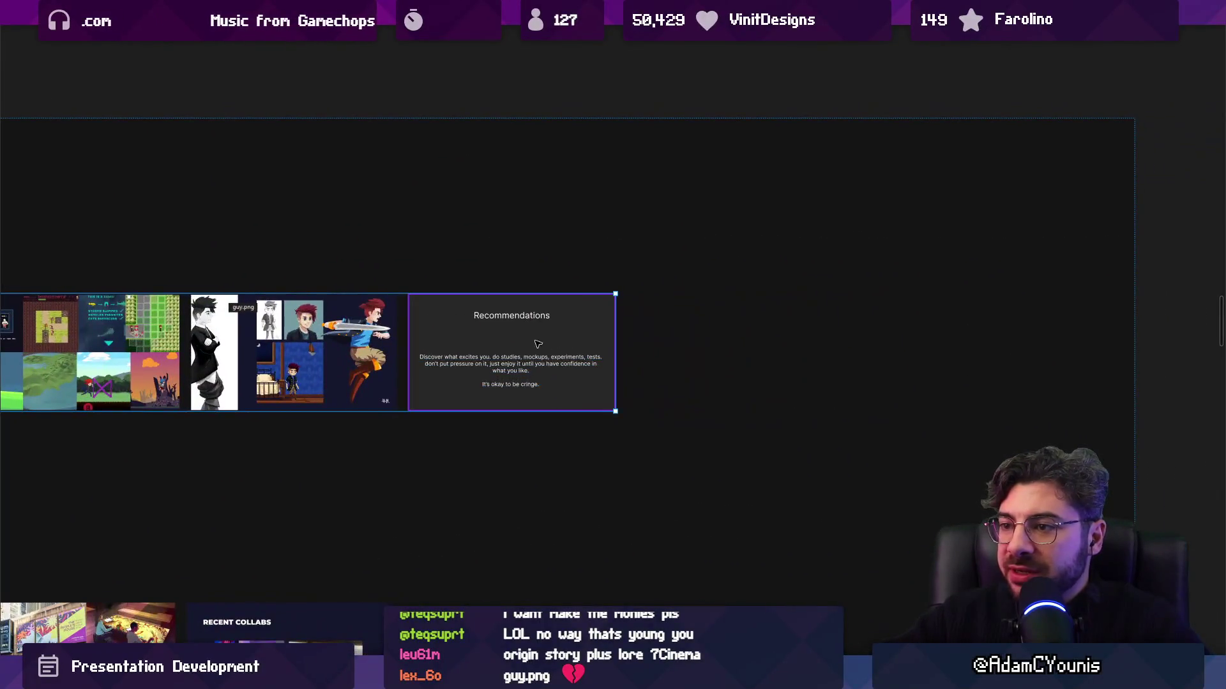
{"action": "scroll", "coordinate": [548, 345], "scroll_direction": "left", "scroll_amount": 8}
{"action": "scroll", "coordinate": [383, 345], "scroll_direction": "down", "scroll_amount": 3}
{"action": "left_click", "coordinate": [300, 339]}
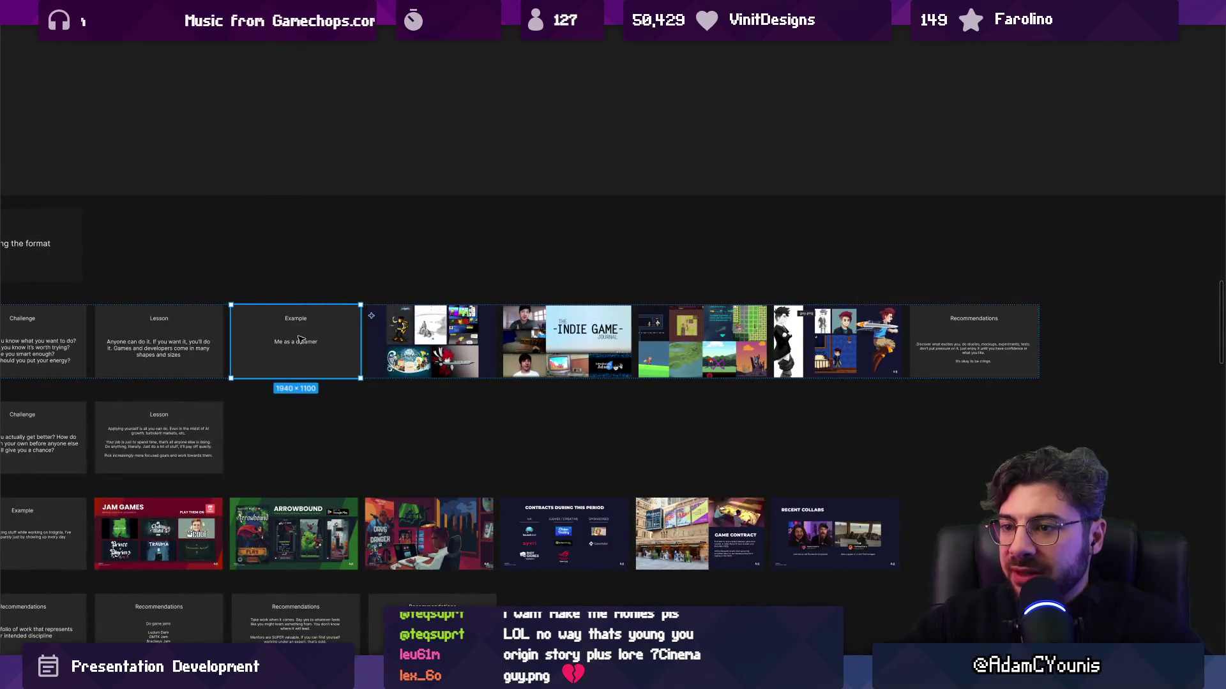
Rewrite the Example card's title text to 'Artist v.s. Designer v.s. Engineer'
{"action": "key", "text": "ctrl+a"}
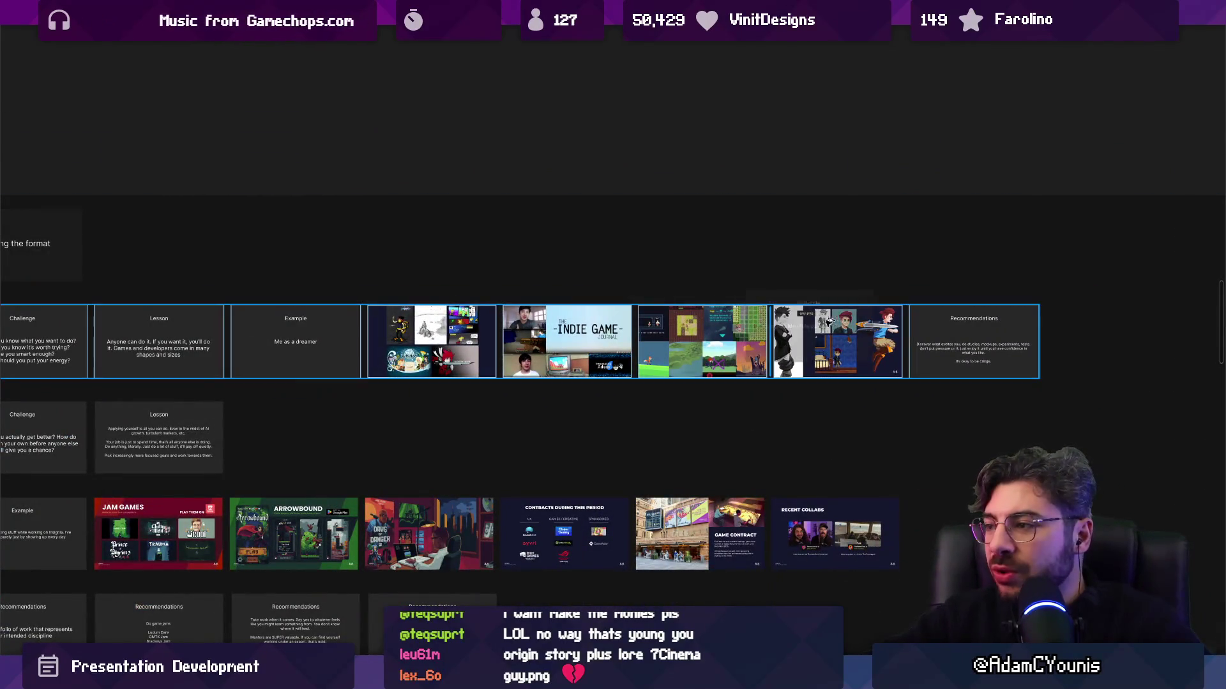
{"action": "scroll", "coordinate": [928, 347], "scroll_direction": "up", "scroll_amount": 10}
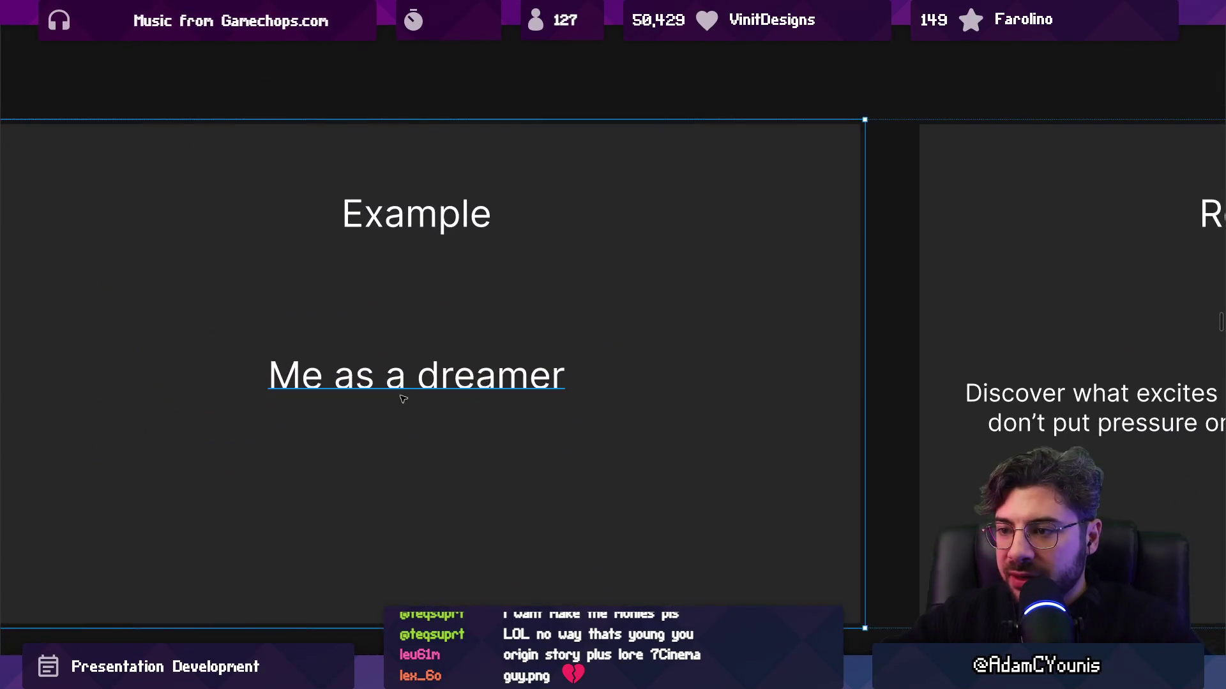
{"action": "double_click", "coordinate": [403, 388]}
{"action": "type", "text": "Artits"}
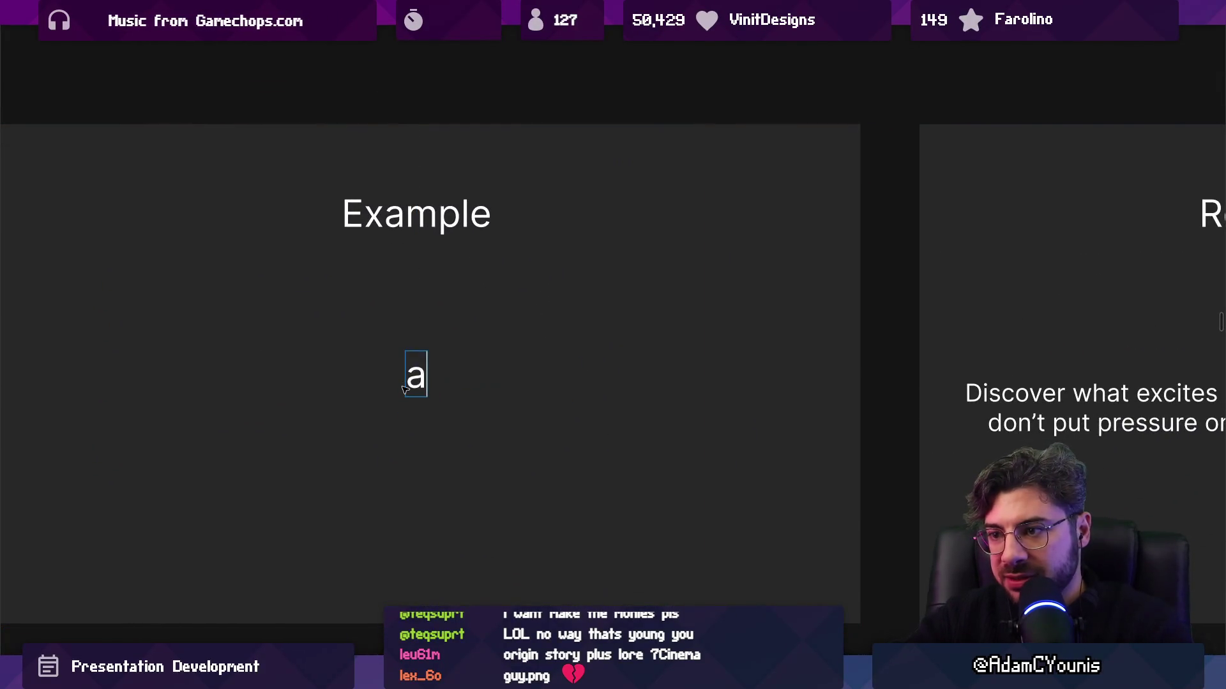
{"action": "key", "text": "BackSpace"}
{"action": "key", "text": "BackSpace"}
{"action": "type", "text": "st "}
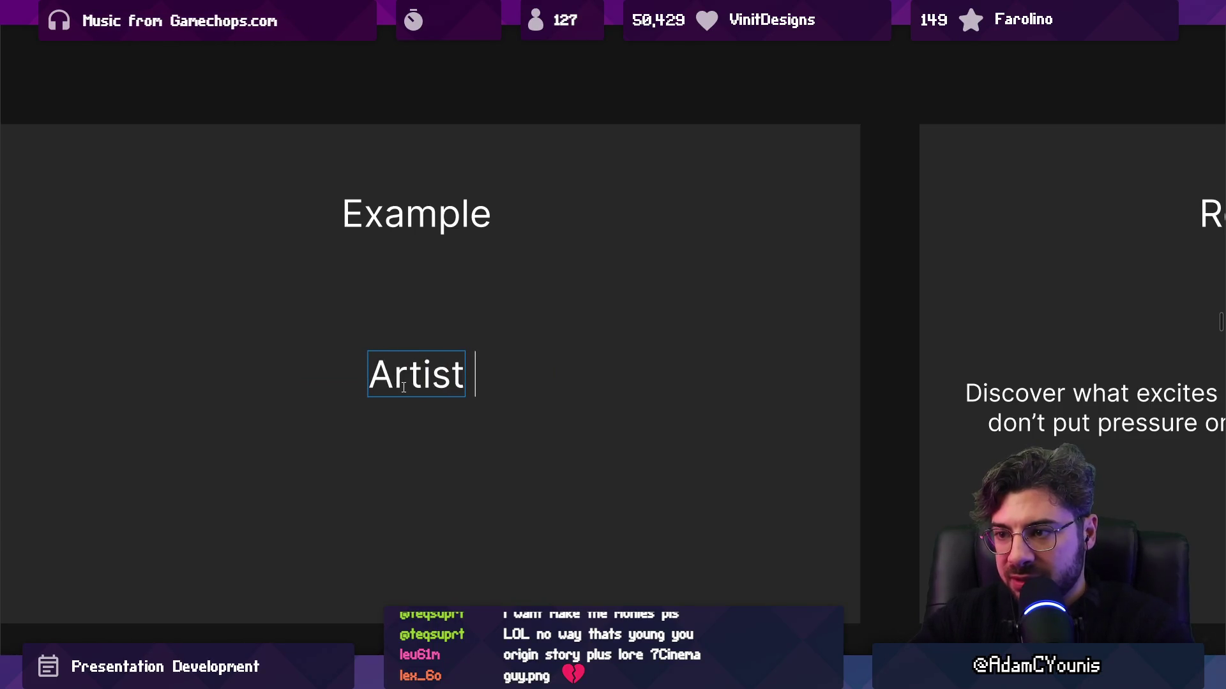
{"action": "type", "text": "v.s. Designers"}
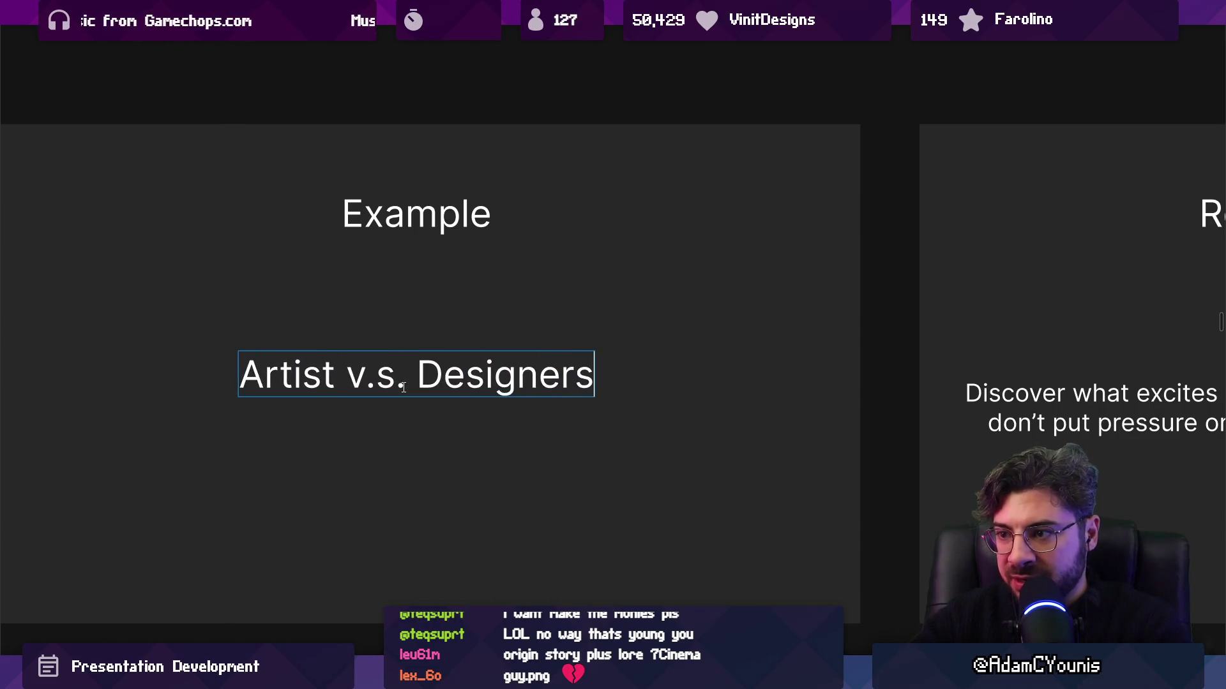
{"action": "key", "text": "BackSpace"}
{"action": "key", "text": "BackSpace"}
{"action": "type", "text": "v.s. Engineer"}
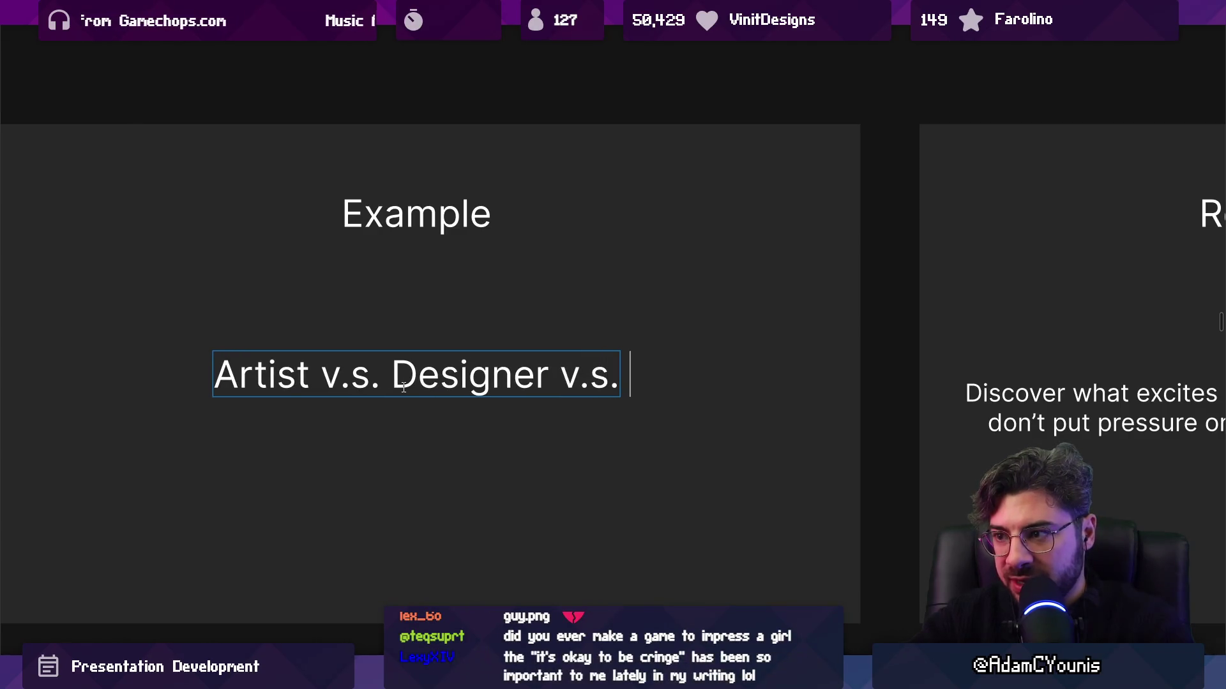
{"action": "key", "text": "Escape"}
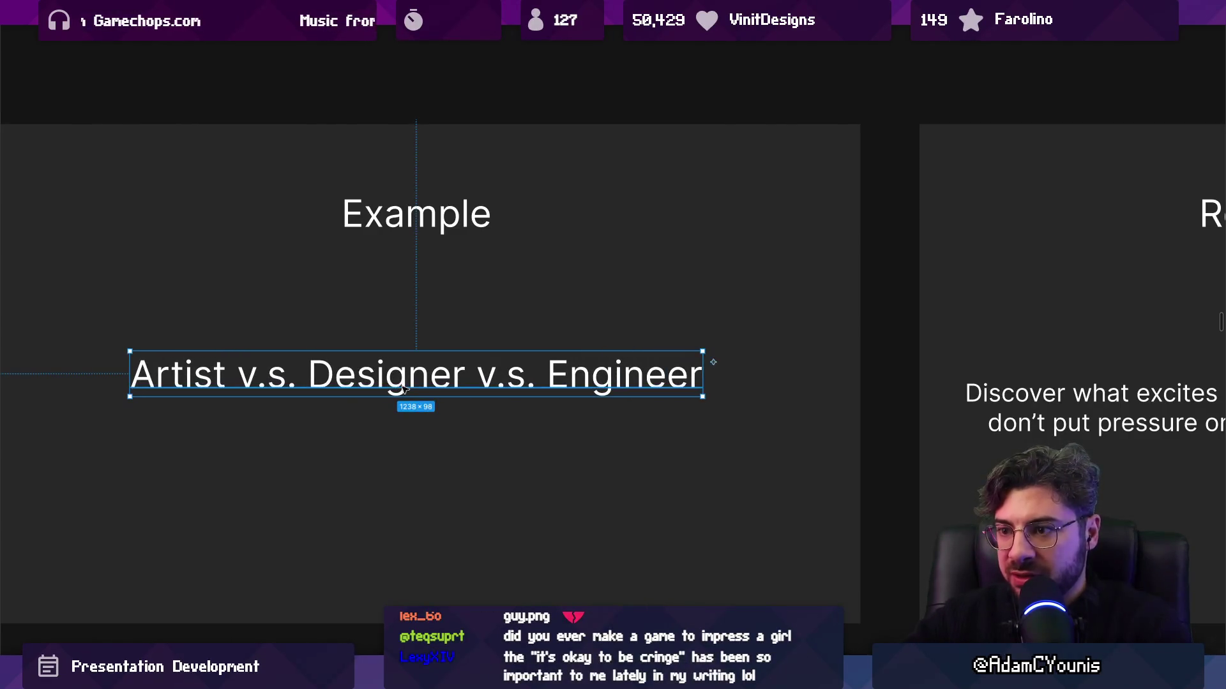
Duplicate that line beneath it as 'Aesthetics and appeals' and nudge it slightly lower
{"action": "left_click_drag", "start_coordinate": [389, 395], "coordinate": [386, 436]}
{"action": "key", "text": "Return"}
{"action": "type", "text": "A"}
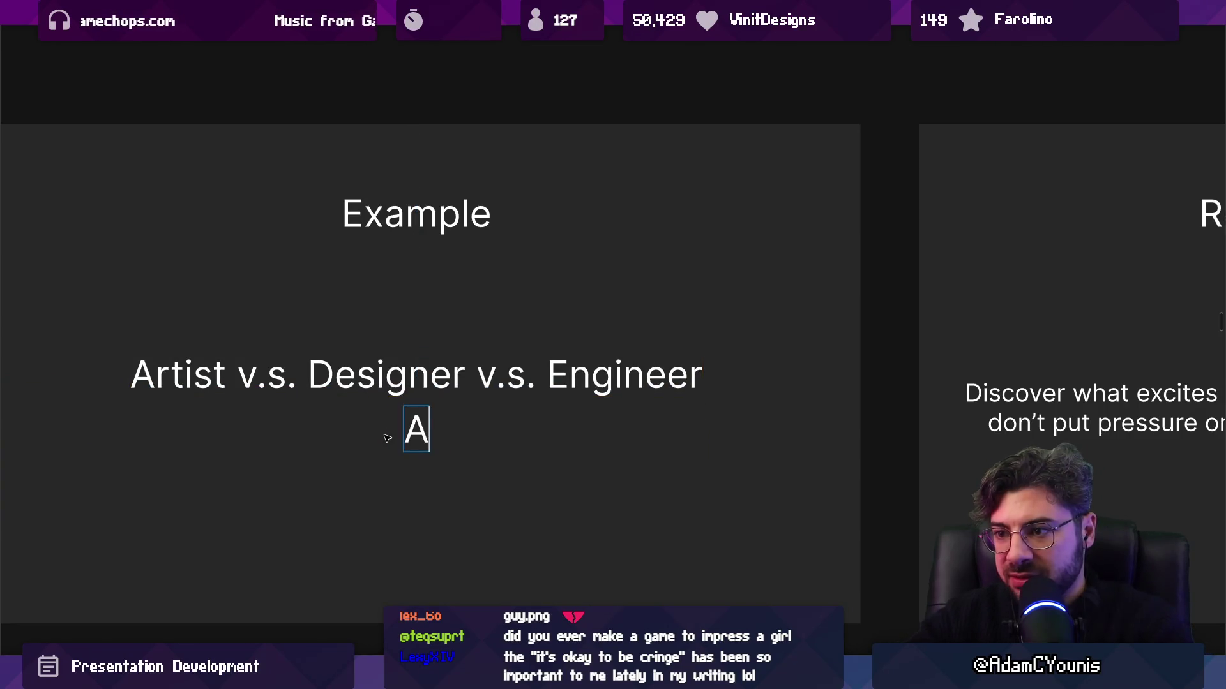
{"action": "type", "text": "esthetics and appeals"}
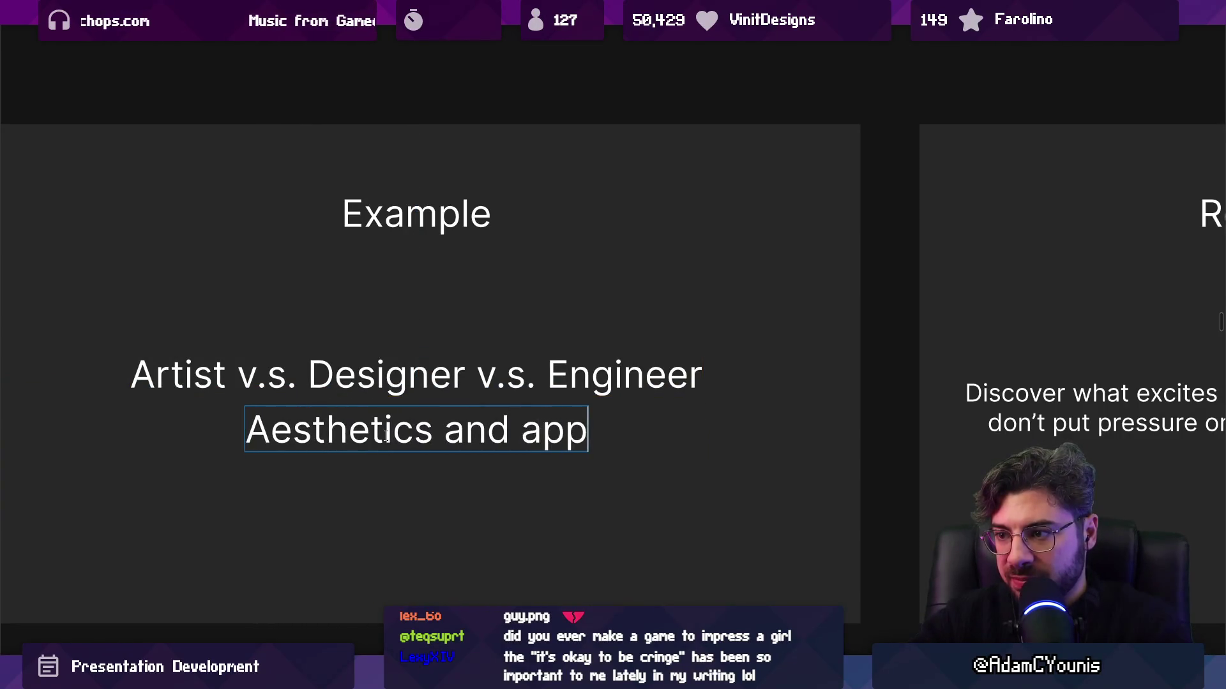
{"action": "key", "text": "Escape"}
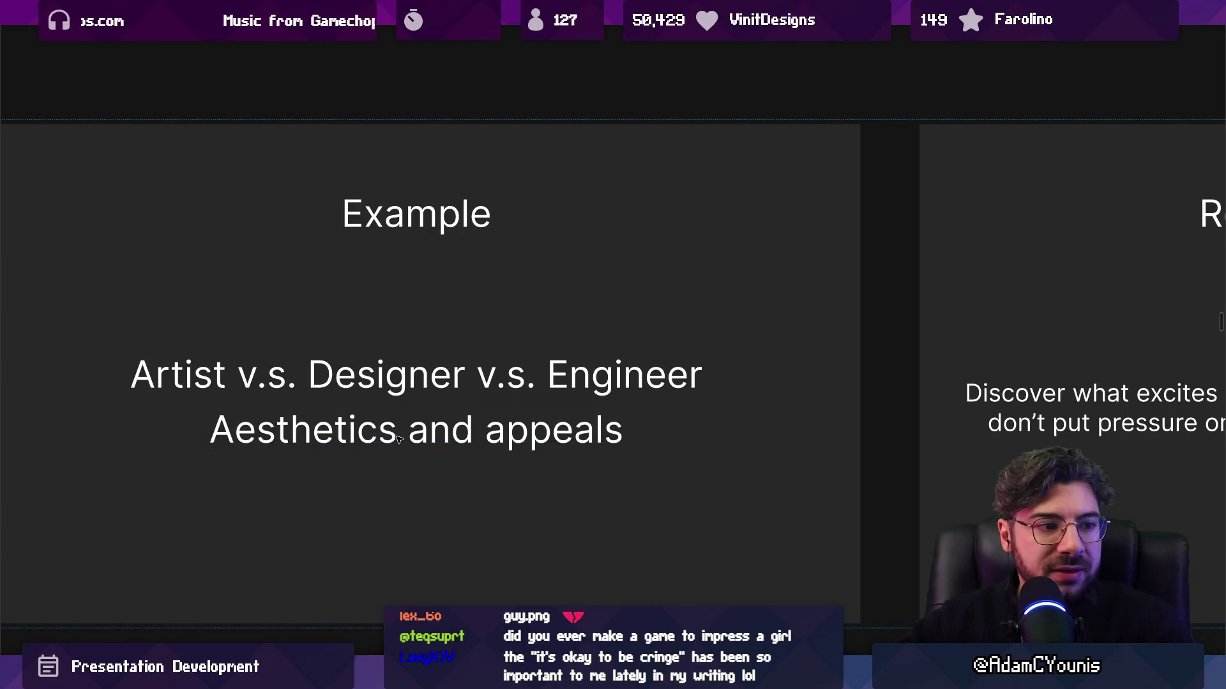
{"action": "scroll", "coordinate": [453, 394], "scroll_direction": "down", "scroll_amount": 2}
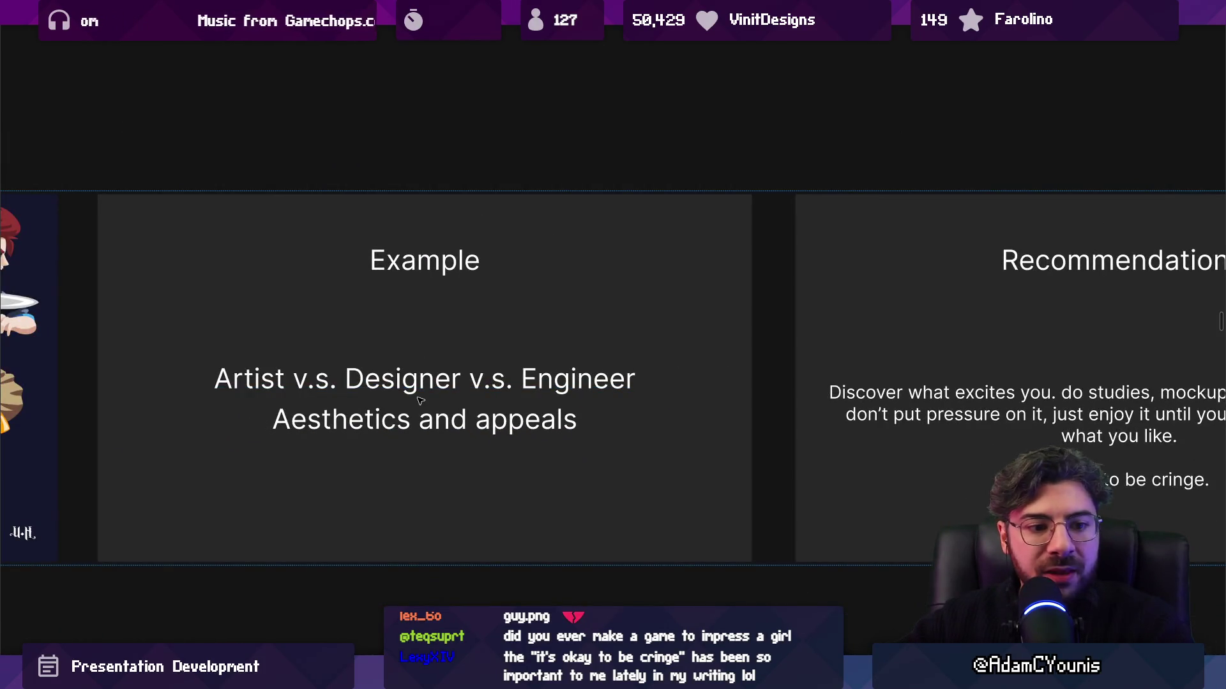
{"action": "left_click_drag", "start_coordinate": [396, 421], "coordinate": [411, 451]}
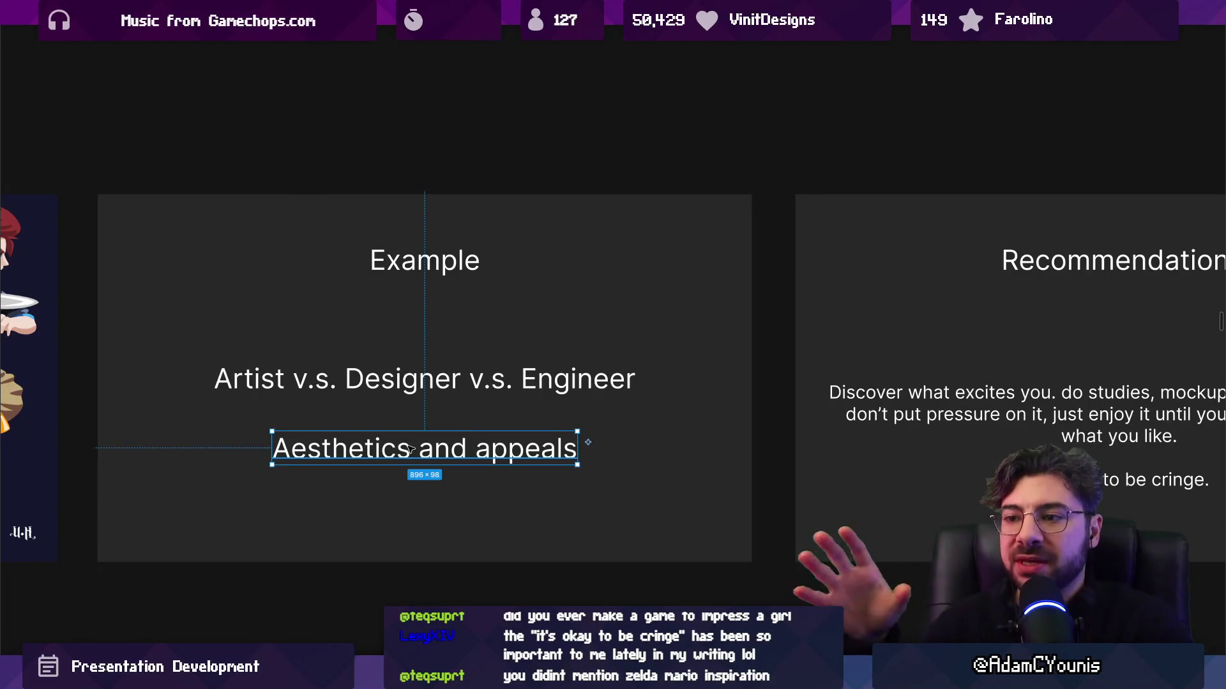
{"action": "left_click", "coordinate": [249, 393]}
Replace both 'v.s.' separators with '|' to read 'Artist | Designer | Engineer', then recentre it
{"action": "double_click", "coordinate": [405, 378]}
{"action": "double_click", "coordinate": [547, 382]}
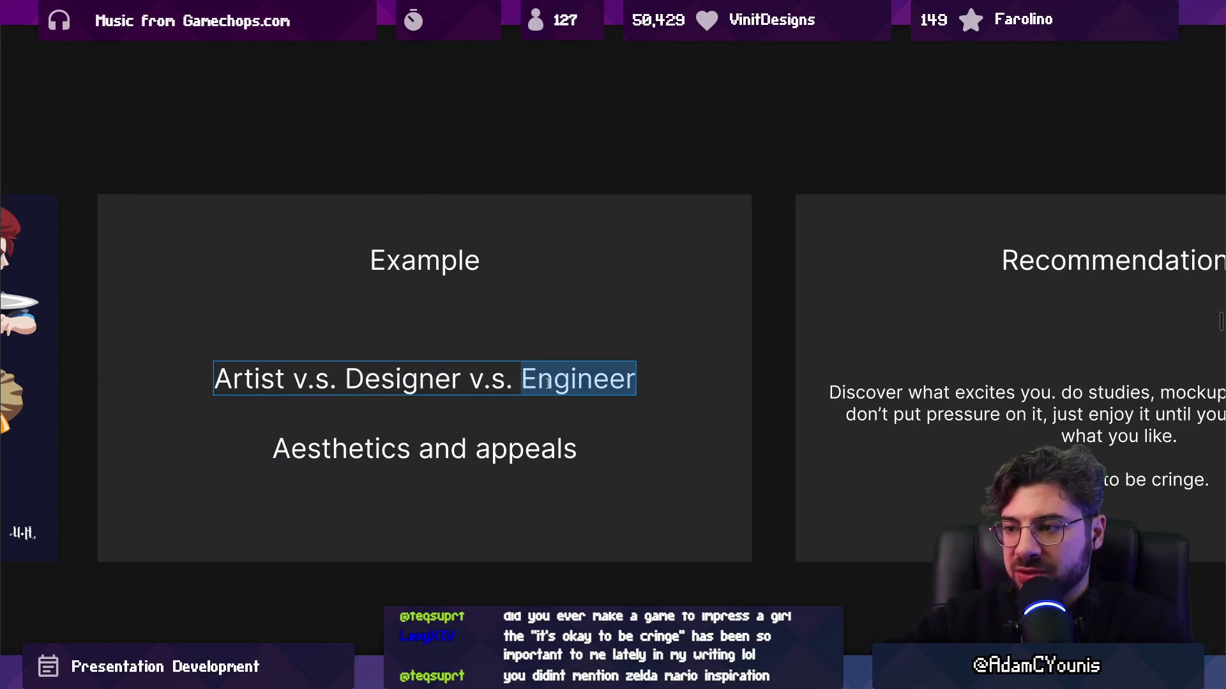
{"action": "left_click_drag", "start_coordinate": [292, 380], "coordinate": [333, 386]}
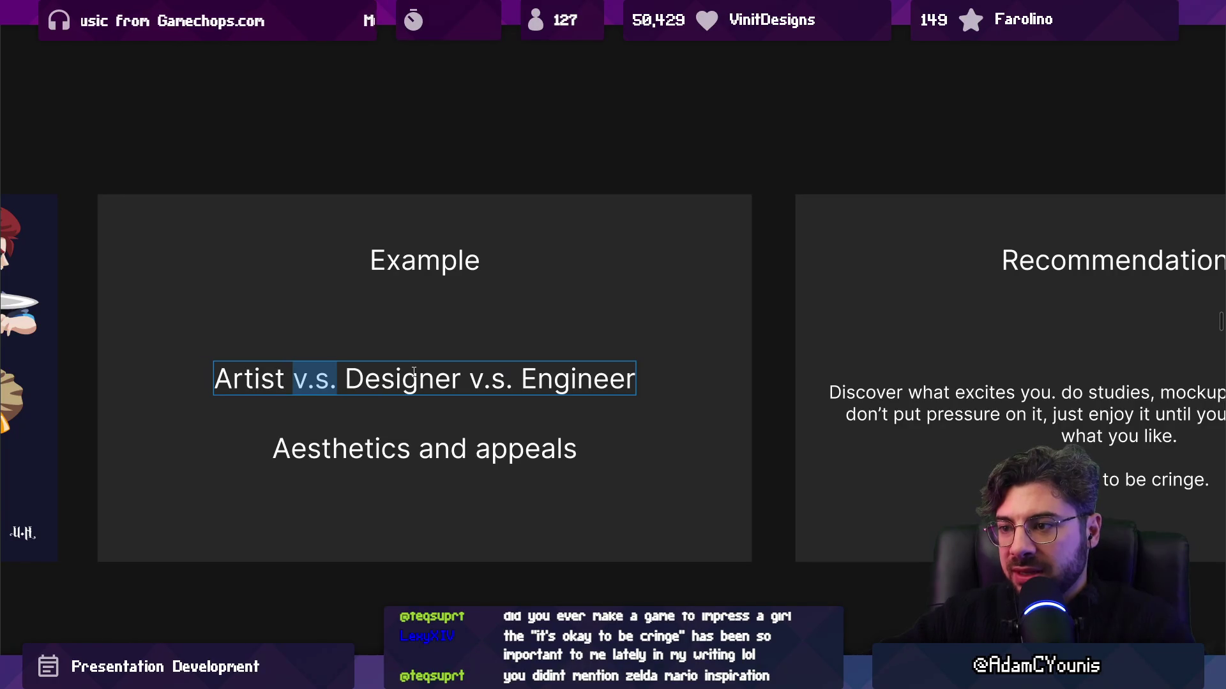
{"action": "type", "text": "|"}
{"action": "key", "text": "ctrl+shift+Right"}
{"action": "key", "text": "shift+Right"}
{"action": "key", "text": "Right"}
{"action": "key", "text": "Left"}
{"action": "key", "text": "shift+Right"}
{"action": "key", "text": "shift+Right"}
{"action": "key", "text": "shift+Right"}
{"action": "key", "text": "shift+Right"}
{"action": "key", "text": "ctrl+backslash"}
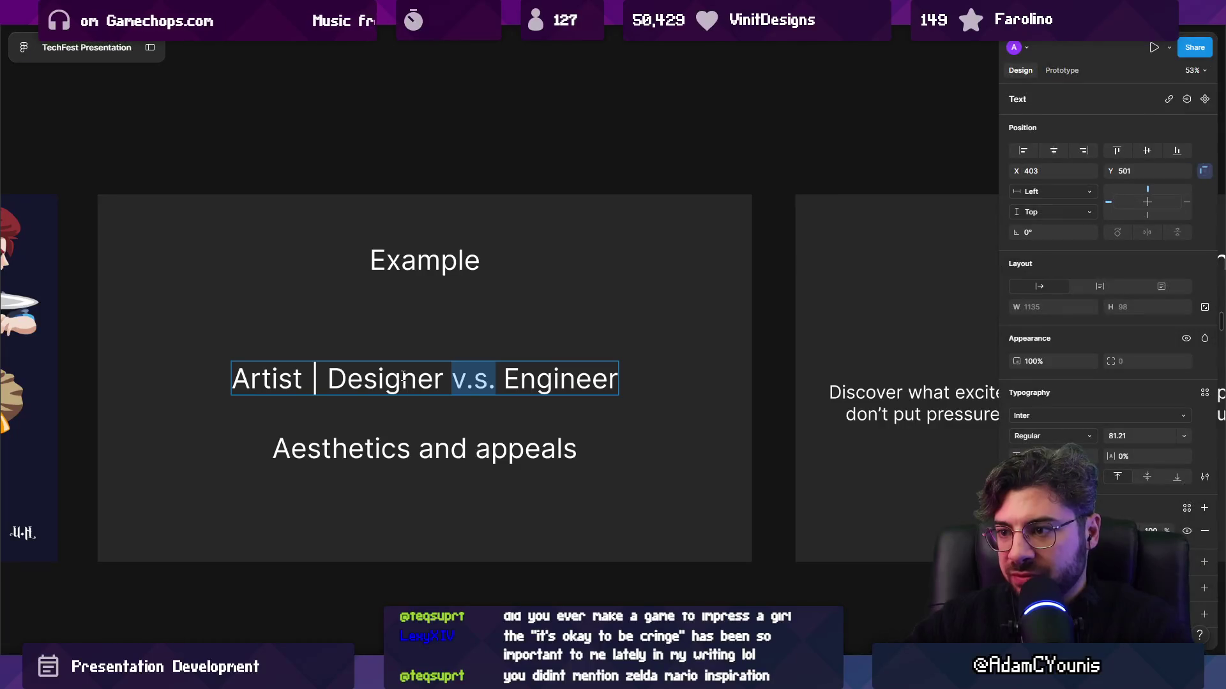
{"action": "key", "text": "ctrl+backslash"}
{"action": "type", "text": "|"}
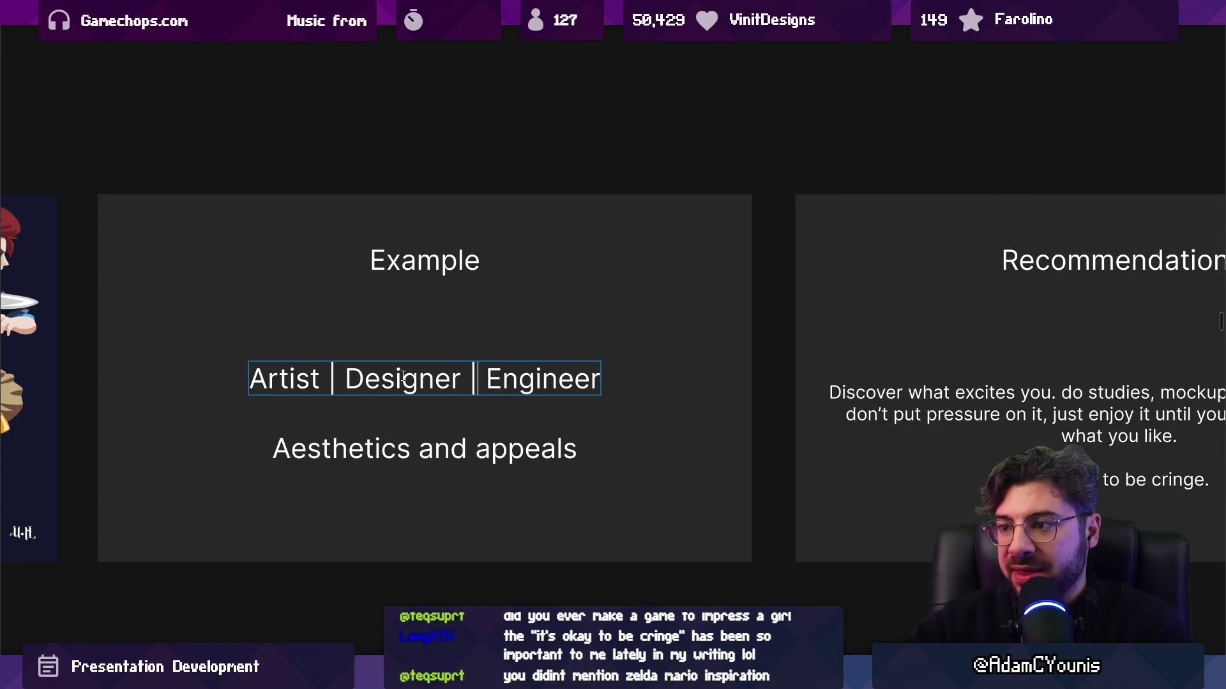
{"action": "key", "text": "Escape"}
{"action": "mouse_move", "coordinate": [403, 377]}
{"action": "left_mouse_down"}
{"action": "mouse_move", "coordinate": [425, 385]}
{"action": "mouse_move", "coordinate": [415, 386]}
{"action": "left_mouse_up"}
Select the roles line and 'Aesthetics and appeals' together to check alignment, then zoom out
{"action": "left_click", "coordinate": [423, 454]}
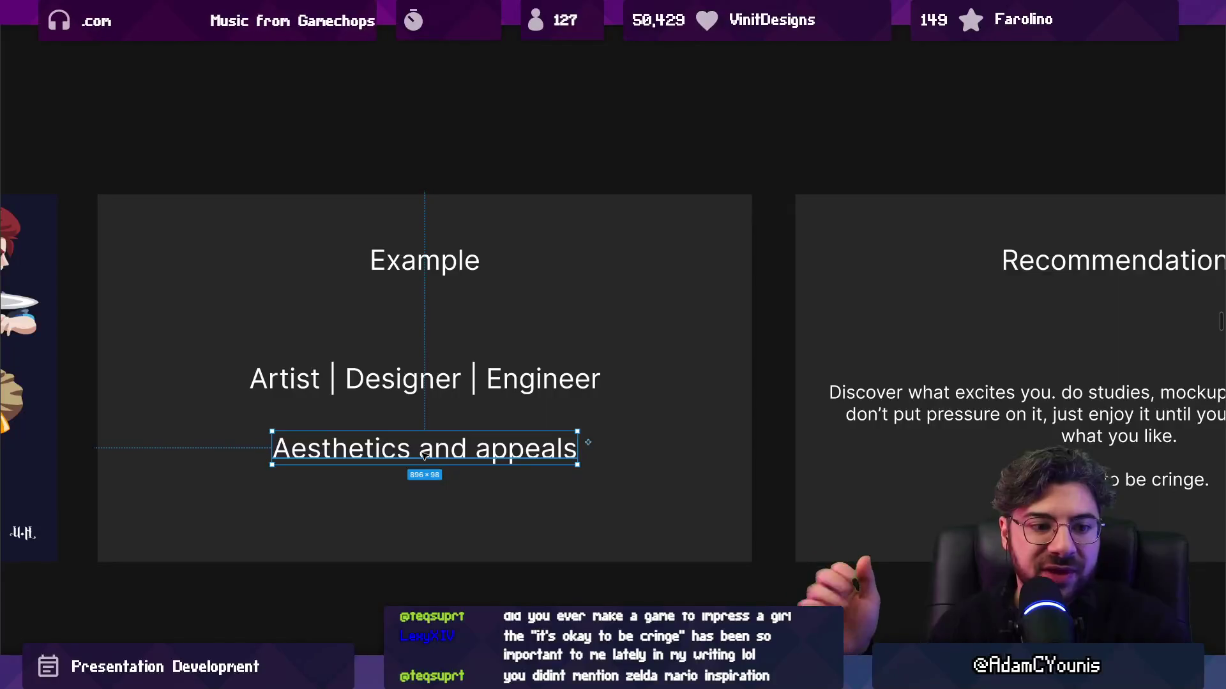
{"action": "left_click", "coordinate": [397, 387]}
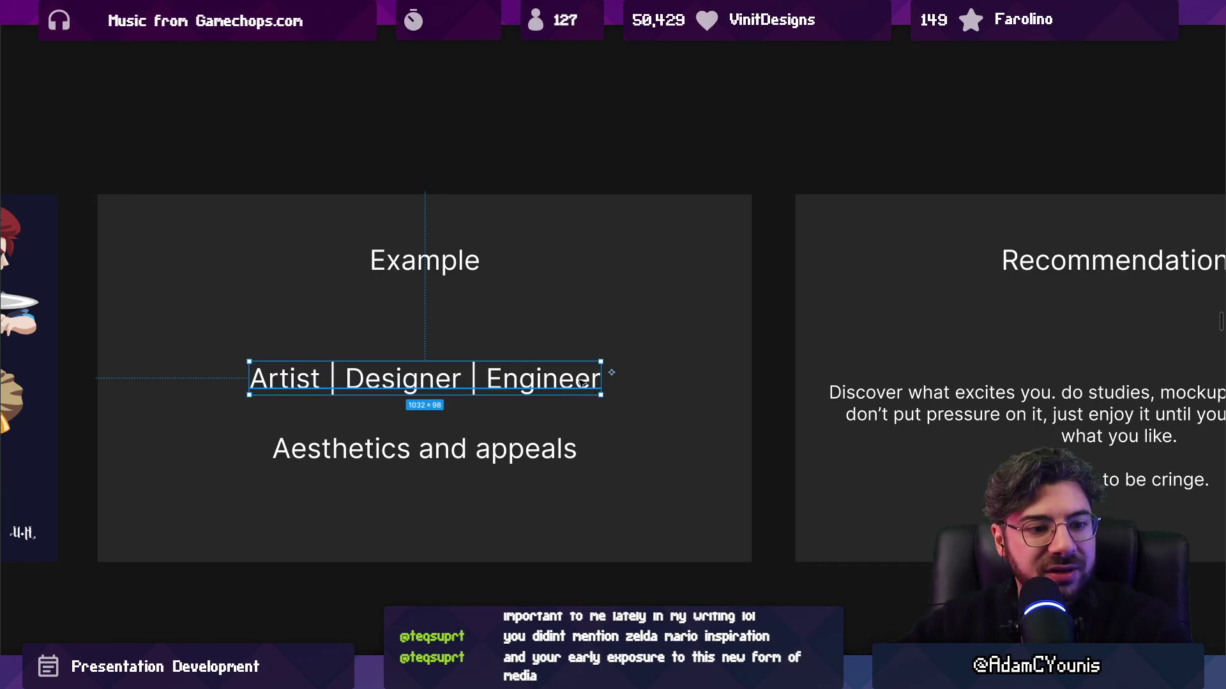
{"action": "double_click", "coordinate": [296, 378]}
{"action": "double_click", "coordinate": [295, 379]}
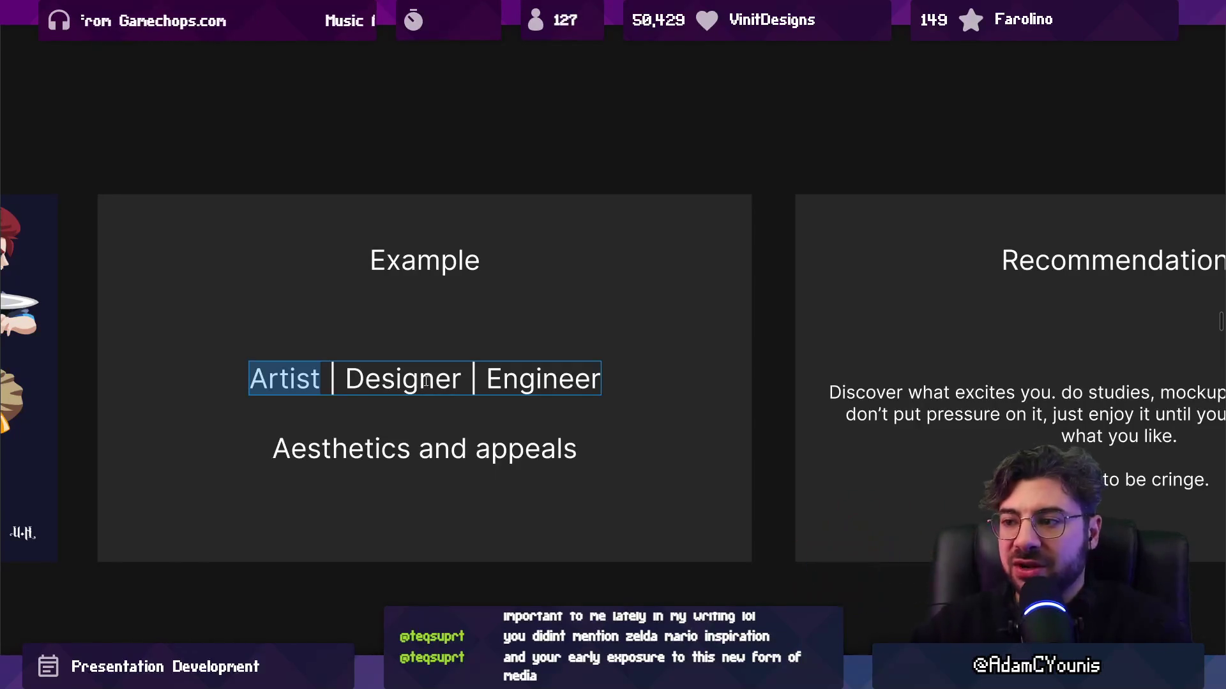
{"action": "double_click", "coordinate": [530, 378]}
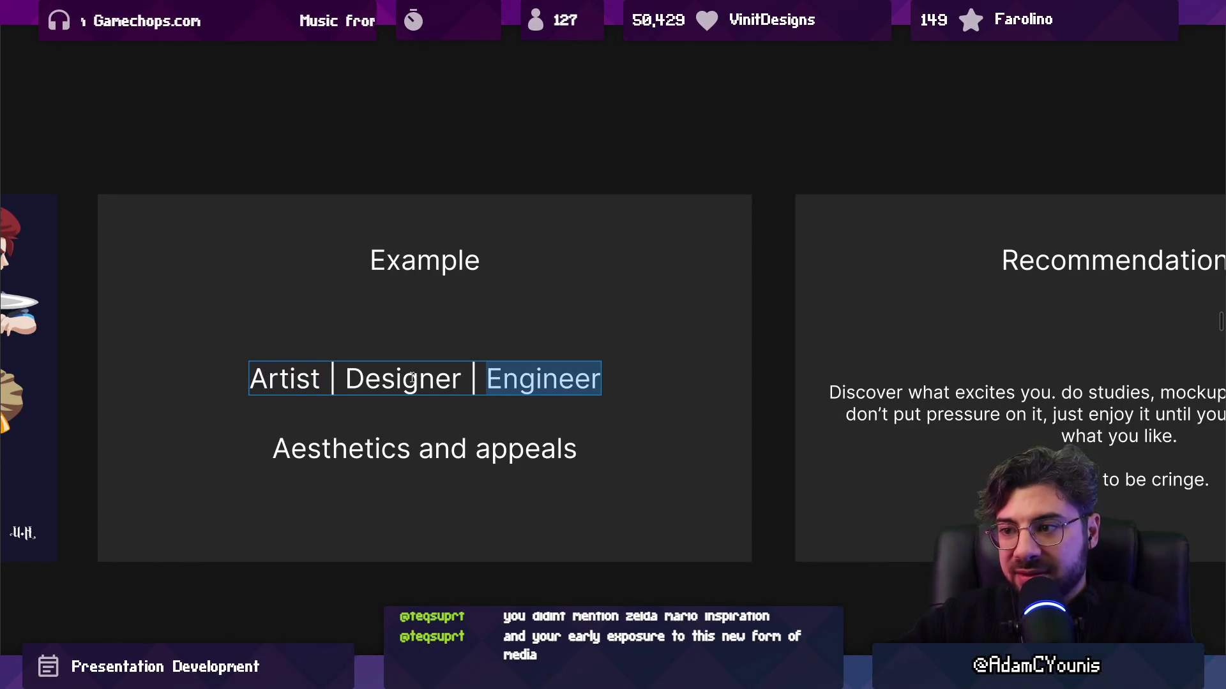
{"action": "key", "text": "Escape"}
{"action": "left_click", "coordinate": [426, 435], "text": "shift"}
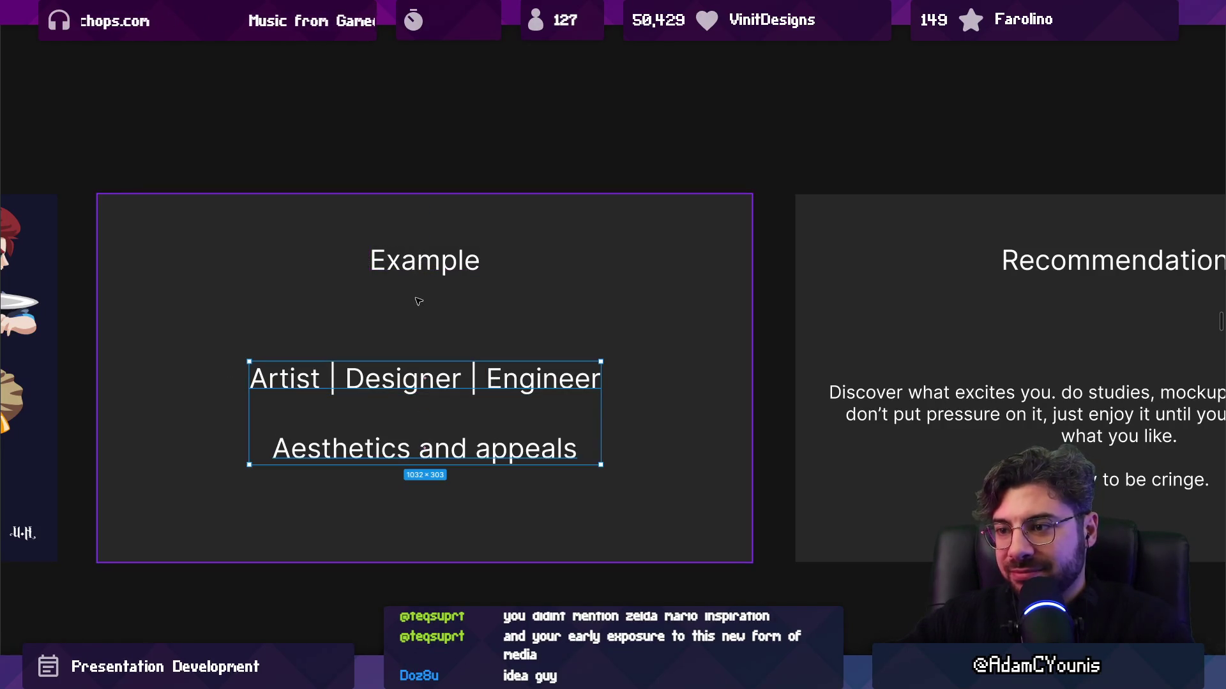
{"action": "key", "text": "Escape"}
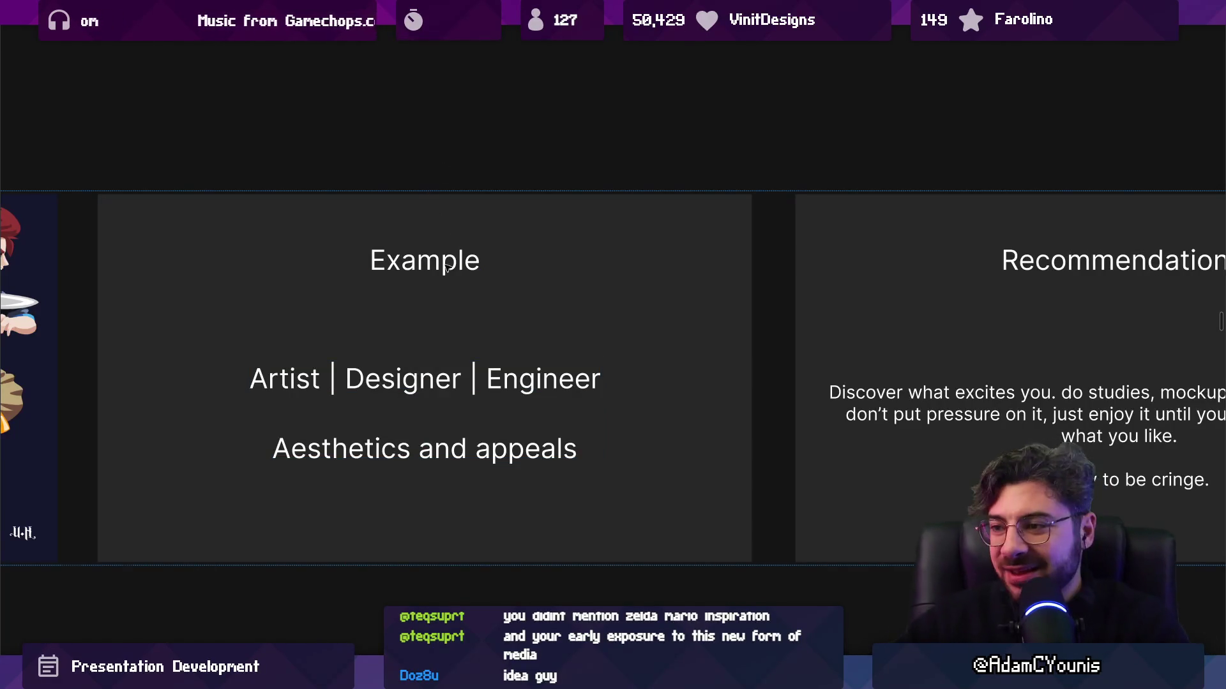
{"action": "scroll", "coordinate": [472, 277], "scroll_direction": "down", "scroll_amount": 3}
{"action": "scroll", "coordinate": [561, 273], "scroll_direction": "left", "scroll_amount": 3}
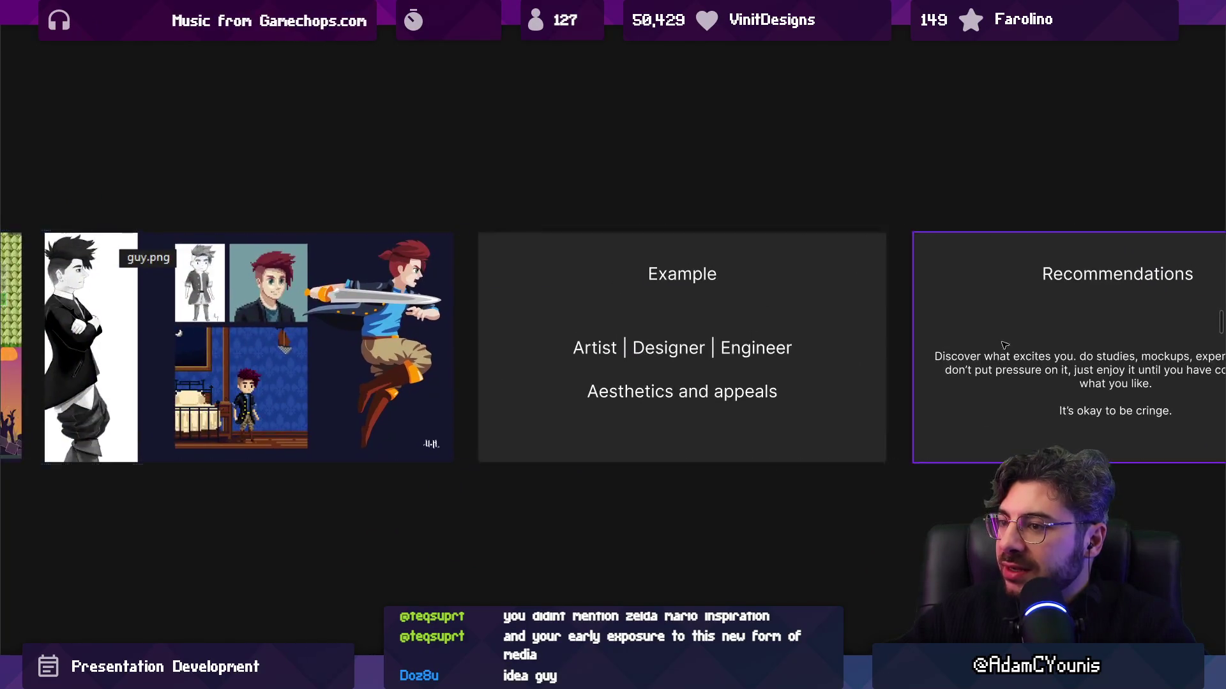
{"action": "scroll", "coordinate": [892, 339], "scroll_direction": "down", "scroll_amount": 5}
{"action": "scroll", "coordinate": [948, 345], "scroll_direction": "up", "scroll_amount": 10}
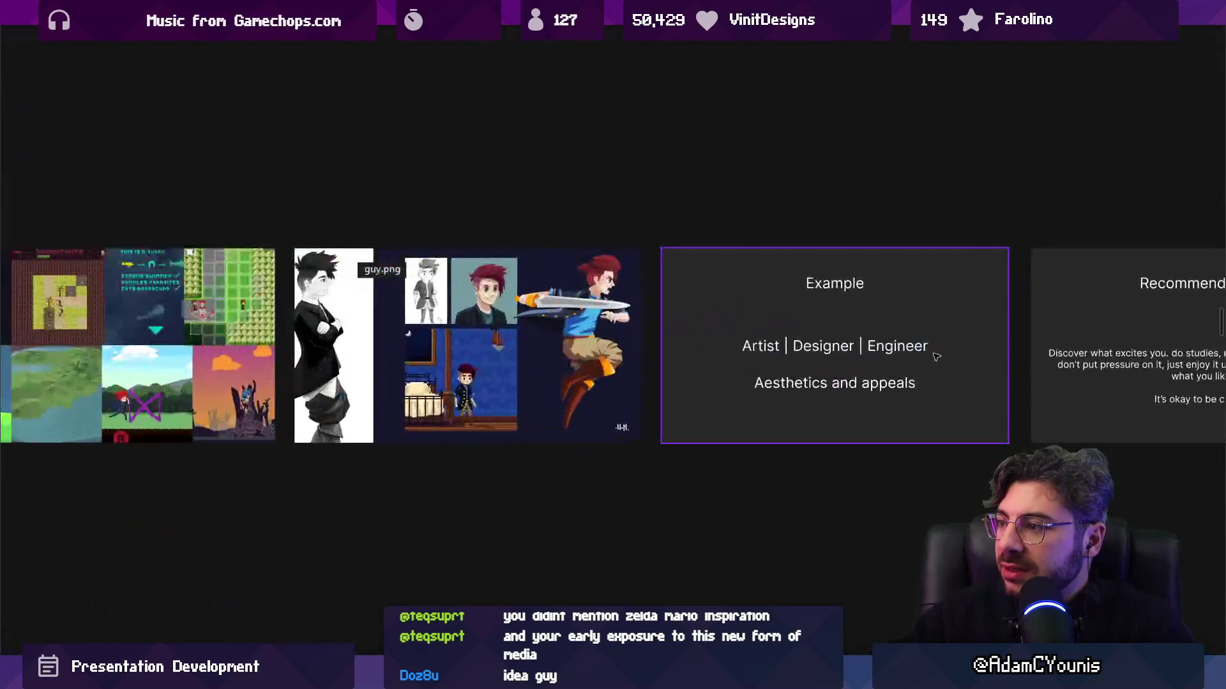
Extend the line to 'Aesthetics and appeals. Talk about myself and how I satisfied these internal drives'
{"action": "left_click", "coordinate": [837, 406]}
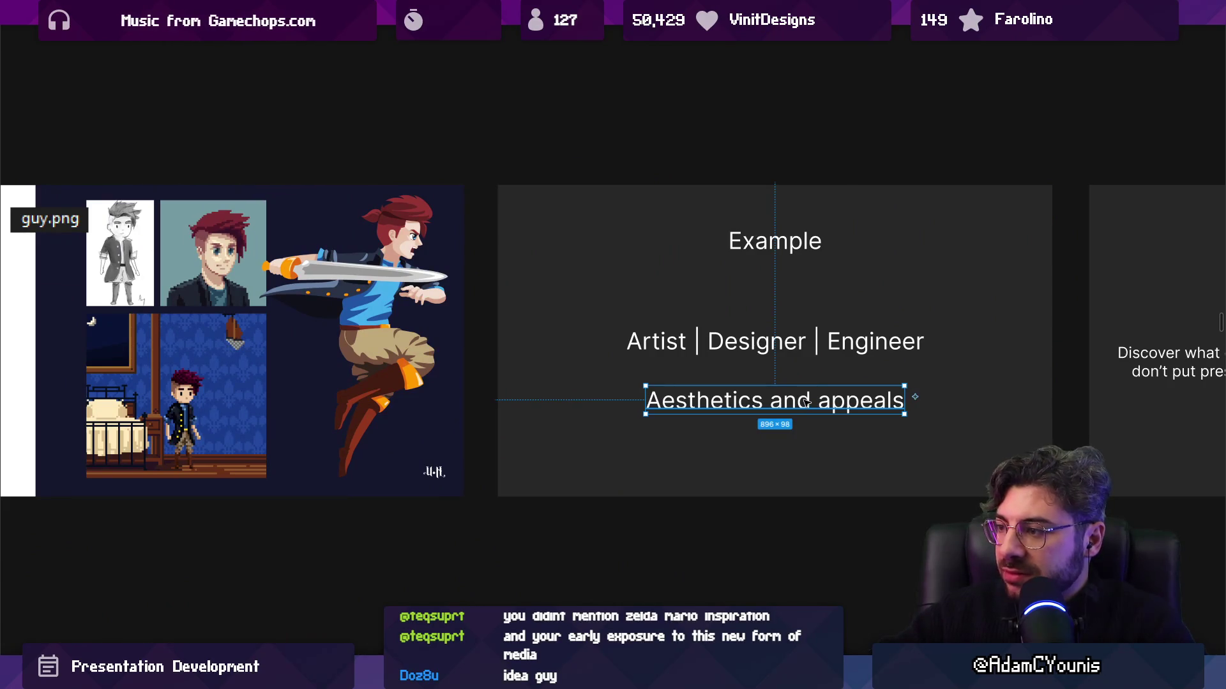
{"action": "key", "text": "Return"}
{"action": "key", "text": "Right"}
{"action": "type", "text": ". T"}
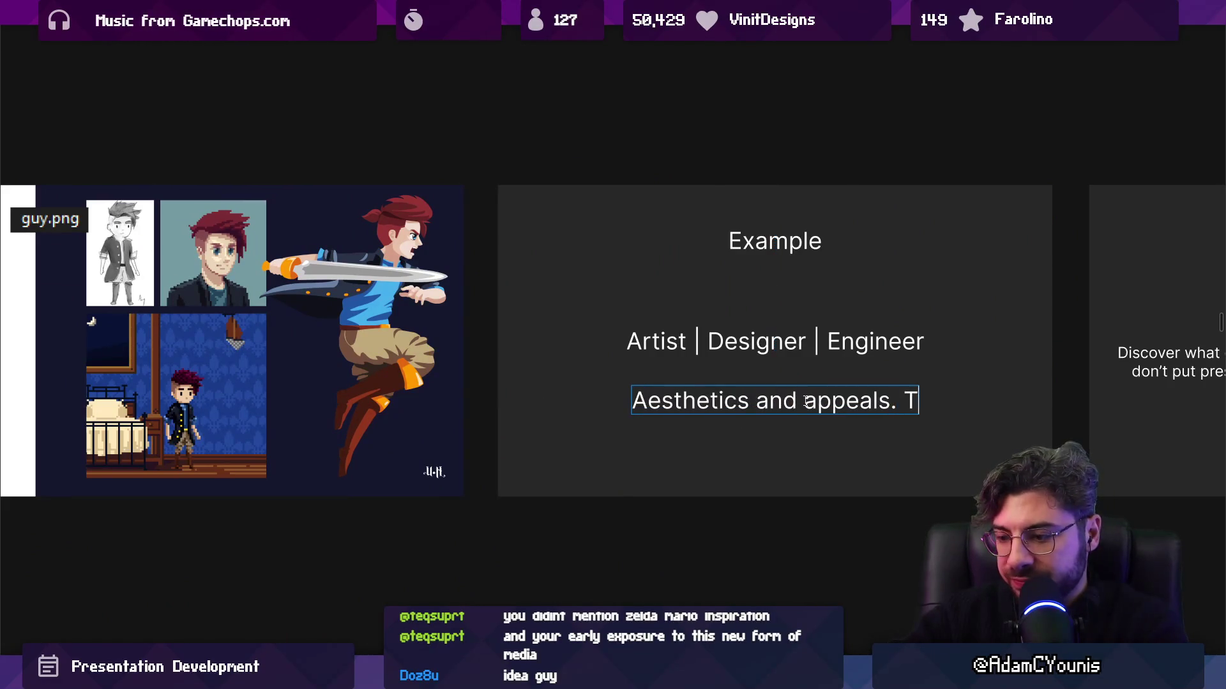
{"action": "type", "text": "alk about wy"}
{"action": "key", "text": "BackSpace"}
{"action": "key", "text": "BackSpace"}
{"action": "type", "text": "myself and jho"}
{"action": "key", "text": "BackSpace"}
{"action": "key", "text": "BackSpace"}
{"action": "key", "text": "BackSpace"}
{"action": "type", "text": "how I enoi"}
{"action": "key", "text": "BackSpace"}
{"action": "key", "text": "BackSpace"}
{"action": "type", "text": "joyed"}
{"action": "key", "text": "BackSpace"}
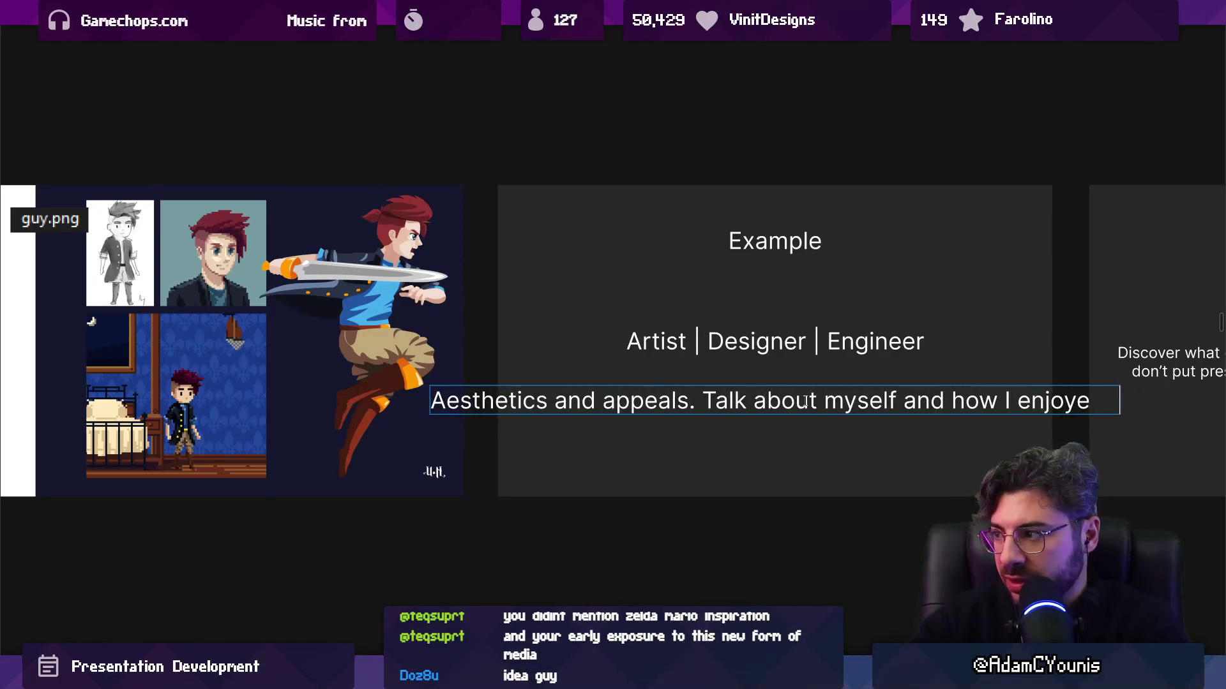
{"action": "key", "text": "ctrl+shift+Left"}
{"action": "type", "text": "satisfi"}
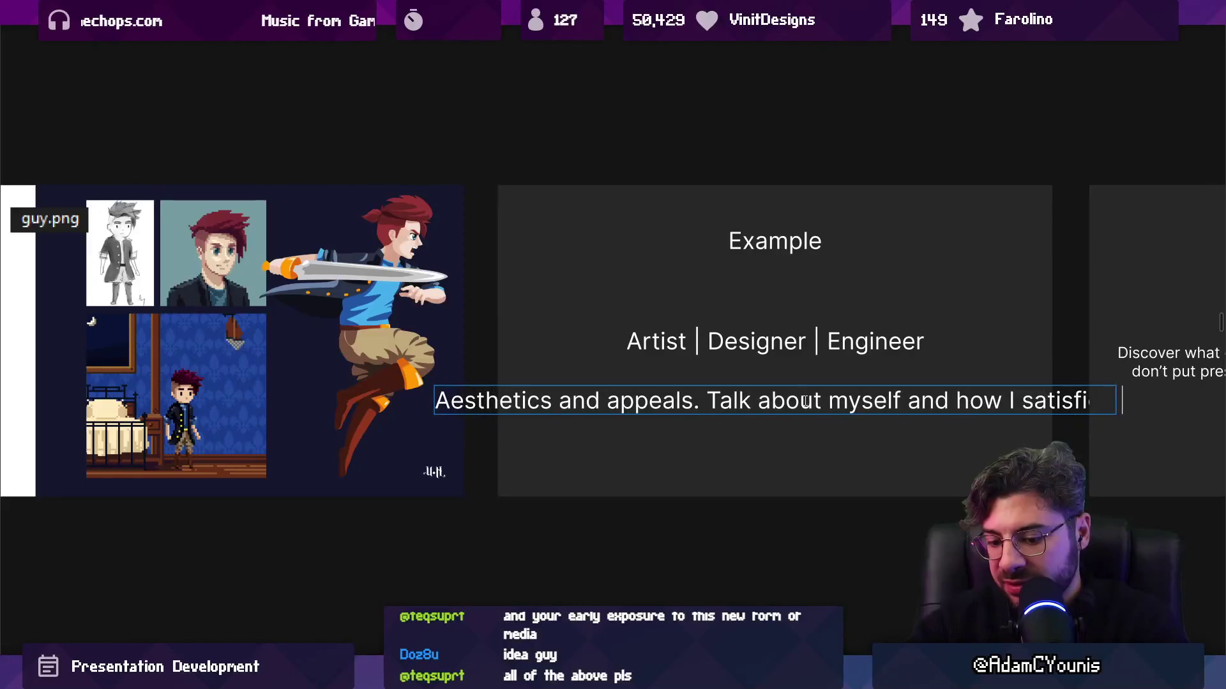
{"action": "type", "text": "ed thes"}
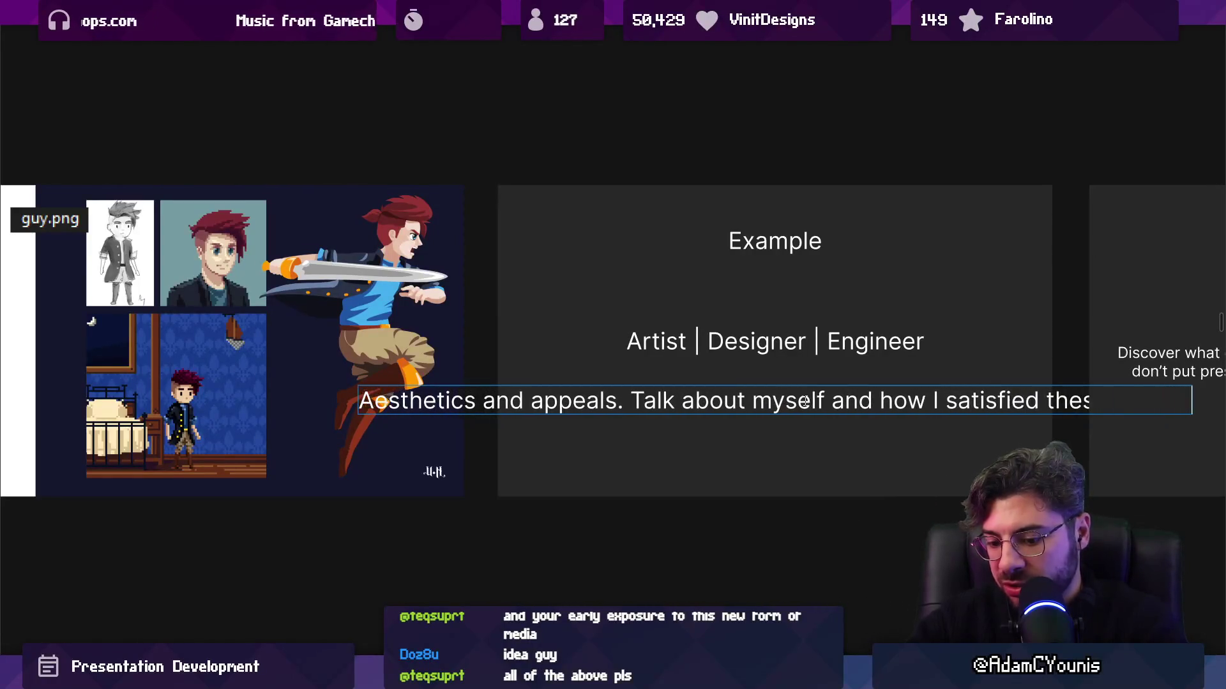
{"action": "type", "text": "e ir"}
{"action": "key", "text": "Escape"}
Narrow the text box so the sentence wraps onto two lines
{"action": "scroll", "coordinate": [807, 402], "scroll_direction": "right", "scroll_amount": 5}
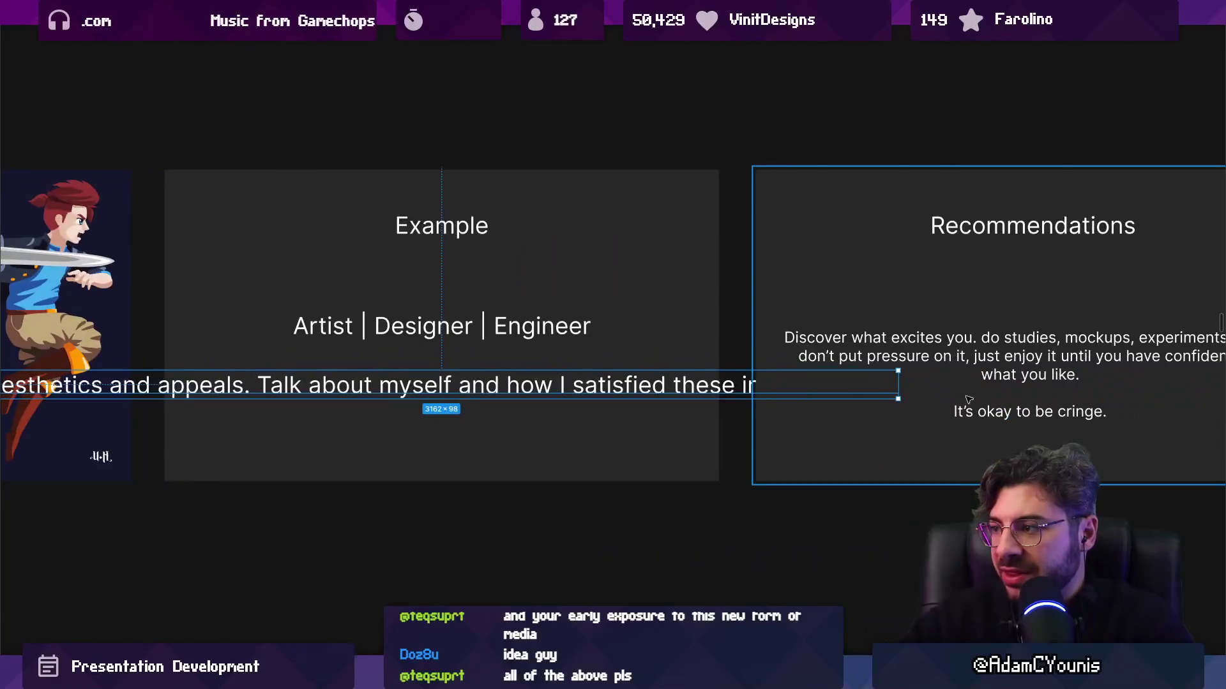
{"action": "mouse_move", "coordinate": [900, 386]}
{"action": "left_mouse_down"}
{"action": "mouse_move", "coordinate": [607, 390]}
{"action": "mouse_move", "coordinate": [671, 390]}
{"action": "mouse_move", "coordinate": [685, 406]}
{"action": "mouse_move", "coordinate": [621, 408]}
{"action": "left_mouse_up"}
{"action": "key", "text": "Escape"}
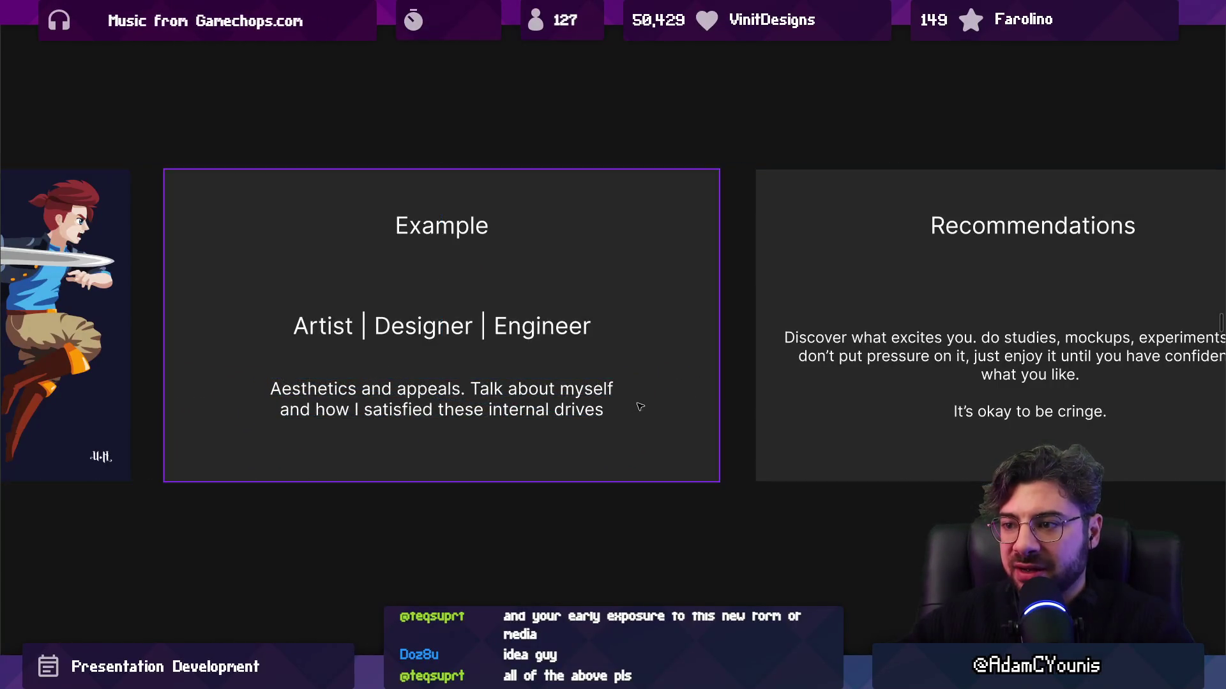
{"action": "scroll", "coordinate": [645, 404], "scroll_direction": "down", "scroll_amount": 5}
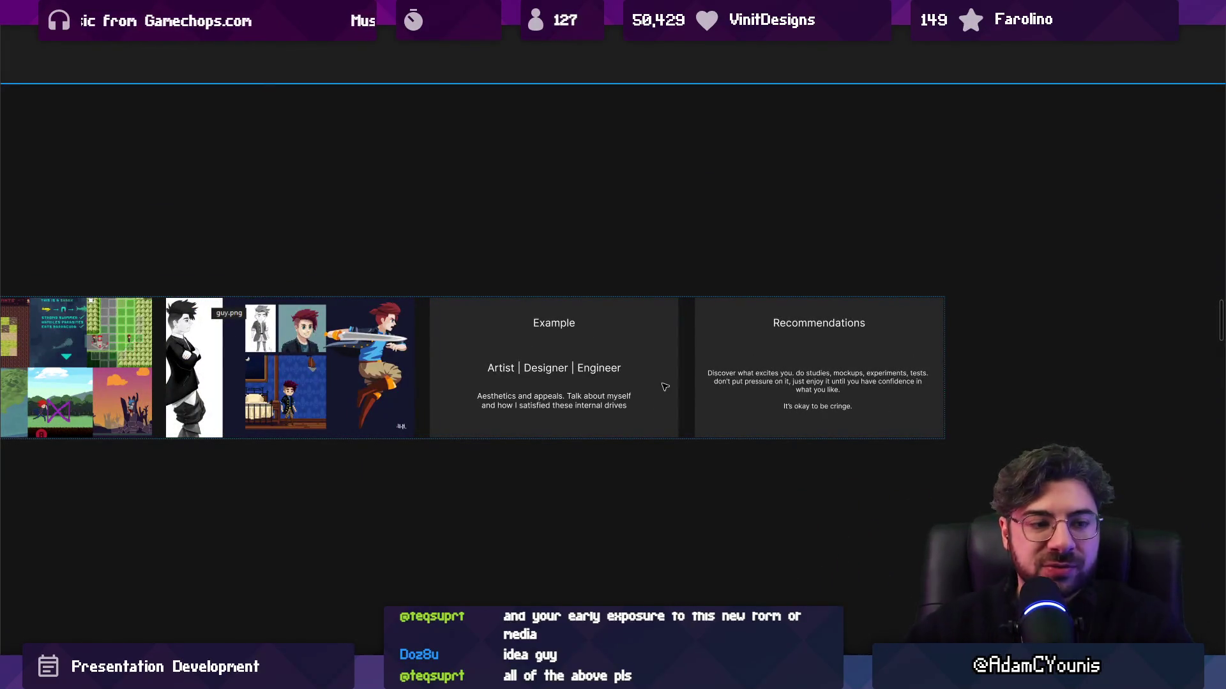
{"action": "scroll", "coordinate": [766, 343], "scroll_direction": "down", "scroll_amount": 5}
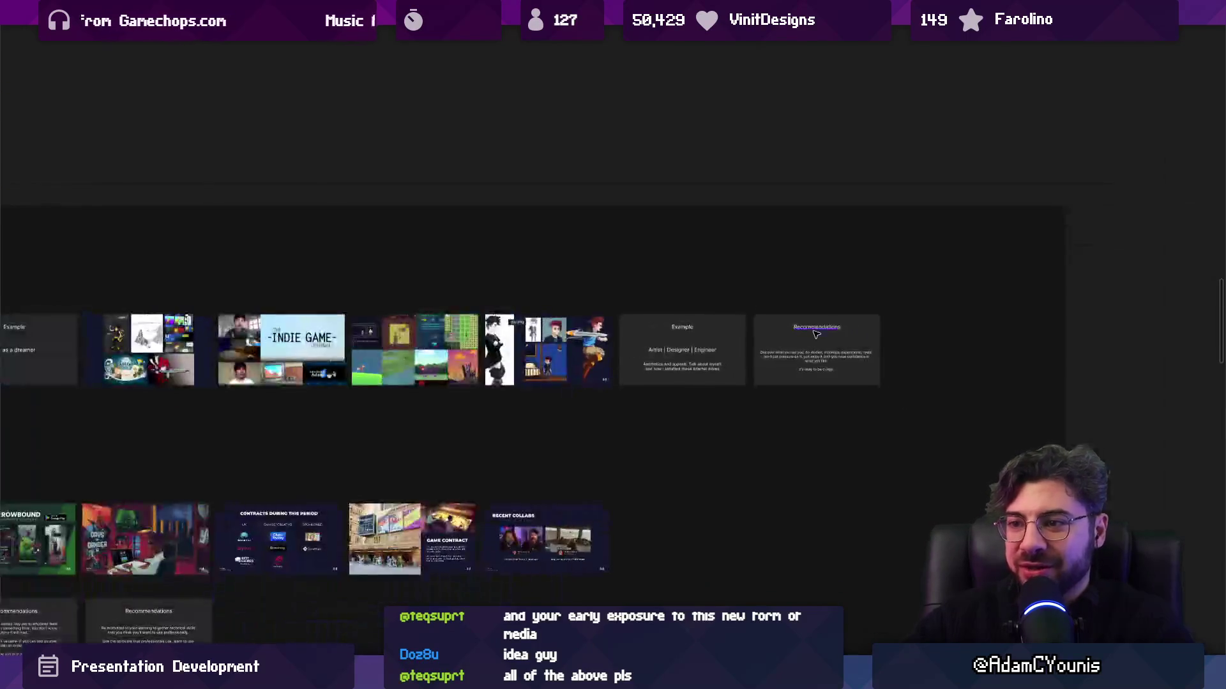
{"action": "mouse_move", "coordinate": [401, 355]}
{"action": "left_mouse_down"}
{"action": "mouse_move", "coordinate": [976, 284]}
{"action": "mouse_move", "coordinate": [996, 300]}
{"action": "left_mouse_up"}
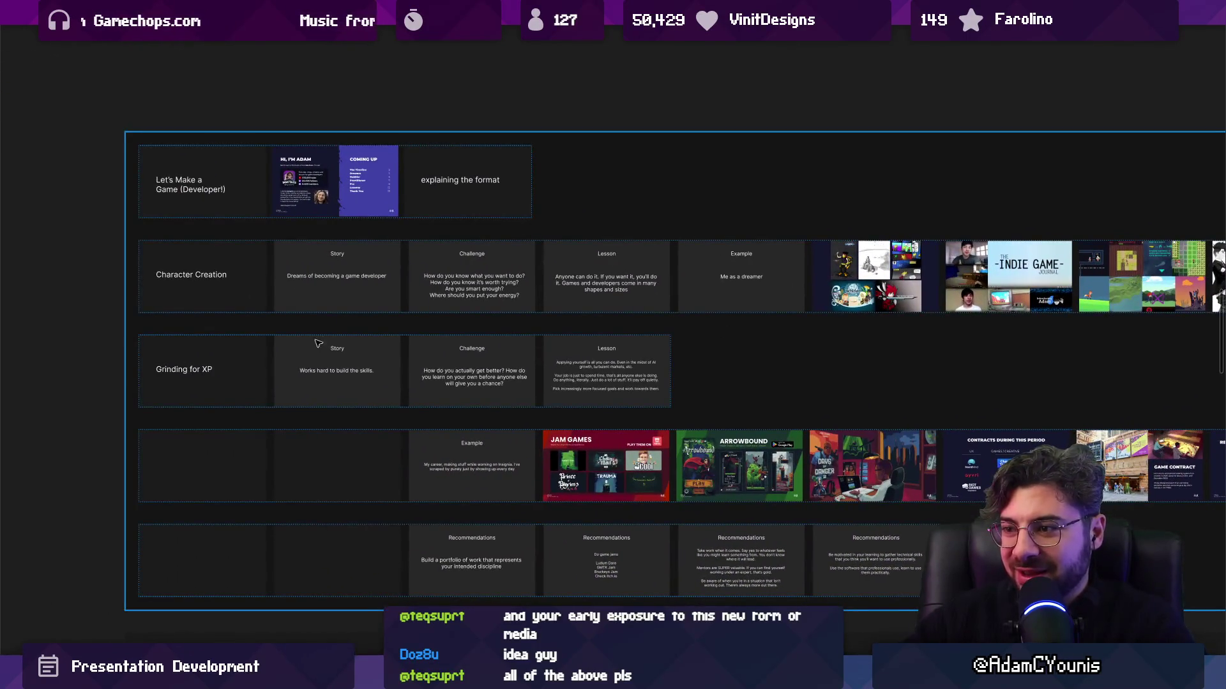
{"action": "scroll", "coordinate": [153, 373], "scroll_direction": "up", "scroll_amount": 5}
{"action": "scroll", "coordinate": [161, 377], "scroll_direction": "up", "scroll_amount": 3}
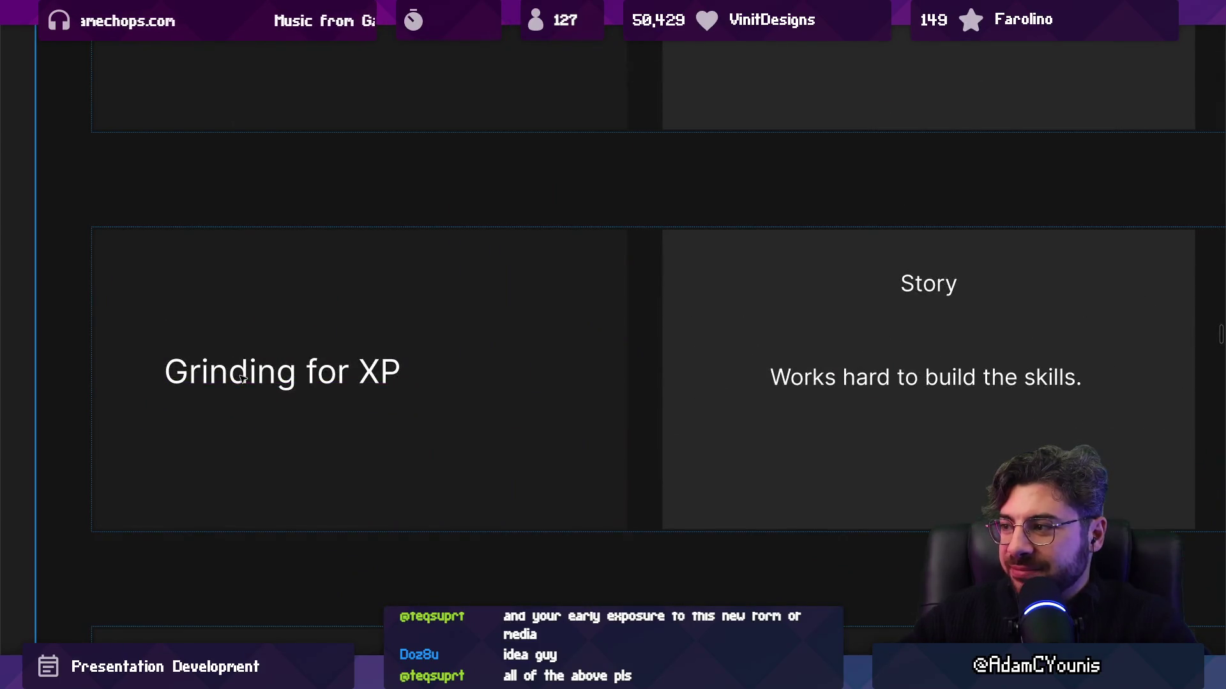
{"action": "scroll", "coordinate": [243, 378], "scroll_direction": "down", "scroll_amount": 4}
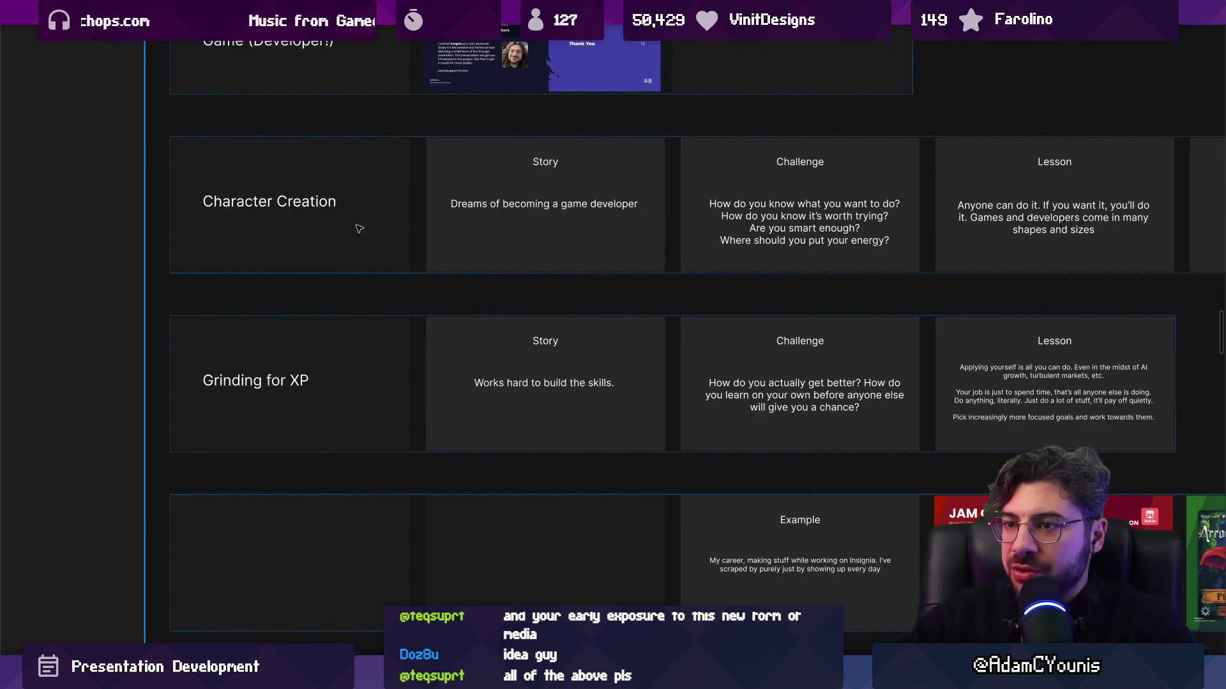
{"action": "left_click", "coordinate": [283, 214]}
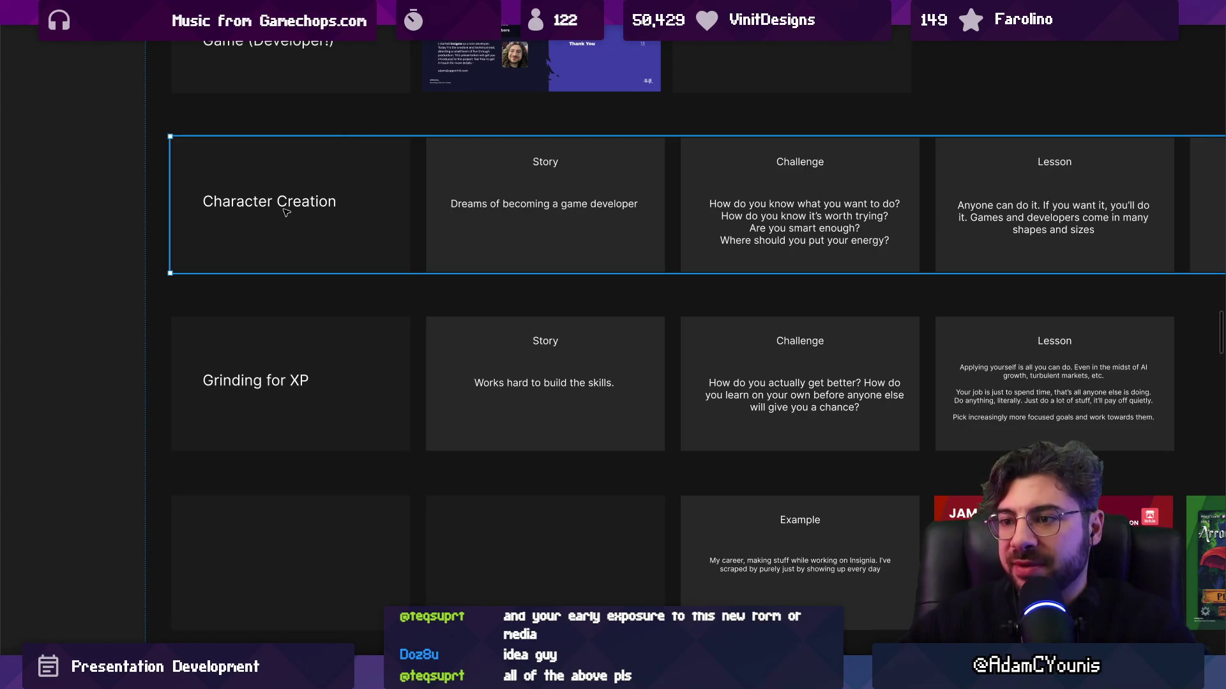
{"action": "left_click", "coordinate": [329, 382]}
{"action": "scroll", "coordinate": [307, 386], "scroll_direction": "up", "scroll_amount": 5}
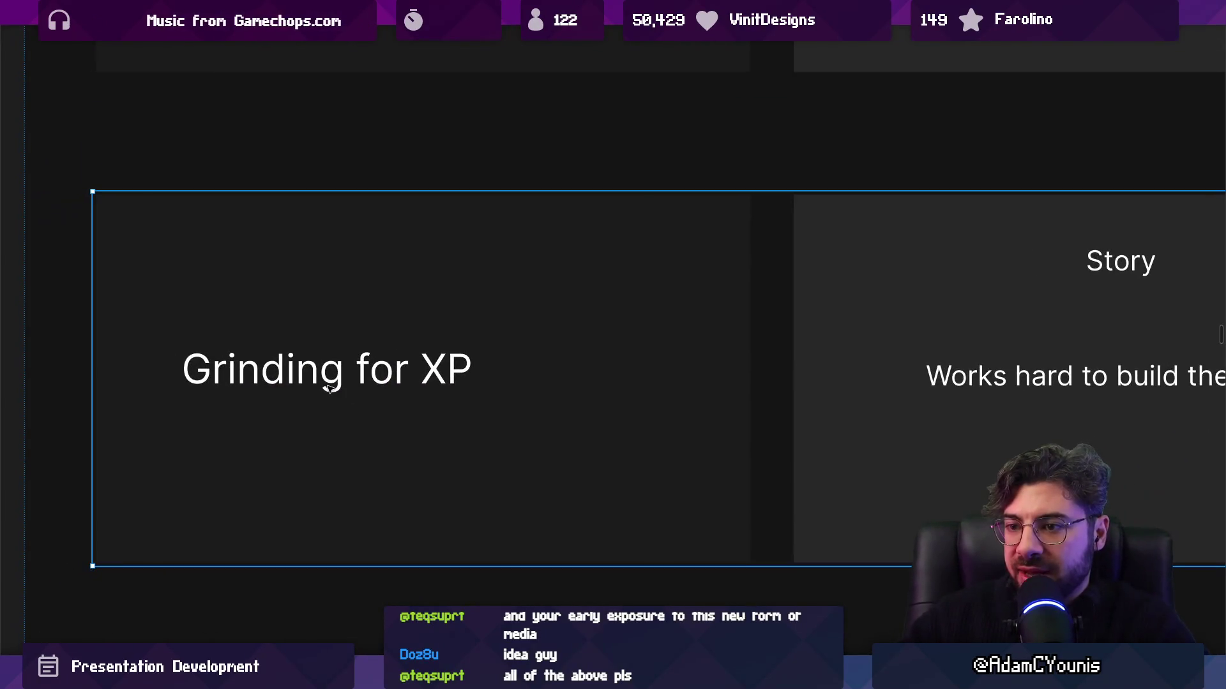
{"action": "scroll", "coordinate": [351, 385], "scroll_direction": "right", "scroll_amount": 5}
{"action": "scroll", "coordinate": [350, 385], "scroll_direction": "right", "scroll_amount": 4}
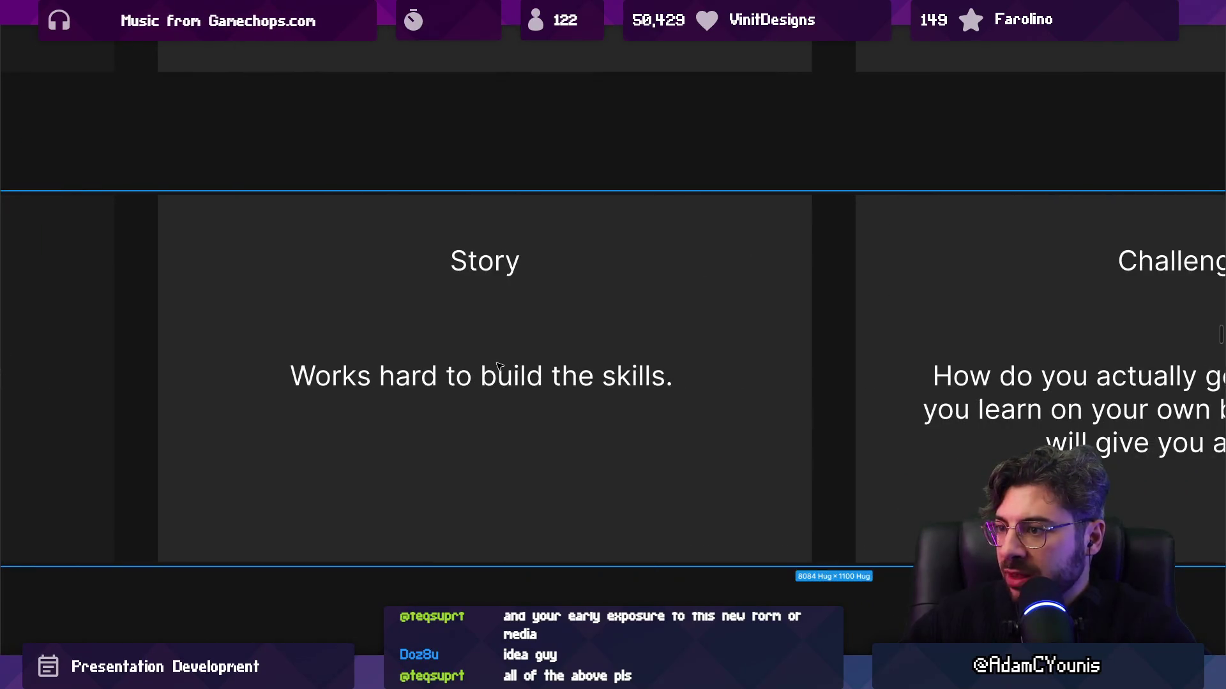
{"action": "left_click", "coordinate": [486, 379]}
{"action": "scroll", "coordinate": [473, 373], "scroll_direction": "up", "scroll_amount": 5}
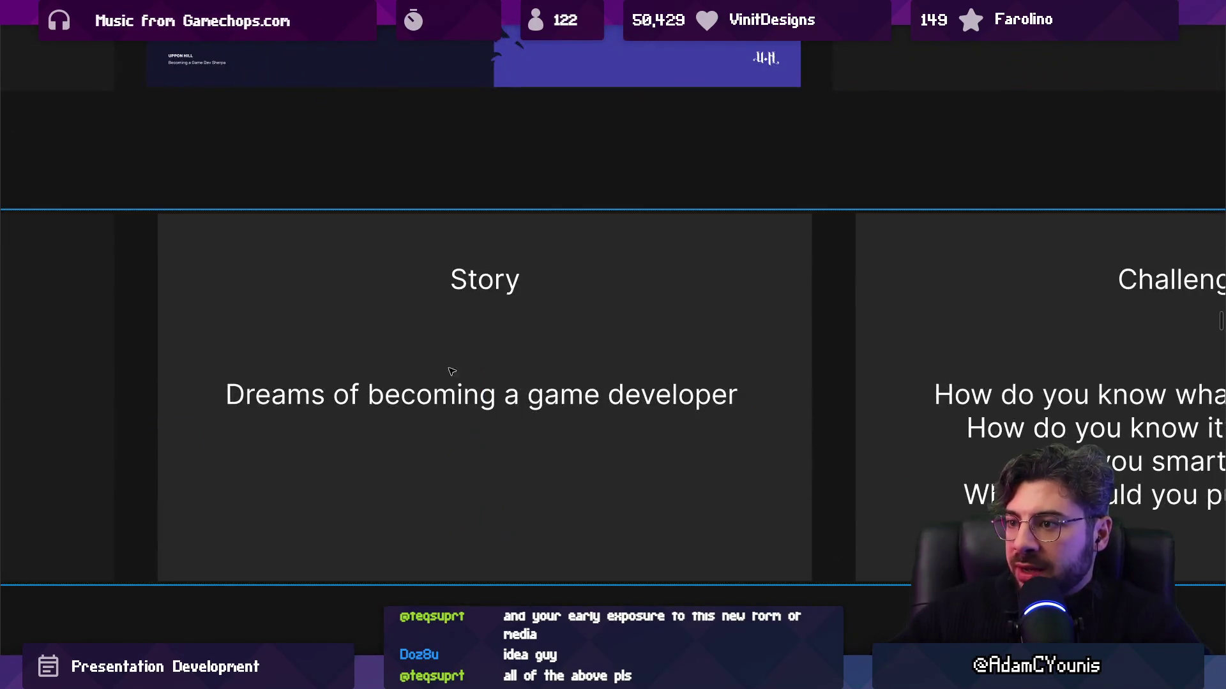
{"action": "scroll", "coordinate": [532, 380], "scroll_direction": "down", "scroll_amount": 5}
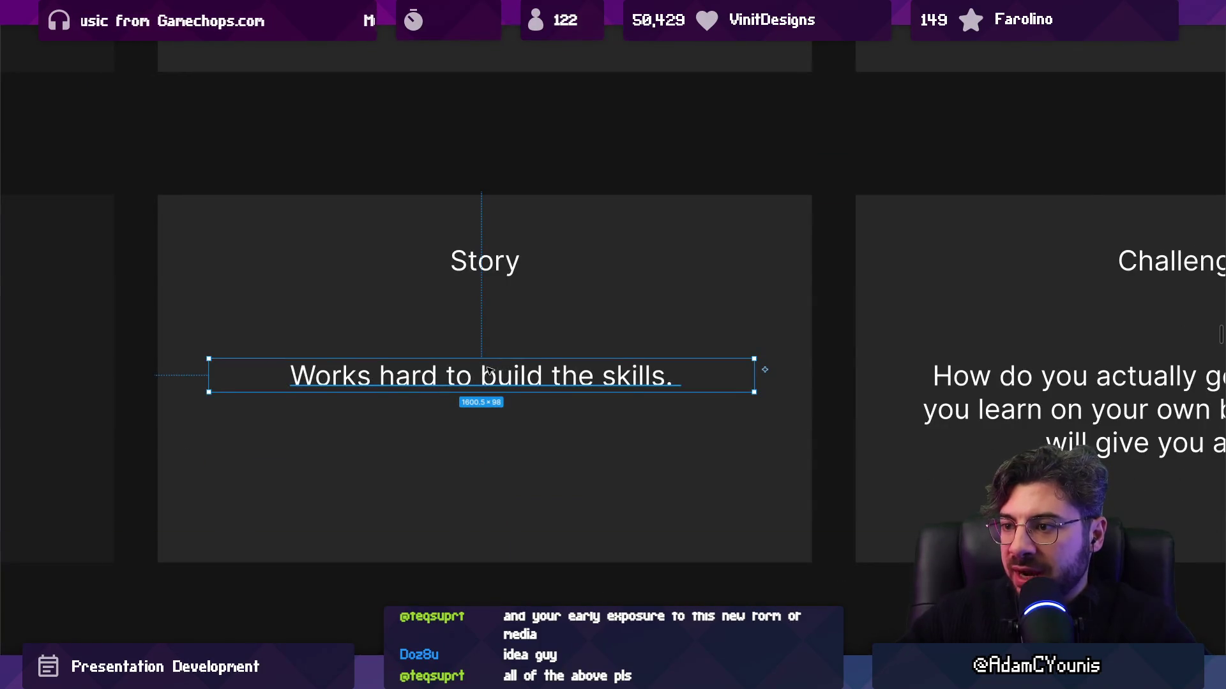
{"action": "scroll", "coordinate": [446, 357], "scroll_direction": "right", "scroll_amount": 10}
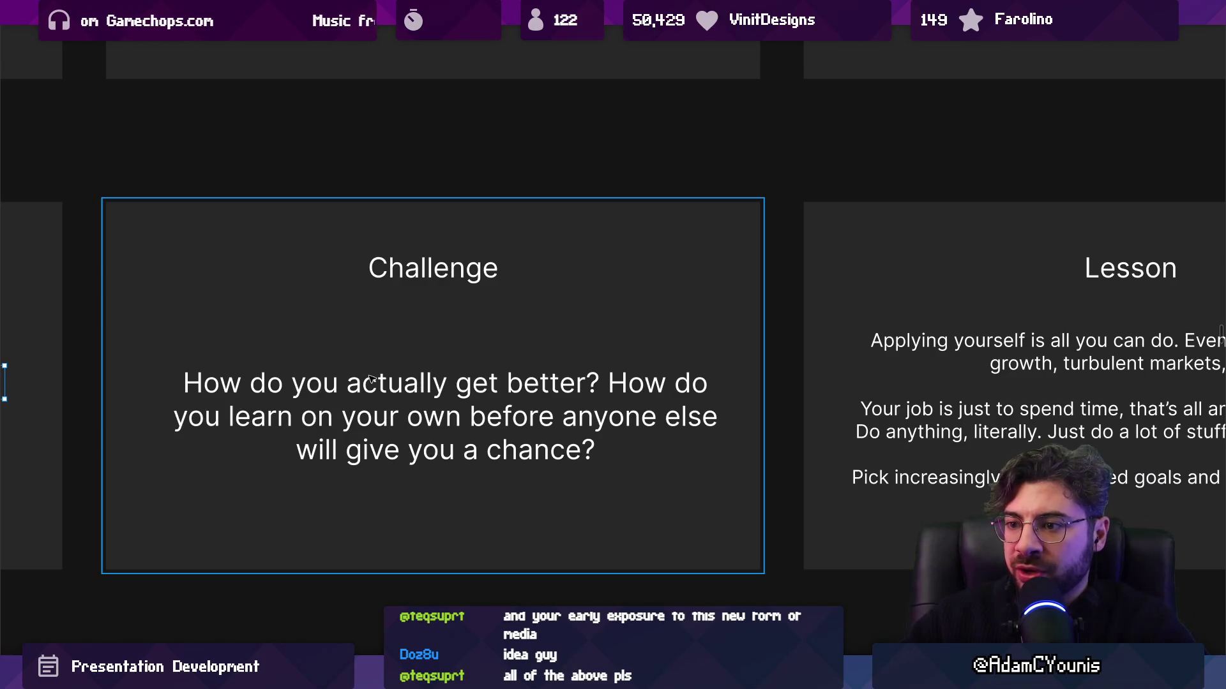
{"action": "left_click", "coordinate": [457, 413]}
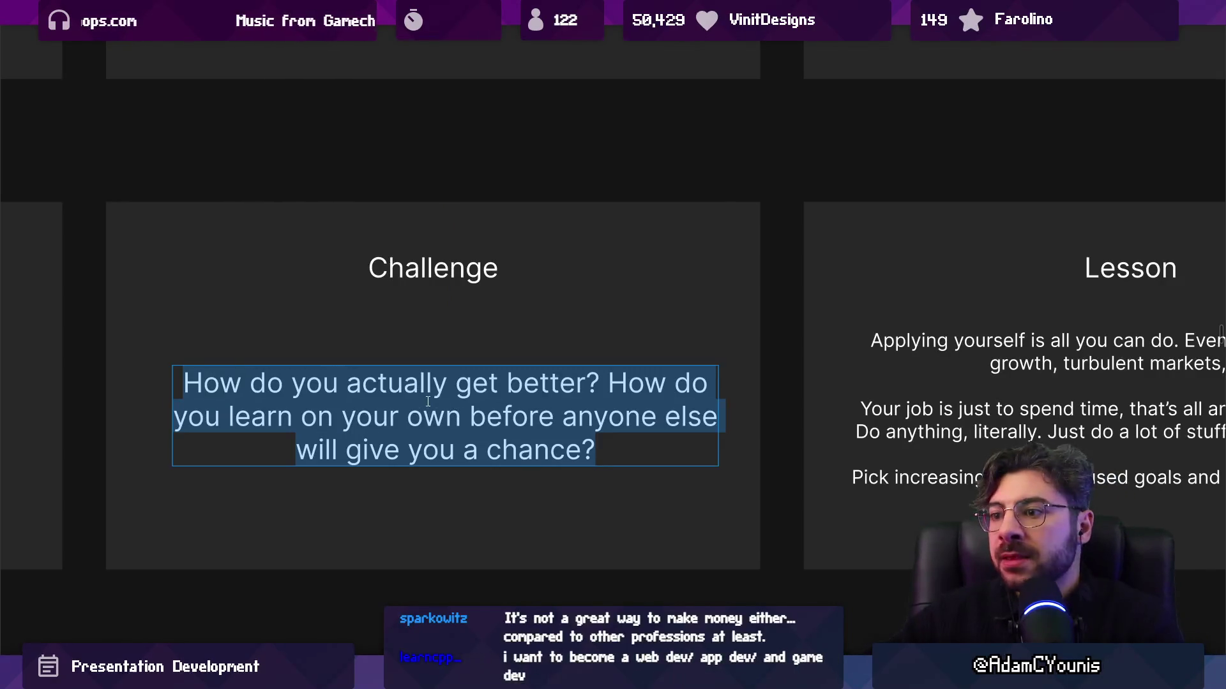
{"action": "key", "text": "Escape"}
{"action": "scroll", "coordinate": [429, 403], "scroll_direction": "right", "scroll_amount": 1}
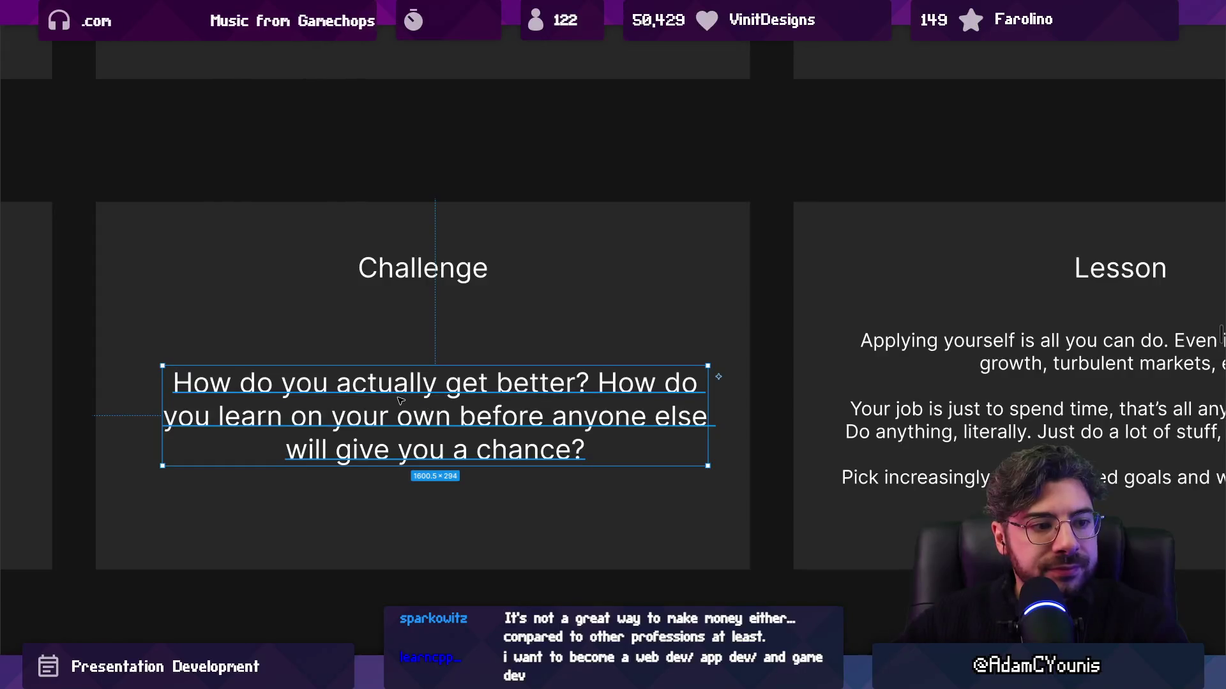
{"action": "scroll", "coordinate": [399, 398], "scroll_direction": "right", "scroll_amount": 10}
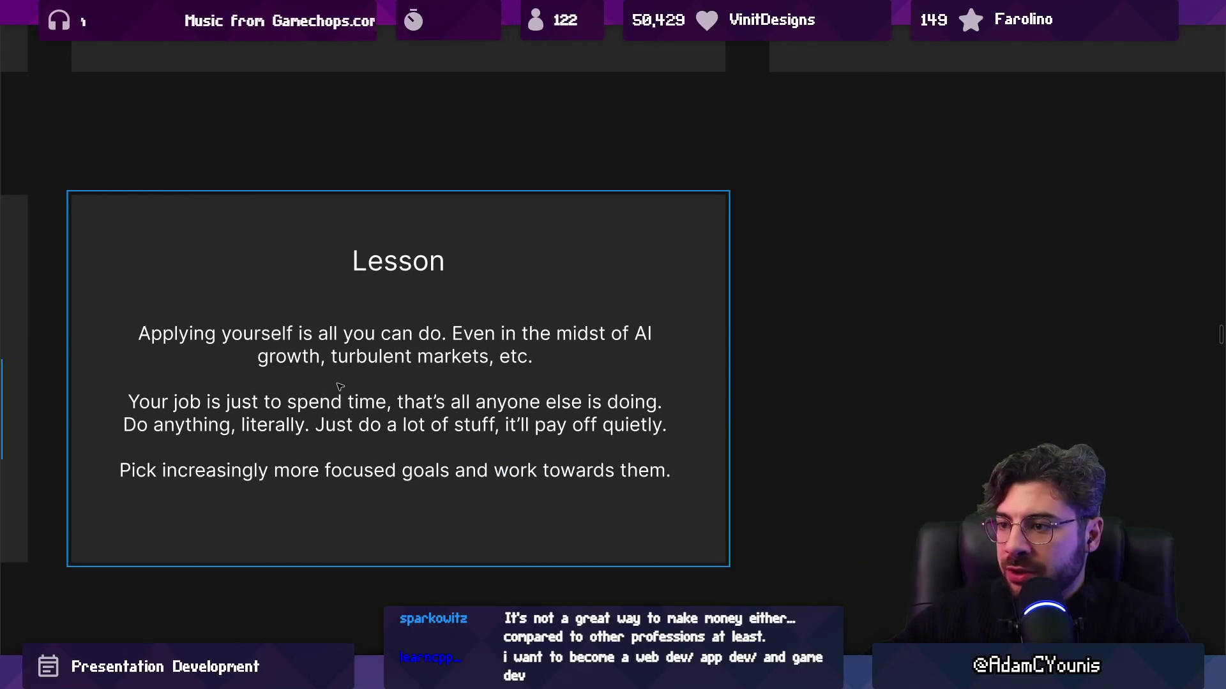
{"action": "scroll", "coordinate": [351, 387], "scroll_direction": "left", "scroll_amount": 5}
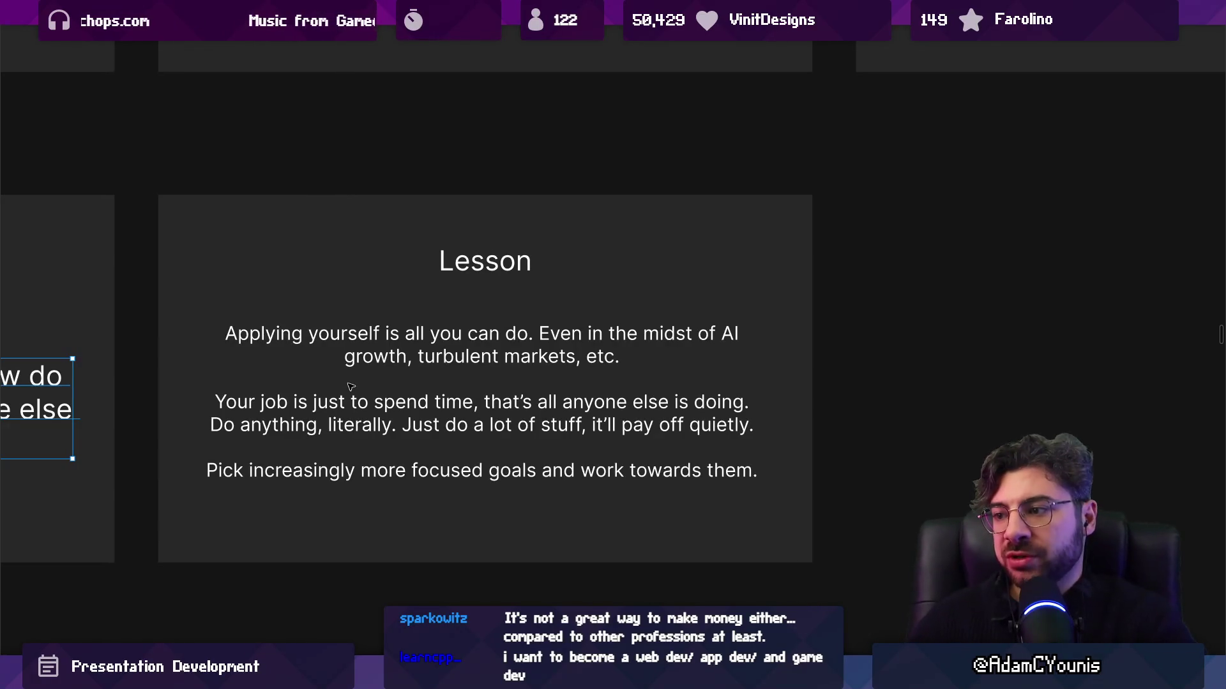
{"action": "left_click", "coordinate": [393, 359]}
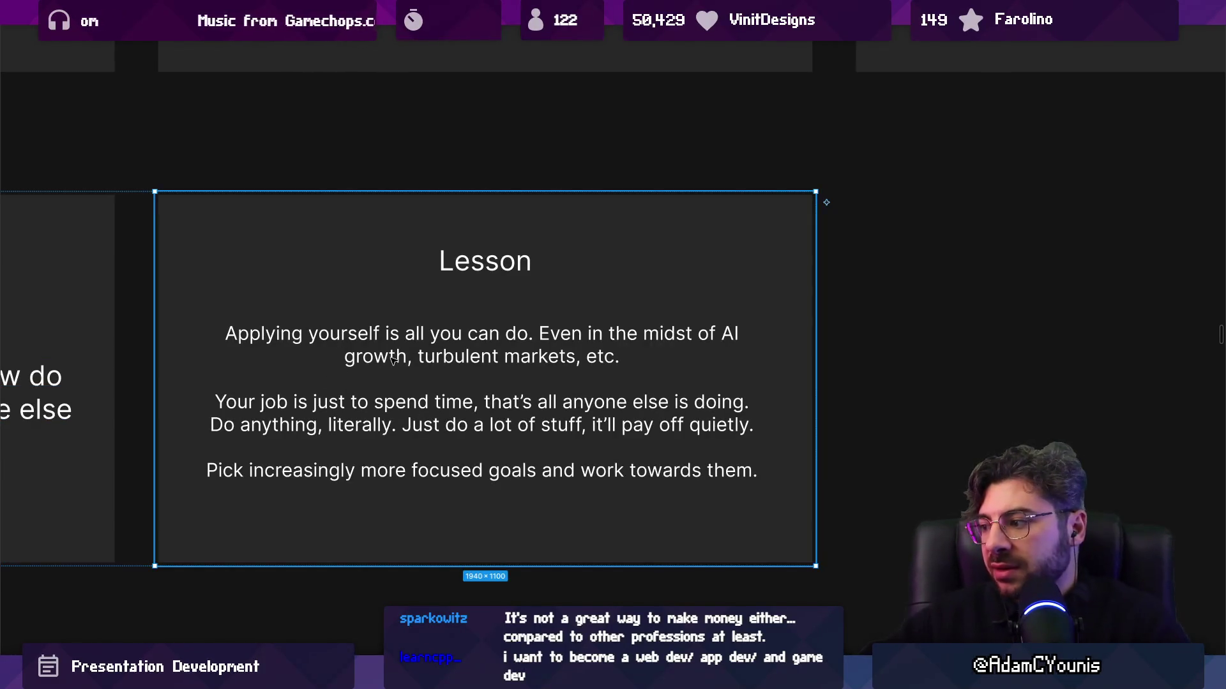
{"action": "scroll", "coordinate": [562, 358], "scroll_direction": "down", "scroll_amount": 5}
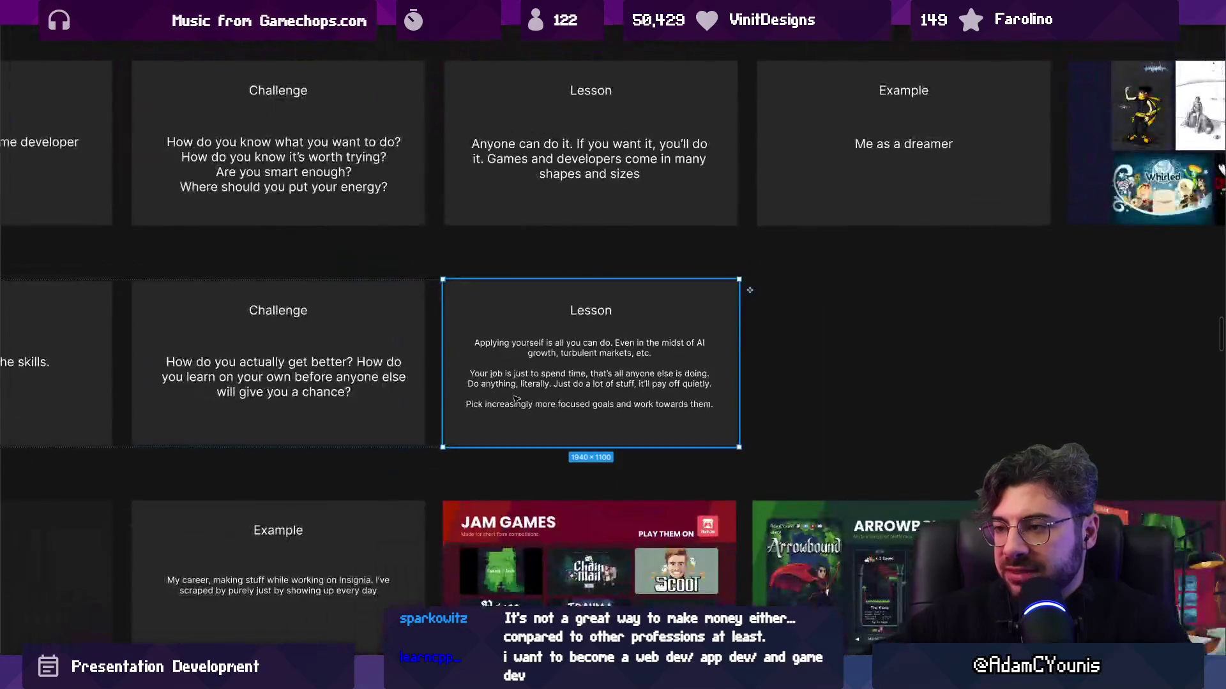
{"action": "left_click_drag", "start_coordinate": [577, 348], "coordinate": [998, 218]}
{"action": "scroll", "coordinate": [875, 339], "scroll_direction": "left", "scroll_amount": 5}
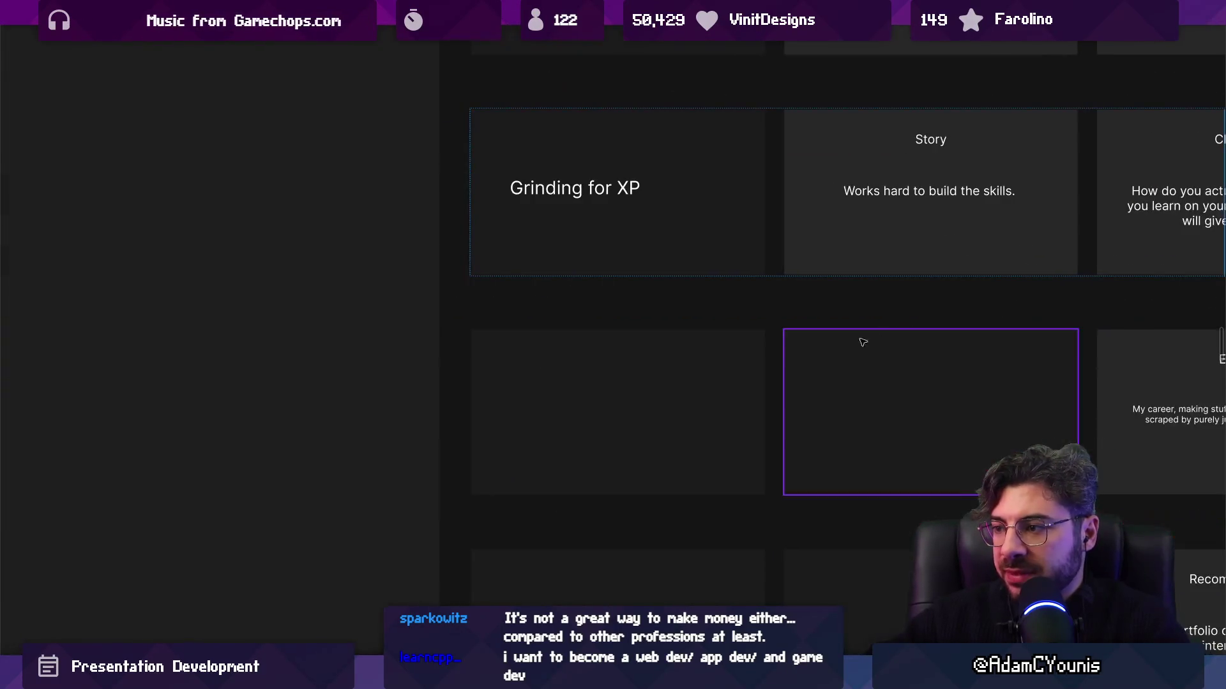
{"action": "scroll", "coordinate": [498, 356], "scroll_direction": "right", "scroll_amount": 4}
{"action": "scroll", "coordinate": [685, 397], "scroll_direction": "up", "scroll_amount": 4}
{"action": "scroll", "coordinate": [539, 329], "scroll_direction": "down", "scroll_amount": 5}
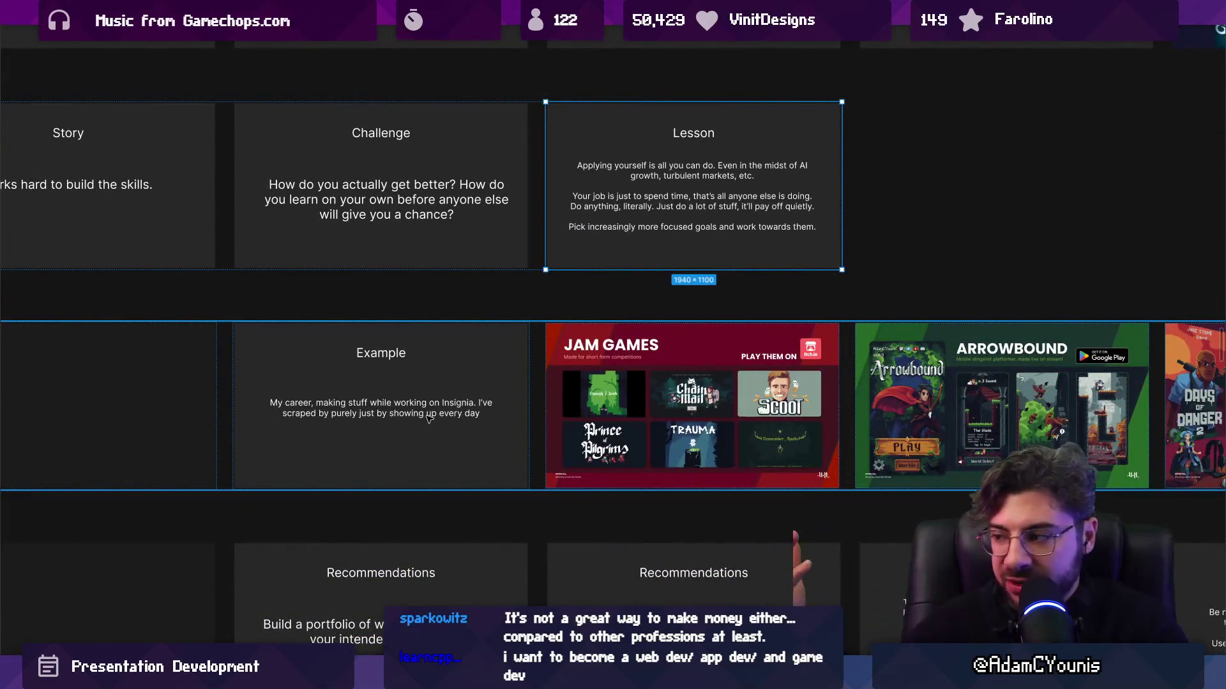
{"action": "scroll", "coordinate": [431, 418], "scroll_direction": "up", "scroll_amount": 5}
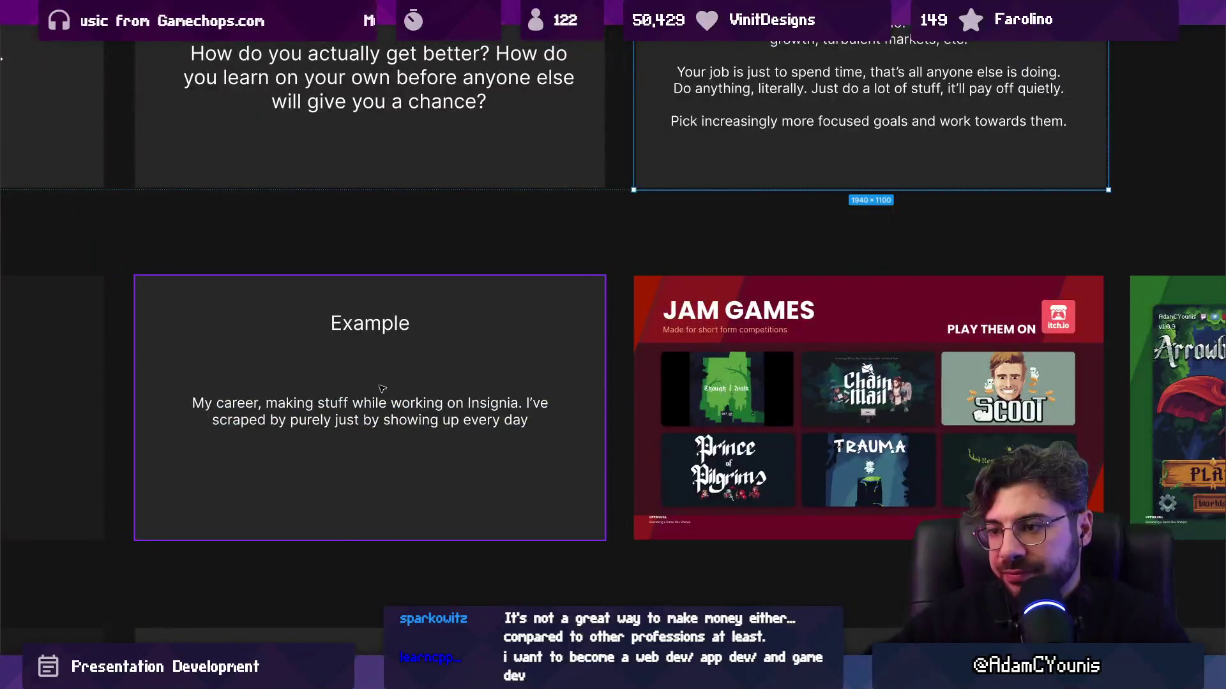
{"action": "scroll", "coordinate": [341, 406], "scroll_direction": "left", "scroll_amount": 2}
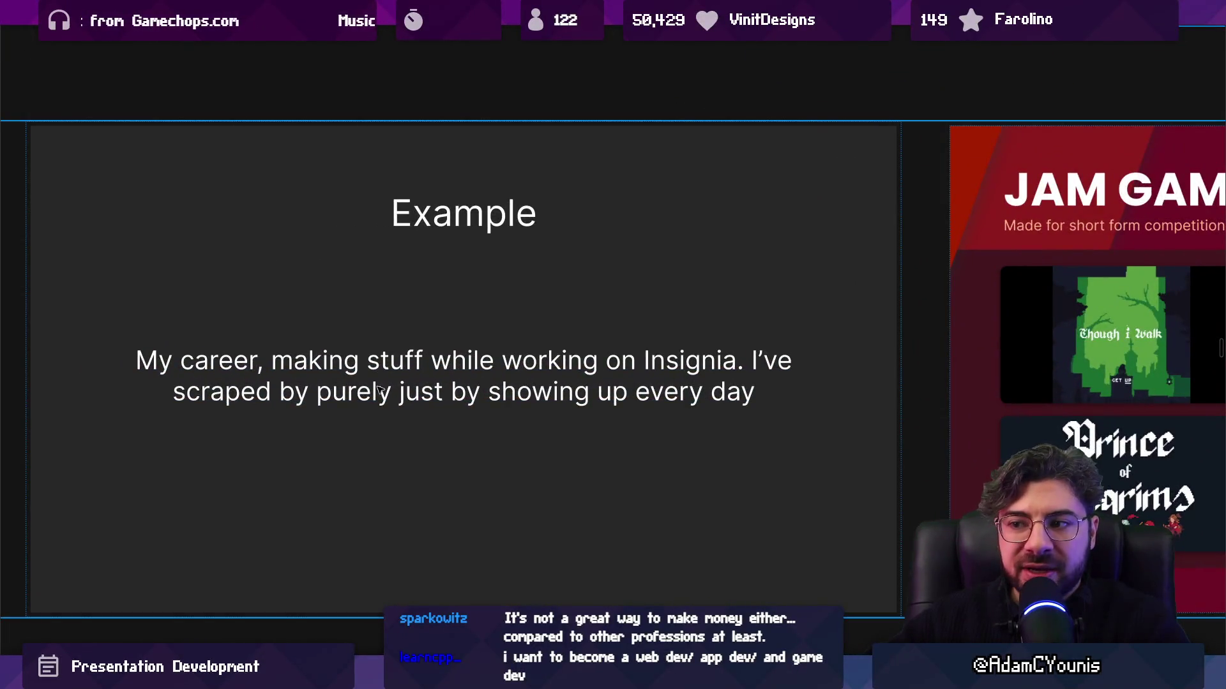
{"action": "scroll", "coordinate": [378, 390], "scroll_direction": "right", "scroll_amount": 10}
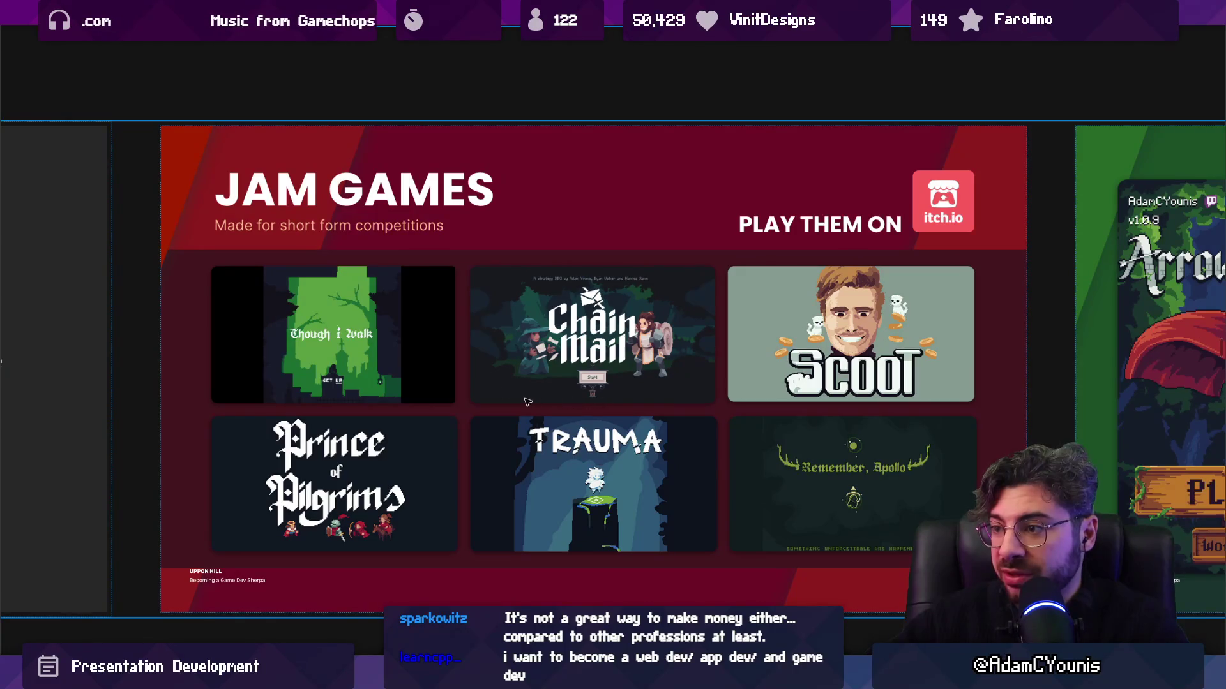
{"action": "key", "text": "Right"}
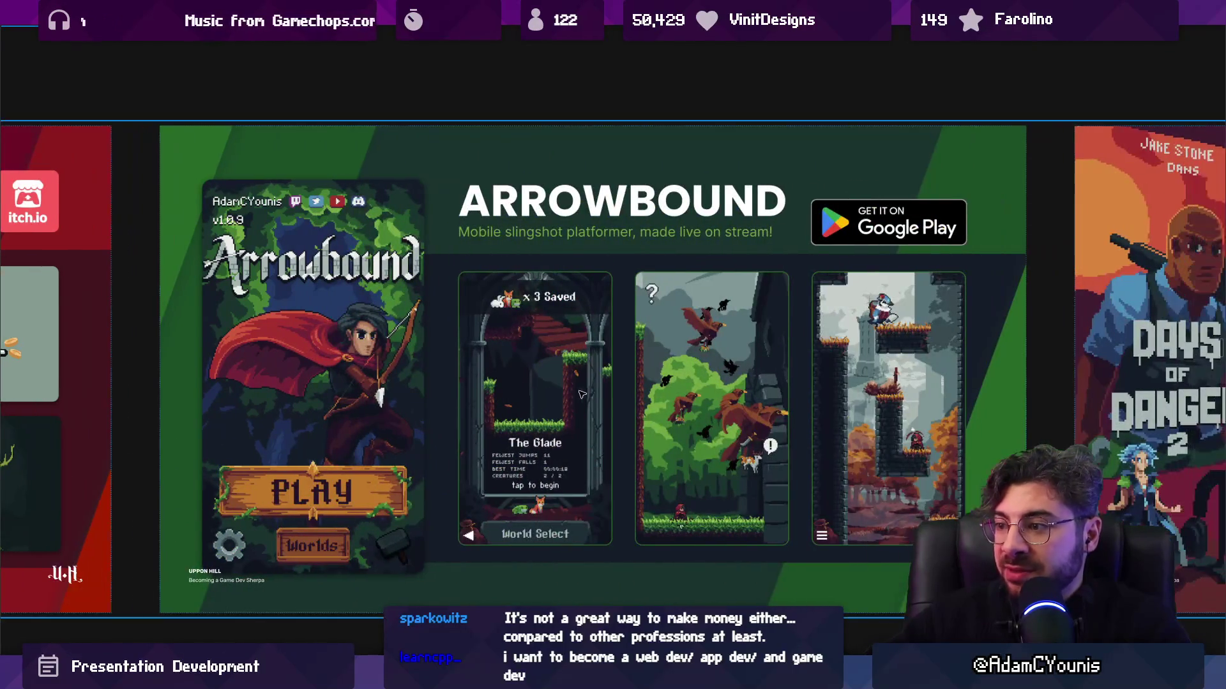
{"action": "key", "text": "Right"}
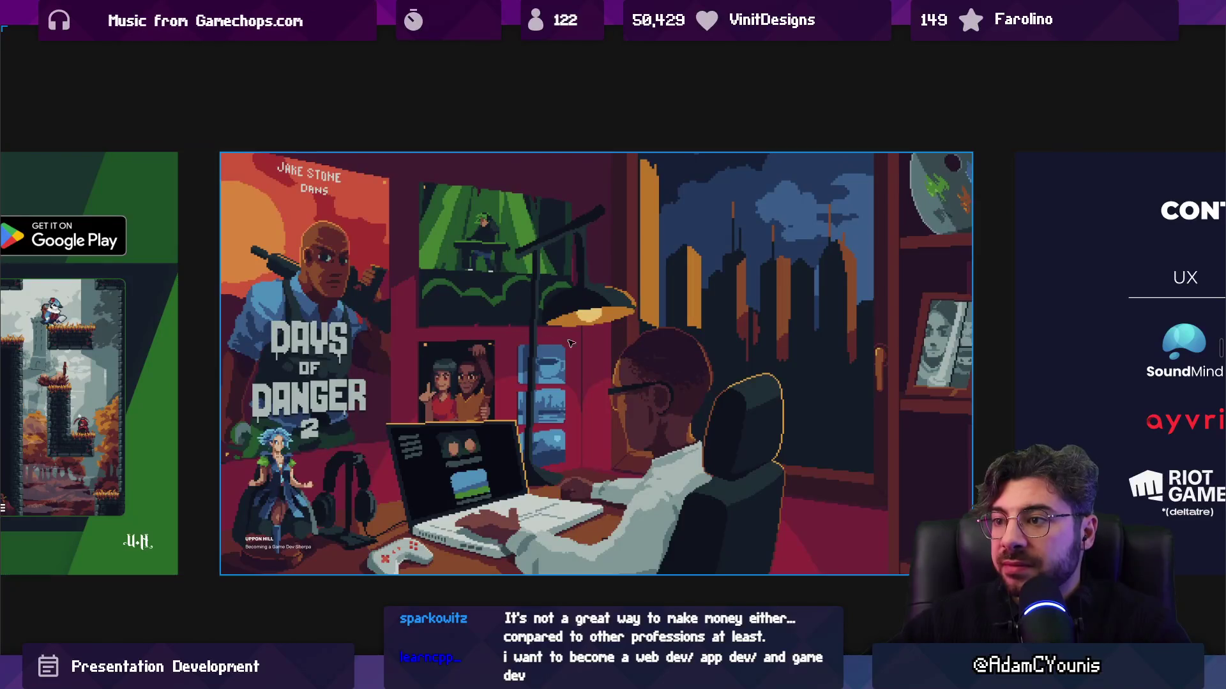
{"action": "key", "text": "Right"}
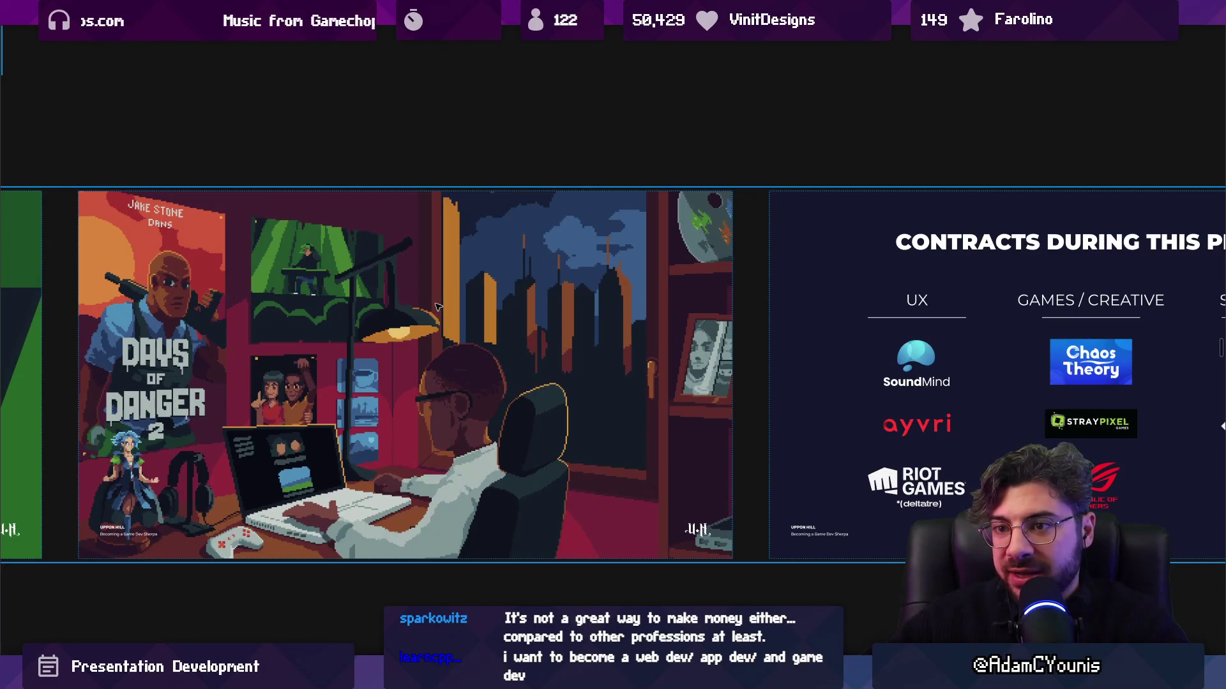
{"action": "key", "text": "Right"}
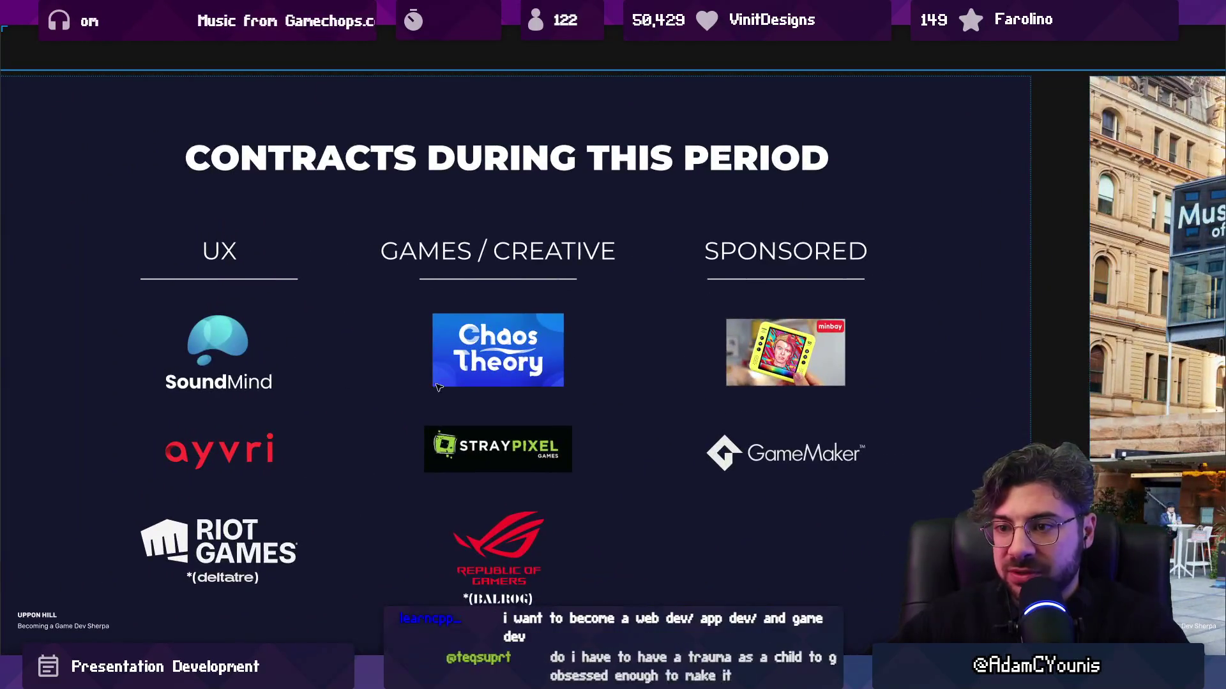
{"action": "scroll", "coordinate": [619, 364], "scroll_direction": "down", "scroll_amount": 2}
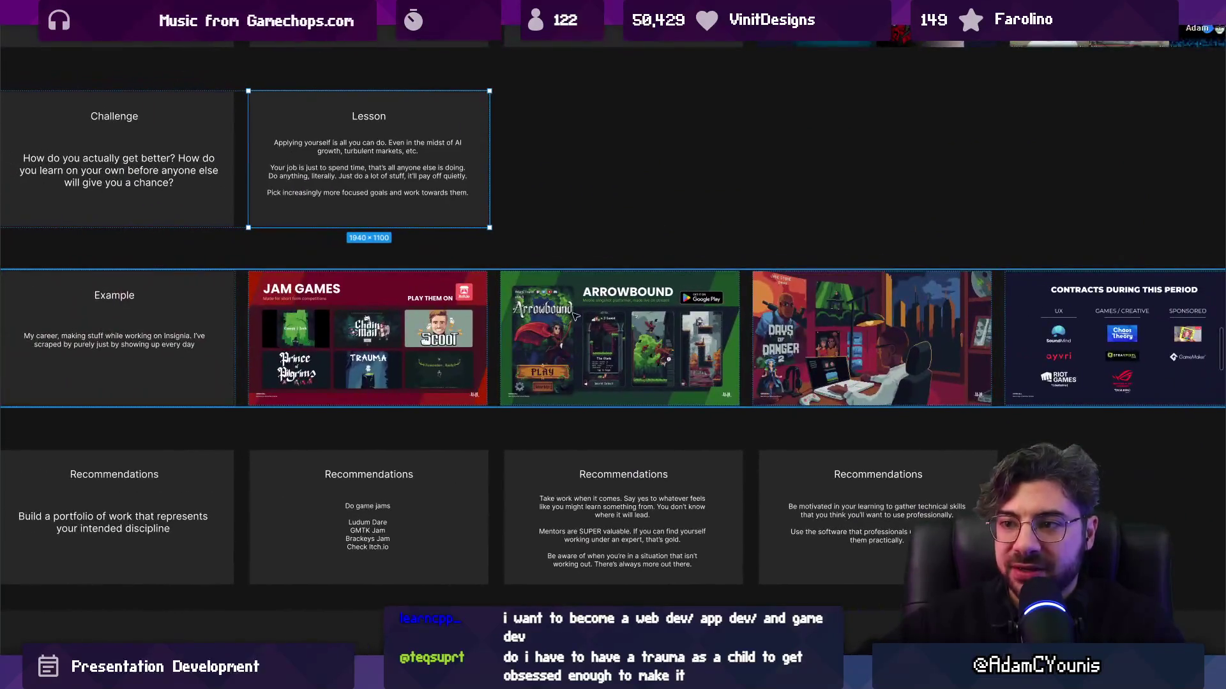
{"action": "scroll", "coordinate": [600, 329], "scroll_direction": "right", "scroll_amount": 10}
{"action": "scroll", "coordinate": [512, 327], "scroll_direction": "up", "scroll_amount": 5}
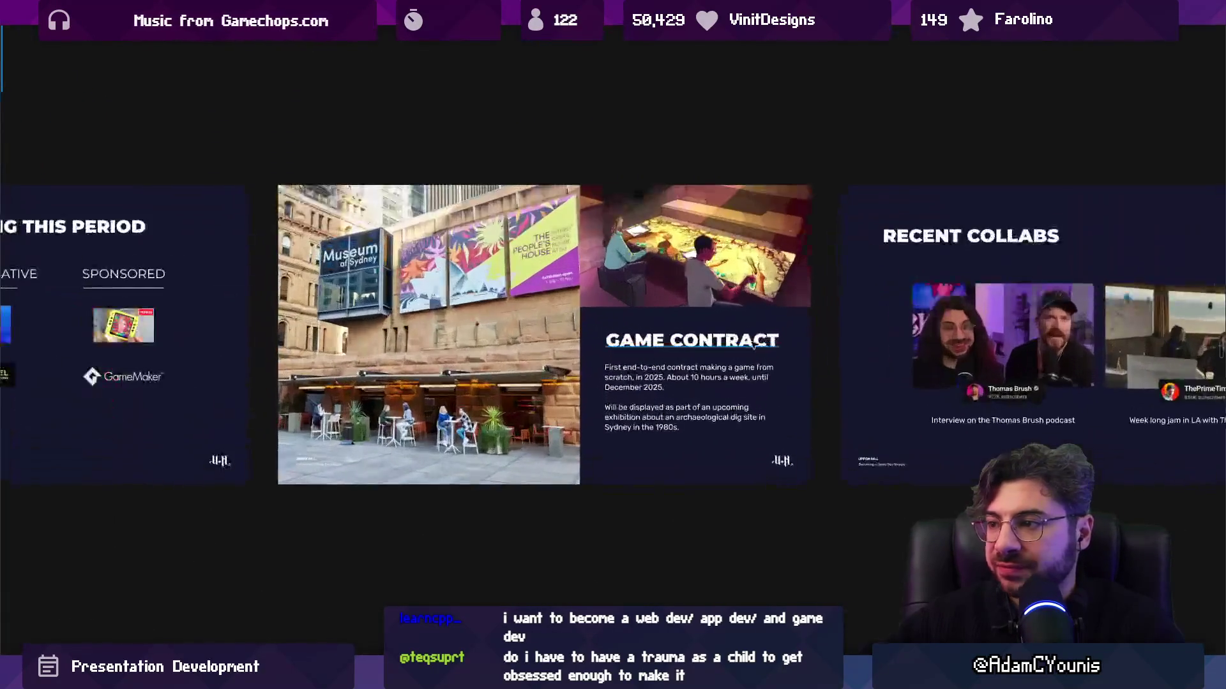
{"action": "scroll", "coordinate": [447, 357], "scroll_direction": "up", "scroll_amount": 2}
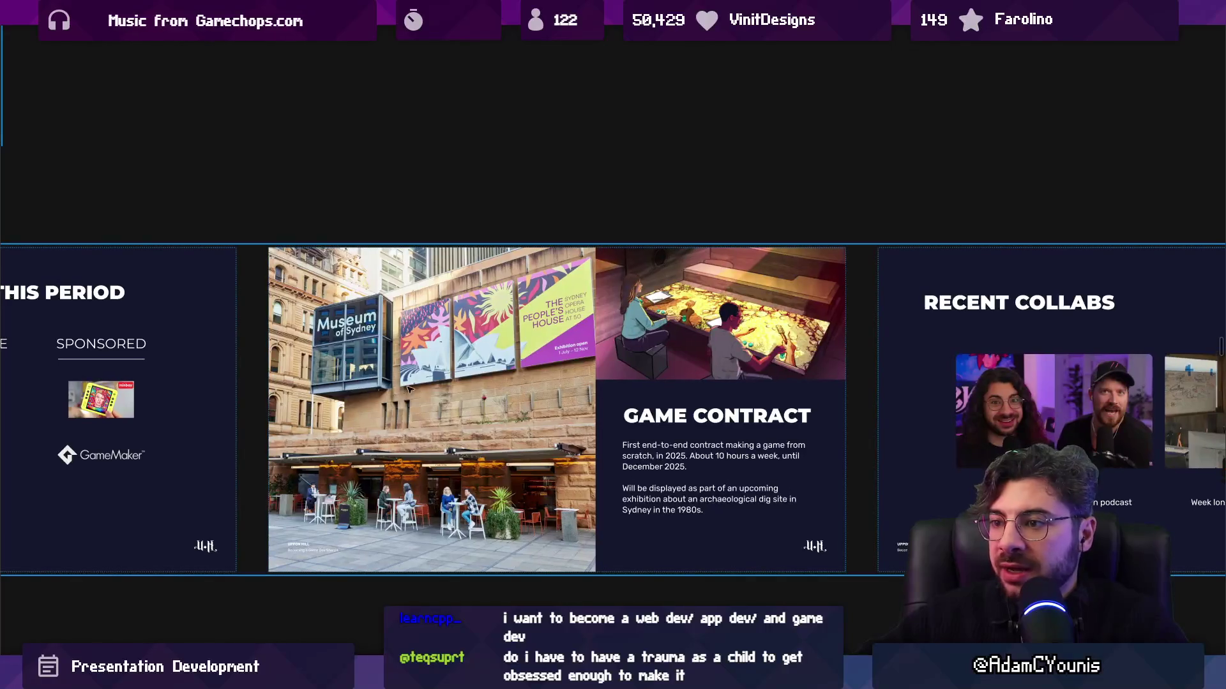
{"action": "scroll", "coordinate": [478, 367], "scroll_direction": "right", "scroll_amount": 2}
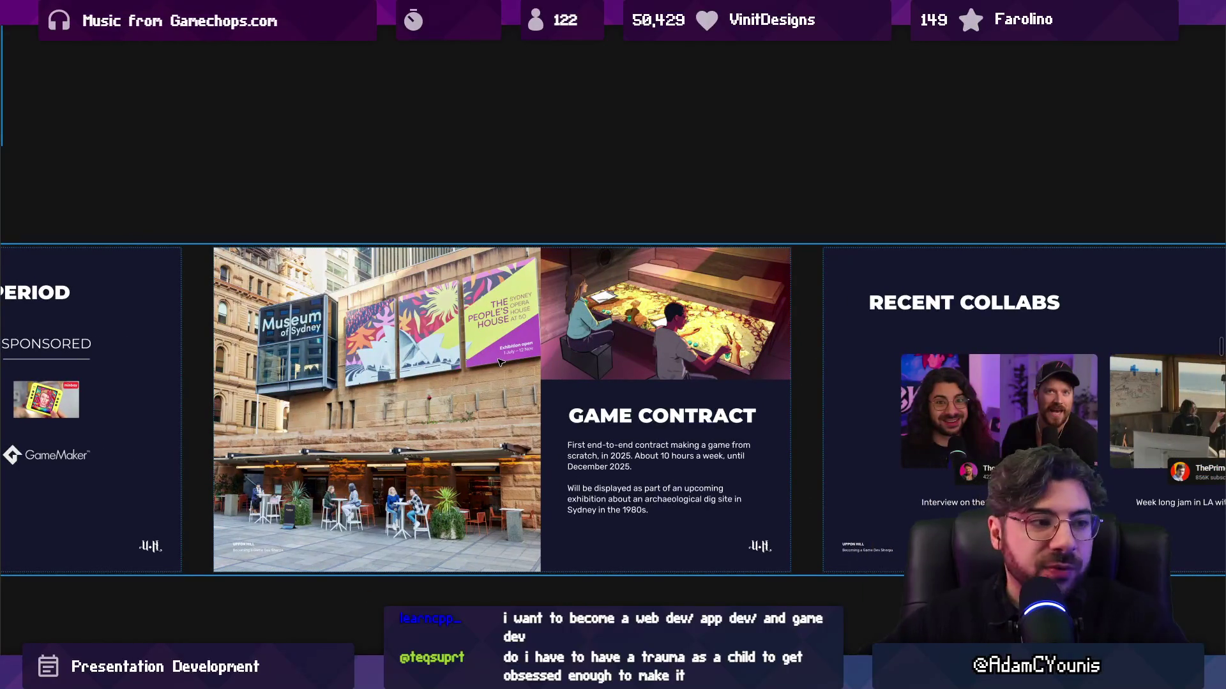
{"action": "scroll", "coordinate": [447, 354], "scroll_direction": "up", "scroll_amount": 2}
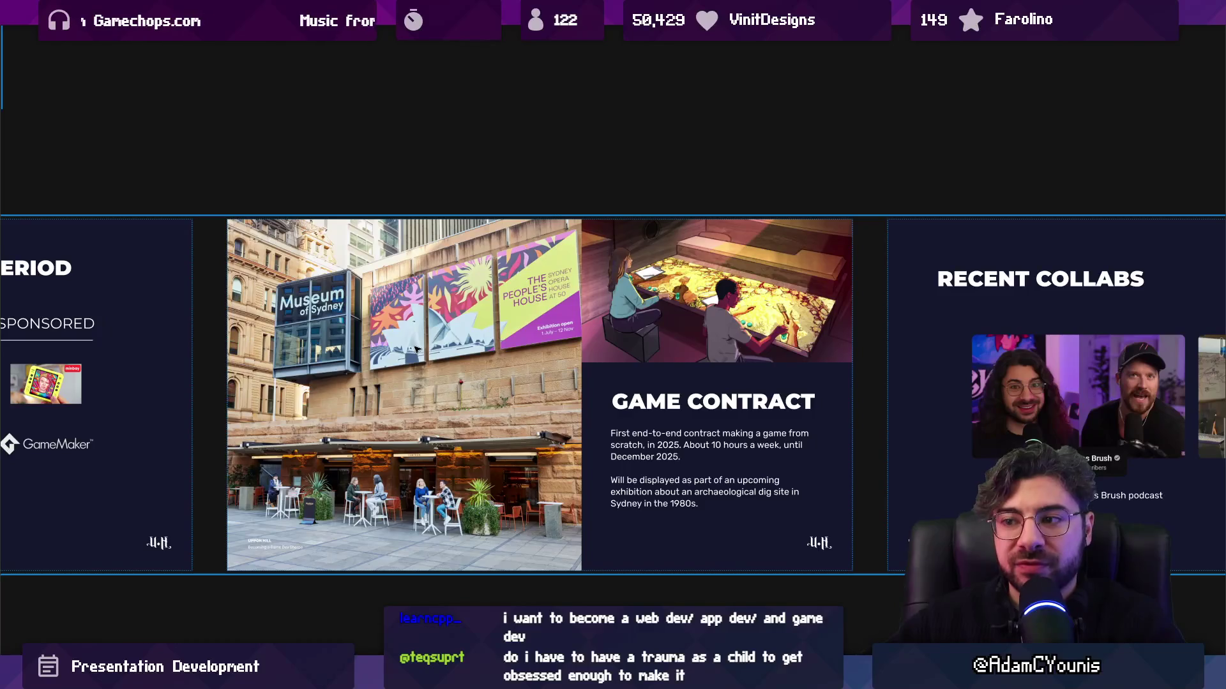
{"action": "scroll", "coordinate": [416, 350], "scroll_direction": "right", "scroll_amount": 10}
{"action": "scroll", "coordinate": [373, 383], "scroll_direction": "up", "scroll_amount": 3}
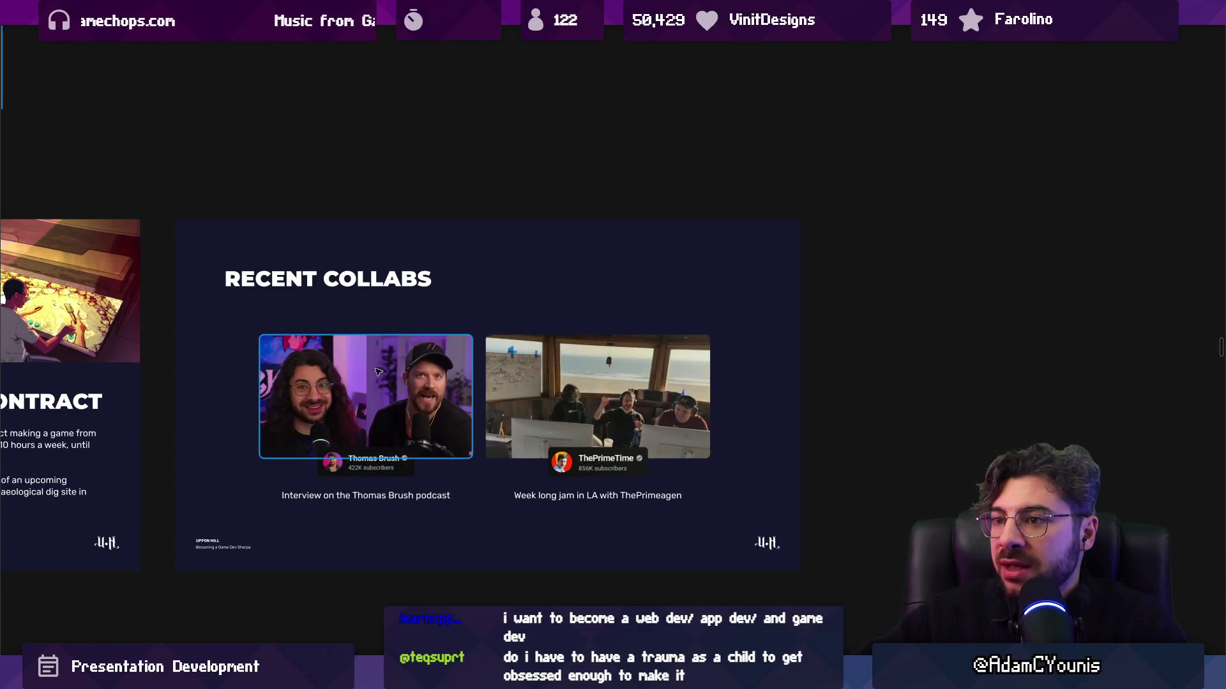
{"action": "scroll", "coordinate": [373, 384], "scroll_direction": "up", "scroll_amount": 1}
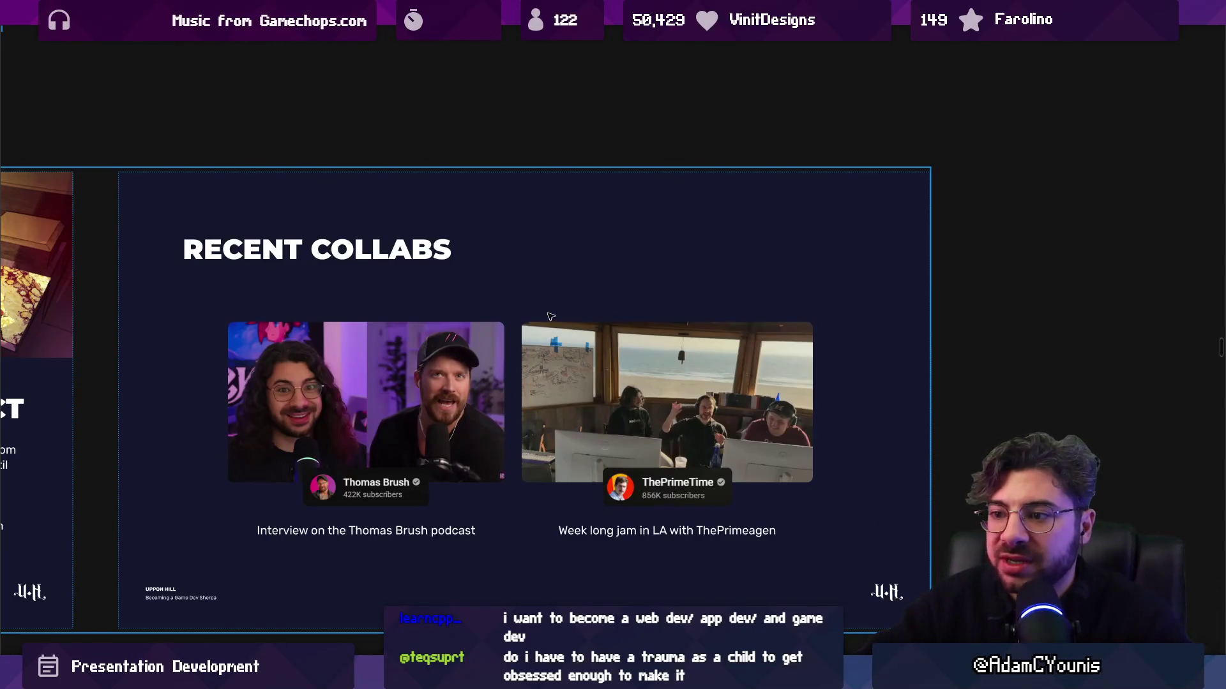
{"action": "scroll", "coordinate": [632, 333], "scroll_direction": "down", "scroll_amount": 1}
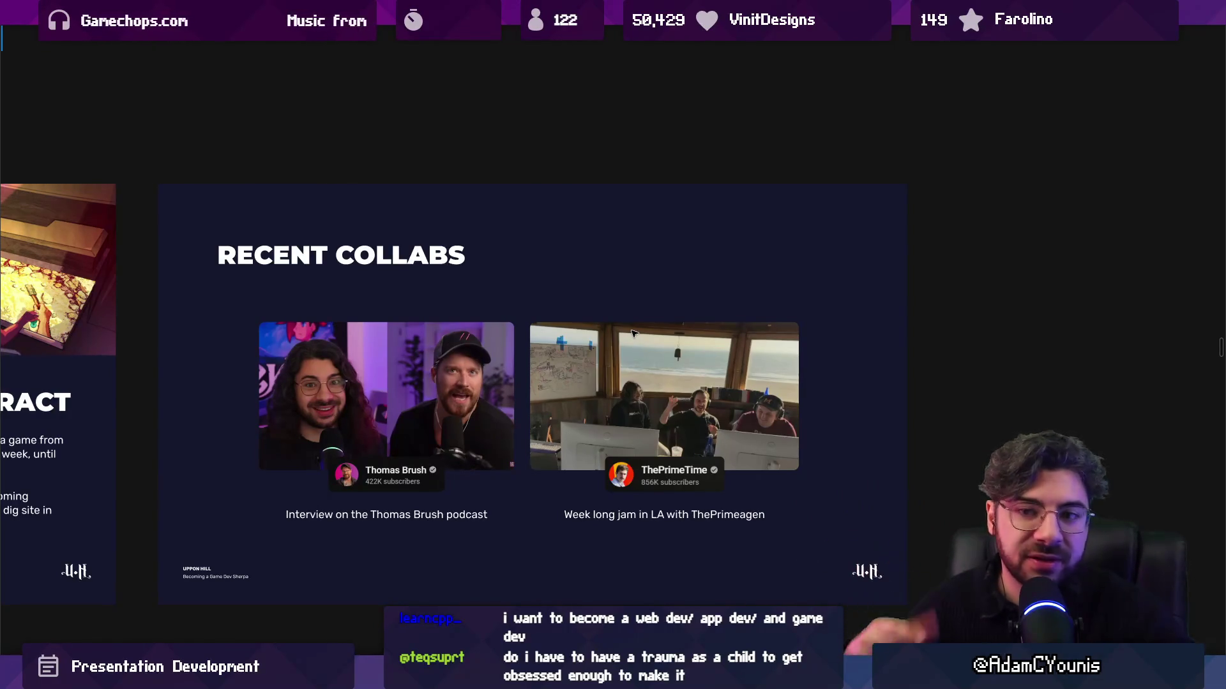
{"action": "left_click", "coordinate": [883, 349]}
{"action": "scroll", "coordinate": [884, 349], "scroll_direction": "down", "scroll_amount": 10}
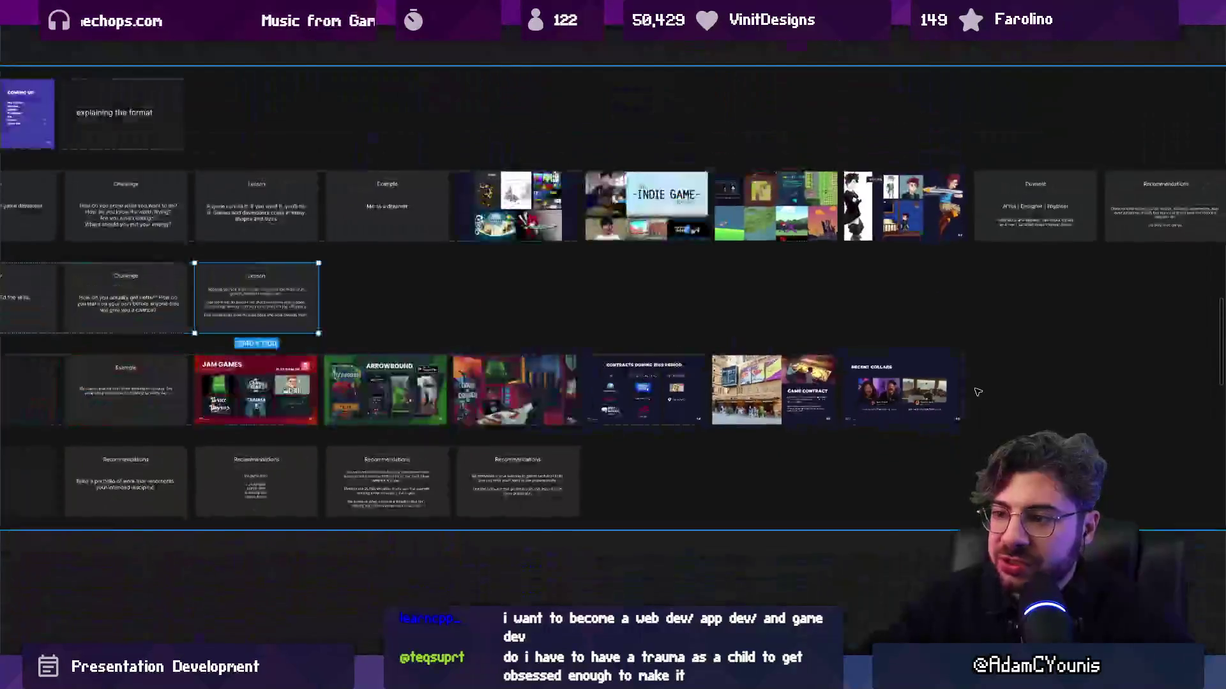
{"action": "scroll", "coordinate": [487, 421], "scroll_direction": "up", "scroll_amount": 5}
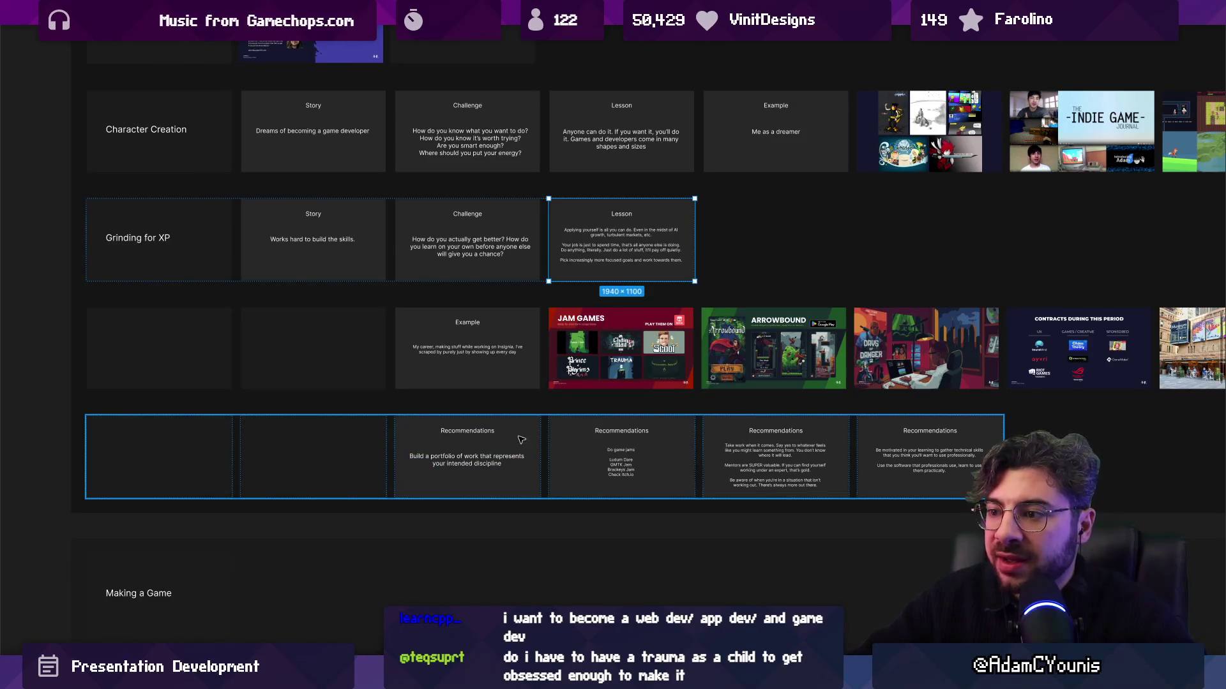
{"action": "left_click", "coordinate": [522, 440]}
{"action": "scroll", "coordinate": [447, 456], "scroll_direction": "right", "scroll_amount": 3}
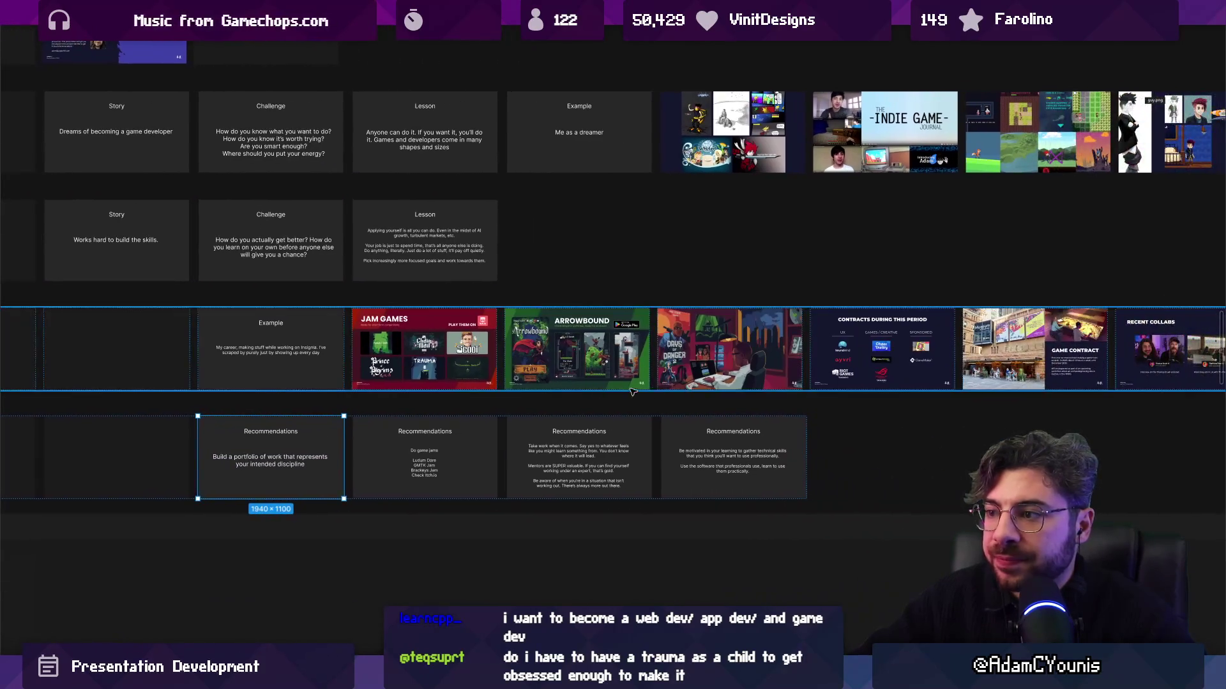
{"action": "scroll", "coordinate": [268, 488], "scroll_direction": "up", "scroll_amount": 5}
{"action": "scroll", "coordinate": [269, 489], "scroll_direction": "up", "scroll_amount": 4}
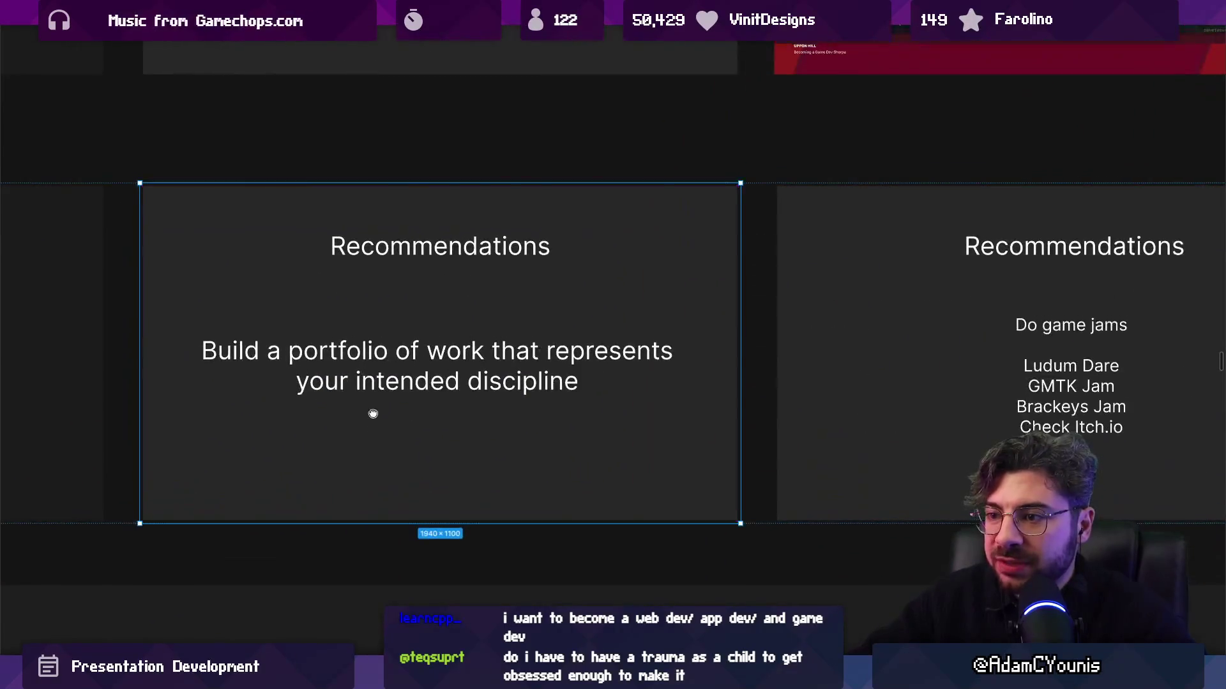
{"action": "double_click", "coordinate": [431, 391]}
{"action": "left_click", "coordinate": [576, 418]}
{"action": "type", "text": "(by"}
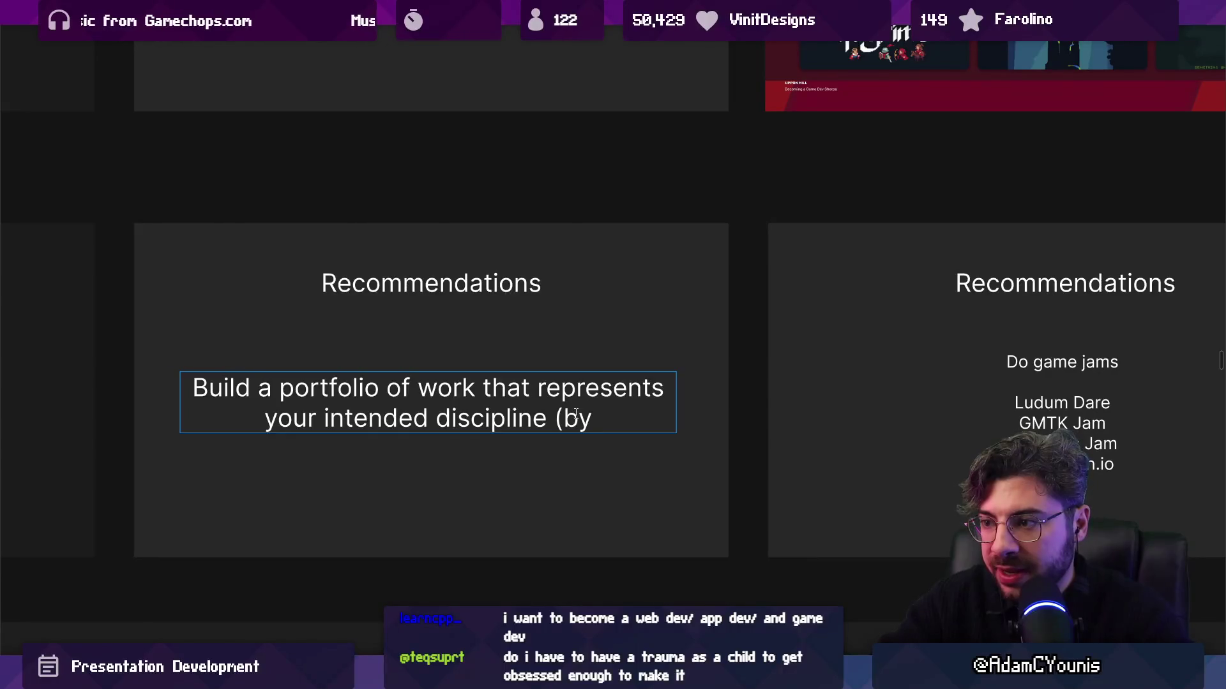
{"action": "key", "text": "BackSpace"}
{"action": "key", "text": "BackSpace"}
{"action": "key", "text": "BackSpace"}
{"action": "key", "text": "Escape"}
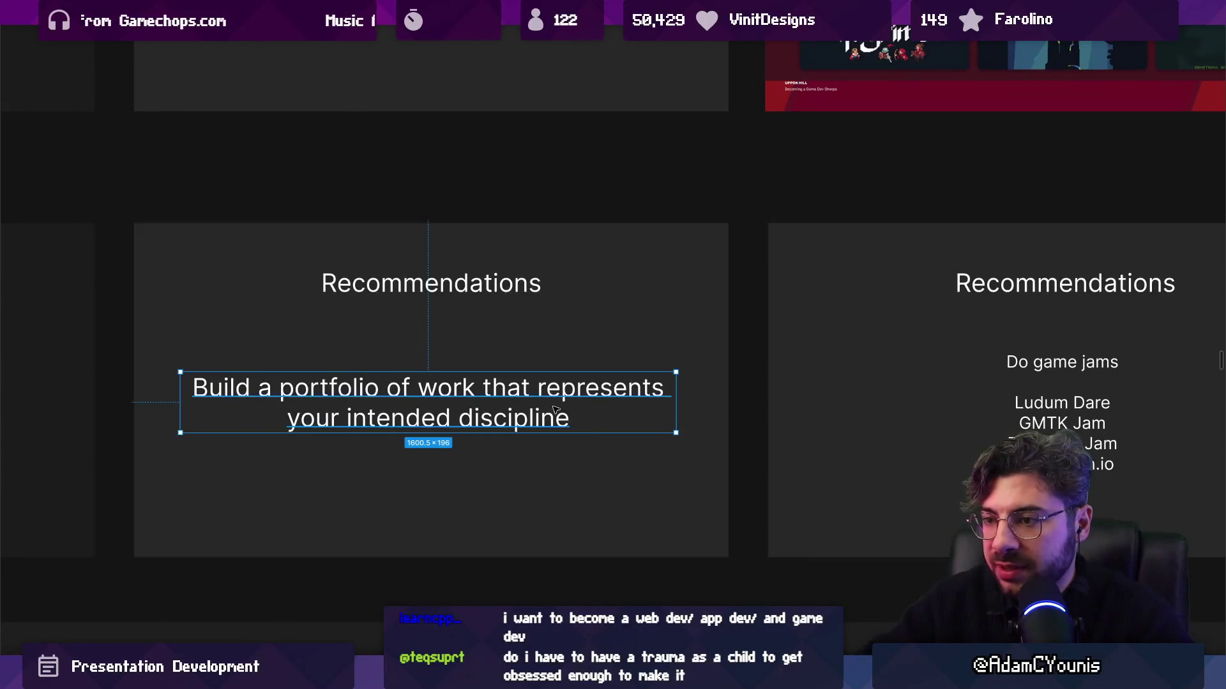
{"action": "scroll", "coordinate": [430, 396], "scroll_direction": "right", "scroll_amount": 10}
{"action": "scroll", "coordinate": [351, 394], "scroll_direction": "up", "scroll_amount": 1}
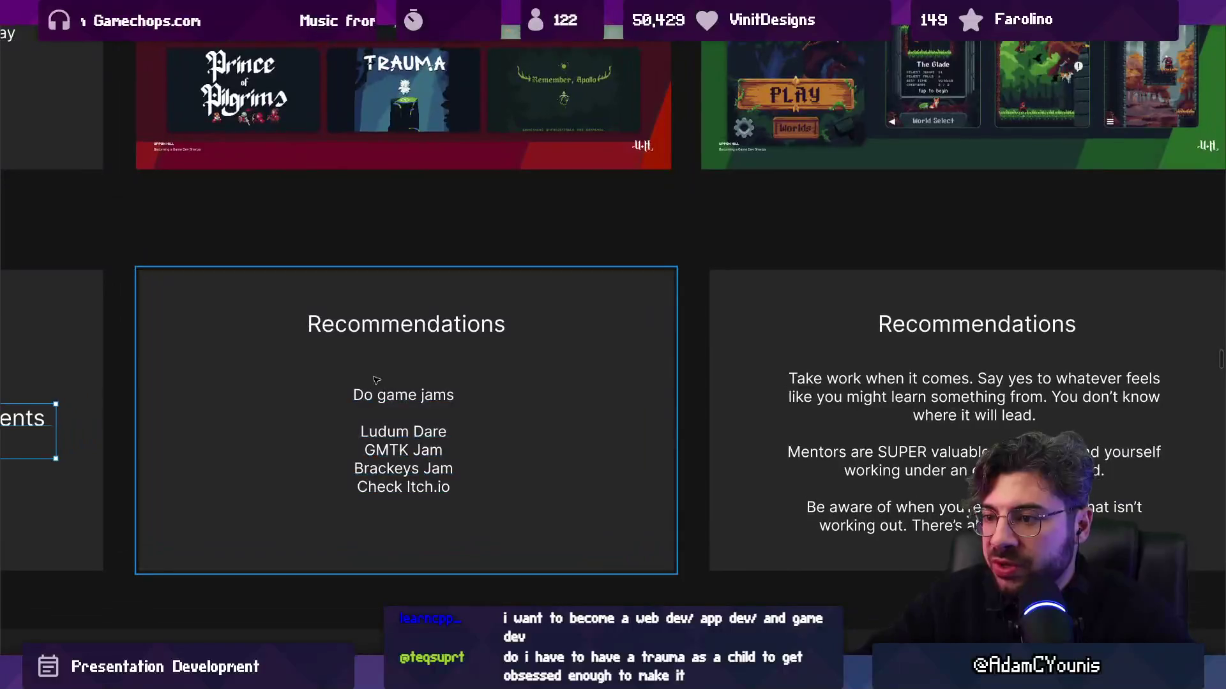
{"action": "scroll", "coordinate": [629, 405], "scroll_direction": "right", "scroll_amount": 10}
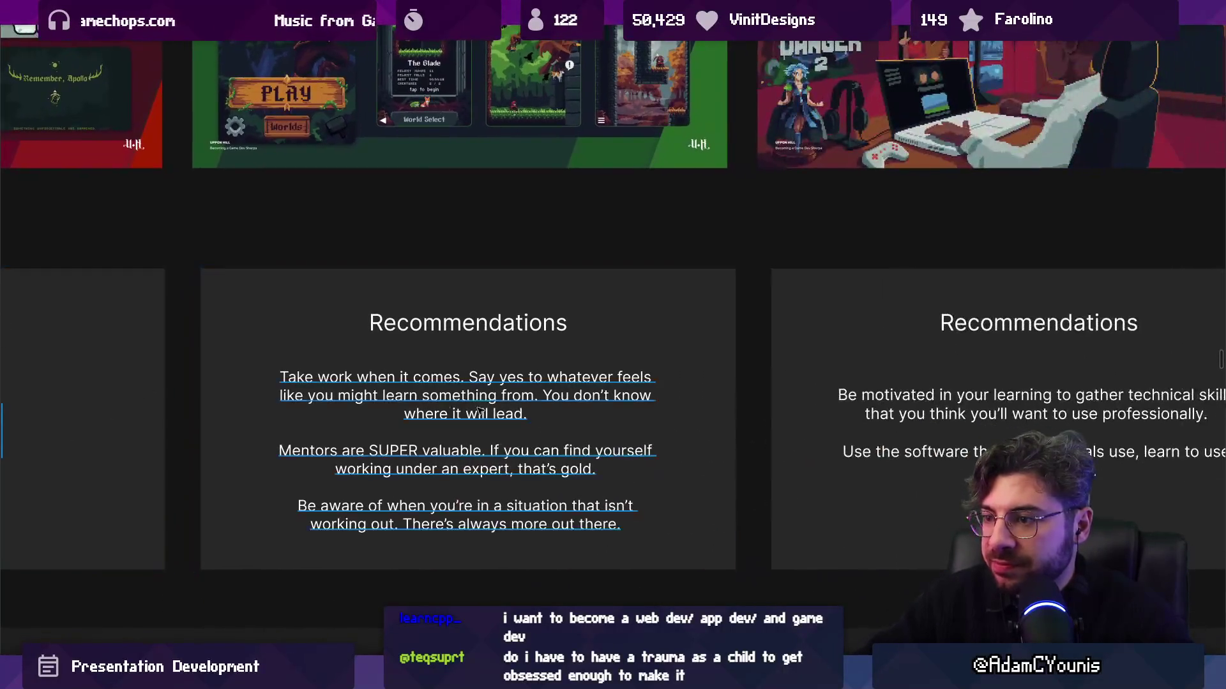
{"action": "scroll", "coordinate": [445, 466], "scroll_direction": "up", "scroll_amount": 2}
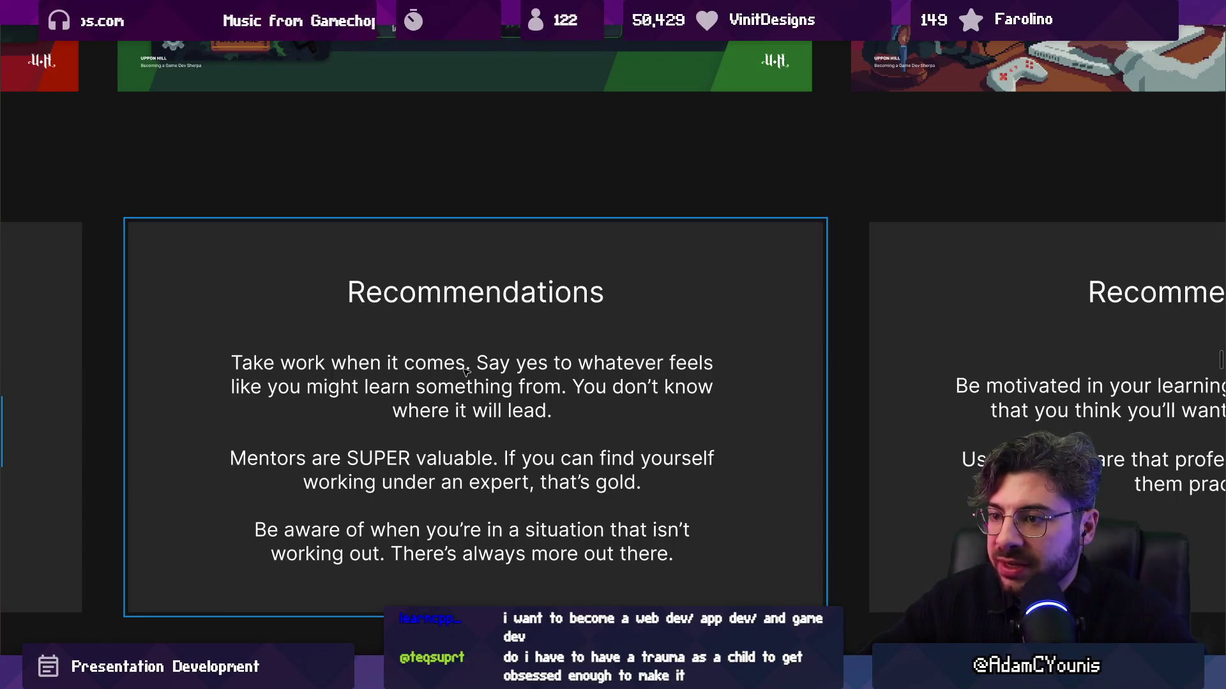
{"action": "left_click", "coordinate": [579, 391]}
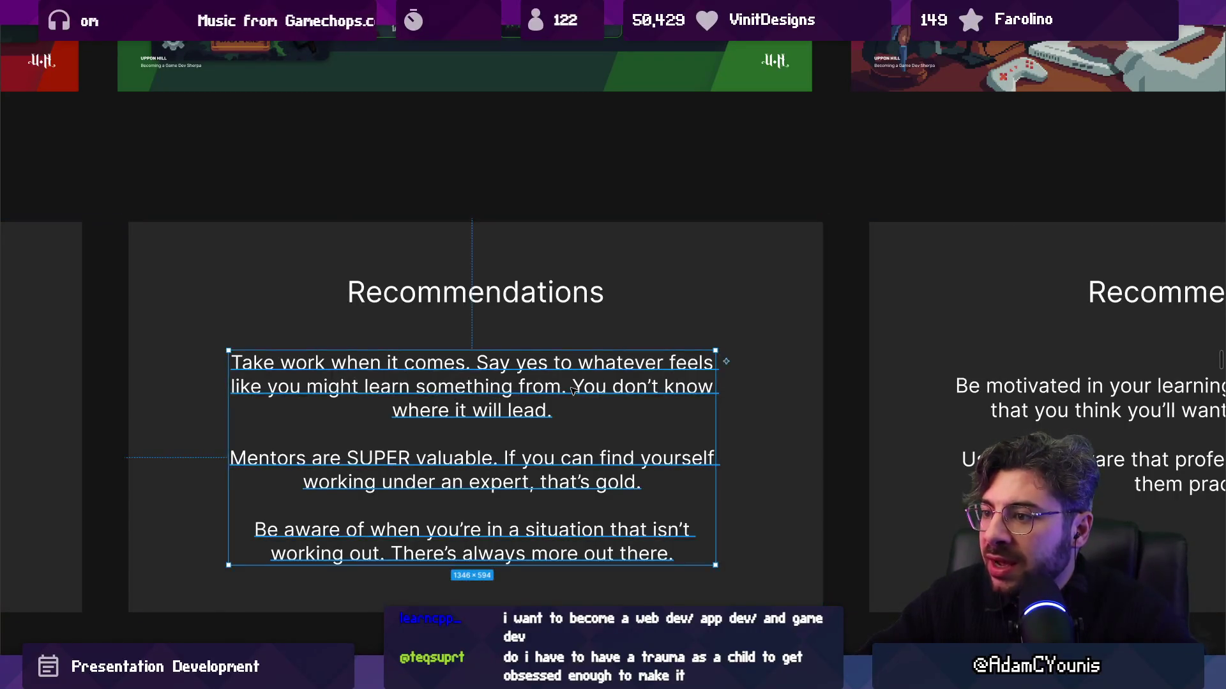
{"action": "double_click", "coordinate": [571, 392]}
{"action": "left_click", "coordinate": [559, 415]}
{"action": "left_click_drag", "start_coordinate": [233, 460], "coordinate": [667, 491]}
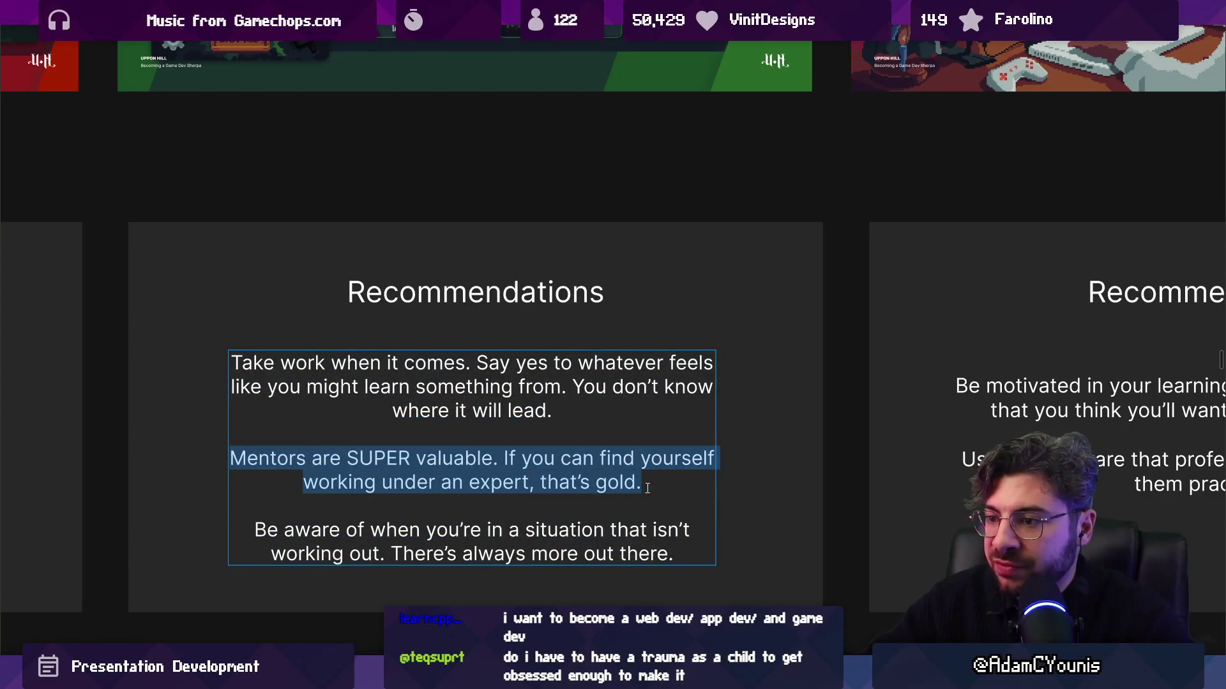
{"action": "left_click", "coordinate": [647, 483]}
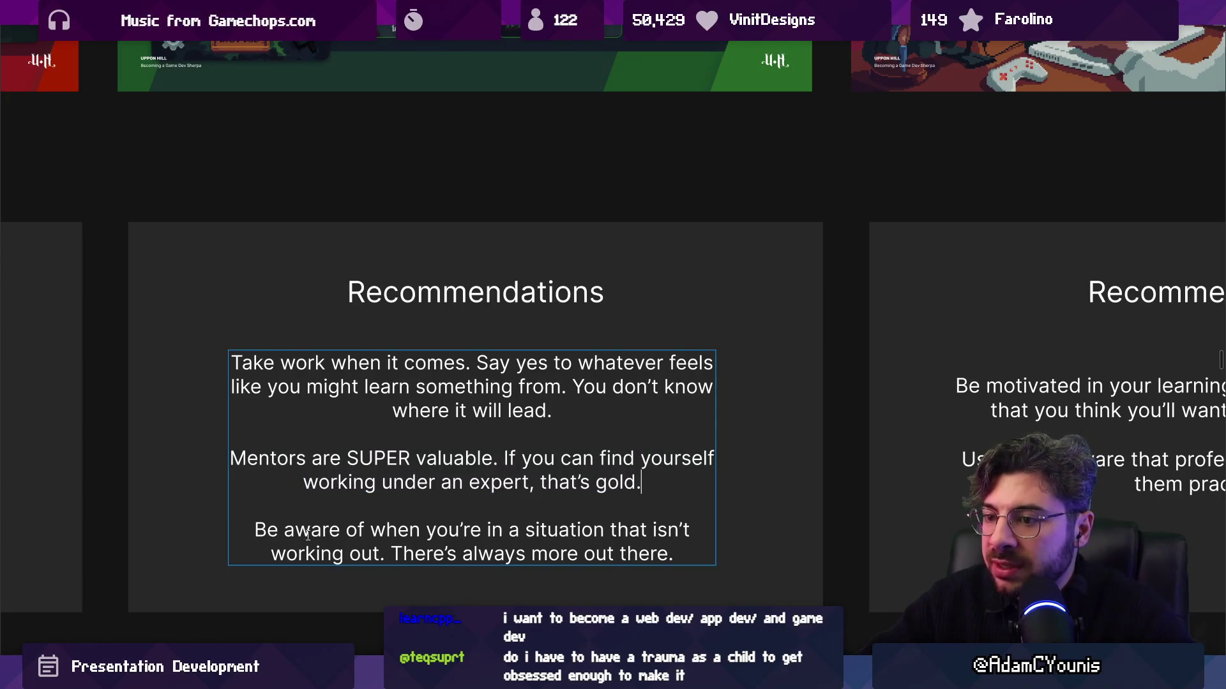
{"action": "left_click_drag", "start_coordinate": [253, 527], "coordinate": [697, 548]}
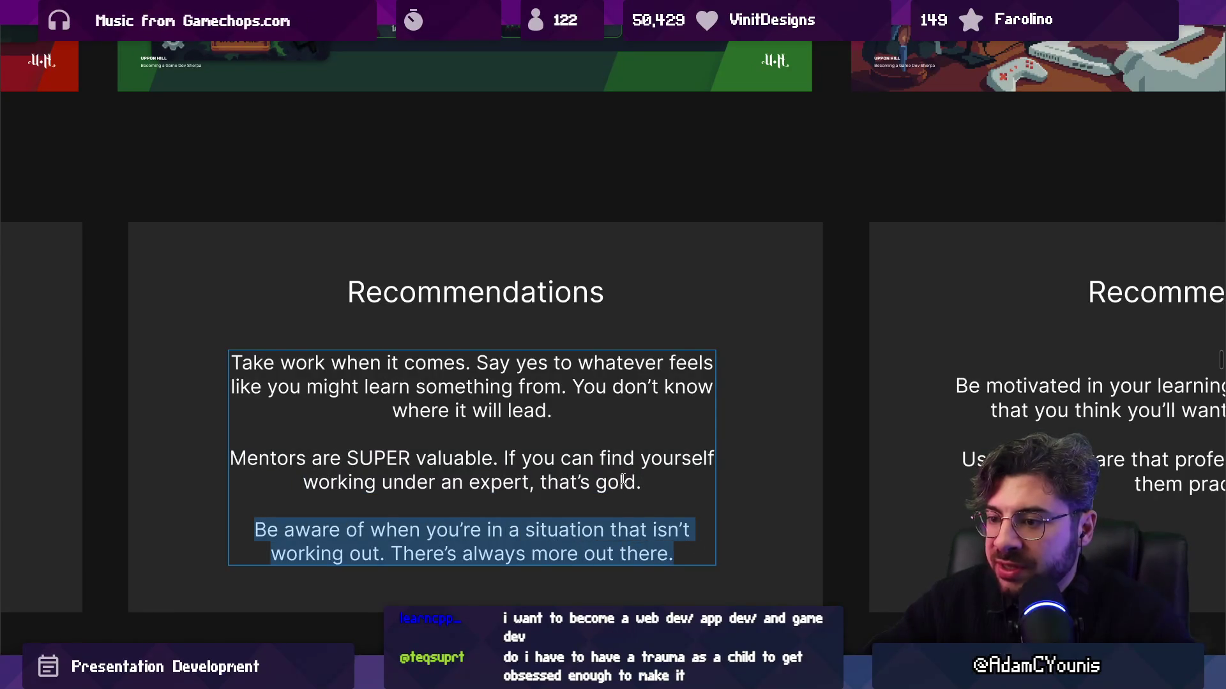
{"action": "scroll", "coordinate": [622, 480], "scroll_direction": "right", "scroll_amount": 5}
{"action": "scroll", "coordinate": [542, 460], "scroll_direction": "left", "scroll_amount": 3}
{"action": "key", "text": "Escape"}
{"action": "key", "text": "Escape"}
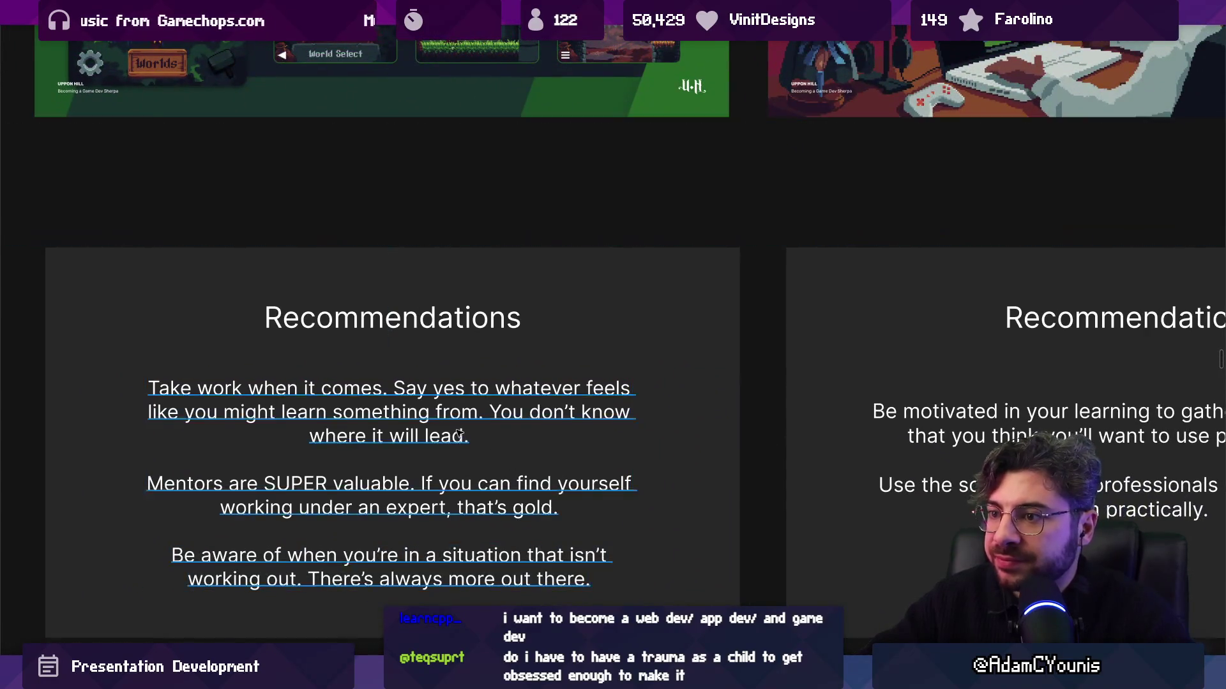
{"action": "scroll", "coordinate": [459, 434], "scroll_direction": "down", "scroll_amount": 3}
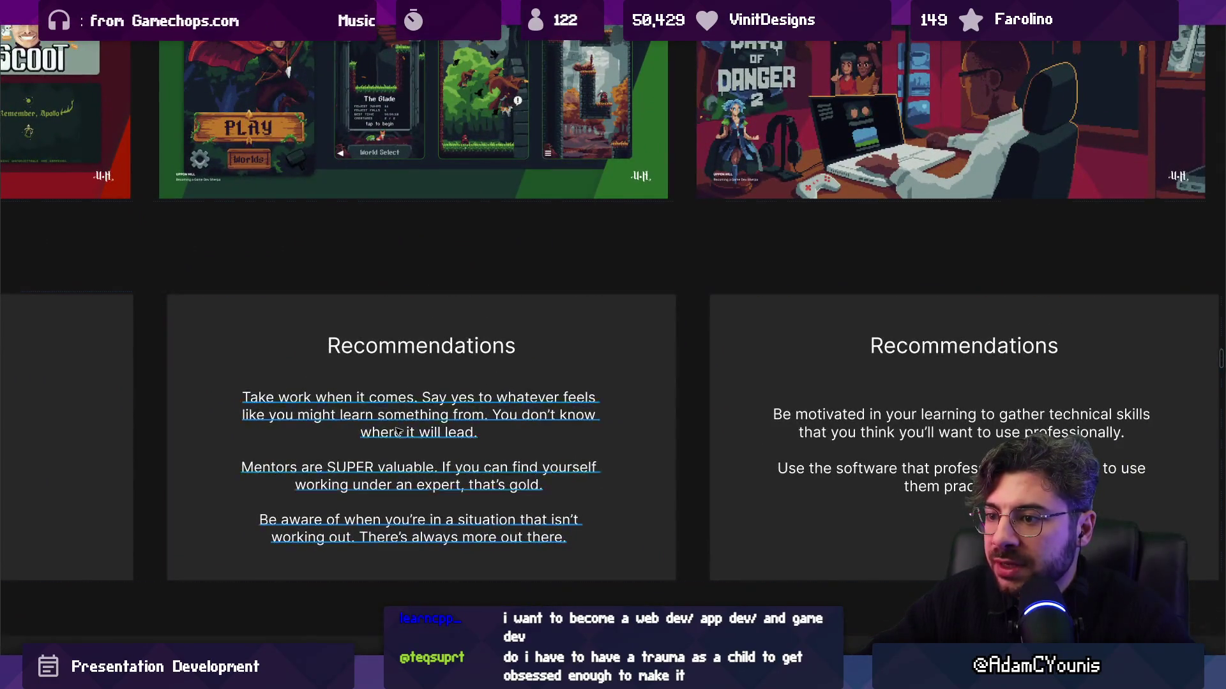
{"action": "double_click", "coordinate": [399, 429]}
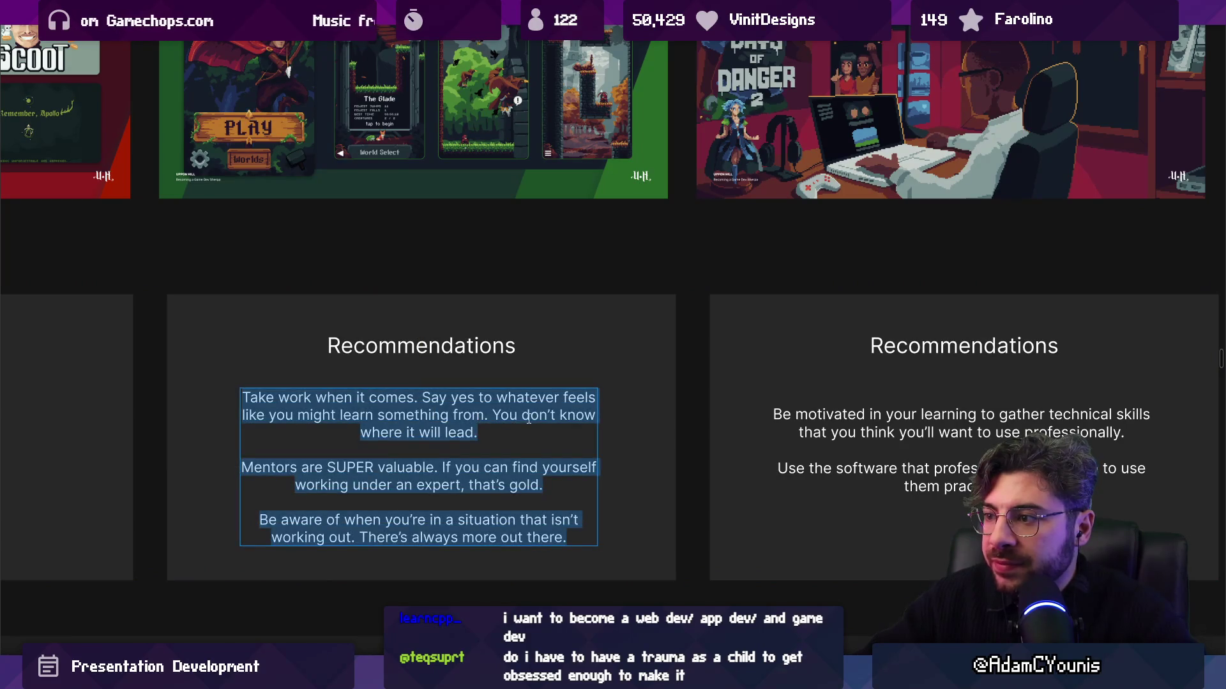
{"action": "key", "text": "Escape"}
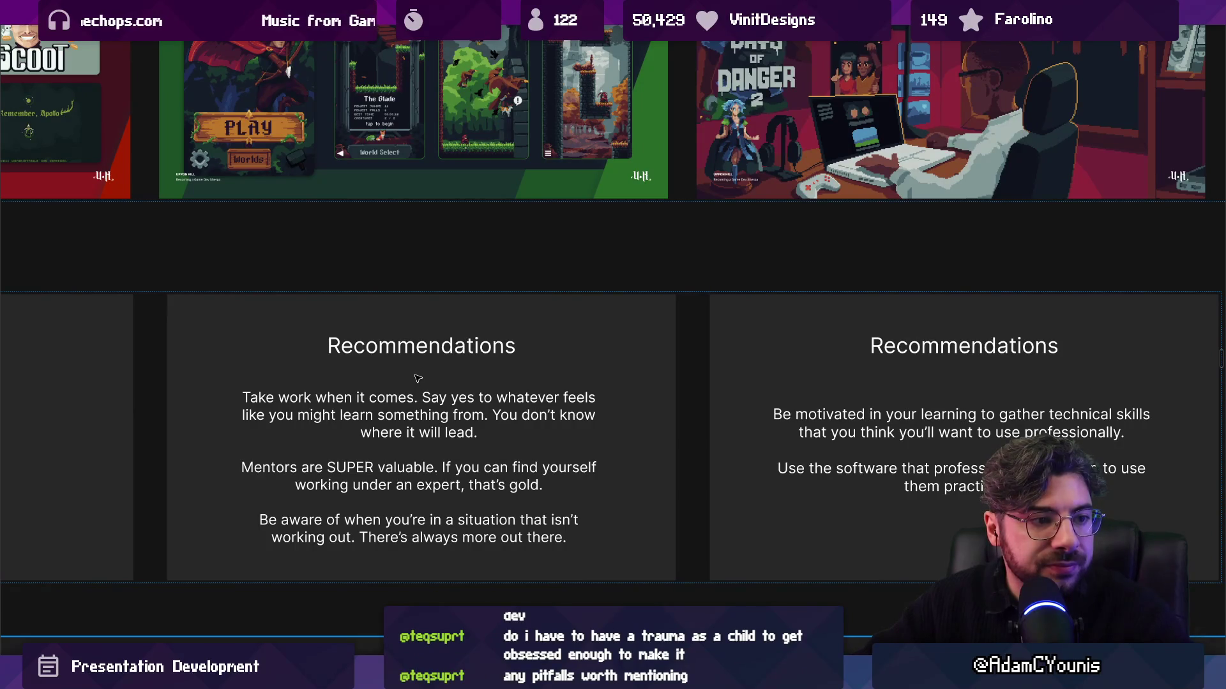
{"action": "scroll", "coordinate": [418, 379], "scroll_direction": "right", "scroll_amount": 1}
{"action": "scroll", "coordinate": [414, 381], "scroll_direction": "right", "scroll_amount": 4}
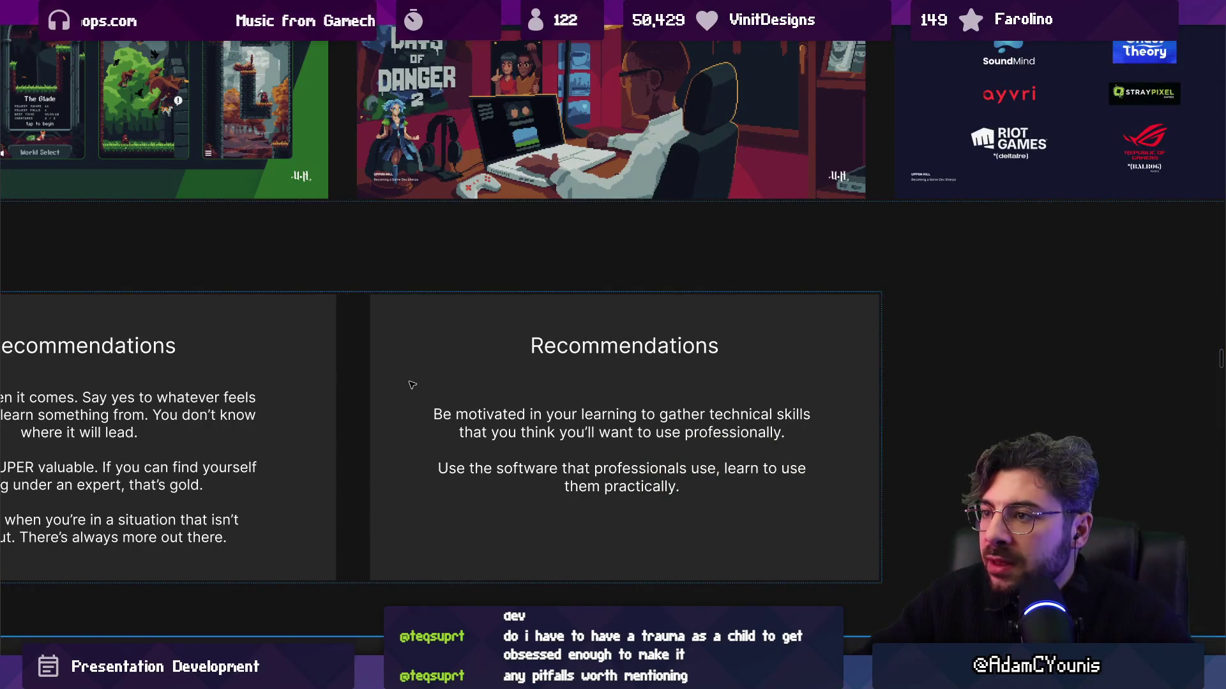
{"action": "scroll", "coordinate": [412, 385], "scroll_direction": "left", "scroll_amount": 5}
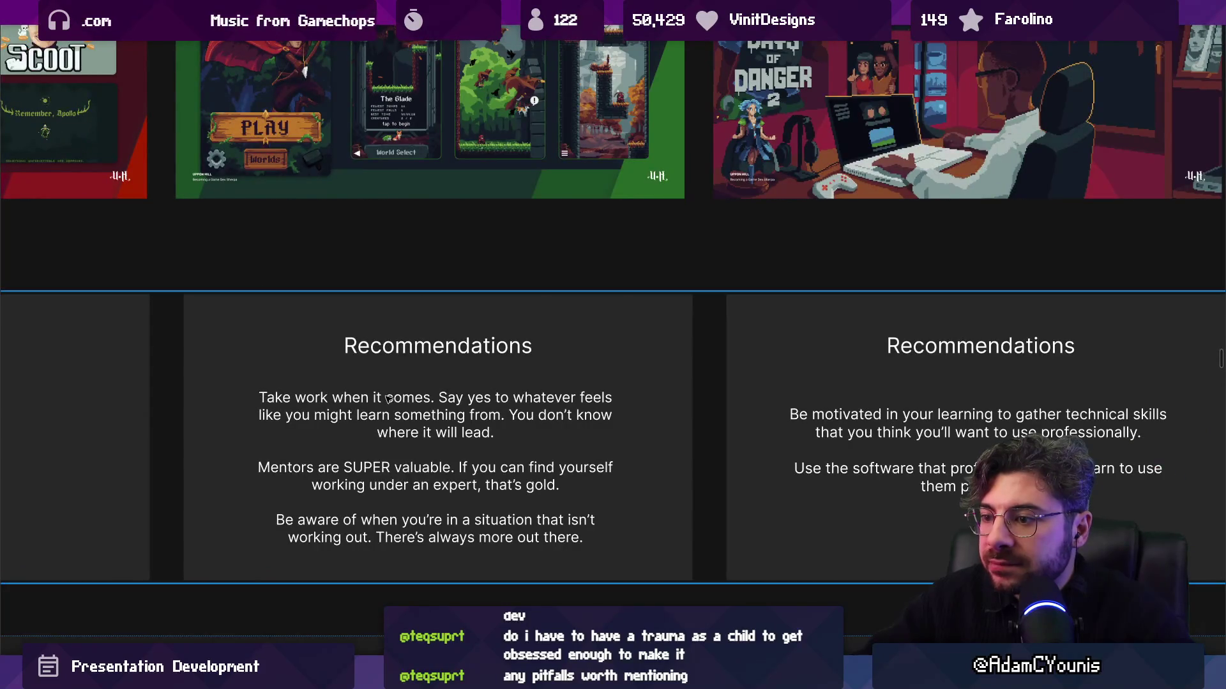
{"action": "double_click", "coordinate": [427, 399]}
{"action": "key", "text": "Escape"}
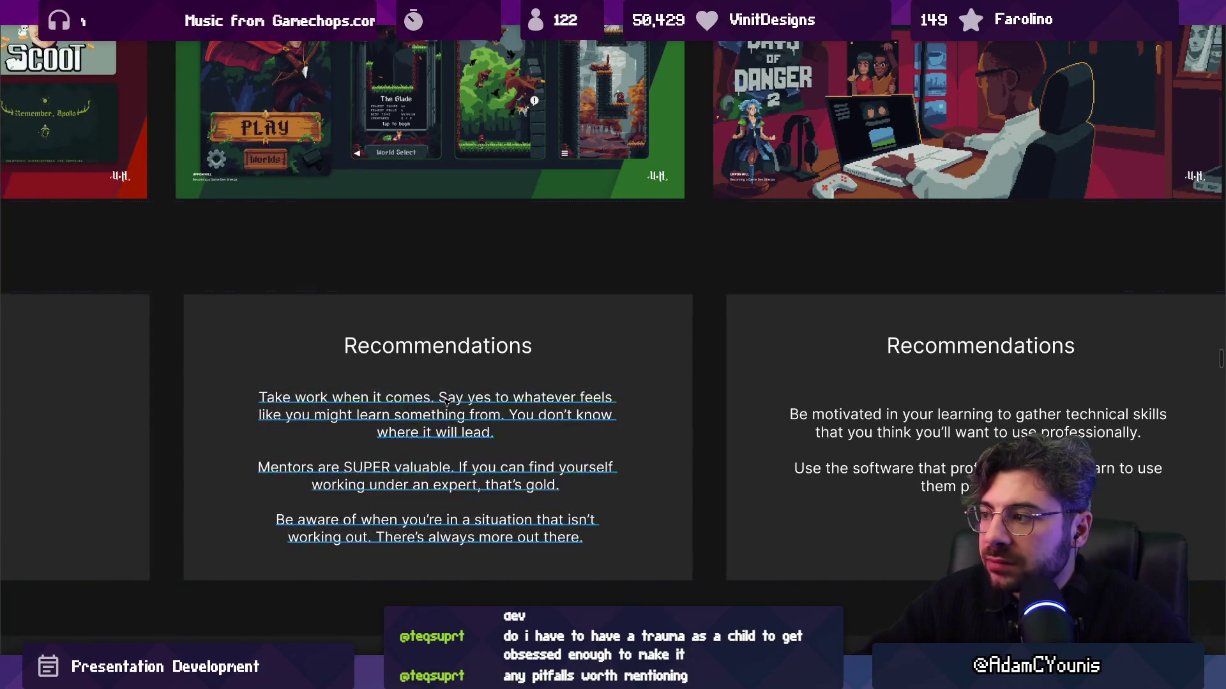
{"action": "scroll", "coordinate": [460, 434], "scroll_direction": "right", "scroll_amount": 5}
{"action": "scroll", "coordinate": [480, 471], "scroll_direction": "up", "scroll_amount": 3}
{"action": "scroll", "coordinate": [479, 471], "scroll_direction": "up", "scroll_amount": 1}
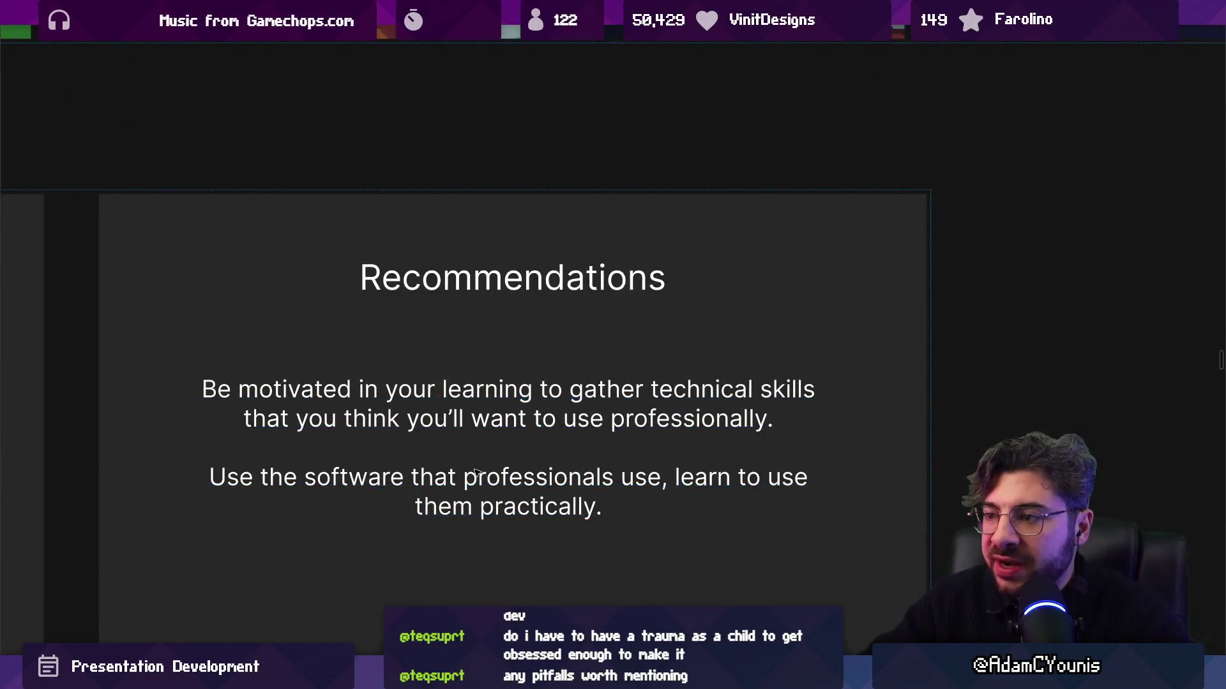
{"action": "scroll", "coordinate": [486, 383], "scroll_direction": "down", "scroll_amount": 2}
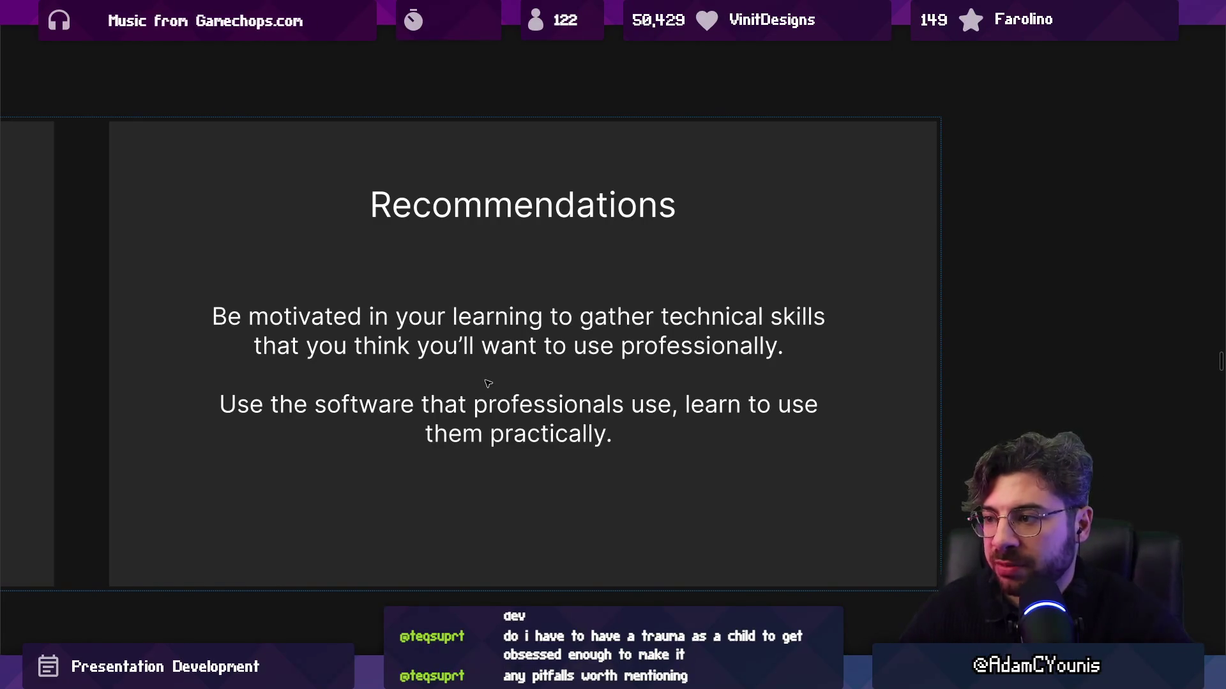
{"action": "left_click", "coordinate": [646, 431]}
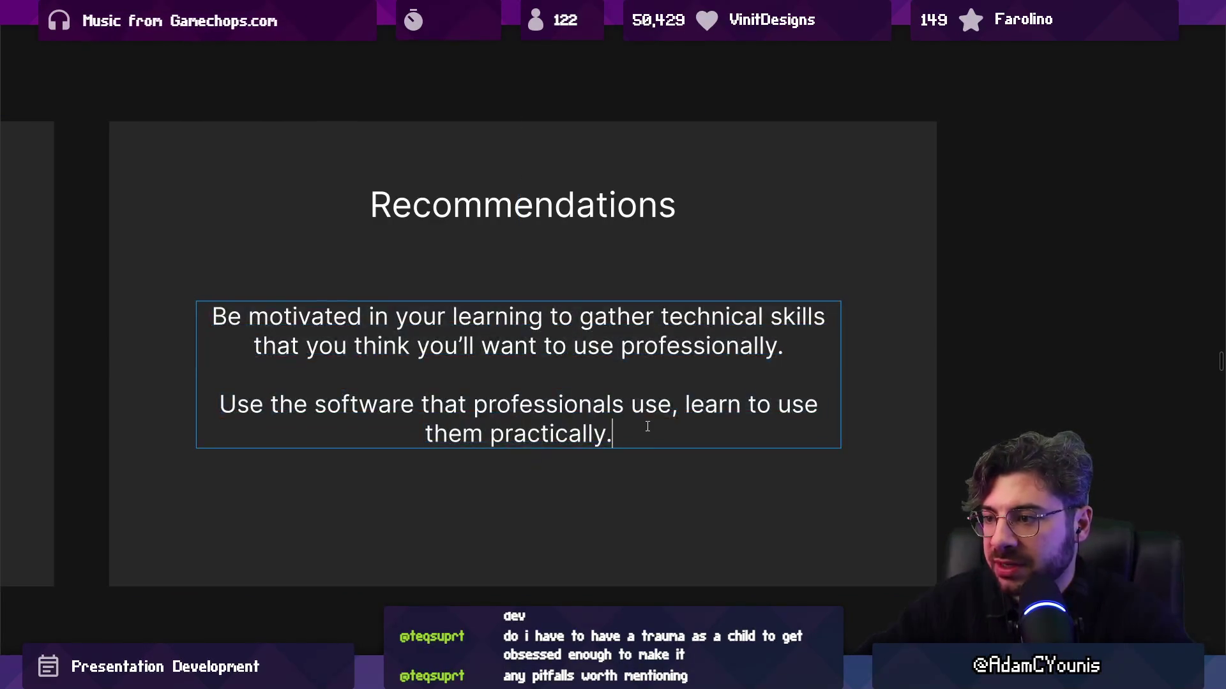
Start a new paragraph after 'practically.' beginning 'Don't gatekeep yourself'
{"action": "type", "text": "Don't wait"}
{"action": "key", "text": "ctrl+Left"}
{"action": "key", "text": "ctrl+Left"}
{"action": "key", "text": "Return"}
{"action": "key", "text": "Return"}
{"action": "key", "text": "BackSpace"}
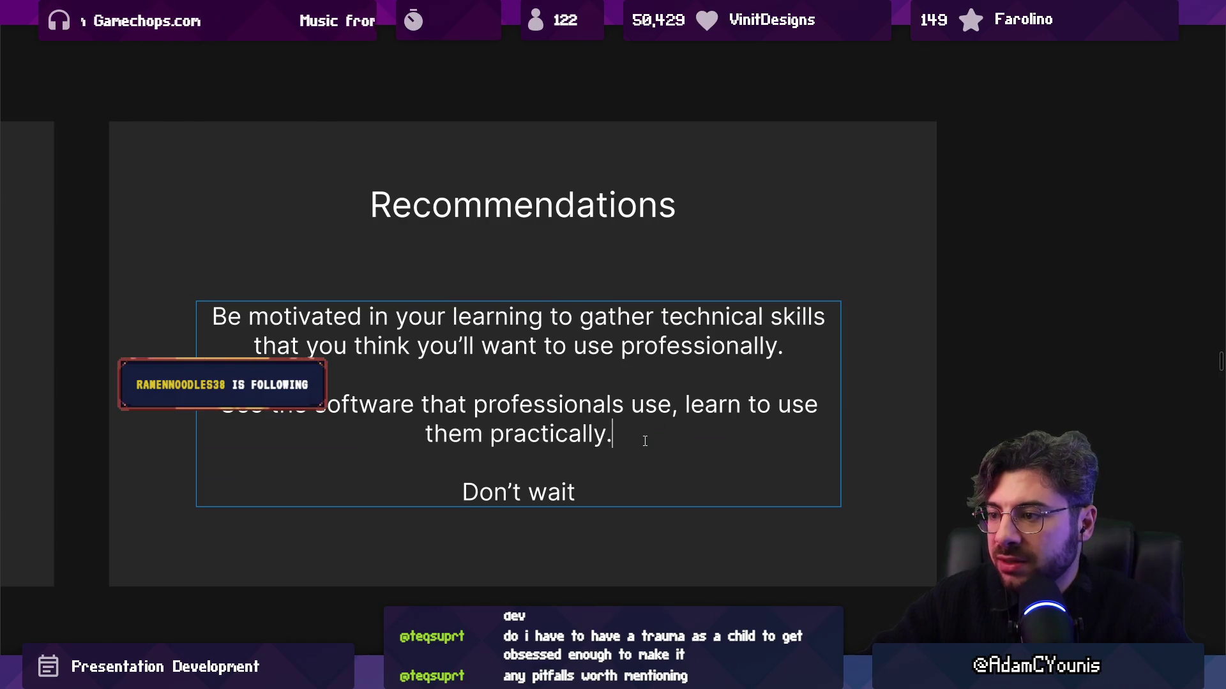
{"action": "key", "text": "shift+End"}
{"action": "type", "text": "count yo"}
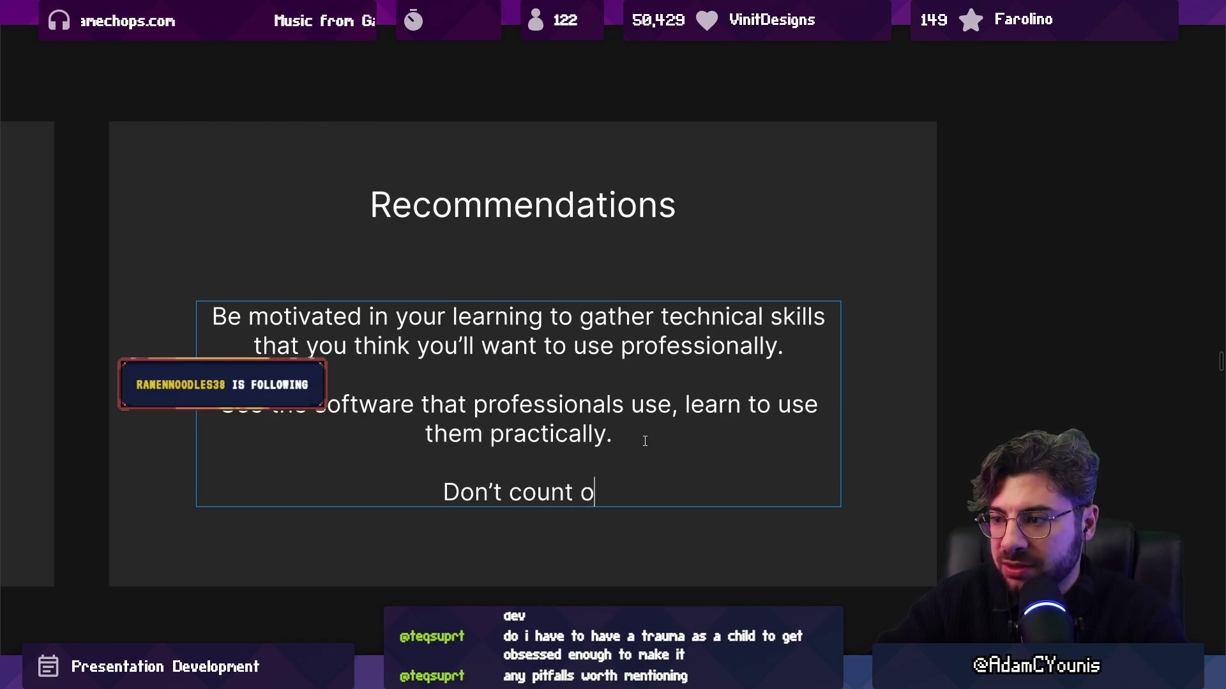
{"action": "type", "text": "urself out"}
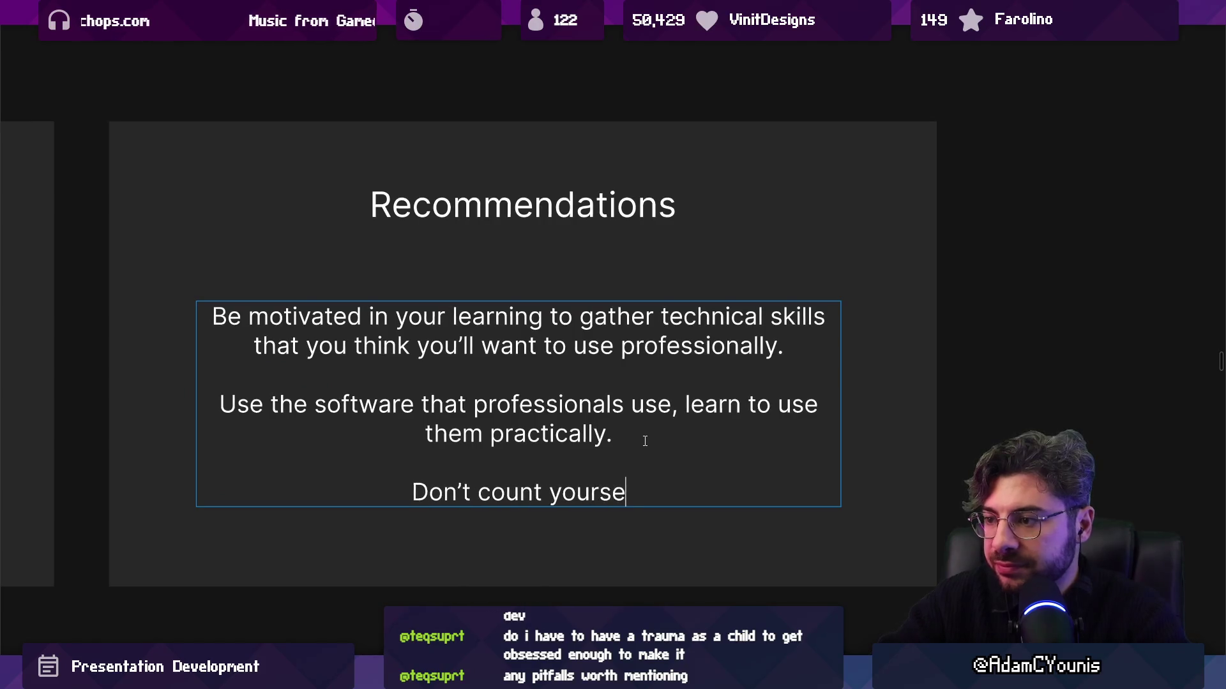
{"action": "key", "text": "shift+Home"}
{"action": "key", "text": "shift+Right"}
{"action": "key", "text": "shift+Right"}
{"action": "key", "text": "shift+Right"}
{"action": "type", "text": "gatekeep yourselfg"}
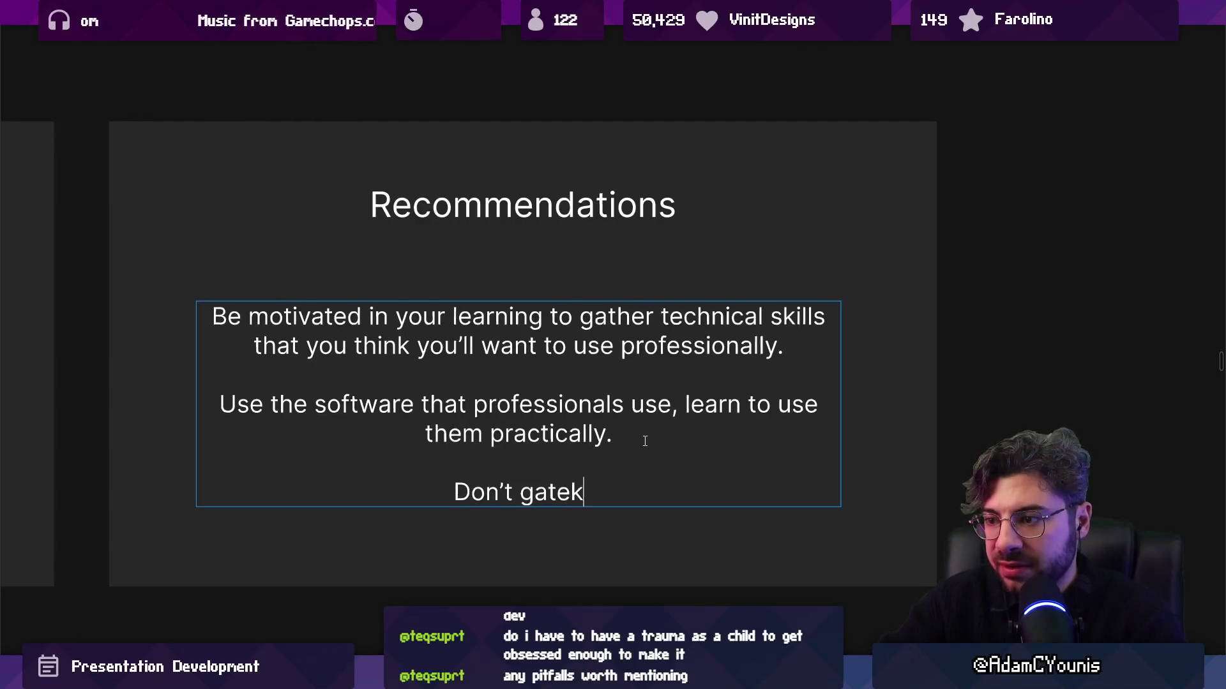
{"action": "key", "text": "BackSpace"}
{"action": "key", "text": "ctrl+shift+Left"}
{"action": "key", "text": "ctrl+shift+Left"}
{"action": "key", "text": "Left"}
{"action": "key", "text": "ctrl+Right"}
Reword the new line to read 'Don't gatekeep yourself out of being a professional.'
{"action": "type", "text": "professionalism"}
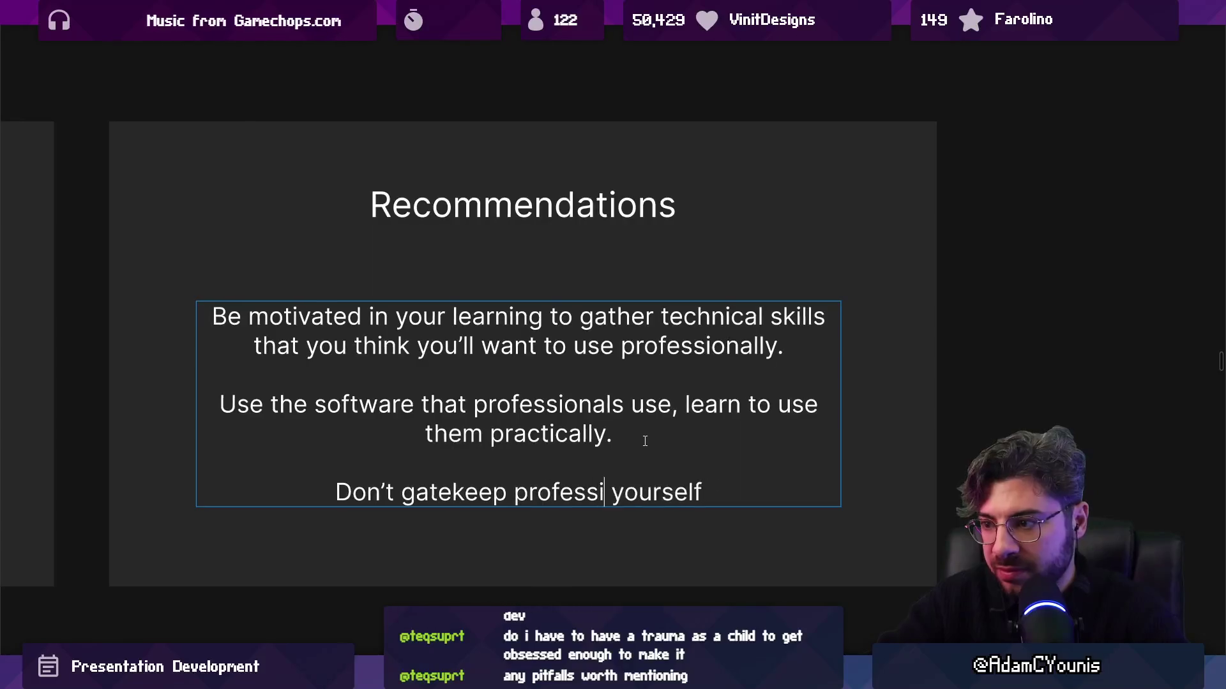
{"action": "type", "text": " from"}
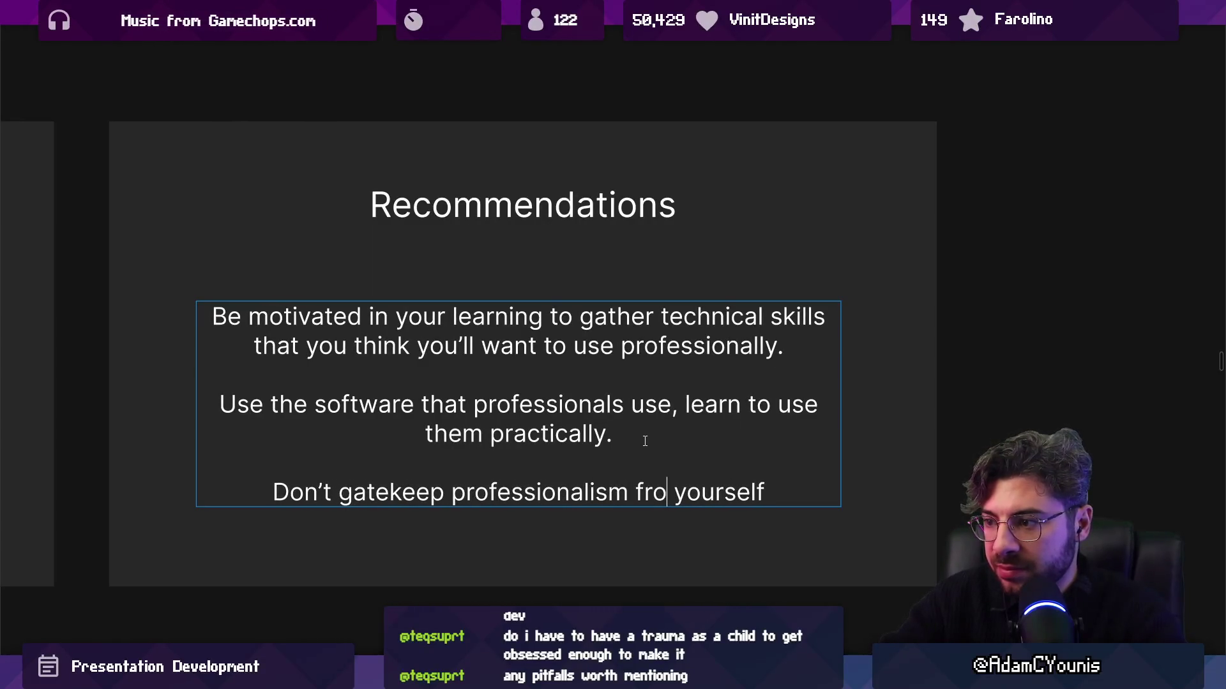
{"action": "key", "text": "End"}
{"action": "type", "text": ", Bei"}
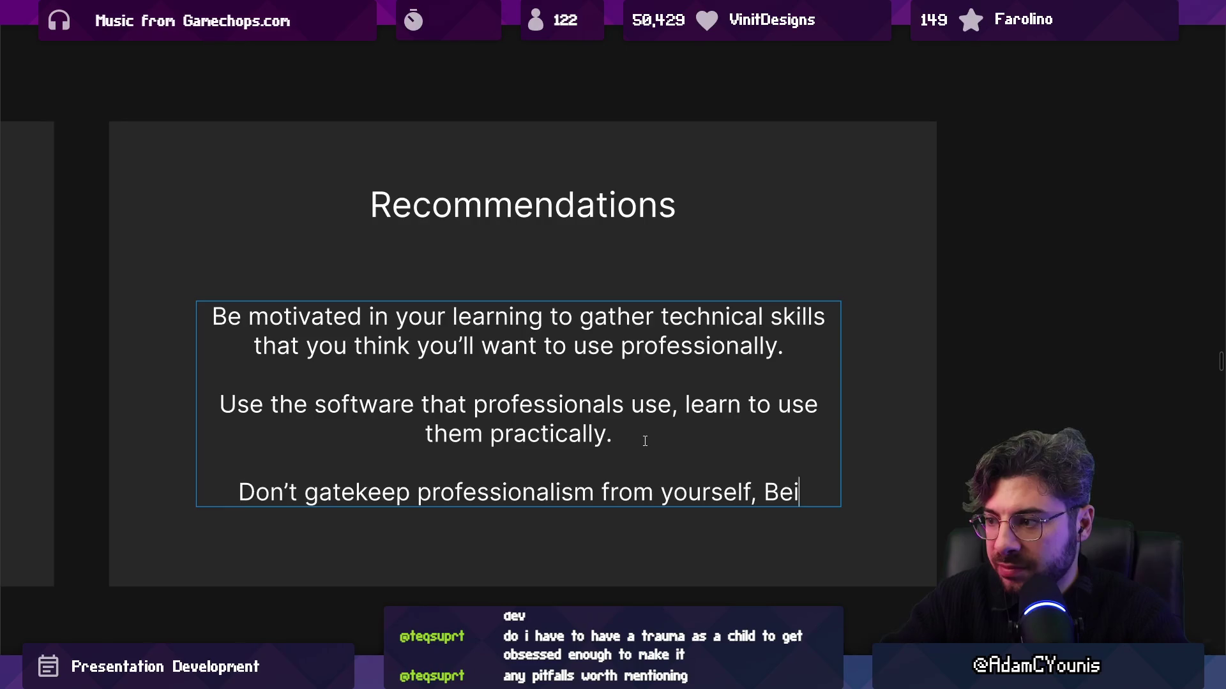
{"action": "key", "text": "BackSpace"}
{"action": "key", "text": "BackSpace"}
{"action": "key", "text": "BackSpace"}
{"action": "key", "text": "BackSpace"}
{"action": "key", "text": "BackSpace"}
{"action": "type", "text": ". "}
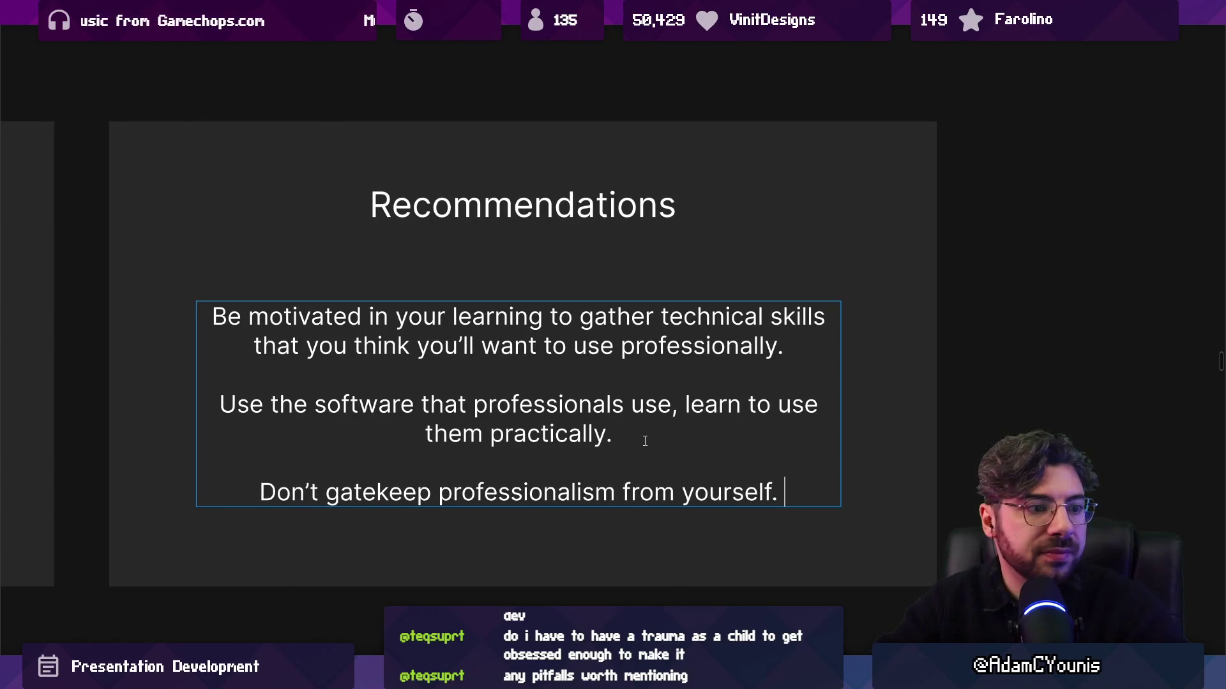
{"action": "type", "text": "You"}
{"action": "key", "text": "BackSpace"}
{"action": "key", "text": "BackSpace"}
{"action": "key", "text": "BackSpace"}
{"action": "type", "text": "M"}
{"action": "key", "text": "BackSpace"}
{"action": "key", "text": "BackSpace"}
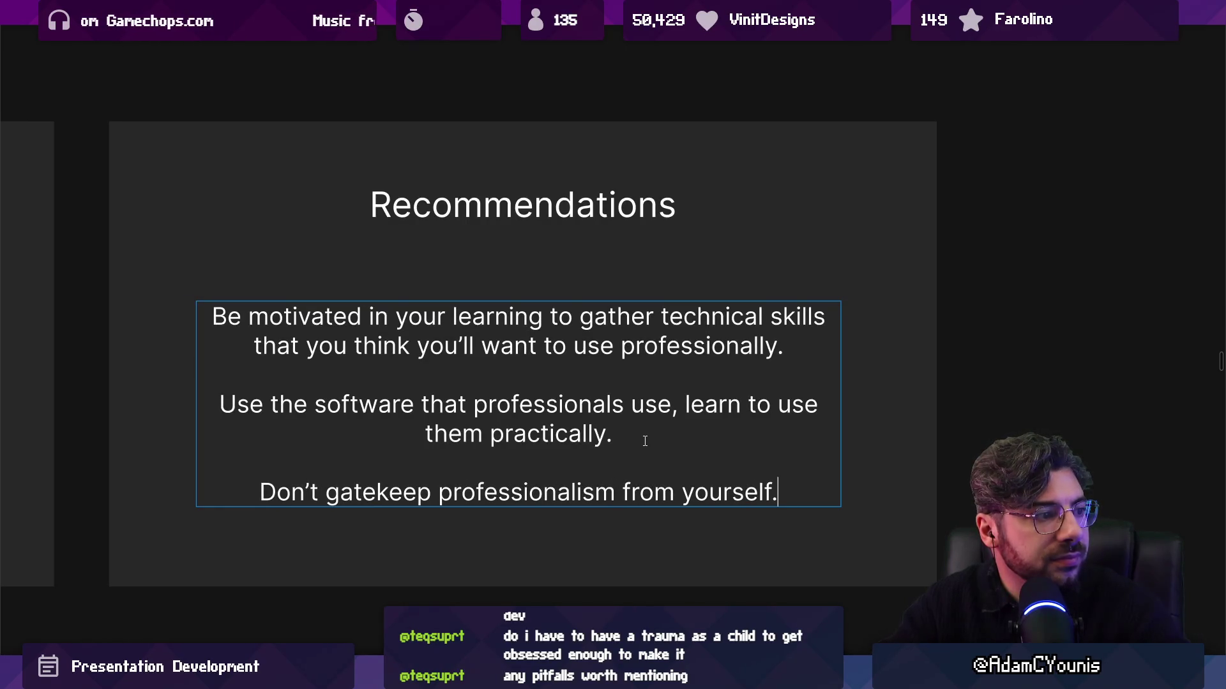
{"action": "key", "text": "ctrl+shift+Left"}
{"action": "key", "text": "ctrl+Left"}
{"action": "key", "text": "ctrl+Left"}
{"action": "key", "text": "ctrl+BackSpace"}
{"action": "key", "text": "ctrl+shift+Right"}
{"action": "key", "text": "Delete"}
{"action": "key", "text": "ctrl+shift+Right"}
{"action": "key", "text": "Right"}
{"action": "type", "text": "our o"}
{"action": "key", "text": "BackSpace"}
{"action": "key", "text": "BackSpace"}
{"action": "key", "text": "BackSpace"}
{"action": "type", "text": "t of being a professional"}
{"action": "key", "text": "Escape"}
{"action": "key", "text": "Escape"}
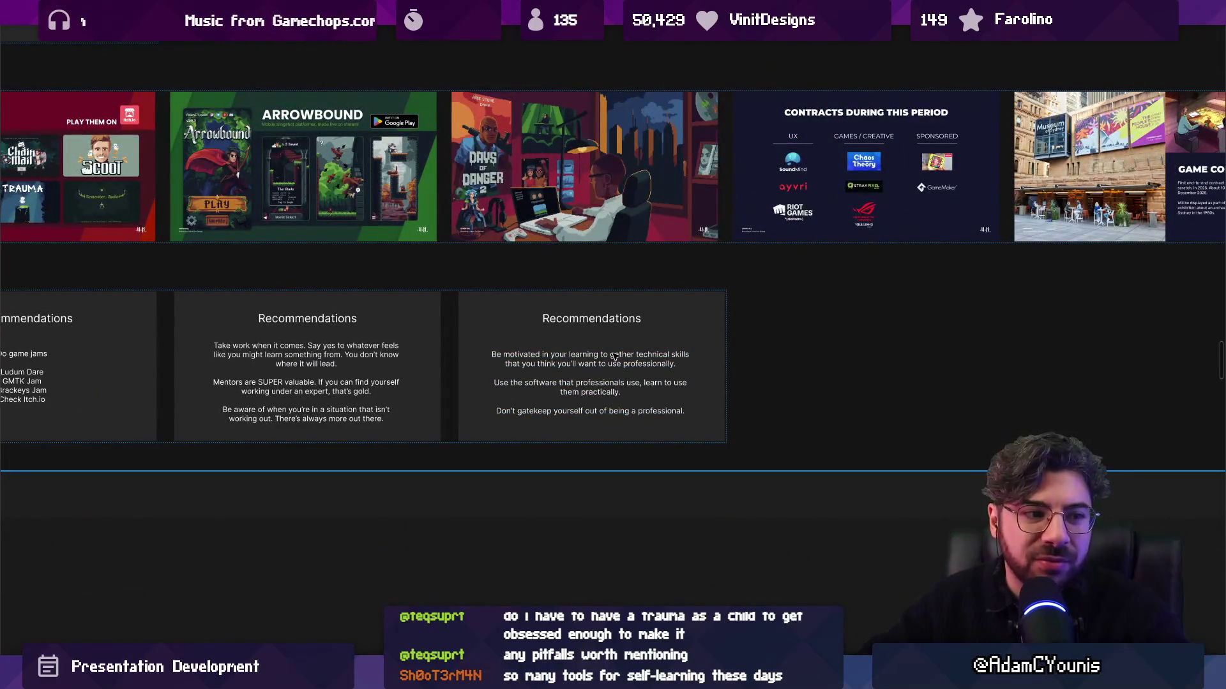
{"action": "key", "text": "Escape"}
Make a trial duplicate of the Recommendations row, trim its empty slots, then delete the copy
{"action": "scroll", "coordinate": [773, 382], "scroll_direction": "down", "scroll_amount": 5}
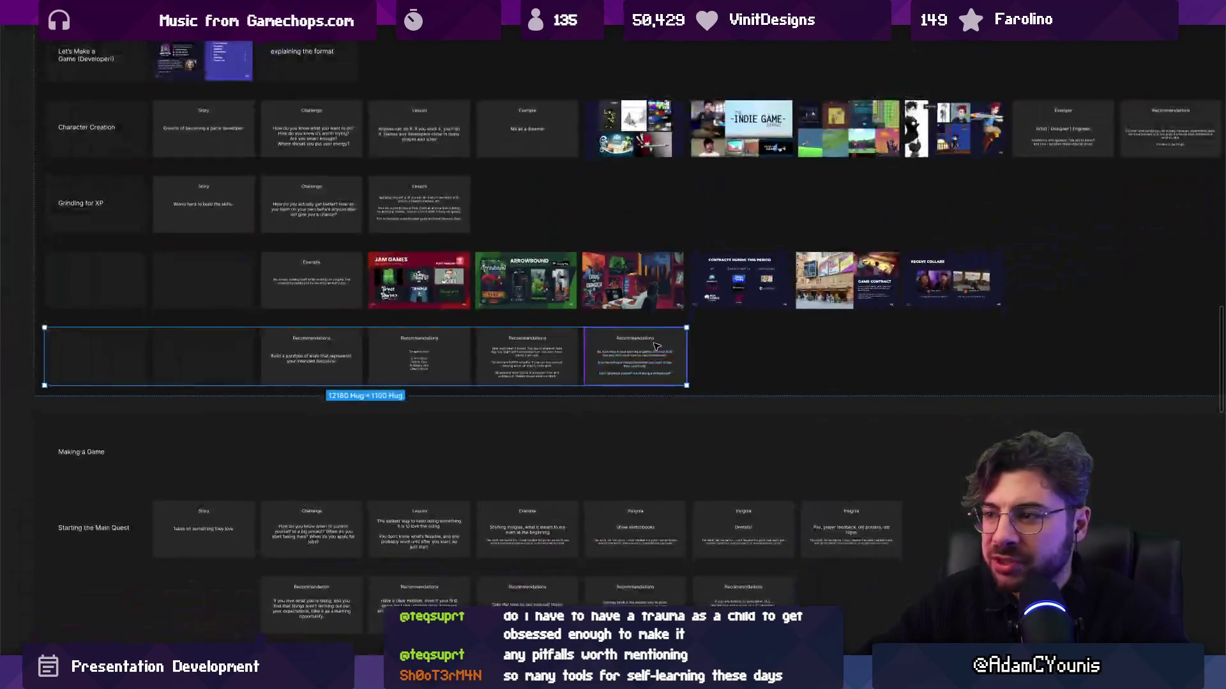
{"action": "left_click_drag", "start_coordinate": [772, 382], "coordinate": [774, 382]}
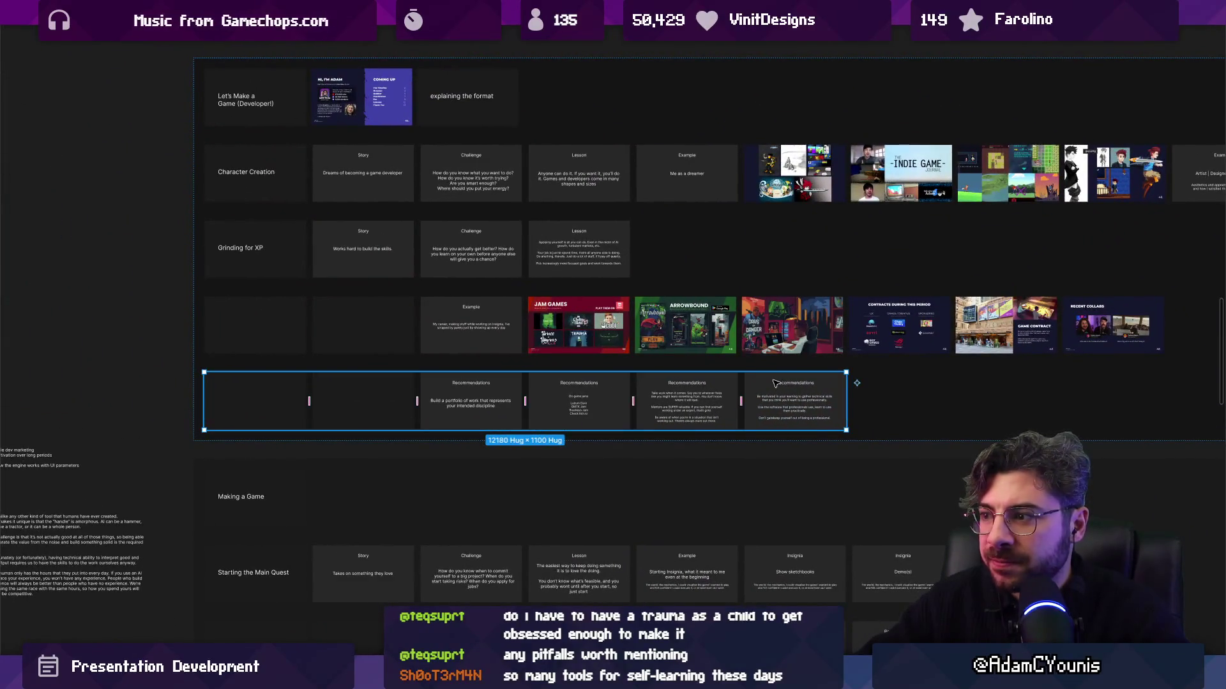
{"action": "left_click", "coordinate": [775, 382]}
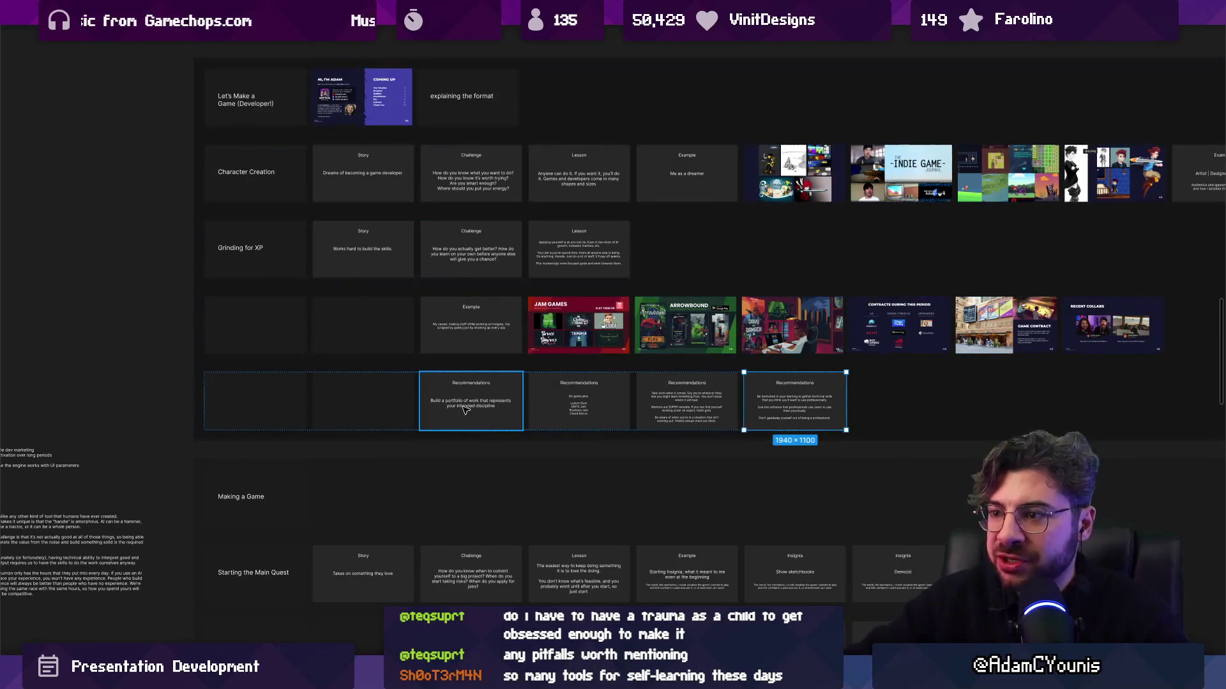
{"action": "left_click", "coordinate": [397, 421]}
{"action": "key", "text": "Escape"}
{"action": "key", "text": "ctrl+d"}
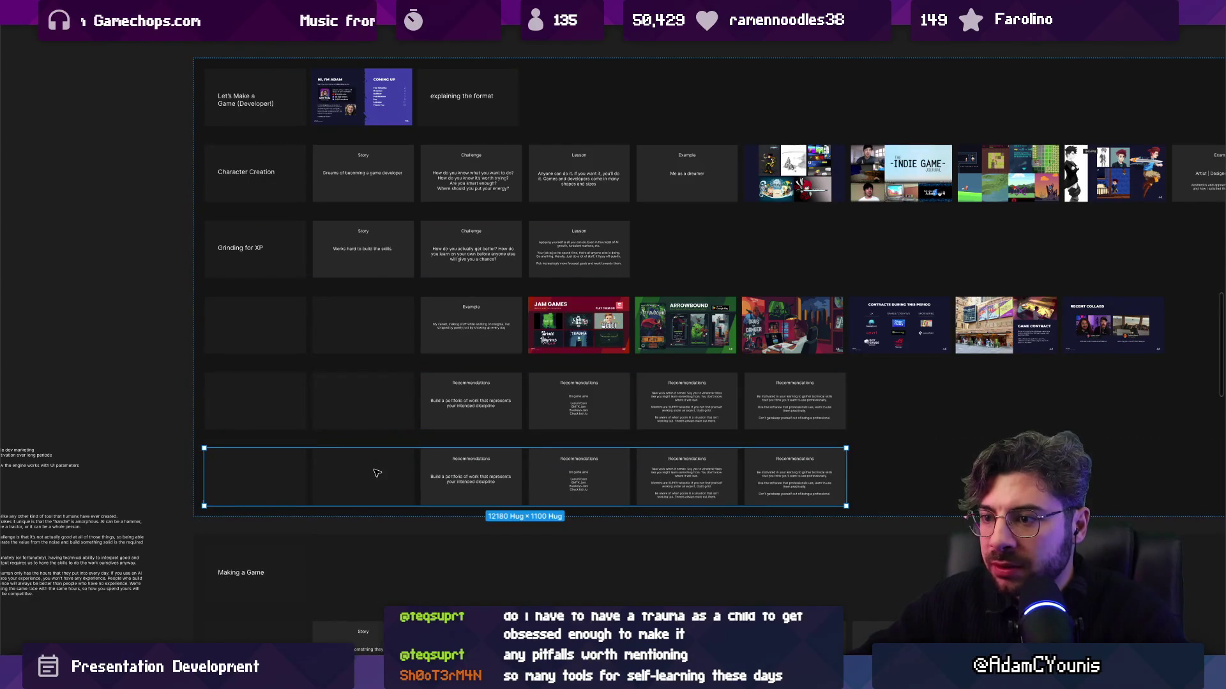
{"action": "left_click", "coordinate": [295, 476]}
{"action": "left_click", "coordinate": [345, 476], "text": "shift"}
{"action": "key", "text": "Delete"}
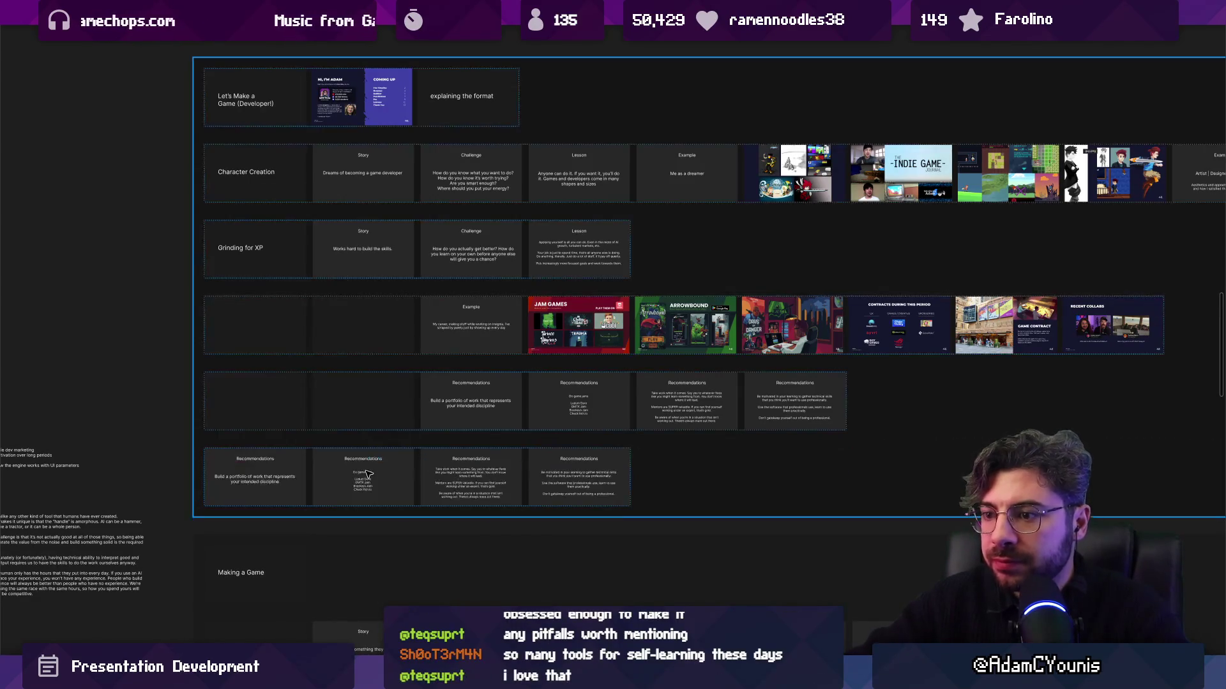
{"action": "double_click", "coordinate": [253, 482]}
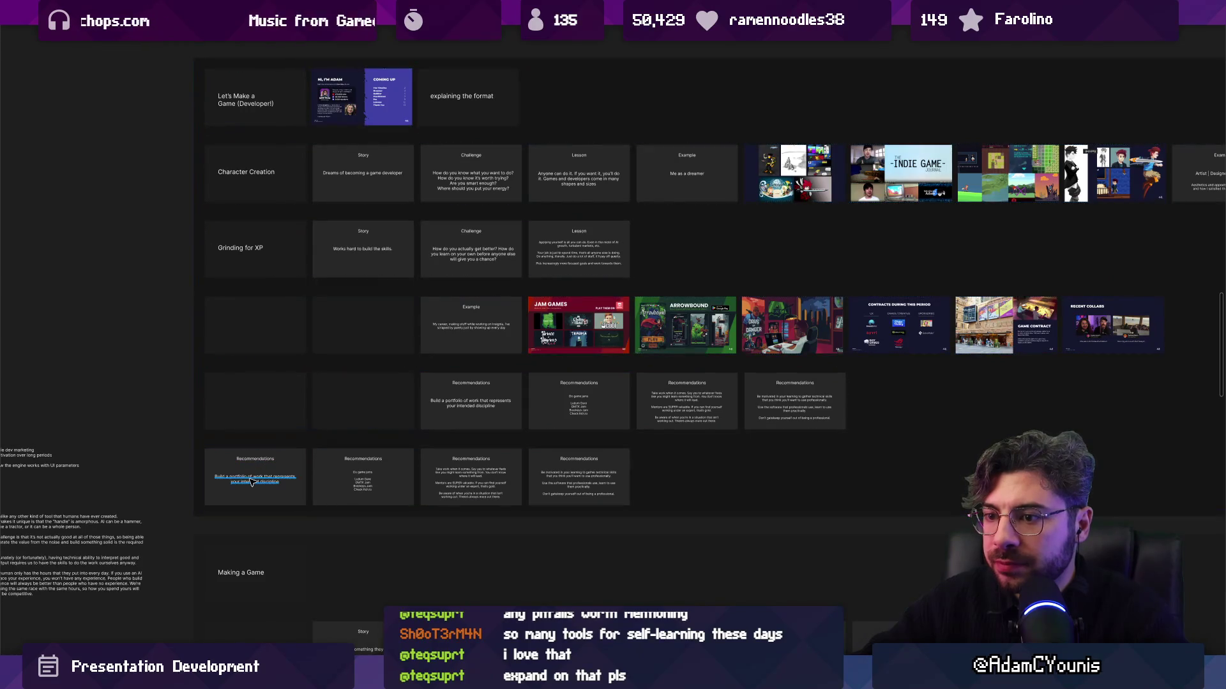
{"action": "key", "text": "Escape"}
{"action": "key", "text": "Escape"}
{"action": "key", "text": "Escape"}
{"action": "key", "text": "Delete"}
Duplicate the Recommendations row again and paste the Grinding for XP card in as its first cell
{"action": "key", "text": "ctrl+d"}
{"action": "key", "text": "Escape"}
{"action": "left_click", "coordinate": [242, 252]}
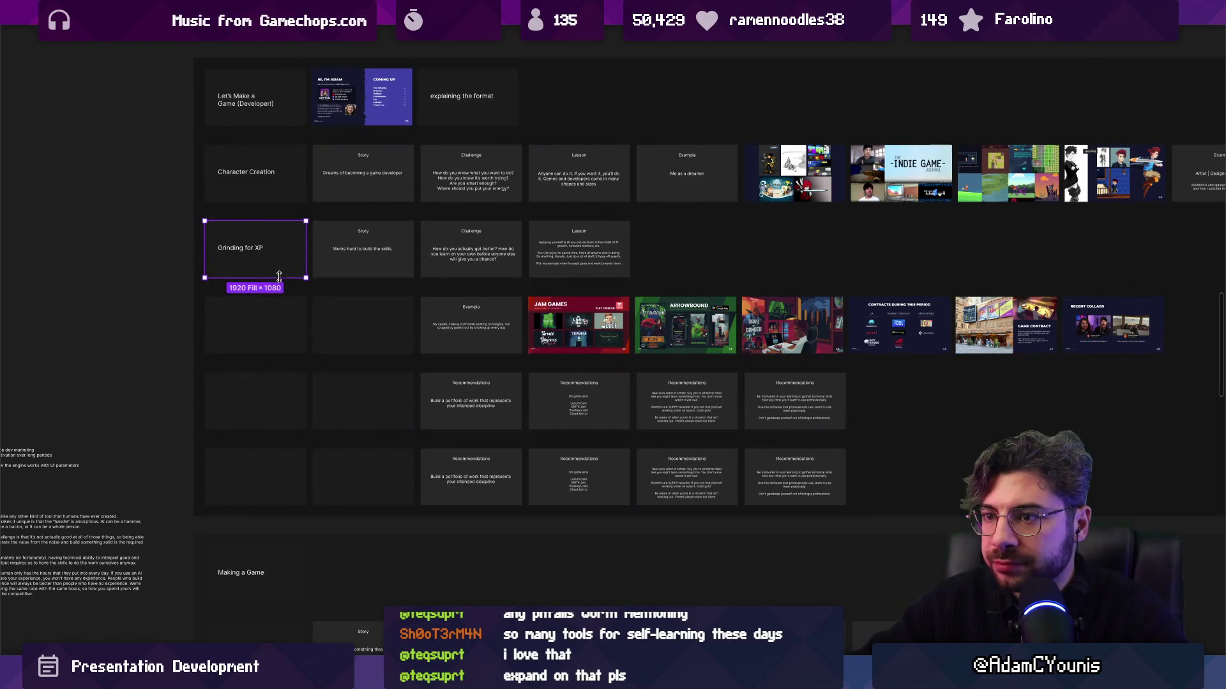
{"action": "left_click", "coordinate": [283, 476]}
{"action": "left_click", "coordinate": [265, 252]}
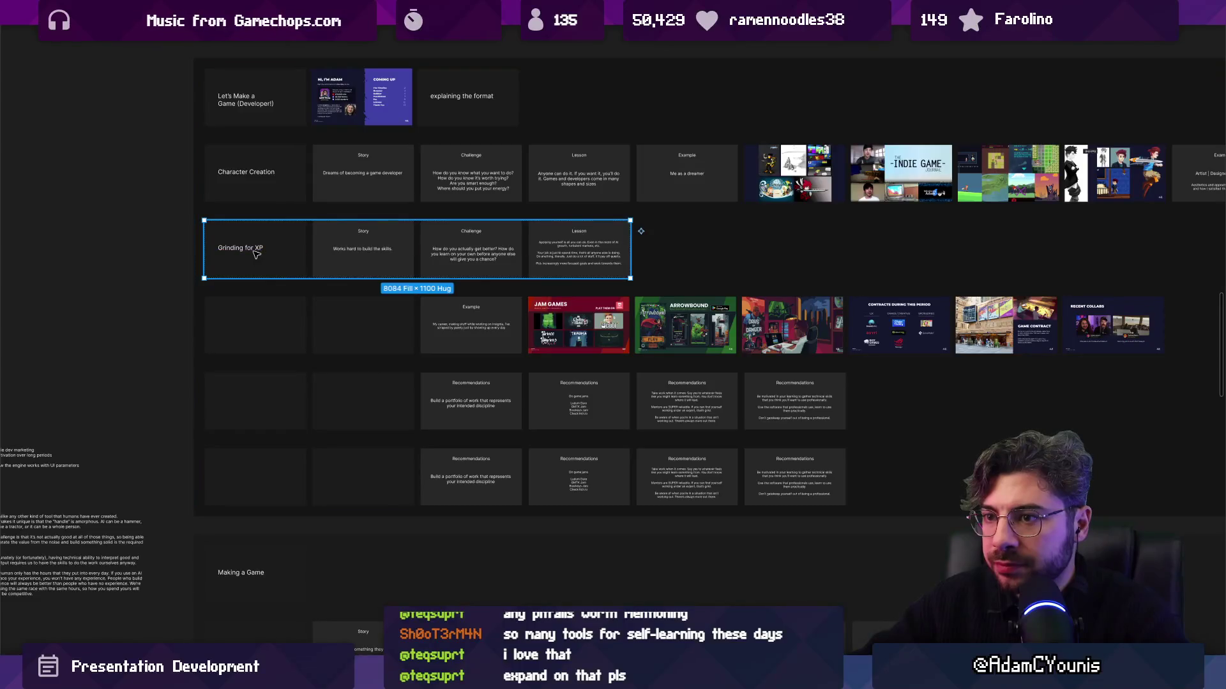
{"action": "left_click", "coordinate": [265, 251]}
{"action": "left_click", "coordinate": [298, 483]}
{"action": "key", "text": "ctrl+v"}
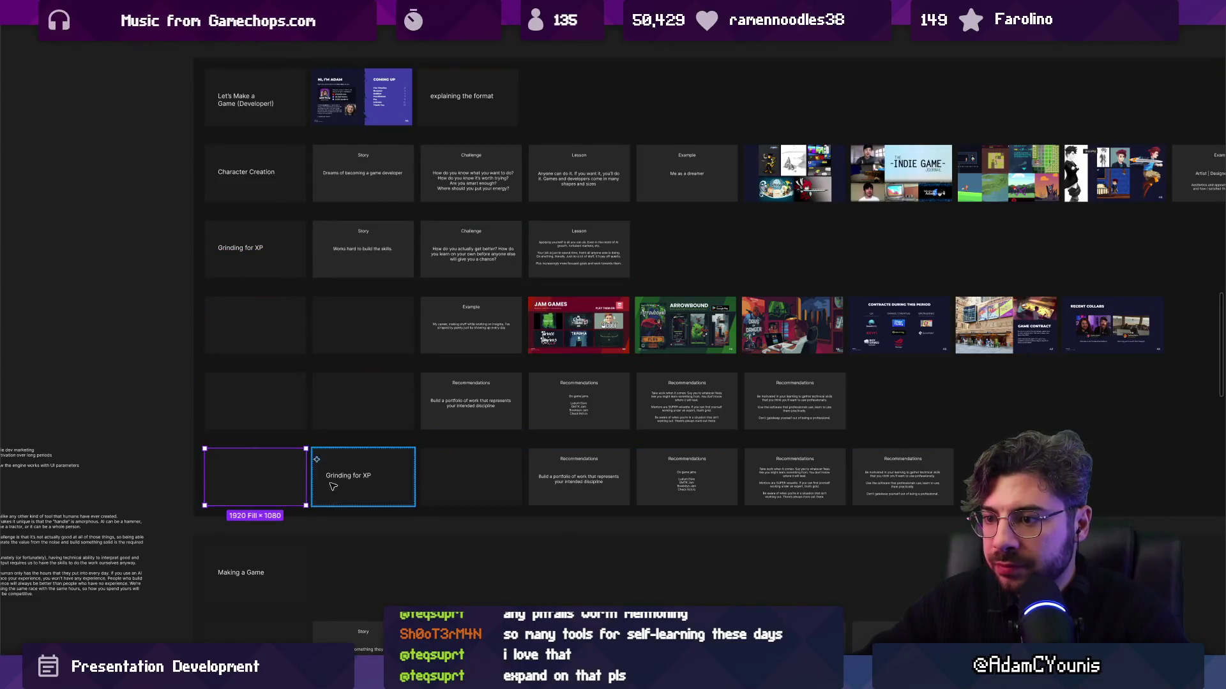
{"action": "left_click", "coordinate": [460, 482], "text": "shift"}
{"action": "key", "text": "Delete"}
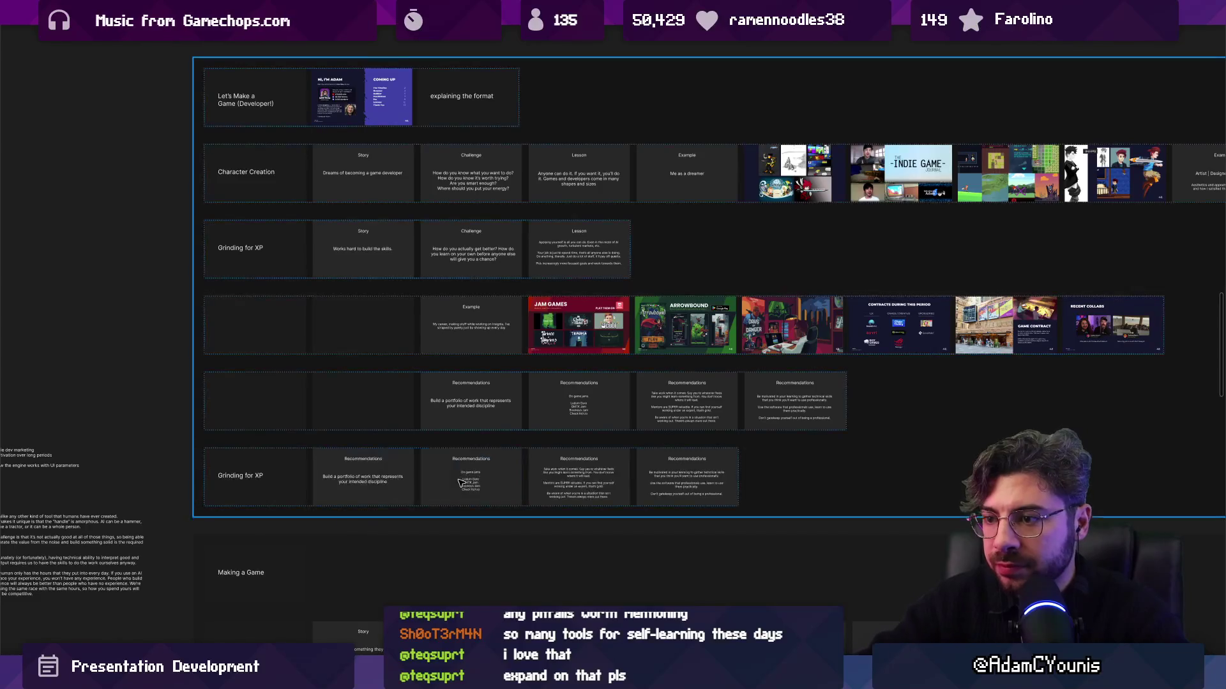
{"action": "scroll", "coordinate": [326, 478], "scroll_direction": "up", "scroll_amount": 5}
Retitle the new row's leading card from 'You are the hero of this story' to 'You are not an NPC'
{"action": "double_click", "coordinate": [325, 477]}
{"action": "type", "text": "You "}
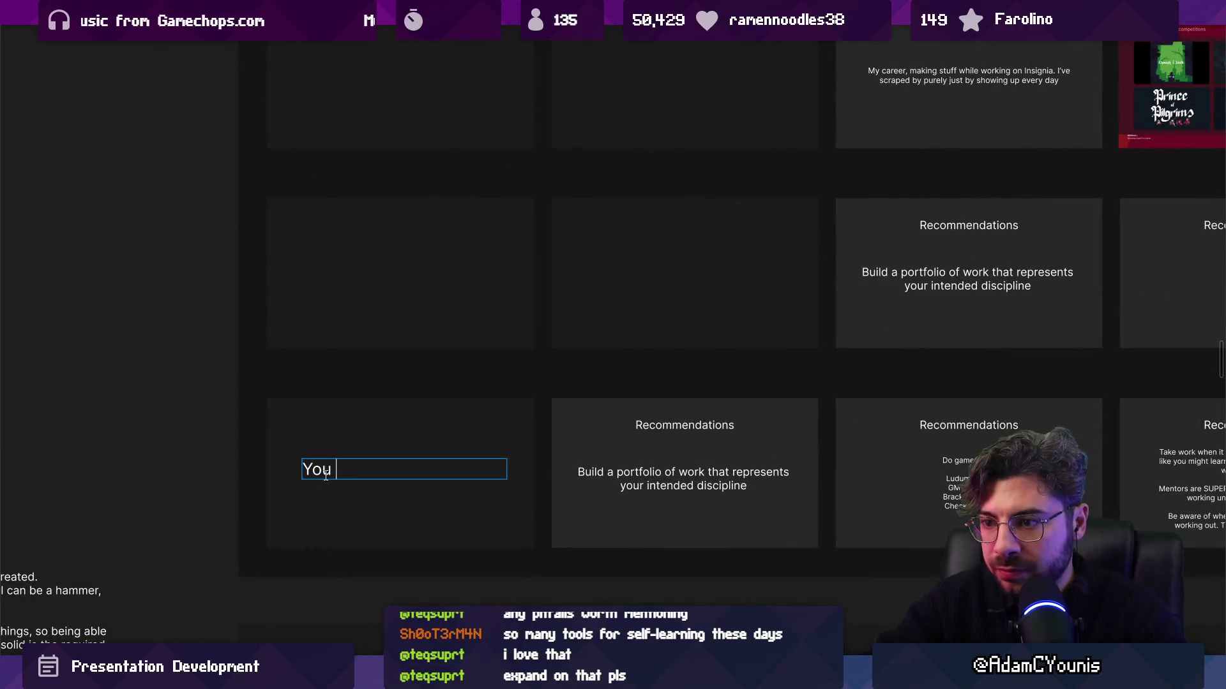
{"action": "type", "text": "are the hero of "}
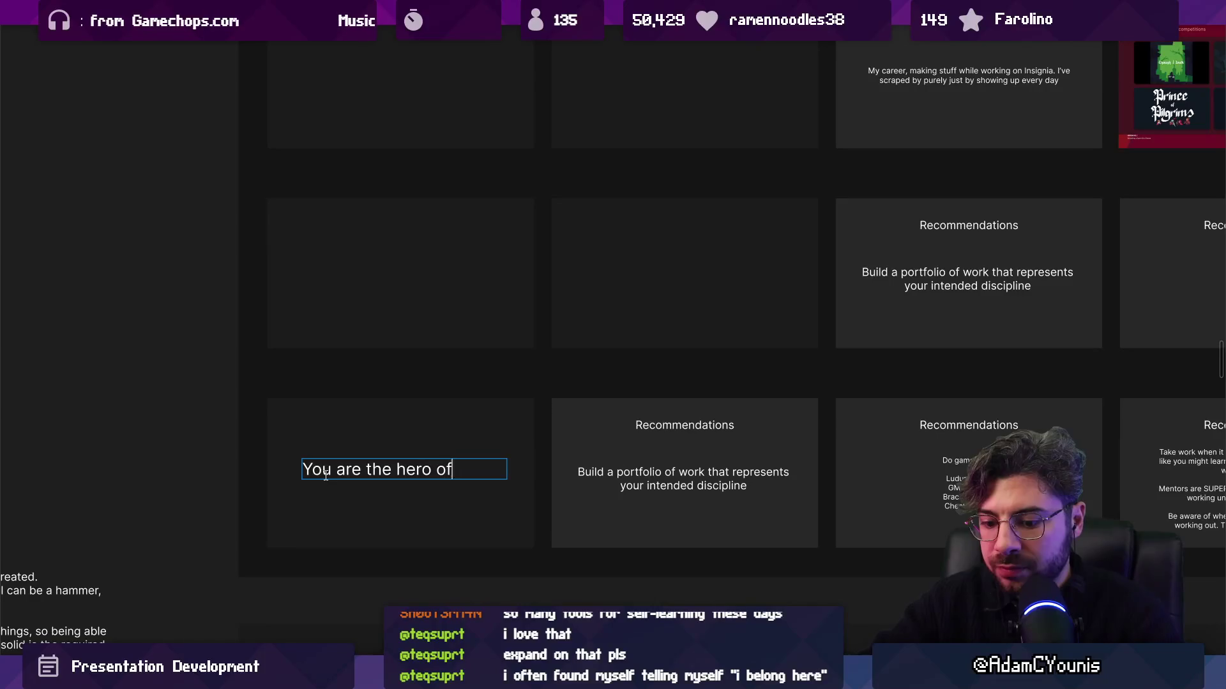
{"action": "type", "text": "this story"}
{"action": "scroll", "coordinate": [326, 476], "scroll_direction": "down", "scroll_amount": 5}
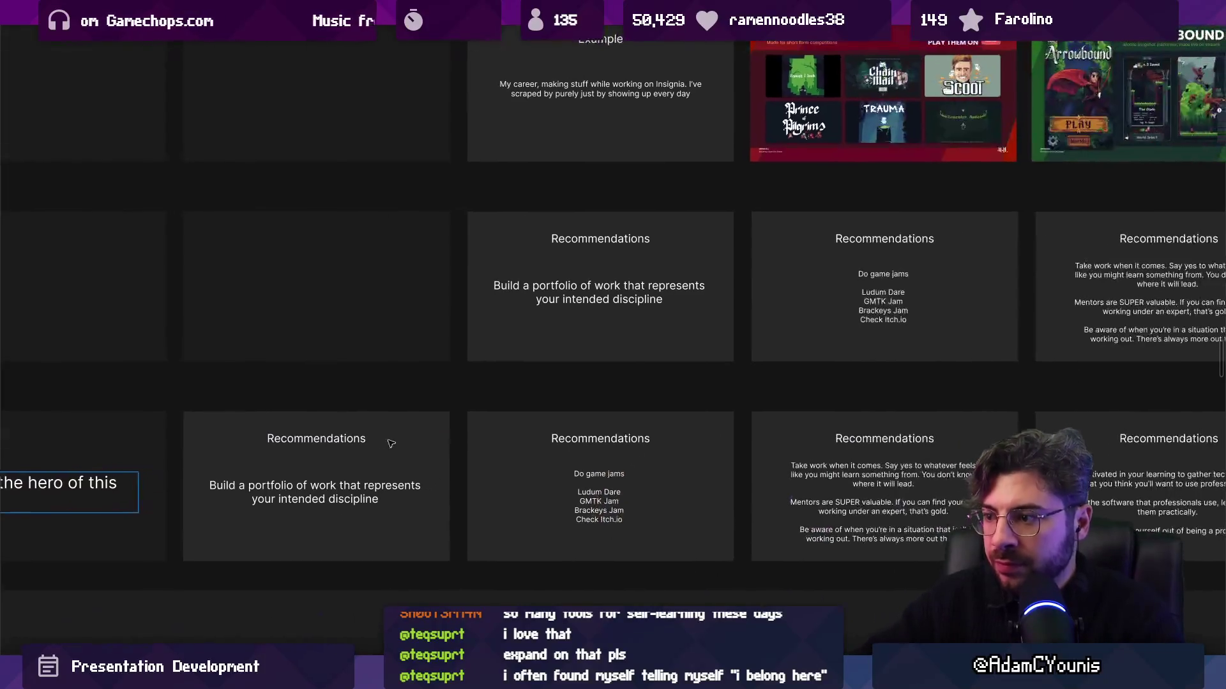
{"action": "left_click_drag", "start_coordinate": [300, 440], "coordinate": [504, 504]}
{"action": "left_click_drag", "start_coordinate": [434, 473], "coordinate": [539, 469]}
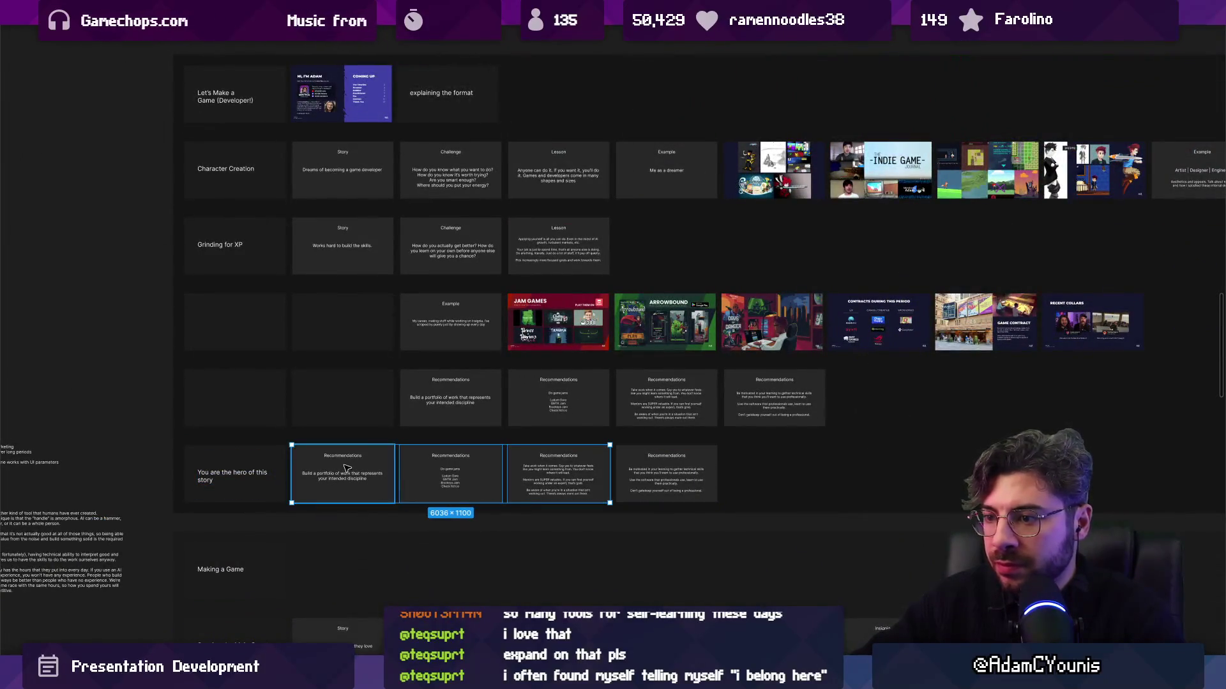
{"action": "scroll", "coordinate": [230, 473], "scroll_direction": "up", "scroll_amount": 5}
{"action": "double_click", "coordinate": [155, 458]}
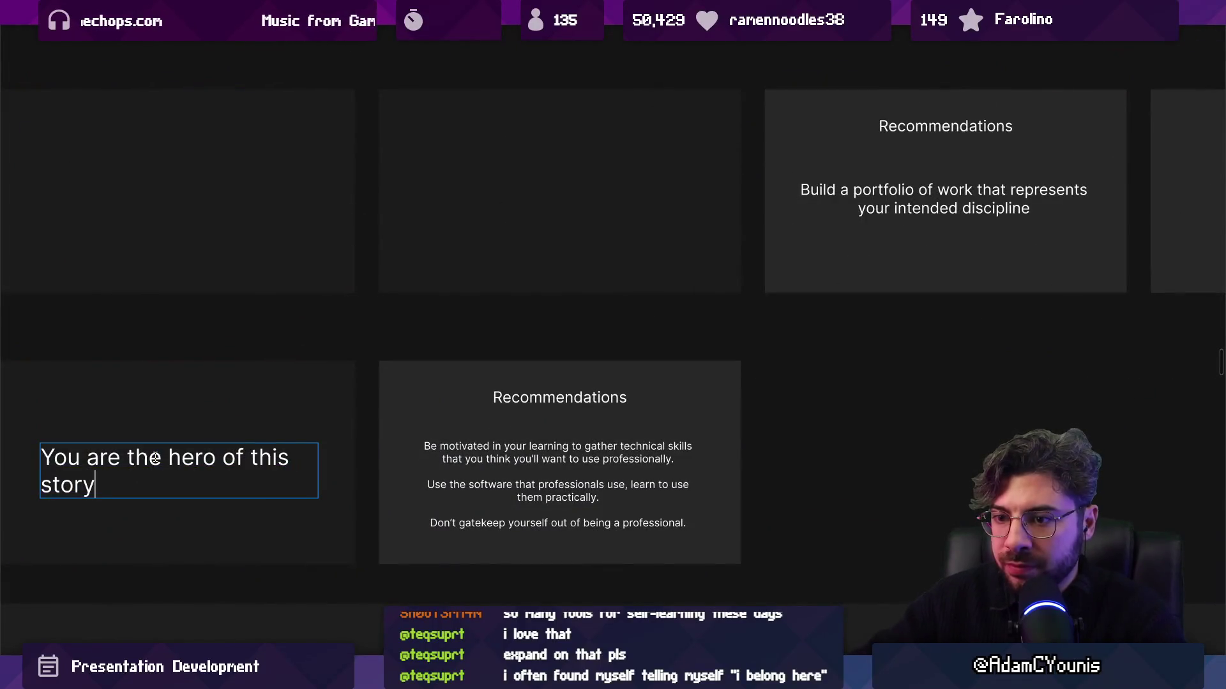
{"action": "left_click", "coordinate": [127, 458], "text": "shift"}
{"action": "type", "text": "not an NPC"}
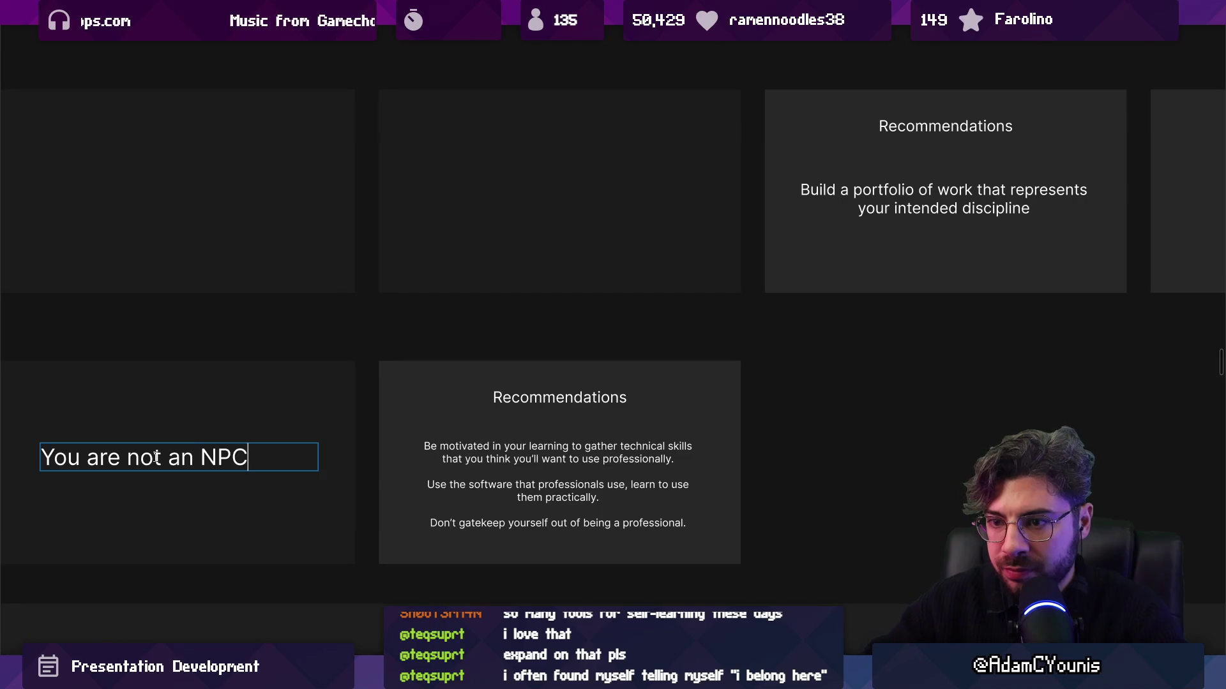
{"action": "key", "text": "Escape"}
Rename the remaining card 'Imposter Syndrome' and give it placeholder body text 'asdsadasd'
{"action": "double_click", "coordinate": [558, 472]}
{"action": "scroll", "coordinate": [577, 359], "scroll_direction": "down", "scroll_amount": 2}
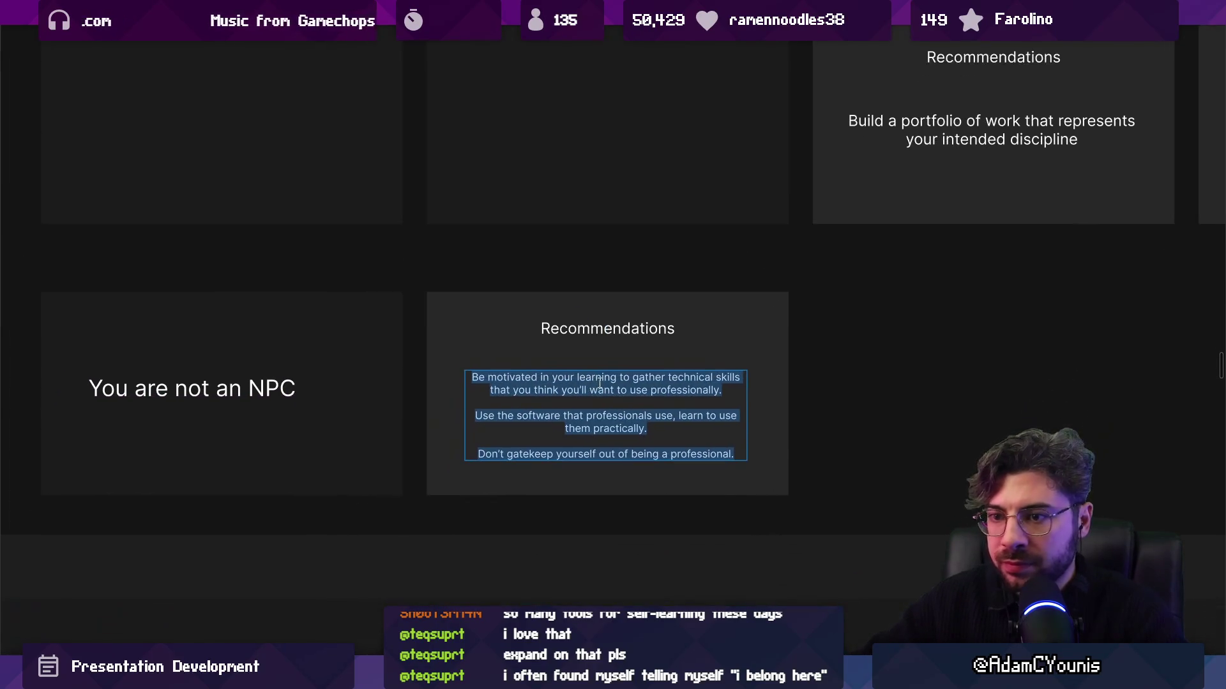
{"action": "scroll", "coordinate": [577, 359], "scroll_direction": "right", "scroll_amount": 2}
{"action": "double_click", "coordinate": [542, 342]}
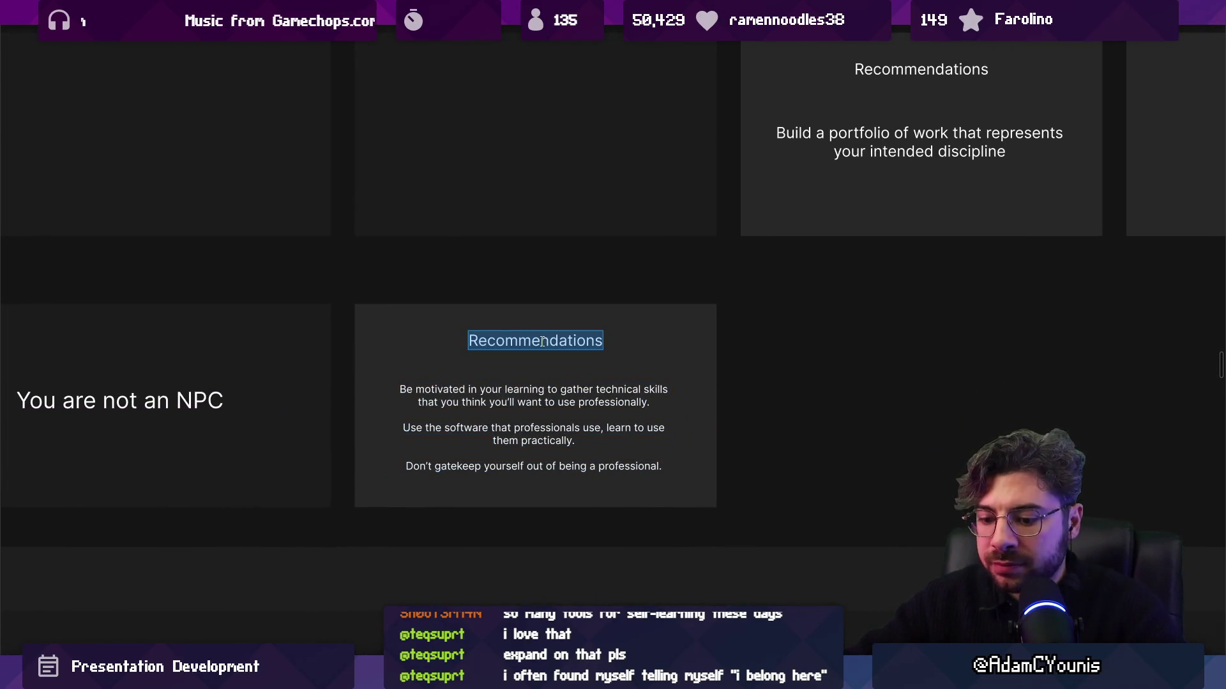
{"action": "type", "text": "Imposter Syndrome"}
{"action": "double_click", "coordinate": [533, 393]}
{"action": "type", "text": "asdsadasd"}
{"action": "key", "text": "Escape"}
{"action": "key", "text": "Escape"}
{"action": "scroll", "coordinate": [495, 430], "scroll_direction": "down", "scroll_amount": 3}
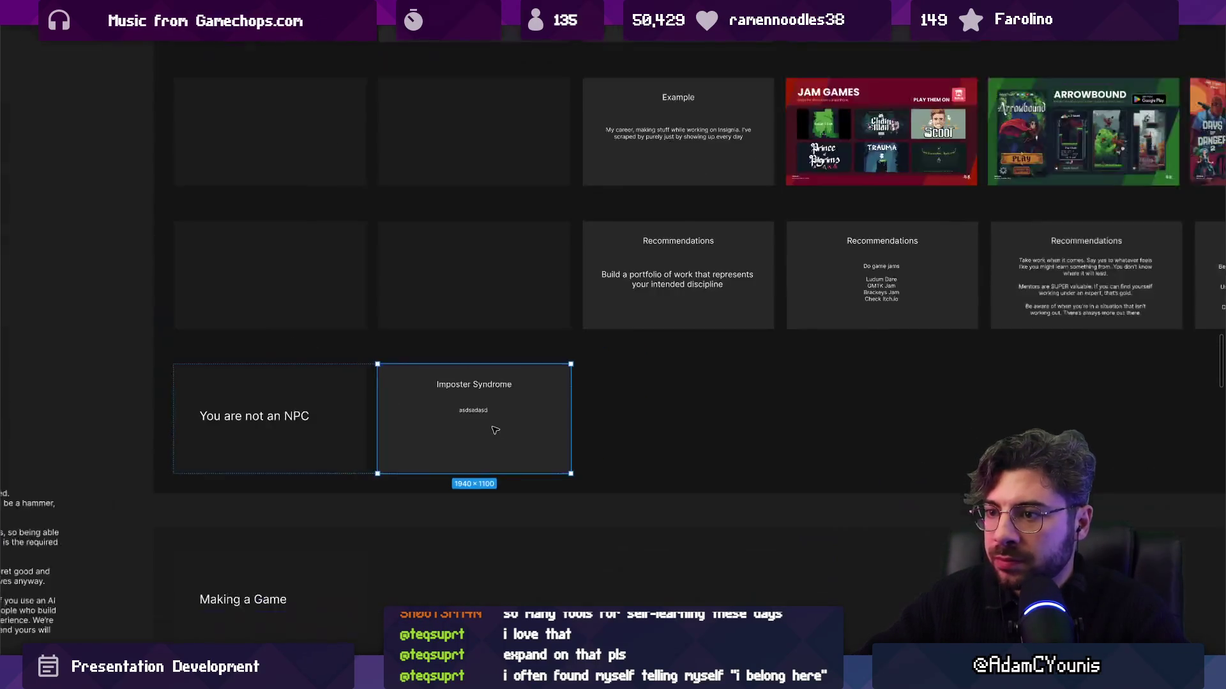
Duplicate the Imposter Syndrome card and retitle the copy 'Anxiety', removing the stray word 'and'
{"action": "scroll", "coordinate": [495, 430], "scroll_direction": "up", "scroll_amount": 2}
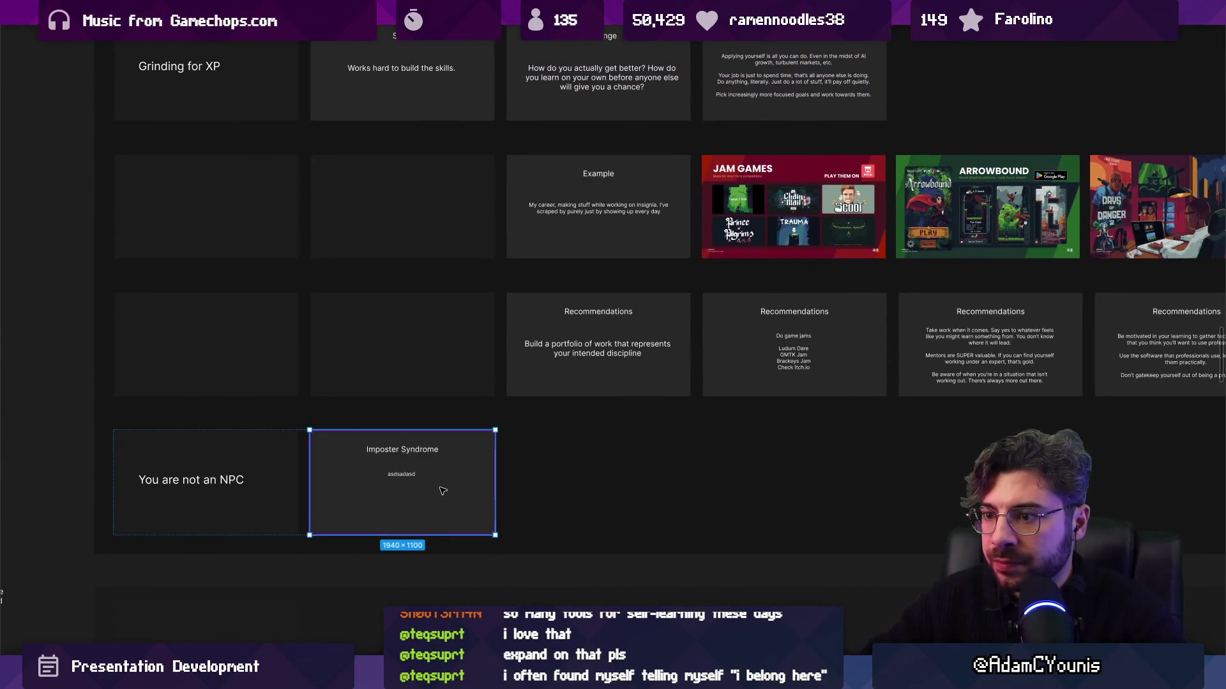
{"action": "key", "text": "ctrl+d"}
{"action": "scroll", "coordinate": [625, 487], "scroll_direction": "up", "scroll_amount": 5}
{"action": "double_click", "coordinate": [568, 407]}
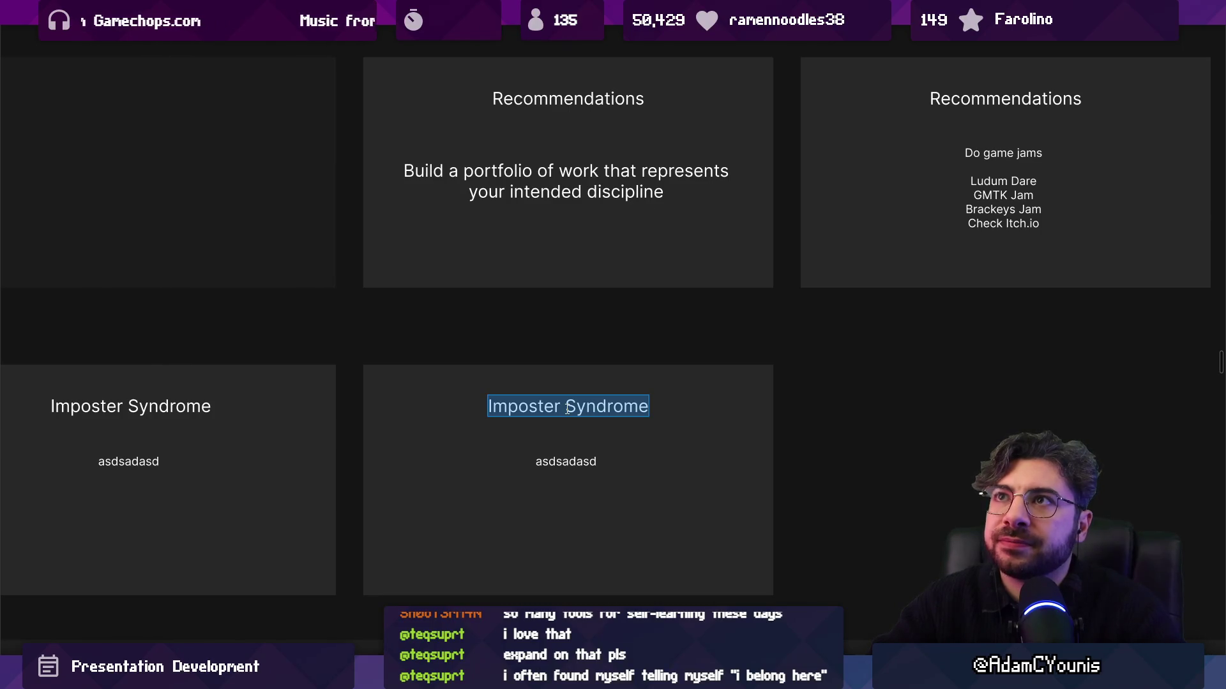
{"action": "type", "text": "Anxiety"}
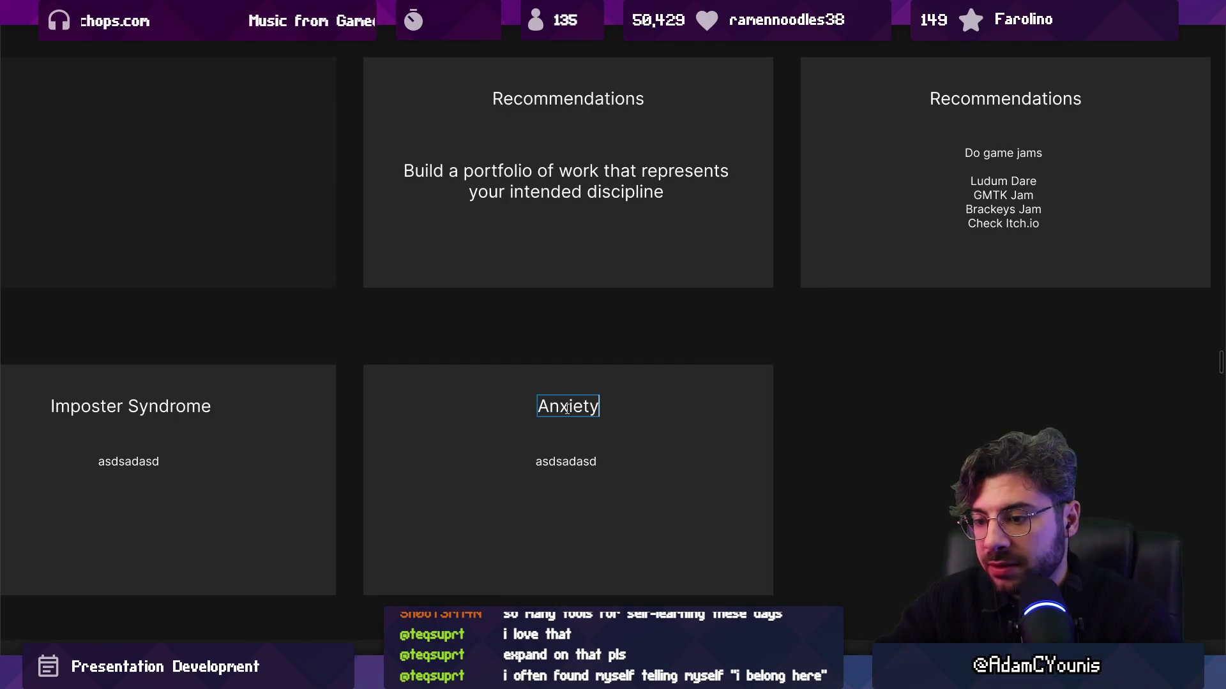
{"action": "type", "text": " and"}
{"action": "key", "text": "ctrl+a"}
{"action": "key", "text": "Right"}
{"action": "key", "text": "ctrl+shift+Left"}
{"action": "key", "text": "BackSpace"}
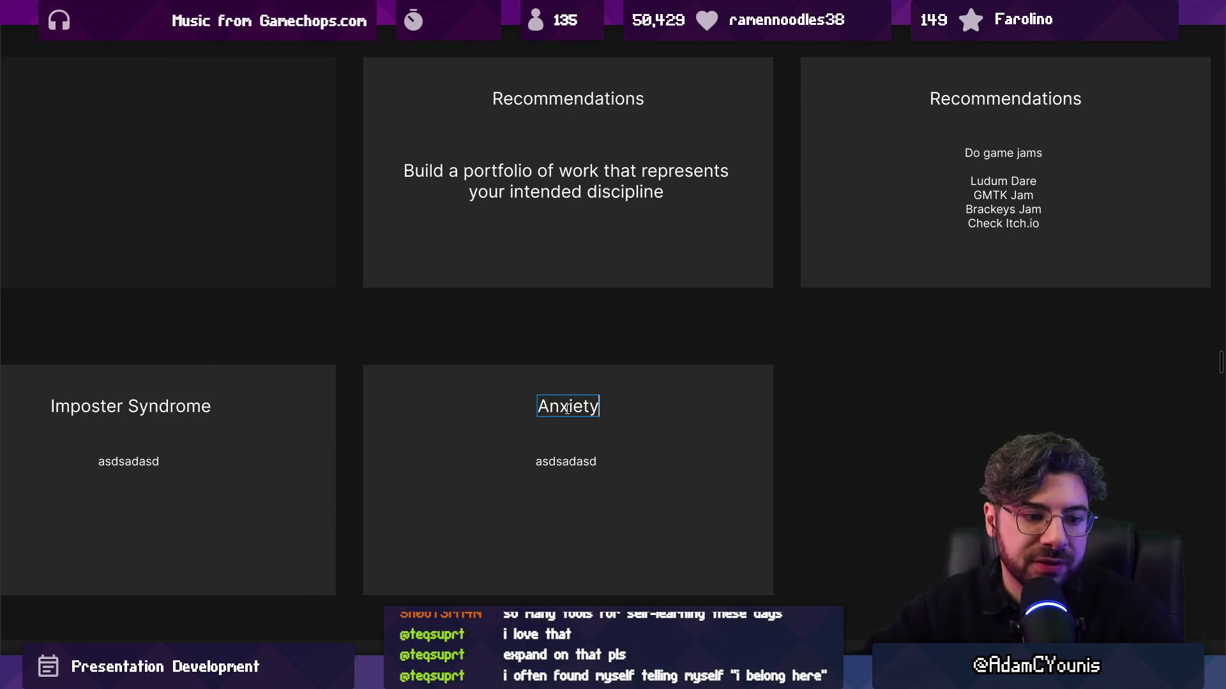
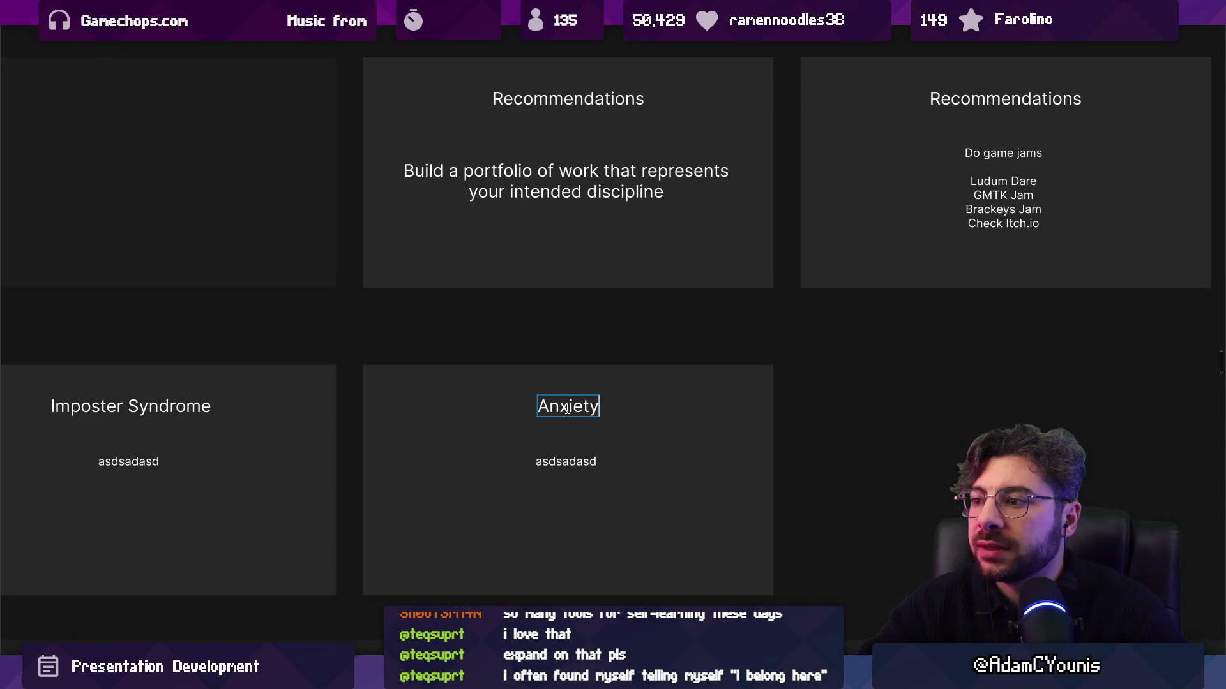
Revisit the Anxiety card's title and move between the Imposter Syndrome and Anxiety cards
{"action": "double_click", "coordinate": [566, 408]}
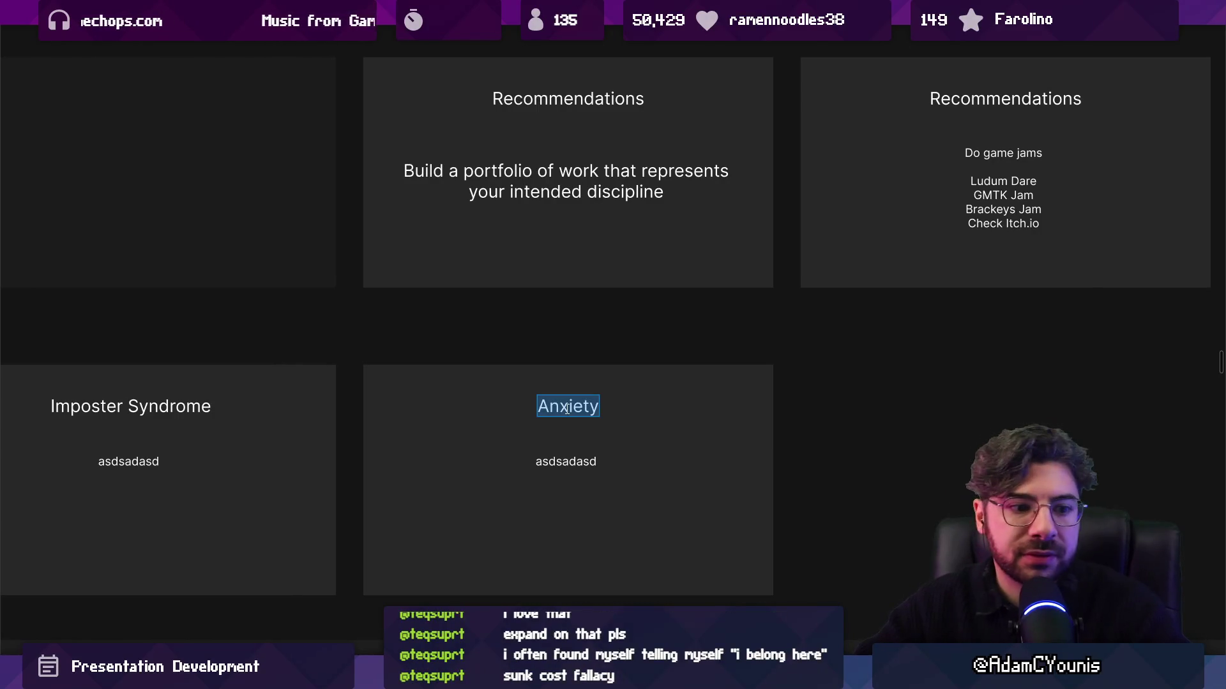
{"action": "left_click", "coordinate": [542, 444]}
{"action": "left_click", "coordinate": [323, 429]}
{"action": "left_click", "coordinate": [420, 436]}
{"action": "double_click", "coordinate": [565, 415]}
{"action": "scroll", "coordinate": [632, 416], "scroll_direction": "down", "scroll_amount": 3}
{"action": "scroll", "coordinate": [641, 419], "scroll_direction": "up", "scroll_amount": 3}
{"action": "scroll", "coordinate": [616, 410], "scroll_direction": "down", "scroll_amount": 2}
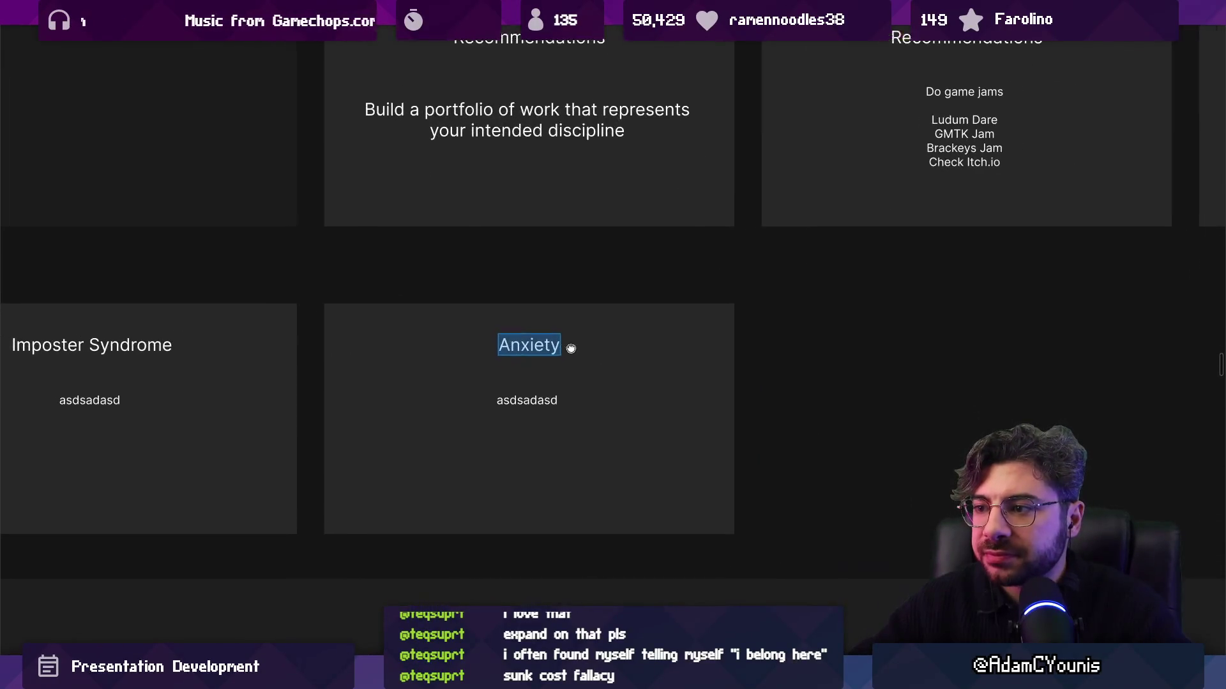
{"action": "scroll", "coordinate": [555, 351], "scroll_direction": "left", "scroll_amount": 5}
Duplicate the Imposter Syndrome card and retitle the copy 'You are a human'
{"action": "left_click", "coordinate": [275, 358]}
{"action": "key", "text": "ctrl+d"}
{"action": "double_click", "coordinate": [353, 337]}
{"action": "type", "text": "You are a human"}
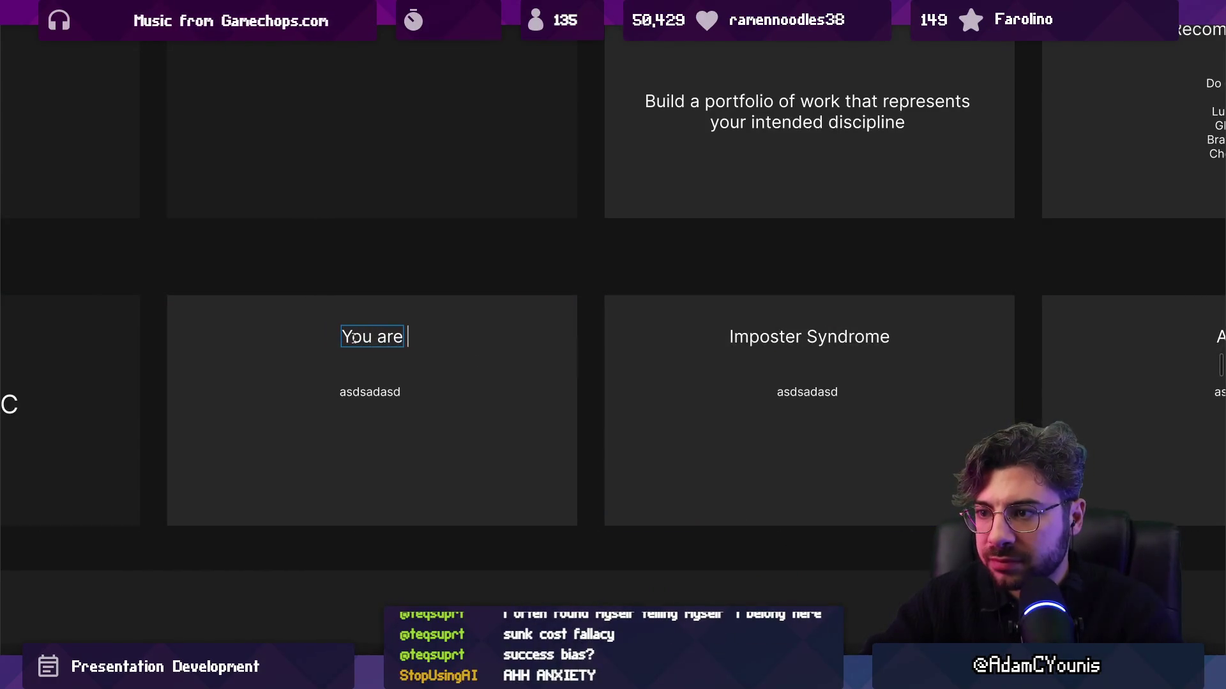
Write the first body paragraph: opportunities, skills, competences, psychology is always developing
{"action": "double_click", "coordinate": [377, 392]}
{"action": "type", "text": "HGu"}
{"action": "key", "text": "BackSpace"}
{"action": "type", "text": "mans "}
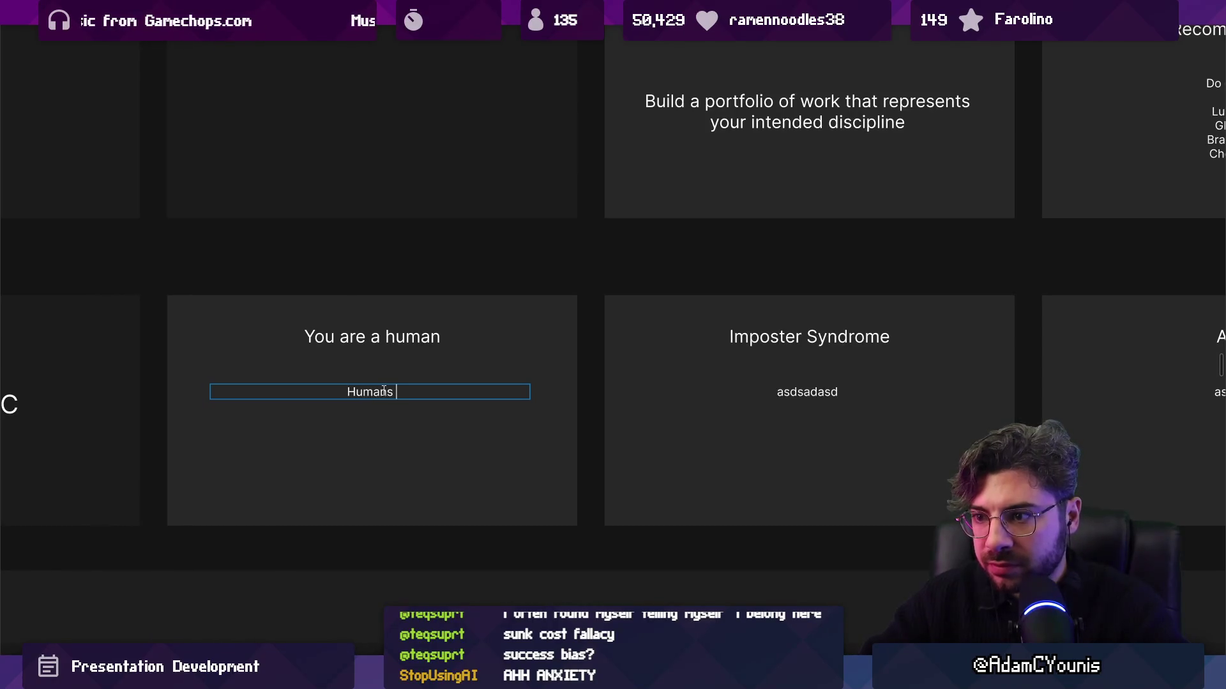
{"action": "type", "text": "Being alive"}
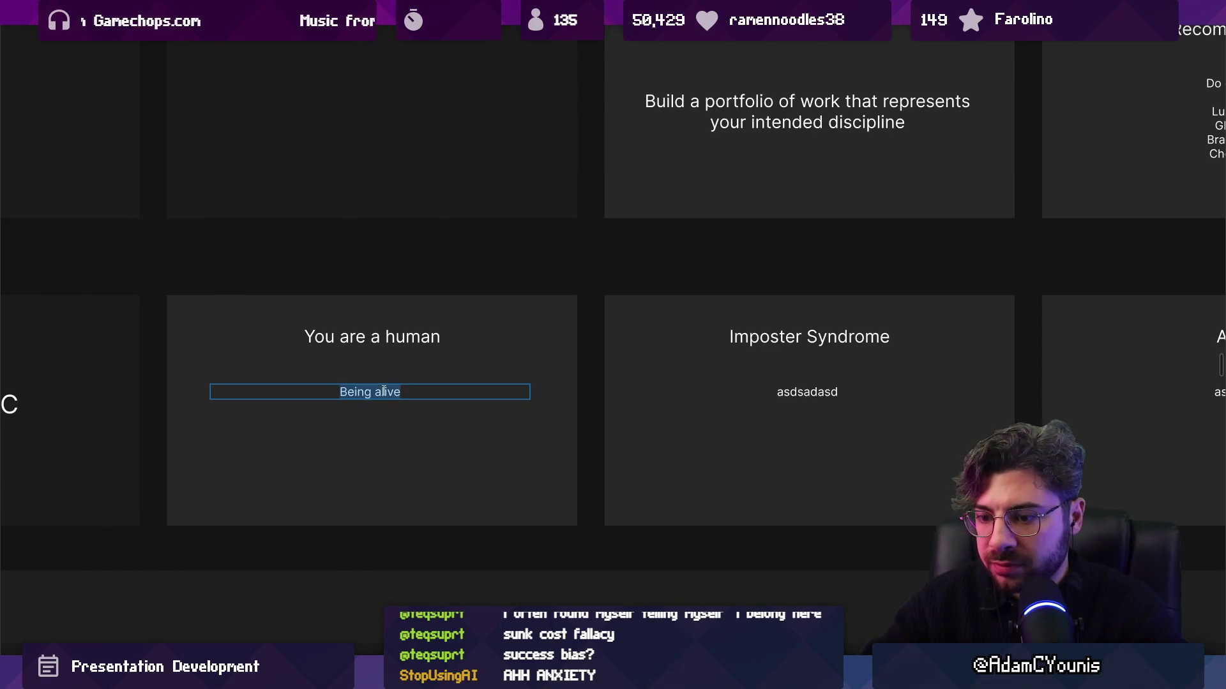
{"action": "key", "text": "BackSpace"}
{"action": "key", "text": "BackSpace"}
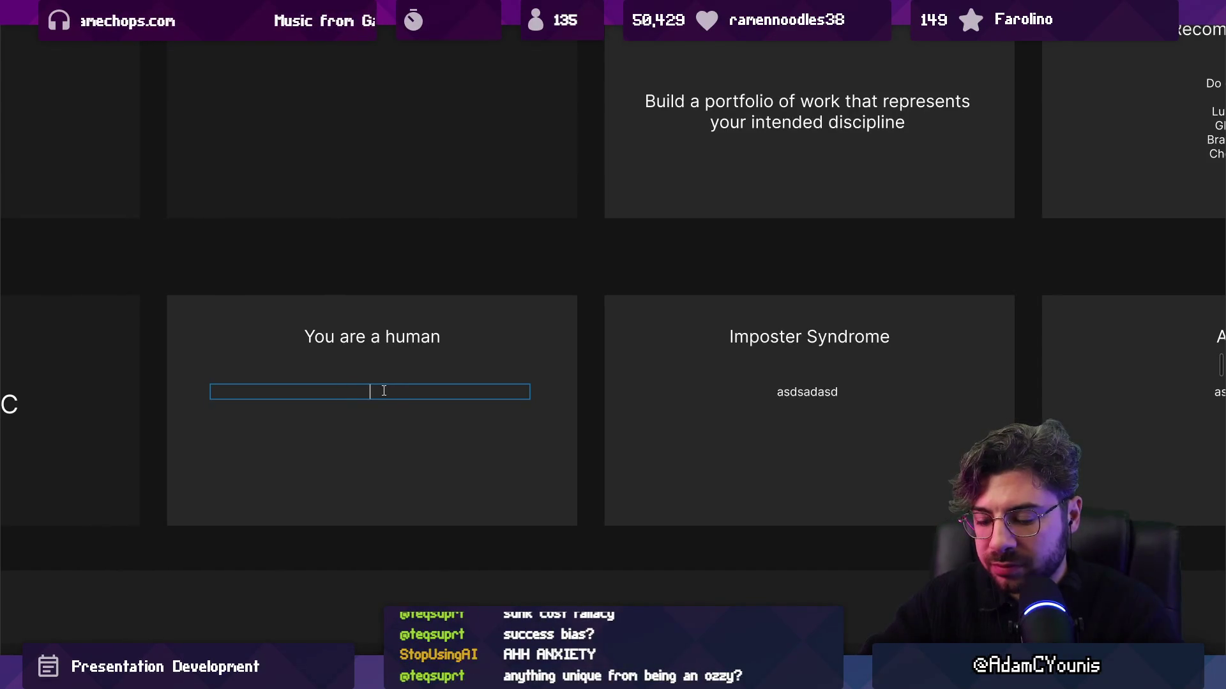
{"action": "type", "text": "YU"}
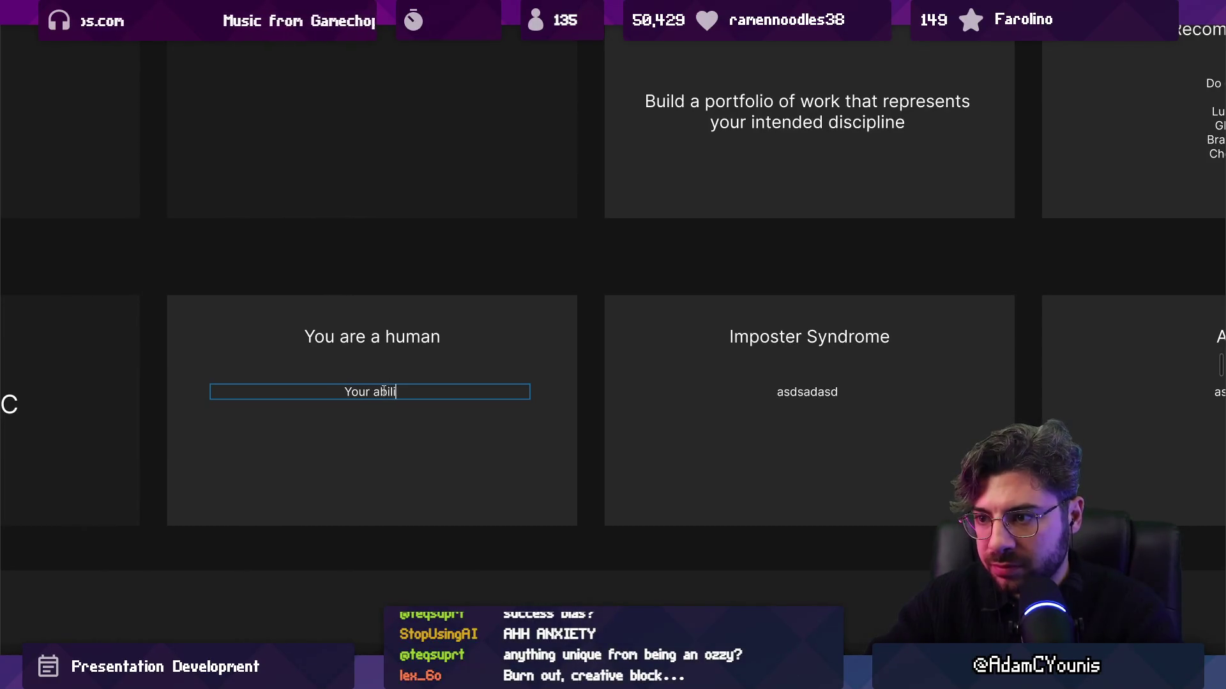
{"action": "type", "text": "ort"}
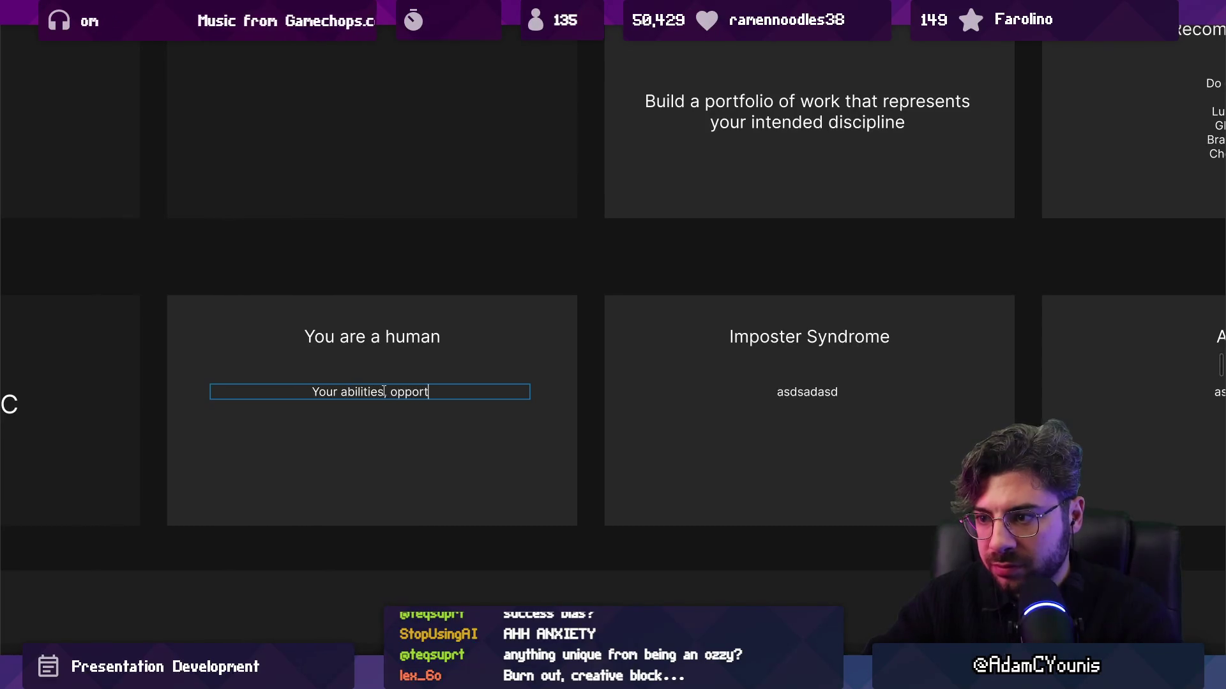
{"action": "type", "text": "unities, skills, c"}
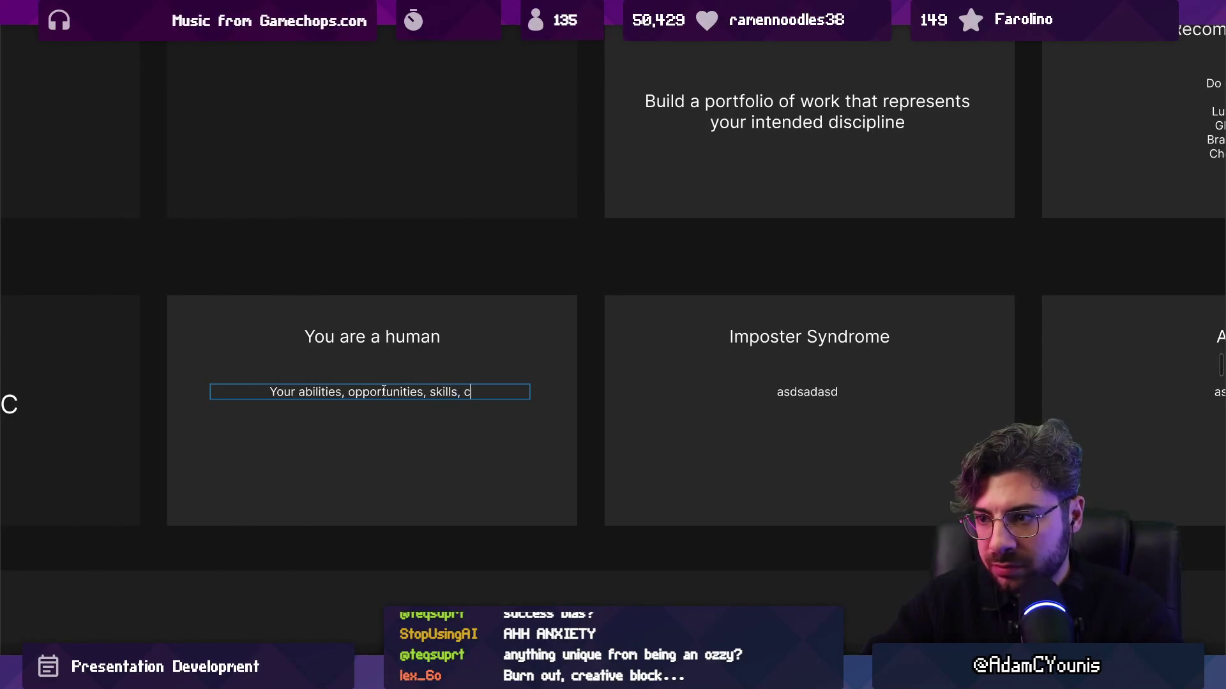
{"action": "type", "text": "ompetences, psy"}
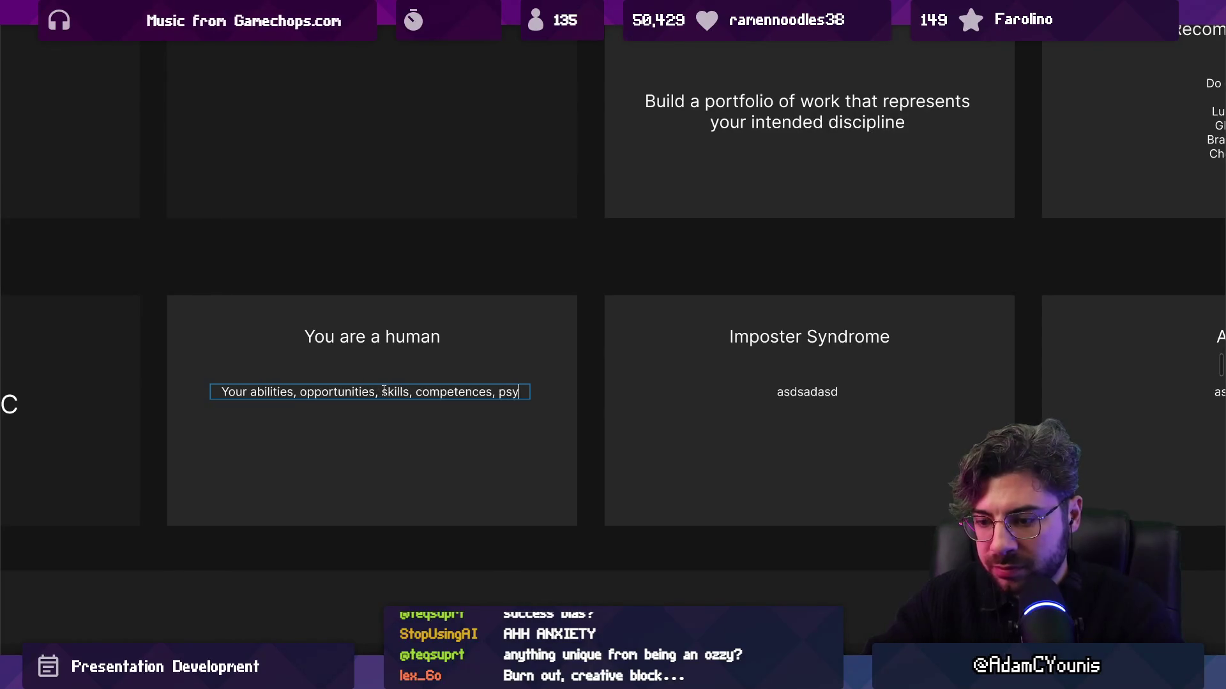
{"action": "type", "text": "chology is alwy"}
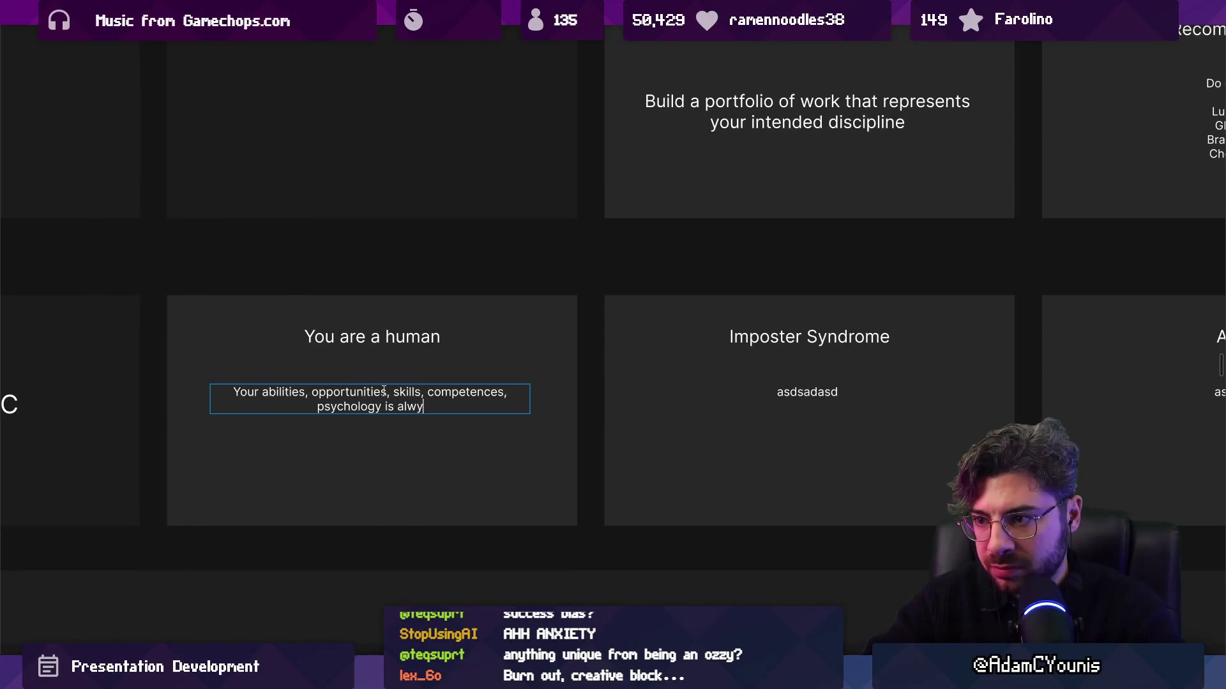
{"action": "type", "text": "ys developing."}
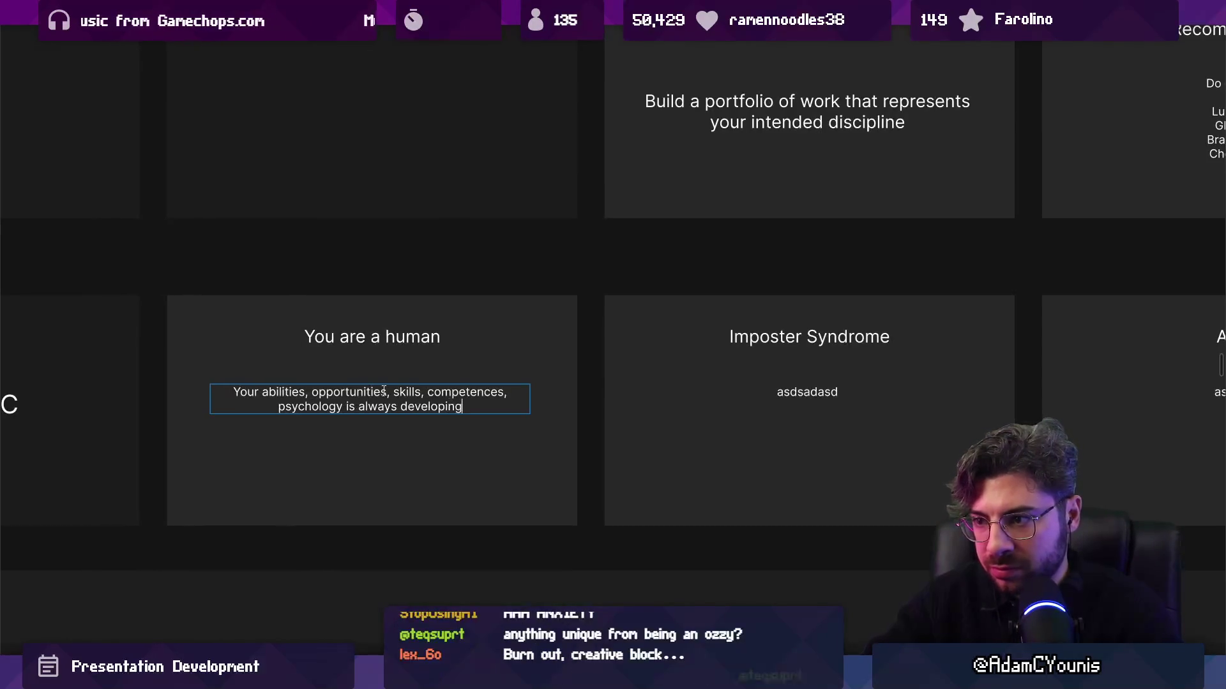
{"action": "key", "text": "BackSpace"}
{"action": "key", "text": "BackSpace"}
{"action": "type", "text": ", and you need to"}
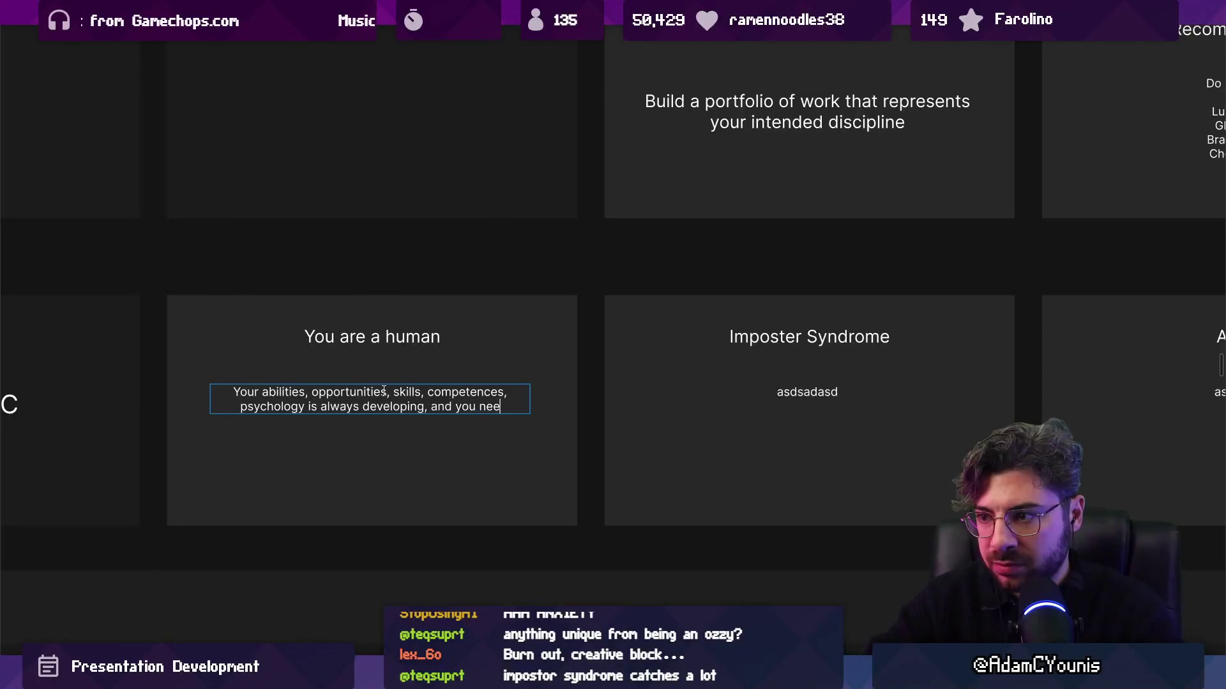
{"action": "key", "text": "ctrl+shift+Left"}
{"action": "key", "text": "ctrl+shift+Left"}
{"action": "key", "text": "ctrl+shift+Left"}
{"action": "key", "text": "BackSpace"}
{"action": "key", "text": "BackSpace"}
{"action": "key", "text": "BackSpace"}
{"action": "type", "text": "."}
Add the paragraph 'Making games will test you, so learning to be resilient in this landscape is crucial.'
{"action": "key", "text": "Return"}
{"action": "type", "text": "Making gam"}
{"action": "type", "text": "es wil"}
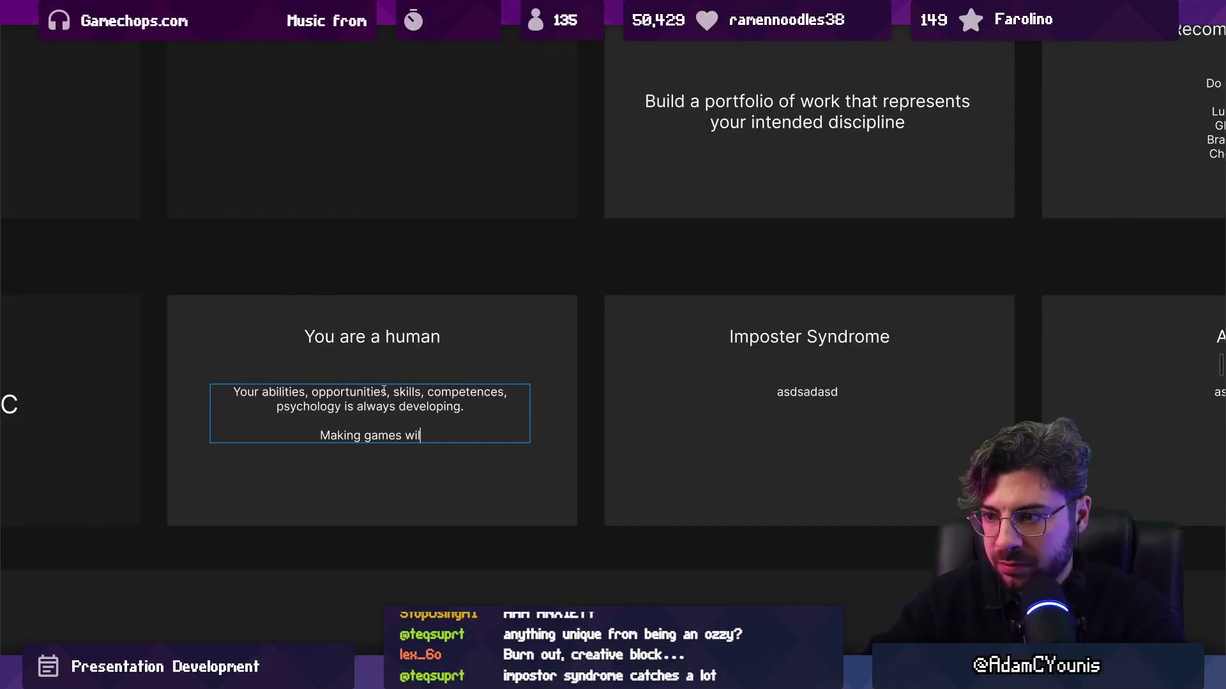
{"action": "type", "text": "l test you, "}
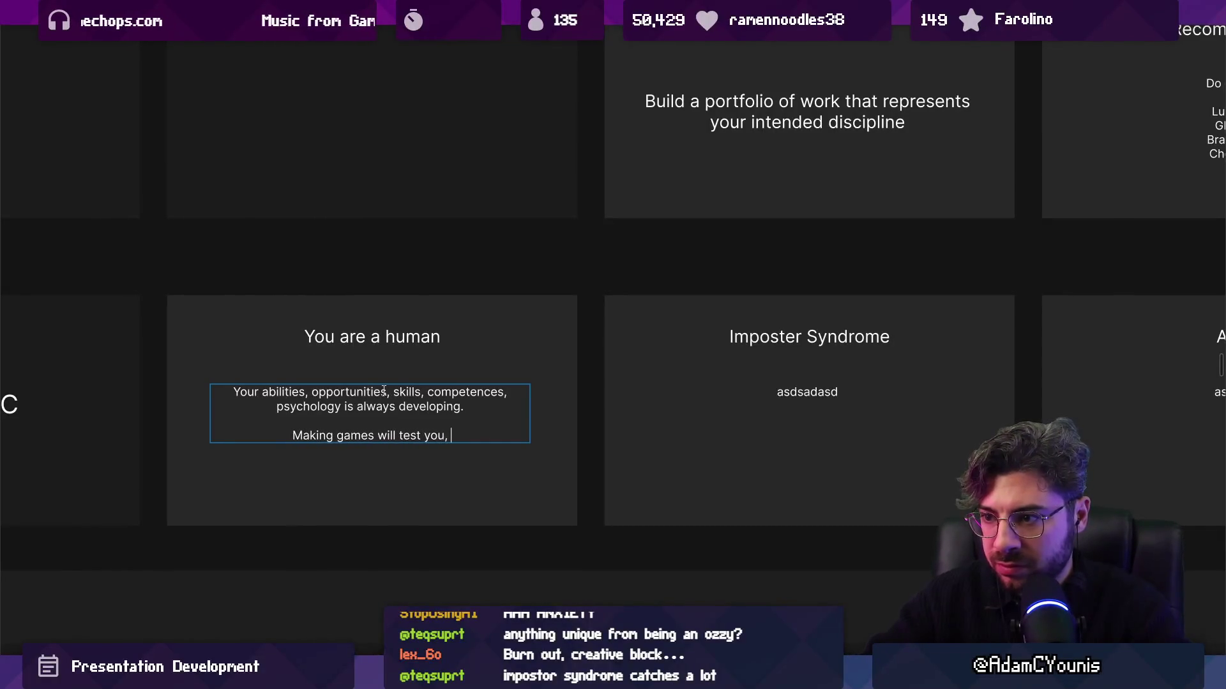
{"action": "type", "text": "so "}
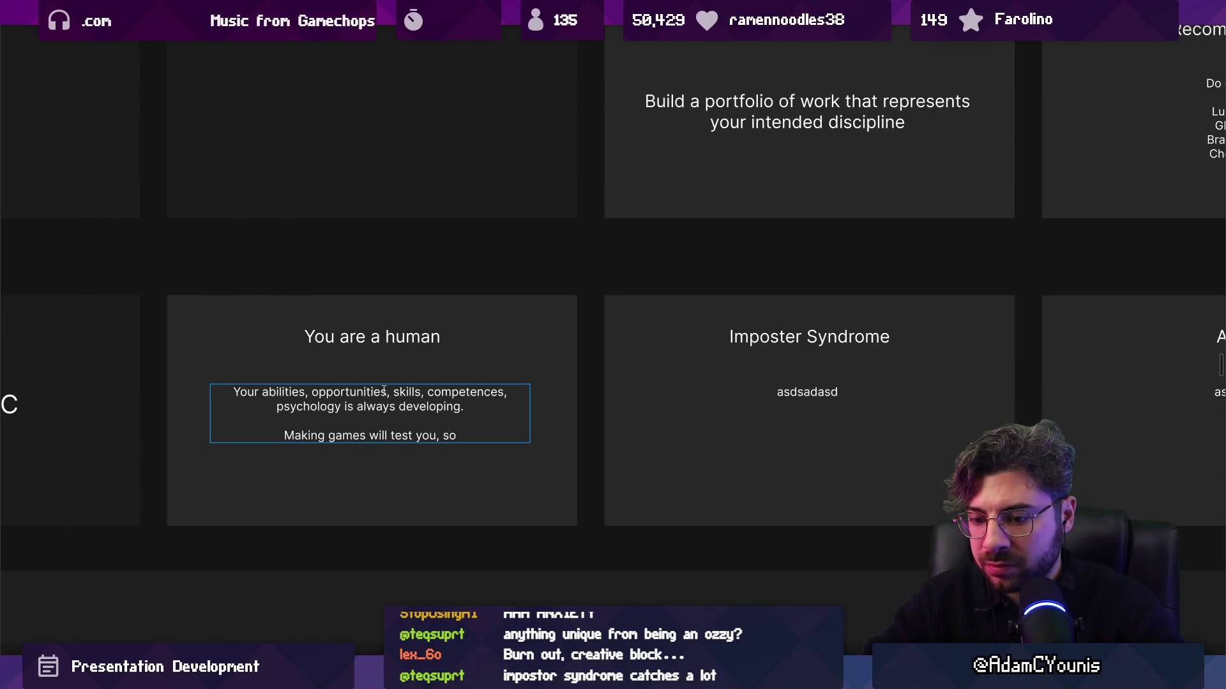
{"action": "type", "text": "learning to "}
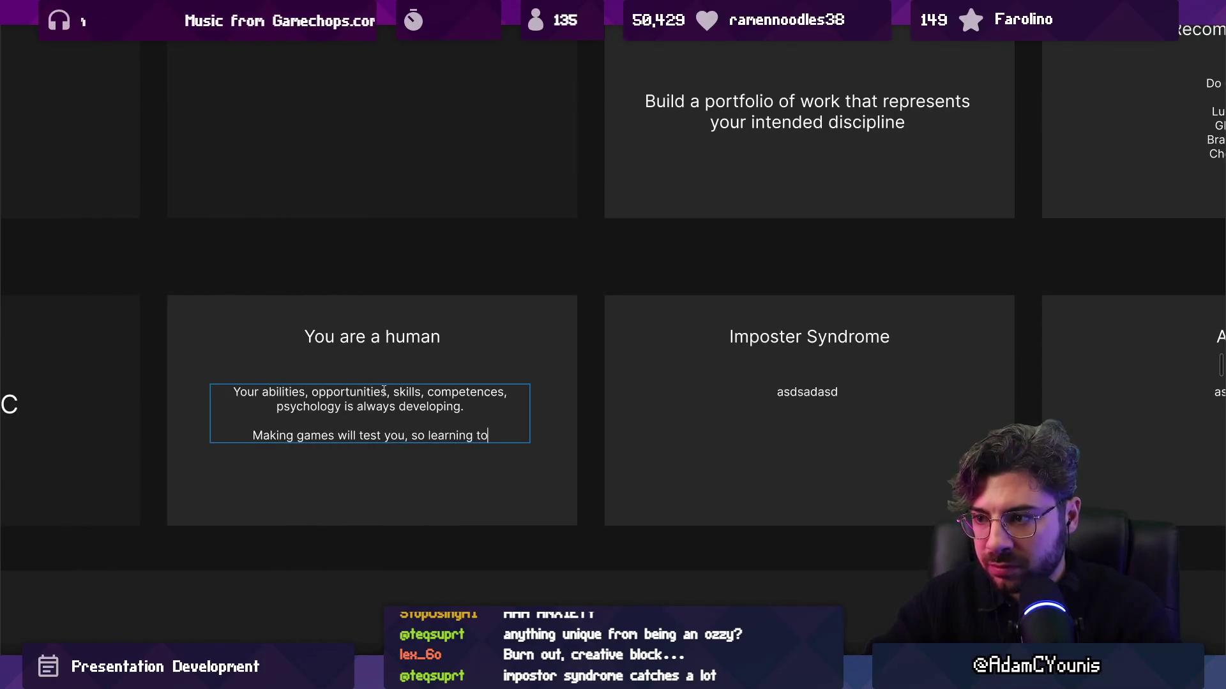
{"action": "type", "text": "be resi"}
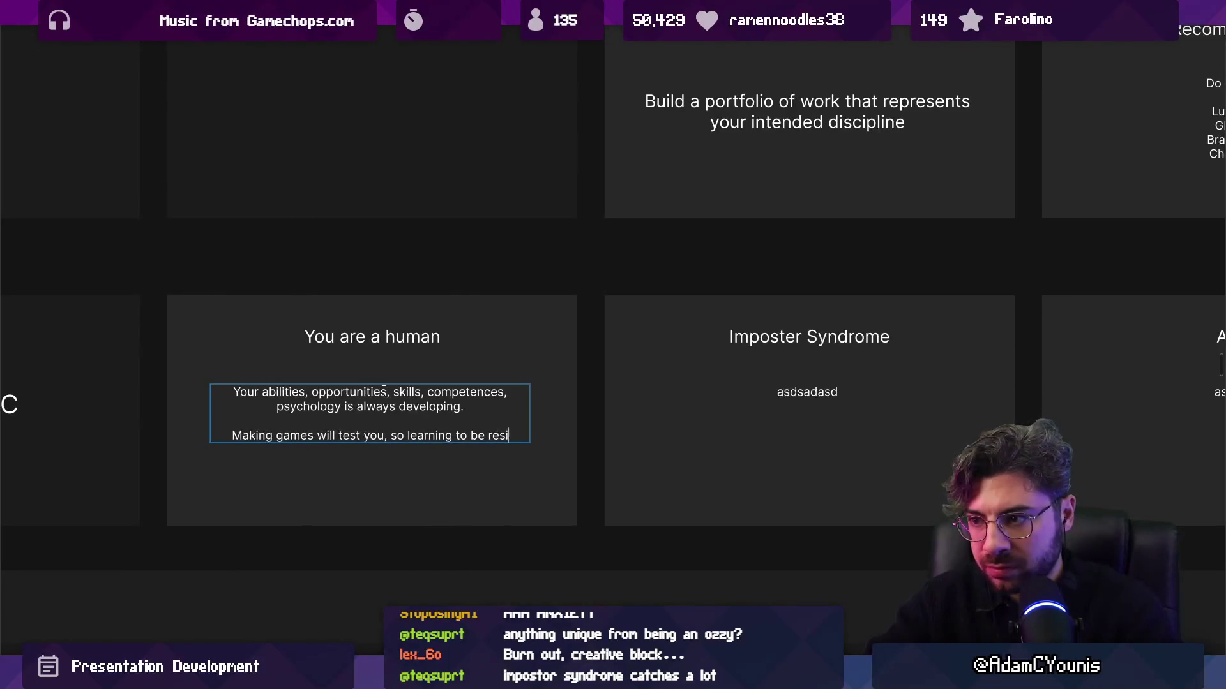
{"action": "type", "text": "lient in this land"}
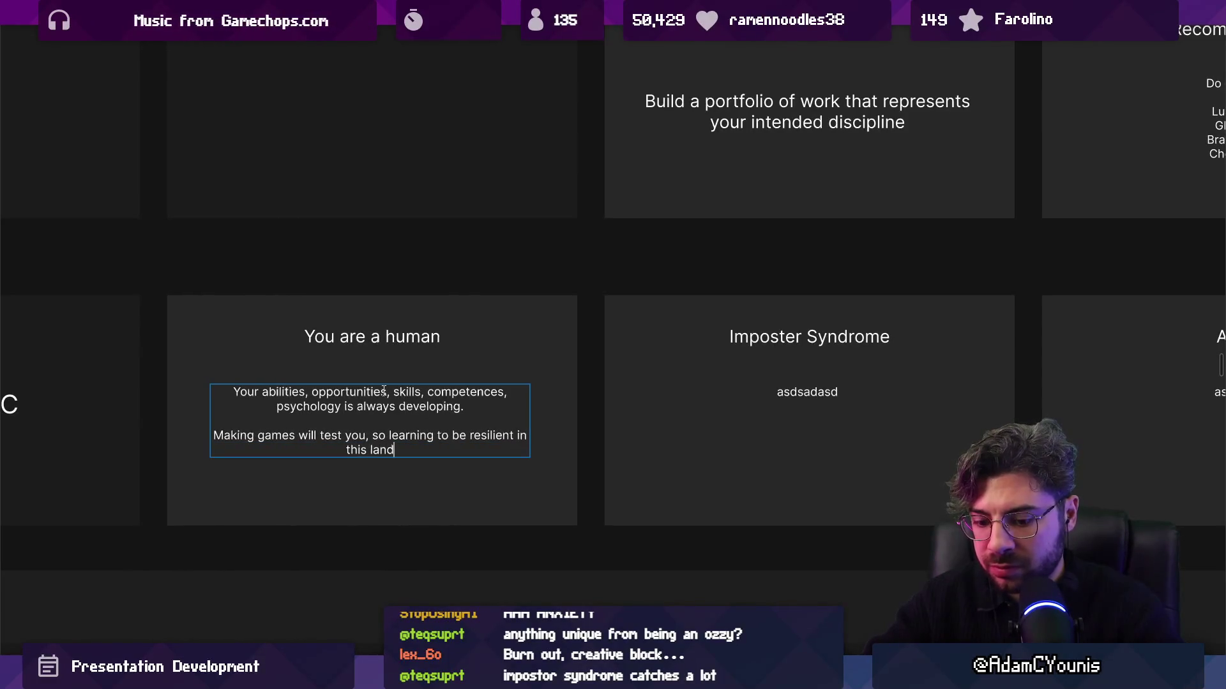
{"action": "type", "text": "scape is crucial."}
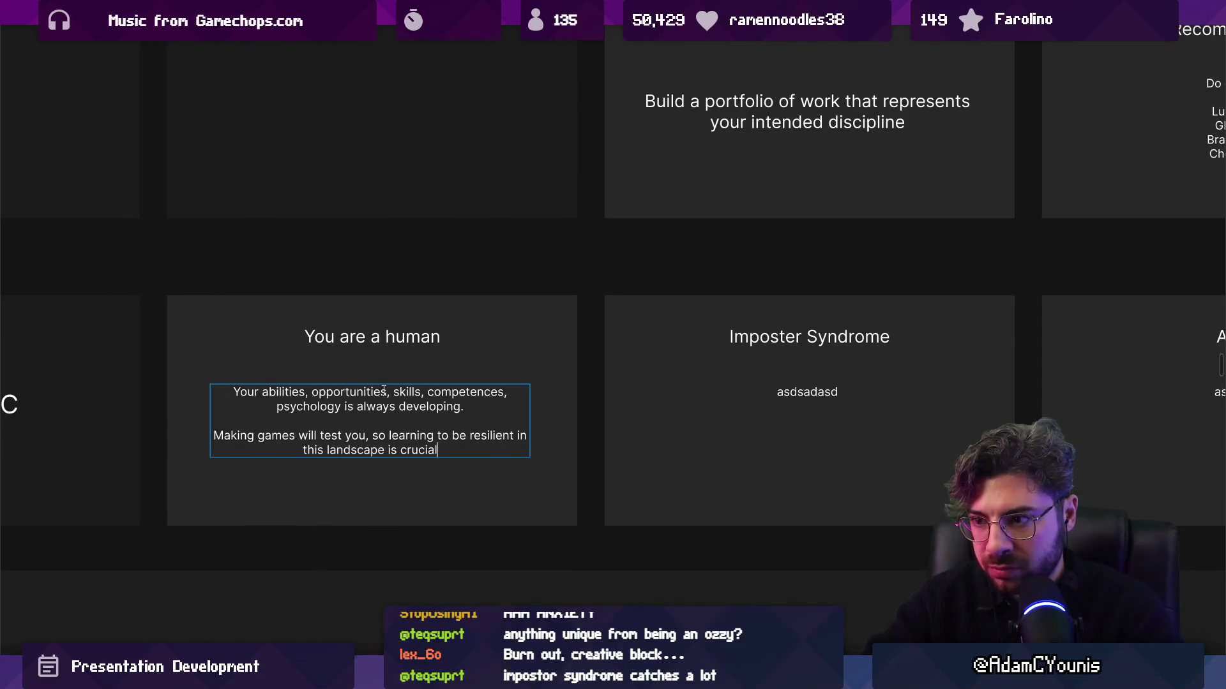
{"action": "scroll", "coordinate": [427, 392], "scroll_direction": "right", "scroll_amount": 3}
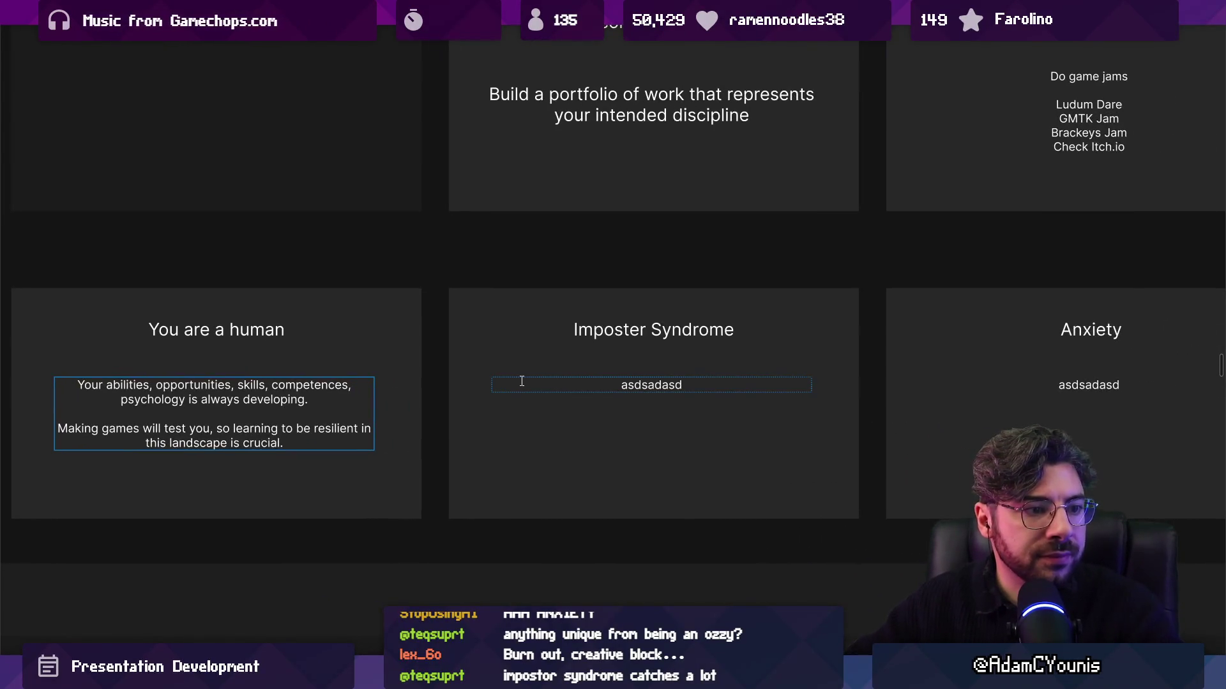
Rename the Anxiety card's title to 'Burnout'
{"action": "left_click", "coordinate": [581, 372]}
{"action": "scroll", "coordinate": [728, 311], "scroll_direction": "right", "scroll_amount": 7}
{"action": "double_click", "coordinate": [727, 311]}
{"action": "type", "text": "Bue"}
{"action": "key", "text": "BackSpace"}
{"action": "type", "text": "rnour"}
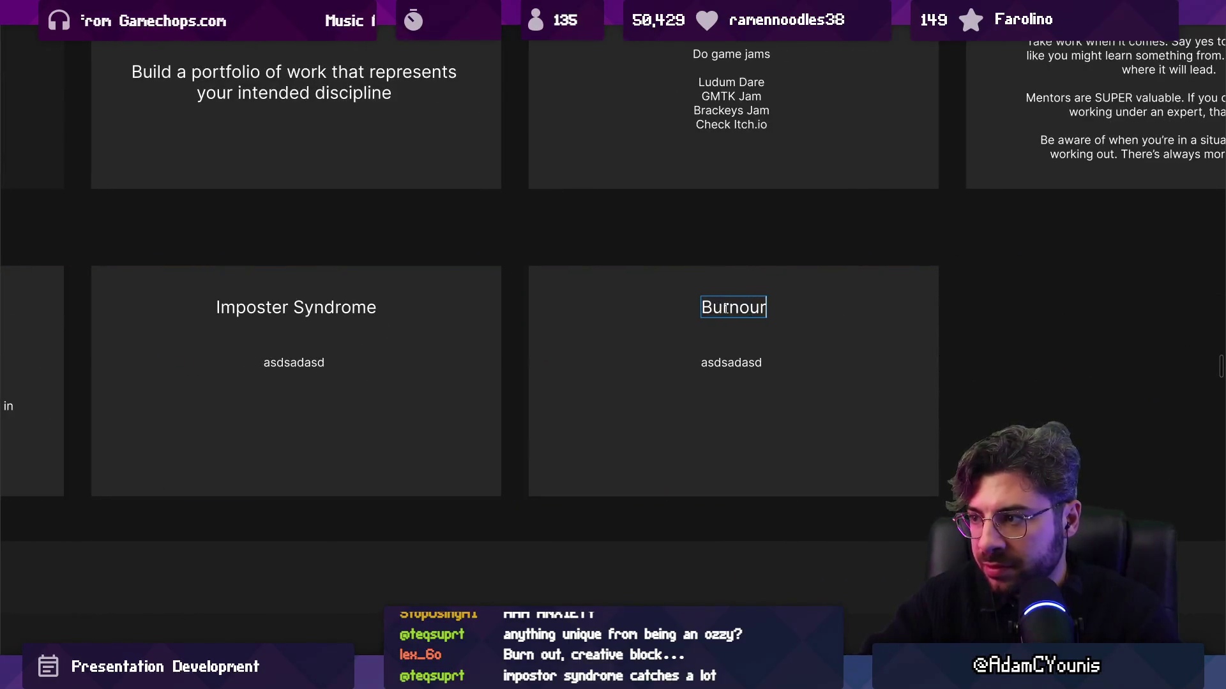
{"action": "key", "text": "BackSpace"}
{"action": "type", "text": "t"}
{"action": "double_click", "coordinate": [752, 363]}
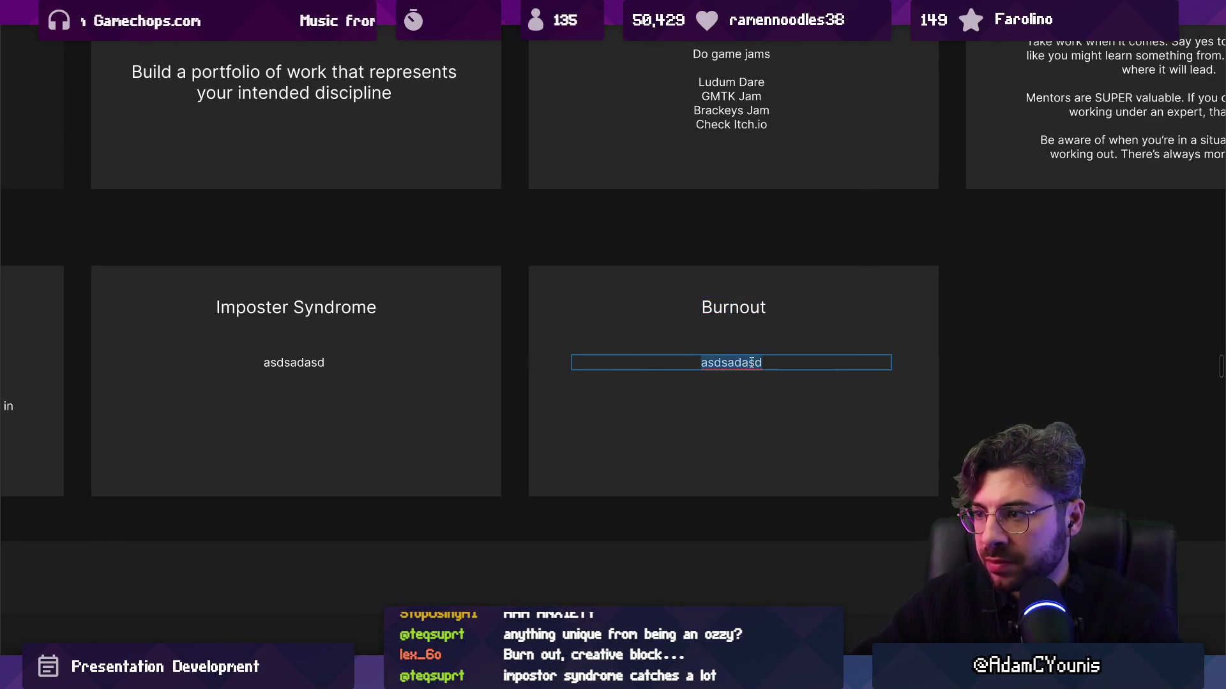
{"action": "scroll", "coordinate": [694, 366], "scroll_direction": "right", "scroll_amount": 1}
{"action": "key", "text": "Escape"}
{"action": "key", "text": "Escape"}
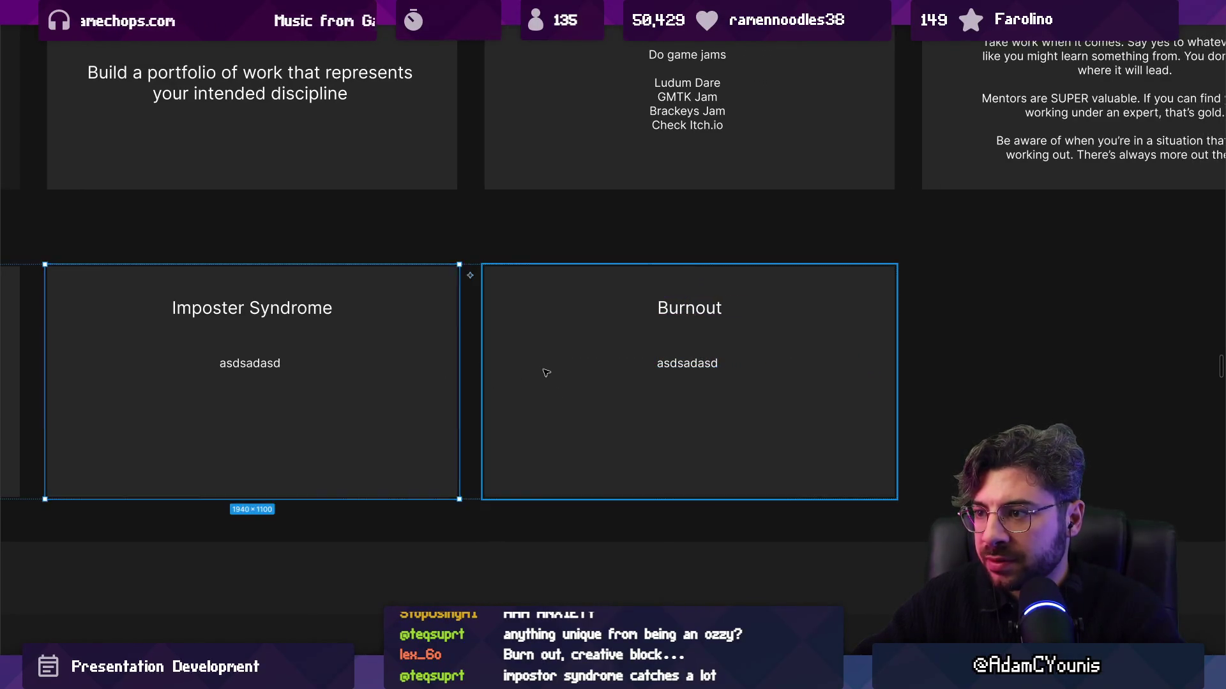
Duplicate the Burnout card and retitle the middle copy 'Motivation'
{"action": "left_click", "coordinate": [630, 353]}
{"action": "key", "text": "ctrl+d"}
{"action": "scroll", "coordinate": [662, 341], "scroll_direction": "right", "scroll_amount": 4}
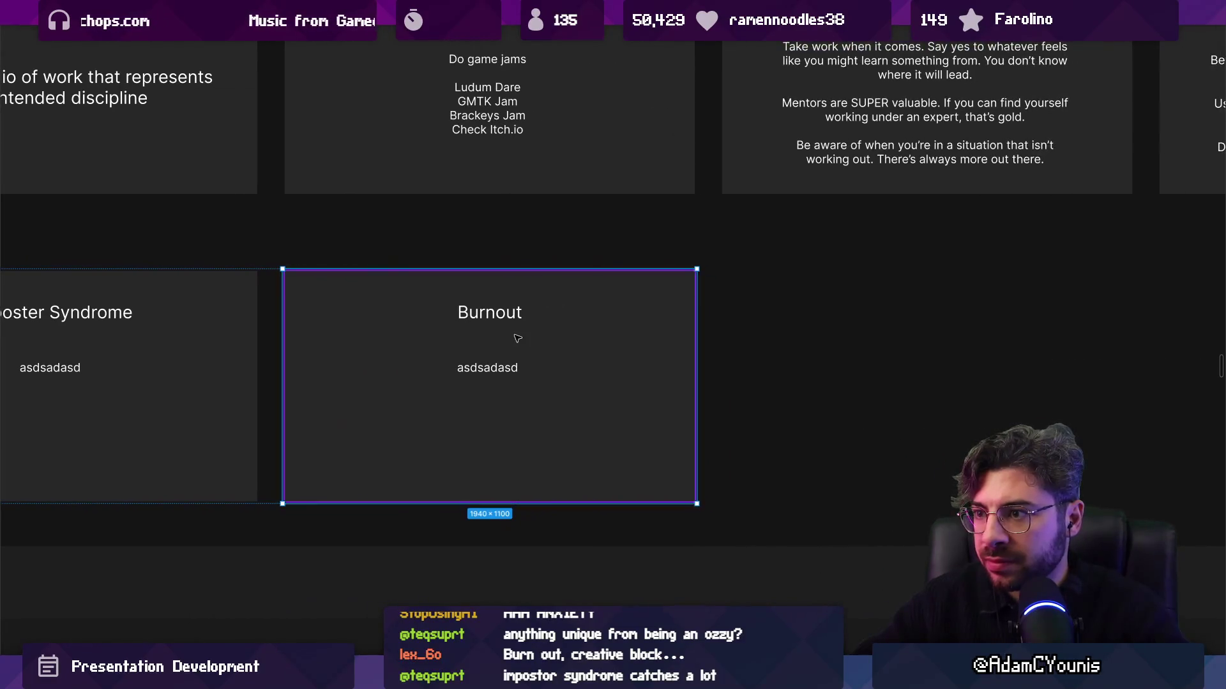
{"action": "double_click", "coordinate": [475, 323]}
{"action": "type", "text": "Motivation"}
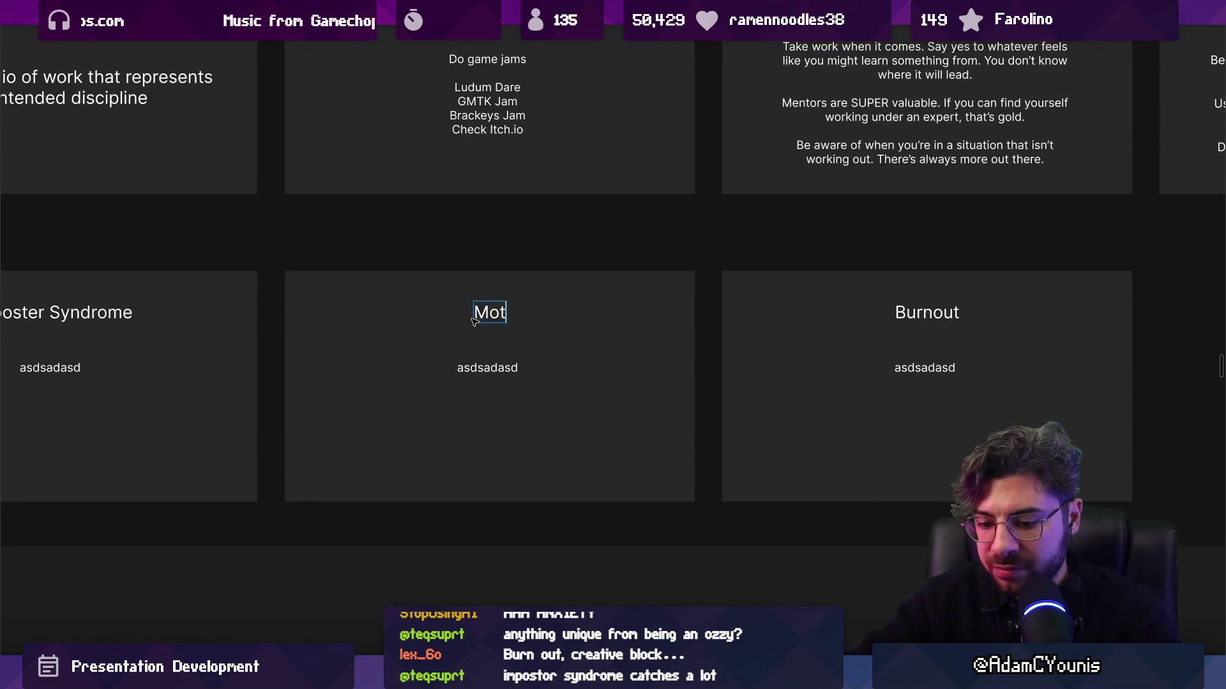
{"action": "key", "text": "Escape"}
{"action": "key", "text": "Escape"}
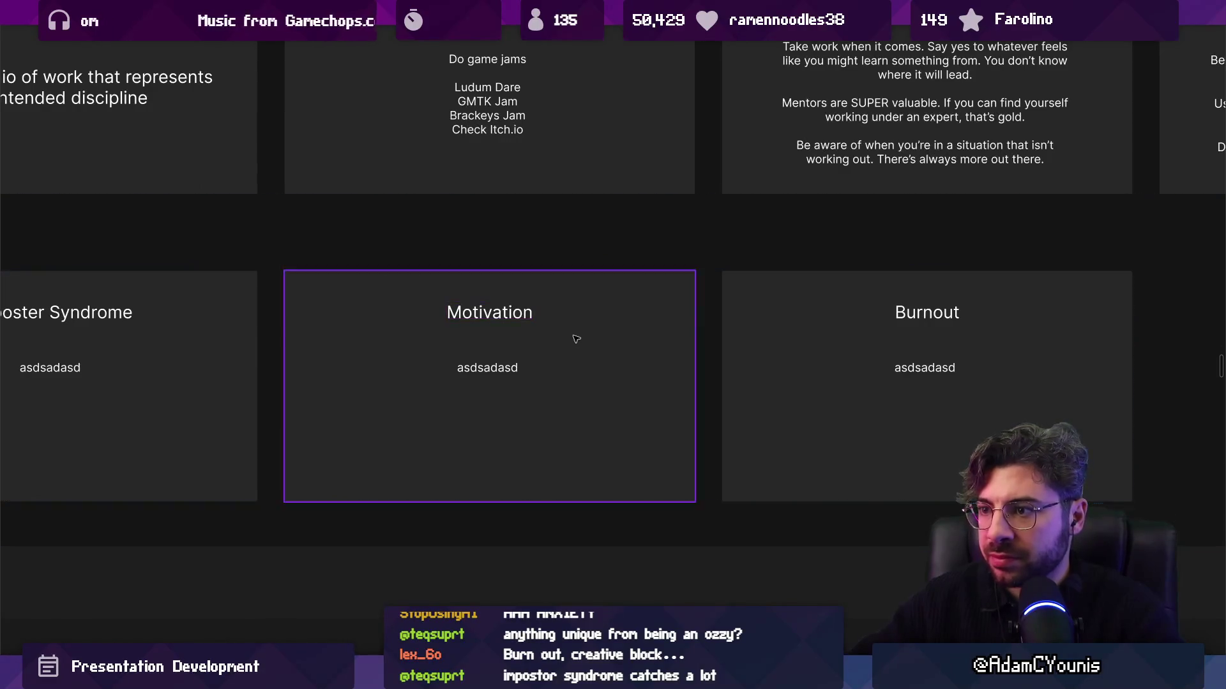
{"action": "scroll", "coordinate": [572, 339], "scroll_direction": "down", "scroll_amount": 5}
{"action": "scroll", "coordinate": [463, 354], "scroll_direction": "up", "scroll_amount": 3}
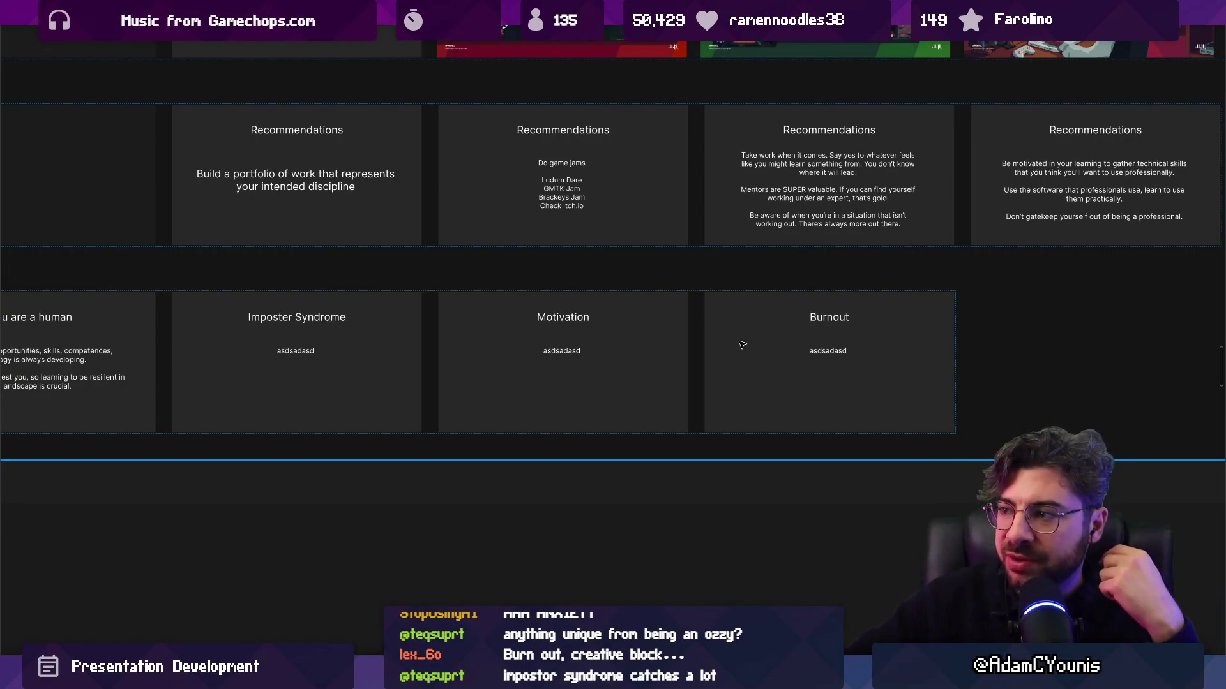
Check the Imposter Syndrome, Motivation and Burnout slides, then duplicate the Burnout slide
{"action": "scroll", "coordinate": [702, 345], "scroll_direction": "right", "scroll_amount": 3}
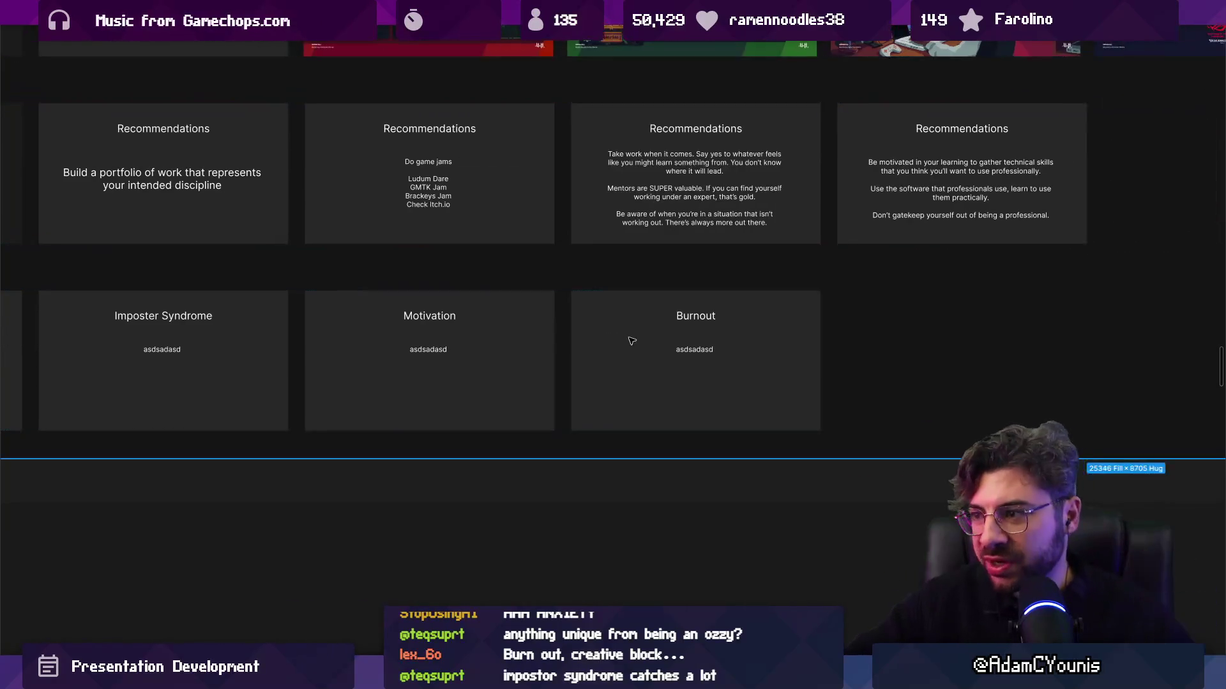
{"action": "left_click", "coordinate": [636, 339]}
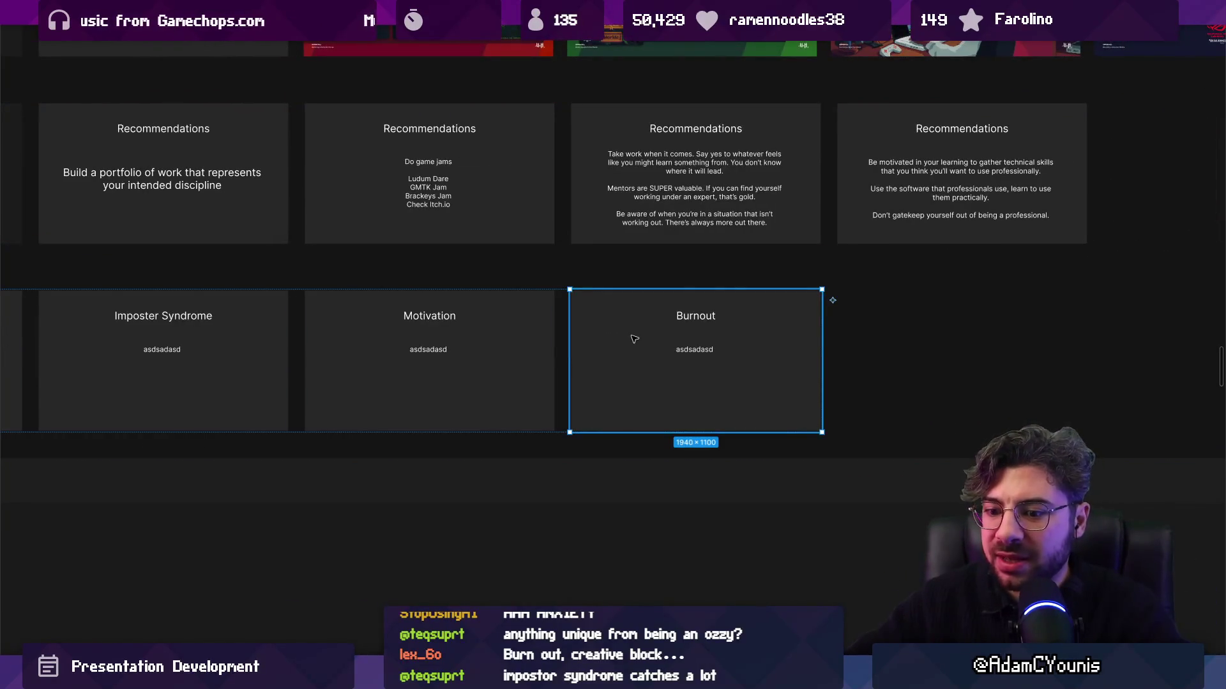
{"action": "scroll", "coordinate": [634, 339], "scroll_direction": "down", "scroll_amount": 3}
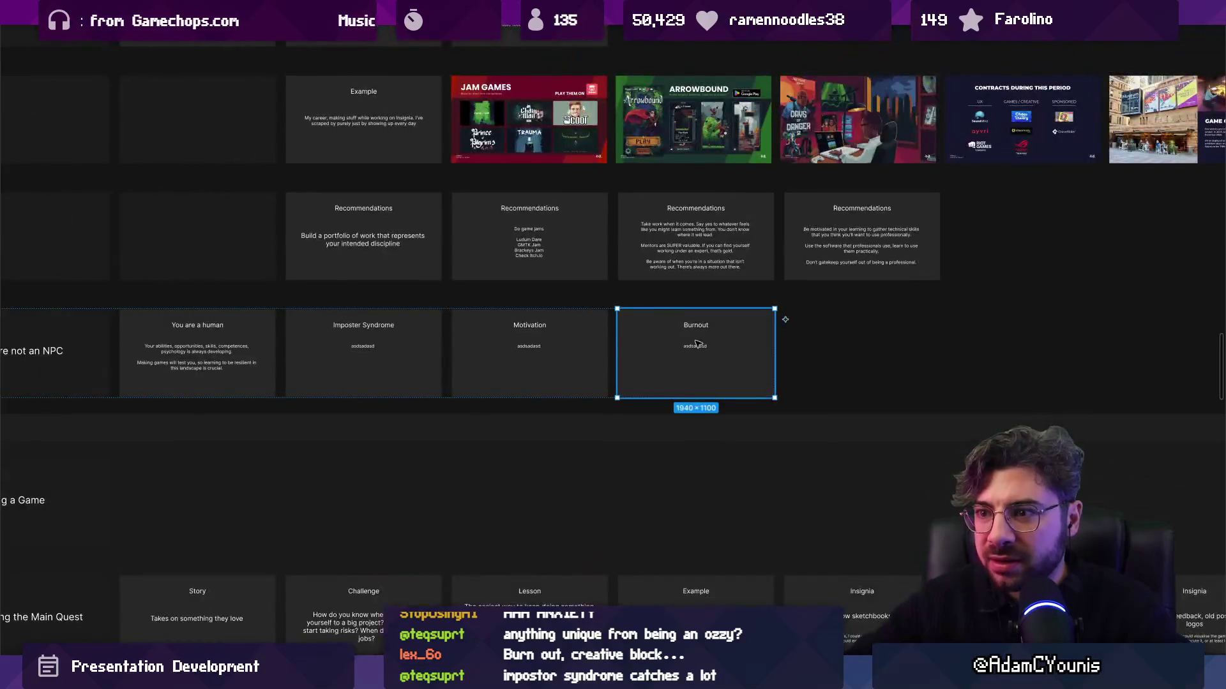
{"action": "scroll", "coordinate": [407, 336], "scroll_direction": "left", "scroll_amount": 2}
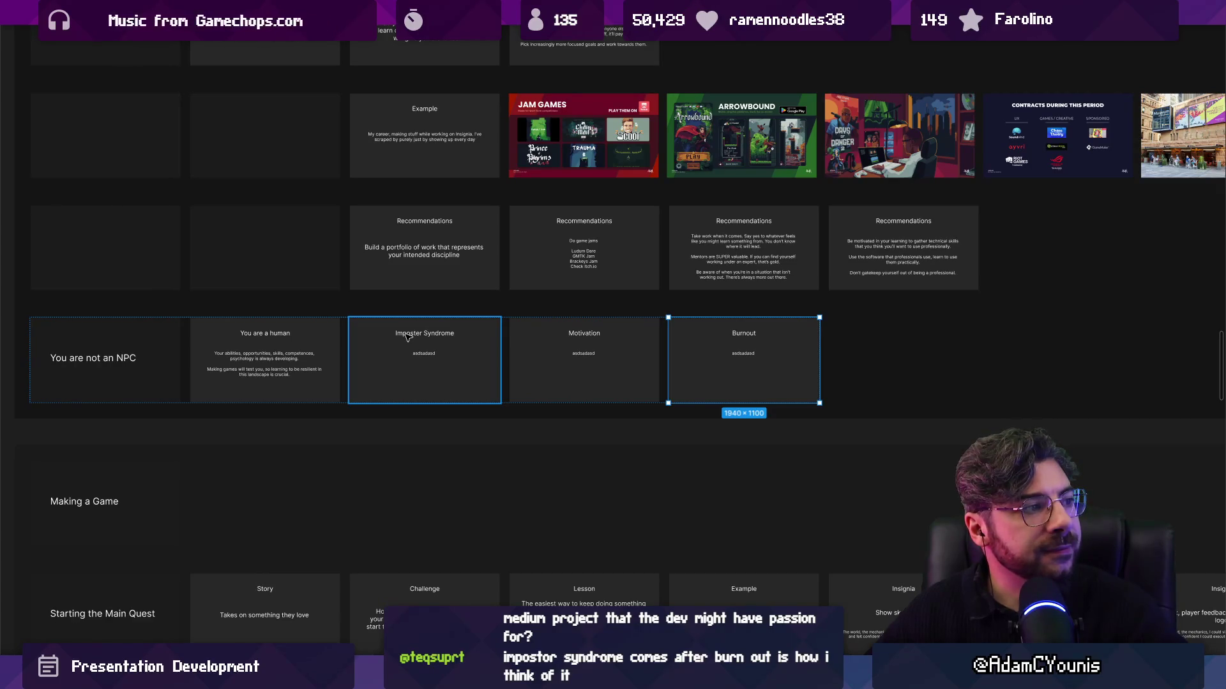
{"action": "left_click", "coordinate": [426, 352]}
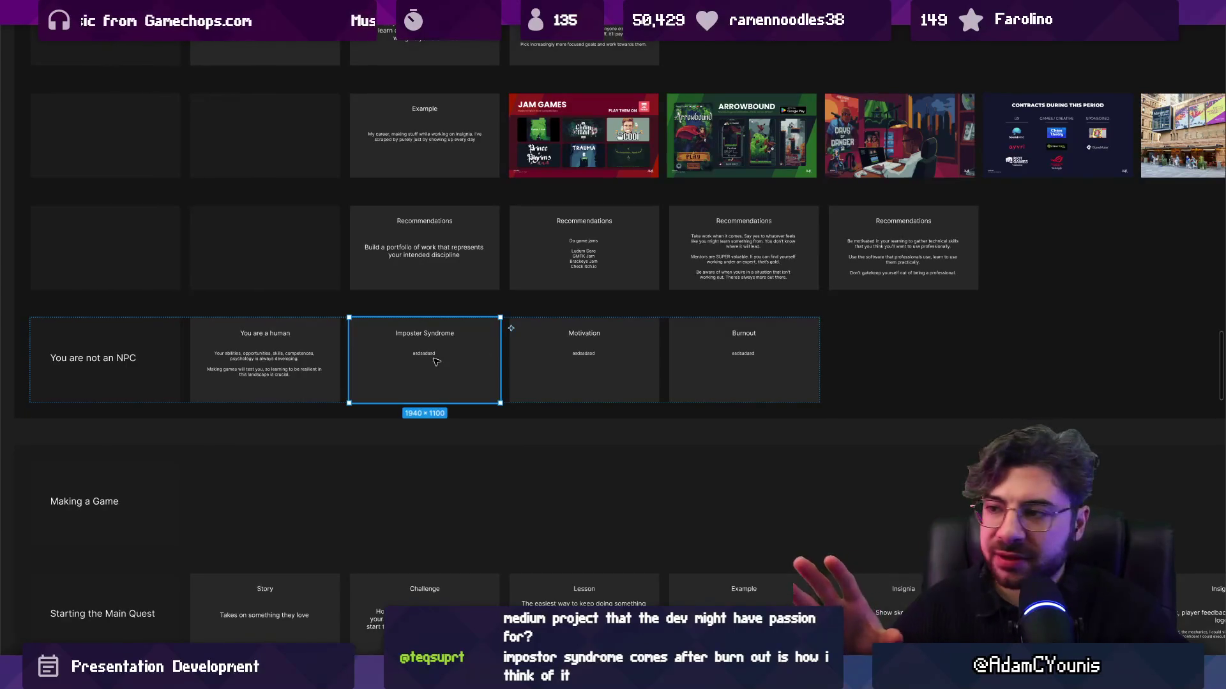
{"action": "left_click", "coordinate": [594, 347]}
{"action": "key", "text": "Tab"}
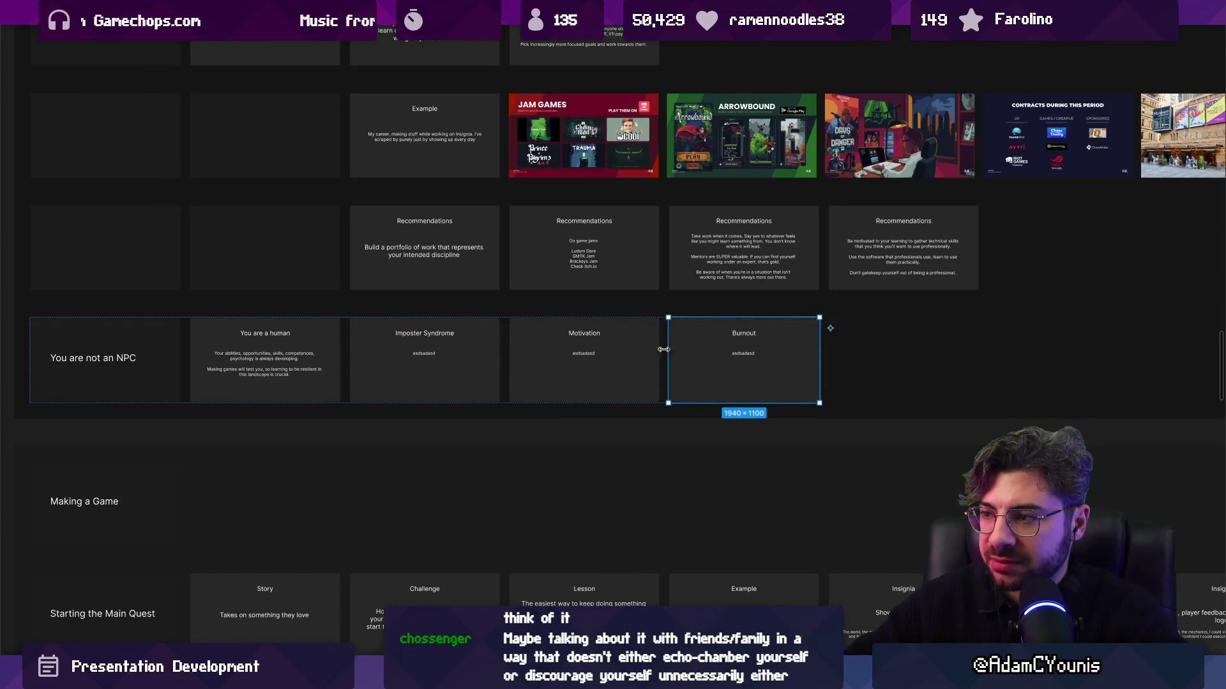
{"action": "left_click", "coordinate": [627, 354]}
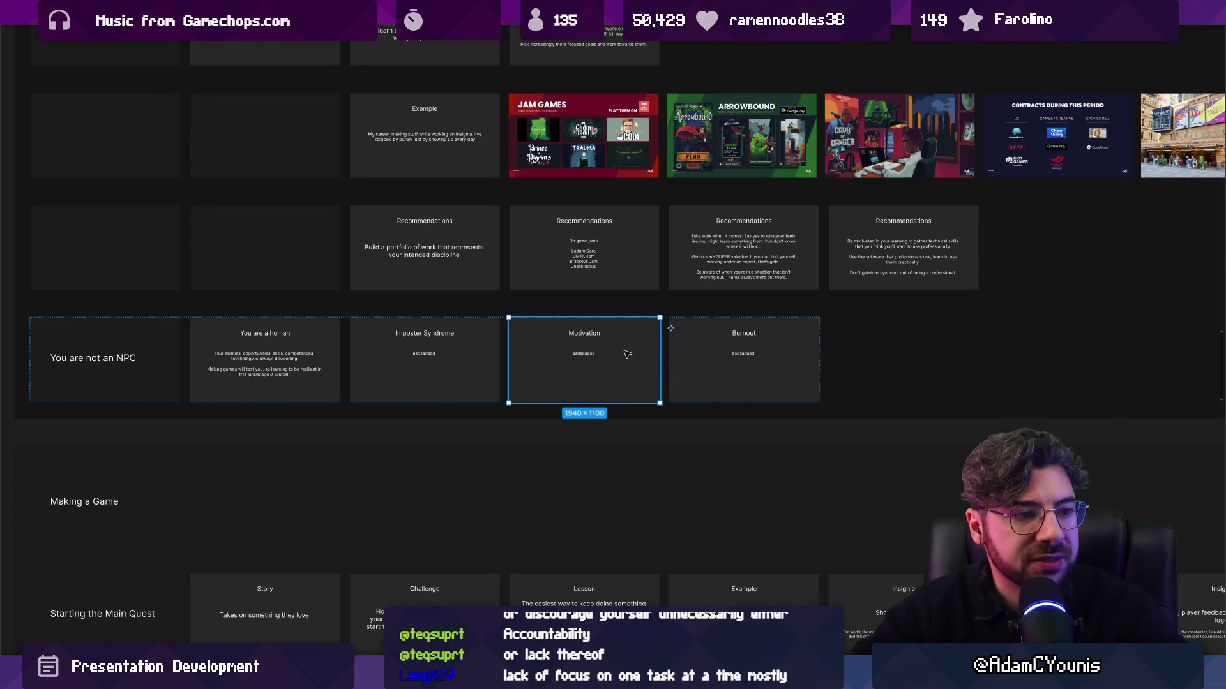
{"action": "left_click", "coordinate": [711, 351]}
{"action": "key", "text": "ctrl+d"}
{"action": "scroll", "coordinate": [894, 354], "scroll_direction": "up", "scroll_amount": 5}
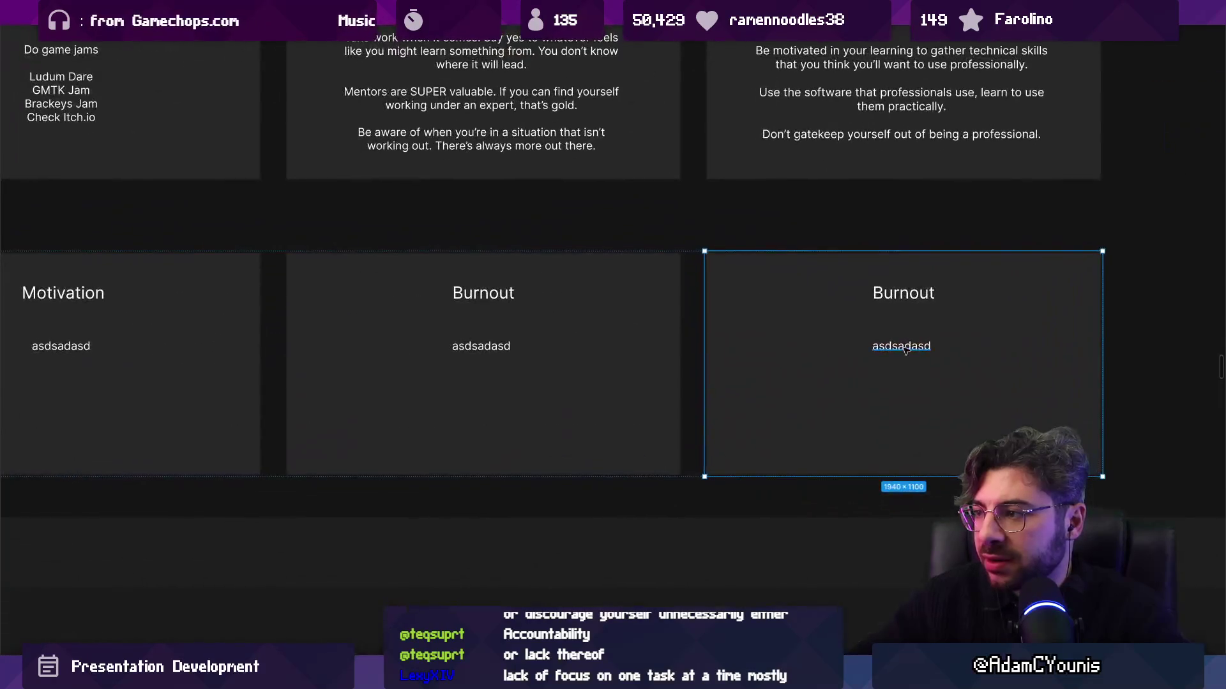
Undo the Burnout duplicate and zoom around the You are not an NPC slides
{"action": "key", "text": "ctrl+z"}
{"action": "scroll", "coordinate": [889, 350], "scroll_direction": "down", "scroll_amount": 4}
{"action": "left_click", "coordinate": [244, 335]}
{"action": "scroll", "coordinate": [365, 336], "scroll_direction": "down", "scroll_amount": 4}
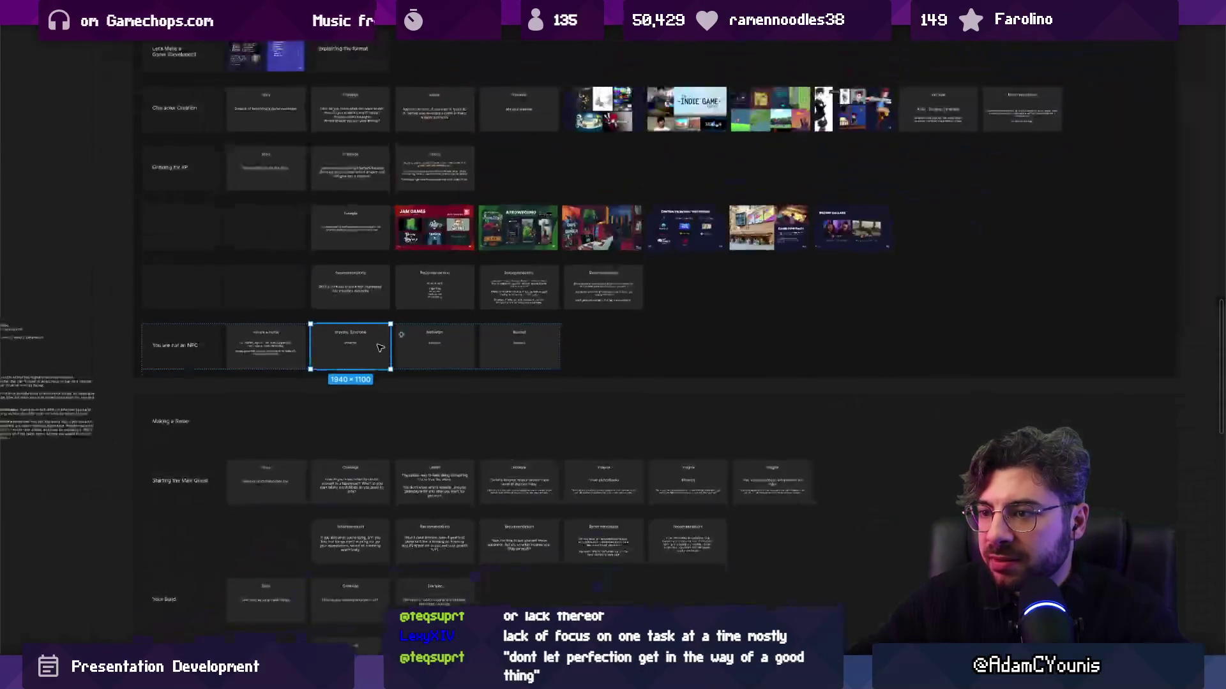
{"action": "scroll", "coordinate": [418, 490], "scroll_direction": "down", "scroll_amount": 3}
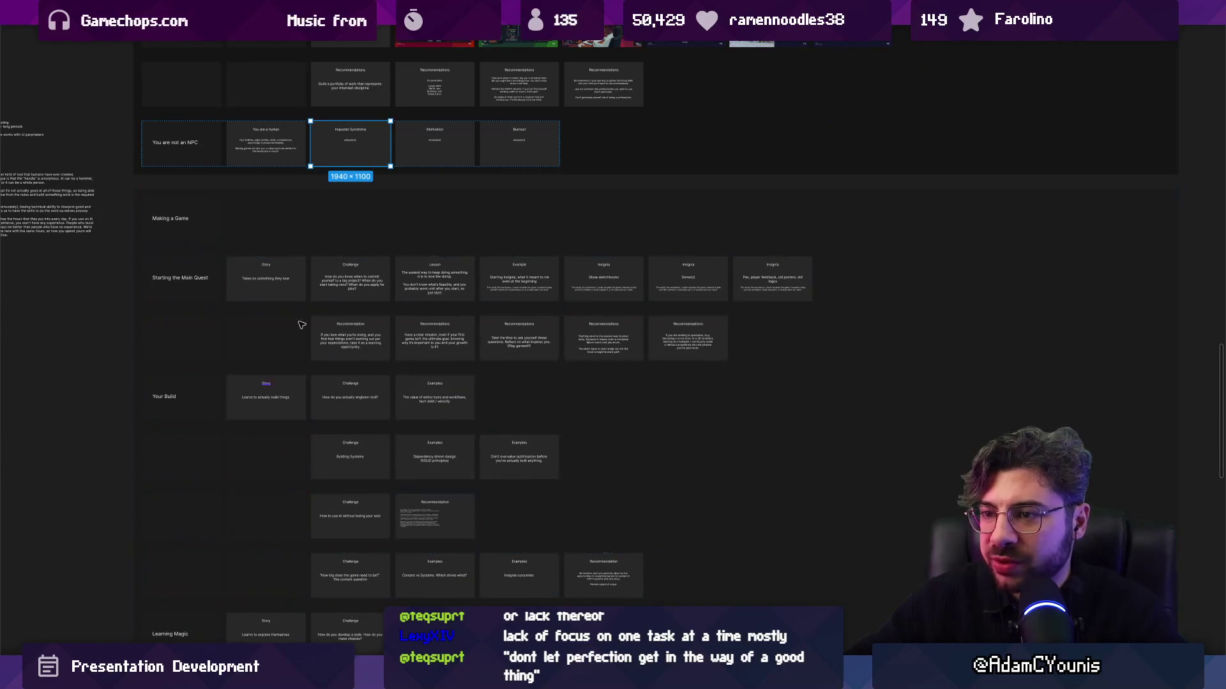
{"action": "scroll", "coordinate": [396, 424], "scroll_direction": "up", "scroll_amount": 2}
{"action": "scroll", "coordinate": [396, 424], "scroll_direction": "up", "scroll_amount": 4}
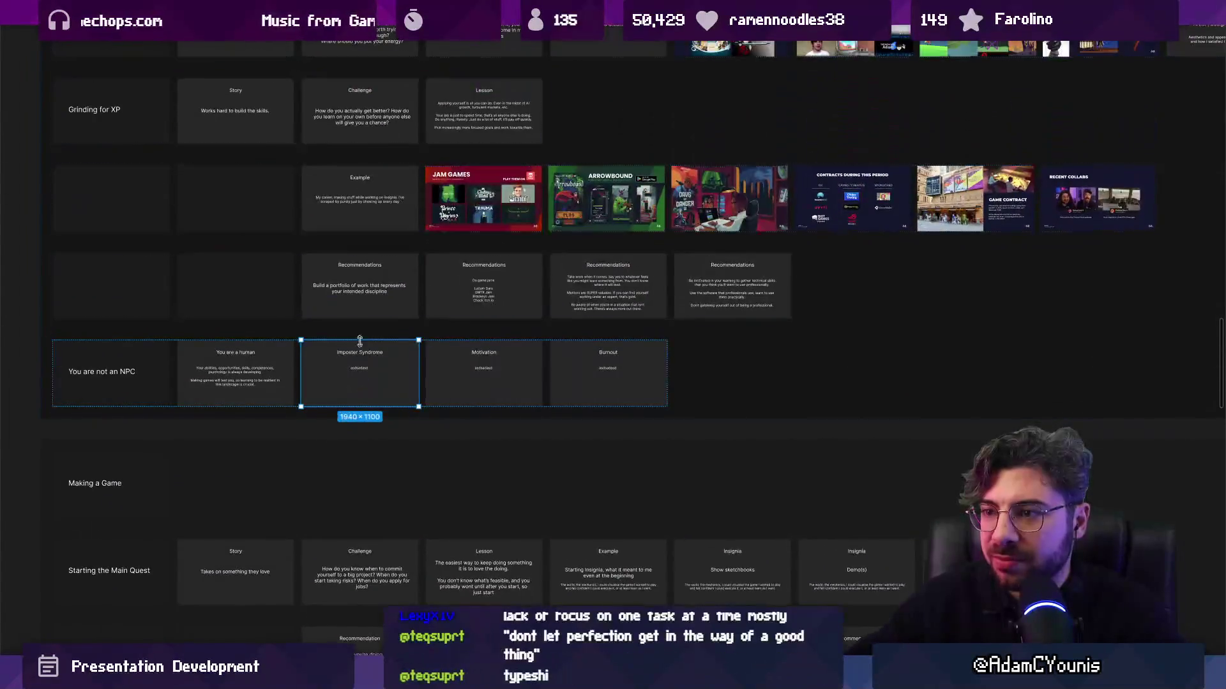
{"action": "scroll", "coordinate": [366, 380], "scroll_direction": "up", "scroll_amount": 3}
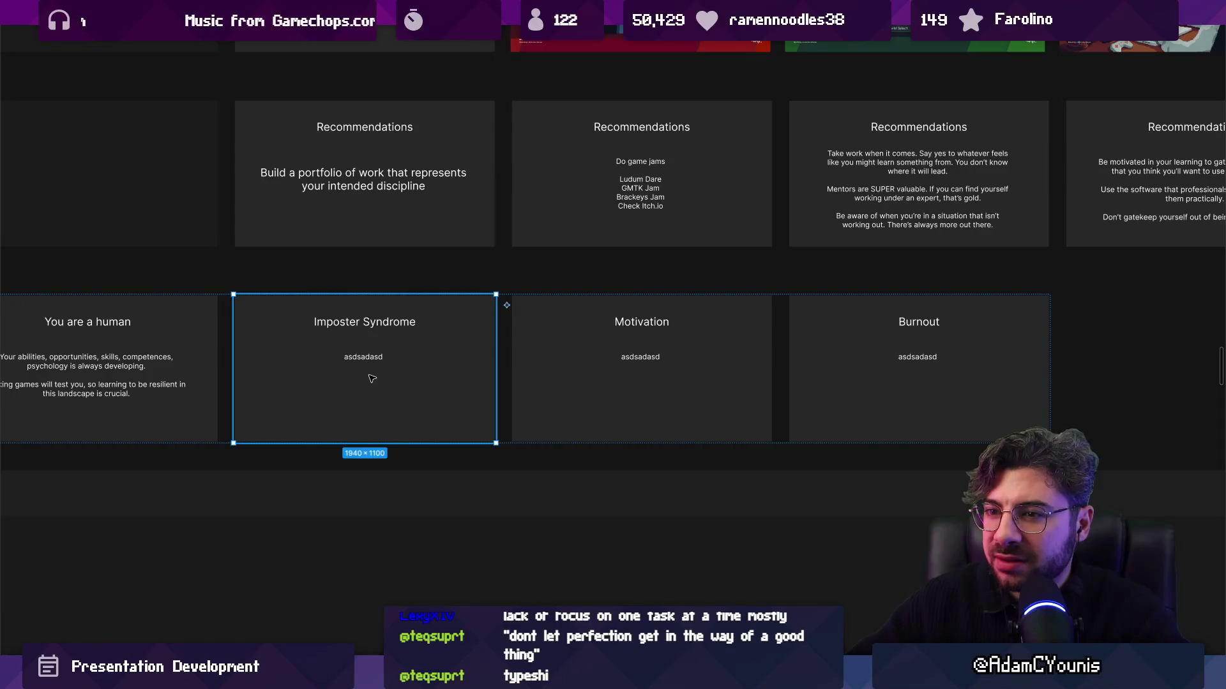
{"action": "scroll", "coordinate": [380, 378], "scroll_direction": "down", "scroll_amount": 3}
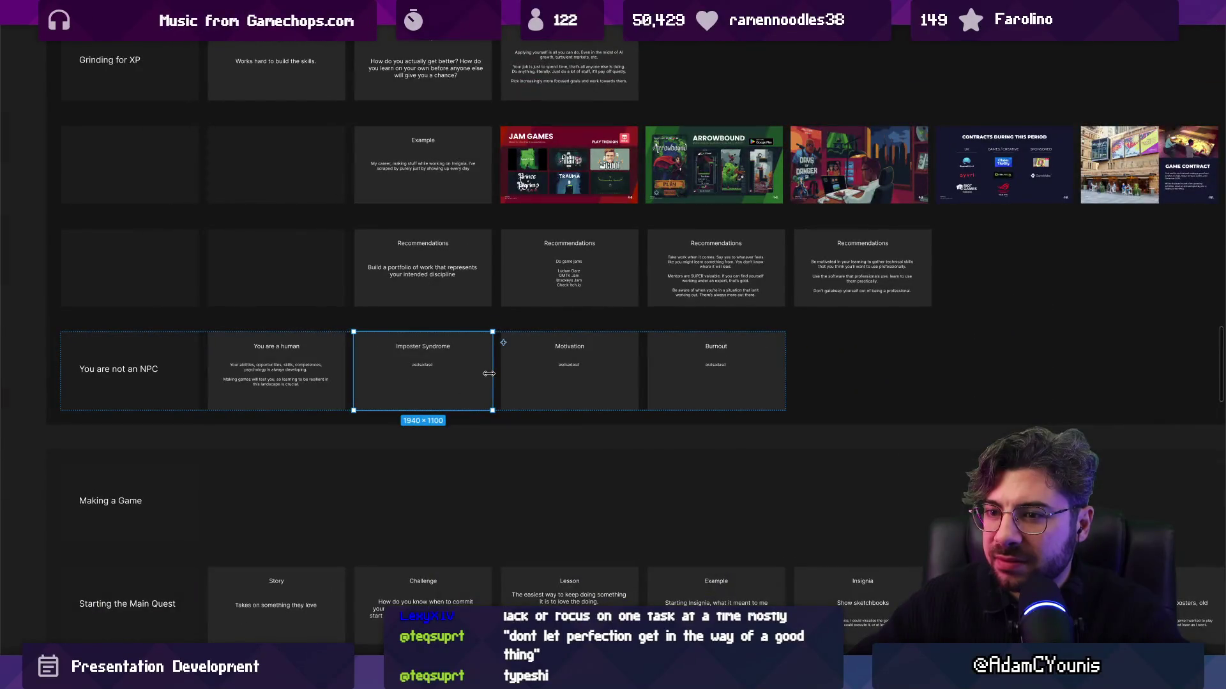
{"action": "scroll", "coordinate": [447, 378], "scroll_direction": "up", "scroll_amount": 1}
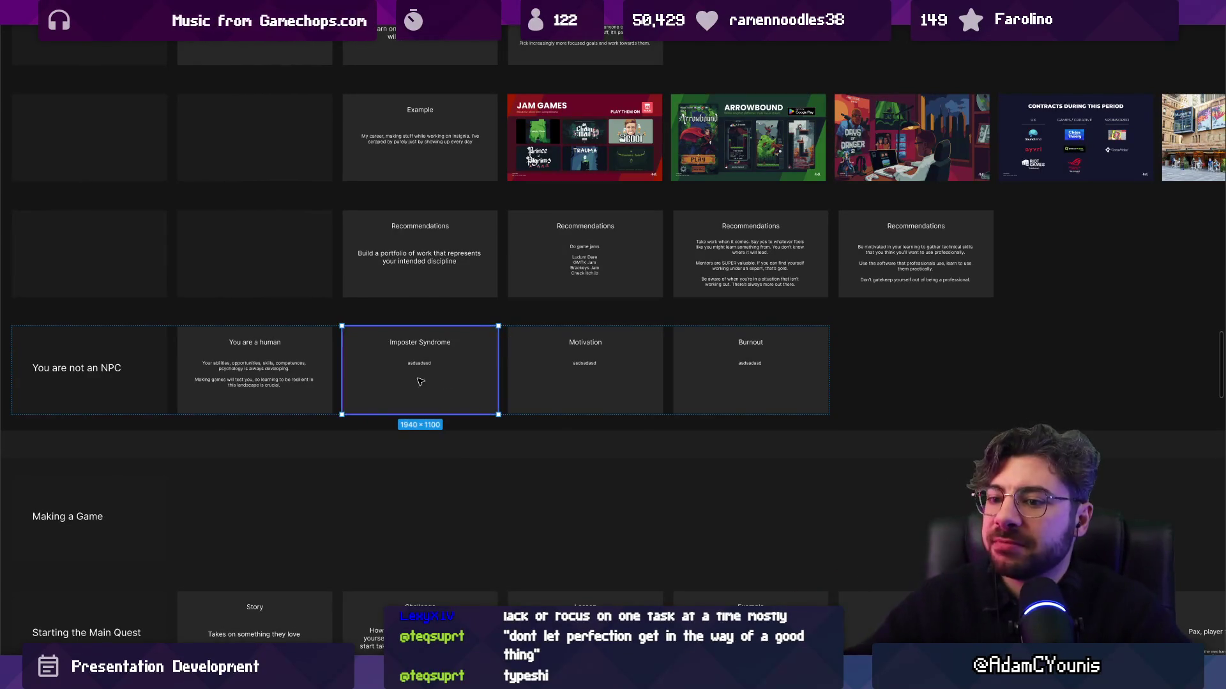
{"action": "scroll", "coordinate": [452, 382], "scroll_direction": "down", "scroll_amount": 10}
Select the Making a Game section and pan up to the Starting the Main Quest row
{"action": "left_click", "coordinate": [360, 334]}
{"action": "scroll", "coordinate": [358, 255], "scroll_direction": "down", "scroll_amount": 3}
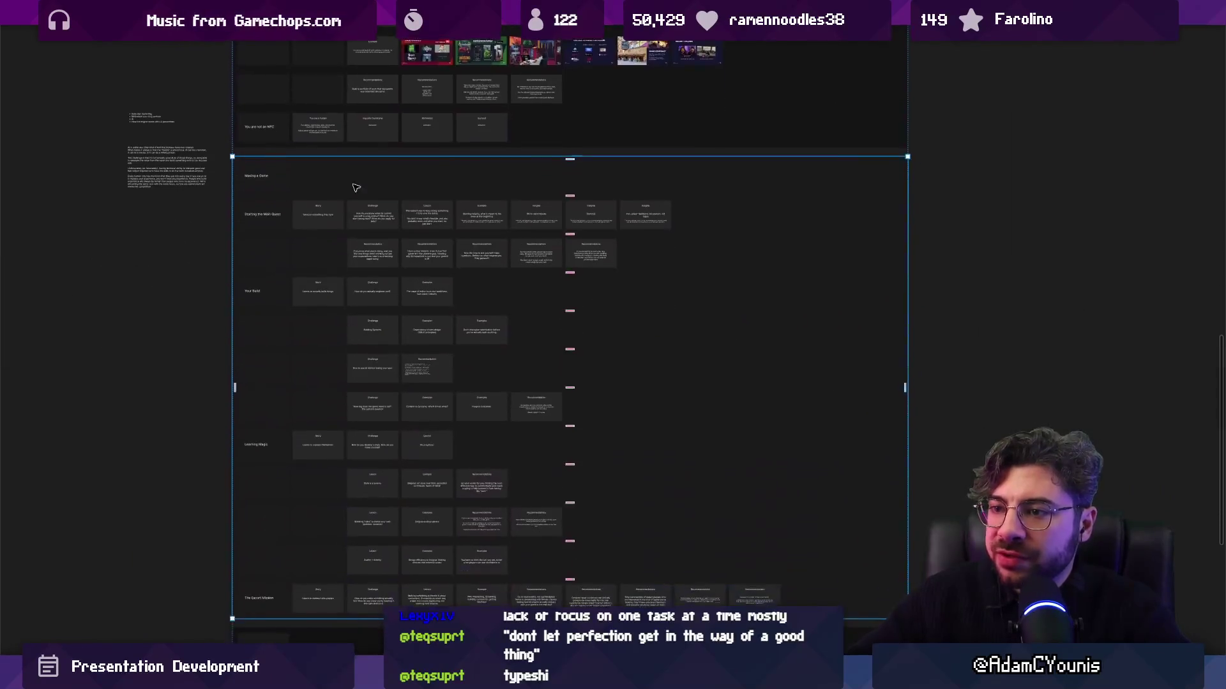
{"action": "scroll", "coordinate": [639, 256], "scroll_direction": "up", "scroll_amount": 5}
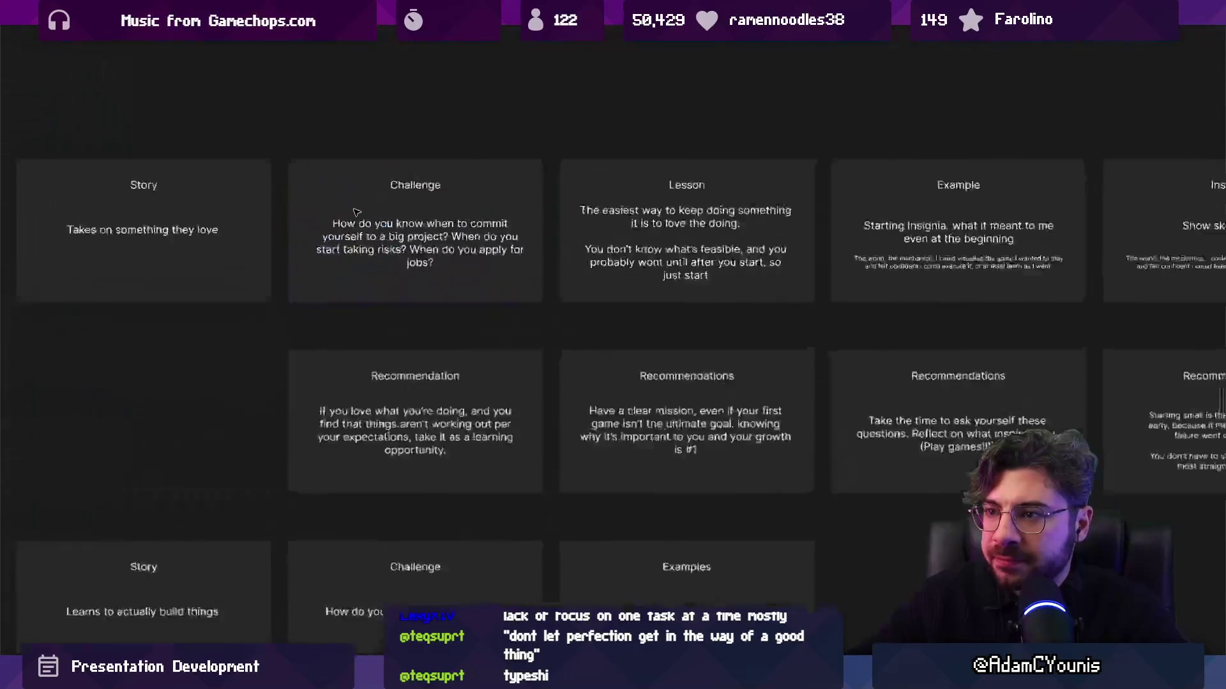
{"action": "scroll", "coordinate": [409, 272], "scroll_direction": "up", "scroll_amount": 2}
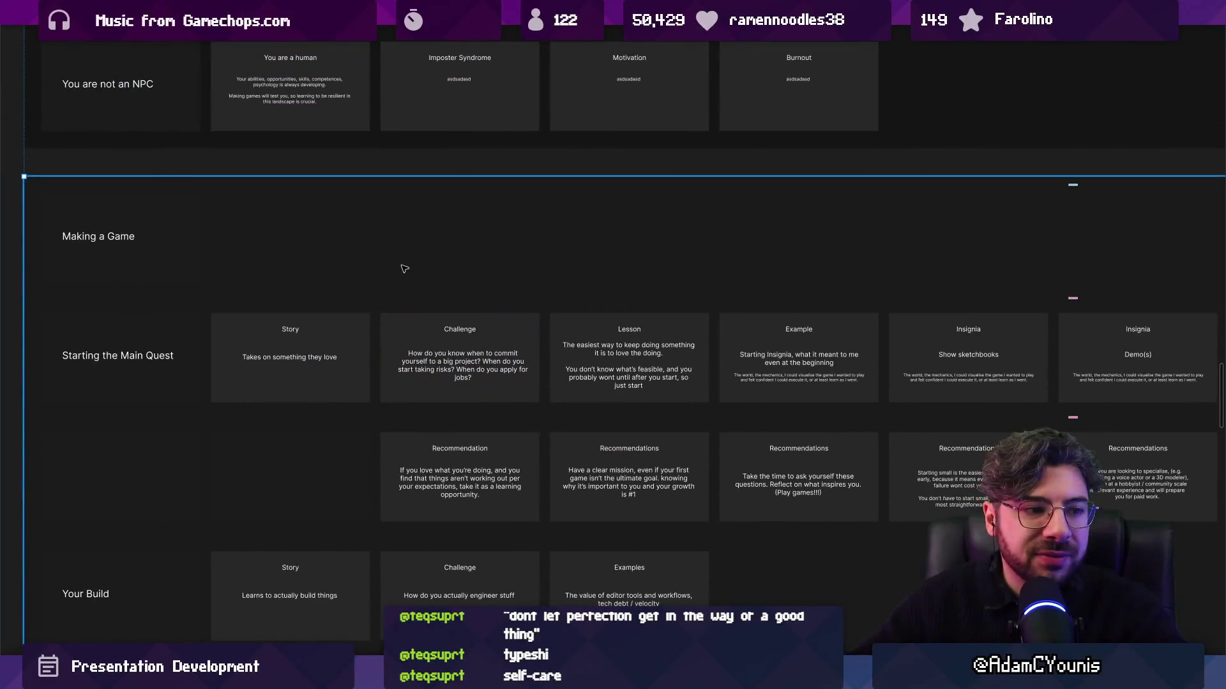
{"action": "scroll", "coordinate": [376, 275], "scroll_direction": "up", "scroll_amount": 1}
{"action": "scroll", "coordinate": [319, 345], "scroll_direction": "up", "scroll_amount": 2}
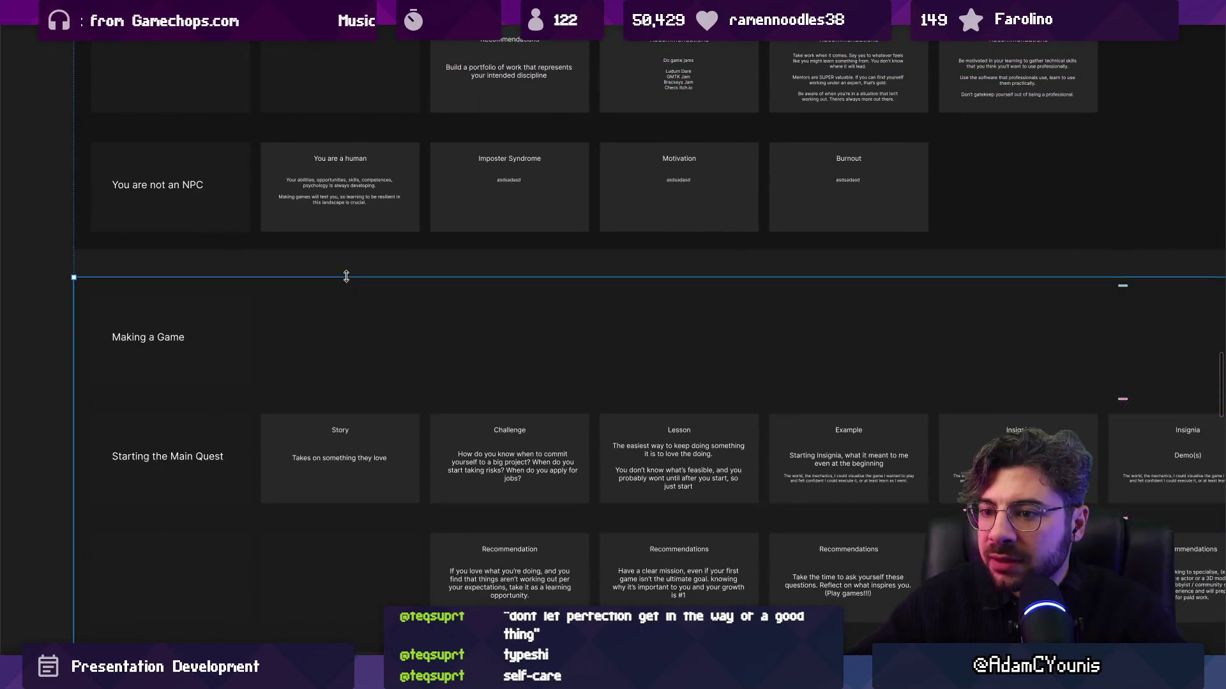
{"action": "scroll", "coordinate": [338, 257], "scroll_direction": "down", "scroll_amount": 2}
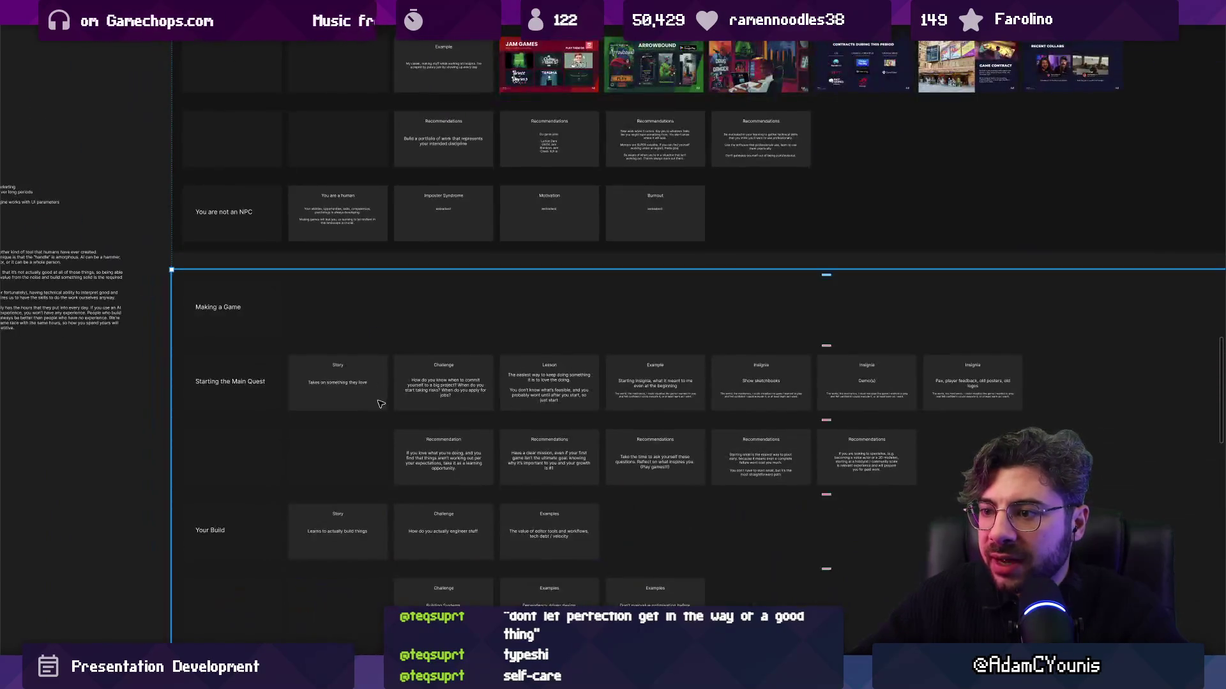
{"action": "scroll", "coordinate": [371, 300], "scroll_direction": "down", "scroll_amount": 1}
{"action": "scroll", "coordinate": [384, 332], "scroll_direction": "up", "scroll_amount": 5}
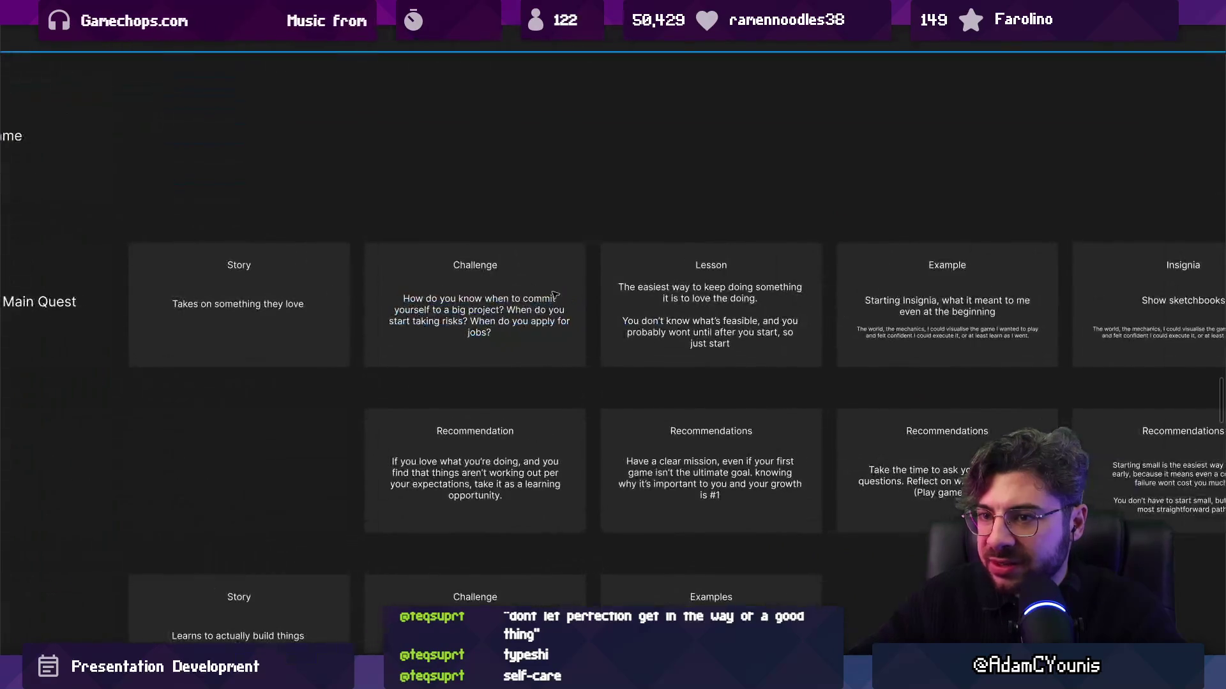
{"action": "scroll", "coordinate": [161, 228], "scroll_direction": "left", "scroll_amount": 3}
{"action": "scroll", "coordinate": [161, 228], "scroll_direction": "up", "scroll_amount": 1}
{"action": "scroll", "coordinate": [550, 277], "scroll_direction": "up", "scroll_amount": 2}
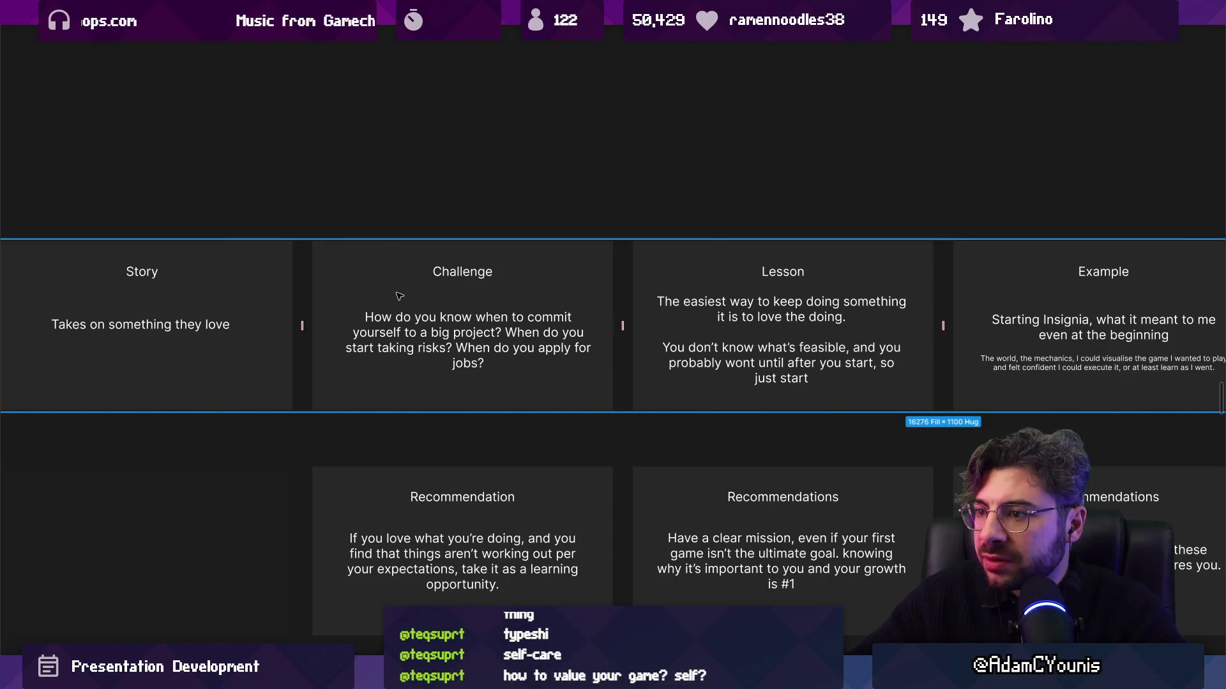
Duplicate the Challenge card in the Starting the Main Quest row
{"action": "left_click", "coordinate": [400, 296]}
{"action": "scroll", "coordinate": [400, 296], "scroll_direction": "down", "scroll_amount": 5}
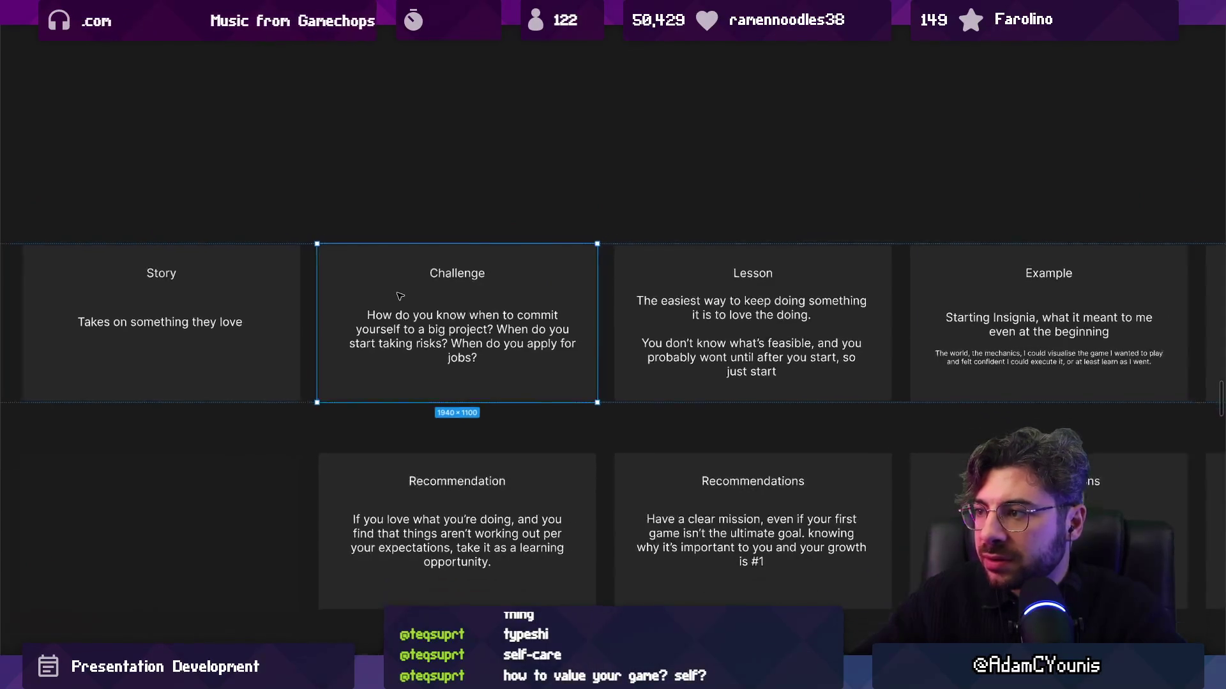
{"action": "scroll", "coordinate": [400, 295], "scroll_direction": "down", "scroll_amount": 2}
{"action": "scroll", "coordinate": [399, 296], "scroll_direction": "up", "scroll_amount": 5}
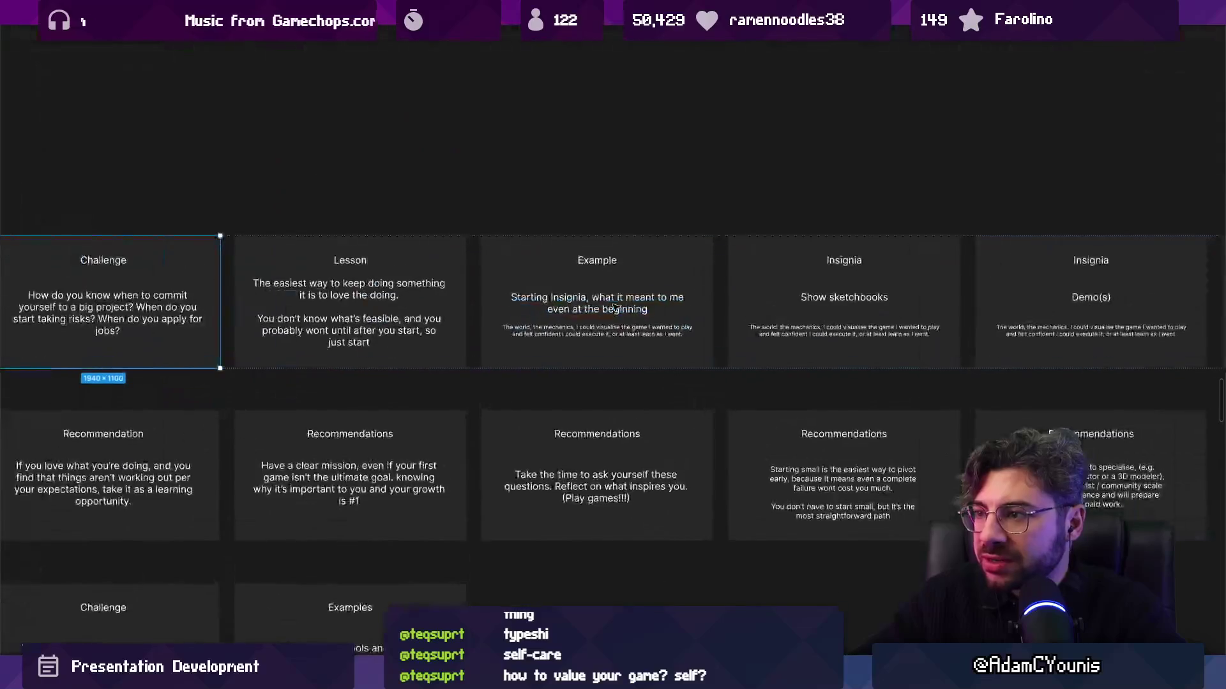
{"action": "scroll", "coordinate": [745, 319], "scroll_direction": "left", "scroll_amount": 2}
{"action": "key", "text": "ctrl+d"}
Retitle the copied Challenge card 'Small games vs Big Games'
{"action": "double_click", "coordinate": [647, 338]}
{"action": "scroll", "coordinate": [648, 339], "scroll_direction": "up", "scroll_amount": 3}
{"action": "type", "text": "Small games vbs"}
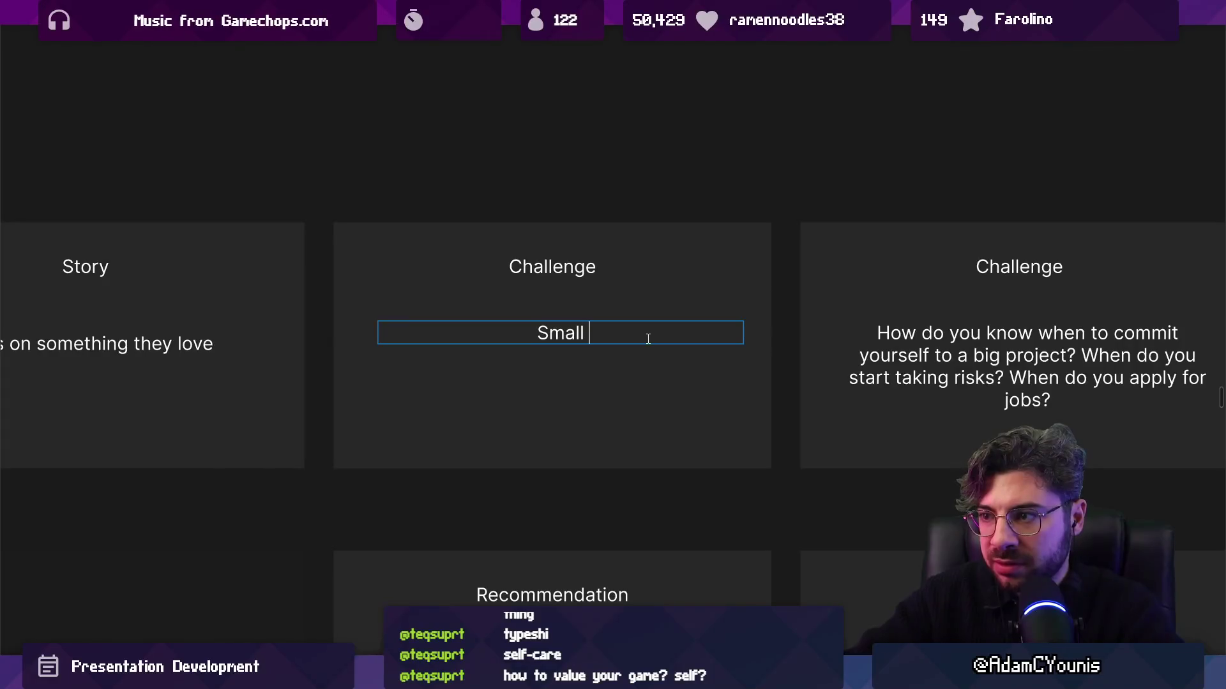
{"action": "key", "text": "BackSpace"}
{"action": "key", "text": "BackSpace"}
{"action": "key", "text": "BackSpace"}
{"action": "type", "text": "s Bi"}
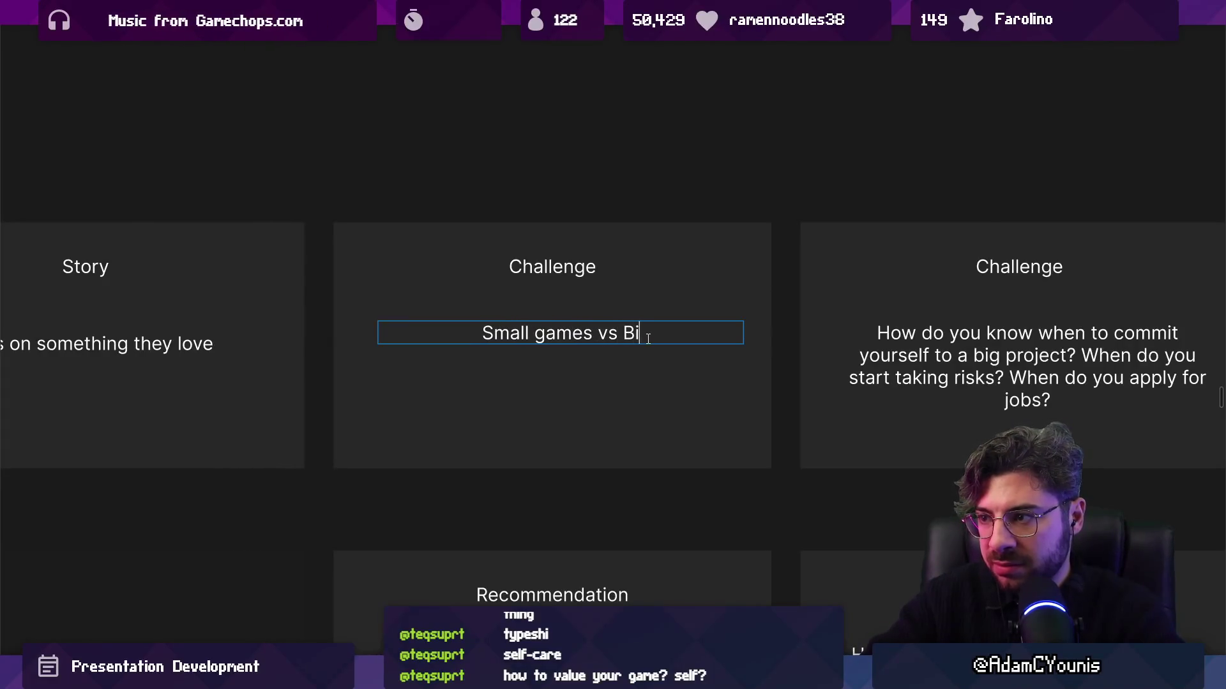
{"action": "type", "text": "ames?"}
{"action": "key", "text": "BackSpace"}
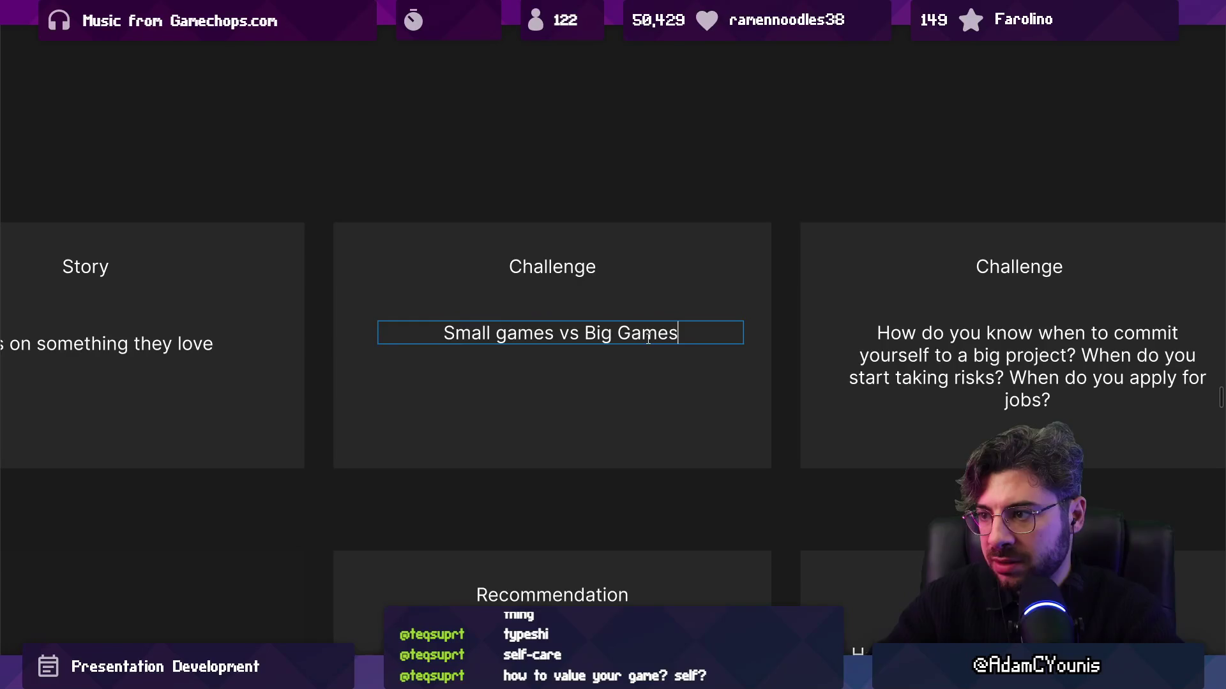
{"action": "left_click", "coordinate": [549, 313]}
{"action": "scroll", "coordinate": [549, 313], "scroll_direction": "down", "scroll_amount": 5}
{"action": "left_click", "coordinate": [515, 311]}
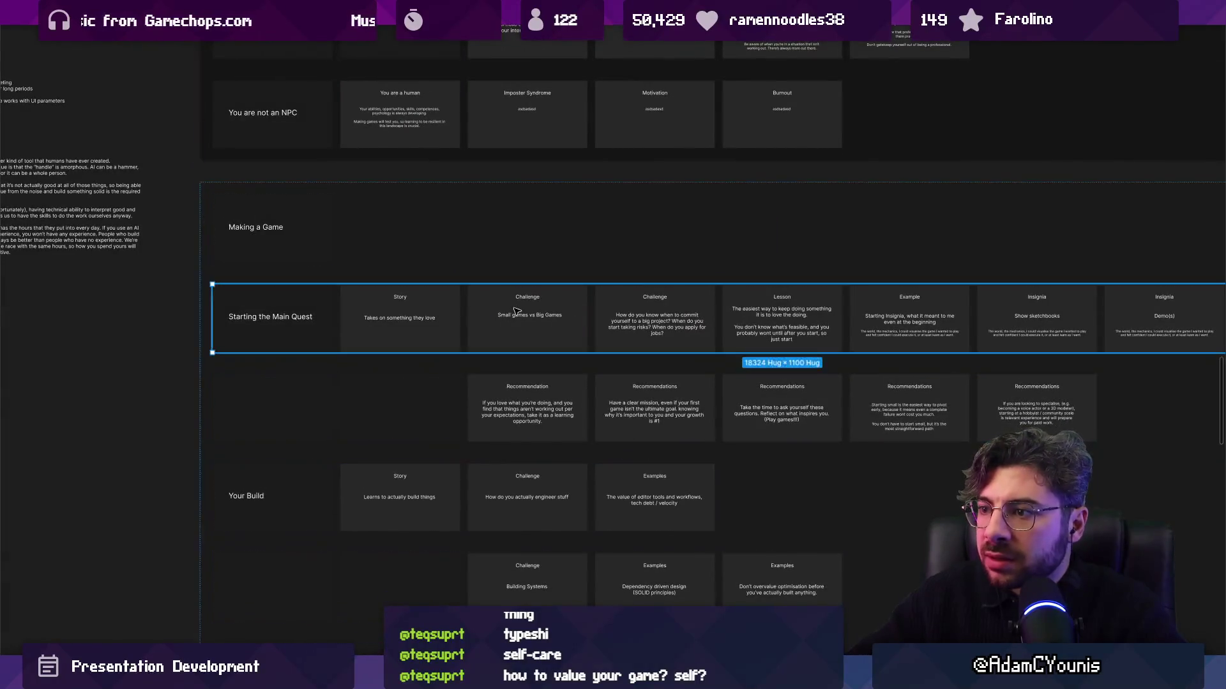
{"action": "left_click", "coordinate": [517, 311]}
Pan across the card grid and search the board for 'small' with Find
{"action": "mouse_move", "coordinate": [517, 310]}
{"action": "left_mouse_down"}
{"action": "mouse_move", "coordinate": [562, 490]}
{"action": "mouse_move", "coordinate": [272, 576]}
{"action": "left_mouse_up"}
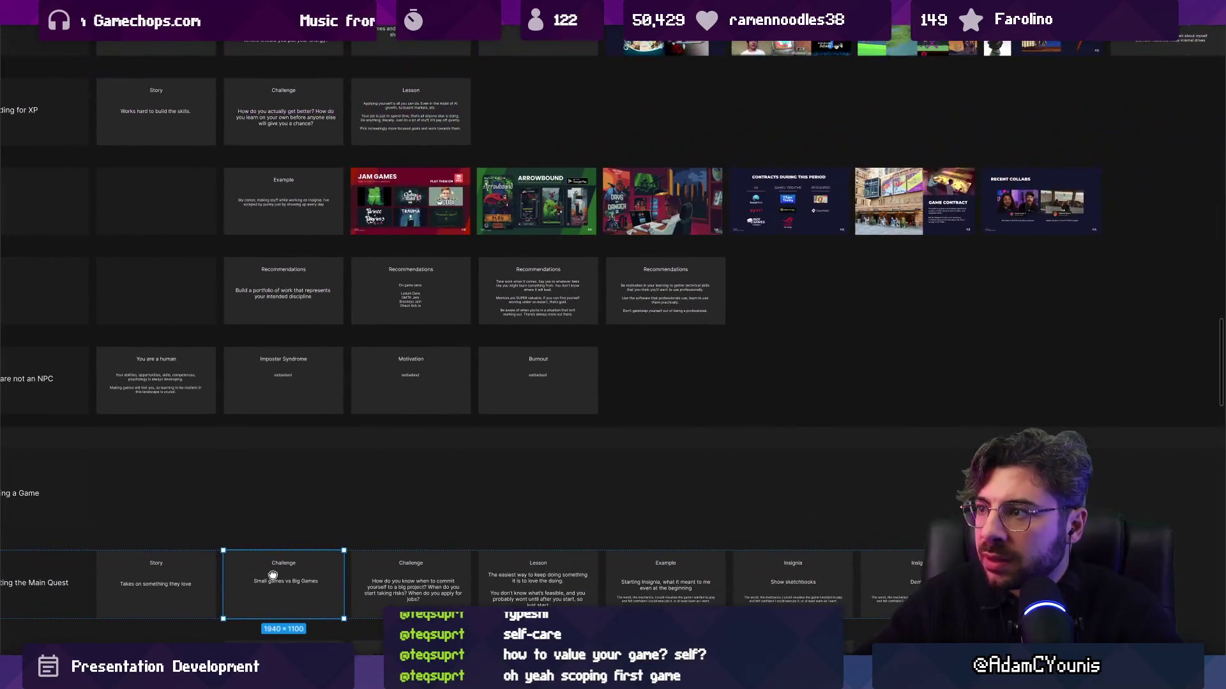
{"action": "scroll", "coordinate": [265, 284], "scroll_direction": "up", "scroll_amount": 5}
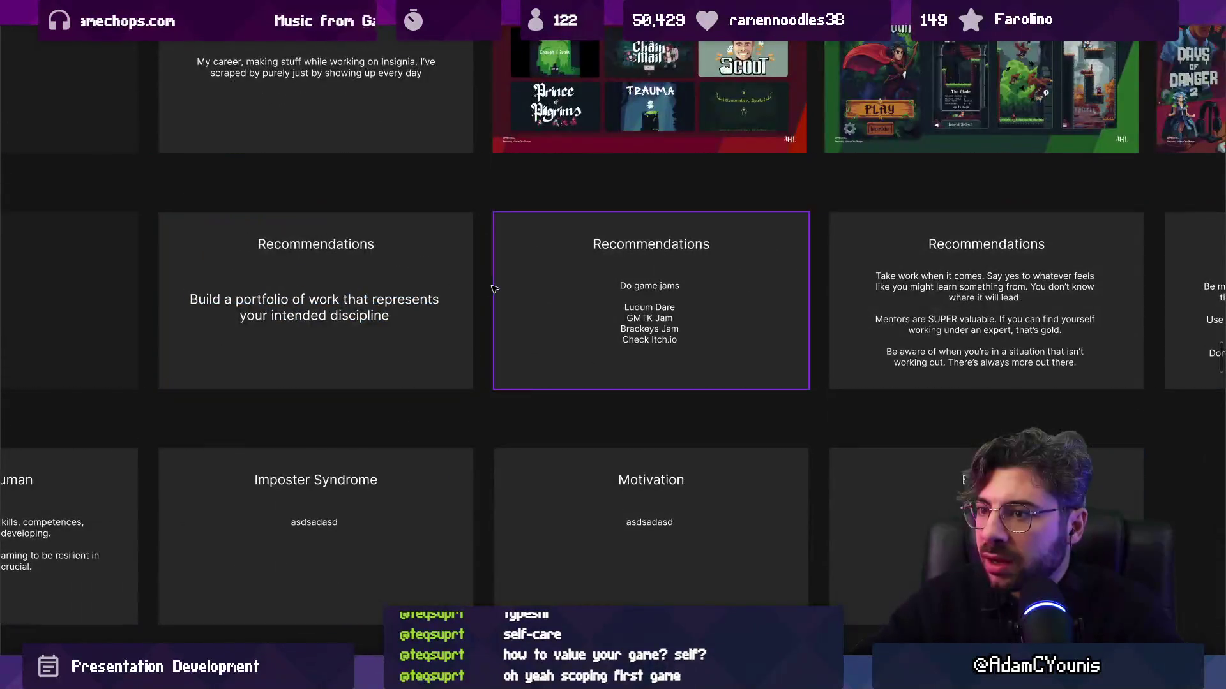
{"action": "scroll", "coordinate": [503, 301], "scroll_direction": "down", "scroll_amount": 6}
{"action": "scroll", "coordinate": [502, 301], "scroll_direction": "down", "scroll_amount": 5}
{"action": "scroll", "coordinate": [489, 256], "scroll_direction": "up", "scroll_amount": 6}
{"action": "scroll", "coordinate": [488, 255], "scroll_direction": "down", "scroll_amount": 3}
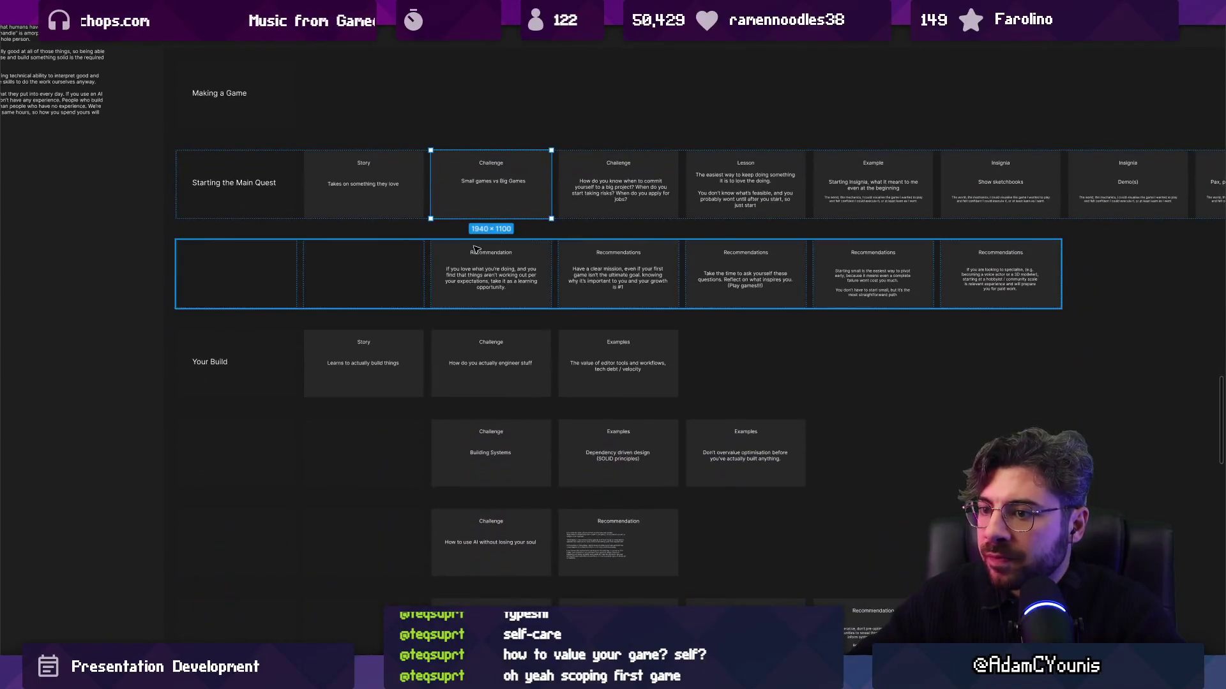
{"action": "scroll", "coordinate": [488, 255], "scroll_direction": "down", "scroll_amount": 3}
{"action": "scroll", "coordinate": [488, 255], "scroll_direction": "down", "scroll_amount": 5}
{"action": "scroll", "coordinate": [475, 398], "scroll_direction": "up", "scroll_amount": 5}
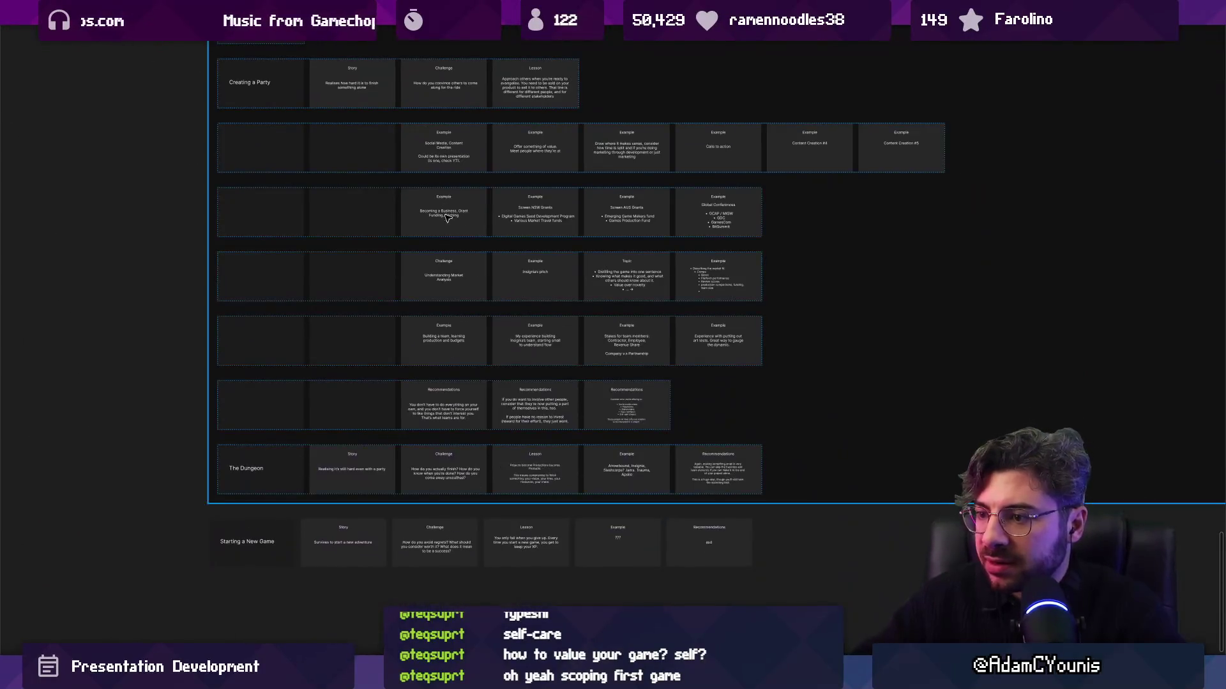
{"action": "scroll", "coordinate": [622, 284], "scroll_direction": "up", "scroll_amount": 4}
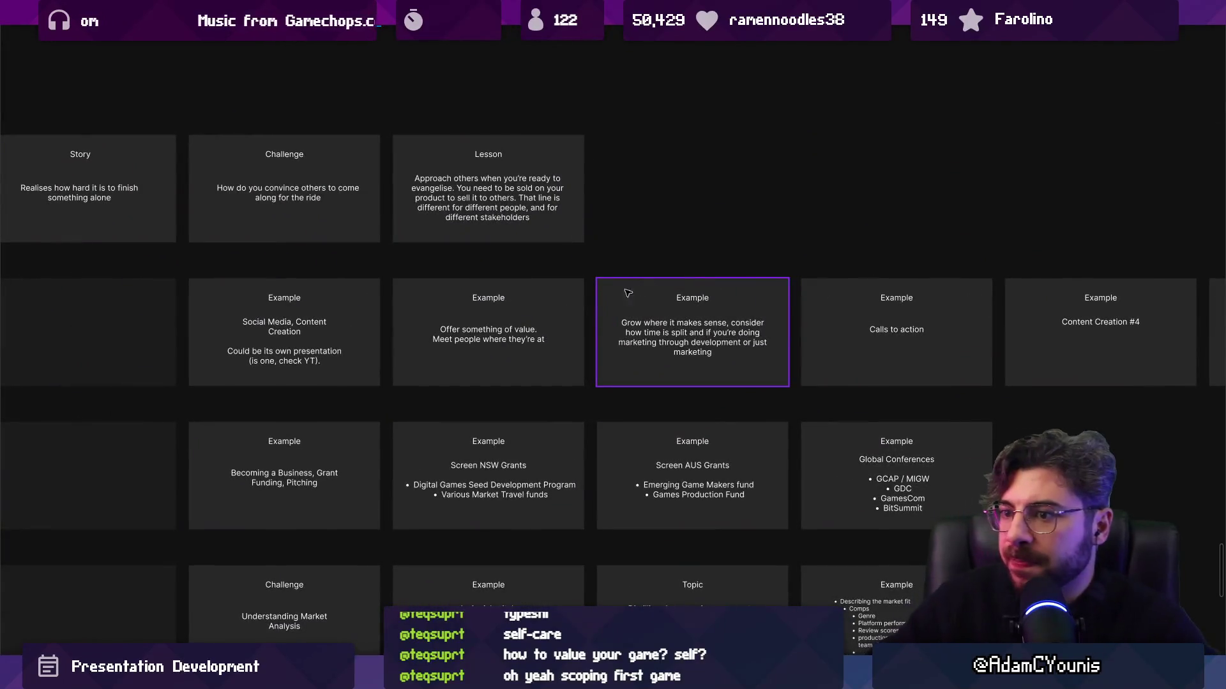
{"action": "scroll", "coordinate": [458, 283], "scroll_direction": "down", "scroll_amount": 3}
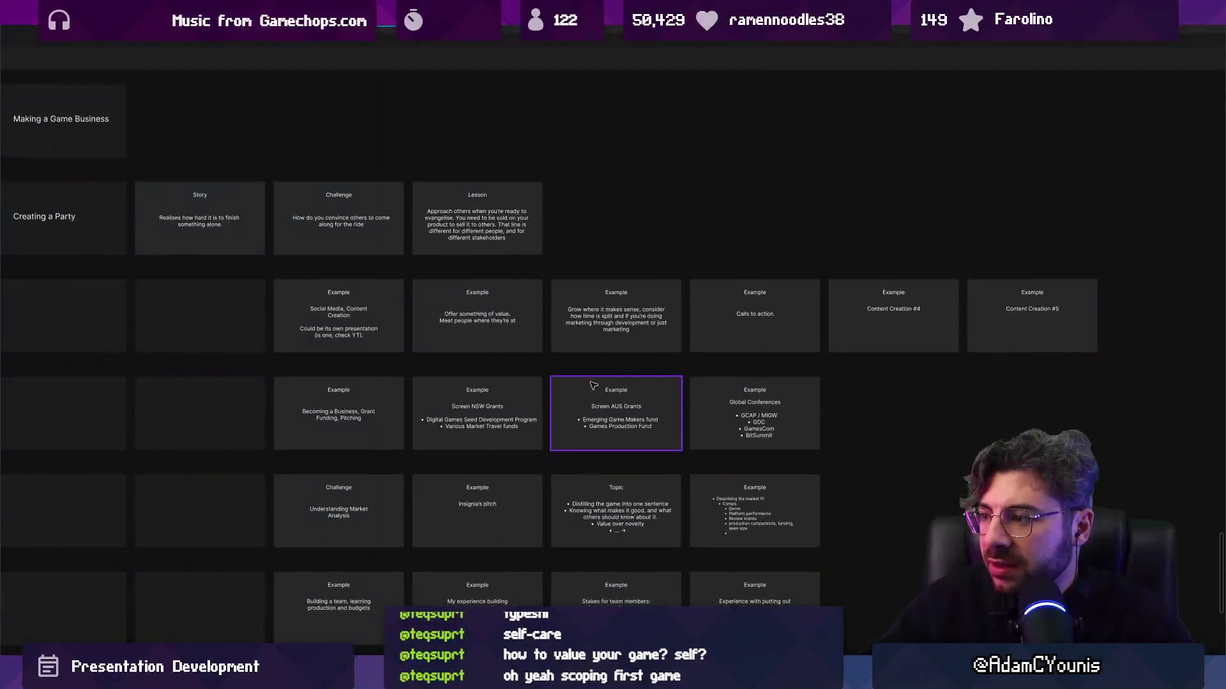
{"action": "scroll", "coordinate": [569, 377], "scroll_direction": "down", "scroll_amount": 3}
{"action": "scroll", "coordinate": [568, 338], "scroll_direction": "up", "scroll_amount": 5}
{"action": "scroll", "coordinate": [568, 338], "scroll_direction": "down", "scroll_amount": 4}
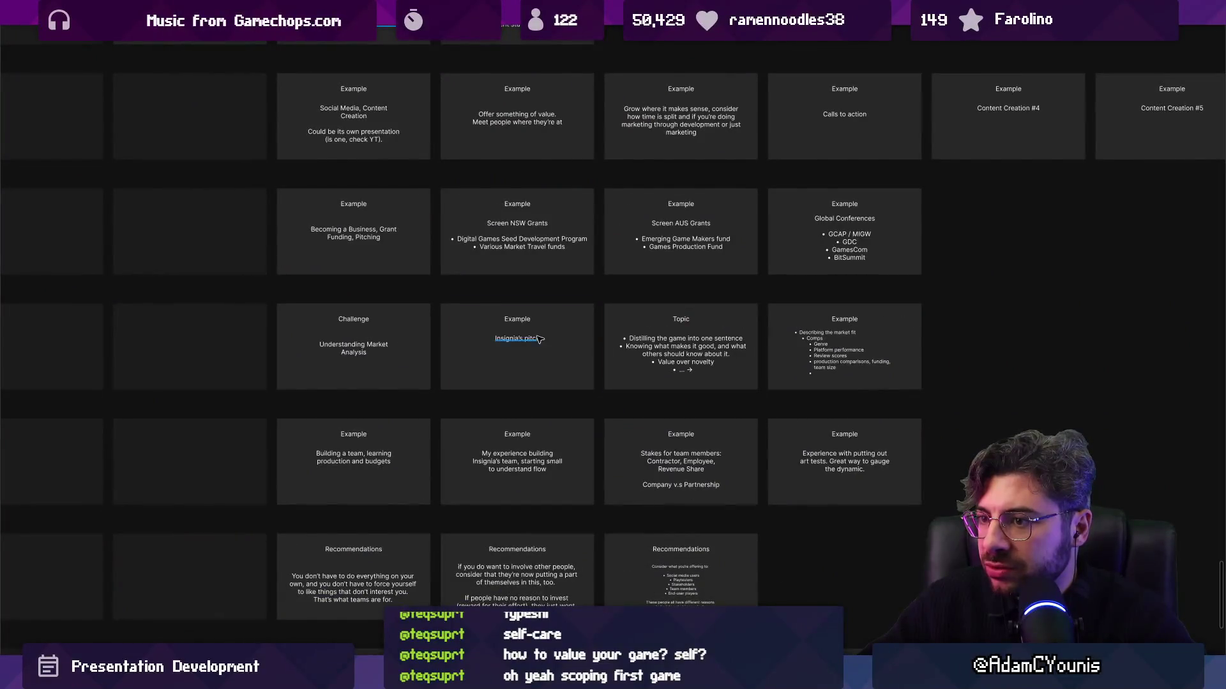
{"action": "scroll", "coordinate": [511, 345], "scroll_direction": "down", "scroll_amount": 4}
{"action": "scroll", "coordinate": [294, 367], "scroll_direction": "up", "scroll_amount": 1}
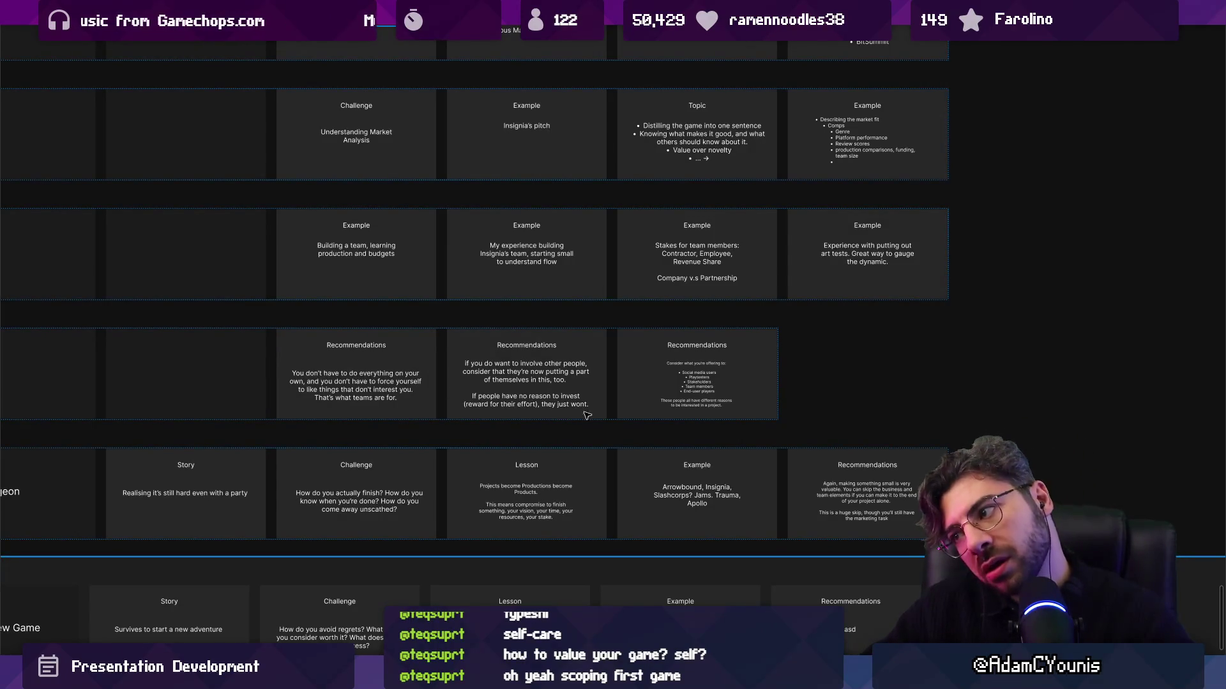
{"action": "scroll", "coordinate": [947, 512], "scroll_direction": "up", "scroll_amount": 3}
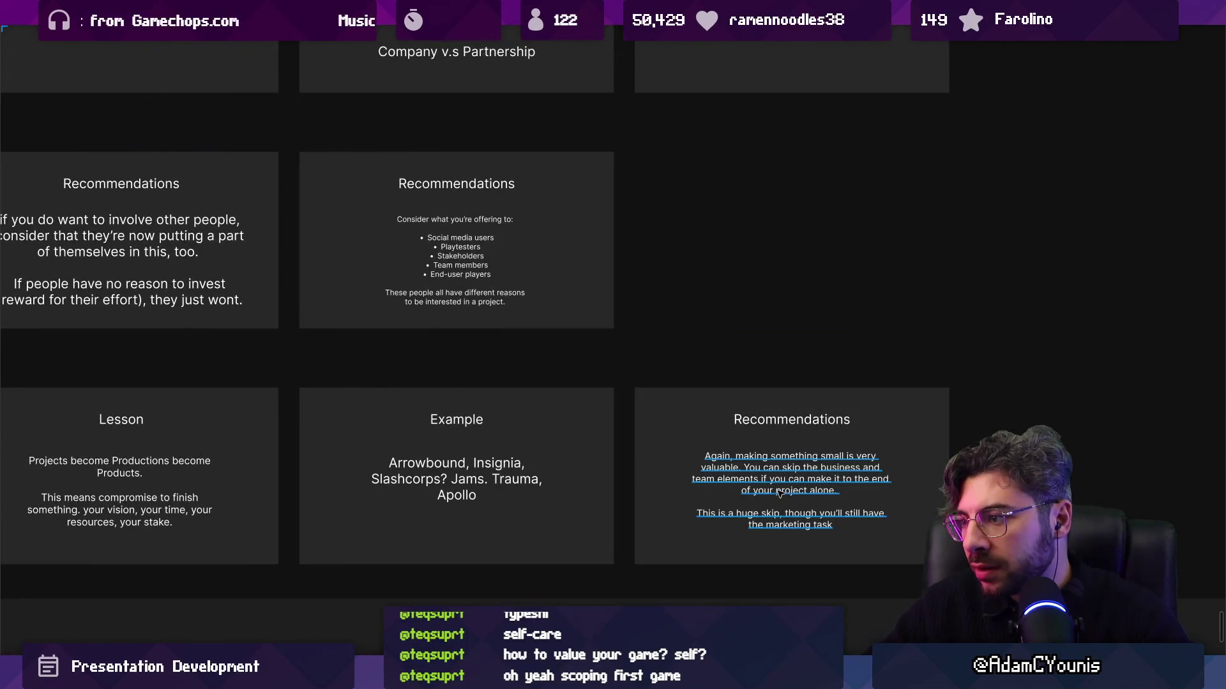
{"action": "scroll", "coordinate": [779, 489], "scroll_direction": "right", "scroll_amount": 5}
{"action": "scroll", "coordinate": [340, 372], "scroll_direction": "up", "scroll_amount": 2}
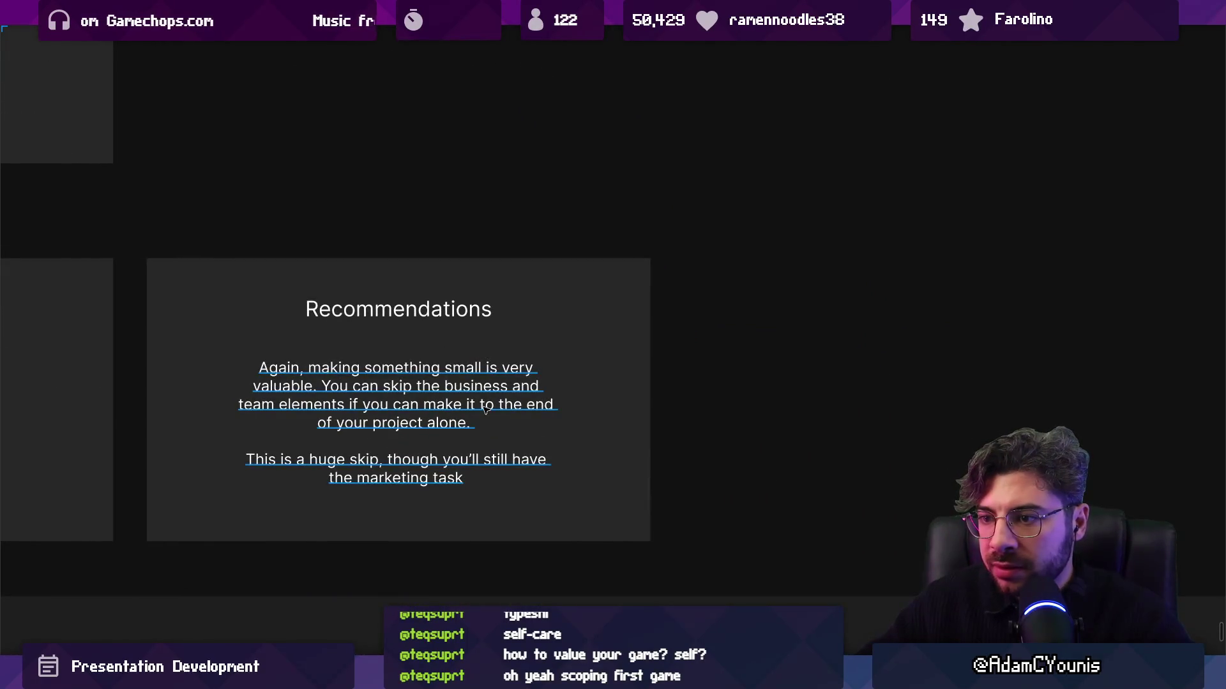
{"action": "scroll", "coordinate": [470, 428], "scroll_direction": "down", "scroll_amount": 2}
{"action": "scroll", "coordinate": [511, 418], "scroll_direction": "left", "scroll_amount": 3}
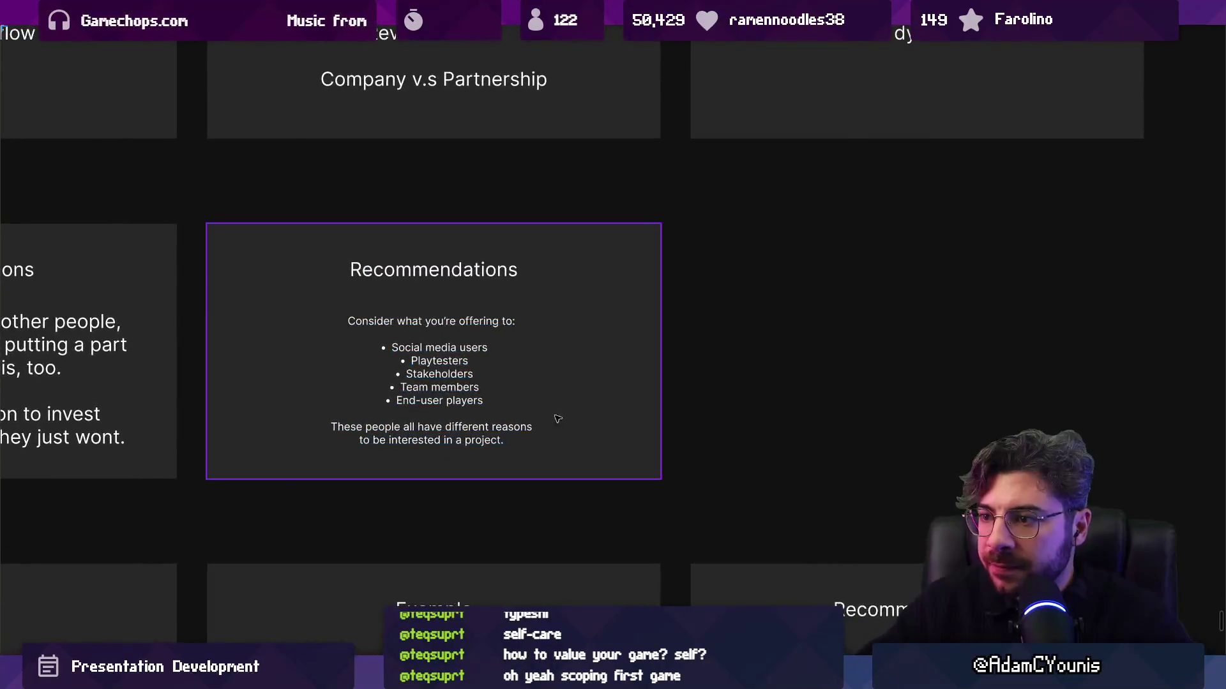
{"action": "scroll", "coordinate": [654, 454], "scroll_direction": "down", "scroll_amount": 3}
{"action": "scroll", "coordinate": [654, 455], "scroll_direction": "up", "scroll_amount": 2}
{"action": "key", "text": "ctrl+f"}
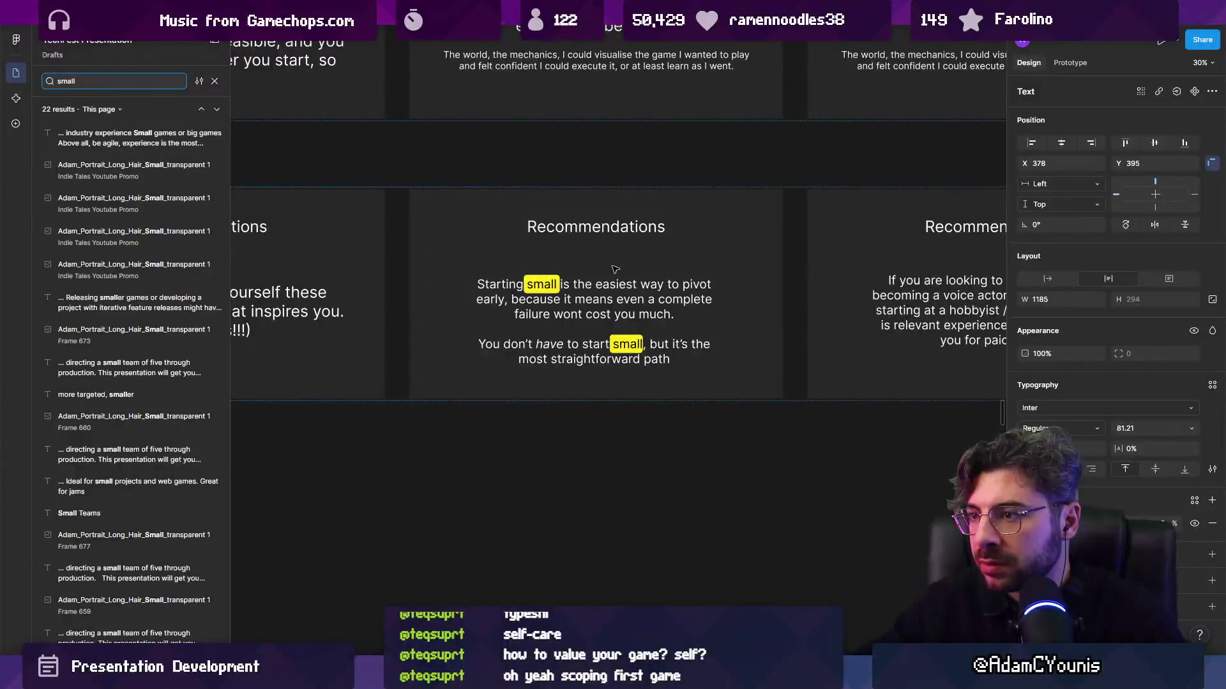
Hide the interface with Ctrl+\ and pan over the Starting the Main Quest cards
{"action": "scroll", "coordinate": [630, 246], "scroll_direction": "down", "scroll_amount": 3}
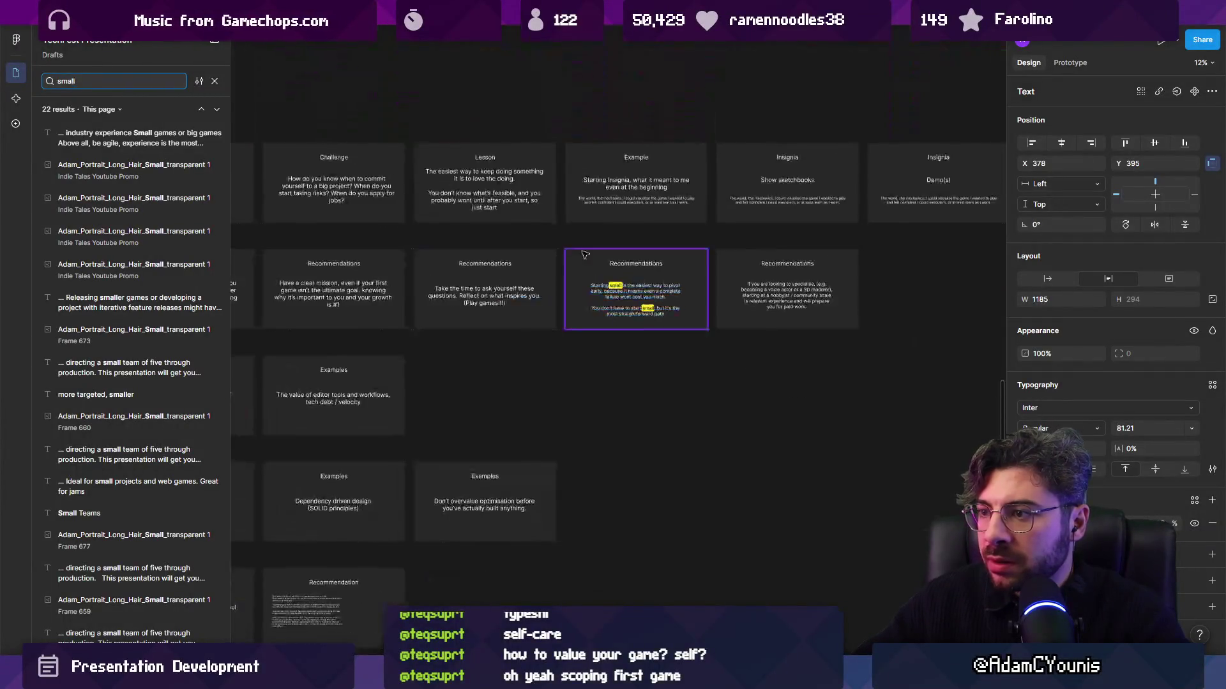
{"action": "scroll", "coordinate": [703, 320], "scroll_direction": "left", "scroll_amount": 3}
{"action": "scroll", "coordinate": [781, 384], "scroll_direction": "up", "scroll_amount": 1}
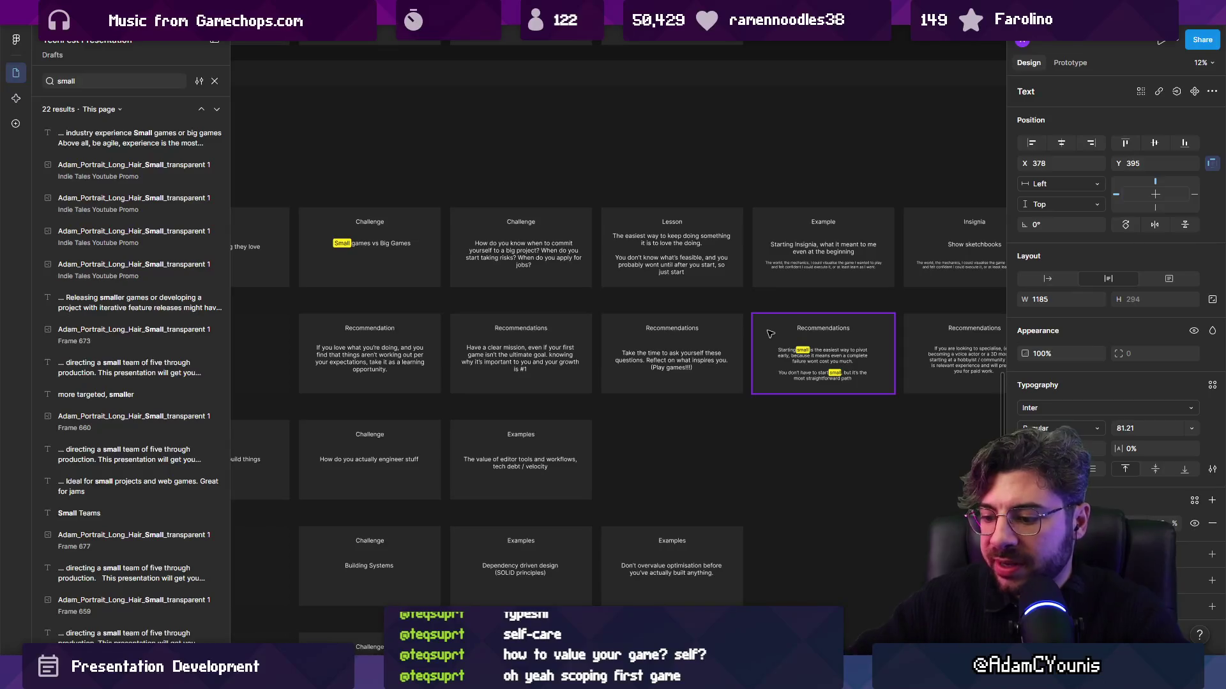
{"action": "key", "text": "ctrl+backslash"}
{"action": "scroll", "coordinate": [800, 380], "scroll_direction": "up", "scroll_amount": 2}
{"action": "scroll", "coordinate": [800, 381], "scroll_direction": "right", "scroll_amount": 3}
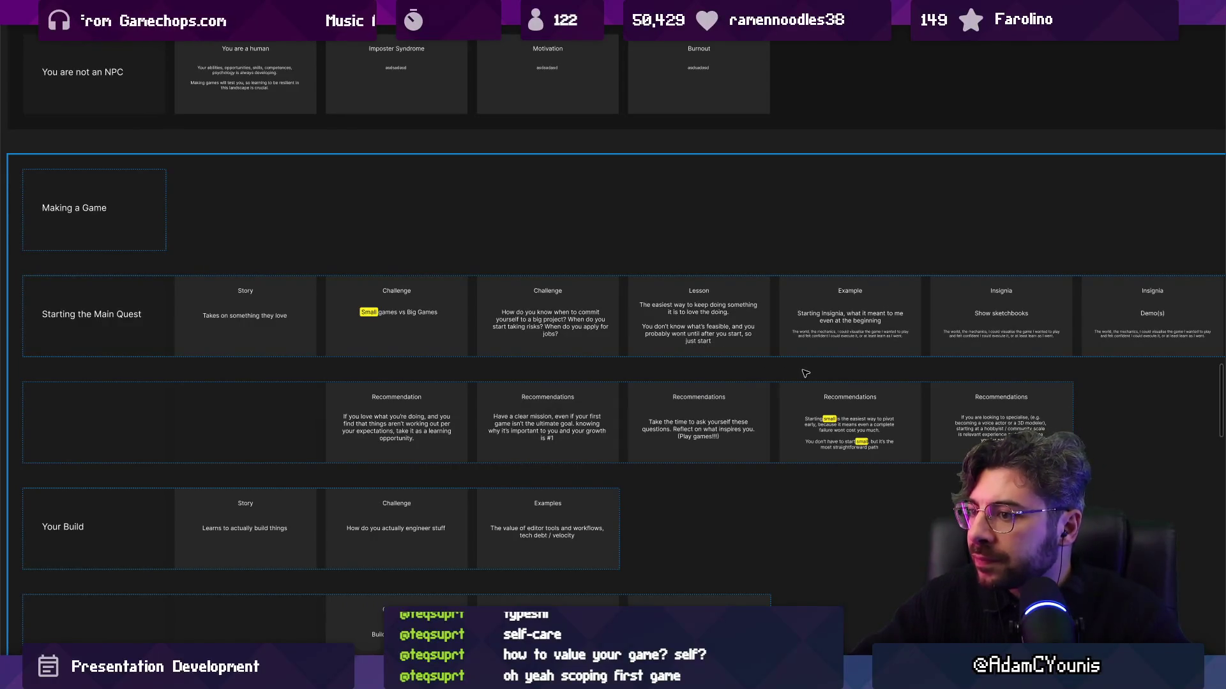
{"action": "scroll", "coordinate": [416, 327], "scroll_direction": "up", "scroll_amount": 5}
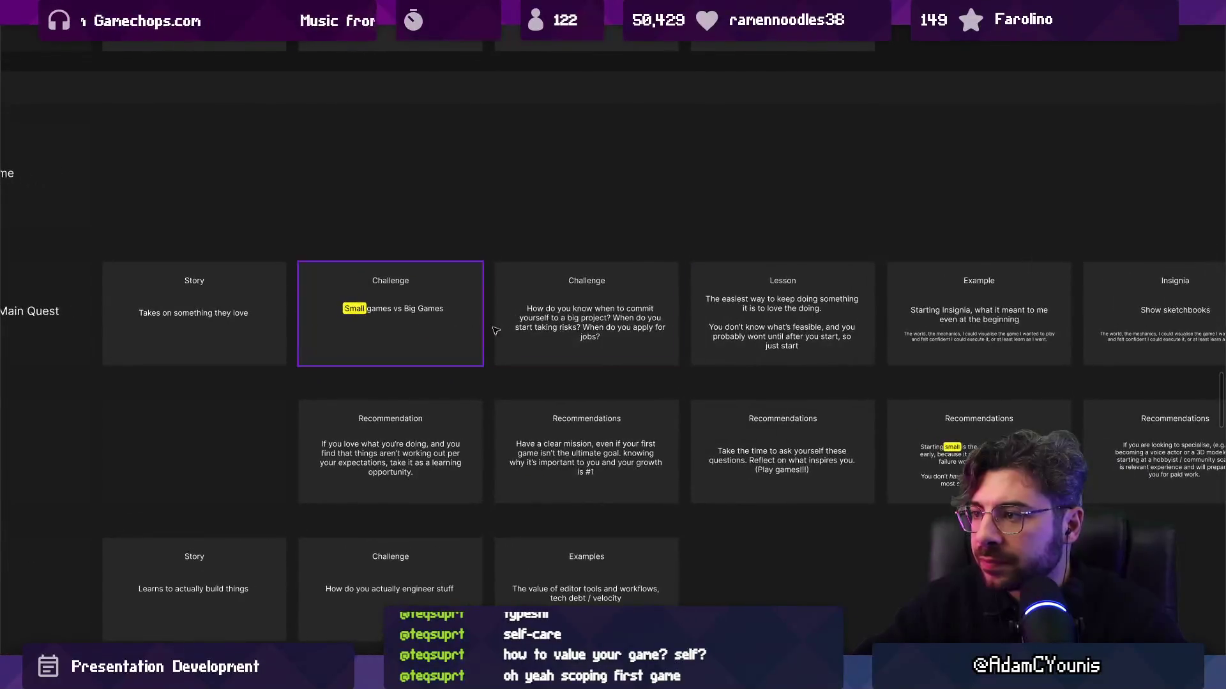
{"action": "scroll", "coordinate": [602, 345], "scroll_direction": "down", "scroll_amount": 2}
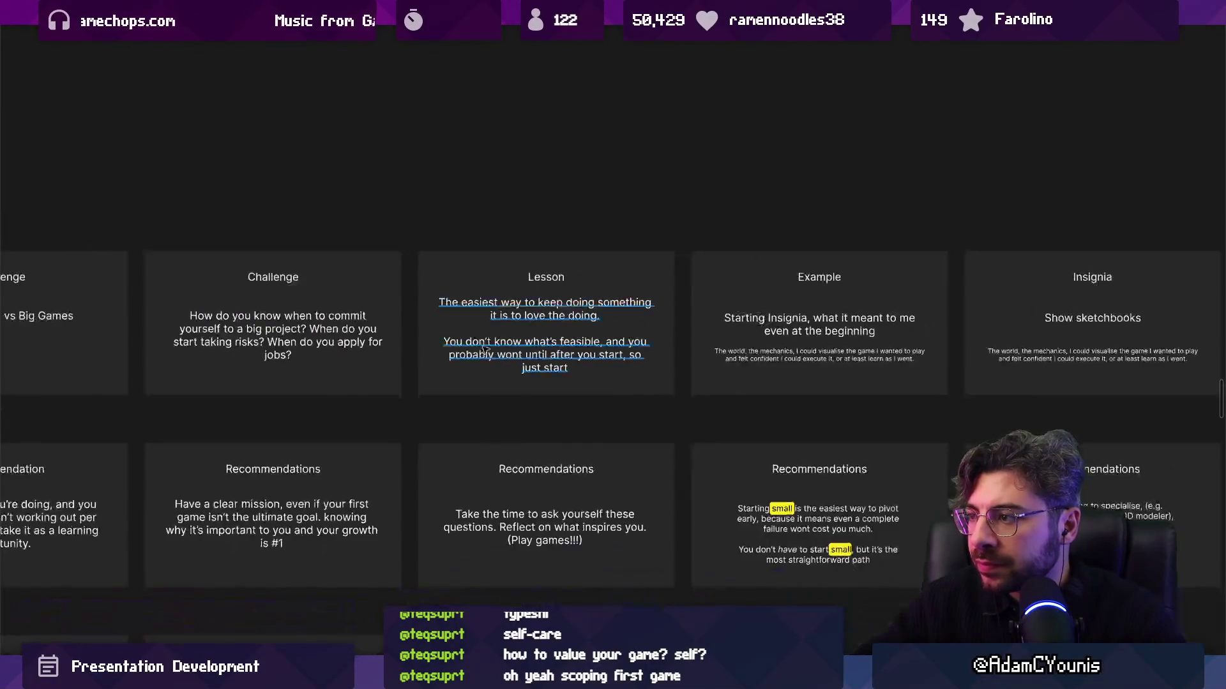
{"action": "scroll", "coordinate": [510, 344], "scroll_direction": "right", "scroll_amount": 8}
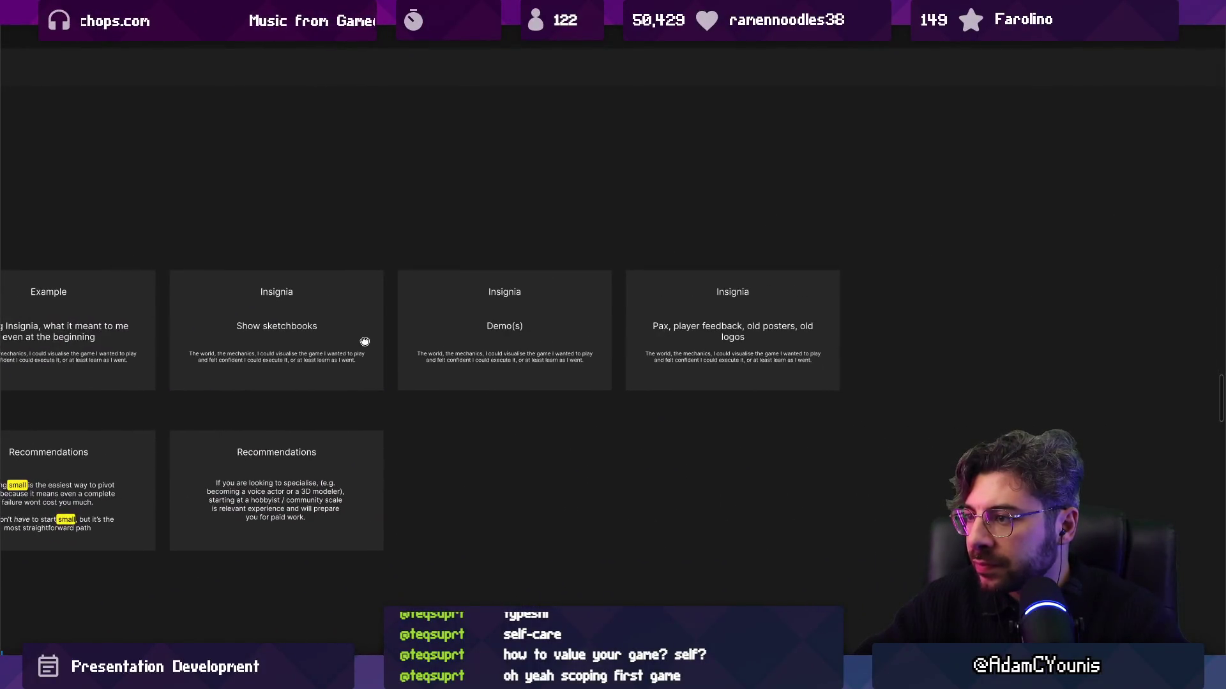
{"action": "scroll", "coordinate": [638, 339], "scroll_direction": "left", "scroll_amount": 6}
{"action": "left_click", "coordinate": [894, 333]}
{"action": "scroll", "coordinate": [741, 322], "scroll_direction": "down", "scroll_amount": 5}
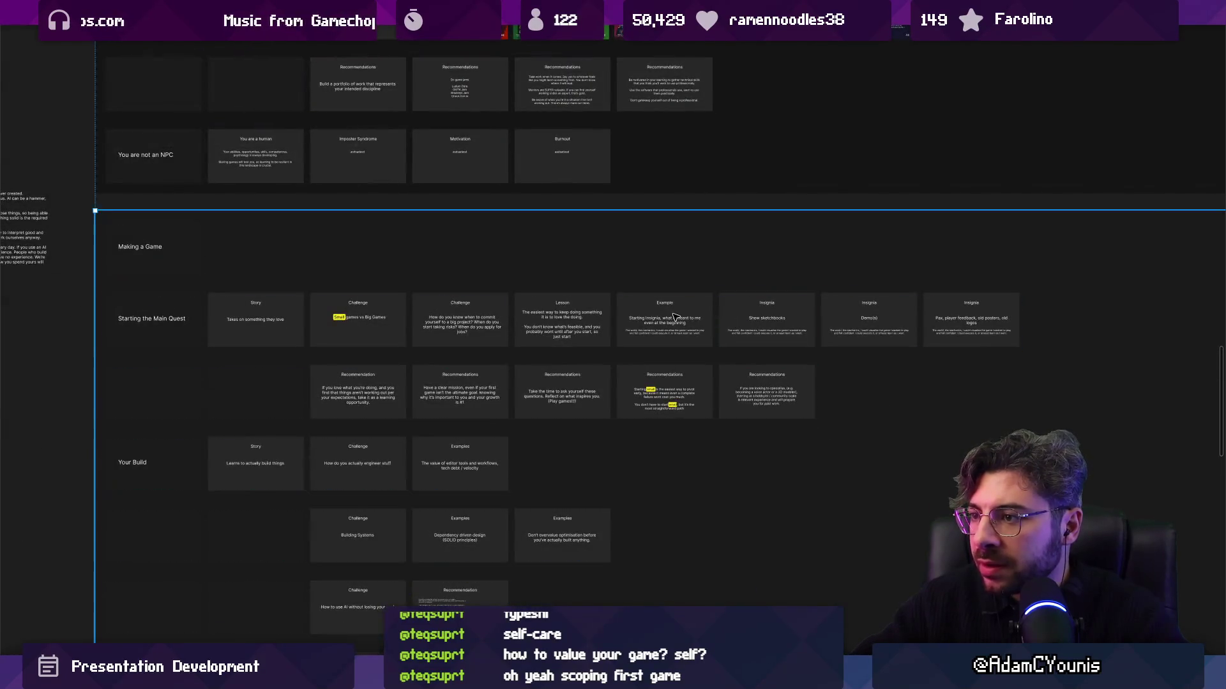
Duplicate the Recommendations row and delete its five copied cards, leaving an empty row
{"action": "left_click", "coordinate": [679, 318]}
{"action": "left_click", "coordinate": [679, 318]}
{"action": "left_click", "coordinate": [460, 392]}
{"action": "key", "text": "ctrl+d"}
{"action": "left_click", "coordinate": [364, 396]}
{"action": "left_click", "coordinate": [460, 392], "text": "shift"}
{"action": "left_click", "coordinate": [562, 393], "text": "shift"}
{"action": "left_click", "coordinate": [664, 393], "text": "shift"}
{"action": "left_click", "coordinate": [753, 387], "text": "shift"}
{"action": "key", "text": "Delete"}
Move the Example card and the three Insignia cards into the new empty row
{"action": "left_click", "coordinate": [667, 329]}
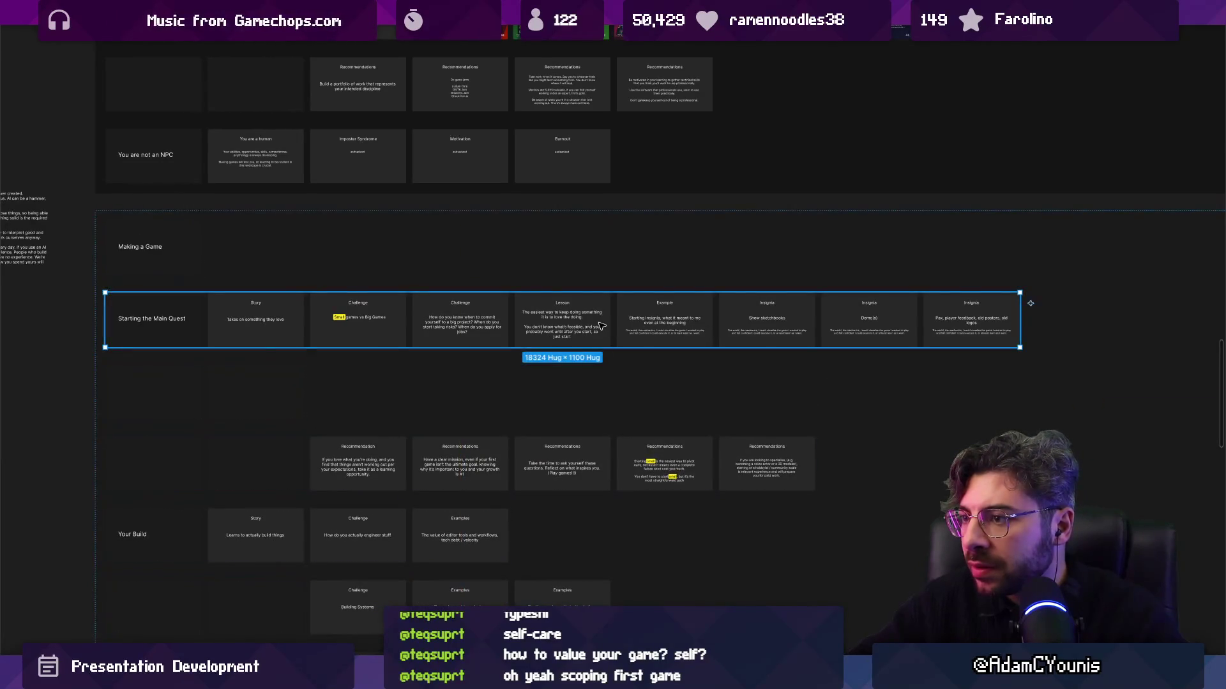
{"action": "left_click", "coordinate": [650, 327]}
{"action": "left_click", "coordinate": [767, 327], "text": "shift"}
{"action": "left_click", "coordinate": [868, 323], "text": "shift"}
{"action": "left_click", "coordinate": [971, 323], "text": "shift"}
{"action": "mouse_move", "coordinate": [651, 322]}
{"action": "left_mouse_down"}
{"action": "mouse_move", "coordinate": [264, 405]}
{"action": "mouse_move", "coordinate": [199, 402]}
{"action": "mouse_move", "coordinate": [312, 393]}
{"action": "left_mouse_up"}
{"action": "scroll", "coordinate": [472, 339], "scroll_direction": "up", "scroll_amount": 1}
{"action": "scroll", "coordinate": [472, 339], "scroll_direction": "up", "scroll_amount": 2}
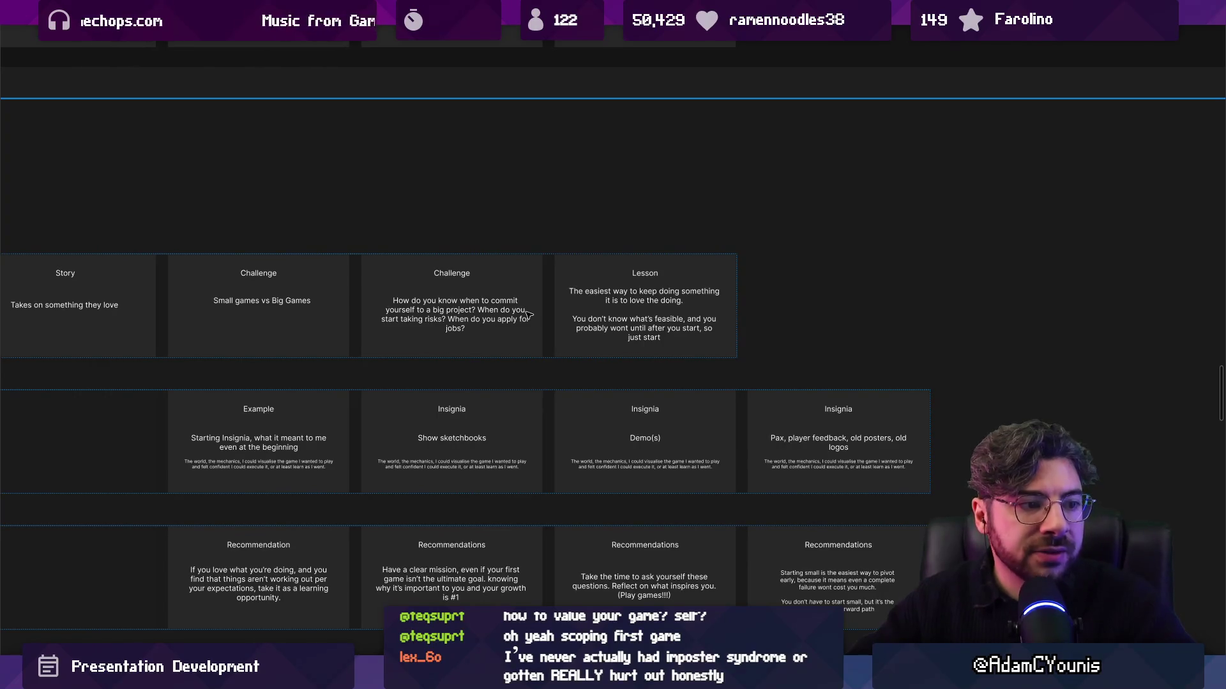
{"action": "scroll", "coordinate": [738, 267], "scroll_direction": "down", "scroll_amount": 4}
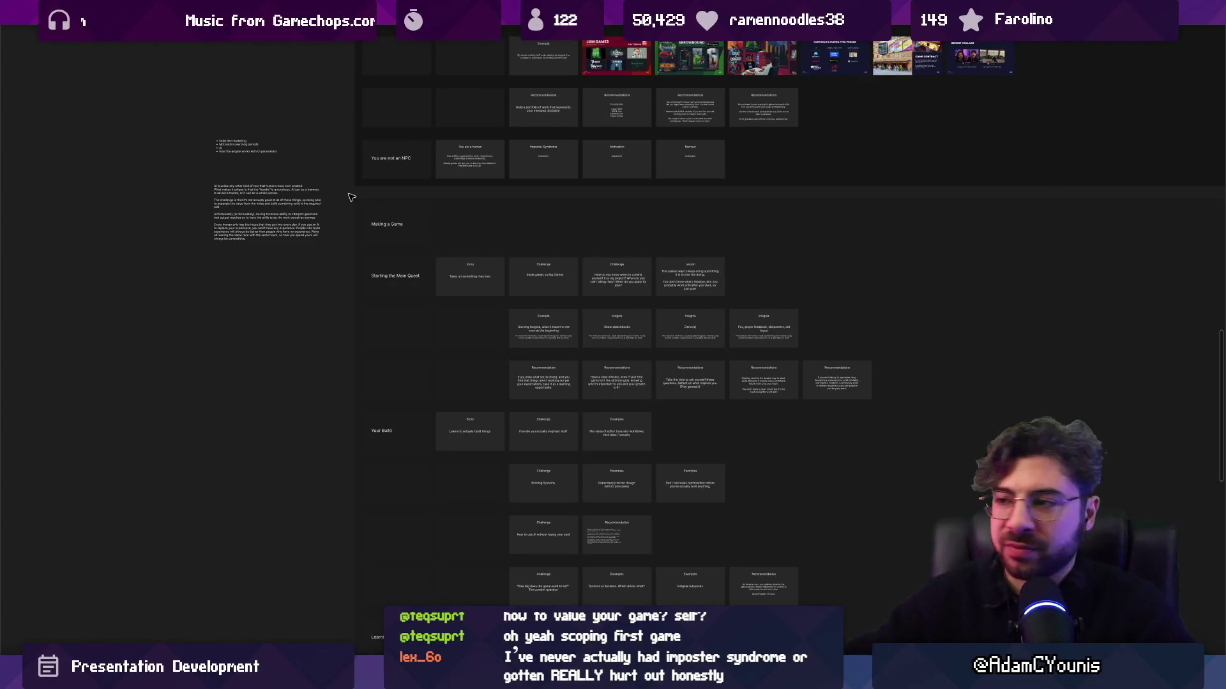
Check the board's section frames and select the Making a Game frame
{"action": "scroll", "coordinate": [345, 205], "scroll_direction": "down", "scroll_amount": 3}
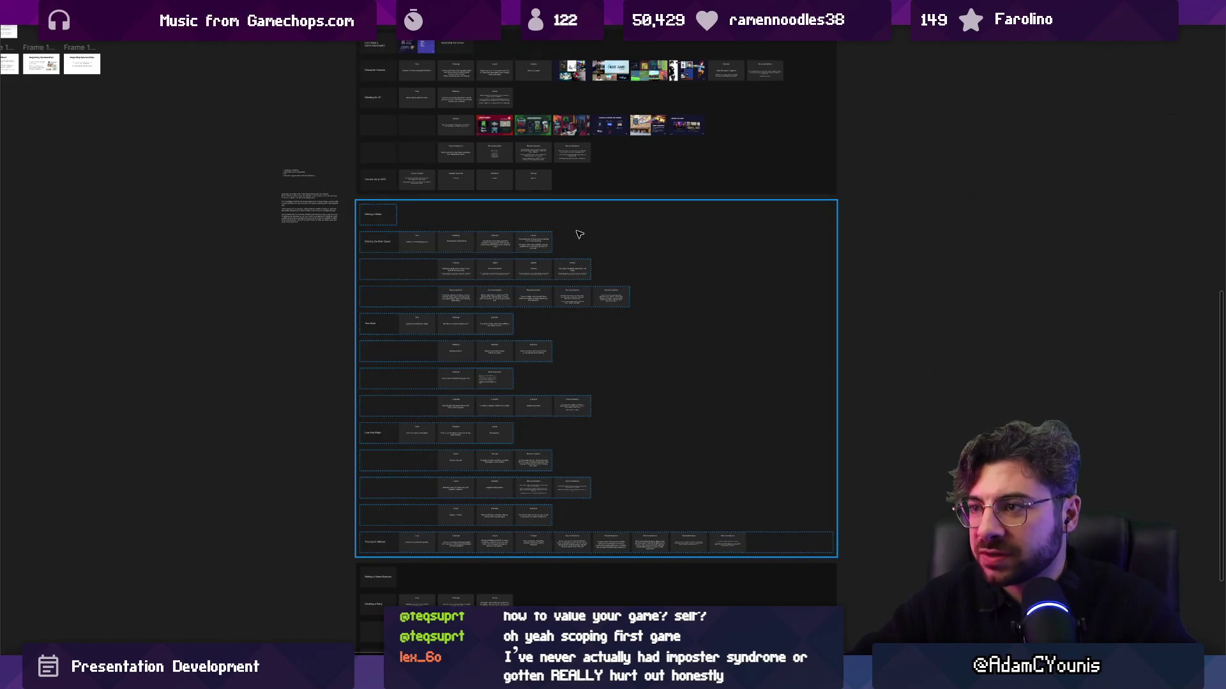
{"action": "scroll", "coordinate": [542, 273], "scroll_direction": "up", "scroll_amount": 4}
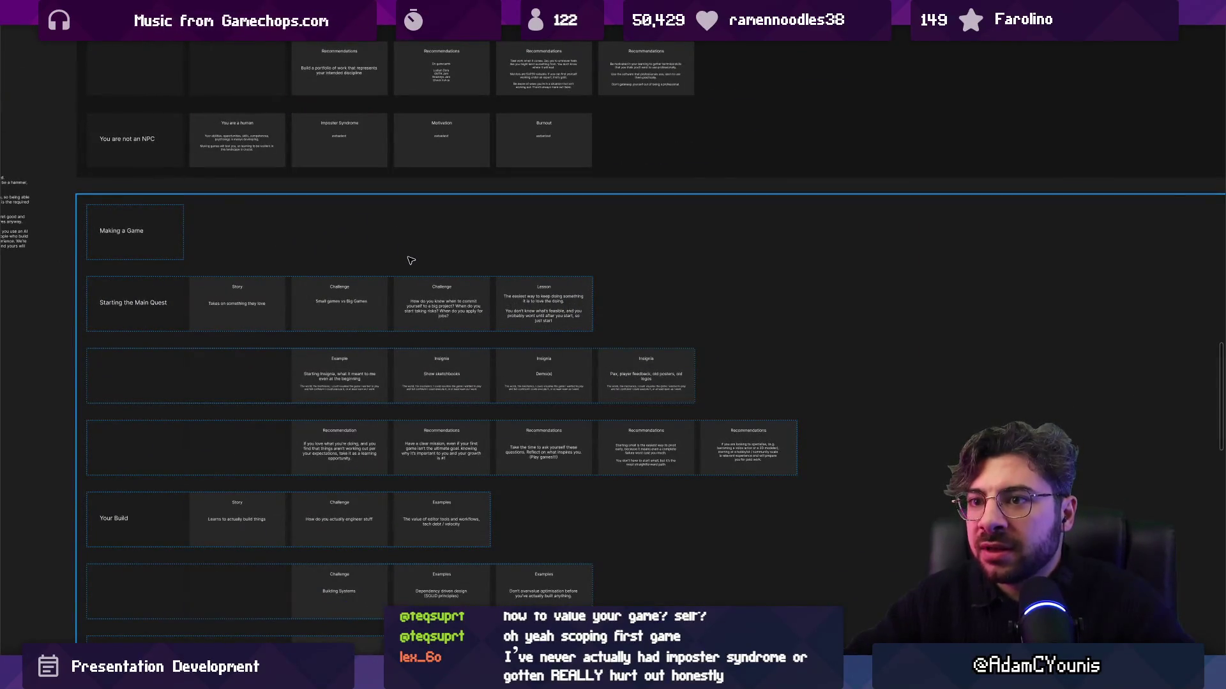
{"action": "left_click", "coordinate": [411, 260]}
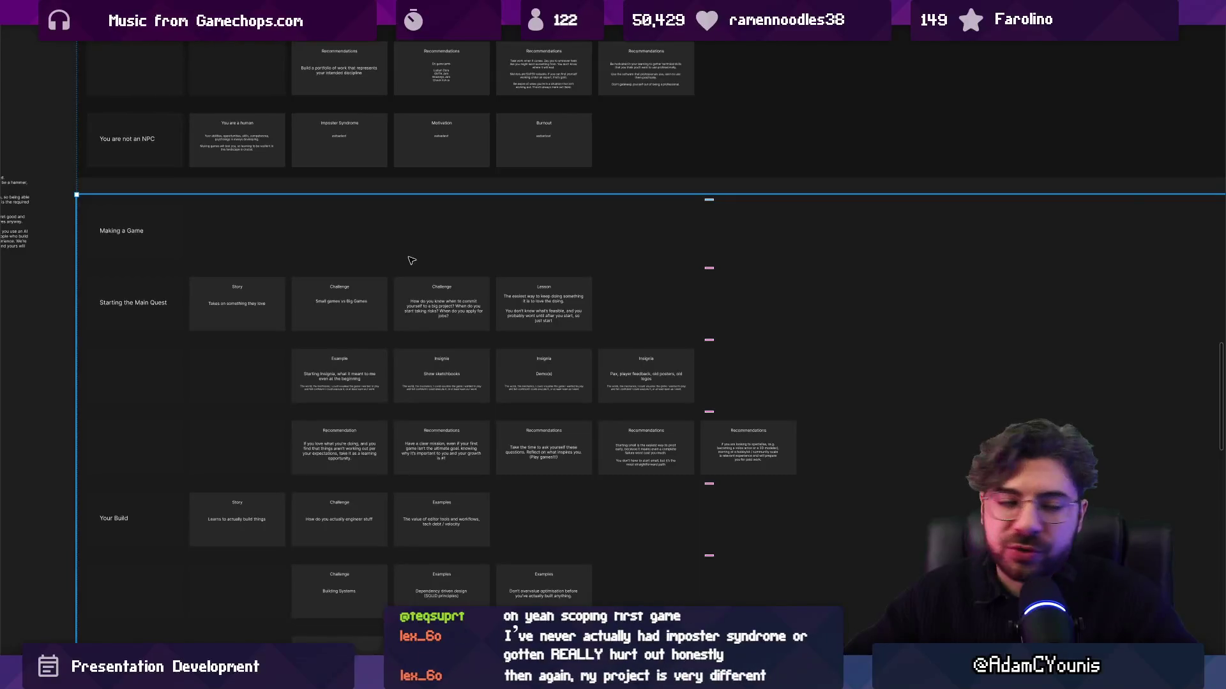
{"action": "scroll", "coordinate": [400, 256], "scroll_direction": "left", "scroll_amount": 4}
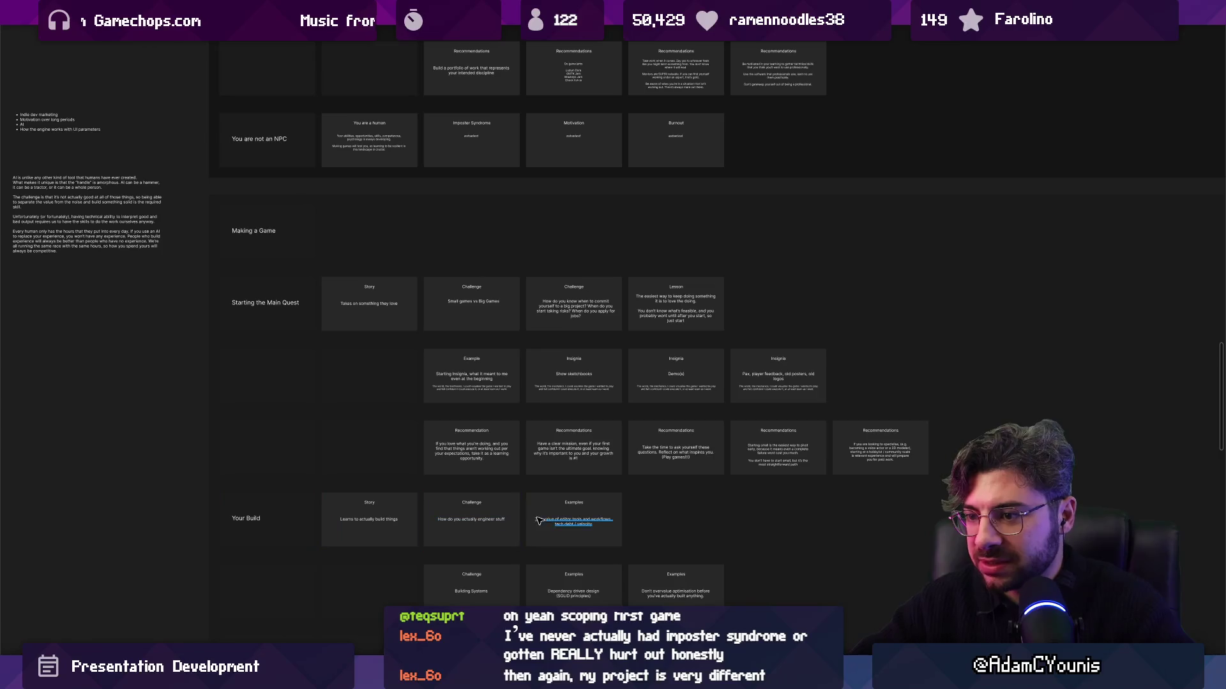
{"action": "scroll", "coordinate": [458, 348], "scroll_direction": "down", "scroll_amount": 5}
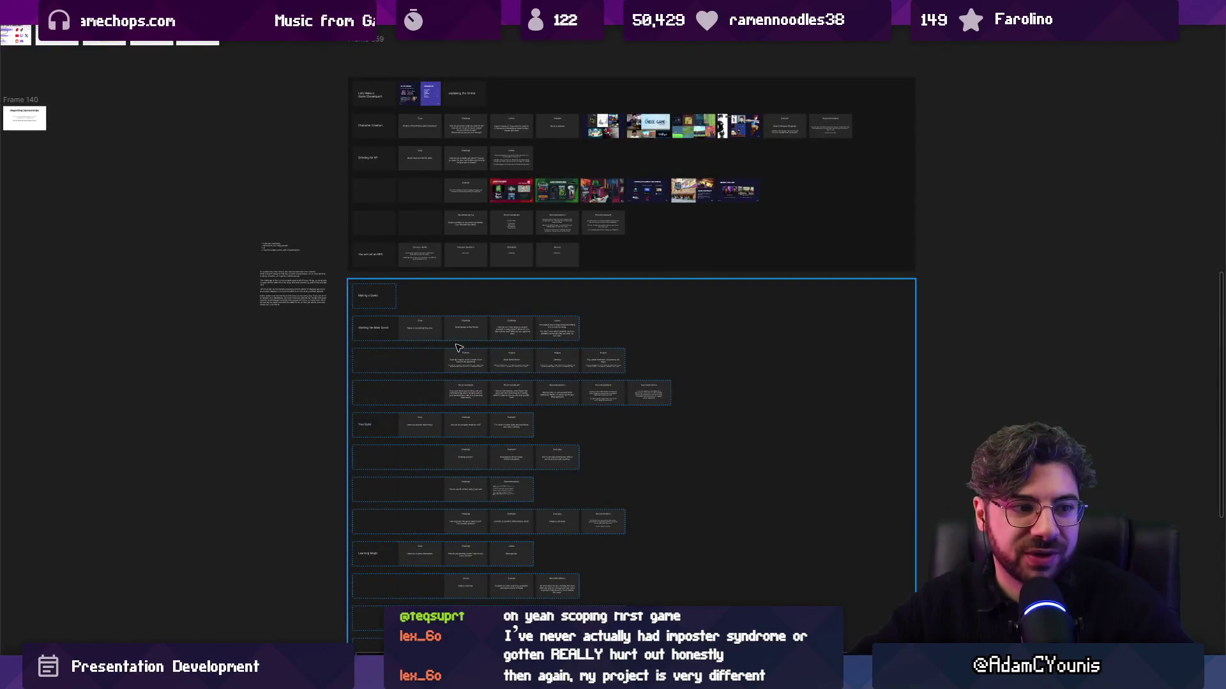
{"action": "scroll", "coordinate": [457, 348], "scroll_direction": "down", "scroll_amount": 2}
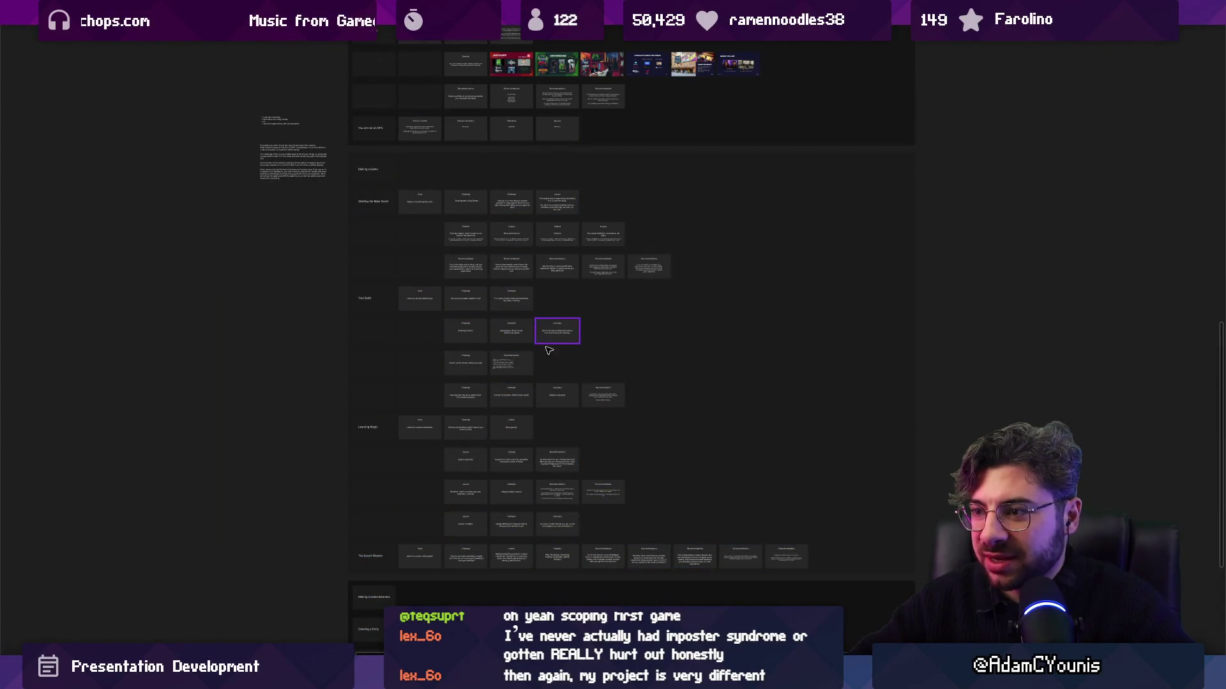
{"action": "left_click", "coordinate": [498, 244]}
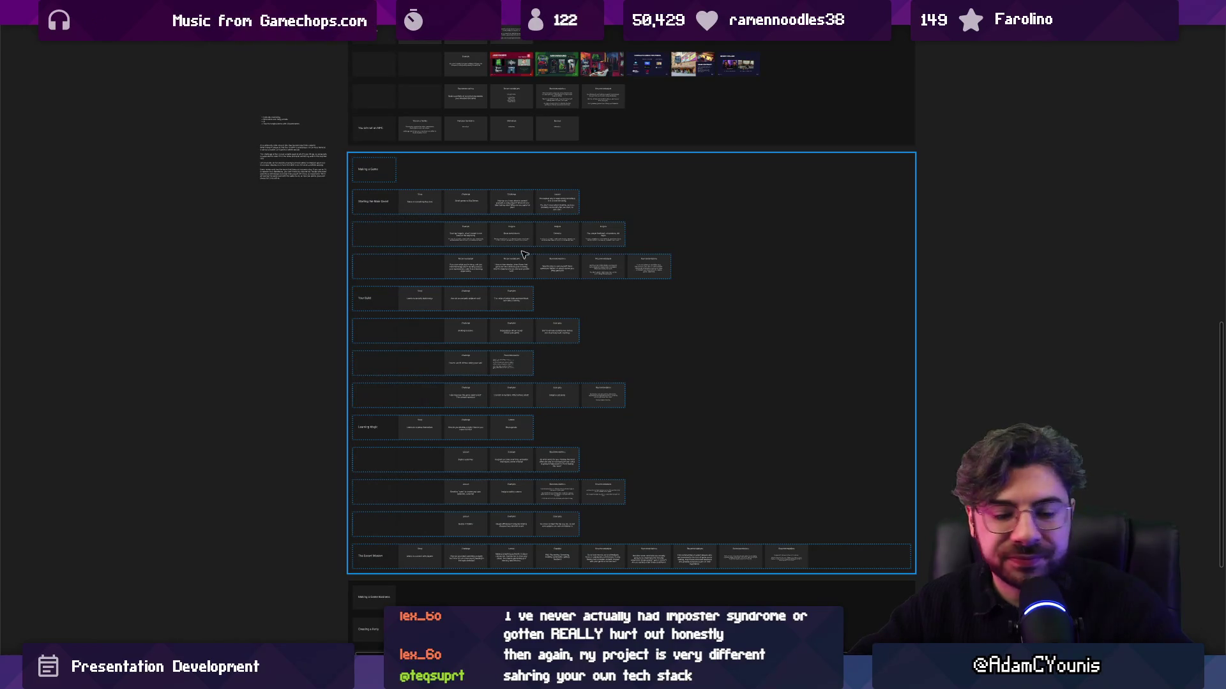
{"action": "scroll", "coordinate": [518, 253], "scroll_direction": "down", "scroll_amount": 2}
{"action": "scroll", "coordinate": [546, 303], "scroll_direction": "down", "scroll_amount": 3, "text": "ctrl"}
{"action": "left_click", "coordinate": [588, 365]}
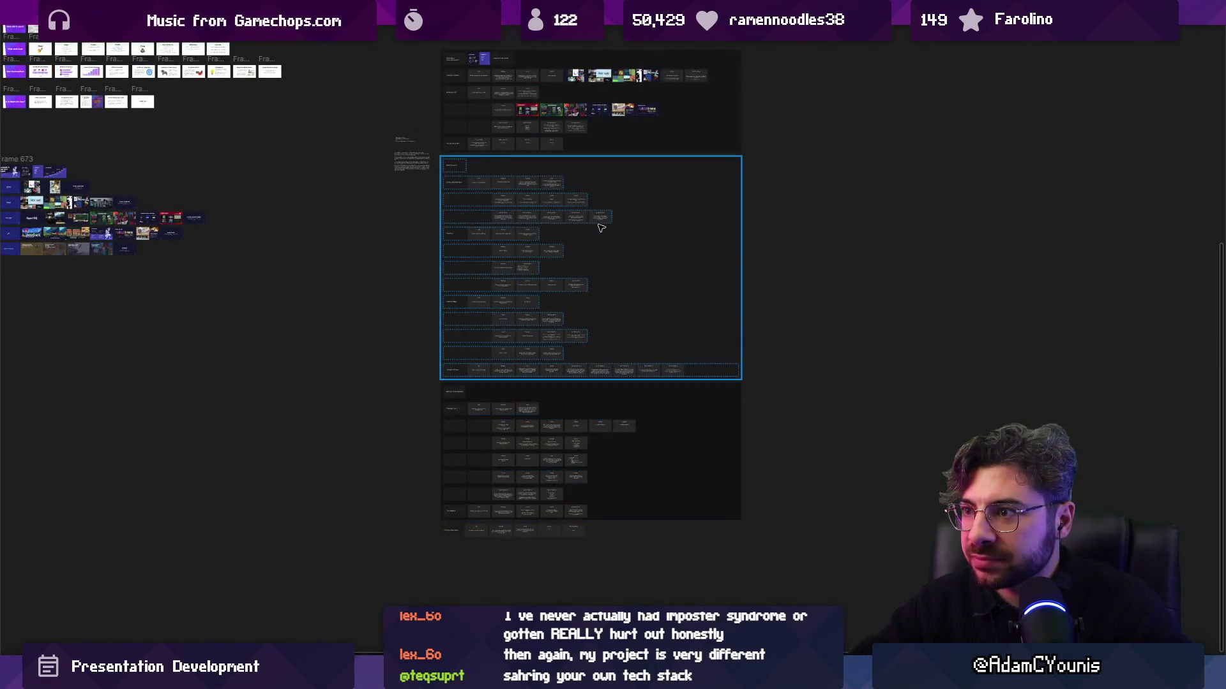
{"action": "scroll", "coordinate": [600, 233], "scroll_direction": "up", "scroll_amount": 3}
{"action": "left_click", "coordinate": [488, 312]}
{"action": "scroll", "coordinate": [499, 254], "scroll_direction": "up", "scroll_amount": 3, "text": "ctrl"}
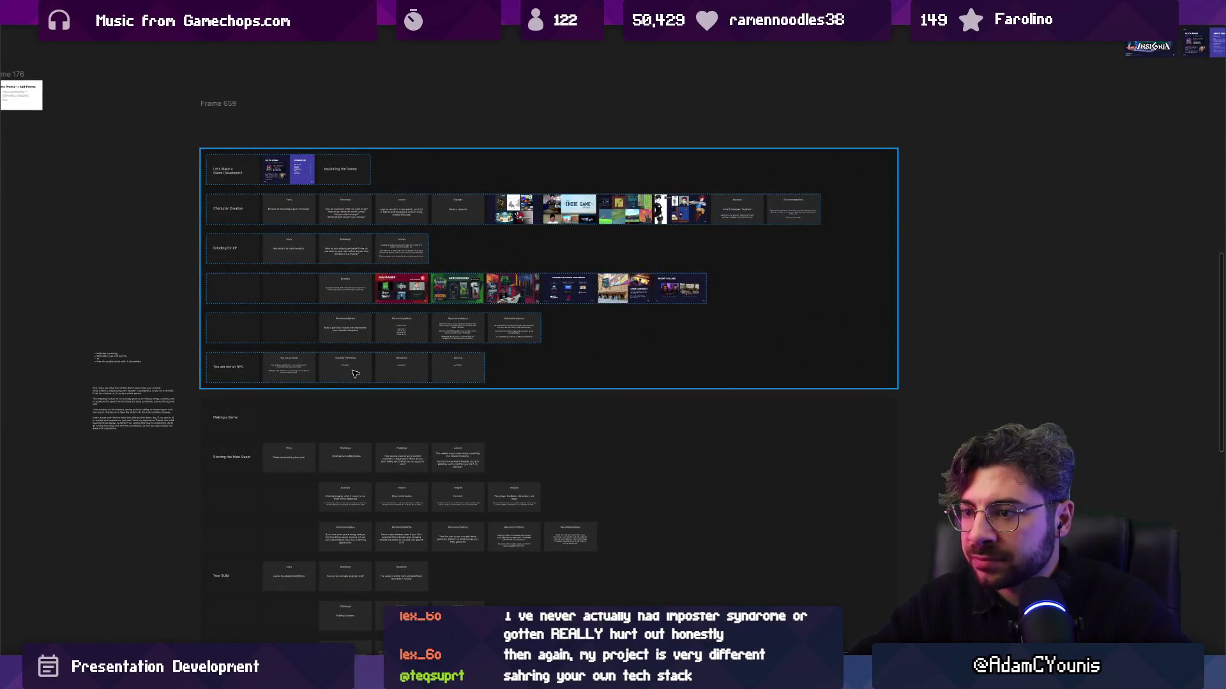
{"action": "key", "text": "Escape"}
{"action": "scroll", "coordinate": [311, 304], "scroll_direction": "up", "scroll_amount": 1, "text": "ctrl"}
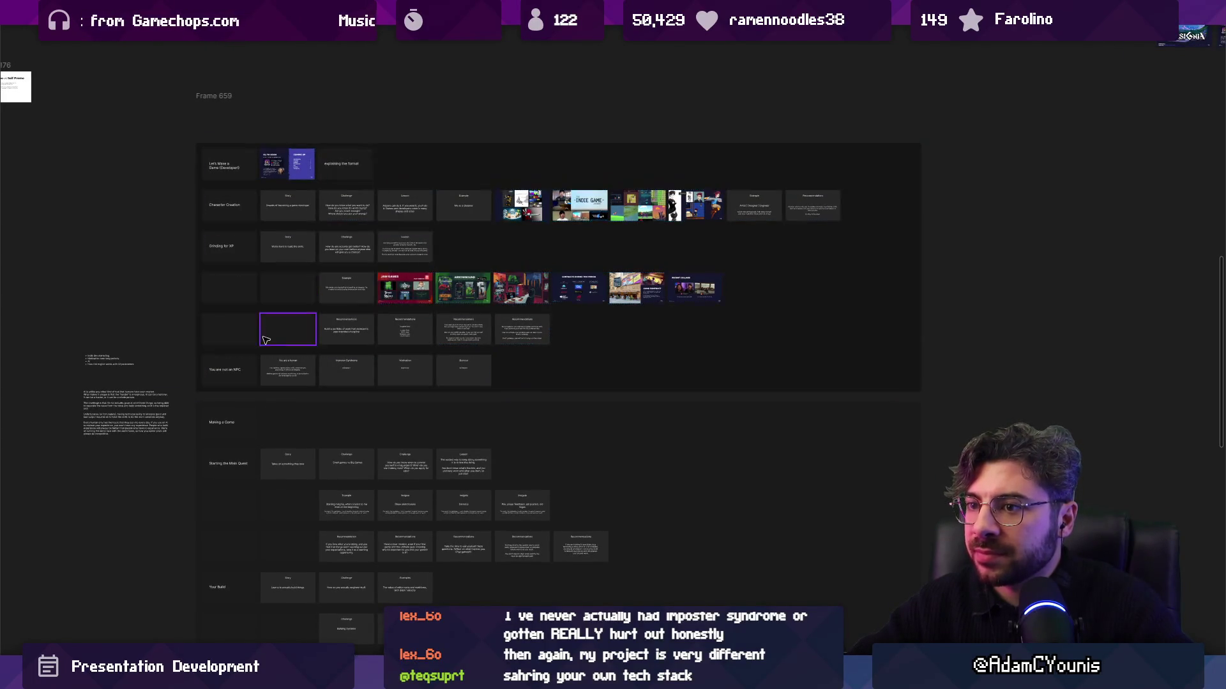
{"action": "scroll", "coordinate": [460, 281], "scroll_direction": "up", "scroll_amount": 1, "text": "ctrl"}
{"action": "left_click", "coordinate": [332, 291]}
{"action": "scroll", "coordinate": [331, 291], "scroll_direction": "down", "scroll_amount": 1}
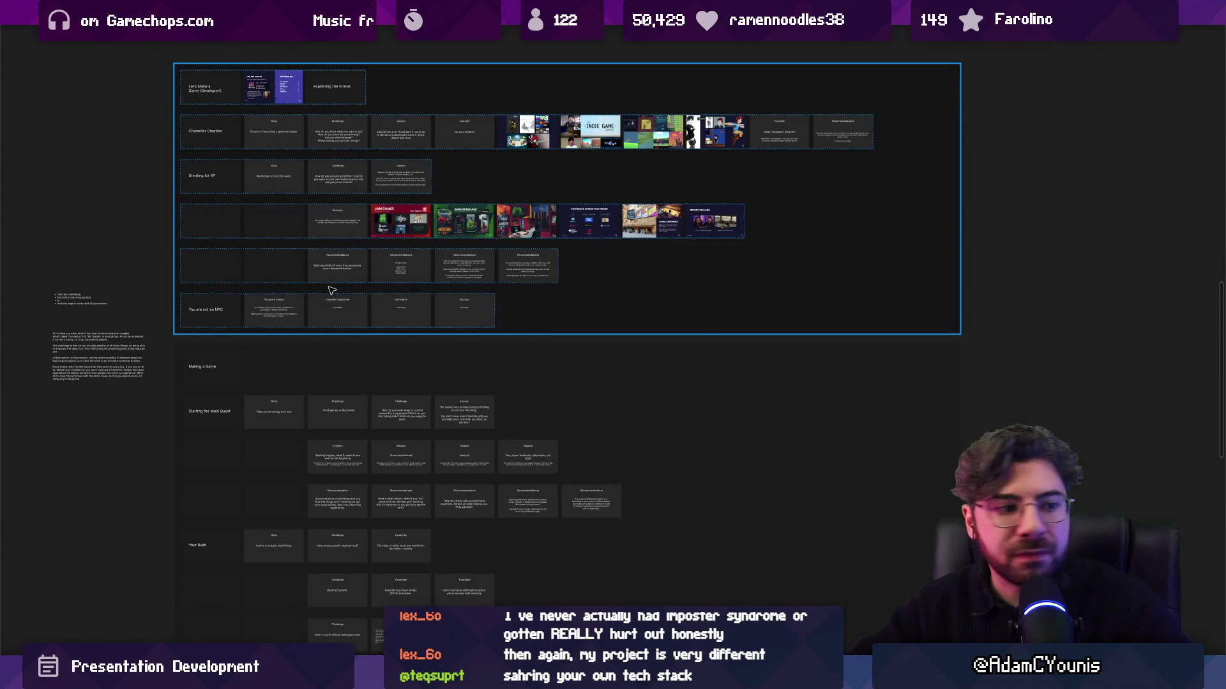
{"action": "left_click", "coordinate": [386, 351]}
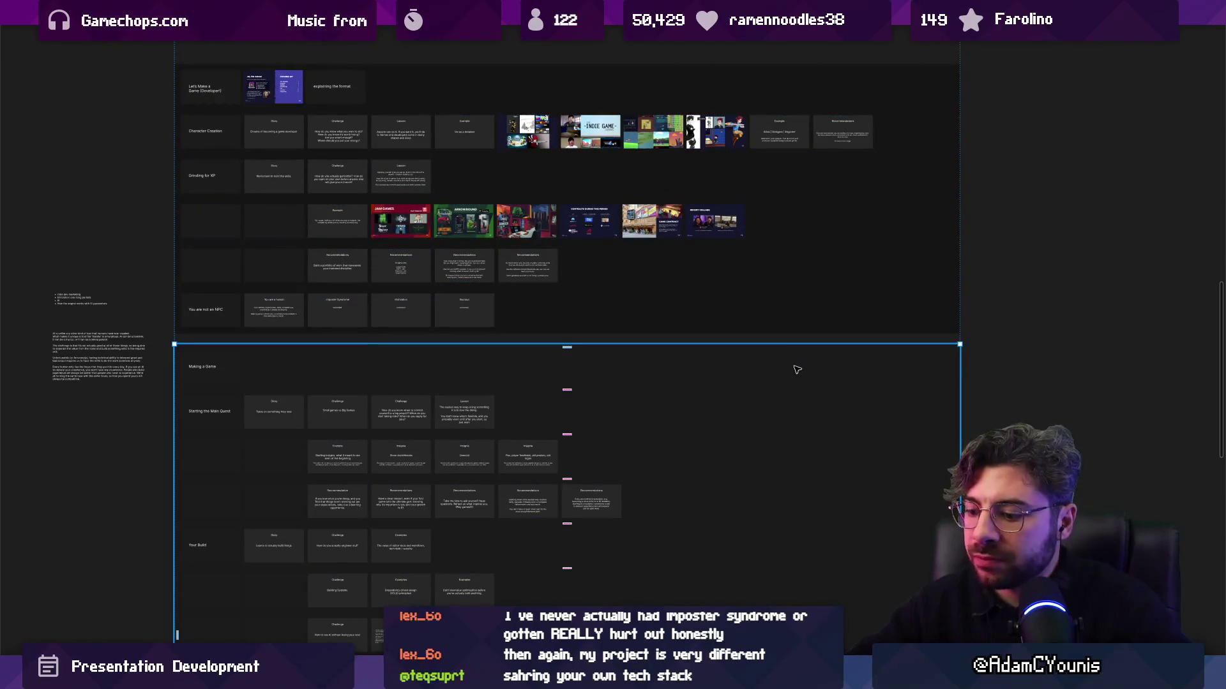
Restore the interface panels and try a 1A1A1A fill on the Making a Game frame
{"action": "key", "text": "ctrl+backslash"}
{"action": "left_click", "coordinate": [1025, 449]}
{"action": "left_click_drag", "start_coordinate": [865, 489], "coordinate": [863, 487]}
{"action": "scroll", "coordinate": [599, 338], "scroll_direction": "down", "scroll_amount": 3}
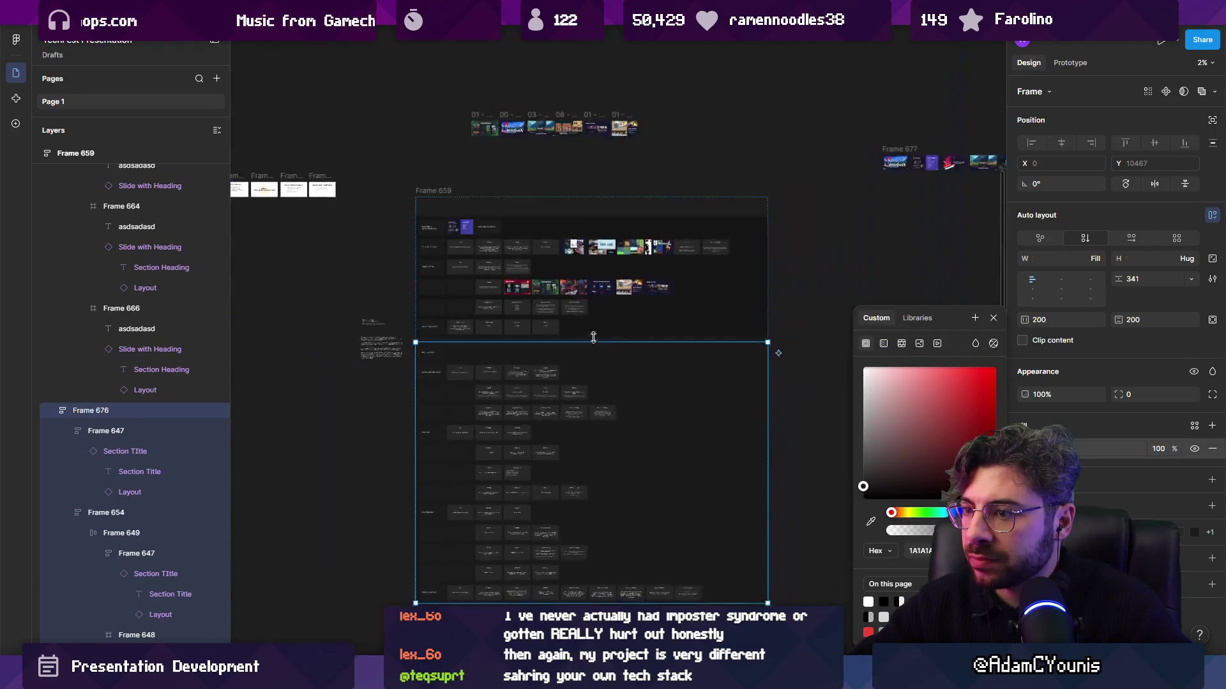
{"action": "key", "text": "Escape"}
{"action": "scroll", "coordinate": [432, 279], "scroll_direction": "down", "scroll_amount": 4}
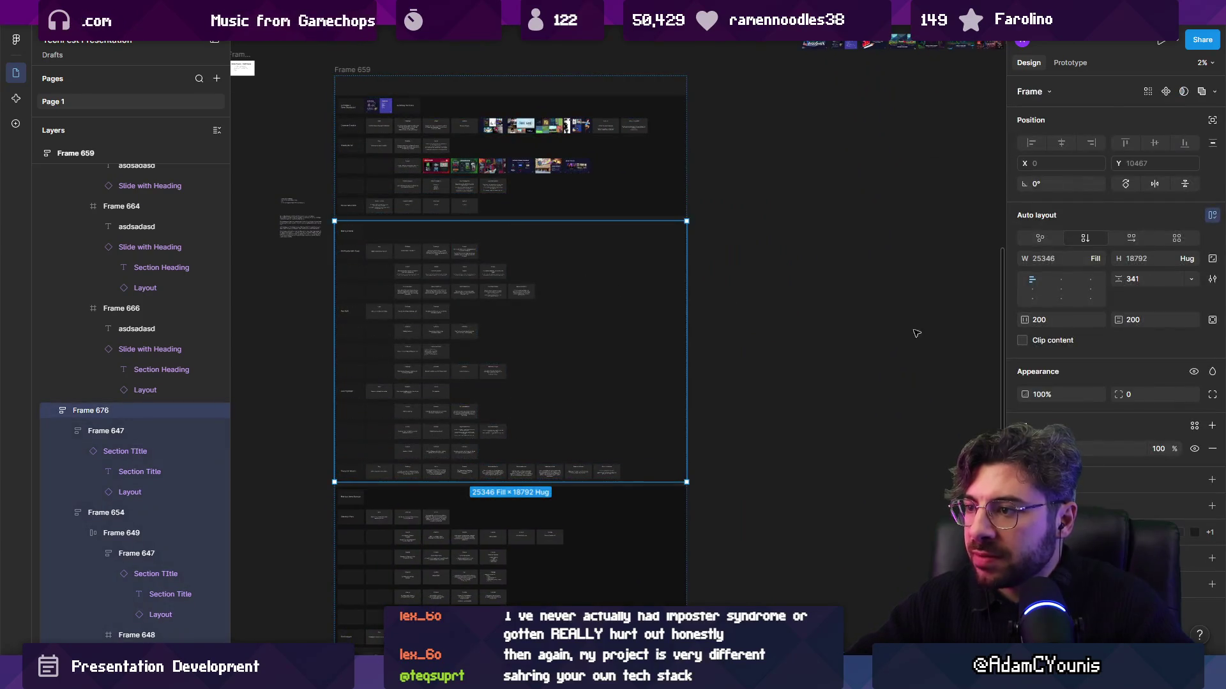
Add a near-black 0F0F0F fill to all section frames in Frame 659
{"action": "key", "text": "ctrl+a"}
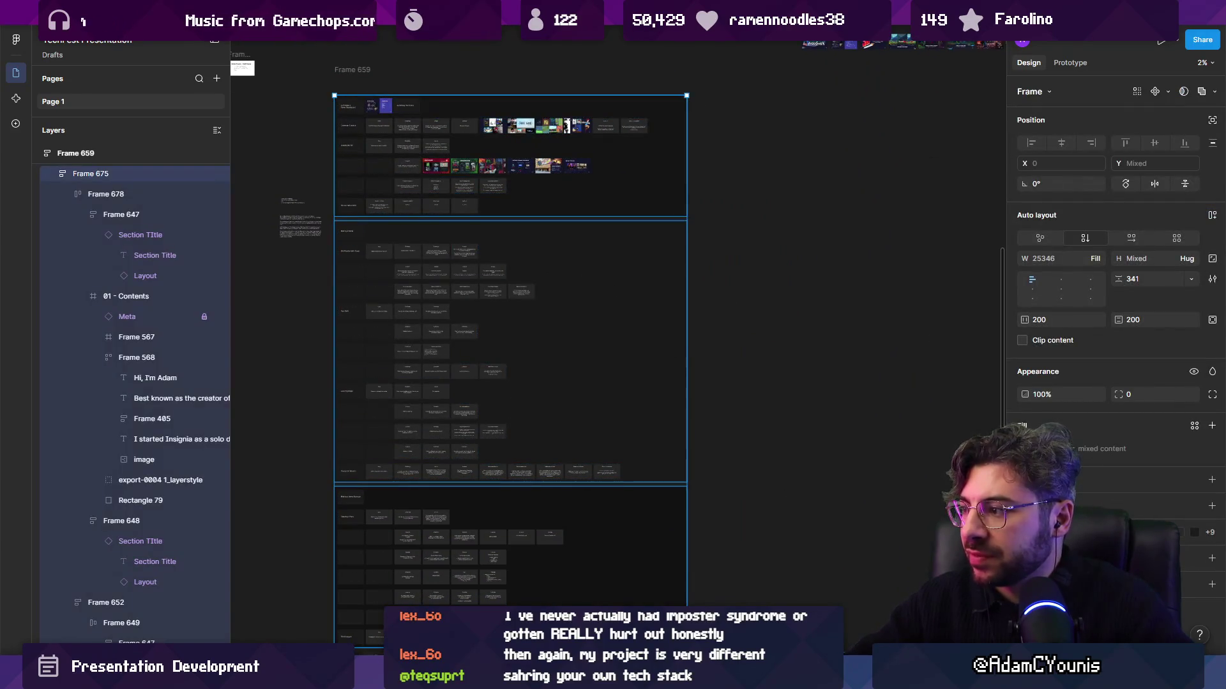
{"action": "left_click", "coordinate": [1212, 426]}
{"action": "mouse_move", "coordinate": [939, 447]}
{"action": "left_mouse_down"}
{"action": "mouse_move", "coordinate": [919, 470]}
{"action": "mouse_move", "coordinate": [772, 529]}
{"action": "left_mouse_up"}
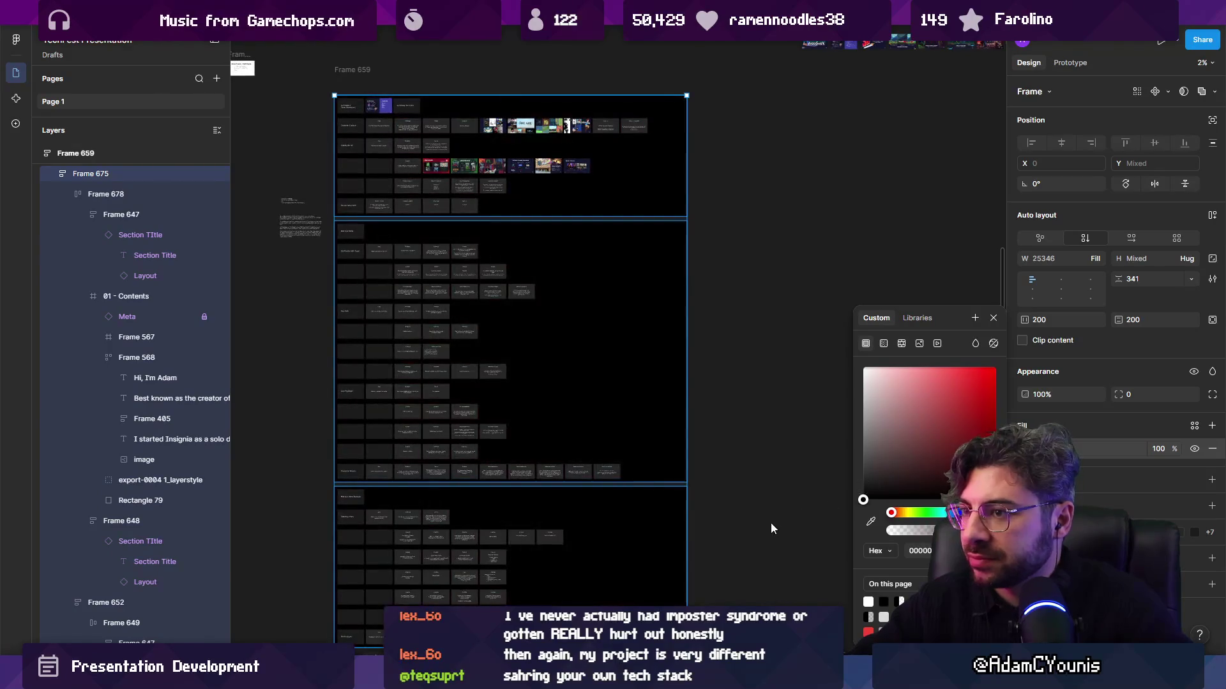
{"action": "left_click", "coordinate": [736, 440]}
{"action": "scroll", "coordinate": [485, 265], "scroll_direction": "up", "scroll_amount": 5}
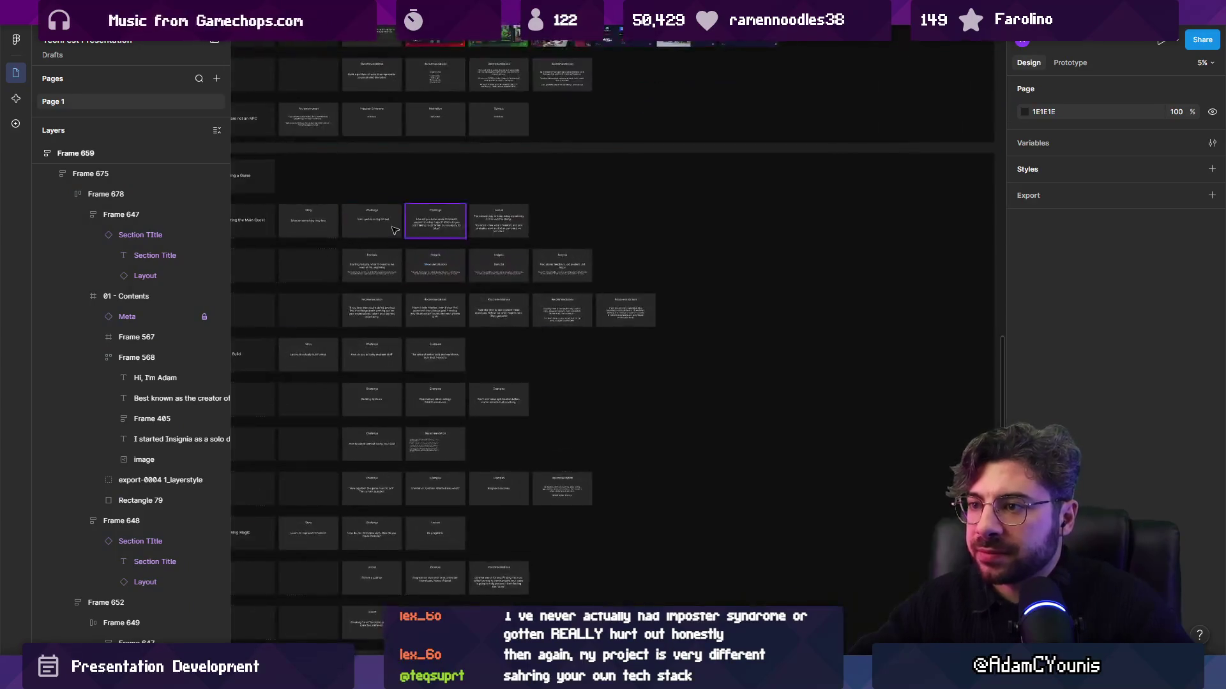
Hide the UI panels, zoom in on the Starting the Main Quest row, and select the Story card
{"action": "scroll", "coordinate": [524, 311], "scroll_direction": "up", "scroll_amount": 5}
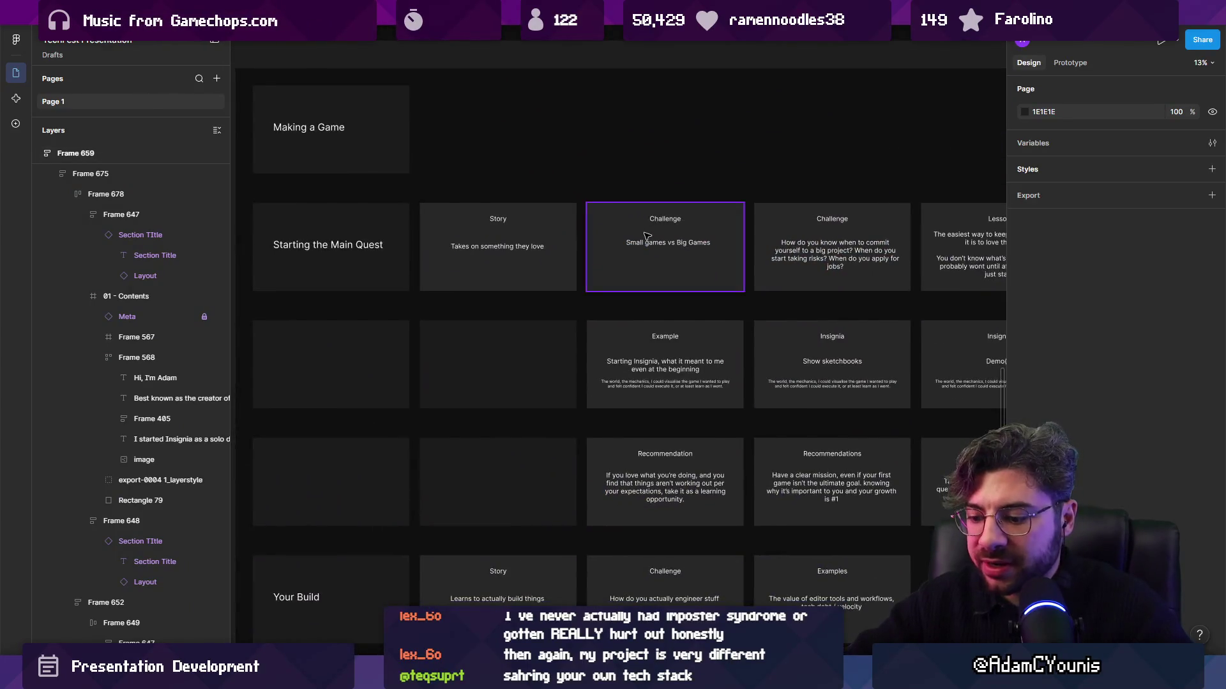
{"action": "key", "text": "ctrl+backslash"}
{"action": "left_click_drag", "start_coordinate": [646, 236], "coordinate": [517, 207]}
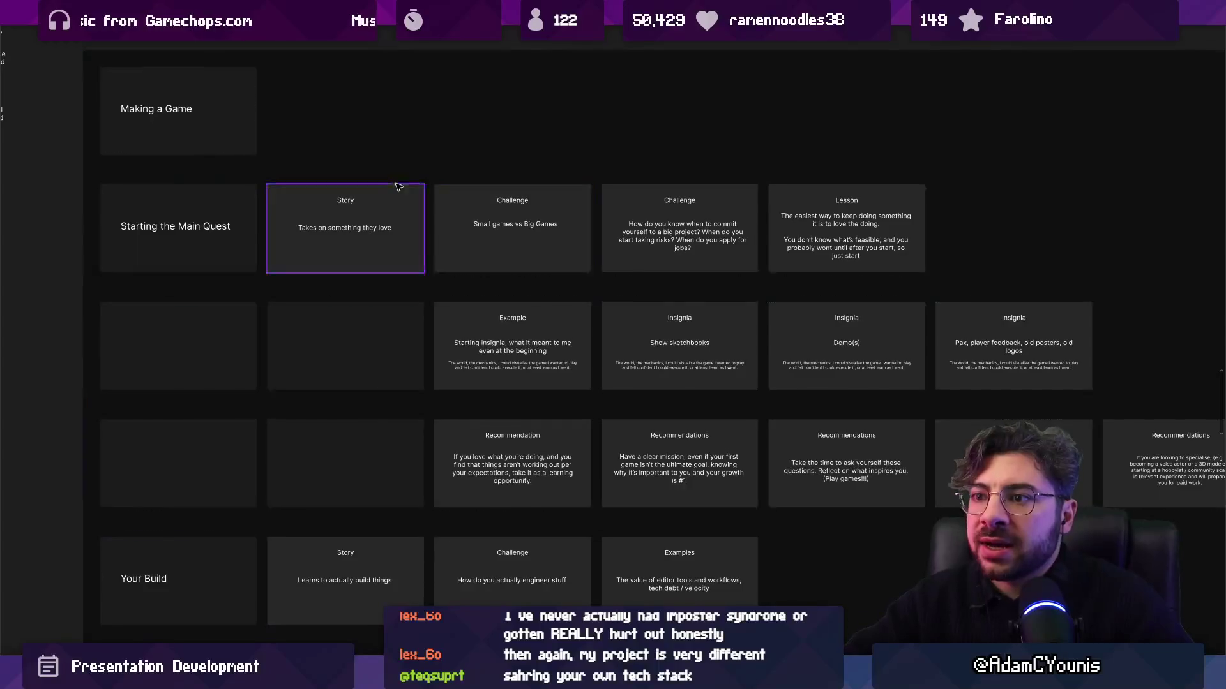
{"action": "scroll", "coordinate": [288, 242], "scroll_direction": "up", "scroll_amount": 3}
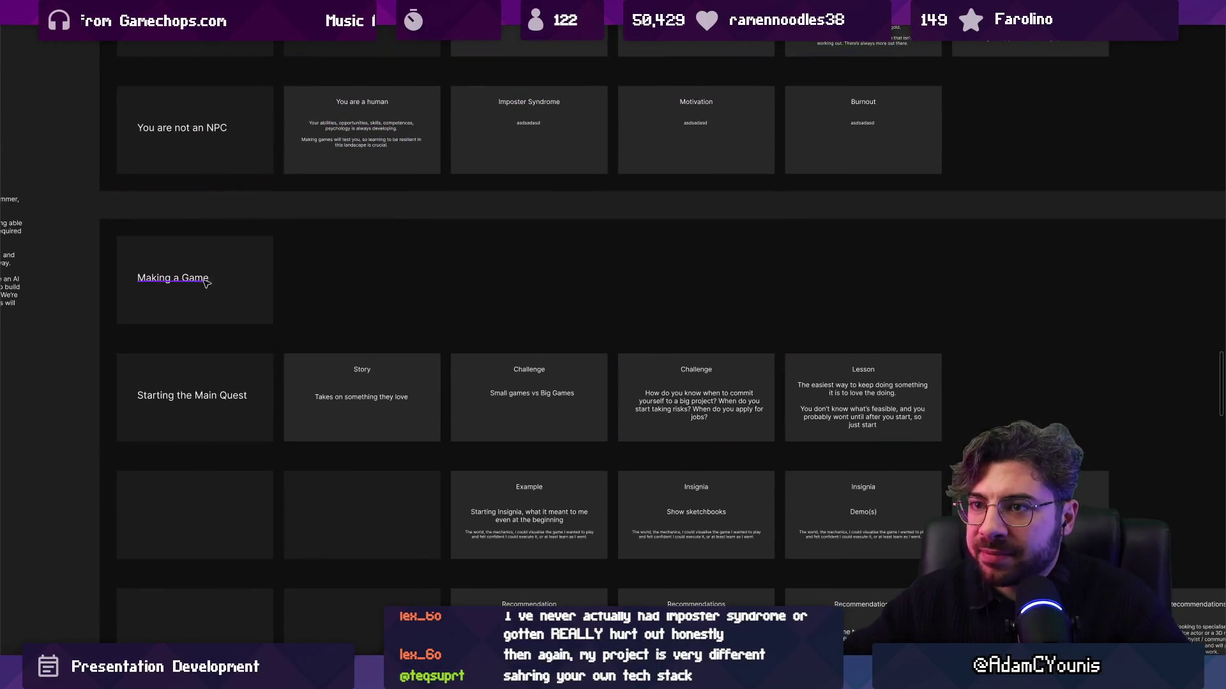
{"action": "scroll", "coordinate": [186, 415], "scroll_direction": "up", "scroll_amount": 3}
{"action": "scroll", "coordinate": [342, 417], "scroll_direction": "up", "scroll_amount": 1}
{"action": "scroll", "coordinate": [293, 309], "scroll_direction": "down", "scroll_amount": 2}
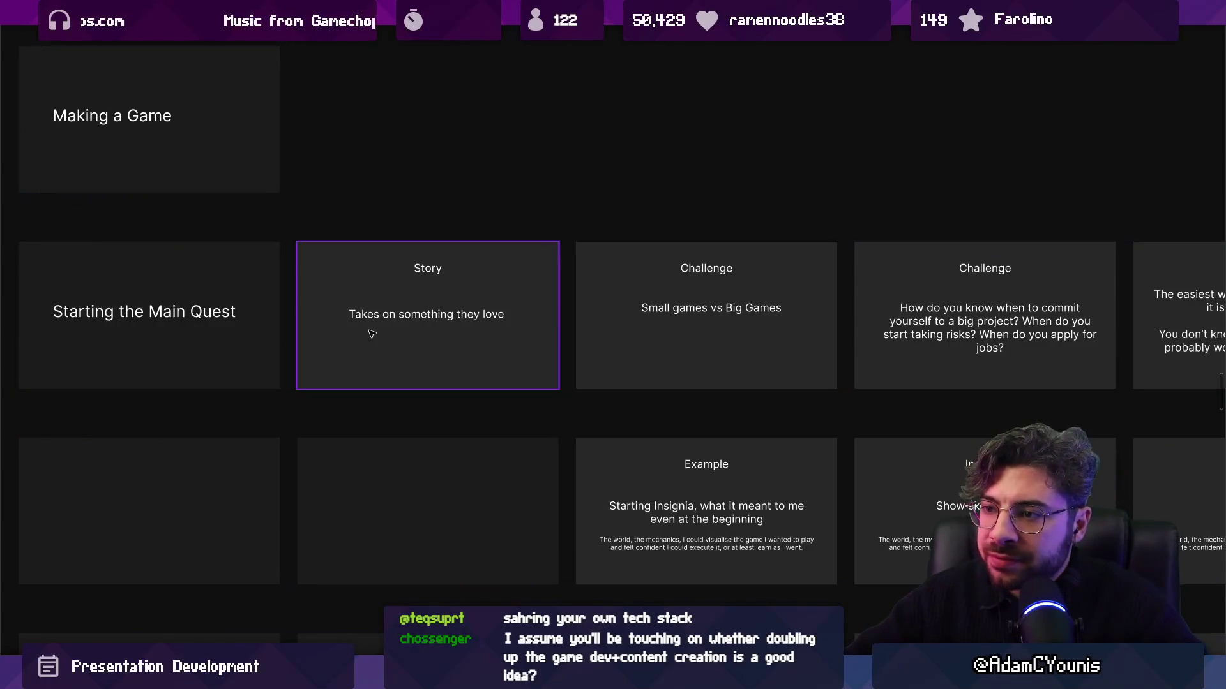
{"action": "scroll", "coordinate": [404, 333], "scroll_direction": "up", "scroll_amount": 2}
{"action": "left_click", "coordinate": [416, 338]}
{"action": "scroll", "coordinate": [415, 338], "scroll_direction": "down", "scroll_amount": 2}
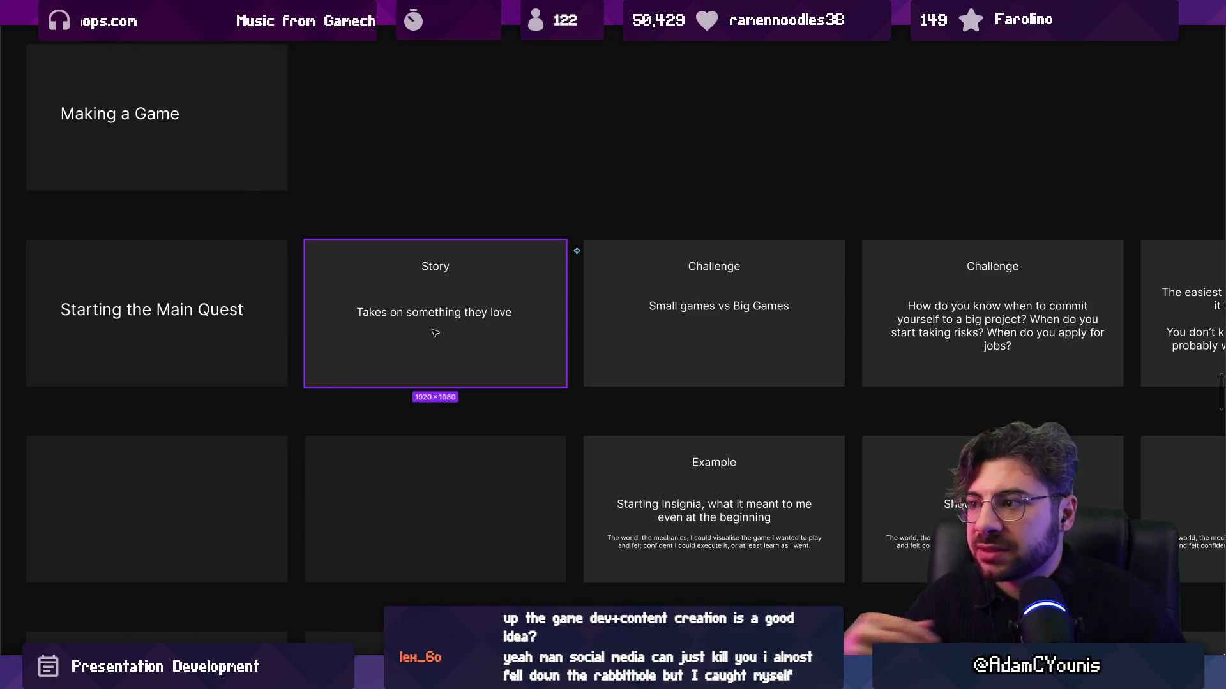
Pan to the Challenge cards, select Small games vs Big Games, and frame the second Challenge and Lesson cards
{"action": "left_click_drag", "start_coordinate": [591, 308], "coordinate": [312, 341]}
{"action": "left_click", "coordinate": [312, 342]}
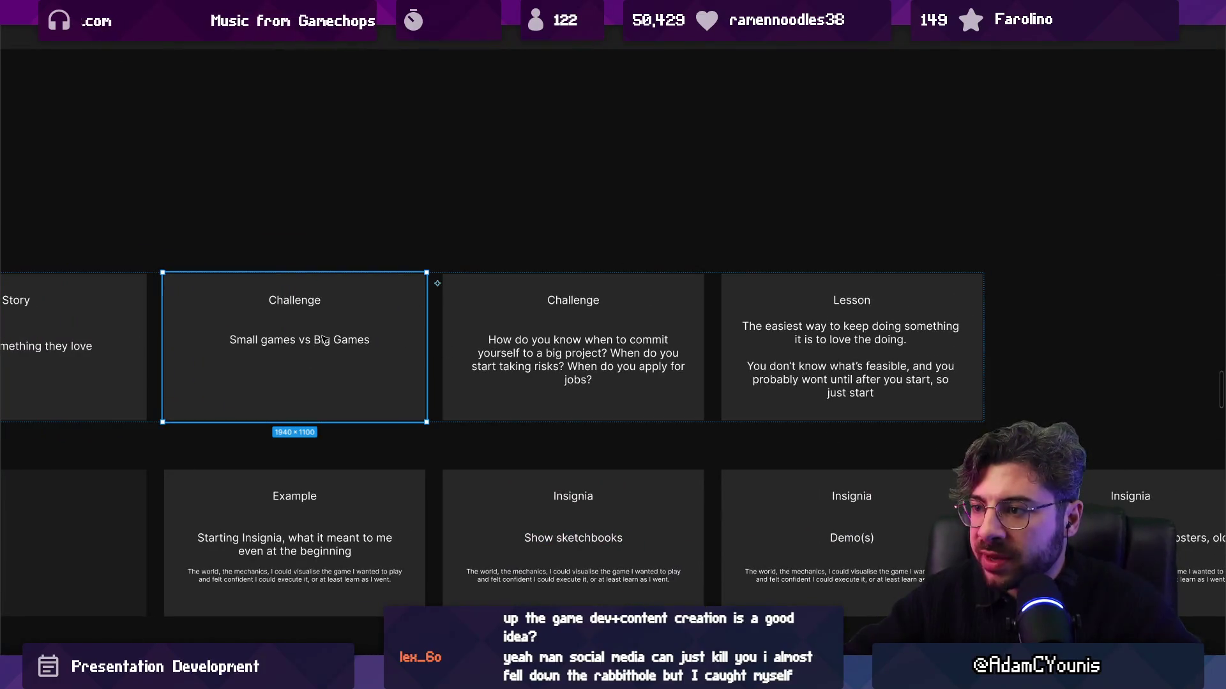
{"action": "left_click", "coordinate": [490, 322]}
{"action": "left_click", "coordinate": [359, 322]}
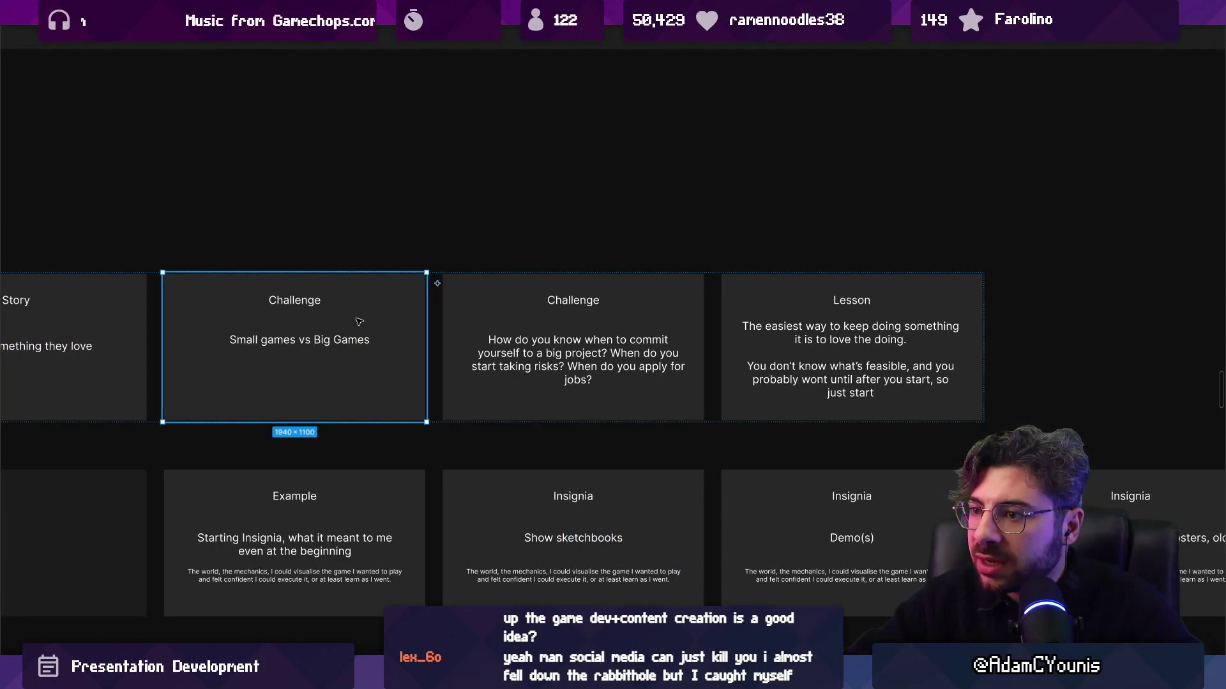
{"action": "scroll", "coordinate": [263, 338], "scroll_direction": "up", "scroll_amount": 4}
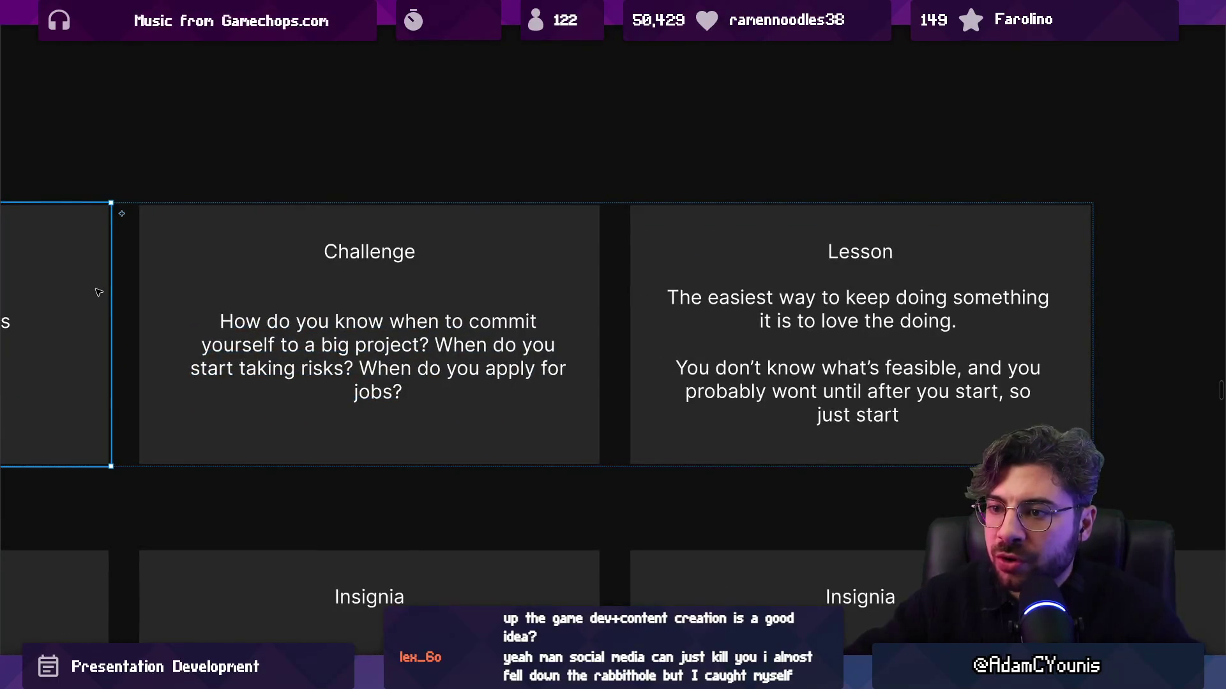
{"action": "scroll", "coordinate": [99, 292], "scroll_direction": "right", "scroll_amount": 5}
{"action": "scroll", "coordinate": [99, 292], "scroll_direction": "left", "scroll_amount": 10}
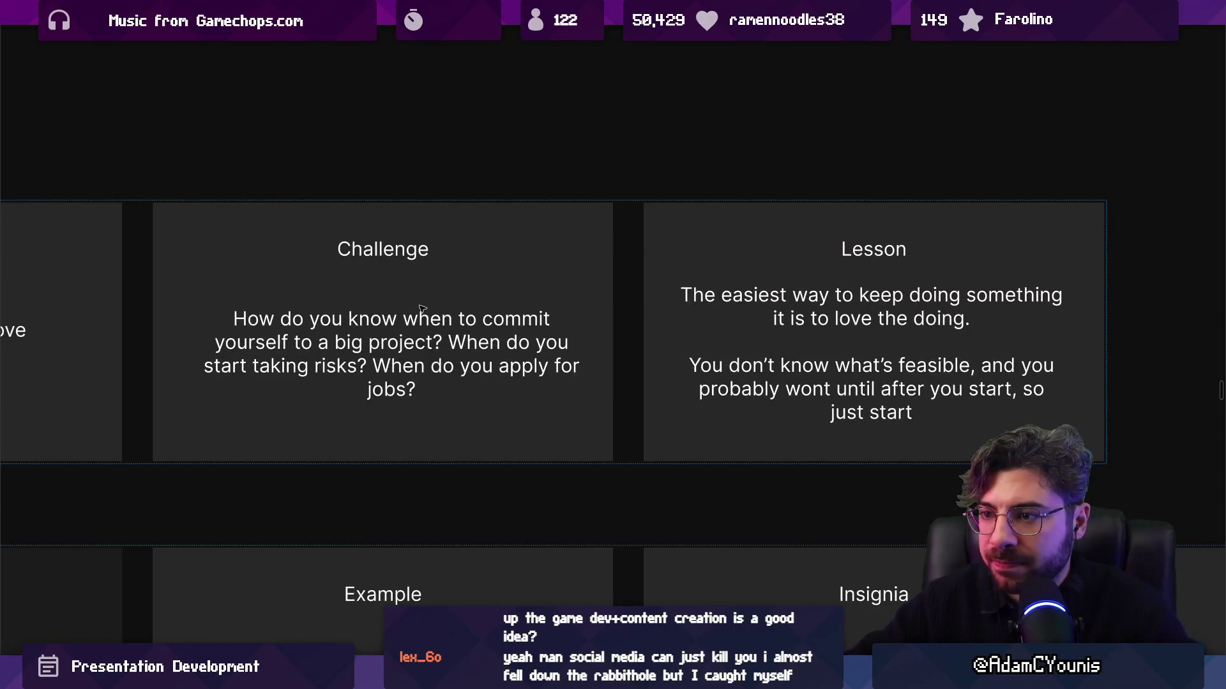
{"action": "scroll", "coordinate": [83, 285], "scroll_direction": "right", "scroll_amount": 9}
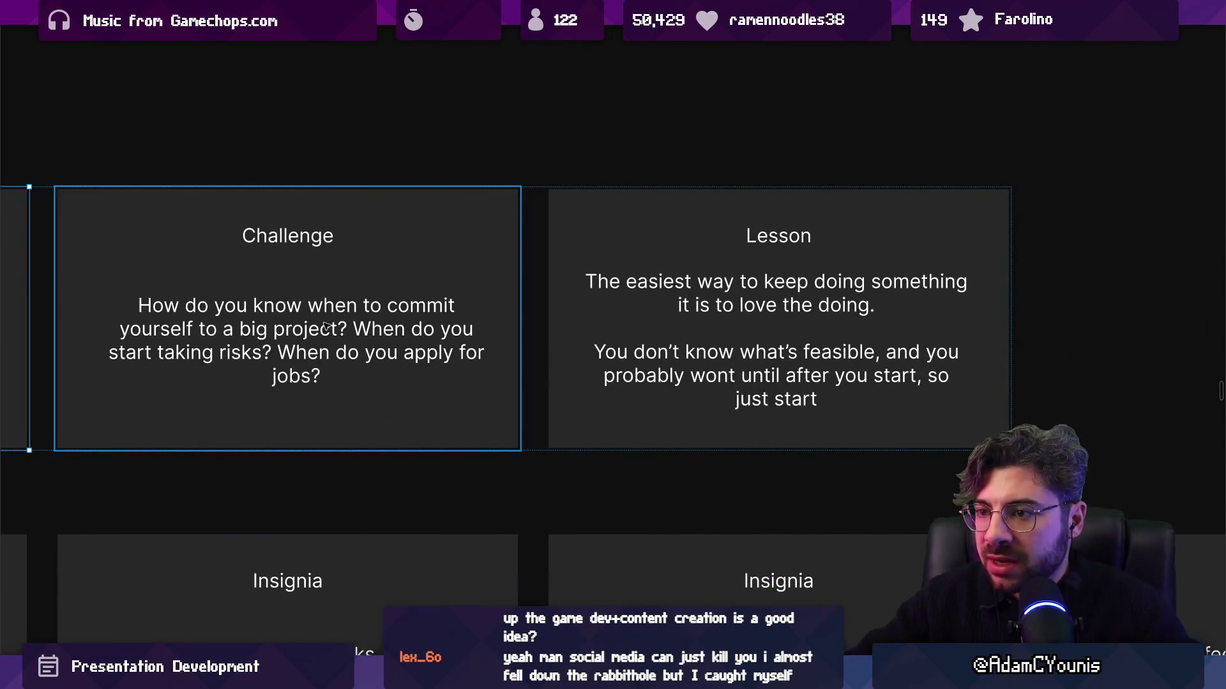
Break the commitment questions onto separate lines, adding a colon and a dash
{"action": "left_click", "coordinate": [276, 346]}
{"action": "left_click", "coordinate": [276, 350]}
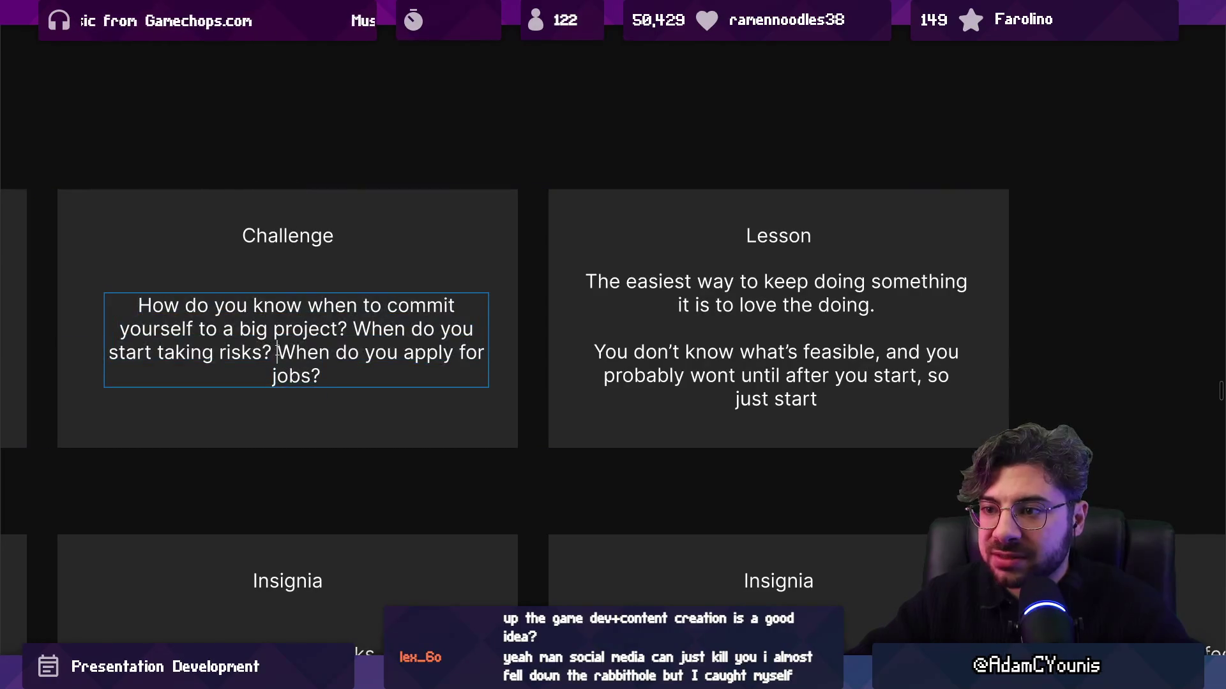
{"action": "key", "text": "ctrl+shift+End"}
{"action": "key", "text": "Right"}
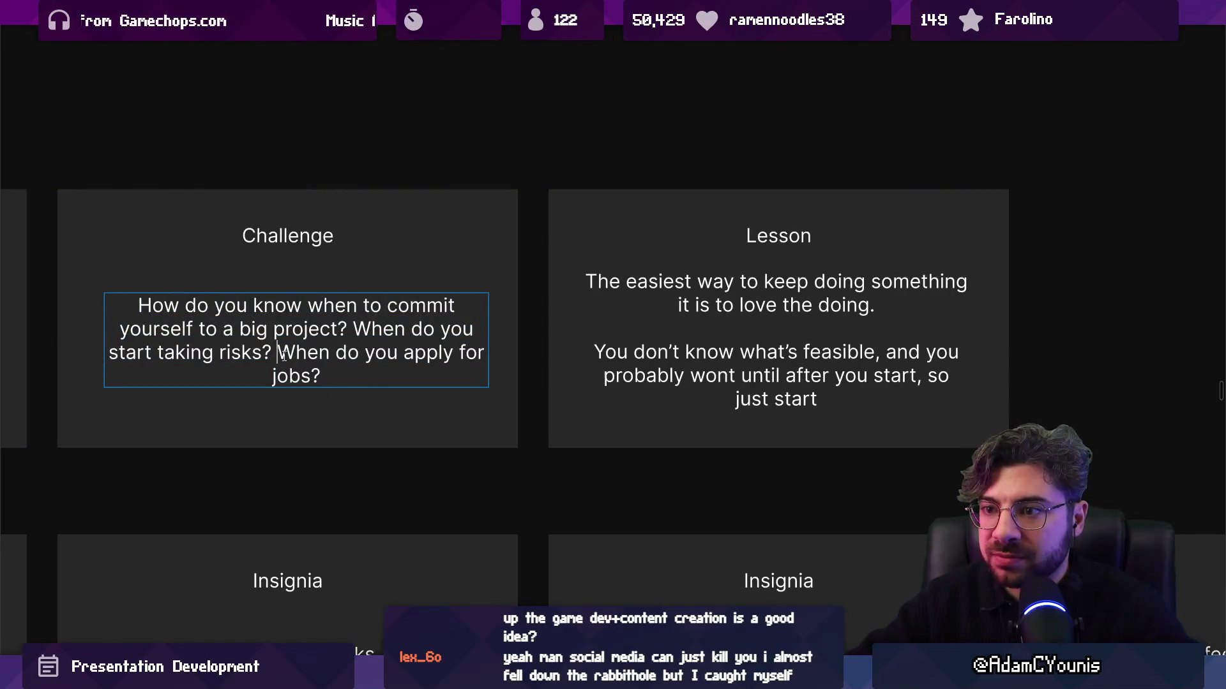
{"action": "key", "text": "Return"}
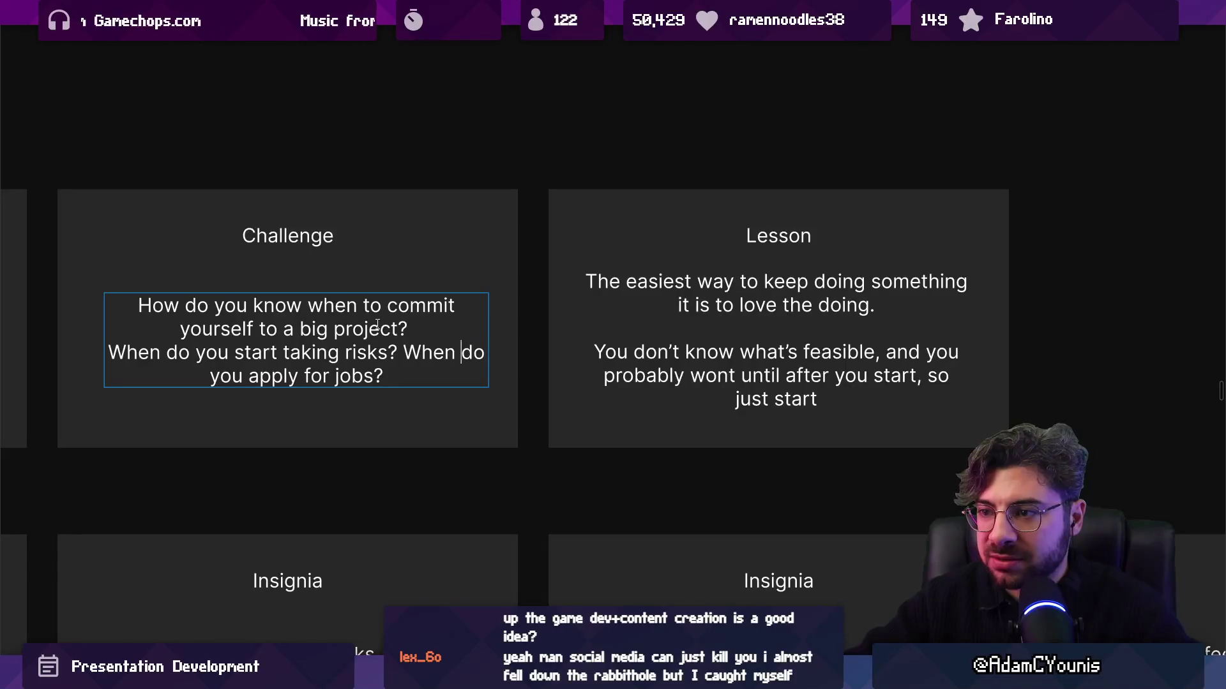
{"action": "key", "text": "Return"}
{"action": "scroll", "coordinate": [443, 329], "scroll_direction": "down", "scroll_amount": 2}
{"action": "scroll", "coordinate": [439, 350], "scroll_direction": "up", "scroll_amount": 2}
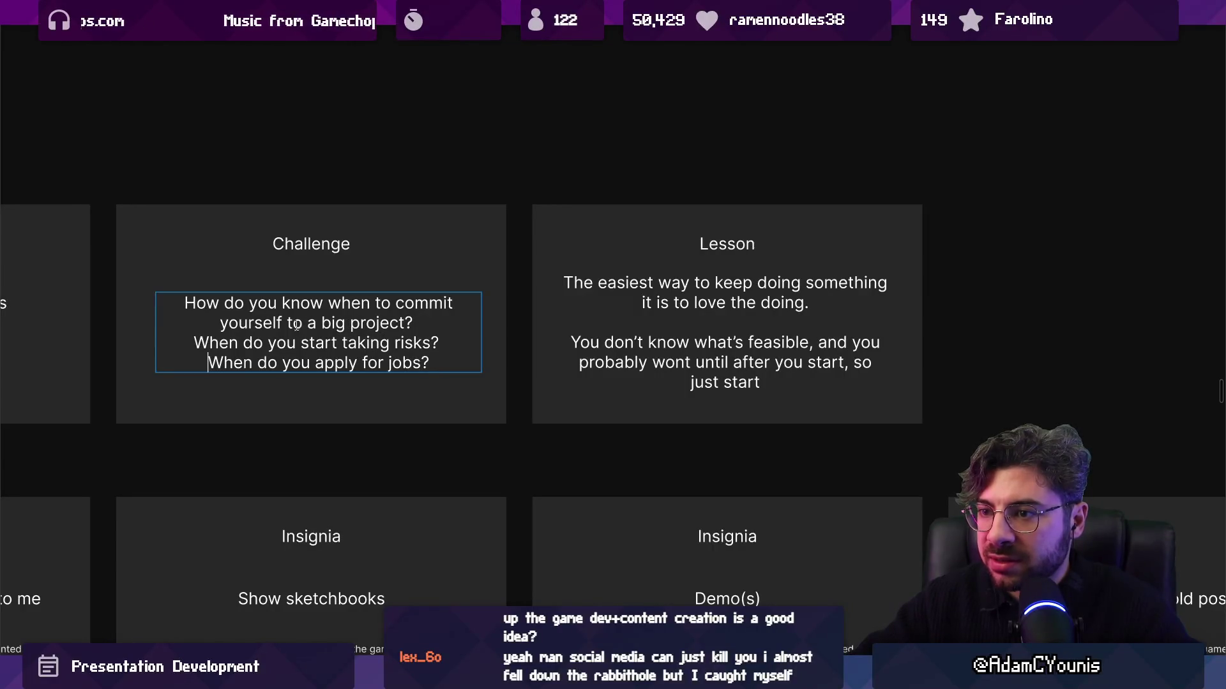
{"action": "type", "text": ":"}
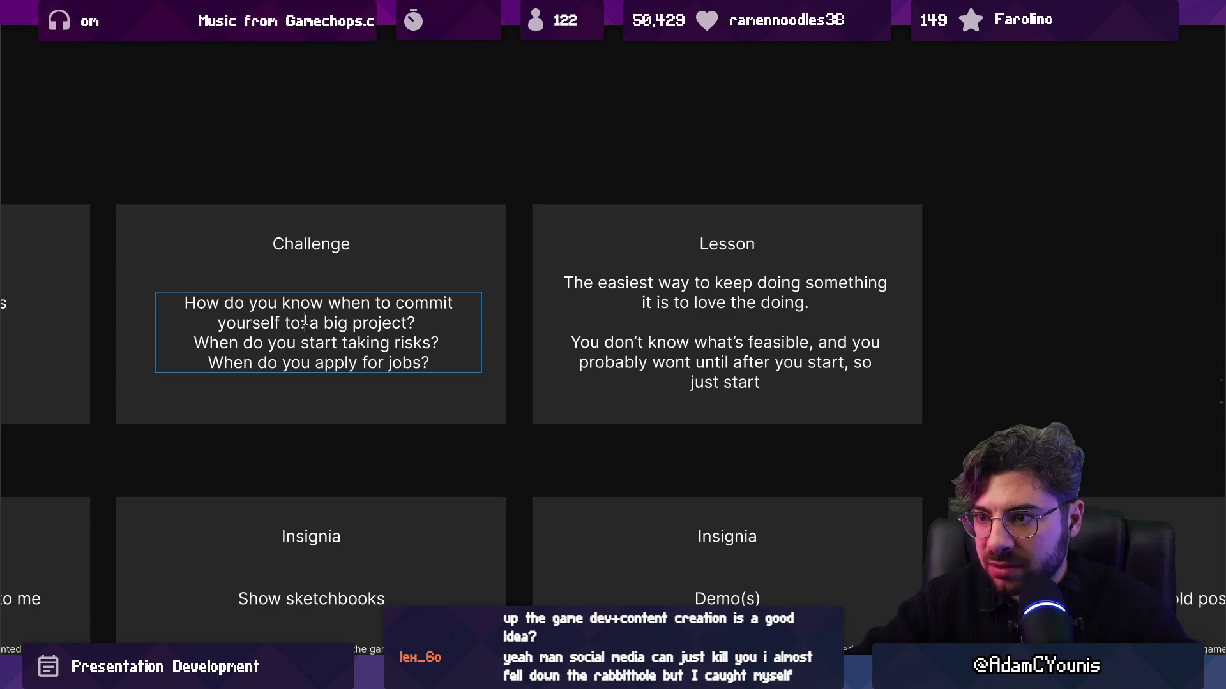
{"action": "key", "text": "Return"}
{"action": "type", "text": "-"}
Delete the risks question and make 'apply for jobs?' its own bullet
{"action": "key", "text": "Down"}
{"action": "key", "text": "ctrl+shift+Left"}
{"action": "key", "text": "ctrl+shift+Right"}
{"action": "key", "text": "ctrl+shift+Right"}
{"action": "key", "text": "Down"}
{"action": "key", "text": "End"}
{"action": "key", "text": "ctrl+shift+Left"}
{"action": "key", "text": "ctrl+shift+Left"}
{"action": "key", "text": "ctrl+Left"}
{"action": "key", "text": "shift+Up"}
{"action": "key", "text": "ctrl+shift+Left"}
{"action": "key", "text": "ctrl+shift+Left"}
{"action": "key", "text": "ctrl+shift+Left"}
{"action": "key", "text": "BackSpace"}
{"action": "key", "text": "Return"}
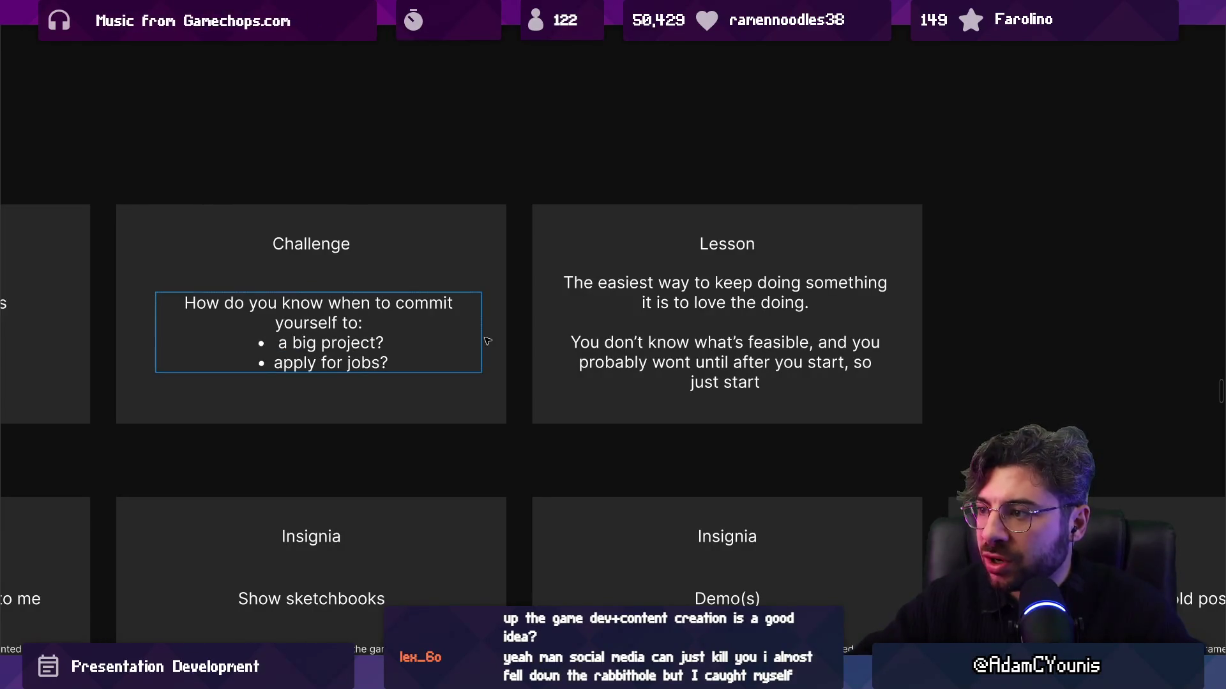
Add an indented bullet 'investing actual time?' below 'a big project?'
{"action": "scroll", "coordinate": [488, 341], "scroll_direction": "down", "scroll_amount": 3}
{"action": "scroll", "coordinate": [430, 365], "scroll_direction": "up", "scroll_amount": 3}
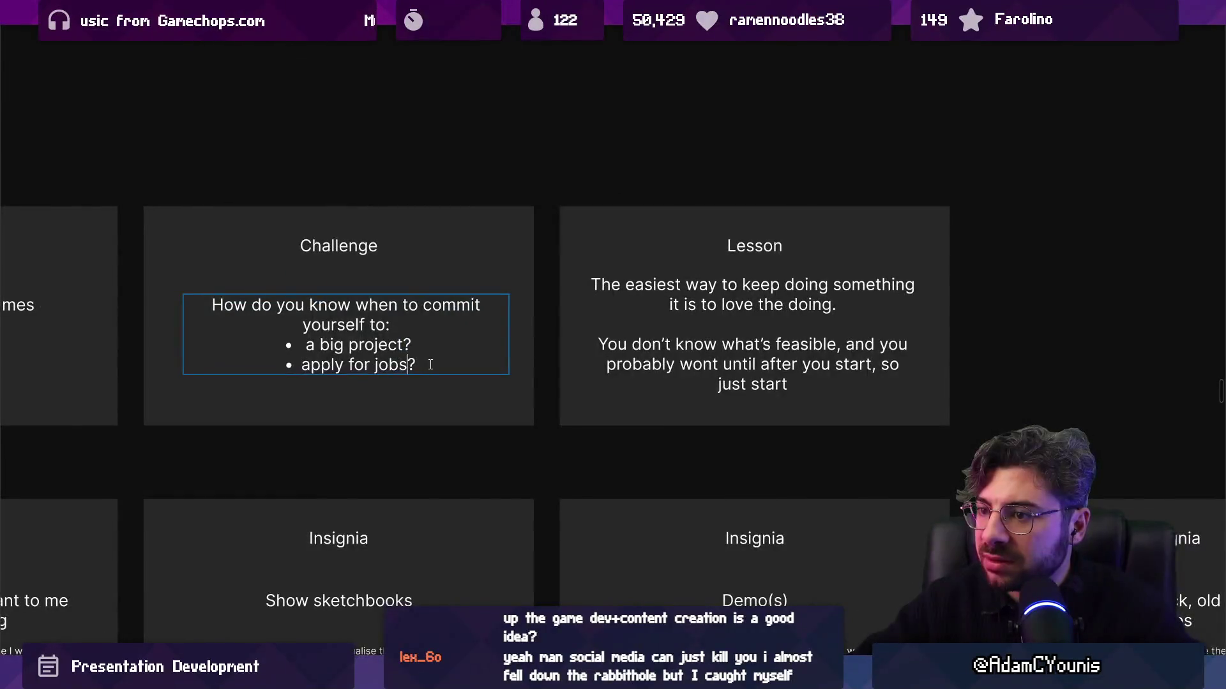
{"action": "key", "text": "Down"}
{"action": "key", "text": "Down"}
{"action": "key", "text": "Home"}
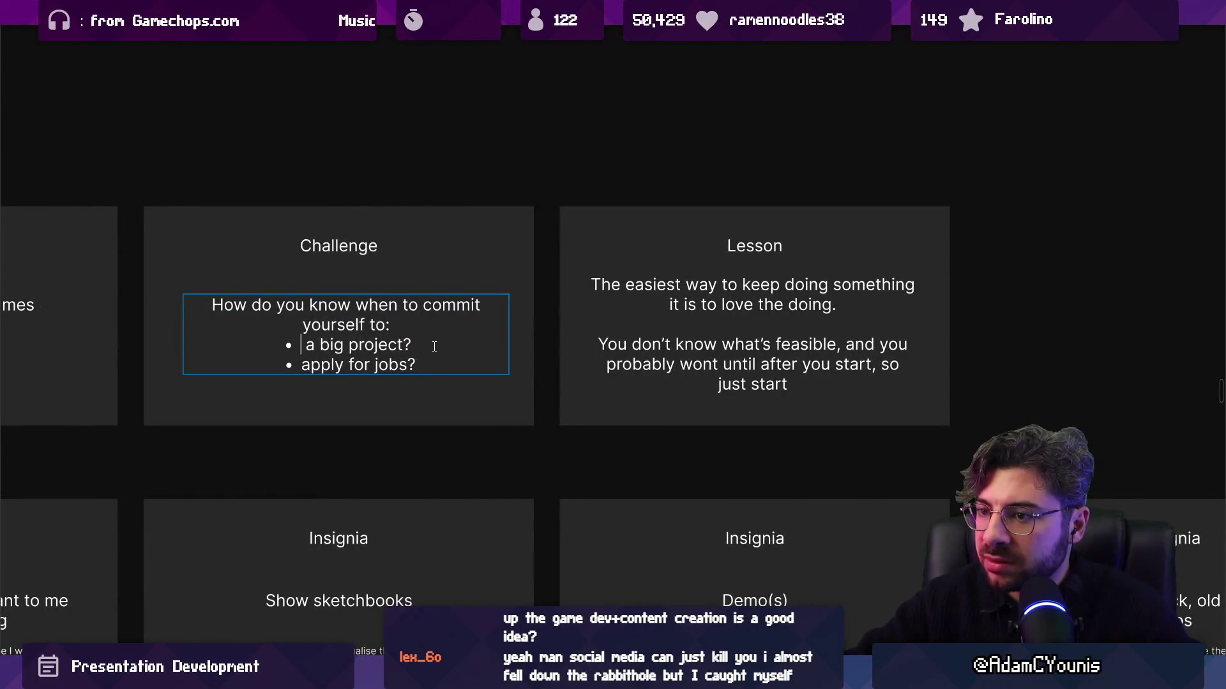
{"action": "key", "text": "End"}
{"action": "key", "text": "Return"}
{"action": "key", "text": "Tab"}
{"action": "type", "text": "Inve"}
{"action": "key", "text": "BackSpace"}
{"action": "key", "text": "BackSpace"}
{"action": "key", "text": "BackSpace"}
{"action": "type", "text": "inv"}
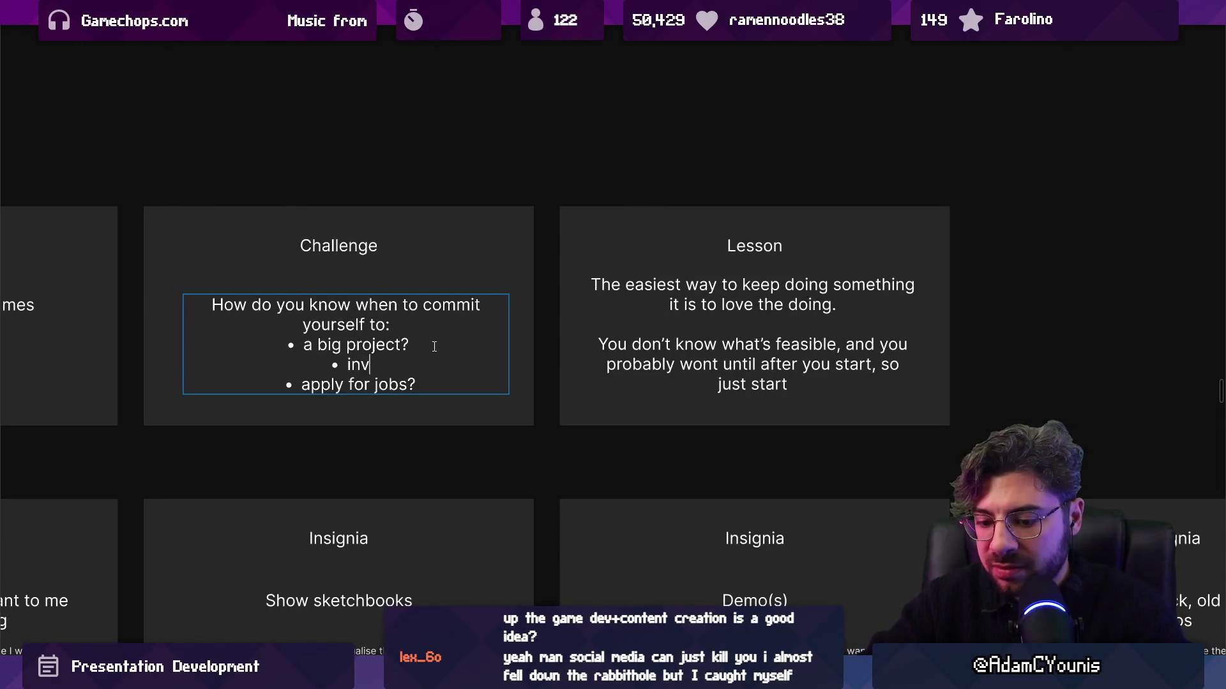
{"action": "type", "text": "esting actual"}
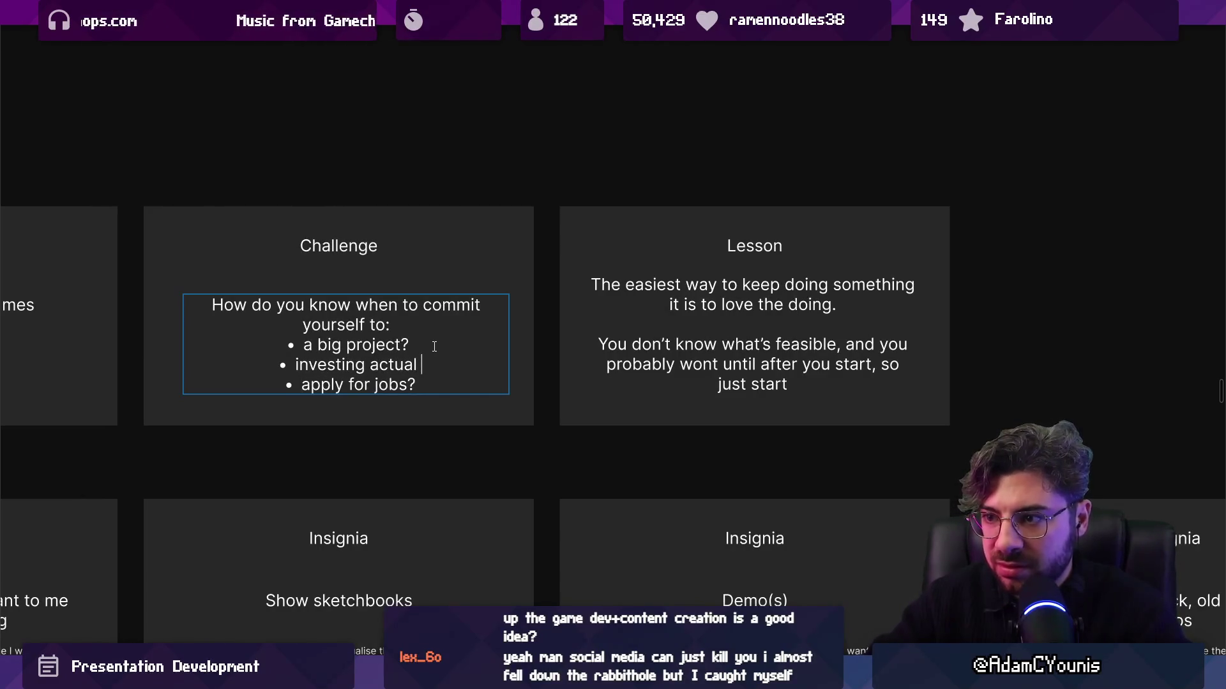
{"action": "type", "text": " time?"}
Reword the new bullet to 'in game dev as a career' and remove a stray space
{"action": "key", "text": "ctrl+shift+Left"}
{"action": "key", "text": "ctrl+shift+Left"}
{"action": "key", "text": "ctrl+shift+Left"}
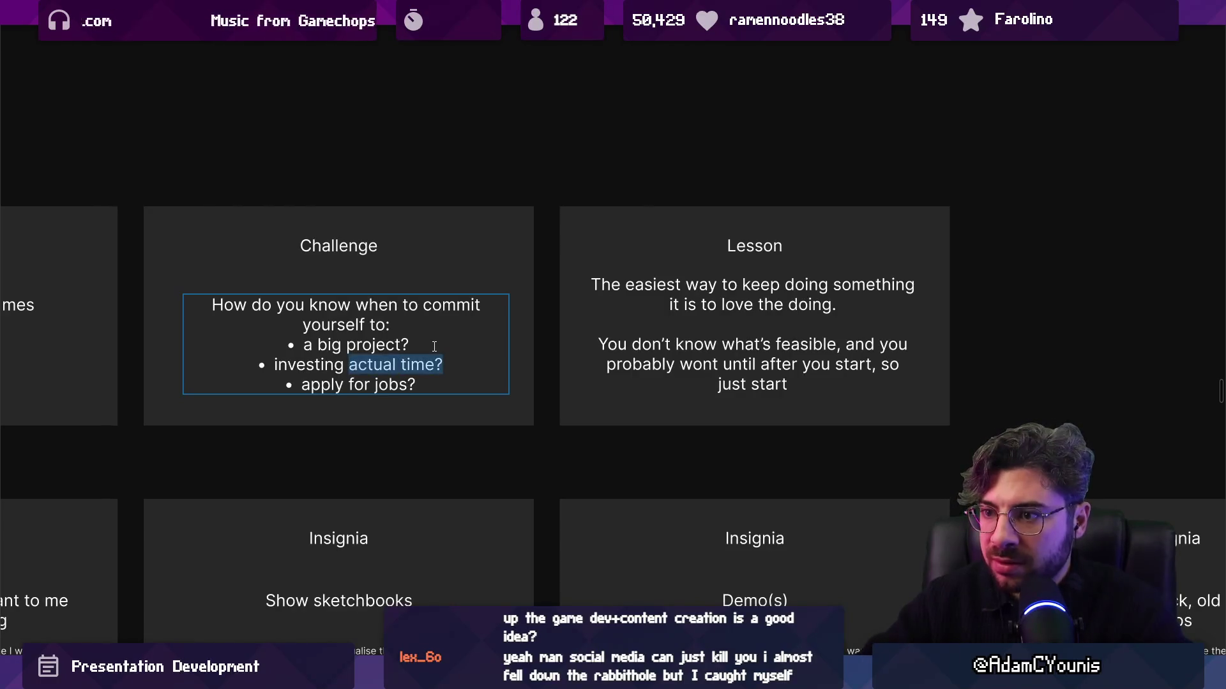
{"action": "key", "text": "ctrl+shift+Right"}
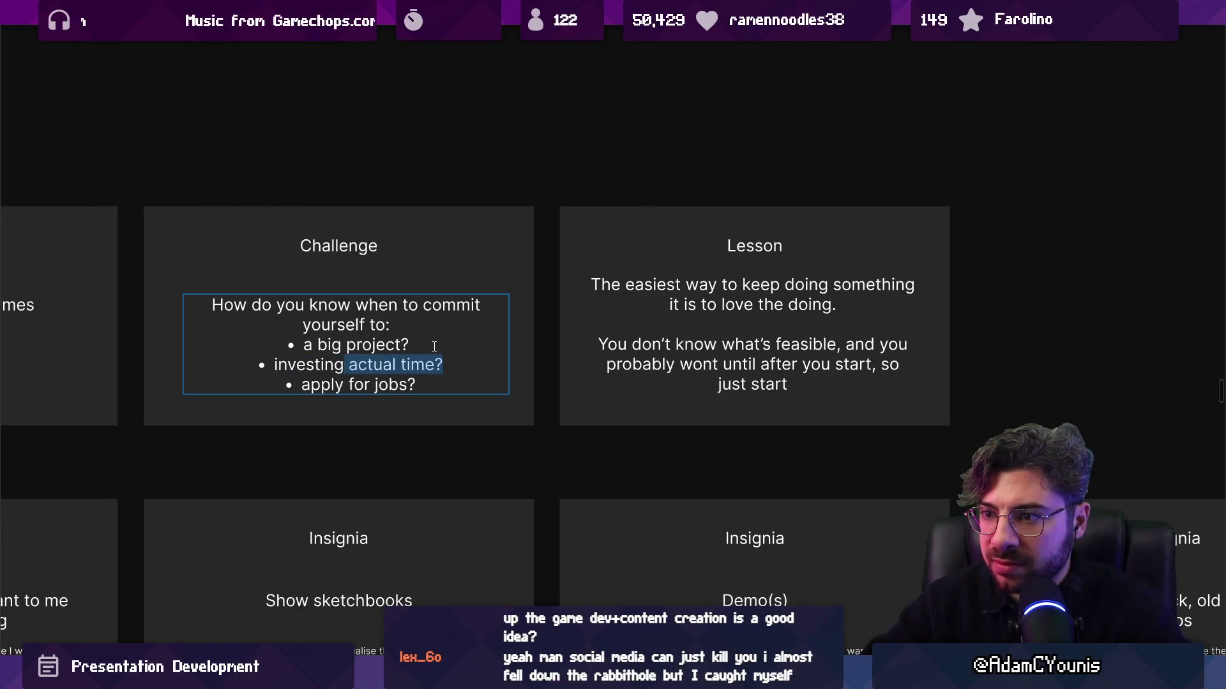
{"action": "key", "text": "BackSpace"}
{"action": "type", "text": "your career"}
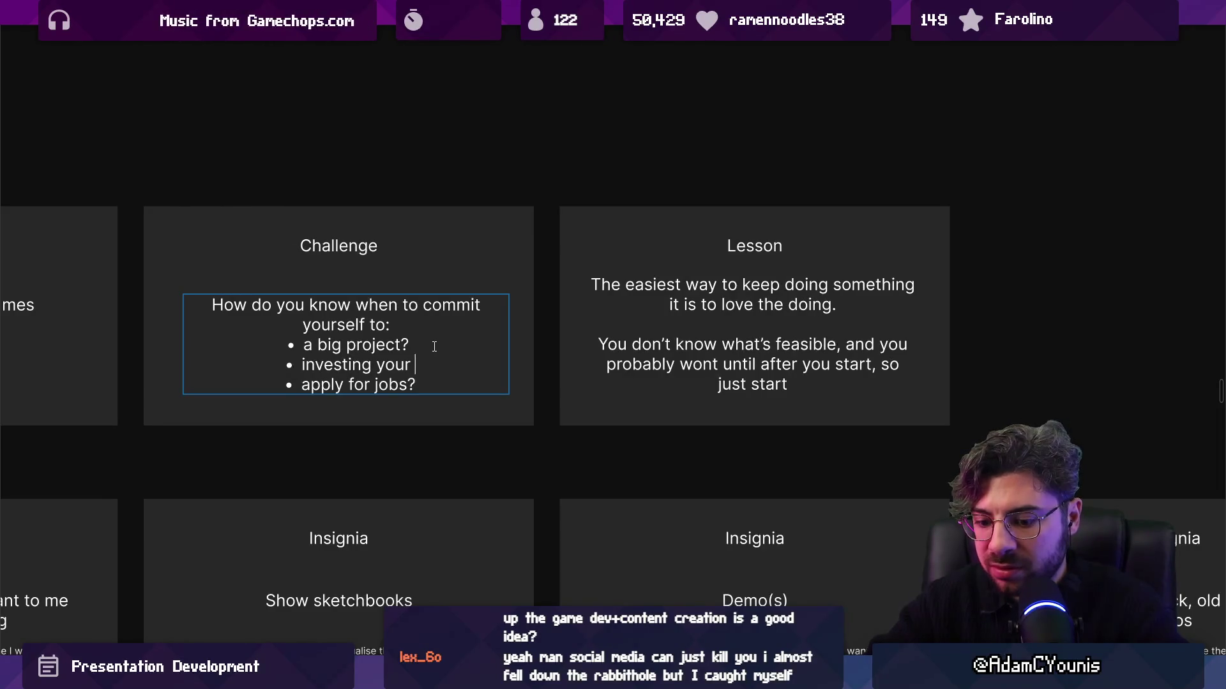
{"action": "key", "text": "ctrl+Left"}
{"action": "key", "text": "ctrl+Left"}
{"action": "type", "text": "in gam"}
{"action": "type", "text": "e dev as "}
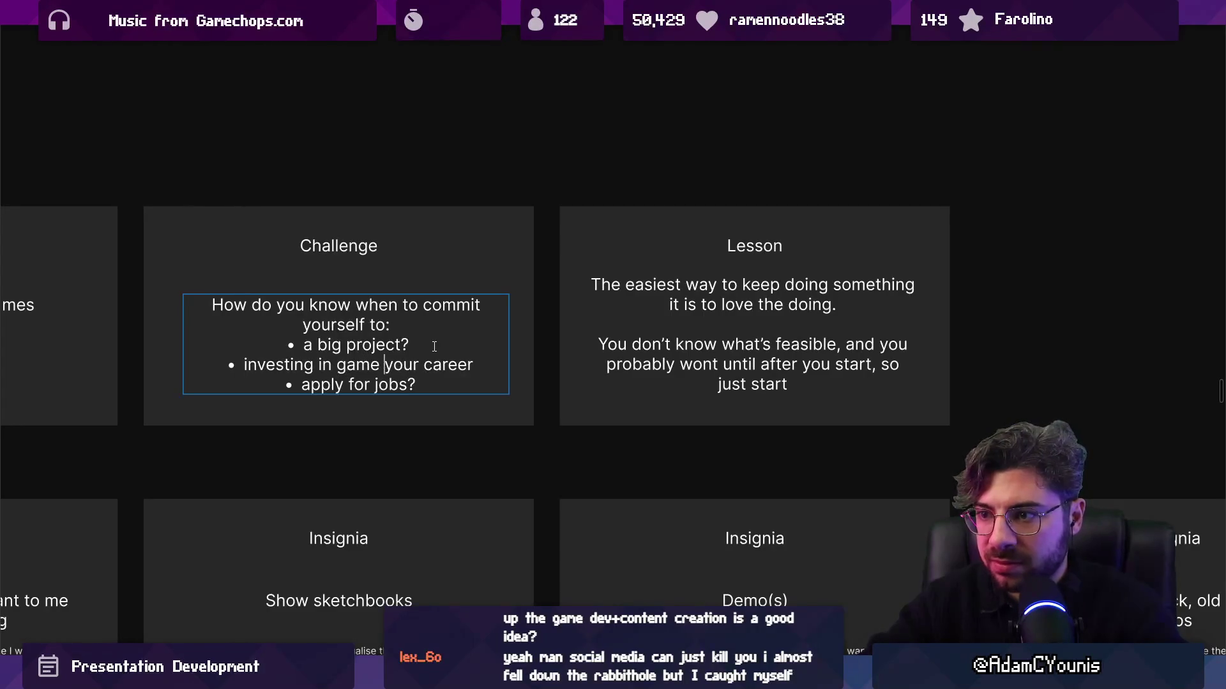
{"action": "type", "text": "a"}
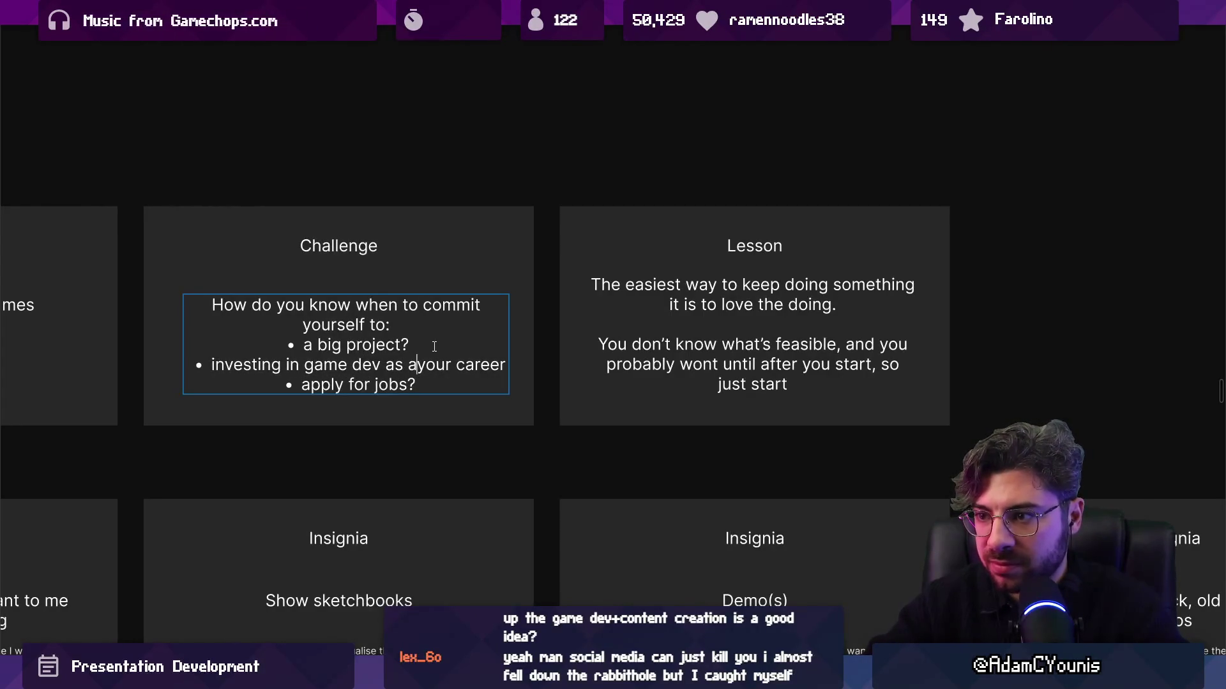
{"action": "key", "text": "shift+Right"}
{"action": "key", "text": "shift+Right"}
{"action": "key", "text": "shift+Right"}
{"action": "key", "text": "Delete"}
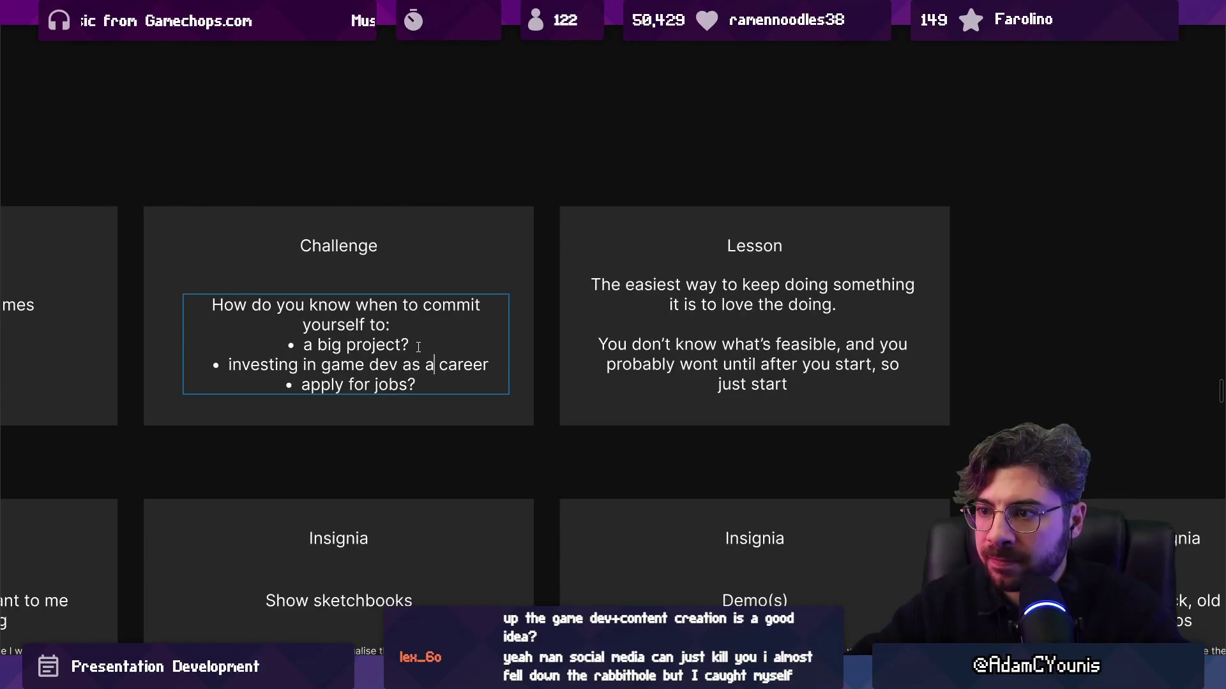
{"action": "key", "text": "BackSpace"}
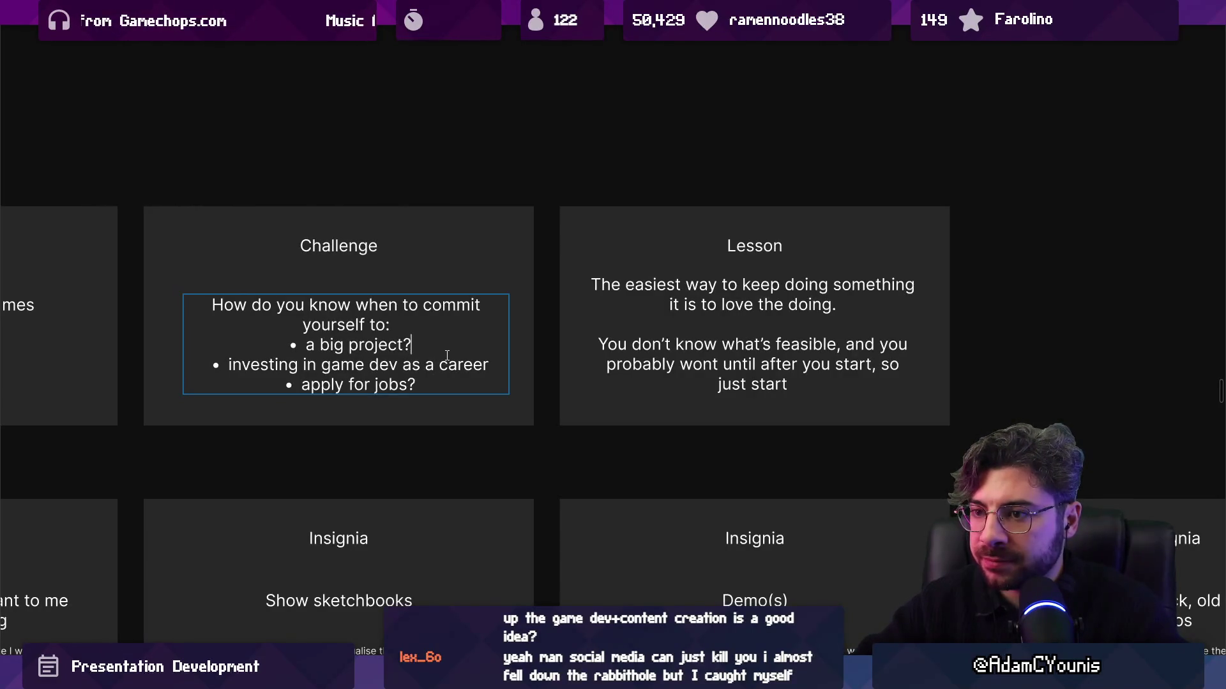
Change 'apply' to 'applying' and replace the bullets with 'making games as a real career'
{"action": "key", "text": "ctrl+Left"}
{"action": "key", "text": "ctrl+Left"}
{"action": "type", "text": "ing"}
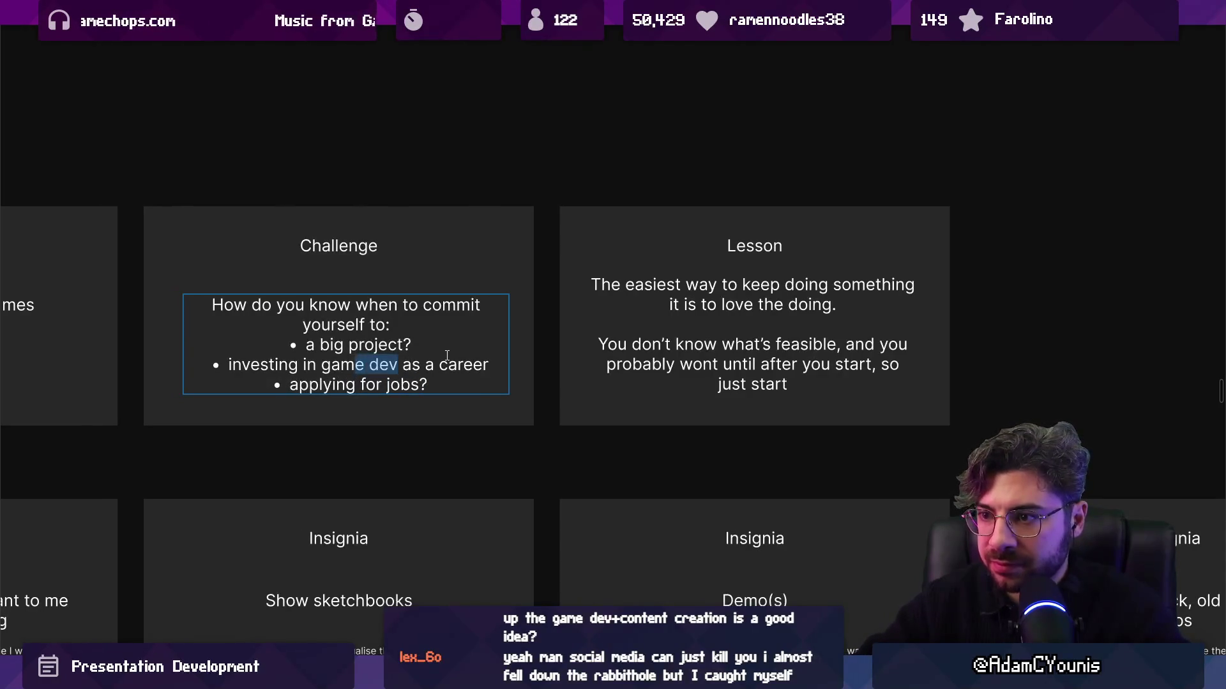
{"action": "key", "text": "End"}
{"action": "key", "text": "shift+Up"}
{"action": "key", "text": "shift+Up"}
{"action": "key", "text": "shift+Up"}
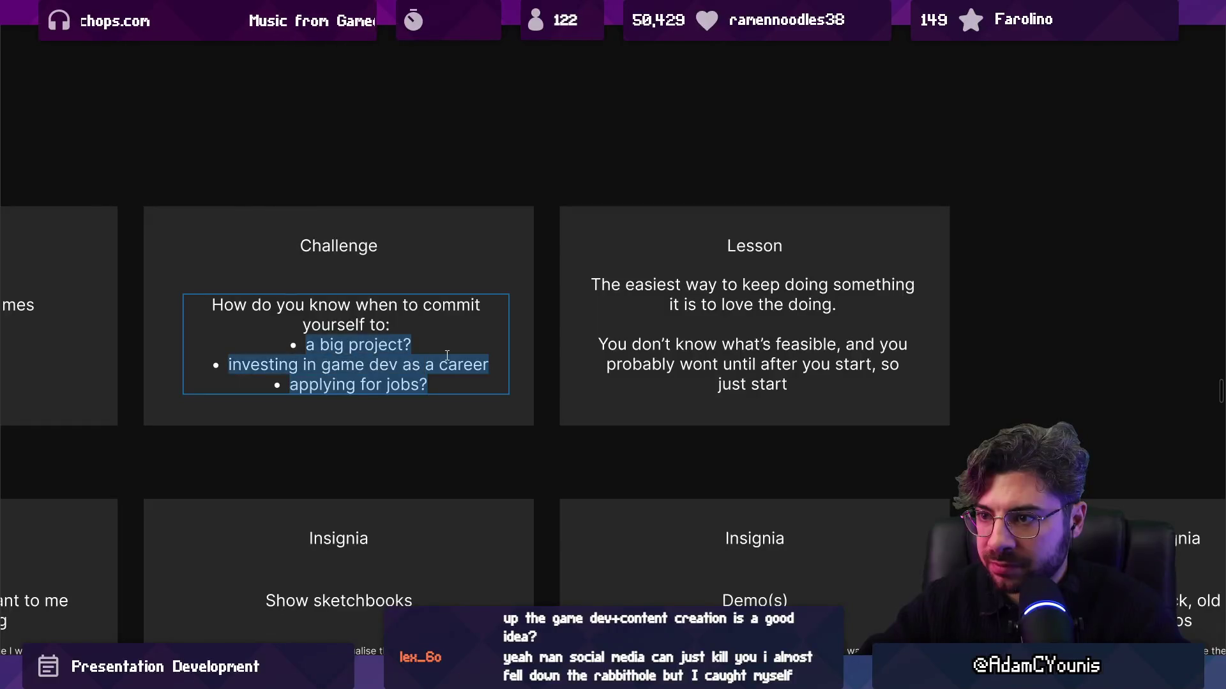
{"action": "key", "text": "shift+Down"}
{"action": "type", "text": "mak"}
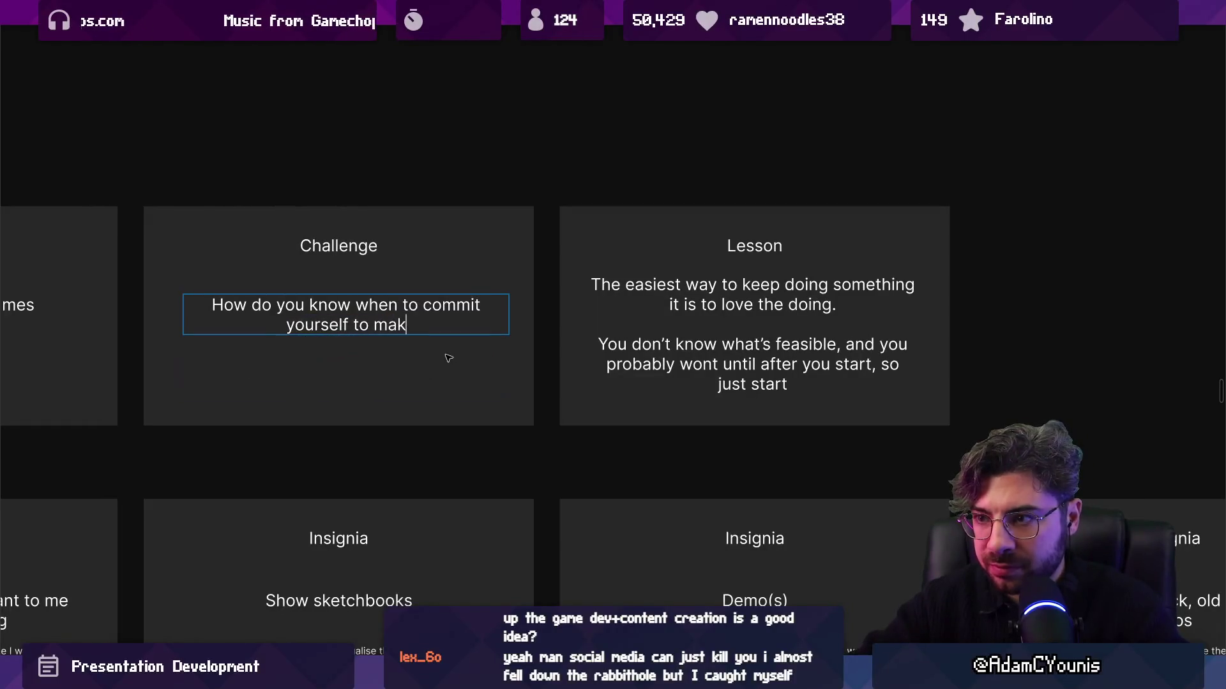
{"action": "type", "text": "ing games as a real career"}
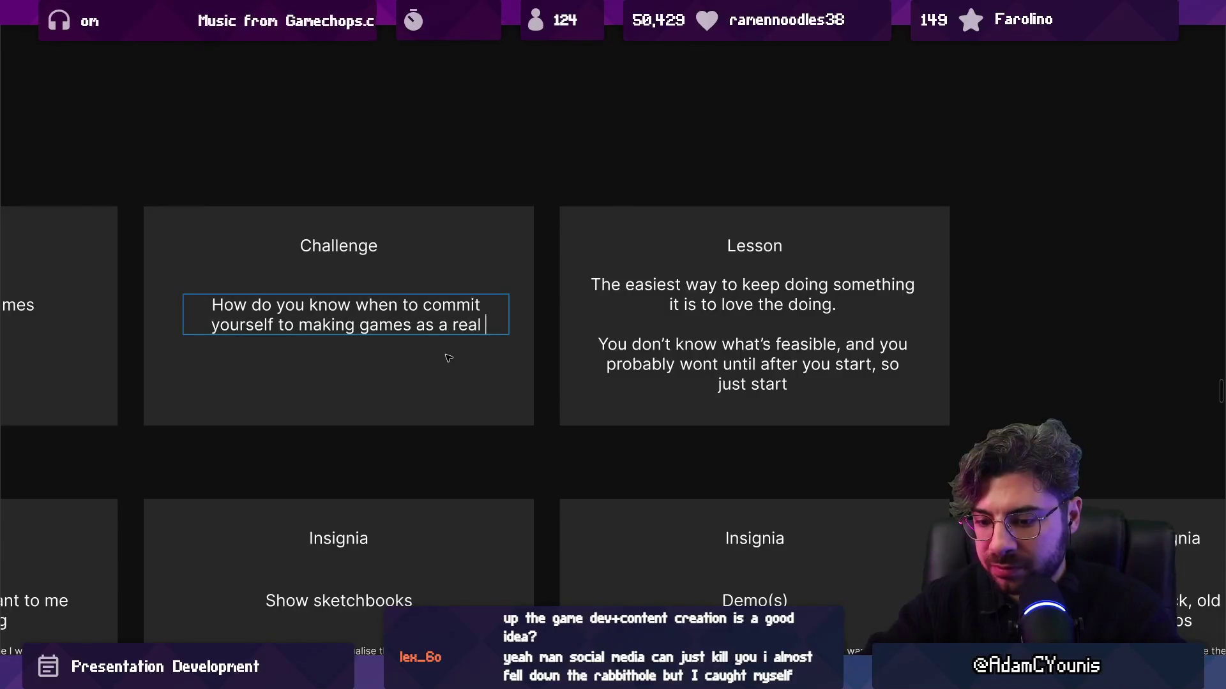
Exit text editing and move the Challenge question text box slightly lower on the card
{"action": "key", "text": "Escape"}
{"action": "left_click", "coordinate": [433, 309]}
{"action": "left_click_drag", "start_coordinate": [433, 309], "coordinate": [433, 327]}
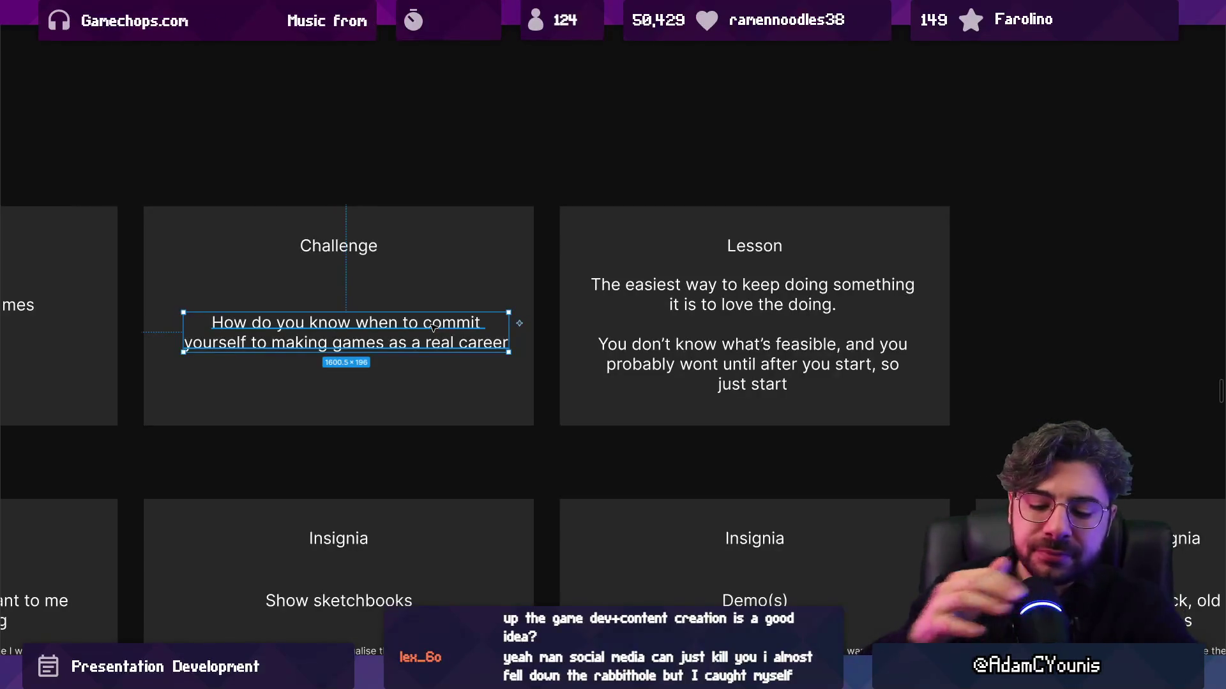
{"action": "scroll", "coordinate": [577, 326], "scroll_direction": "down", "scroll_amount": 5}
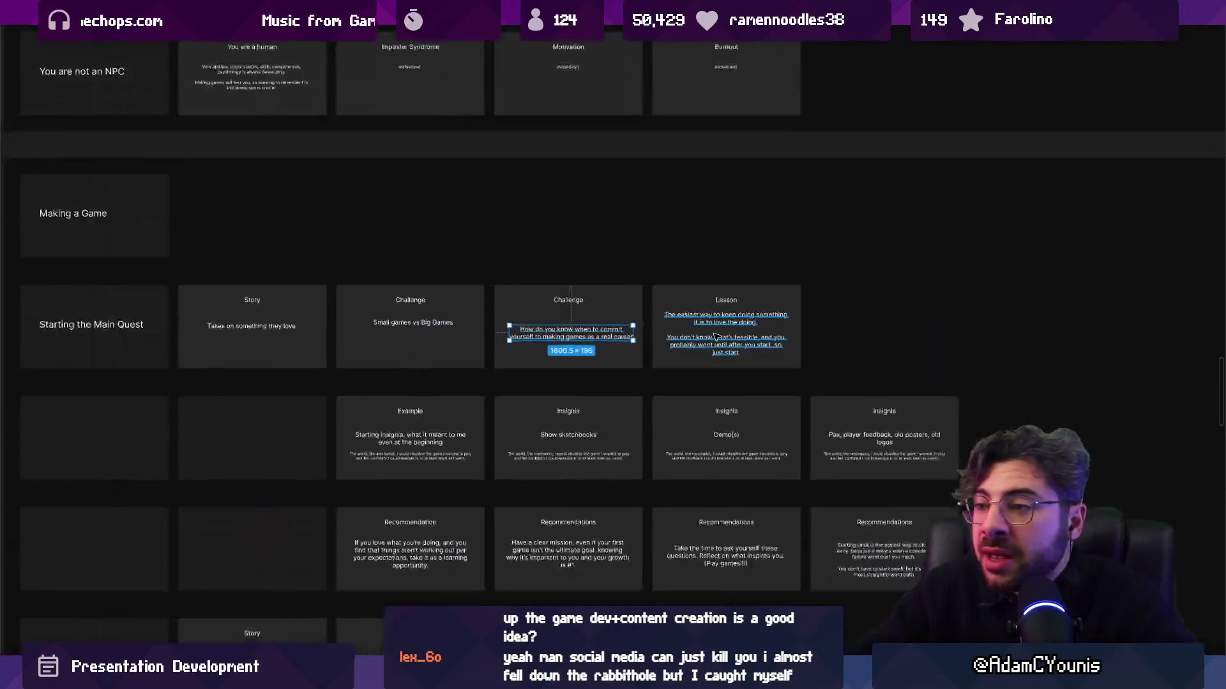
Move the commitment Challenge slide ahead of the Small games vs Big Games slide
{"action": "scroll", "coordinate": [562, 327], "scroll_direction": "up", "scroll_amount": 3}
{"action": "key", "text": "Escape"}
{"action": "key", "text": "shift+Tab"}
{"action": "key", "text": "Tab"}
{"action": "key", "text": "Left"}
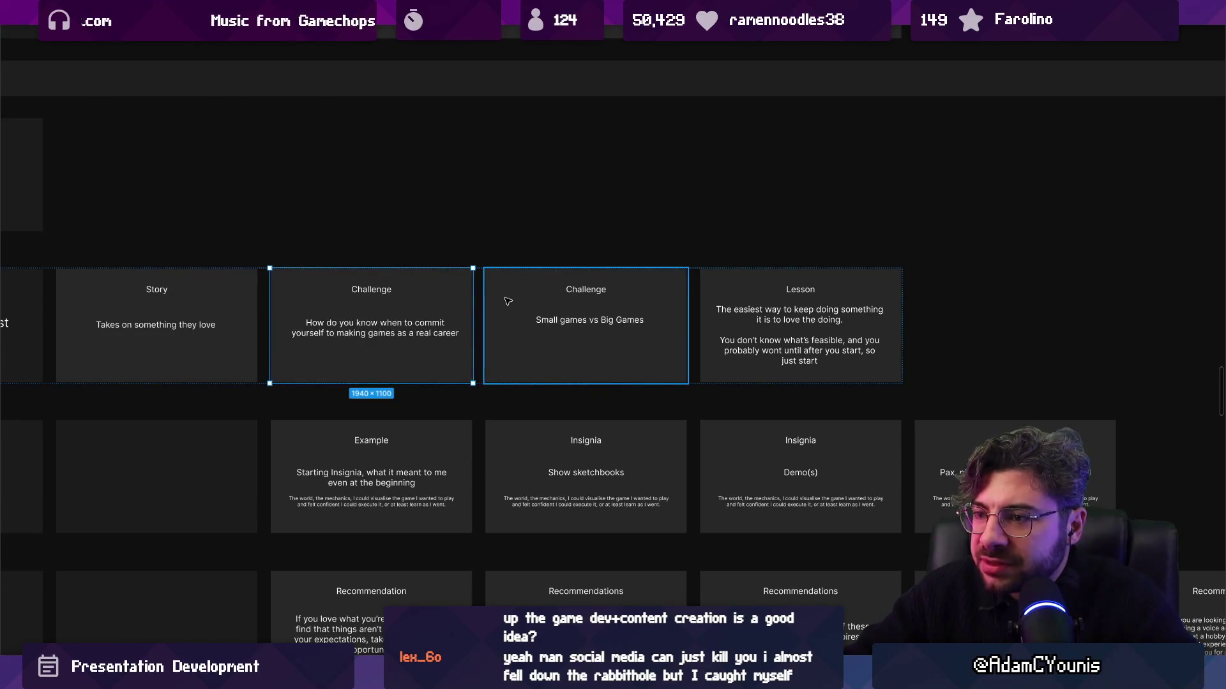
{"action": "scroll", "coordinate": [511, 299], "scroll_direction": "down", "scroll_amount": 3}
{"action": "scroll", "coordinate": [535, 320], "scroll_direction": "up", "scroll_amount": 5}
{"action": "left_click_drag", "start_coordinate": [535, 320], "coordinate": [477, 336]}
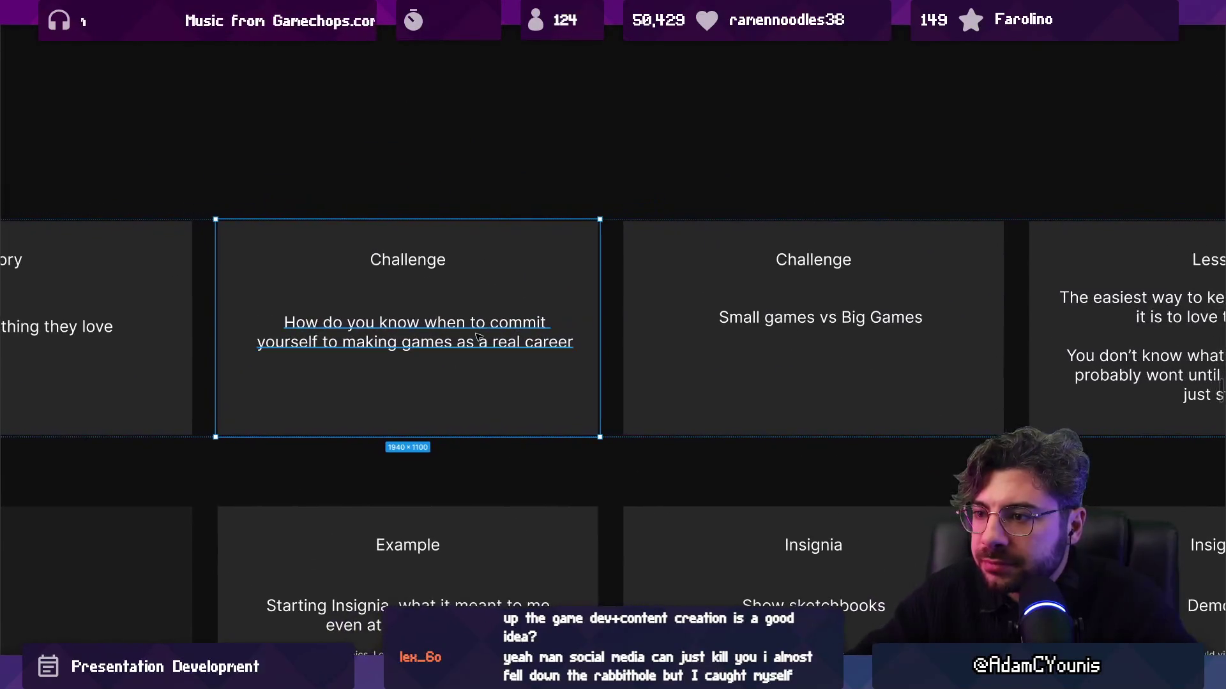
Append '?When is the right time? the right project?' to the Challenge question
{"action": "double_click", "coordinate": [486, 338]}
{"action": "key", "text": "Right"}
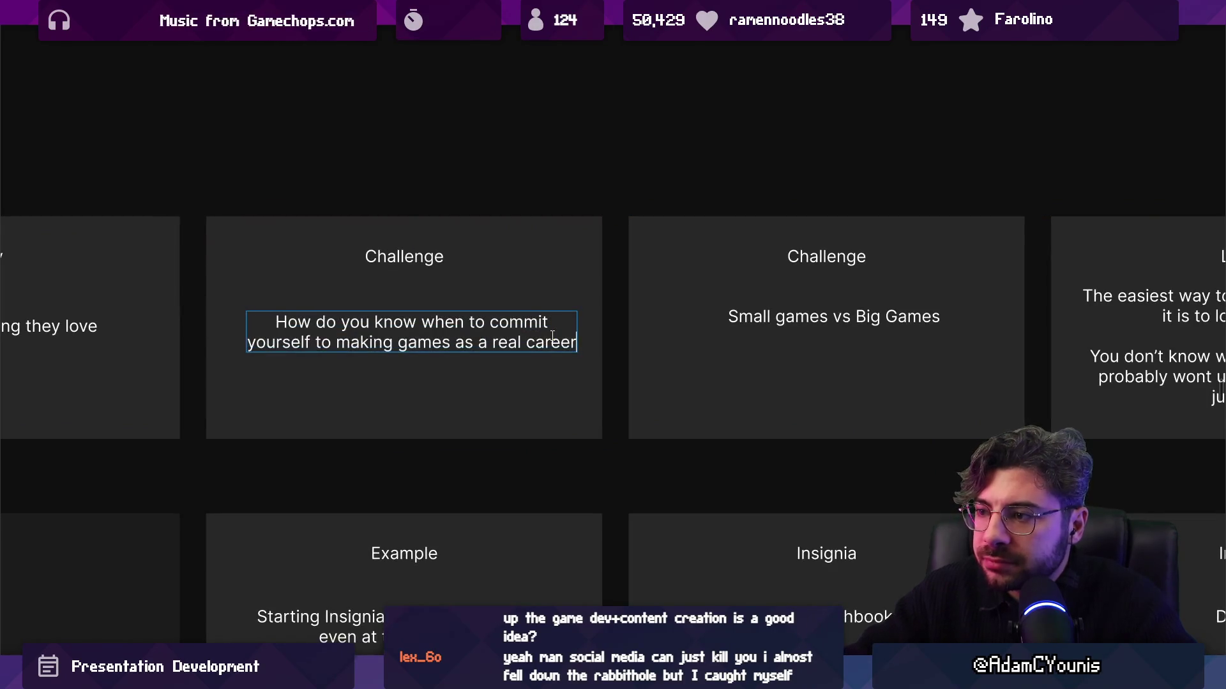
{"action": "type", "text": "?When is thje t"}
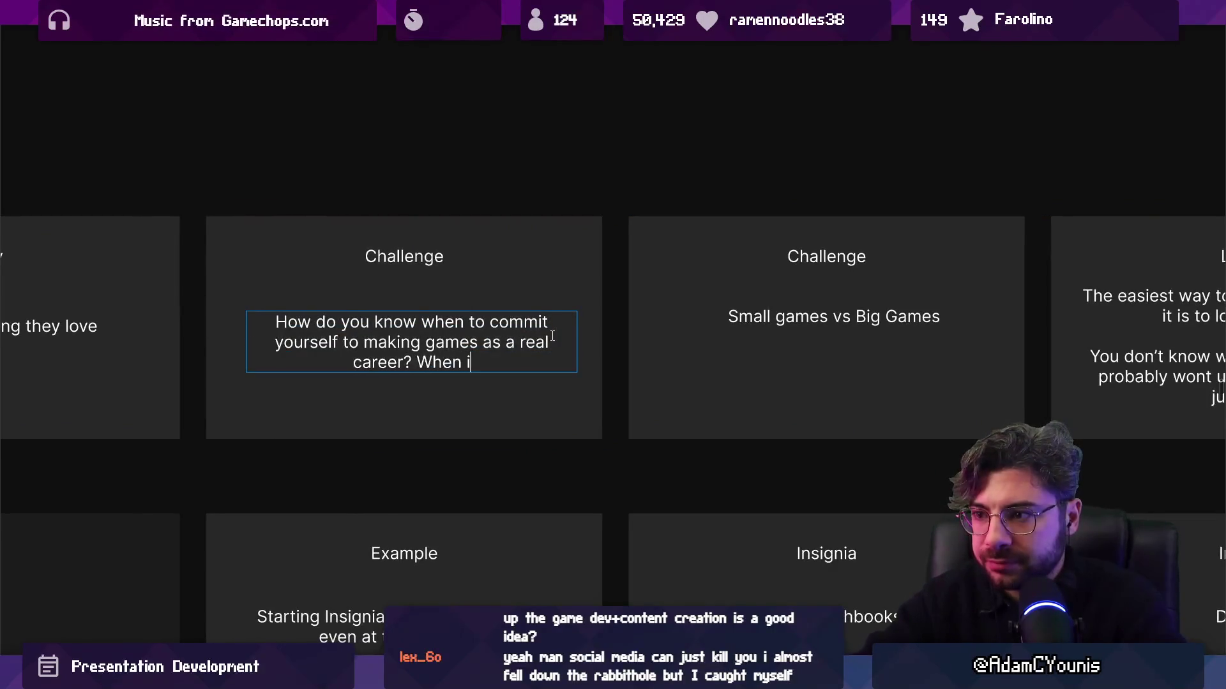
{"action": "key", "text": "BackSpace"}
{"action": "key", "text": "BackSpace"}
{"action": "key", "text": "BackSpace"}
{"action": "type", "text": "e ri"}
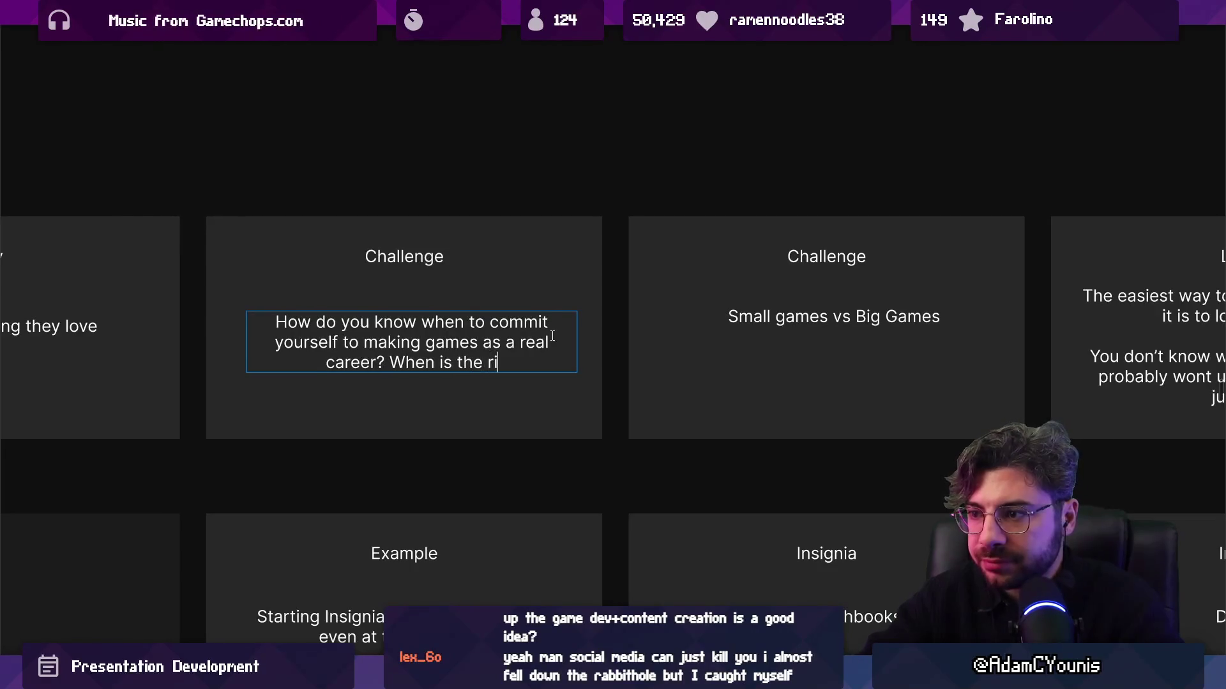
{"action": "type", "text": "ght time? "}
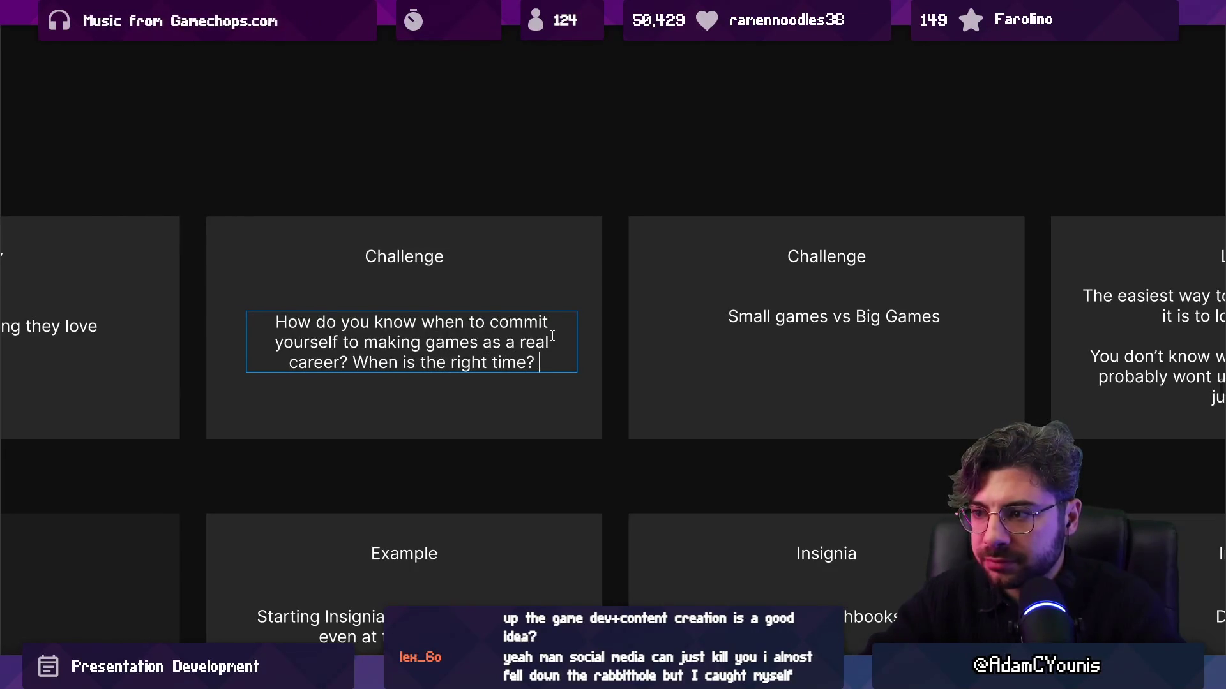
{"action": "type", "text": "the right project?"}
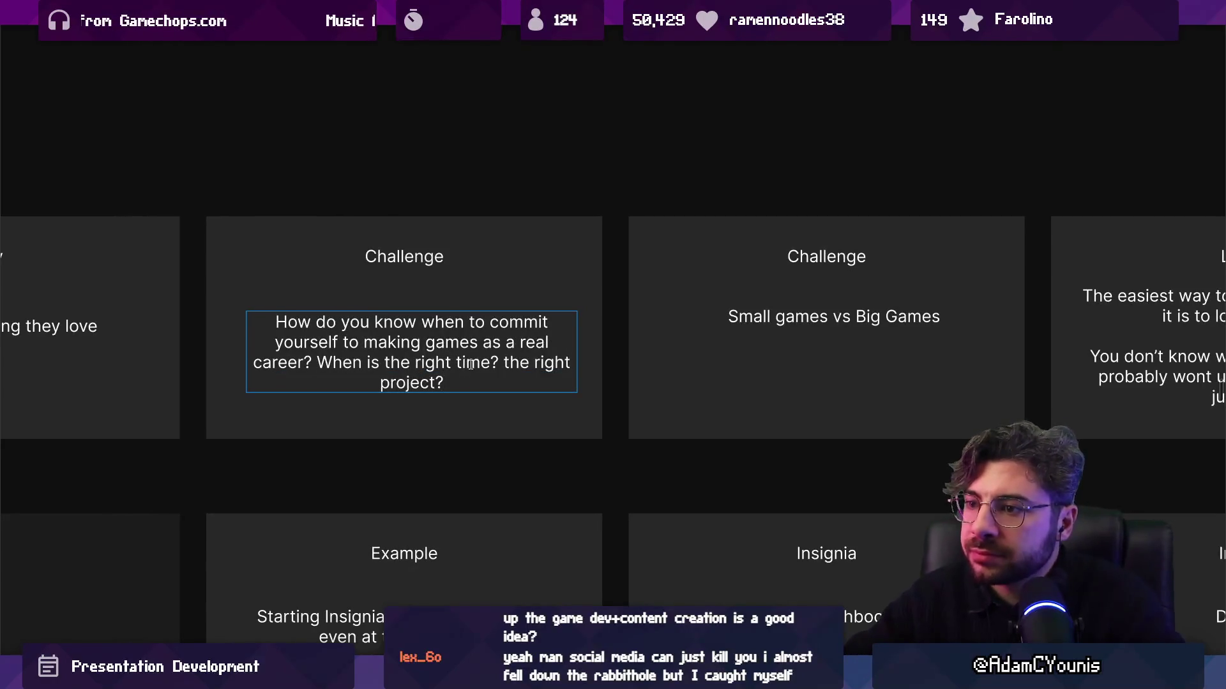
{"action": "scroll", "coordinate": [475, 365], "scroll_direction": "right", "scroll_amount": 5}
In the Lesson text, replace 'keep doing' with 'succeed at it's 1% finishing but 99% doing.'
{"action": "left_click", "coordinate": [447, 379]}
{"action": "key", "text": "Tab"}
{"action": "key", "text": "shift+Tab"}
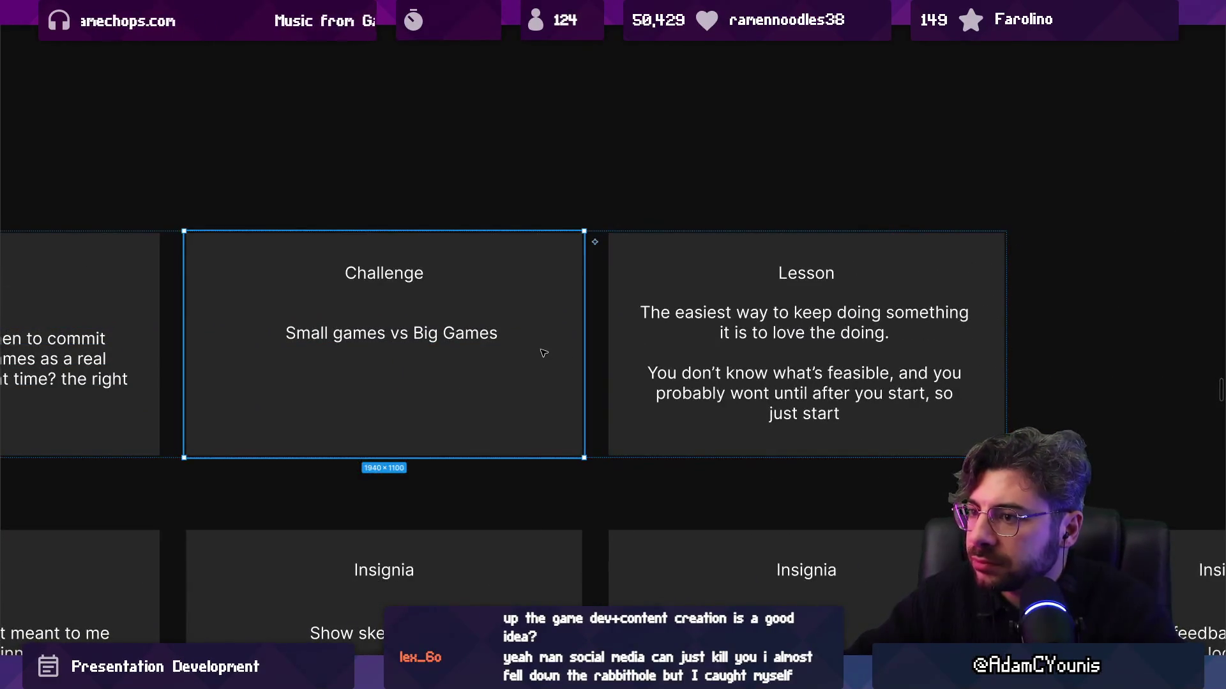
{"action": "scroll", "coordinate": [544, 353], "scroll_direction": "right", "scroll_amount": 5}
{"action": "double_click", "coordinate": [367, 313]}
{"action": "left_click", "coordinate": [367, 312]}
{"action": "double_click", "coordinate": [373, 312]}
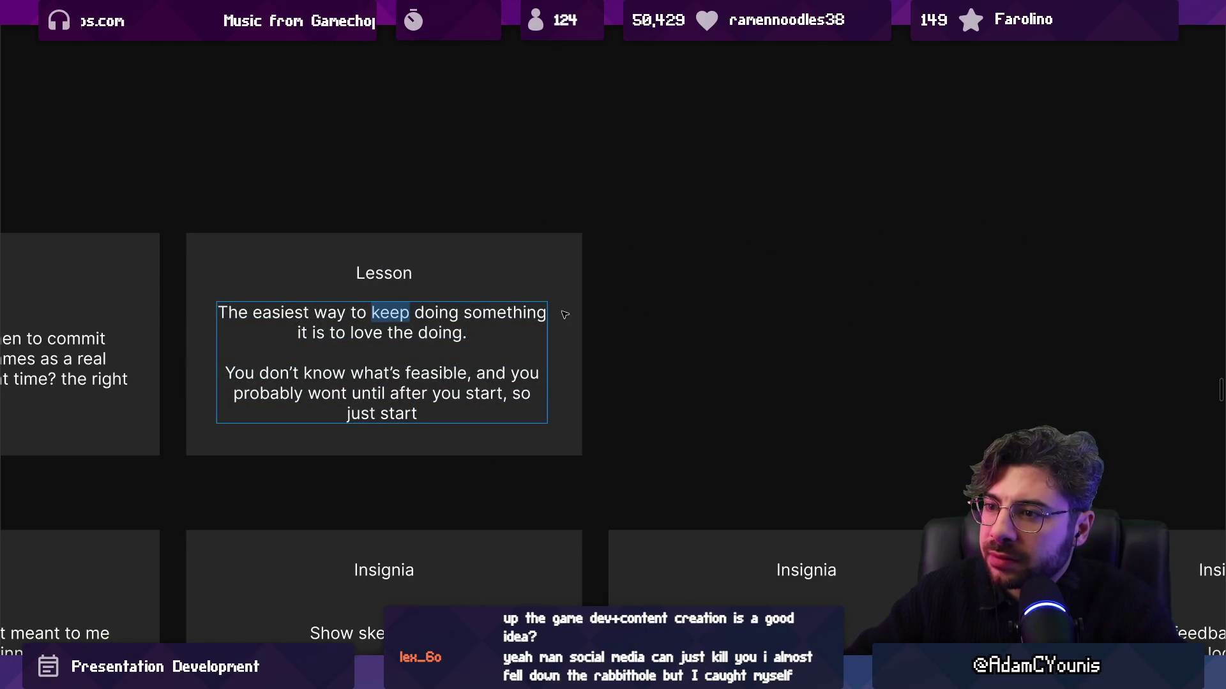
{"action": "key", "text": "Left"}
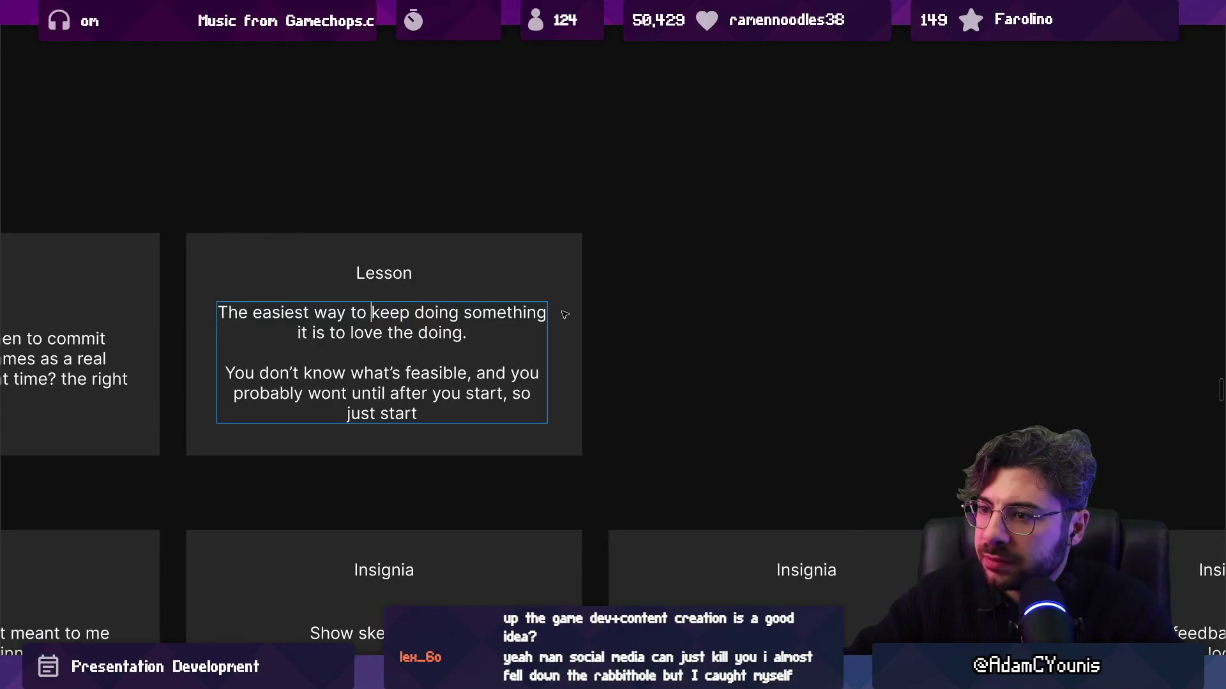
{"action": "key", "text": "ctrl+shift+Right"}
{"action": "key", "text": "ctrl+shift+Right"}
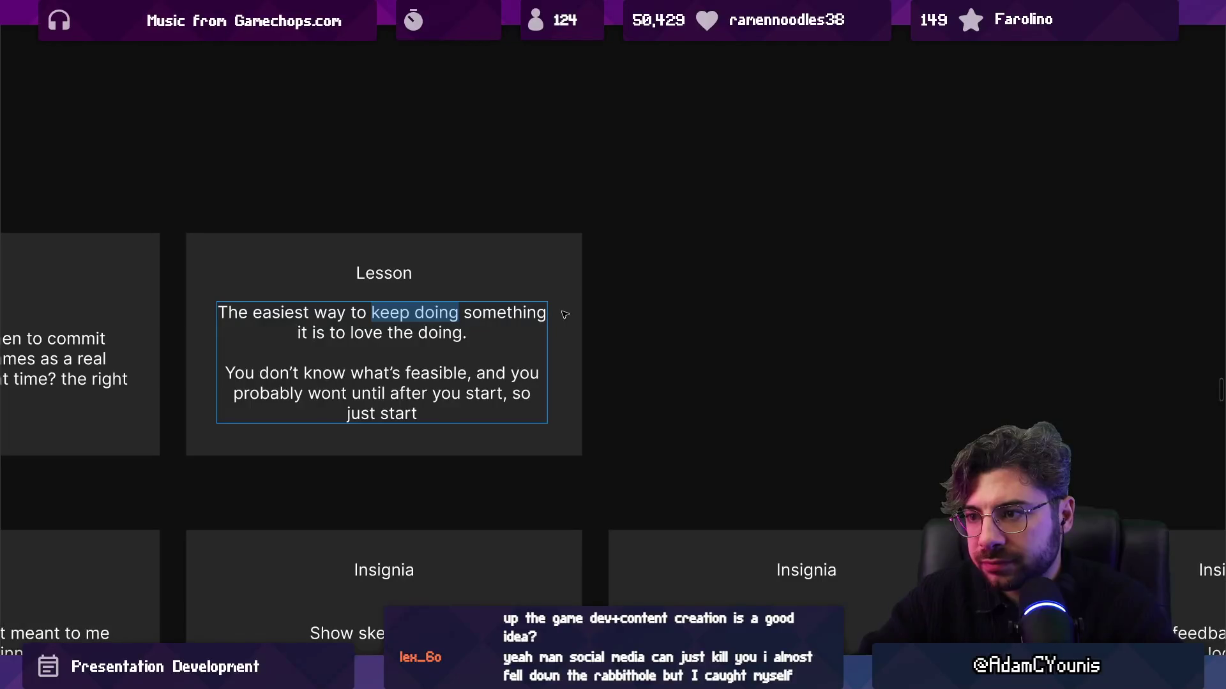
{"action": "type", "text": "succeed at"}
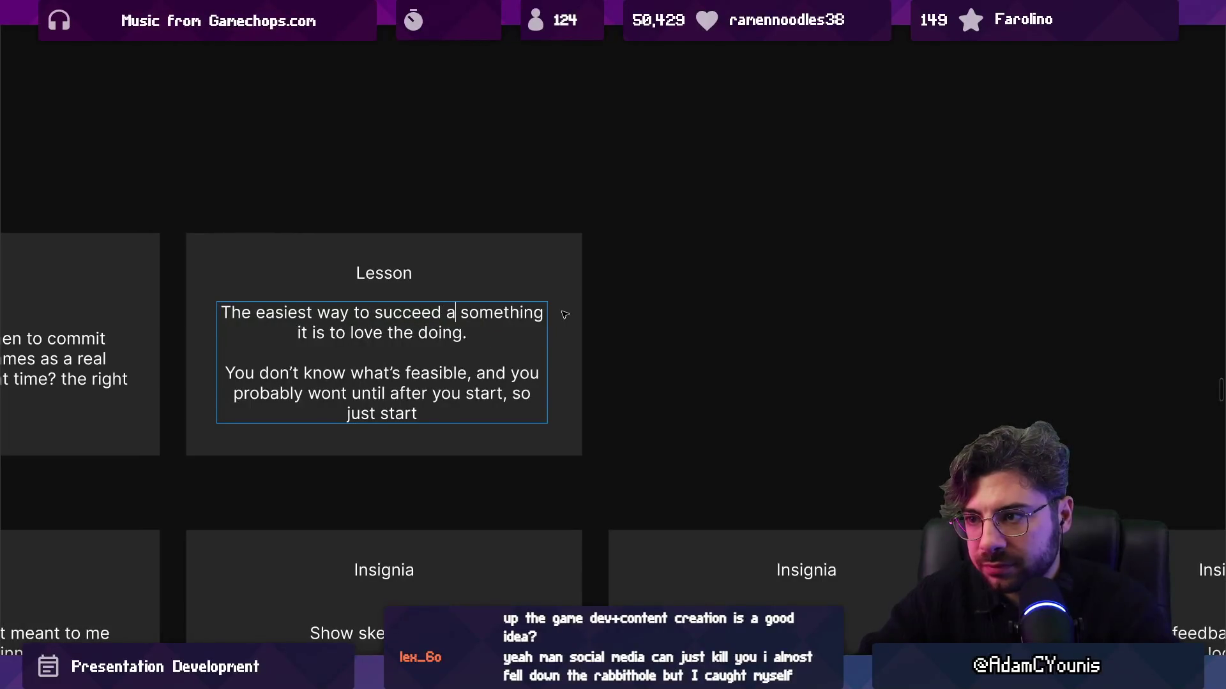
{"action": "key", "text": "BackSpace"}
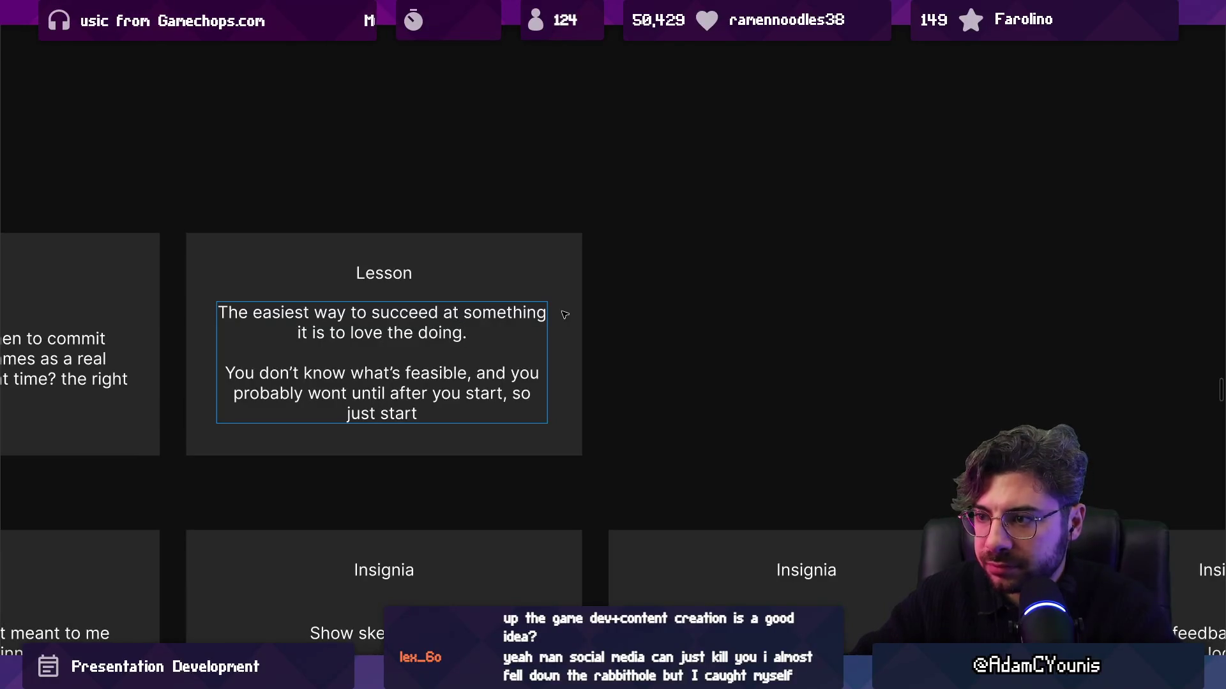
{"action": "type", "text": "it's 1"}
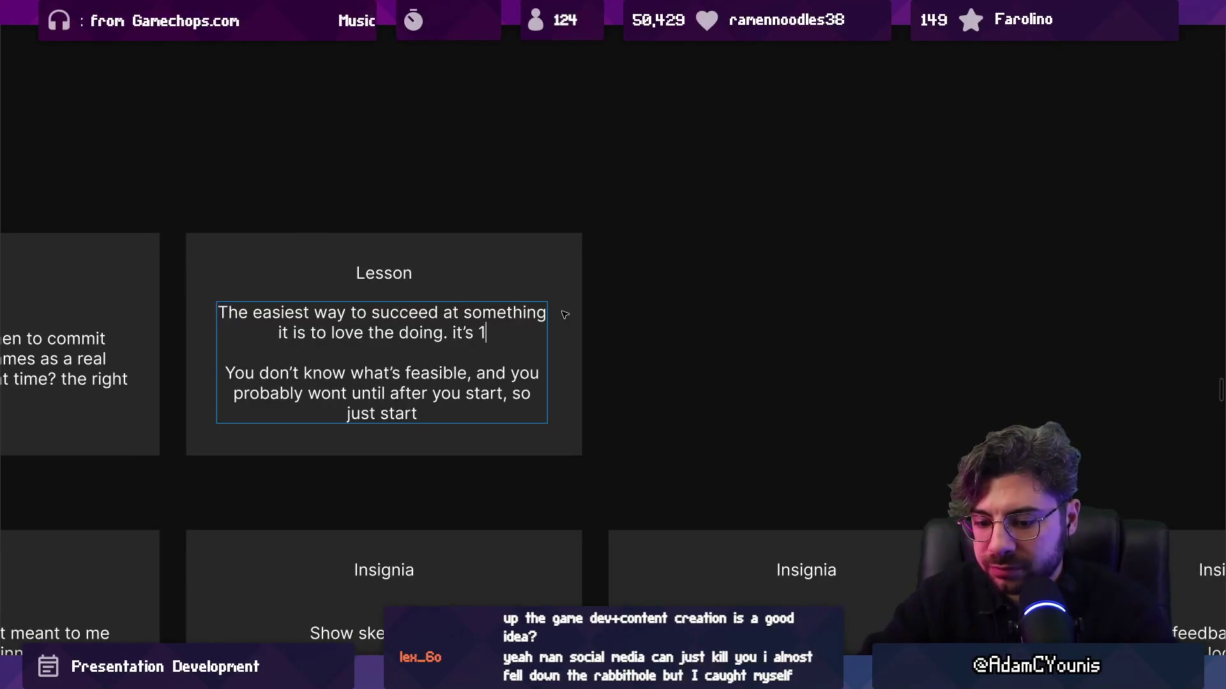
{"action": "type", "text": "% finish"}
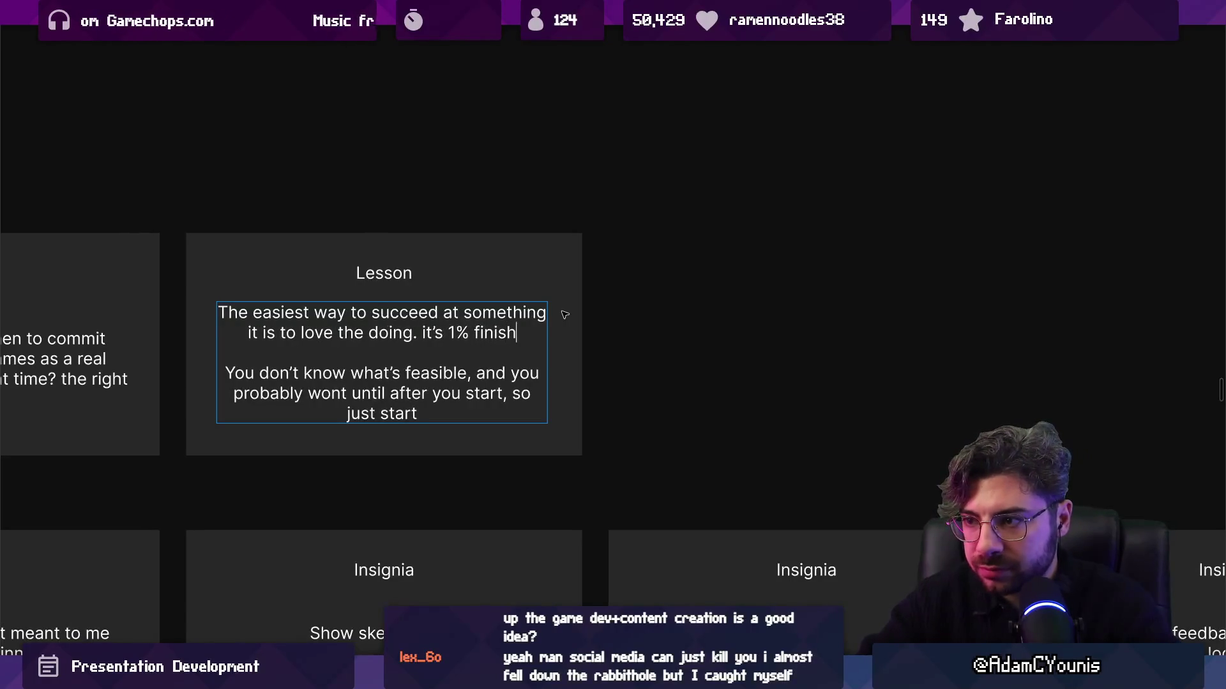
{"action": "type", "text": "ing but 9"}
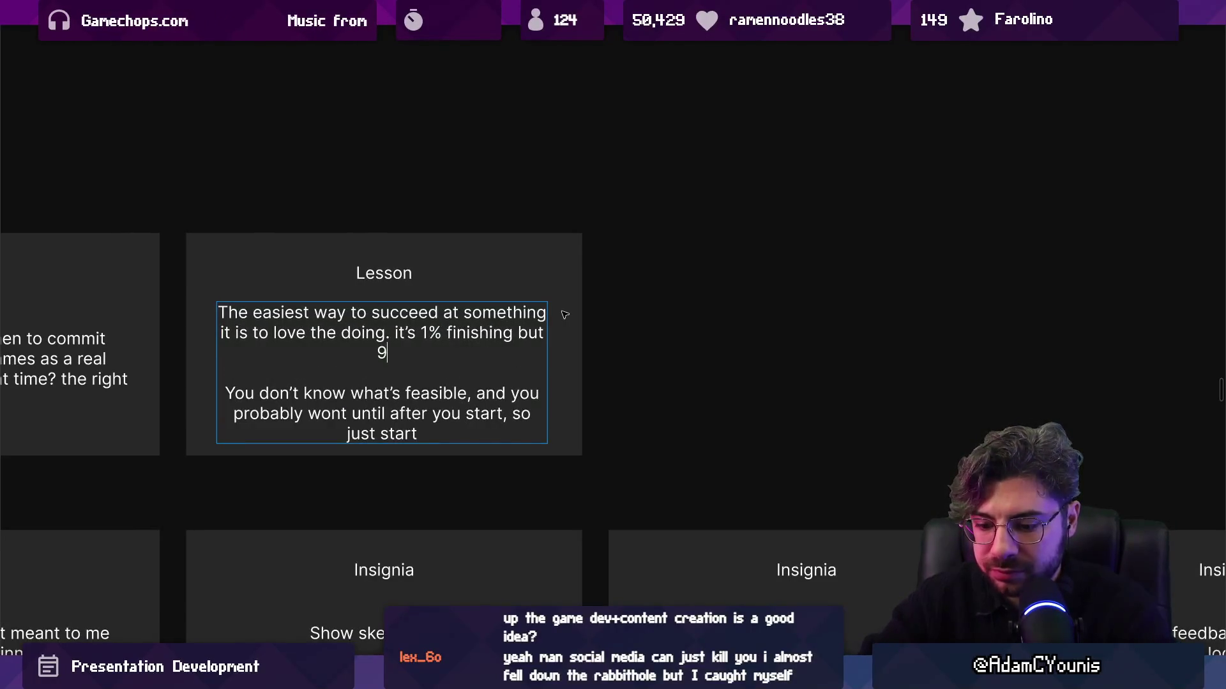
{"action": "type", "text": "% doing."}
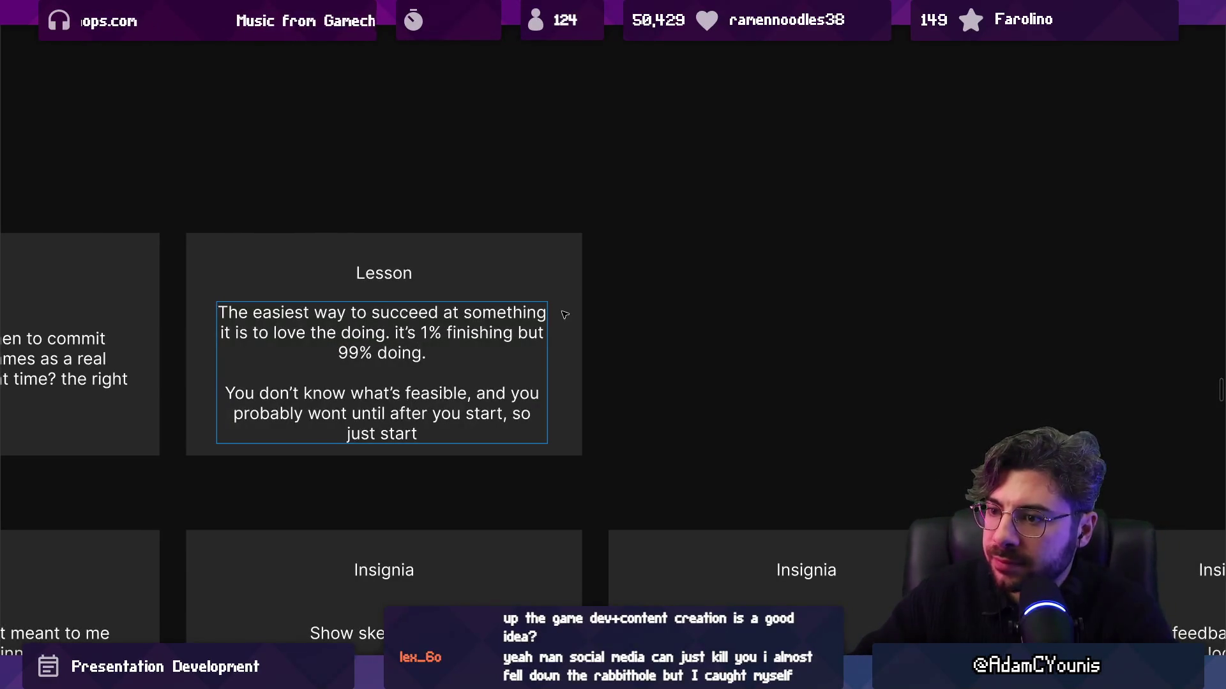
{"action": "key", "text": "Right"}
{"action": "key", "text": "Right"}
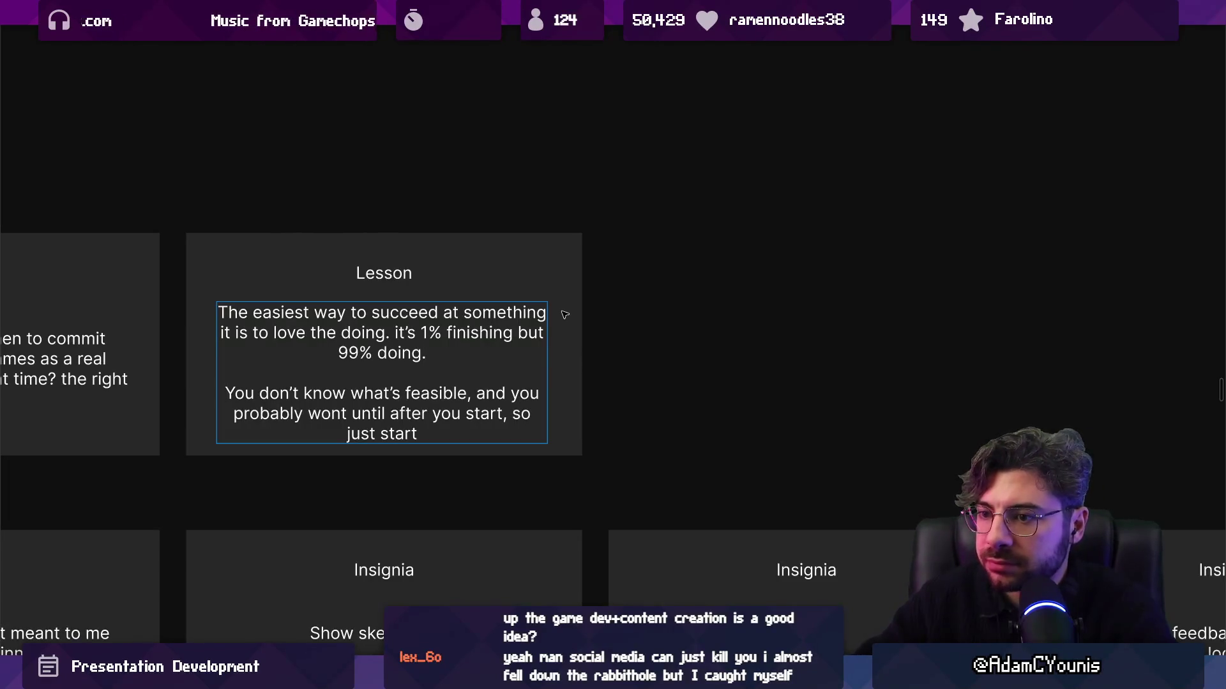
{"action": "scroll", "coordinate": [565, 314], "scroll_direction": "down", "scroll_amount": 5}
{"action": "scroll", "coordinate": [575, 425], "scroll_direction": "up", "scroll_amount": 5}
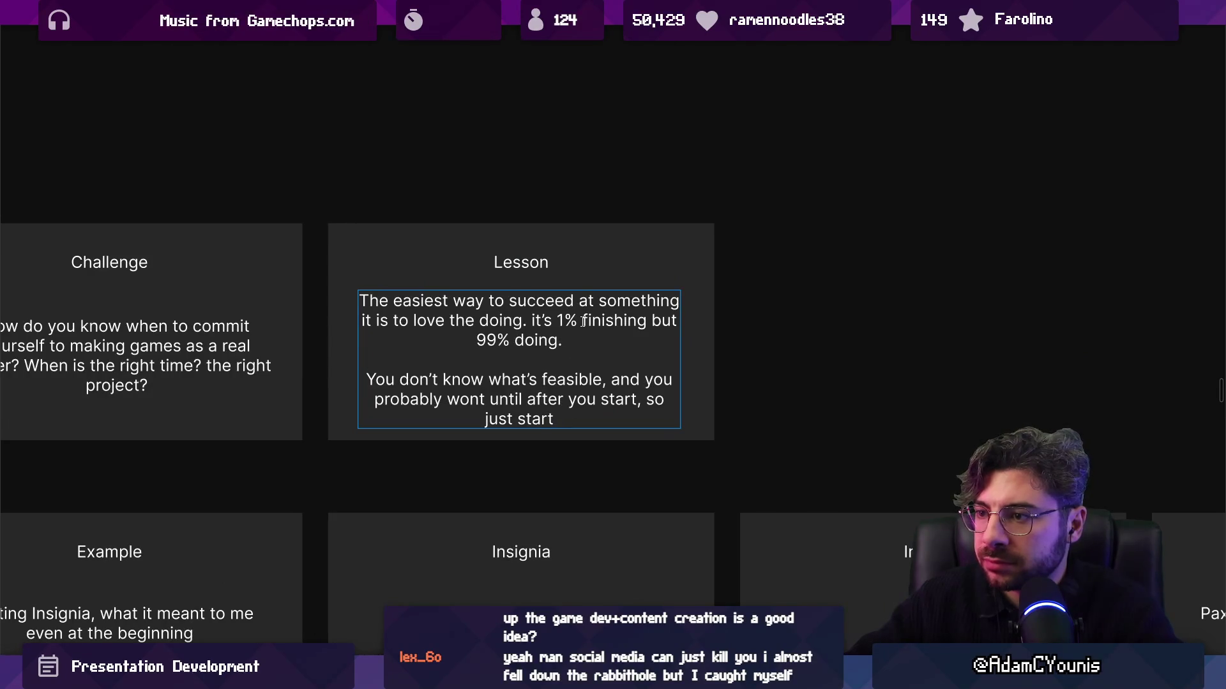
Resize the Lesson text box to 1332×350 so both paragraphs reflow
{"action": "key", "text": "Escape"}
{"action": "left_click_drag", "start_coordinate": [672, 299], "coordinate": [625, 307]}
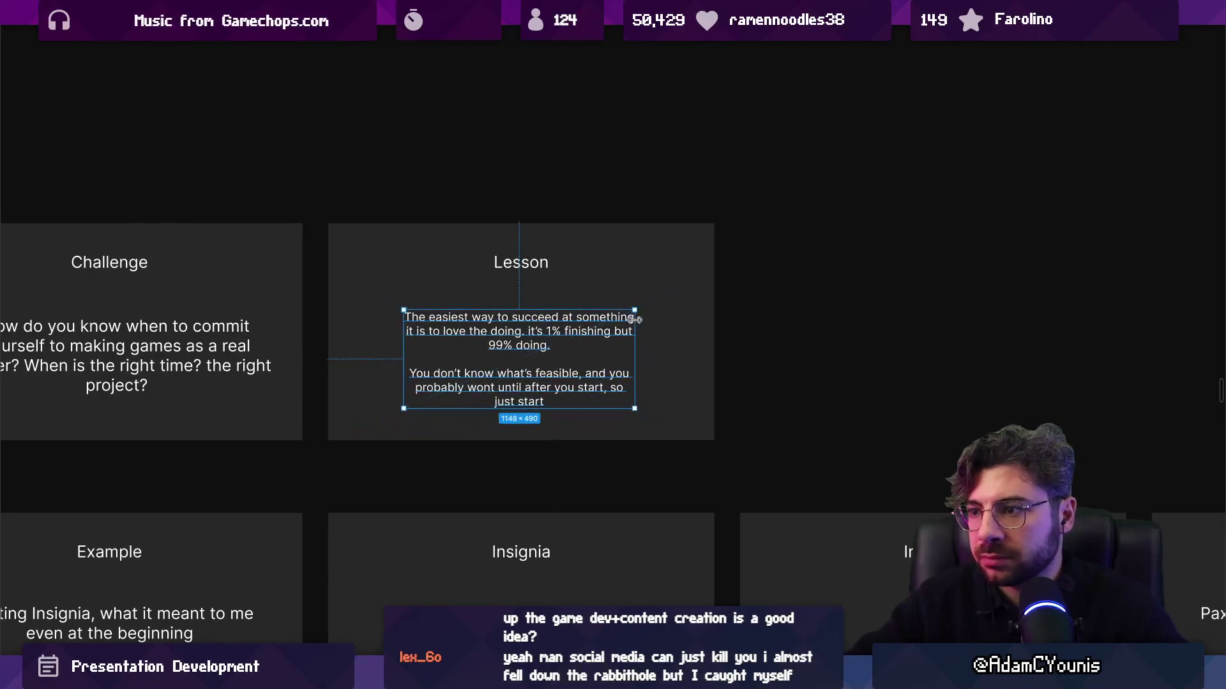
{"action": "key", "text": "Escape"}
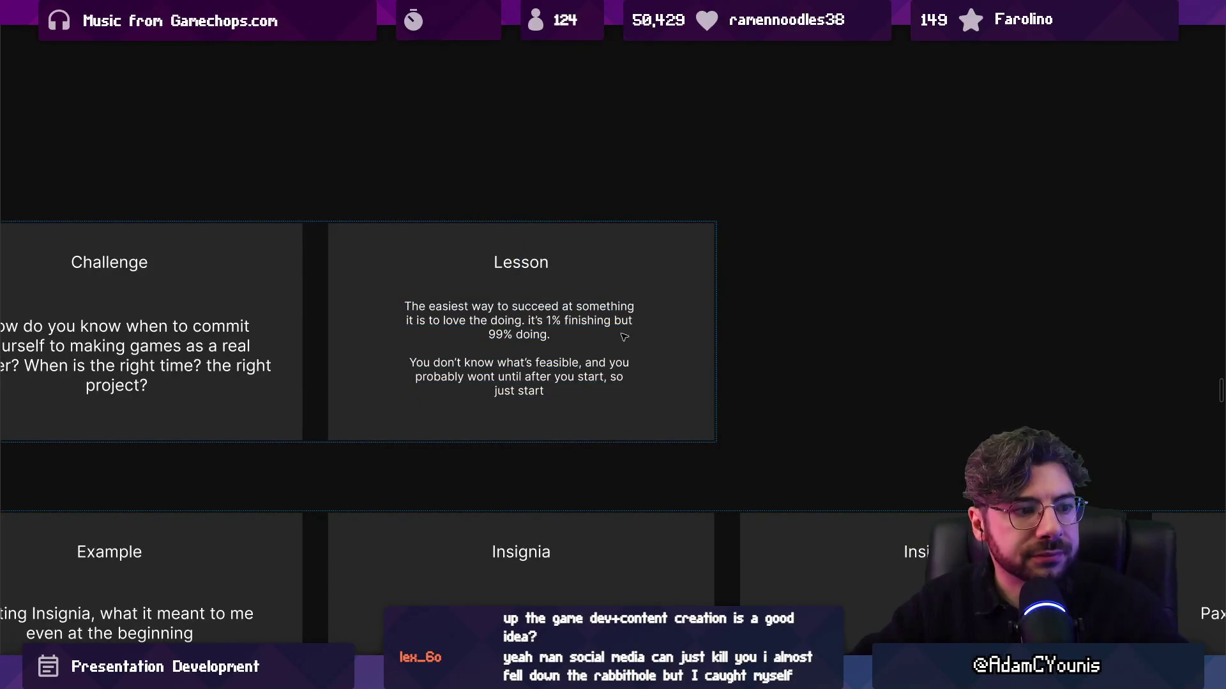
{"action": "left_click", "coordinate": [575, 332]}
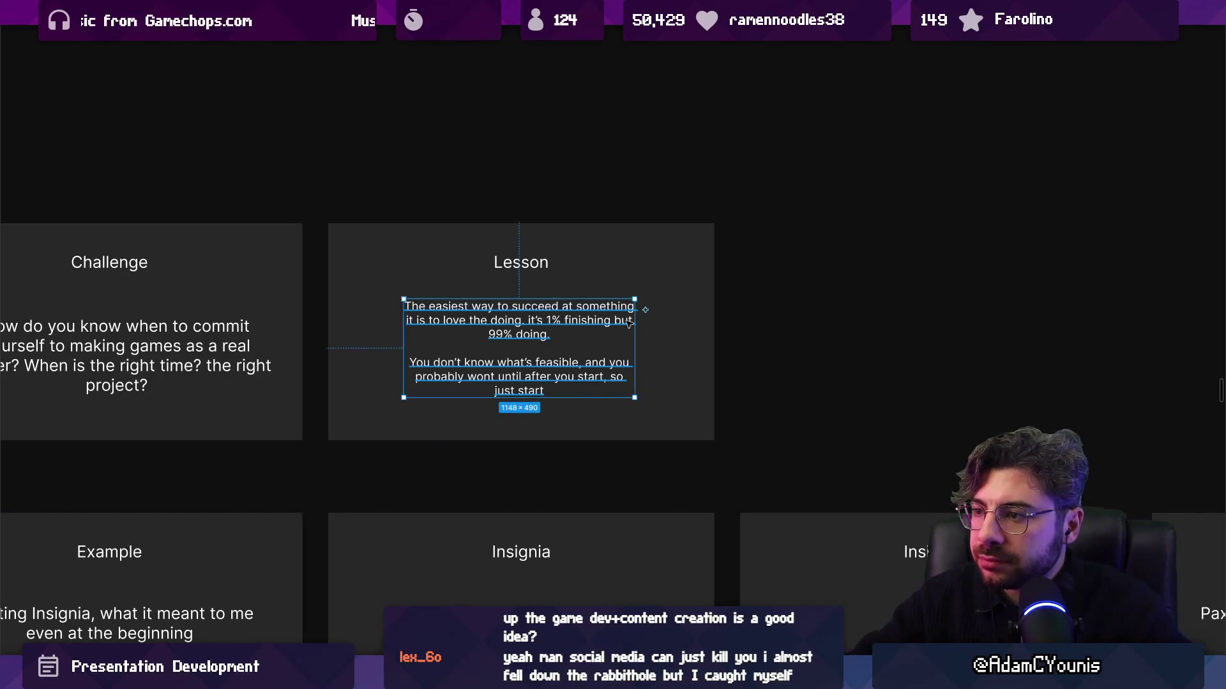
{"action": "left_click_drag", "start_coordinate": [636, 321], "coordinate": [653, 324]}
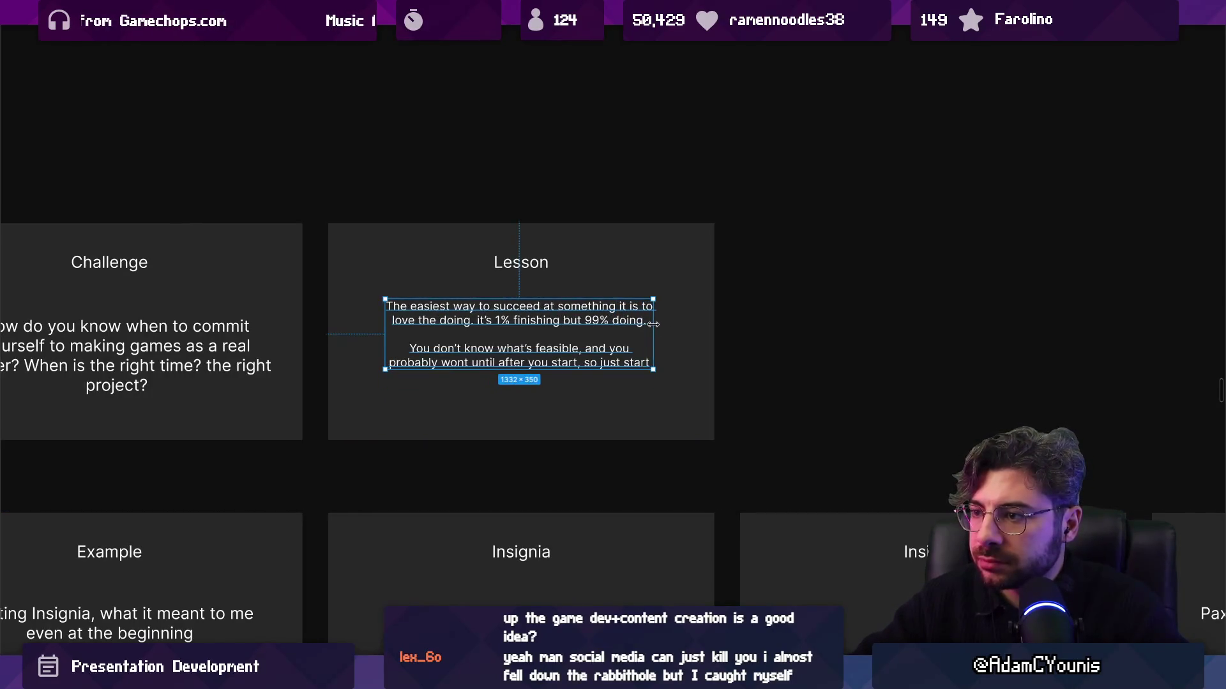
{"action": "scroll", "coordinate": [712, 339], "scroll_direction": "down", "scroll_amount": 4}
{"action": "scroll", "coordinate": [780, 275], "scroll_direction": "down", "scroll_amount": 2}
{"action": "scroll", "coordinate": [639, 320], "scroll_direction": "right", "scroll_amount": 3}
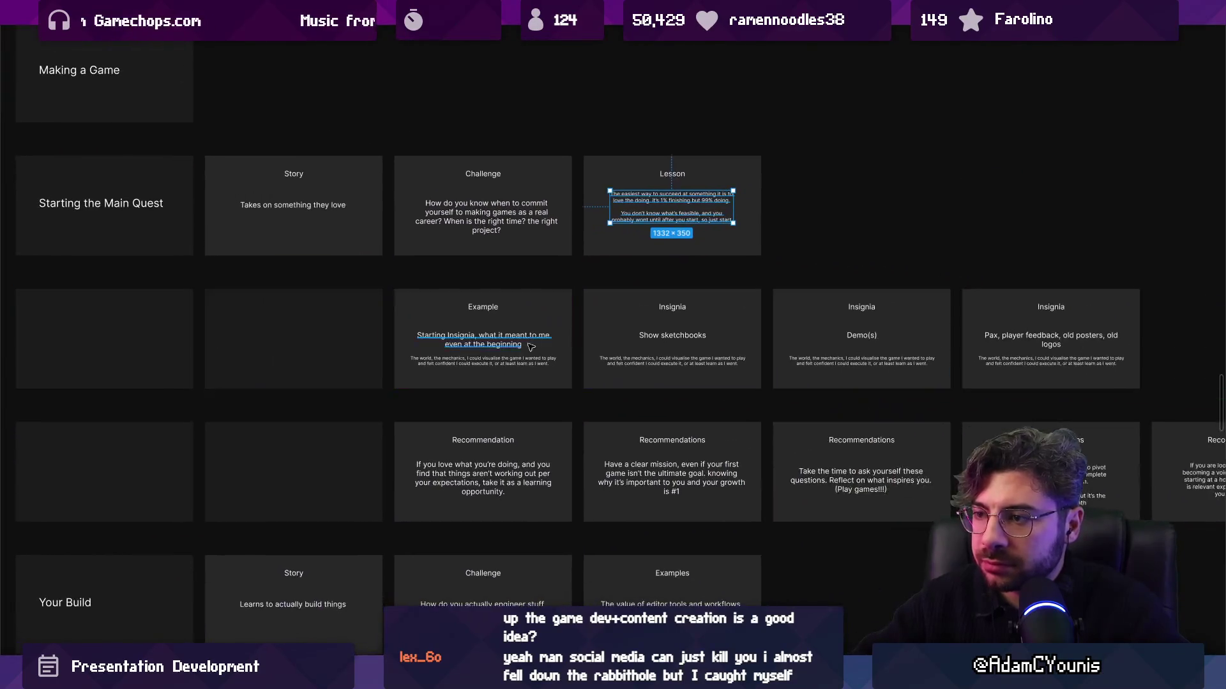
Duplicate the Pax Insignia slide to make a new card after it
{"action": "scroll", "coordinate": [534, 345], "scroll_direction": "right", "scroll_amount": 3}
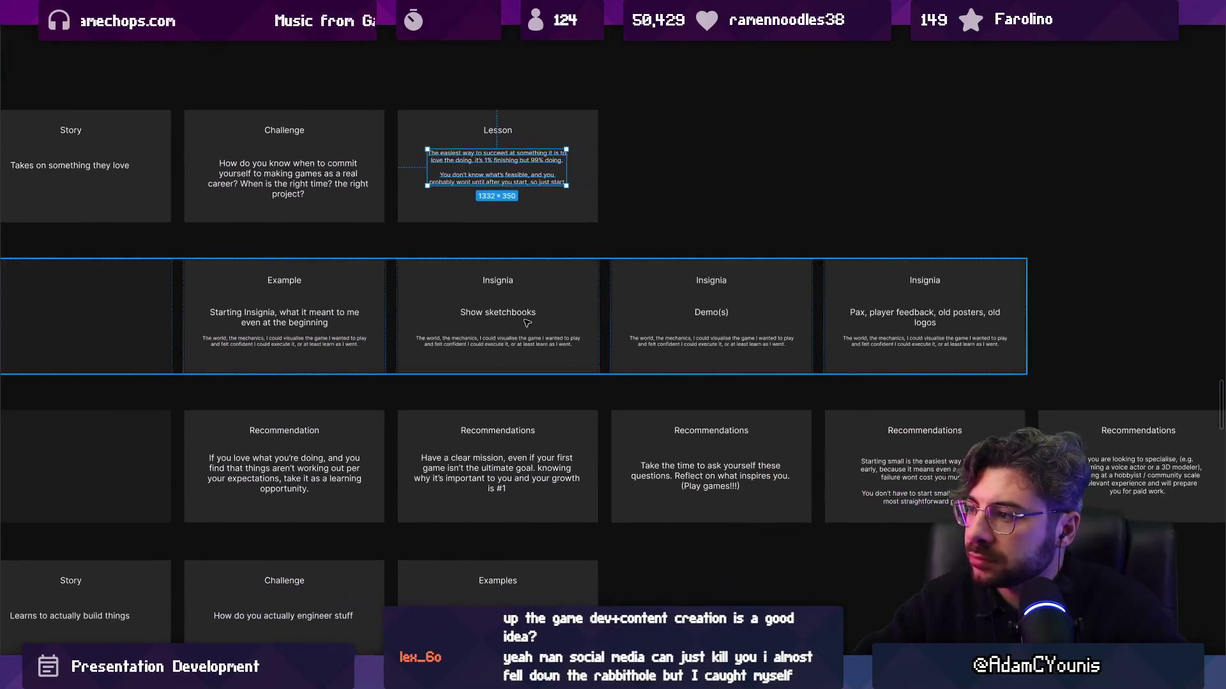
{"action": "left_click", "coordinate": [312, 308]}
{"action": "left_click", "coordinate": [708, 294]}
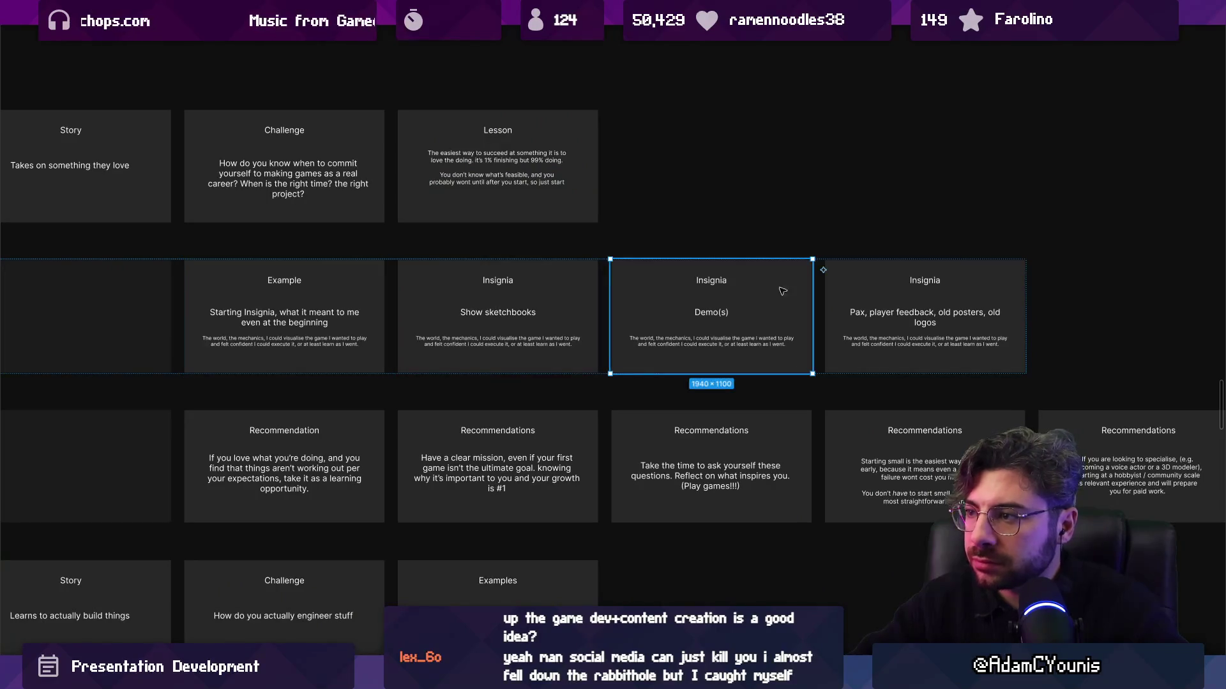
{"action": "left_click", "coordinate": [862, 289]}
{"action": "scroll", "coordinate": [510, 332], "scroll_direction": "left", "scroll_amount": 3}
{"action": "scroll", "coordinate": [511, 332], "scroll_direction": "up", "scroll_amount": 1}
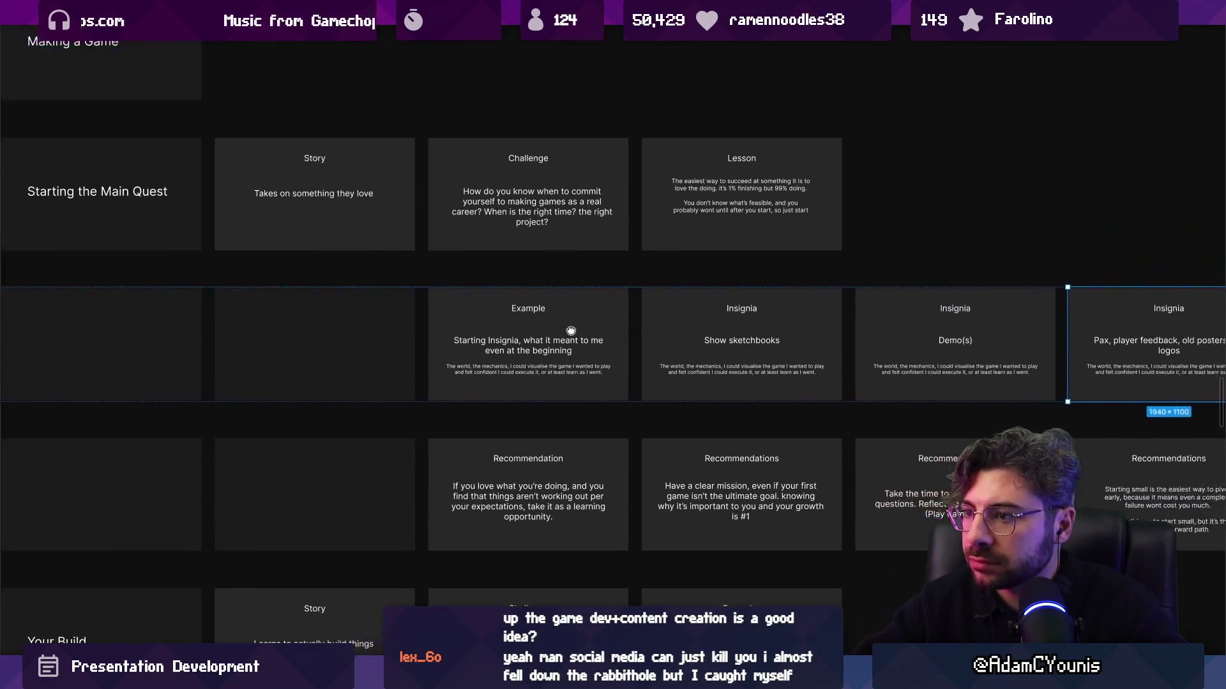
{"action": "scroll", "coordinate": [677, 299], "scroll_direction": "down", "scroll_amount": 3}
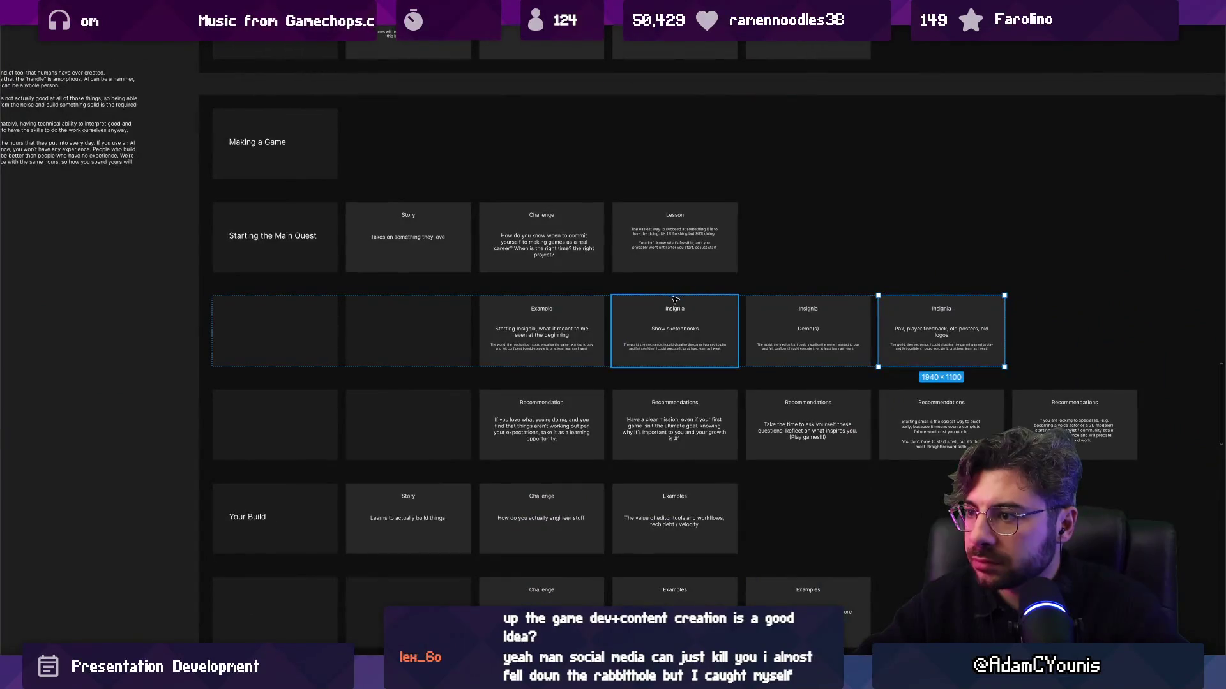
{"action": "scroll", "coordinate": [734, 322], "scroll_direction": "right", "scroll_amount": 5}
{"action": "scroll", "coordinate": [549, 315], "scroll_direction": "up", "scroll_amount": 3}
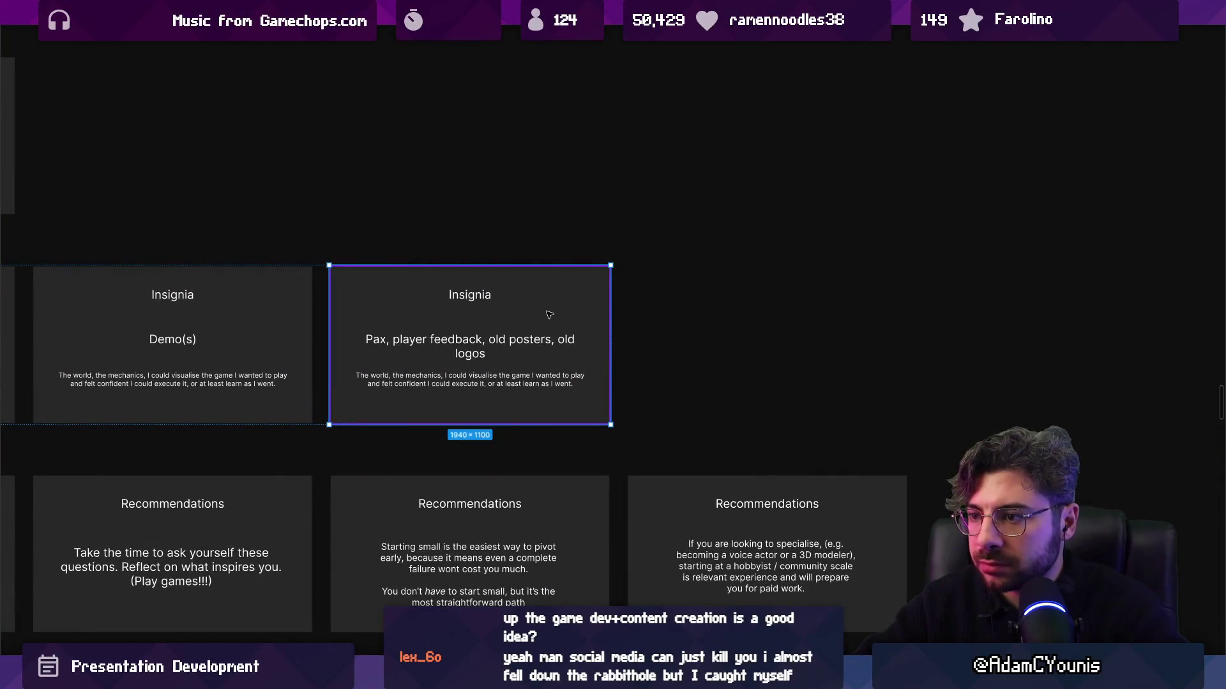
{"action": "key", "text": "ctrl+d"}
{"action": "scroll", "coordinate": [555, 313], "scroll_direction": "right", "scroll_amount": 3}
{"action": "scroll", "coordinate": [593, 350], "scroll_direction": "up", "scroll_amount": 1}
Delete the duplicate slide's body paragraph, leaving only its headline
{"action": "double_click", "coordinate": [592, 350]}
{"action": "type", "text": "Where am I nmow"}
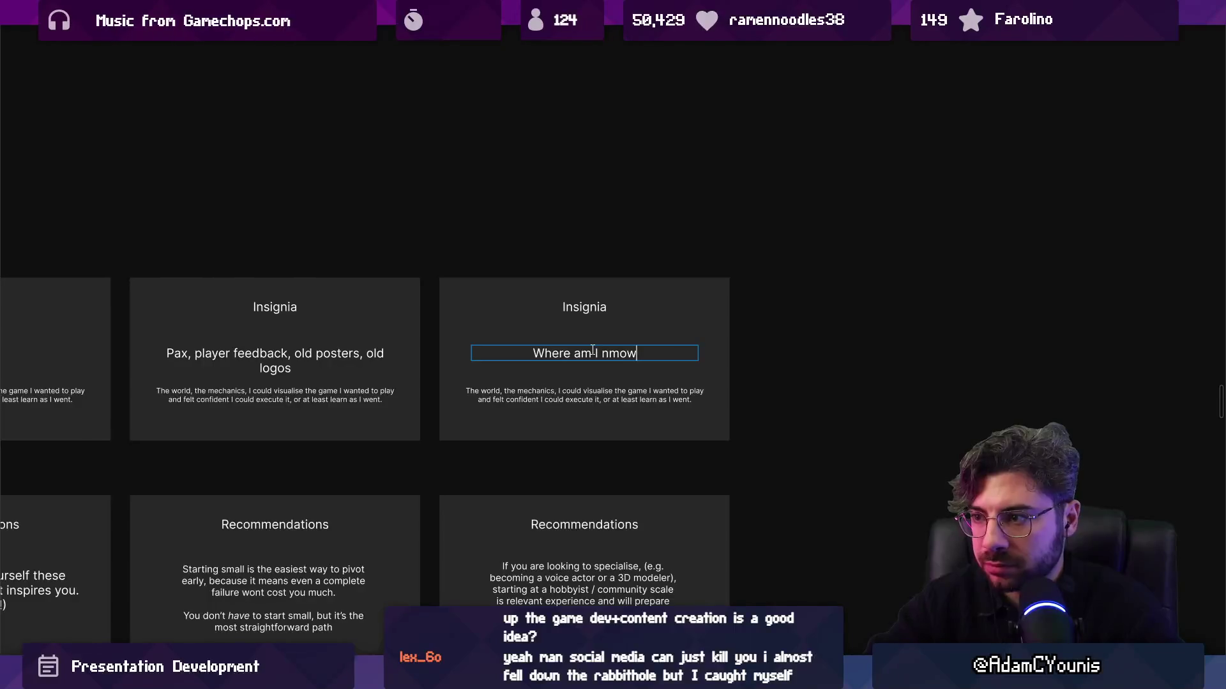
{"action": "type", "text": "?>"}
{"action": "key", "text": "BackSpace"}
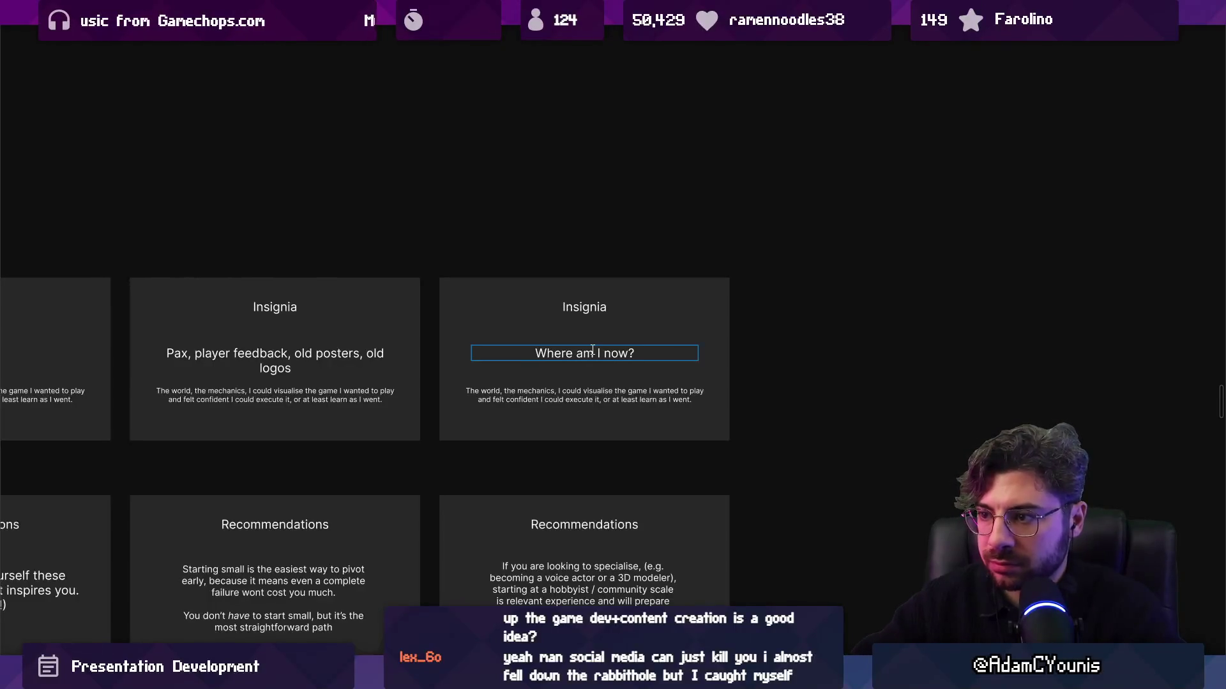
{"action": "scroll", "coordinate": [591, 352], "scroll_direction": "up", "scroll_amount": 3}
{"action": "double_click", "coordinate": [561, 417]}
{"action": "key", "text": "BackSpace"}
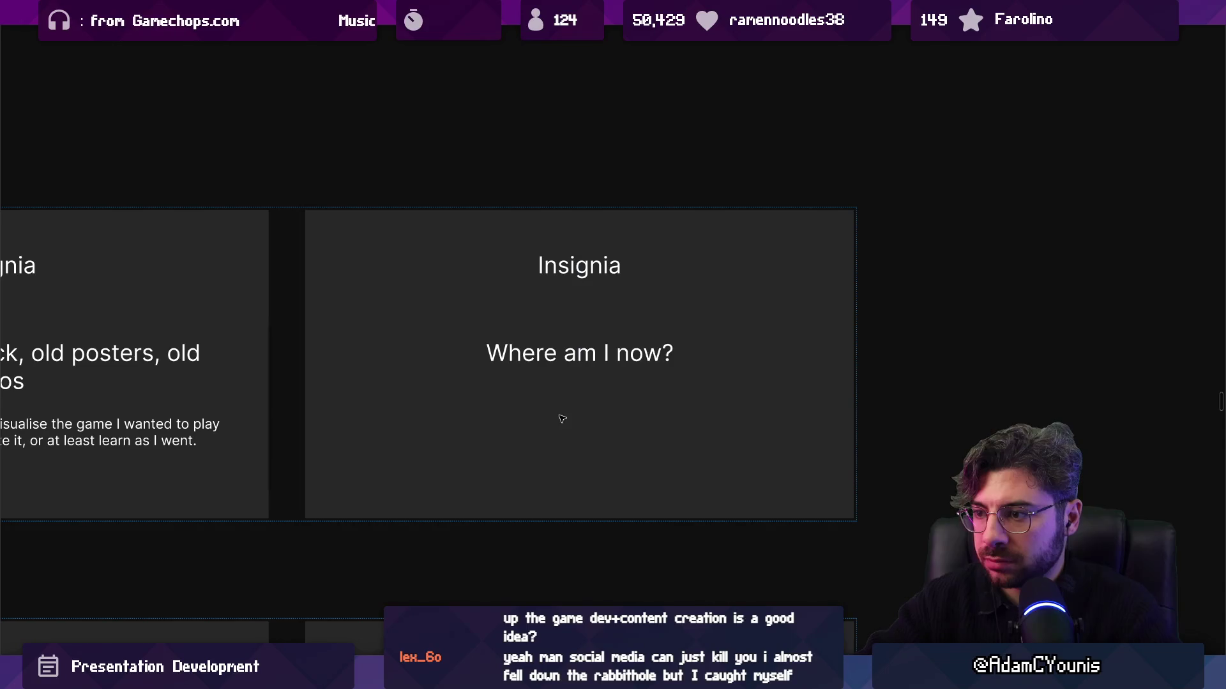
{"action": "double_click", "coordinate": [683, 355]}
{"action": "left_click", "coordinate": [686, 357]}
{"action": "key", "text": "Return"}
{"action": "type", "text": "0"}
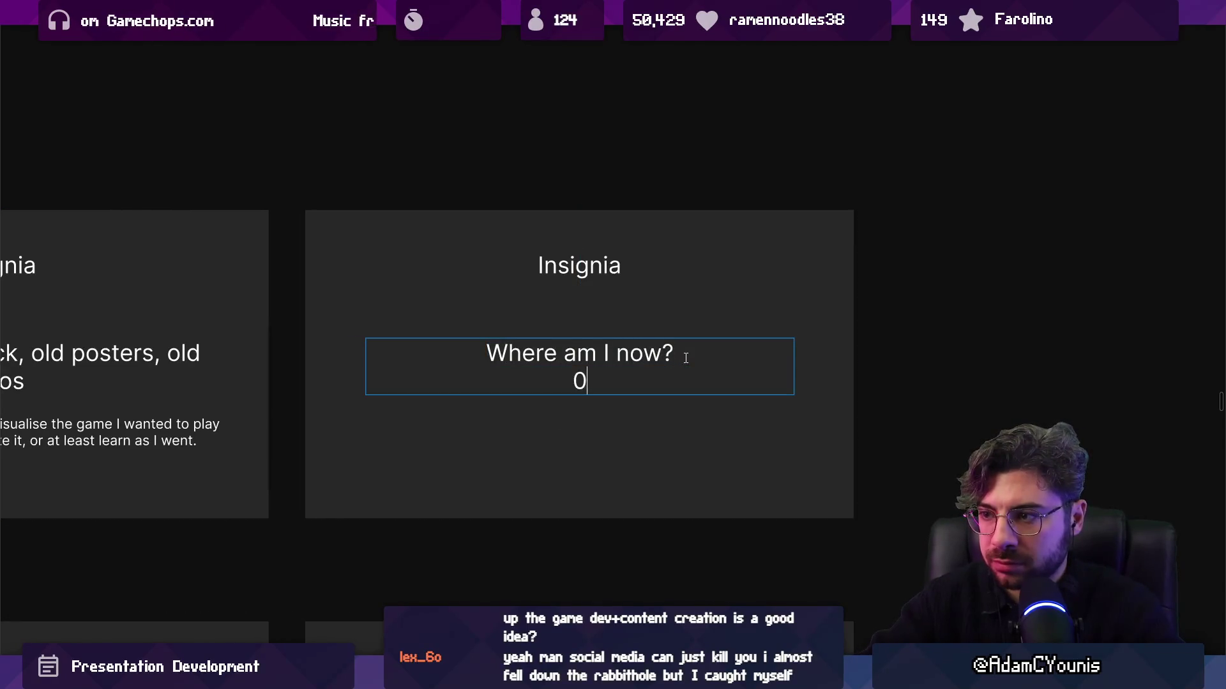
{"action": "key", "text": "BackSpace"}
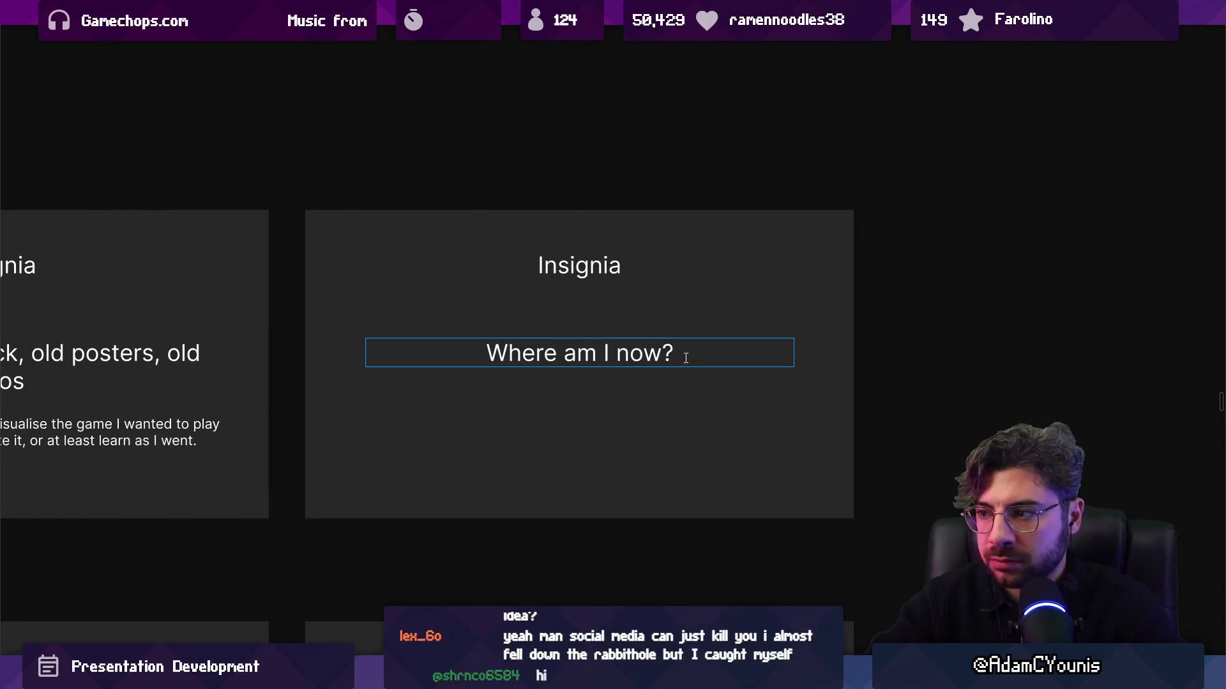
{"action": "key", "text": "Escape"}
Replace the headline 'Where am I now?' with 'Look where it is now'
{"action": "double_click", "coordinate": [687, 361]}
{"action": "left_click", "coordinate": [696, 356]}
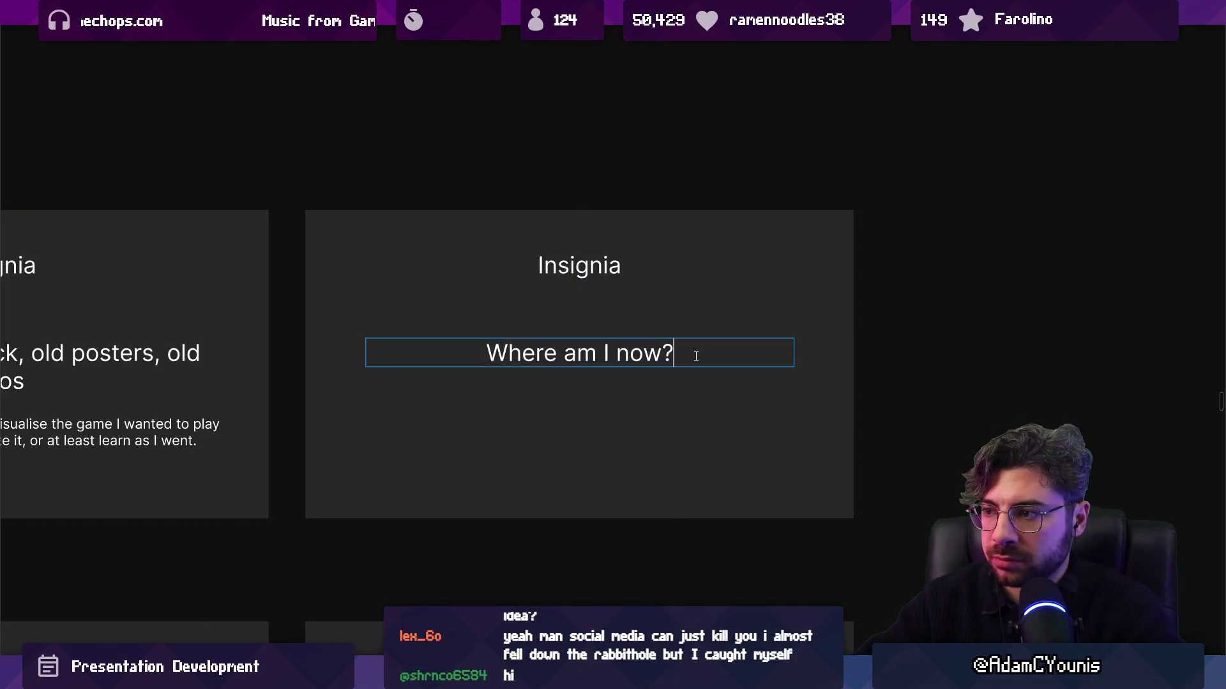
{"action": "key", "text": "ctrl+a"}
{"action": "type", "text": "Look wqhg"}
{"action": "key", "text": "BackSpace"}
{"action": "key", "text": "BackSpace"}
{"action": "key", "text": "BackSpace"}
{"action": "type", "text": "here it is now"}
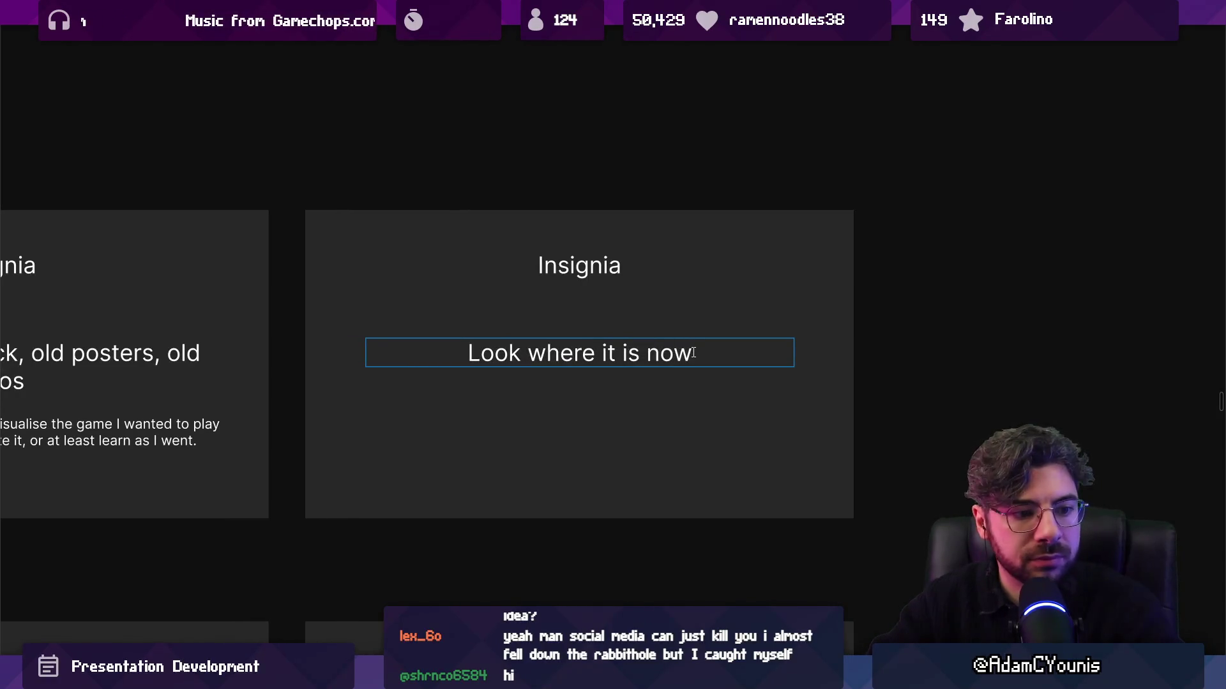
{"action": "type", "text": "!"}
{"action": "key", "text": "BackSpace"}
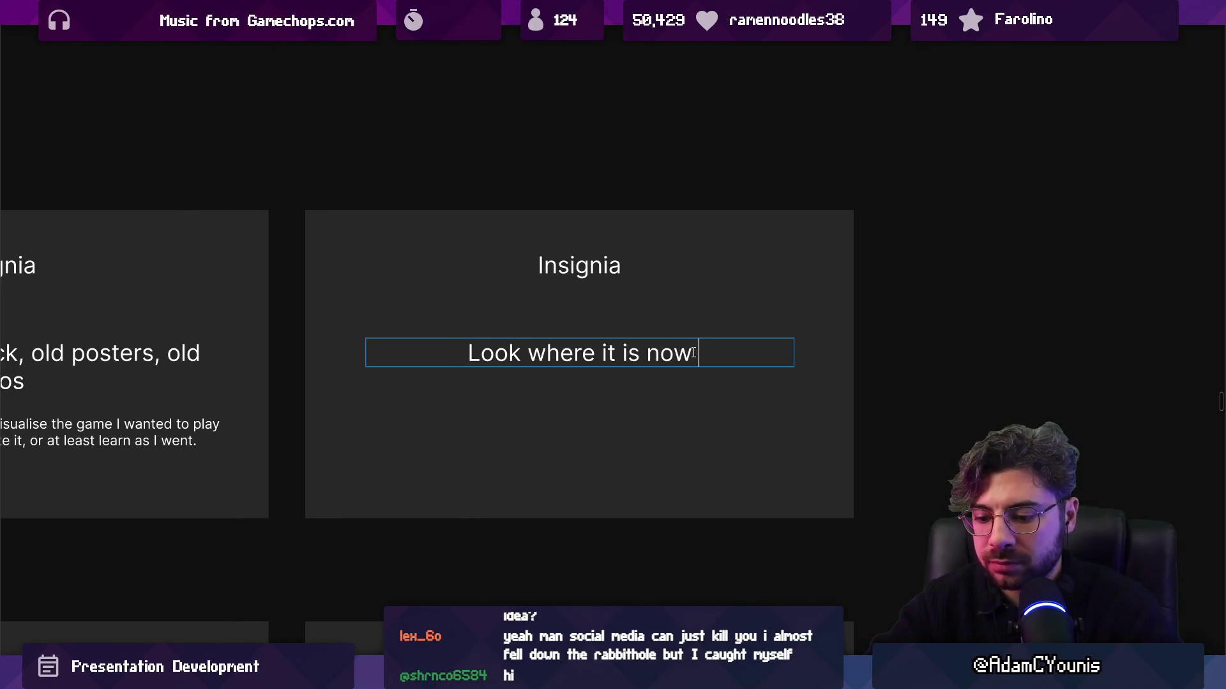
{"action": "scroll", "coordinate": [693, 353], "scroll_direction": "down", "scroll_amount": 5}
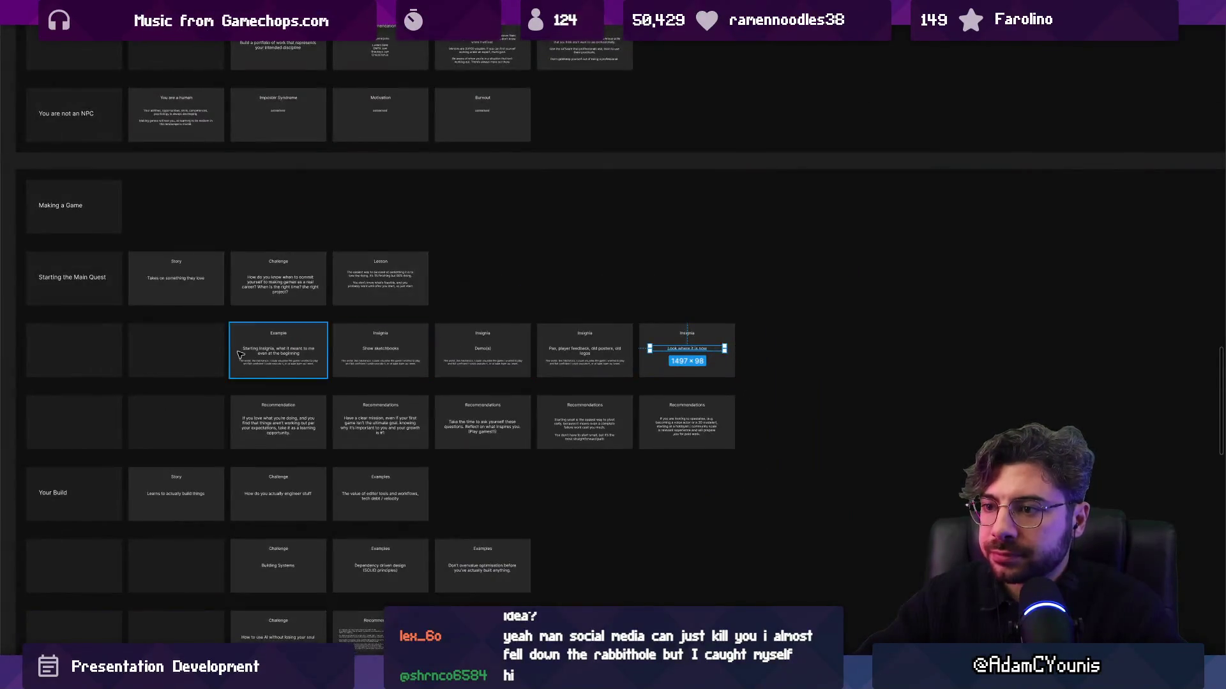
{"action": "scroll", "coordinate": [492, 360], "scroll_direction": "left", "scroll_amount": 3}
{"action": "scroll", "coordinate": [381, 348], "scroll_direction": "right", "scroll_amount": 2}
{"action": "scroll", "coordinate": [381, 347], "scroll_direction": "down", "scroll_amount": 1}
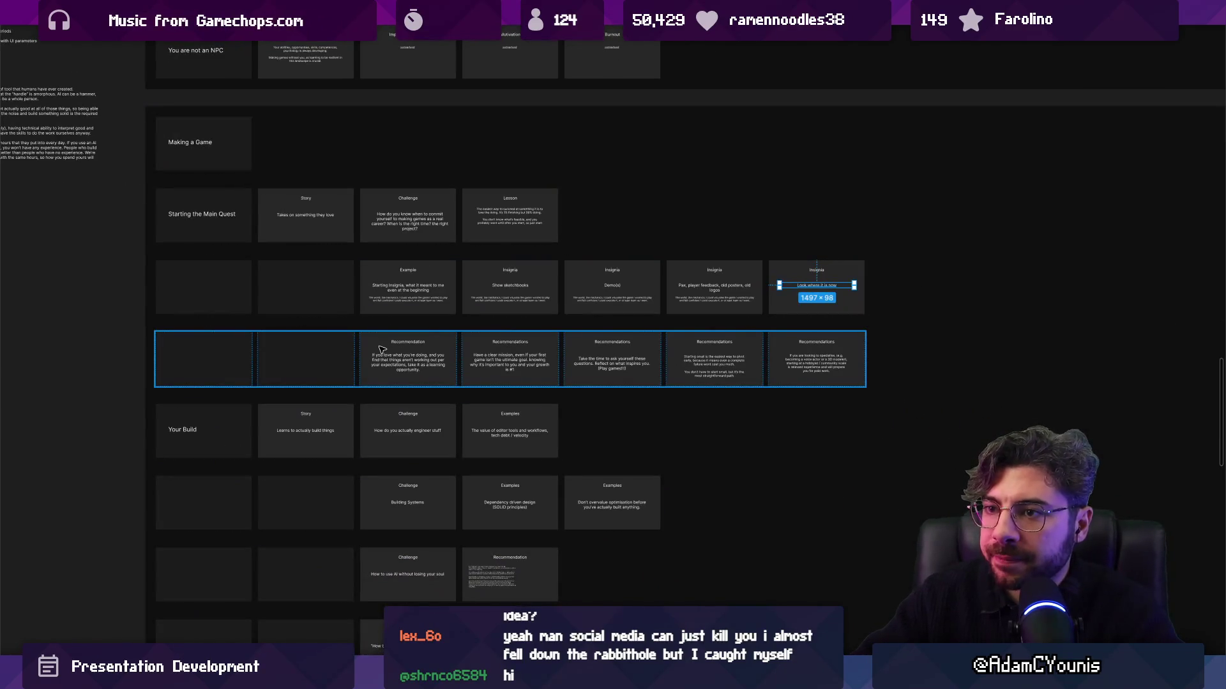
{"action": "scroll", "coordinate": [381, 348], "scroll_direction": "up", "scroll_amount": 3}
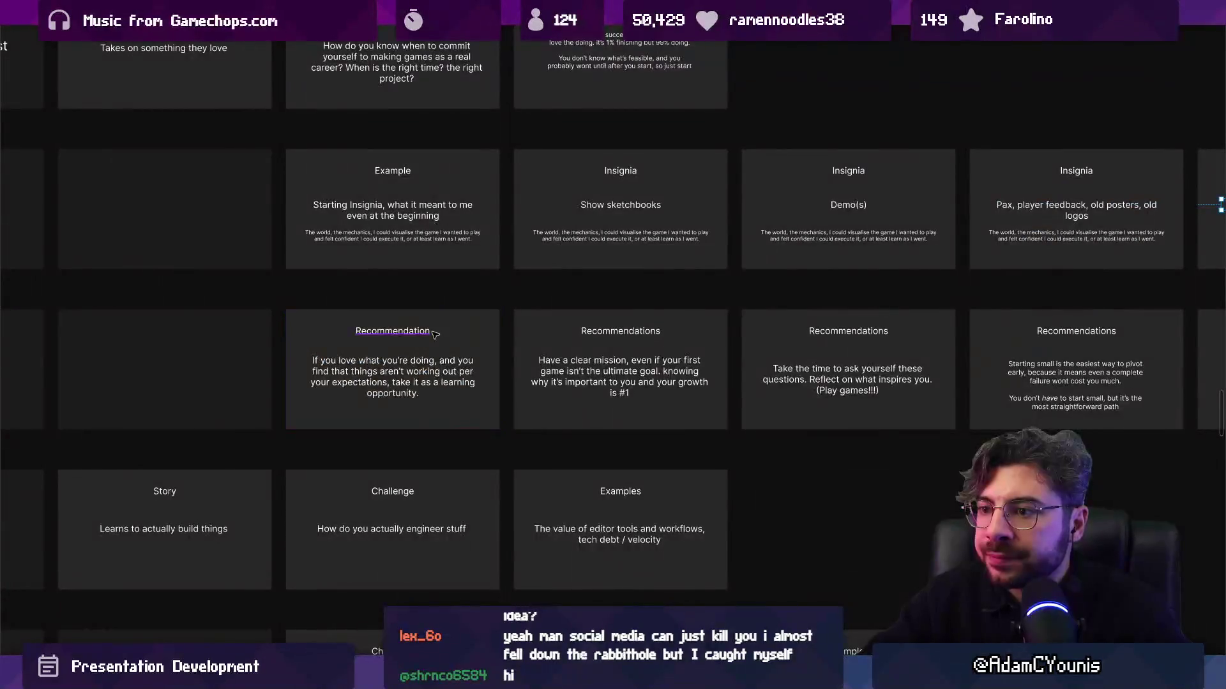
{"action": "scroll", "coordinate": [438, 333], "scroll_direction": "up", "scroll_amount": 4}
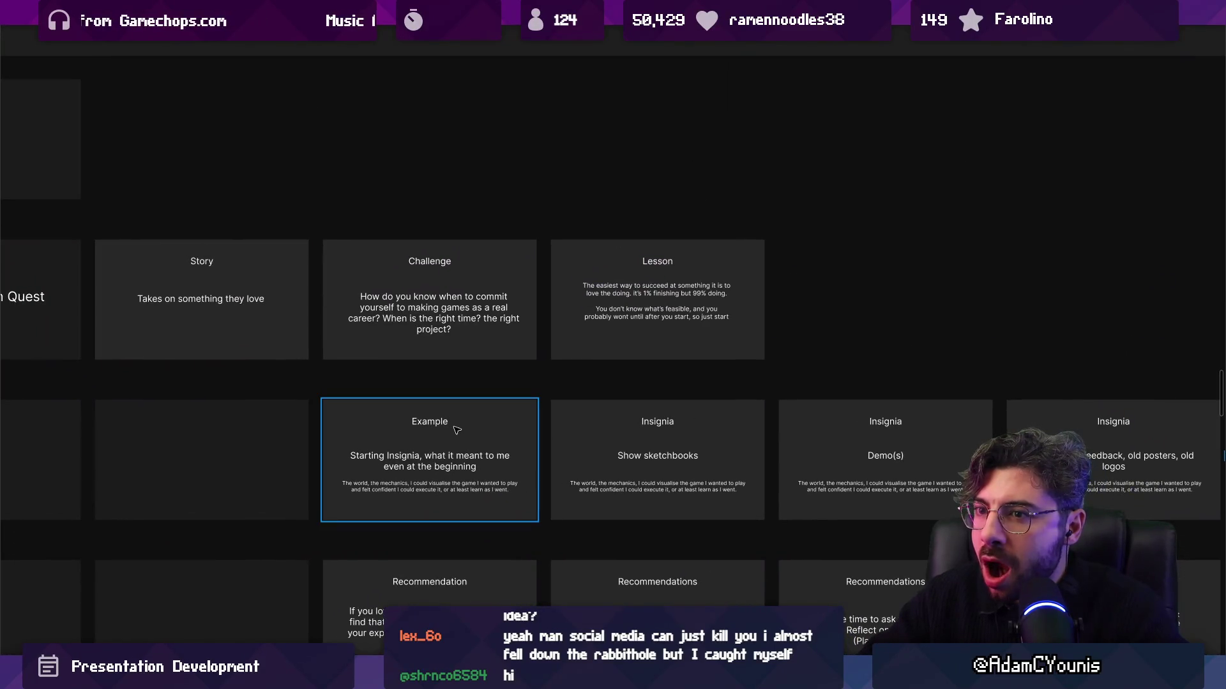
{"action": "scroll", "coordinate": [436, 319], "scroll_direction": "down", "scroll_amount": 2}
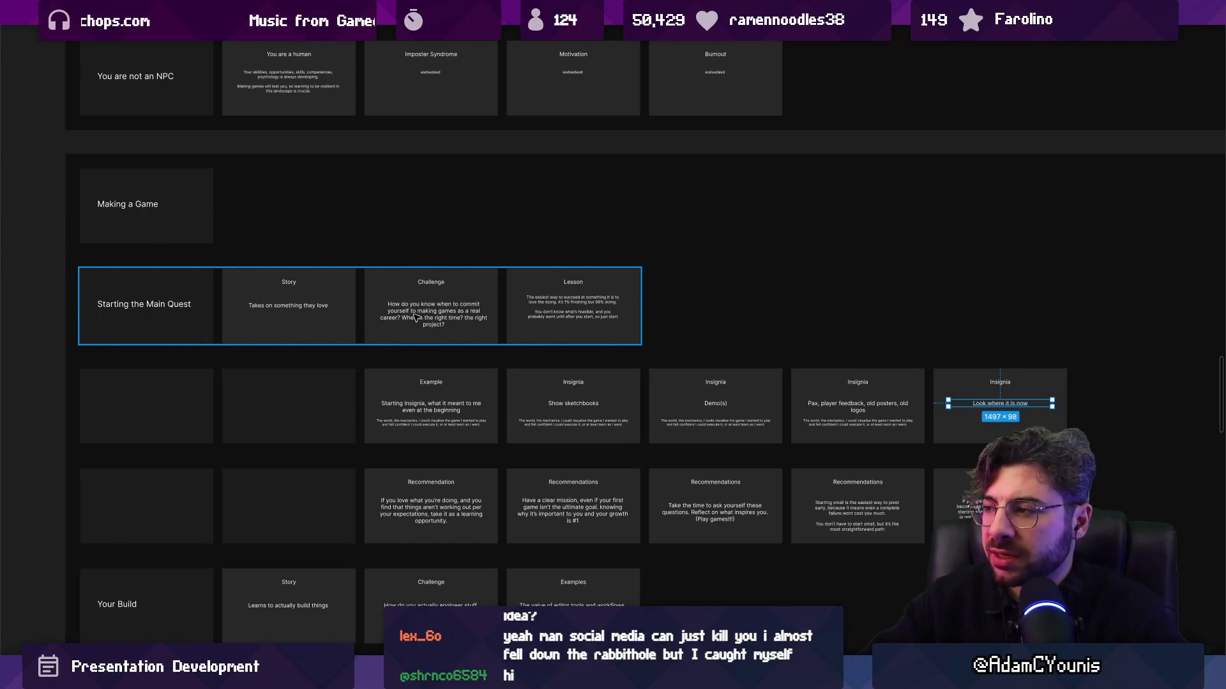
{"action": "key", "text": "Escape"}
{"action": "key", "text": "Tab"}
{"action": "key", "text": "Tab"}
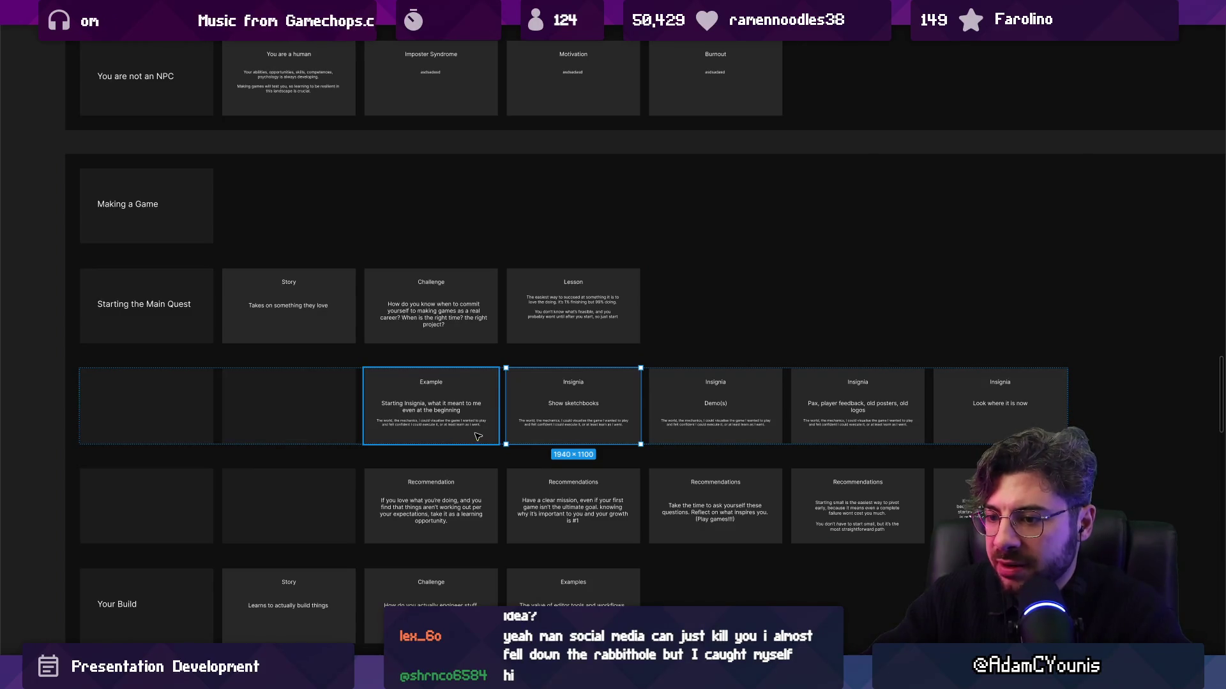
{"action": "scroll", "coordinate": [477, 438], "scroll_direction": "down", "scroll_amount": 2}
{"action": "scroll", "coordinate": [358, 440], "scroll_direction": "up", "scroll_amount": 3}
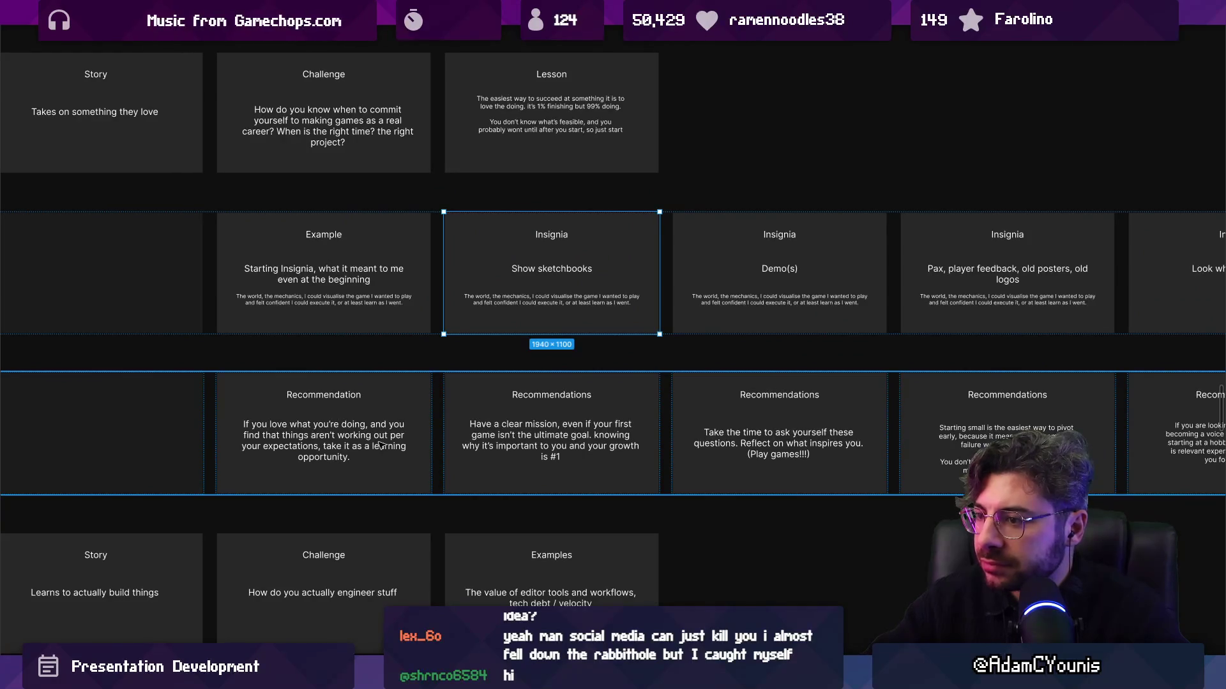
{"action": "scroll", "coordinate": [381, 445], "scroll_direction": "down", "scroll_amount": 2}
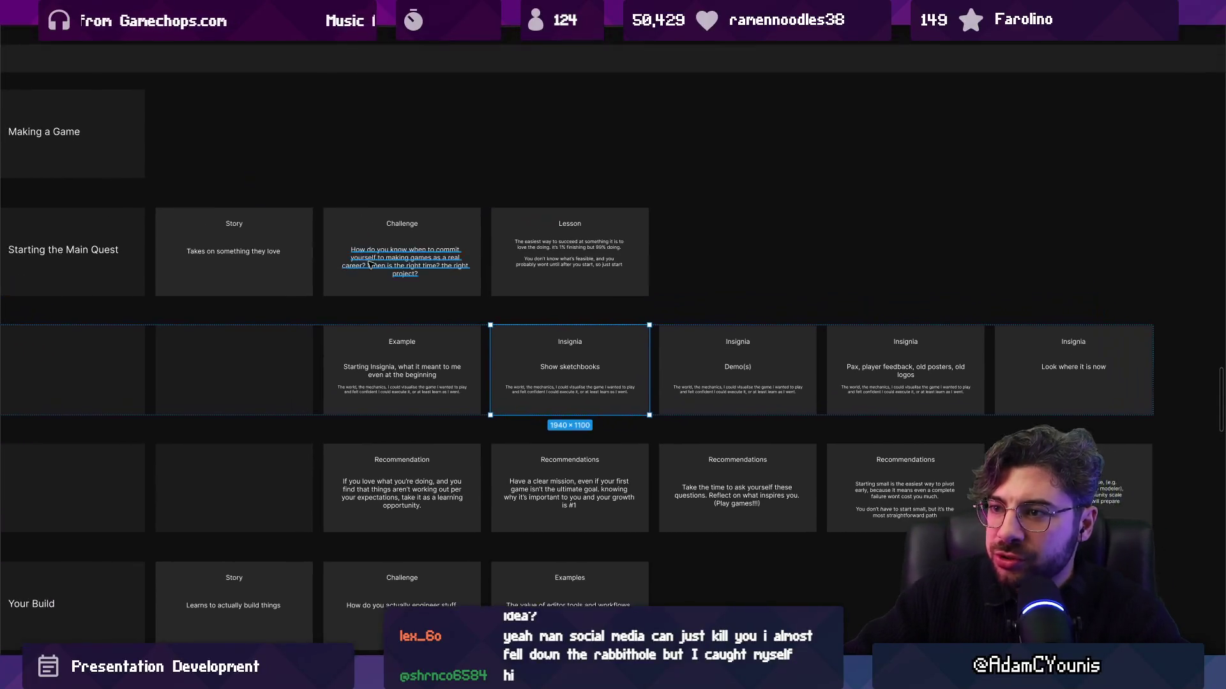
{"action": "scroll", "coordinate": [319, 221], "scroll_direction": "up", "scroll_amount": 1}
{"action": "scroll", "coordinate": [319, 220], "scroll_direction": "left", "scroll_amount": 1}
{"action": "left_click", "coordinate": [286, 235]}
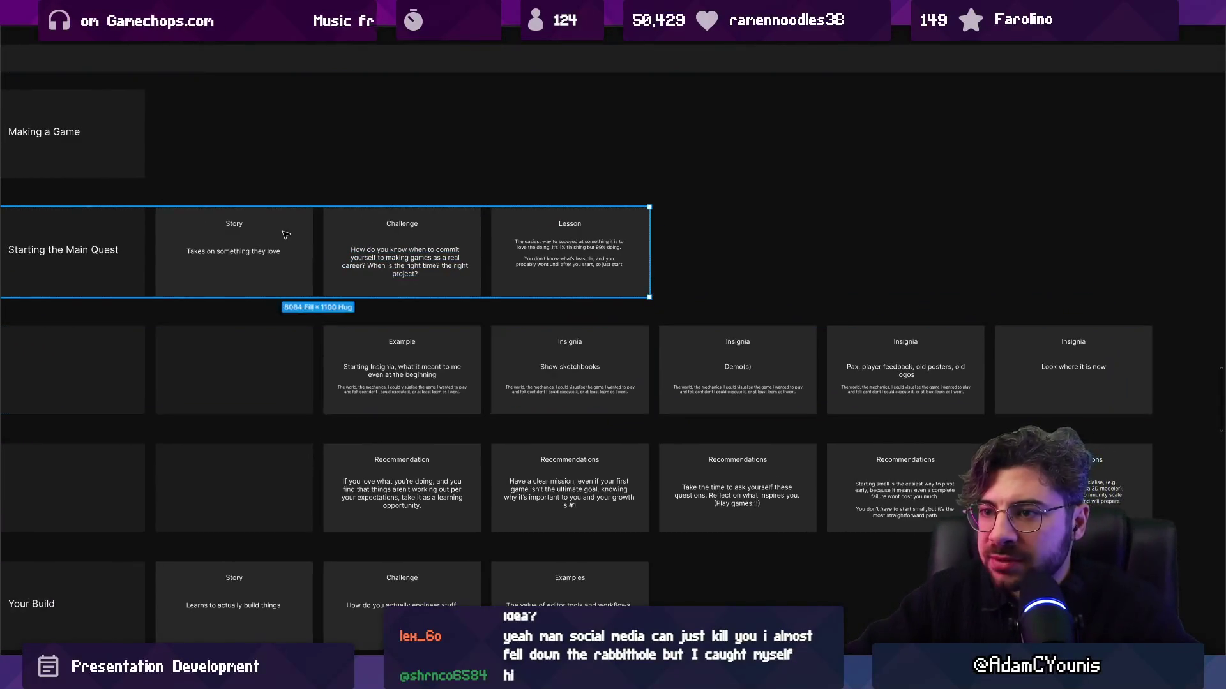
{"action": "left_click", "coordinate": [370, 238]}
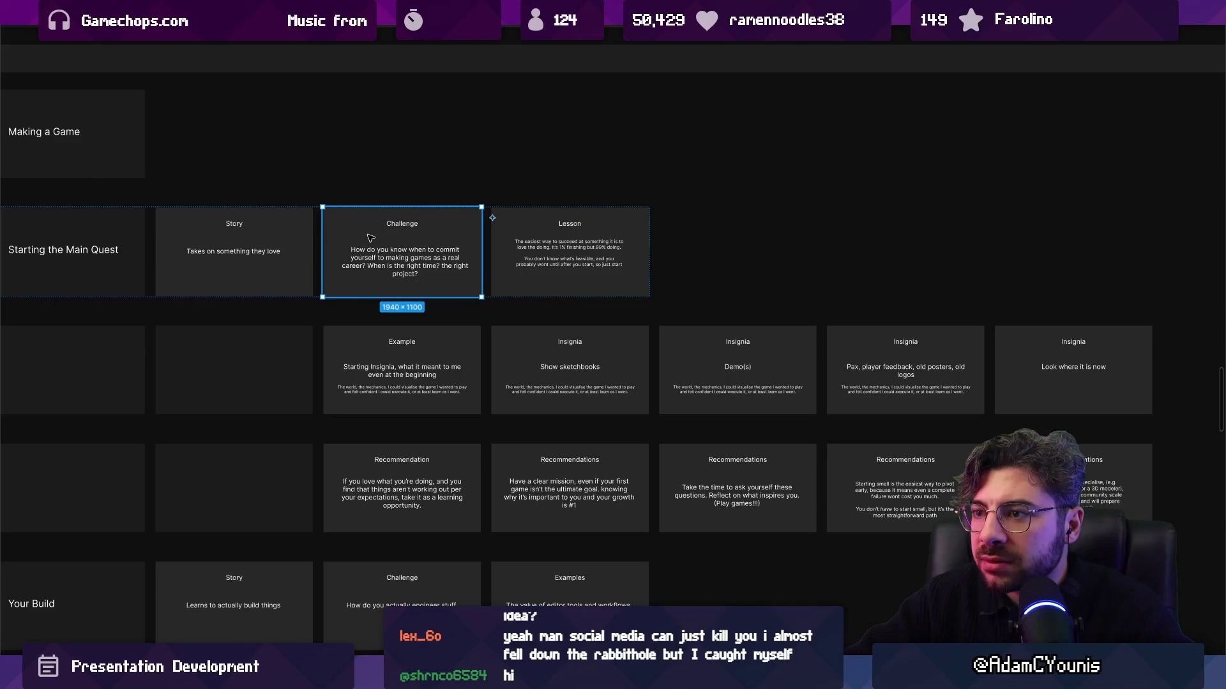
{"action": "left_click_drag", "start_coordinate": [223, 279], "coordinate": [469, 313]}
{"action": "scroll", "coordinate": [473, 290], "scroll_direction": "right", "scroll_amount": 3}
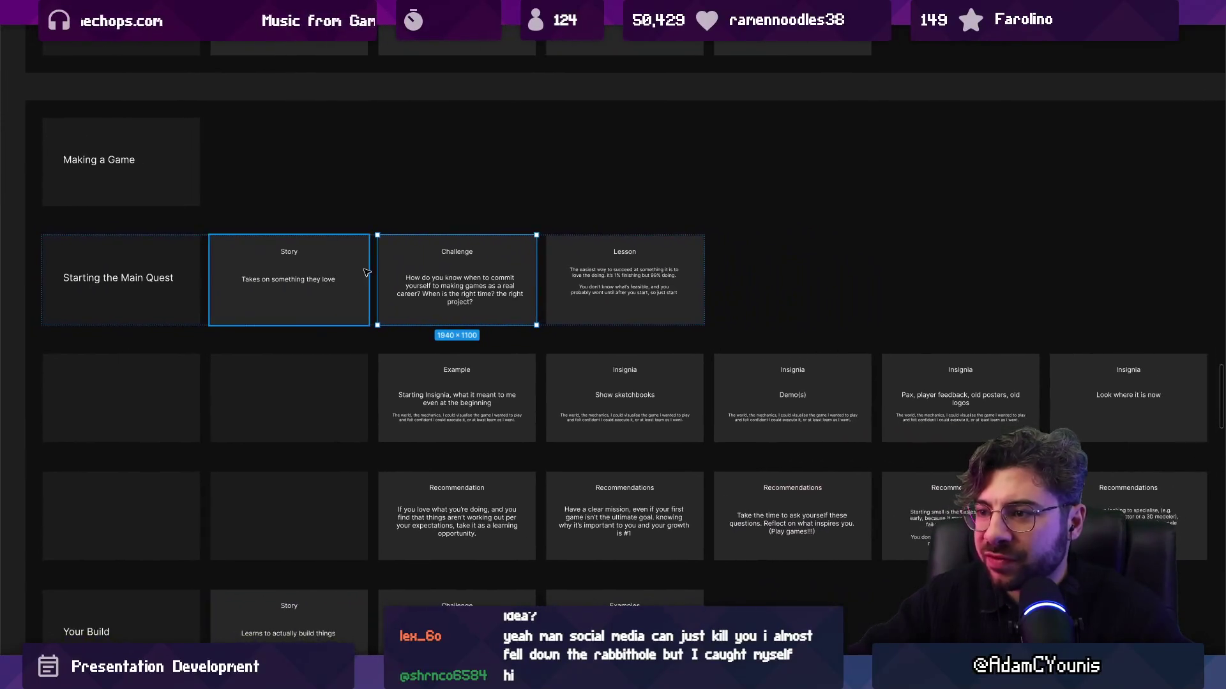
{"action": "scroll", "coordinate": [511, 289], "scroll_direction": "up", "scroll_amount": 3}
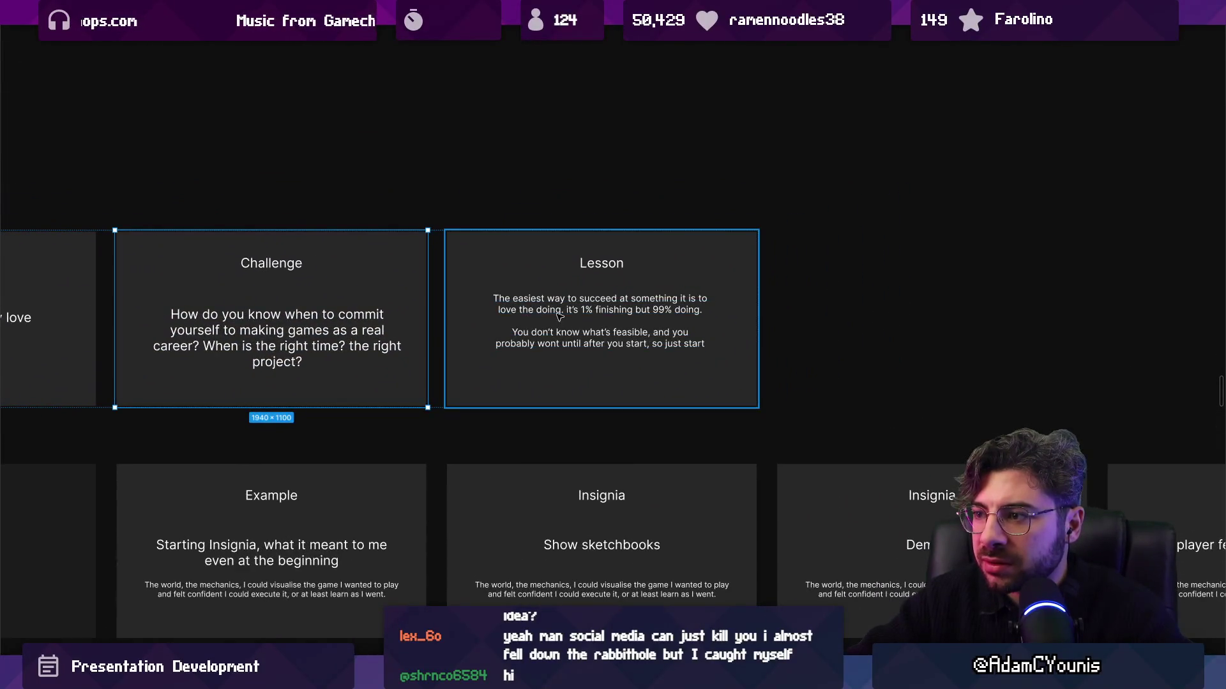
Duplicate the Challenge card after the Lesson and reword it 'Should you make small games or big ones?'
{"action": "key", "text": "ctrl+d"}
{"action": "mouse_move", "coordinate": [502, 307]}
{"action": "left_mouse_down"}
{"action": "mouse_move", "coordinate": [552, 287]}
{"action": "mouse_move", "coordinate": [888, 282]}
{"action": "left_mouse_up"}
{"action": "scroll", "coordinate": [523, 333], "scroll_direction": "right", "scroll_amount": 5}
{"action": "double_click", "coordinate": [524, 333]}
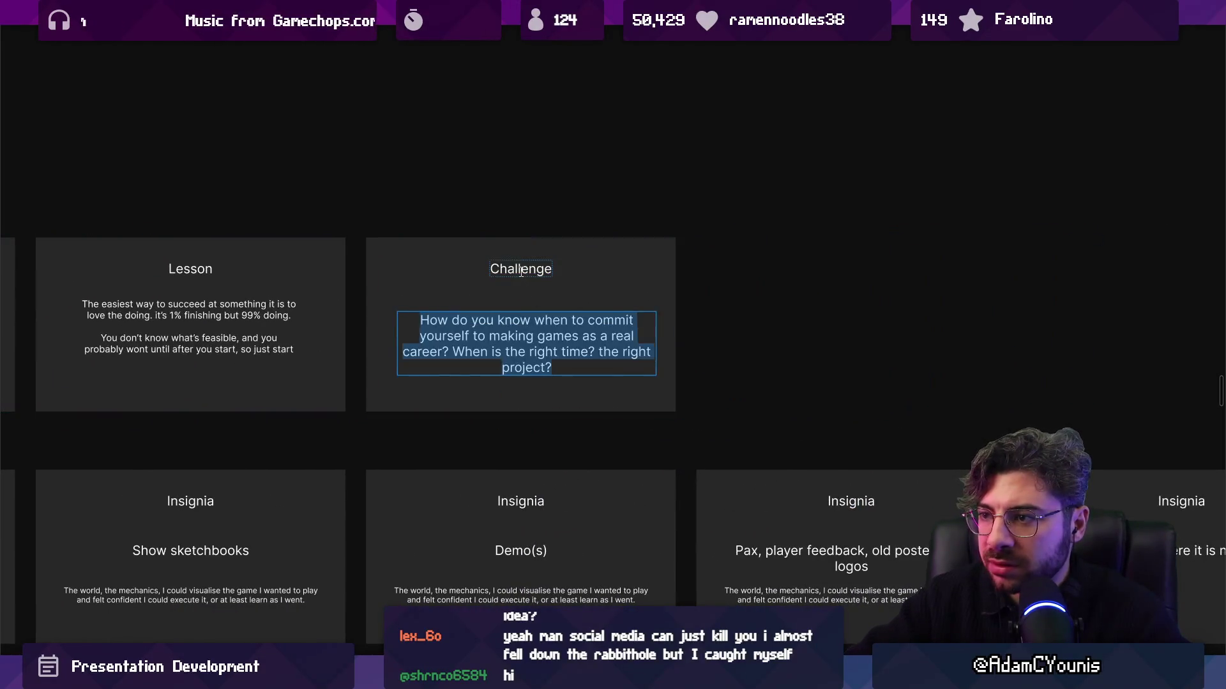
{"action": "type", "text": "Should "}
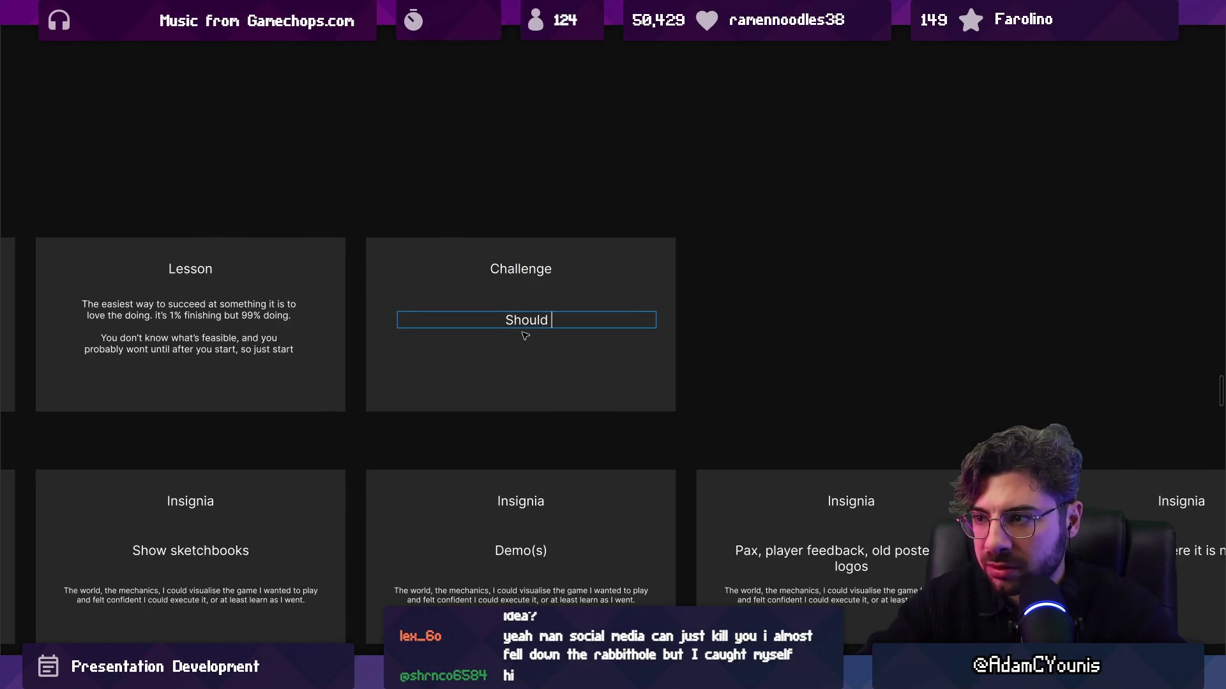
{"action": "type", "text": "you make small "}
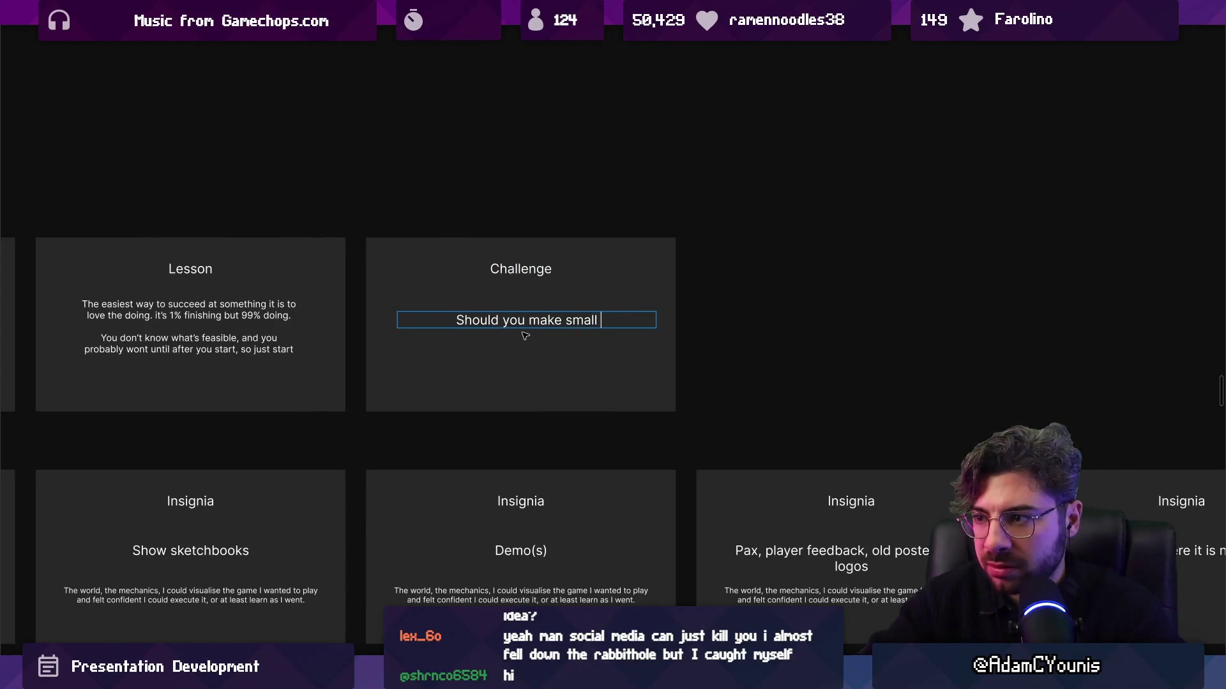
{"action": "type", "text": "games instead of bug"}
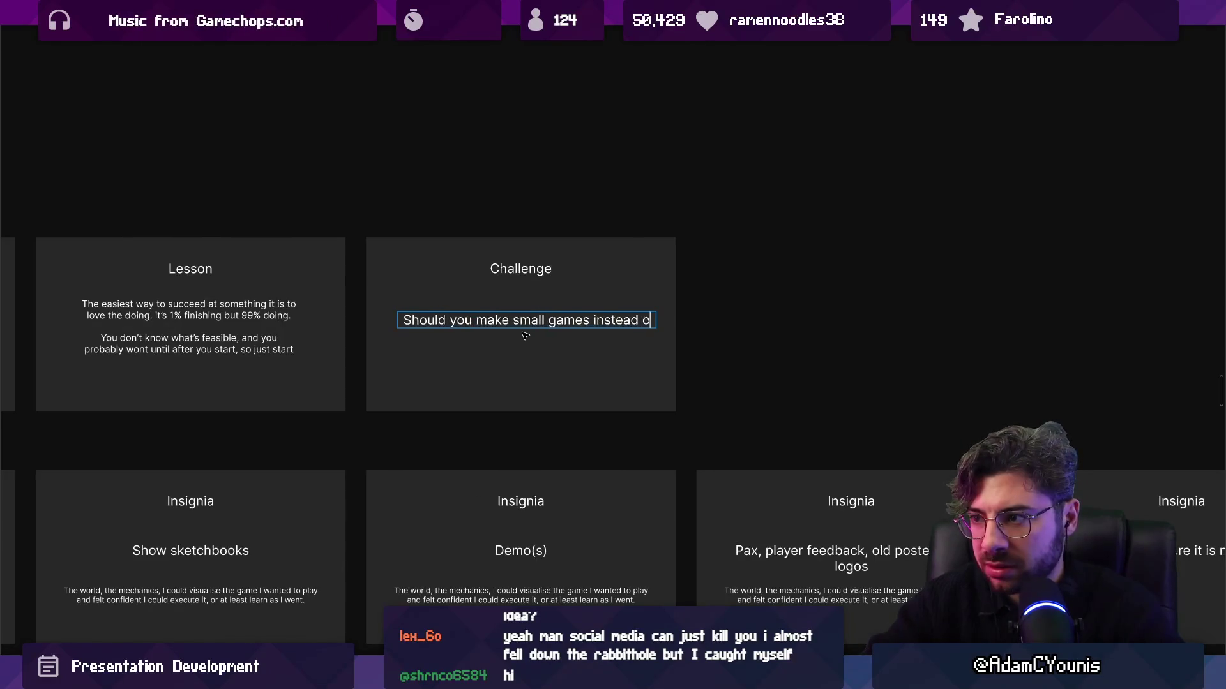
{"action": "key", "text": "BackSpace"}
{"action": "key", "text": "ctrl+shift+Left"}
{"action": "key", "text": "ctrl+shift+Left"}
{"action": "type", "text": "or big ones?"}
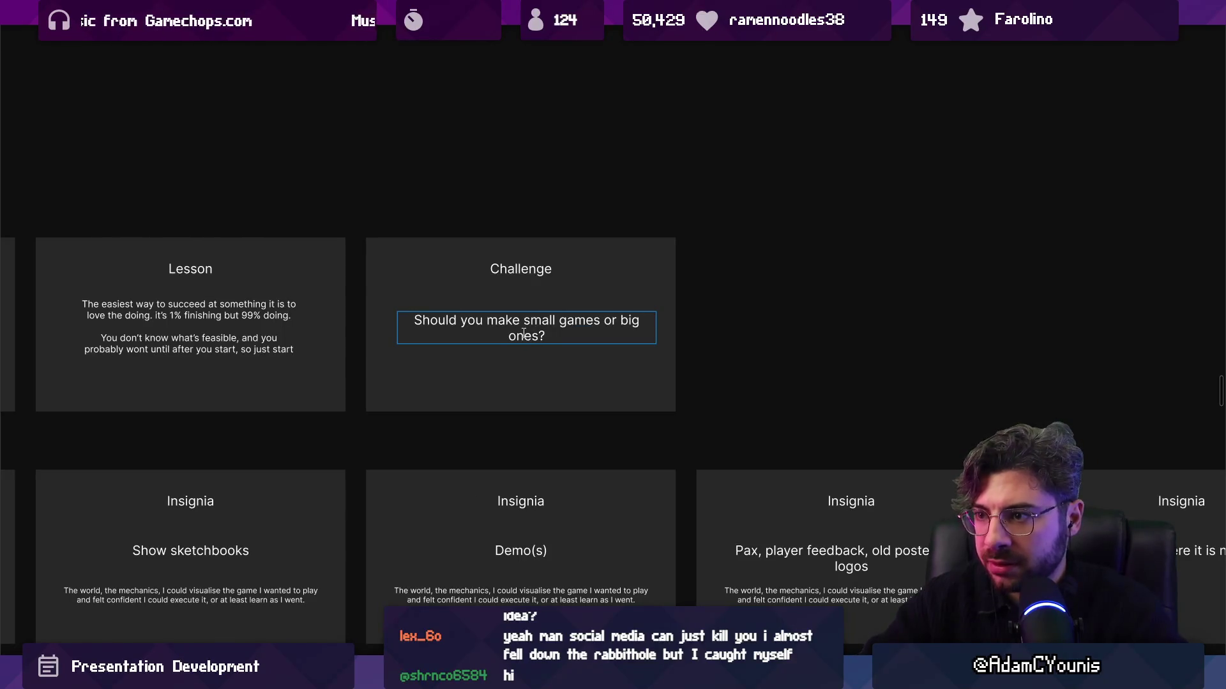
{"action": "scroll", "coordinate": [524, 333], "scroll_direction": "right", "scroll_amount": 3}
{"action": "key", "text": "Escape"}
Select the whole Insignia row of cards
{"action": "key", "text": "shift+Tab"}
{"action": "left_click", "coordinate": [293, 307]}
{"action": "scroll", "coordinate": [446, 300], "scroll_direction": "down", "scroll_amount": 5}
{"action": "scroll", "coordinate": [454, 375], "scroll_direction": "left", "scroll_amount": 5}
{"action": "left_click", "coordinate": [454, 375]}
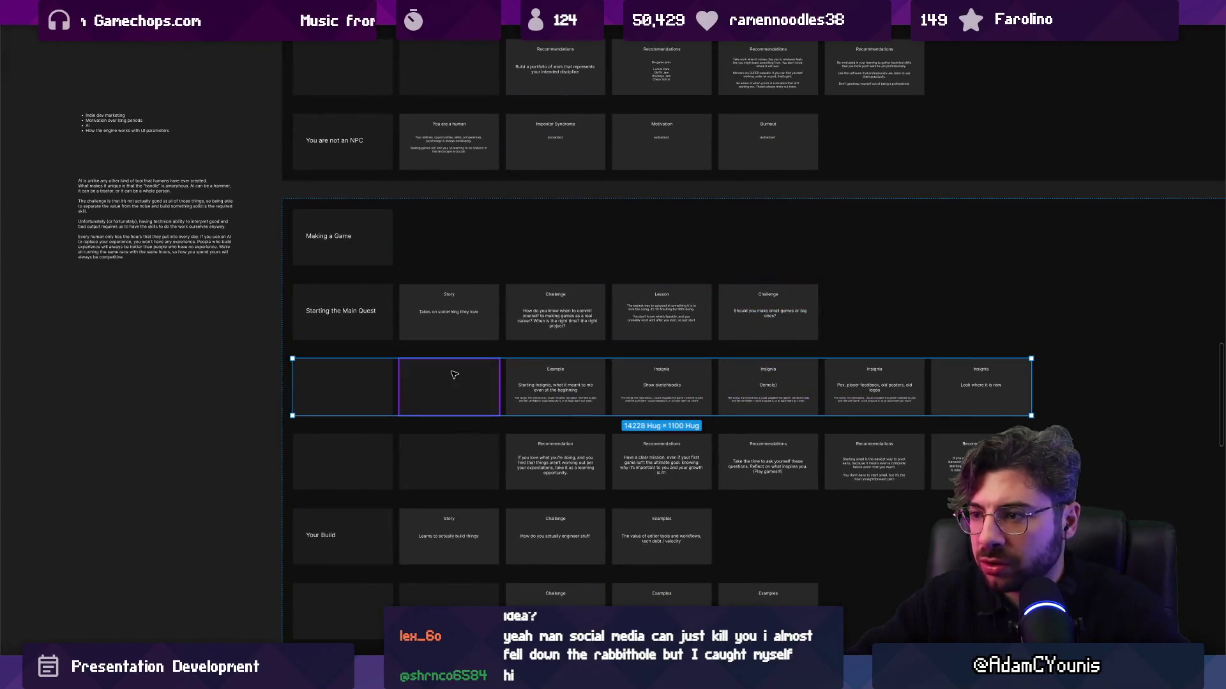
Duplicate the Insignia row and delete its five cards to leave an empty row
{"action": "key", "text": "ctrl+d"}
{"action": "double_click", "coordinate": [573, 382]}
{"action": "left_click_drag", "start_coordinate": [572, 382], "coordinate": [970, 388]}
{"action": "key", "text": "Delete"}
Move the small-or-big Challenge, the Lesson and the 'How do you know…' Challenge cards into new rows
{"action": "left_click", "coordinate": [772, 335]}
{"action": "left_click", "coordinate": [772, 334]}
{"action": "mouse_move", "coordinate": [772, 335]}
{"action": "left_mouse_down"}
{"action": "mouse_move", "coordinate": [492, 383]}
{"action": "mouse_move", "coordinate": [607, 358]}
{"action": "left_mouse_up"}
{"action": "scroll", "coordinate": [606, 343], "scroll_direction": "up", "scroll_amount": 3}
{"action": "left_click", "coordinate": [606, 343]}
{"action": "left_click", "coordinate": [658, 299]}
{"action": "left_click_drag", "start_coordinate": [657, 299], "coordinate": [475, 500]}
{"action": "scroll", "coordinate": [504, 418], "scroll_direction": "up", "scroll_amount": 5}
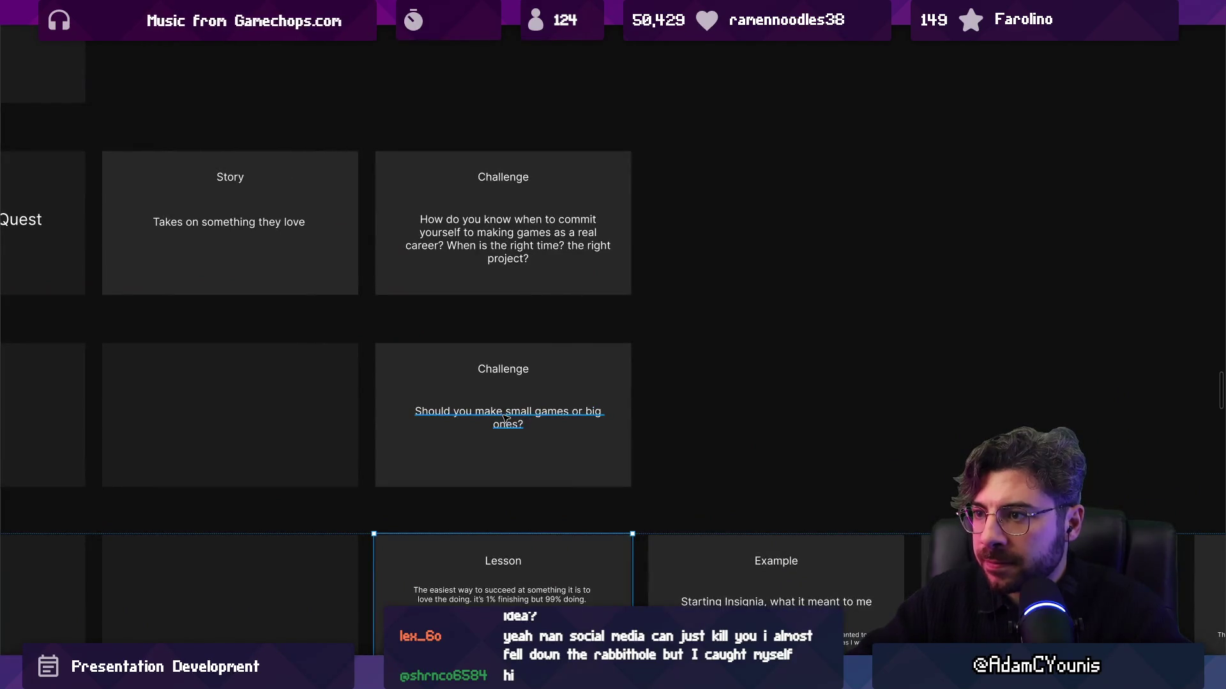
{"action": "left_click", "coordinate": [539, 249]}
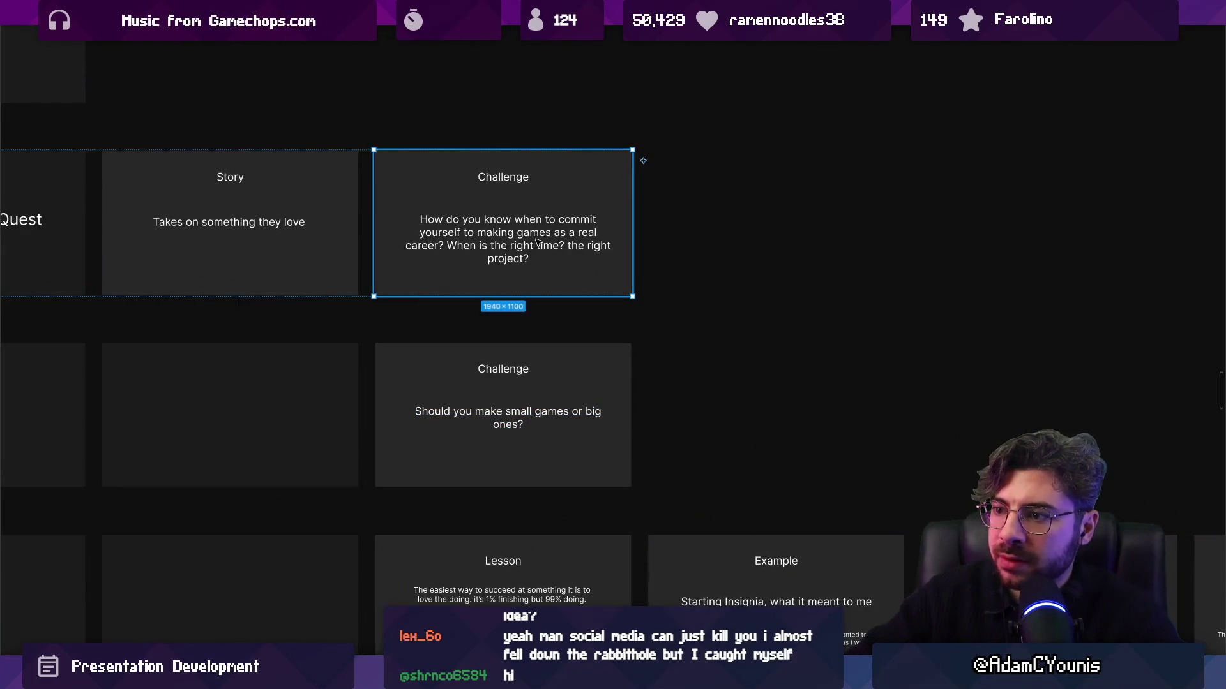
{"action": "scroll", "coordinate": [480, 170], "scroll_direction": "down", "scroll_amount": 3}
{"action": "mouse_move", "coordinate": [480, 170]}
{"action": "left_mouse_down"}
{"action": "mouse_move", "coordinate": [447, 335]}
{"action": "mouse_move", "coordinate": [453, 399]}
{"action": "left_mouse_up"}
Retitle the card beside the small-or-big question 'Lesson' and start replacing its body text
{"action": "left_click", "coordinate": [458, 317]}
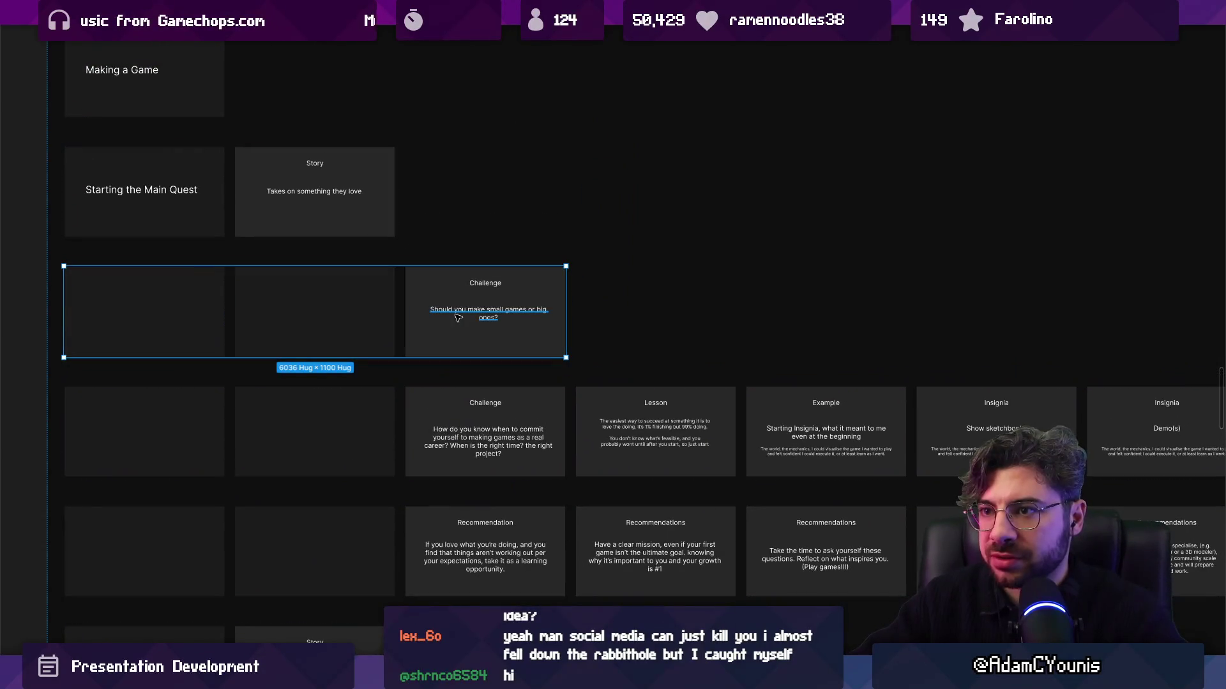
{"action": "scroll", "coordinate": [428, 325], "scroll_direction": "right", "scroll_amount": 2}
{"action": "left_click", "coordinate": [409, 327]}
{"action": "scroll", "coordinate": [408, 327], "scroll_direction": "up", "scroll_amount": 5}
{"action": "left_click", "coordinate": [562, 324]}
{"action": "double_click", "coordinate": [527, 258]}
{"action": "type", "text": "Lesson"}
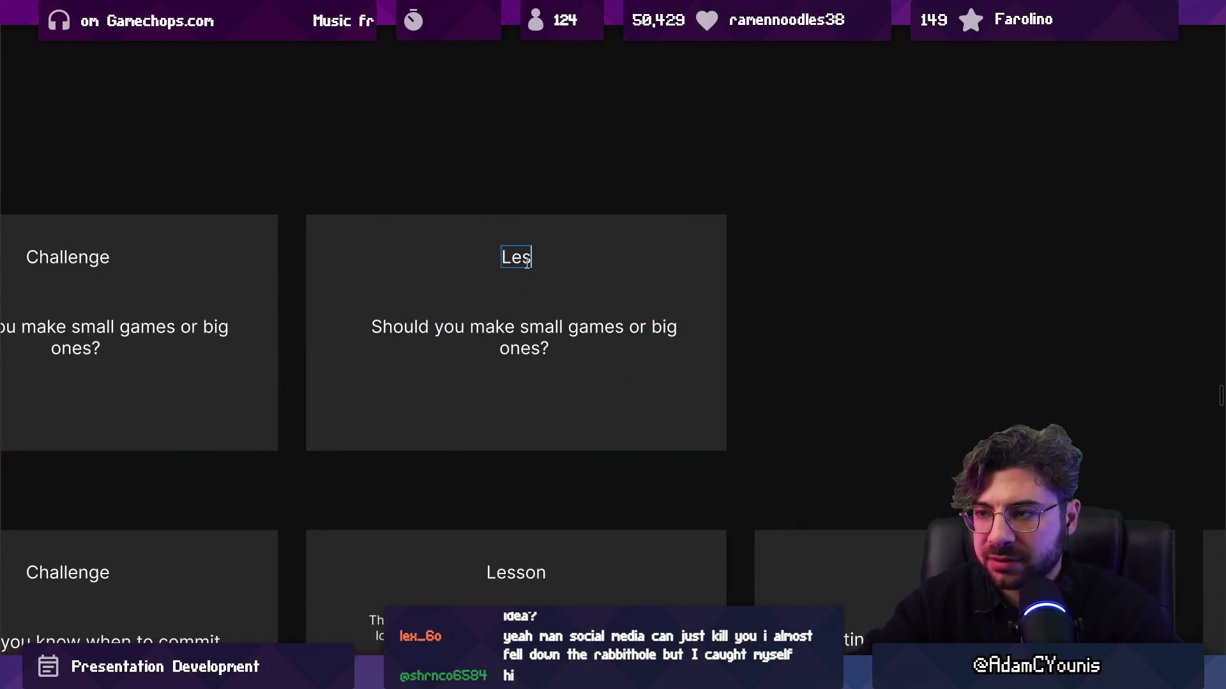
{"action": "triple_click", "coordinate": [519, 345]}
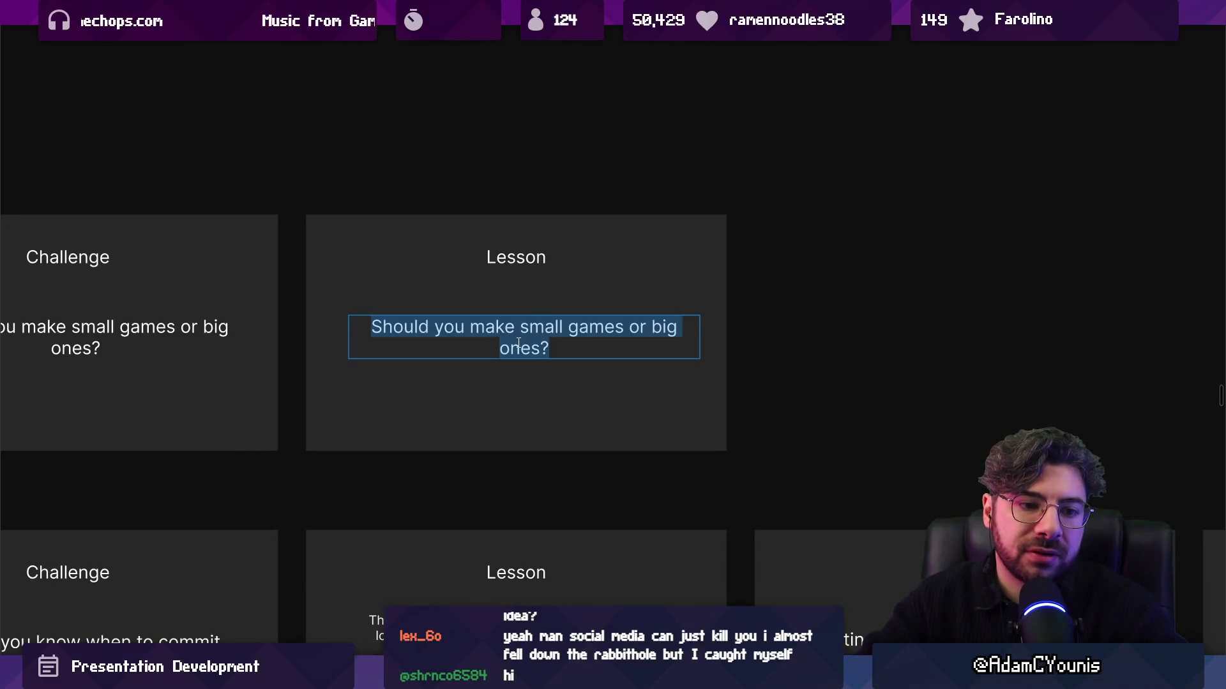
{"action": "type", "text": "All"}
{"action": "type", "text": "sadfdle"}
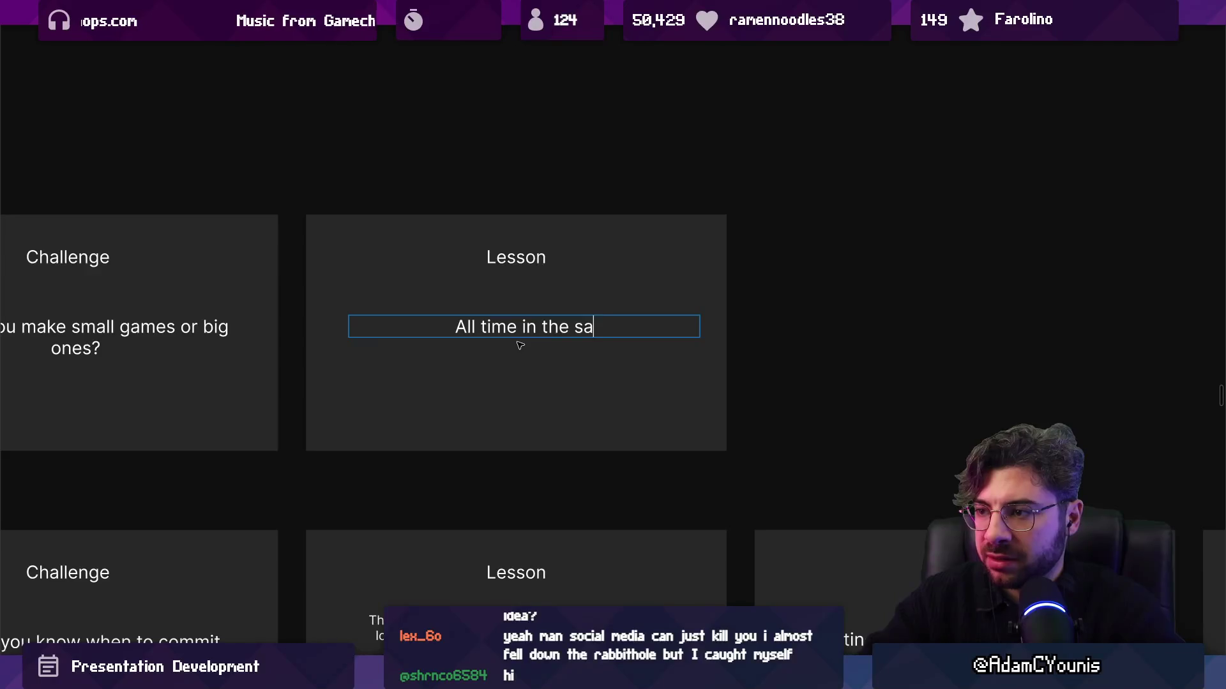
Set the body to 'All time in the saddle is valuable. Small v.s. big has tradeoffs' and move it up
{"action": "key", "text": "BackSpace"}
{"action": "key", "text": "BackSpace"}
{"action": "key", "text": "BackSpace"}
{"action": "key", "text": "BackSpace"}
{"action": "type", "text": "dle is valuable,"}
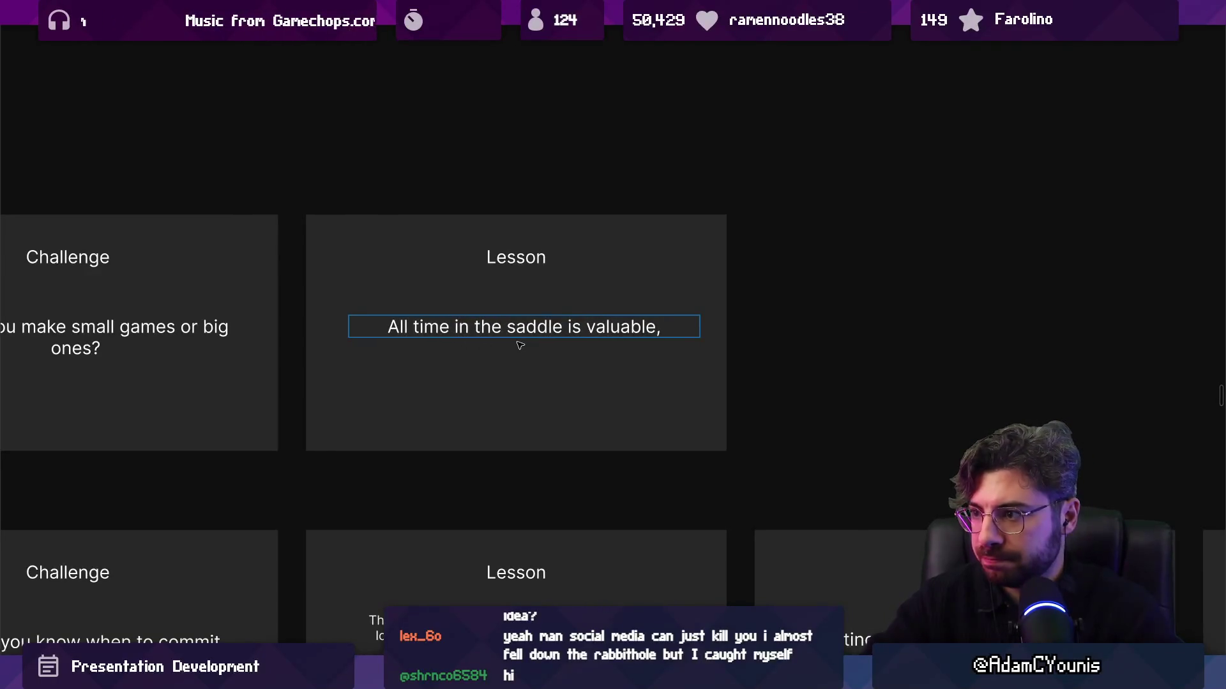
{"action": "key", "text": "BackSpace"}
{"action": "type", "text": ". Small b"}
{"action": "key", "text": "BackSpace"}
{"action": "type", "text": "v.s. big has ta"}
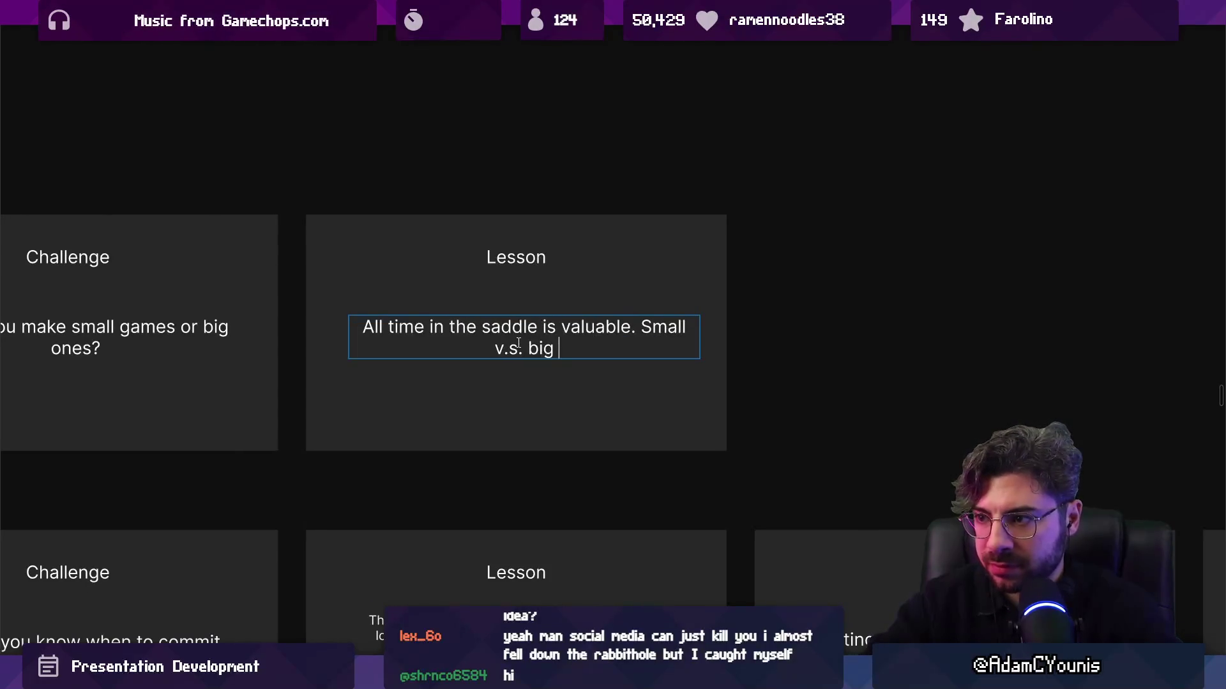
{"action": "key", "text": "BackSpace"}
{"action": "type", "text": "radfe"}
{"action": "key", "text": "BackSpace"}
{"action": "key", "text": "BackSpace"}
{"action": "type", "text": "eoffs"}
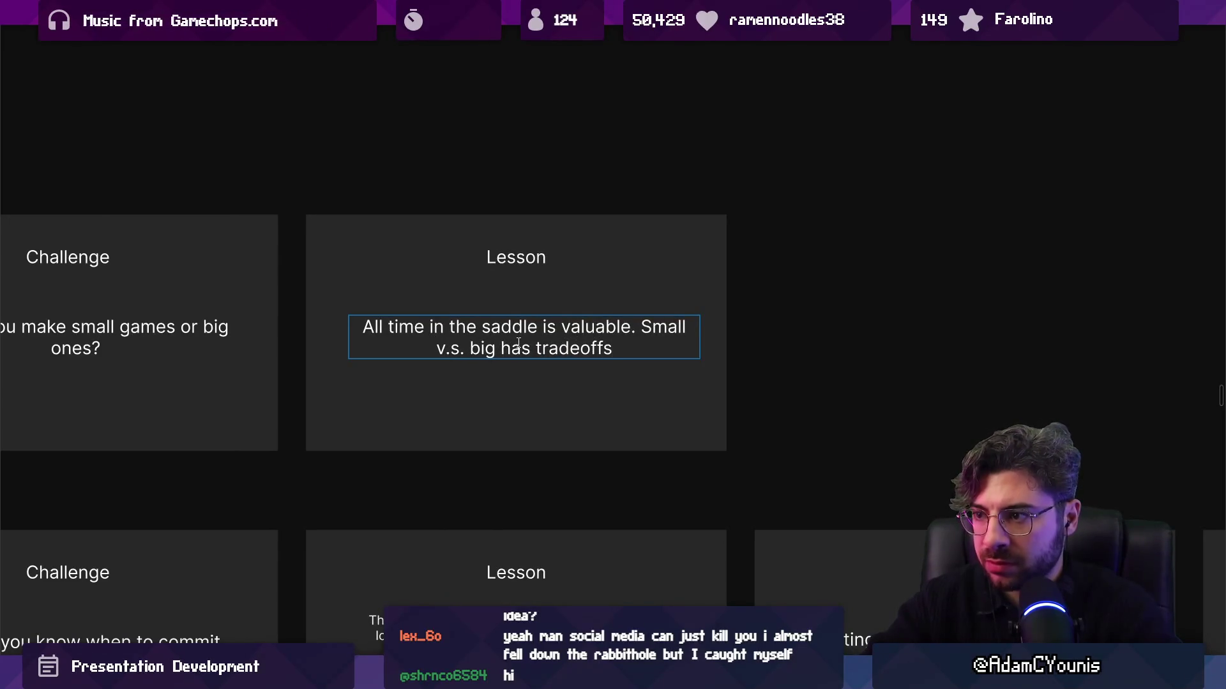
{"action": "key", "text": "Escape"}
{"action": "mouse_move", "coordinate": [519, 345]}
{"action": "left_mouse_down"}
{"action": "mouse_move", "coordinate": [524, 325]}
{"action": "mouse_move", "coordinate": [511, 381]}
{"action": "left_mouse_up"}
Duplicate the text box below as a 'Squirtle' label
{"action": "key", "text": "Return"}
{"action": "type", "text": "Squirtle"}
{"action": "key", "text": "Escape"}
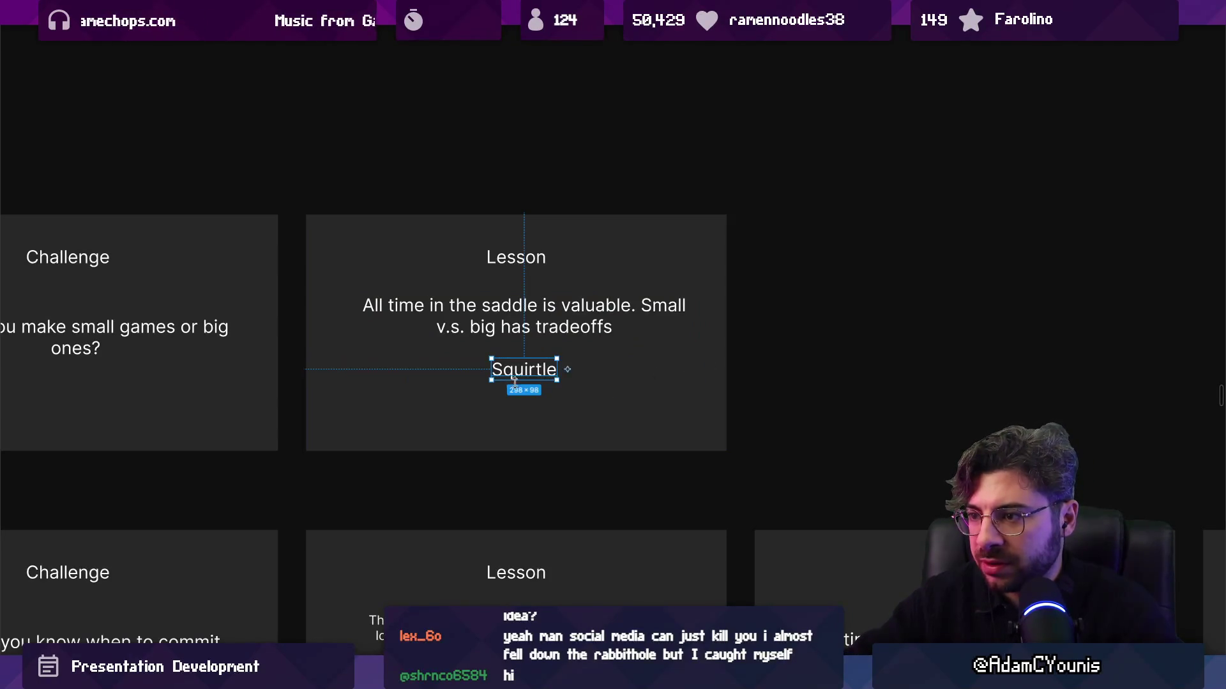
Copy the Squirtle label twice, renaming the copies Bulbasaur and Charmander
{"action": "mouse_move", "coordinate": [518, 377]}
{"action": "left_mouse_down"}
{"action": "mouse_move", "coordinate": [377, 376]}
{"action": "mouse_move", "coordinate": [541, 377]}
{"action": "mouse_move", "coordinate": [527, 378]}
{"action": "left_mouse_up"}
{"action": "key", "text": "Return"}
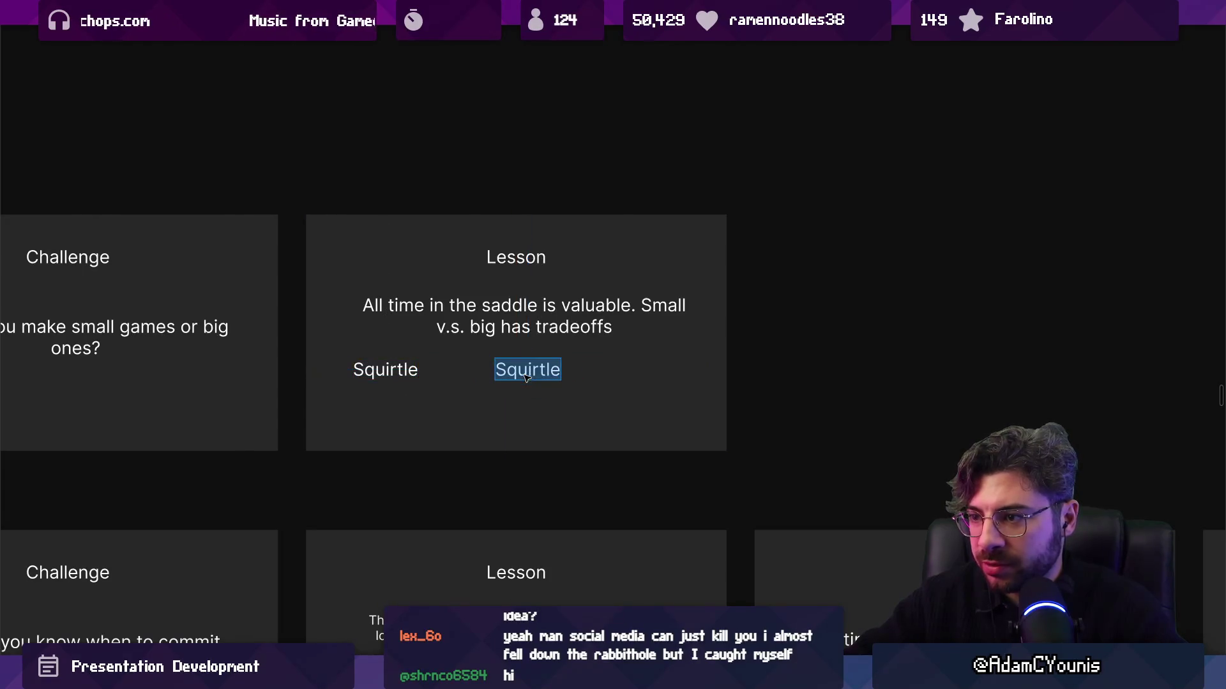
{"action": "type", "text": "Bulbasaur"}
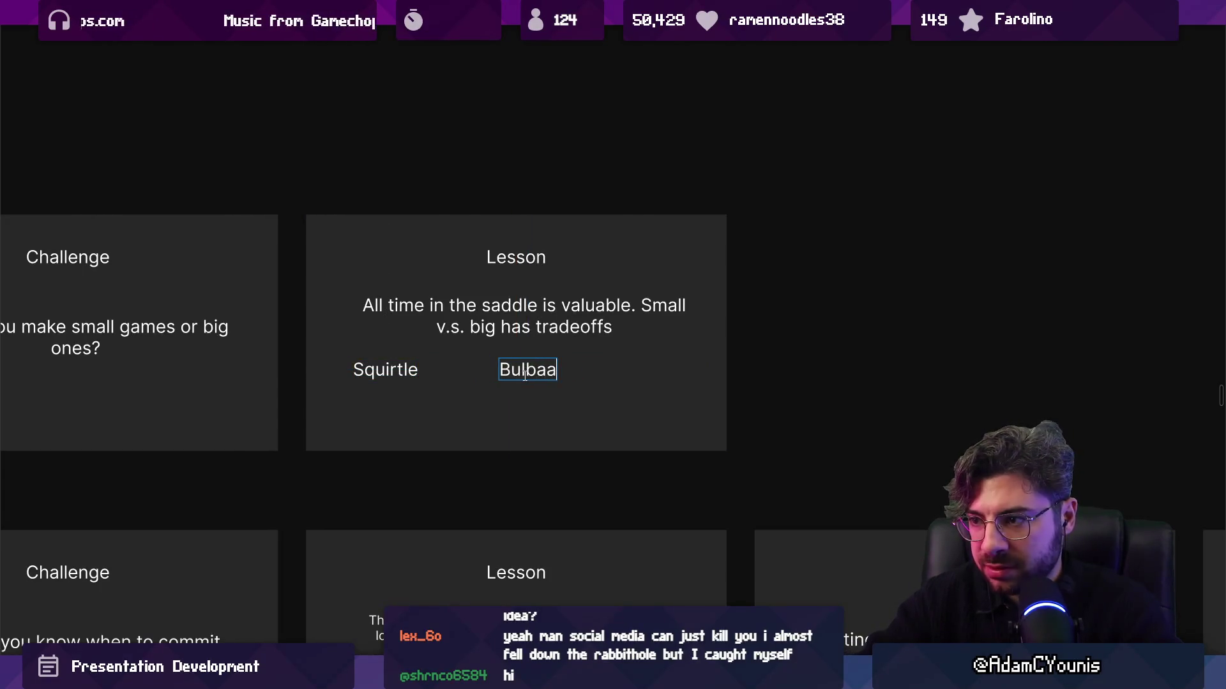
{"action": "key", "text": "Escape"}
{"action": "mouse_move", "coordinate": [527, 377]}
{"action": "left_mouse_down"}
{"action": "mouse_move", "coordinate": [661, 376]}
{"action": "mouse_move", "coordinate": [642, 376]}
{"action": "left_mouse_up"}
{"action": "key", "text": "Return"}
{"action": "type", "text": "Charmander"}
{"action": "key", "text": "Escape"}
Place Bulbasaur, Squirtle and Charmander side by side and auto-layout them into an evenly spaced row
{"action": "mouse_move", "coordinate": [530, 375]}
{"action": "left_mouse_down"}
{"action": "mouse_move", "coordinate": [420, 375]}
{"action": "mouse_move", "coordinate": [426, 404]}
{"action": "left_mouse_up"}
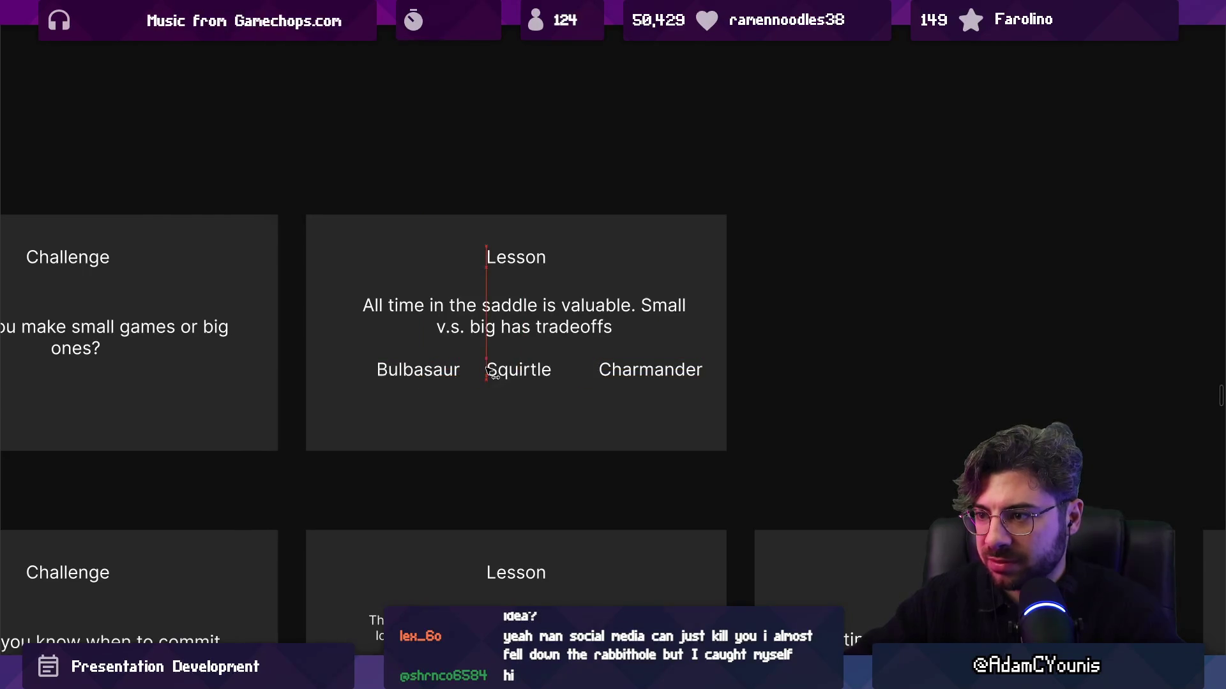
{"action": "left_click", "coordinate": [518, 371]}
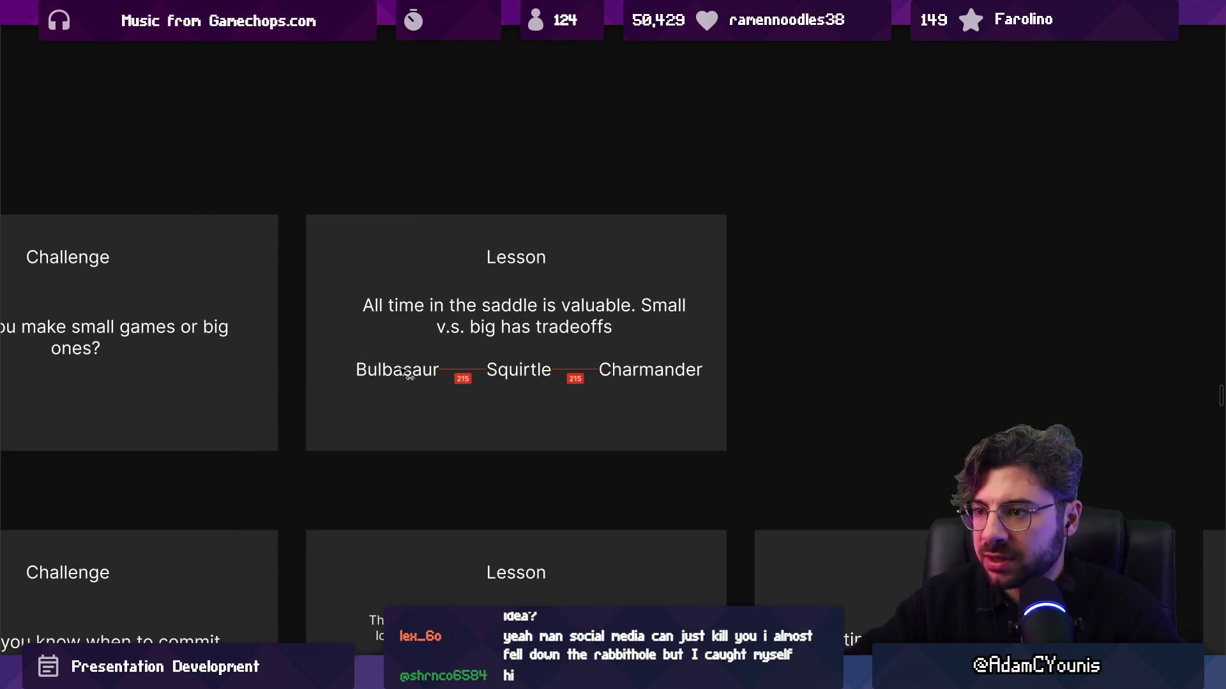
{"action": "left_click_drag", "start_coordinate": [409, 372], "coordinate": [402, 372]}
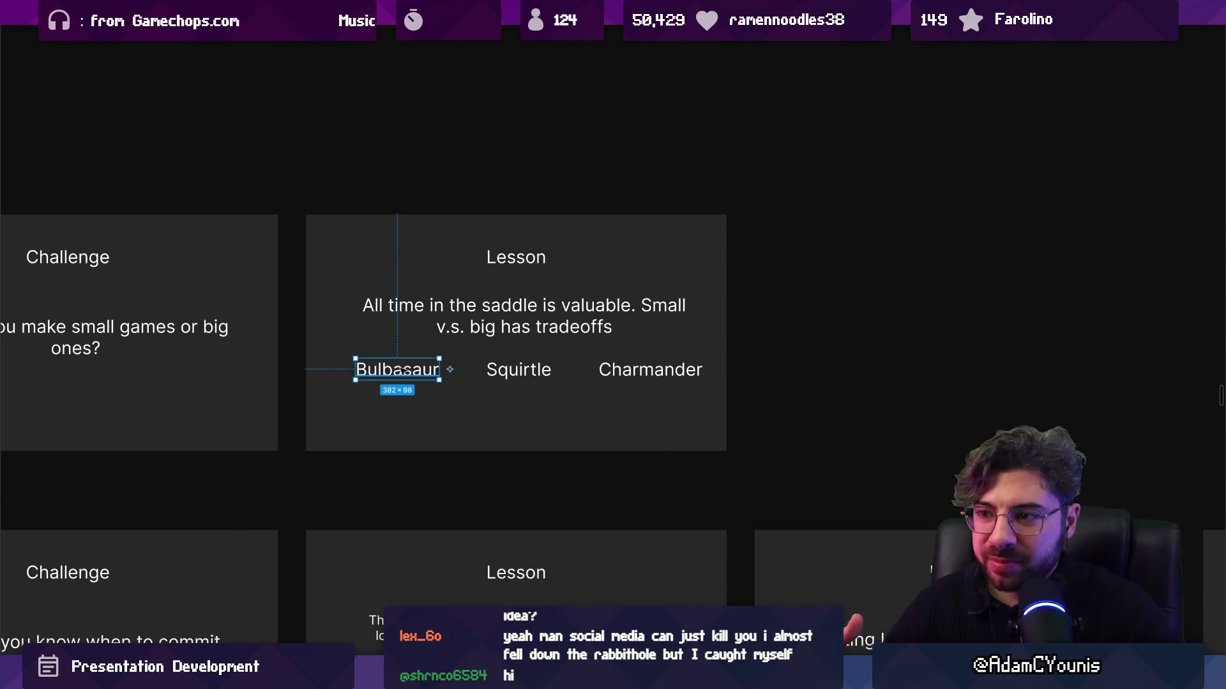
{"action": "left_click_drag", "start_coordinate": [643, 373], "coordinate": [629, 372]}
{"action": "left_click", "coordinate": [498, 372], "text": "shift"}
{"action": "left_click", "coordinate": [426, 372], "text": "shift"}
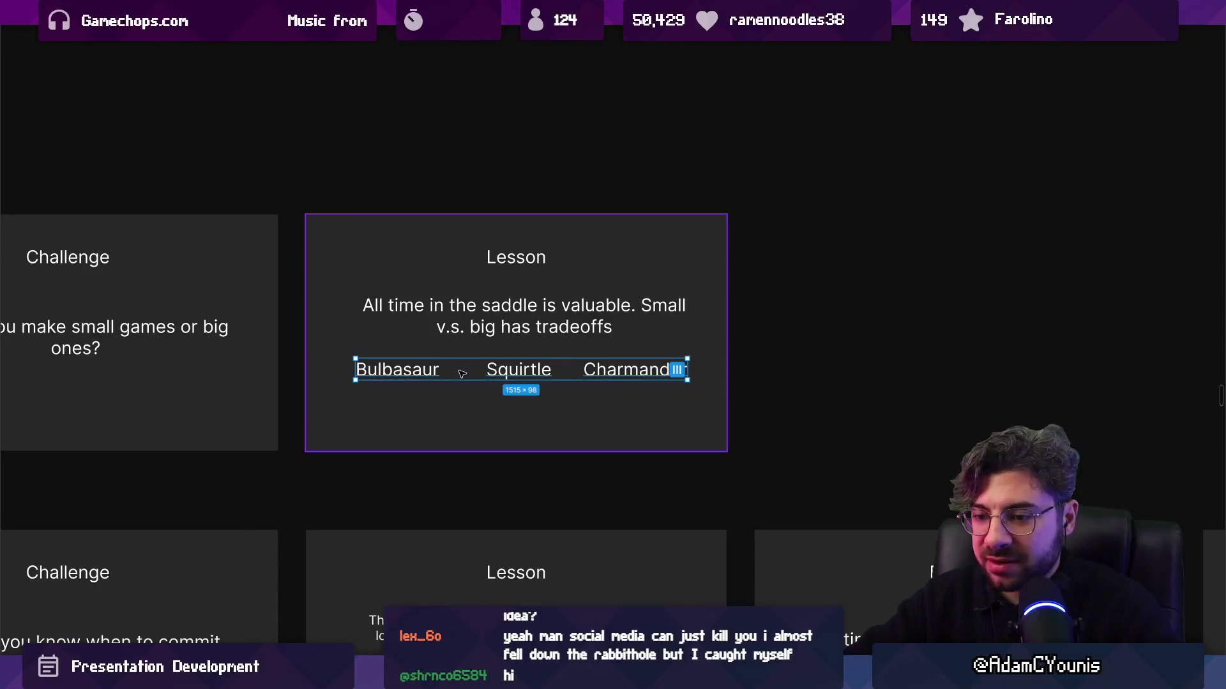
{"action": "key", "text": "shift+a"}
{"action": "key", "text": "Escape"}
Check the label row, the Charmander label and the tradeoffs text on the Lesson slide
{"action": "left_click", "coordinate": [646, 376]}
{"action": "left_click", "coordinate": [646, 376]}
{"action": "left_click", "coordinate": [645, 375]}
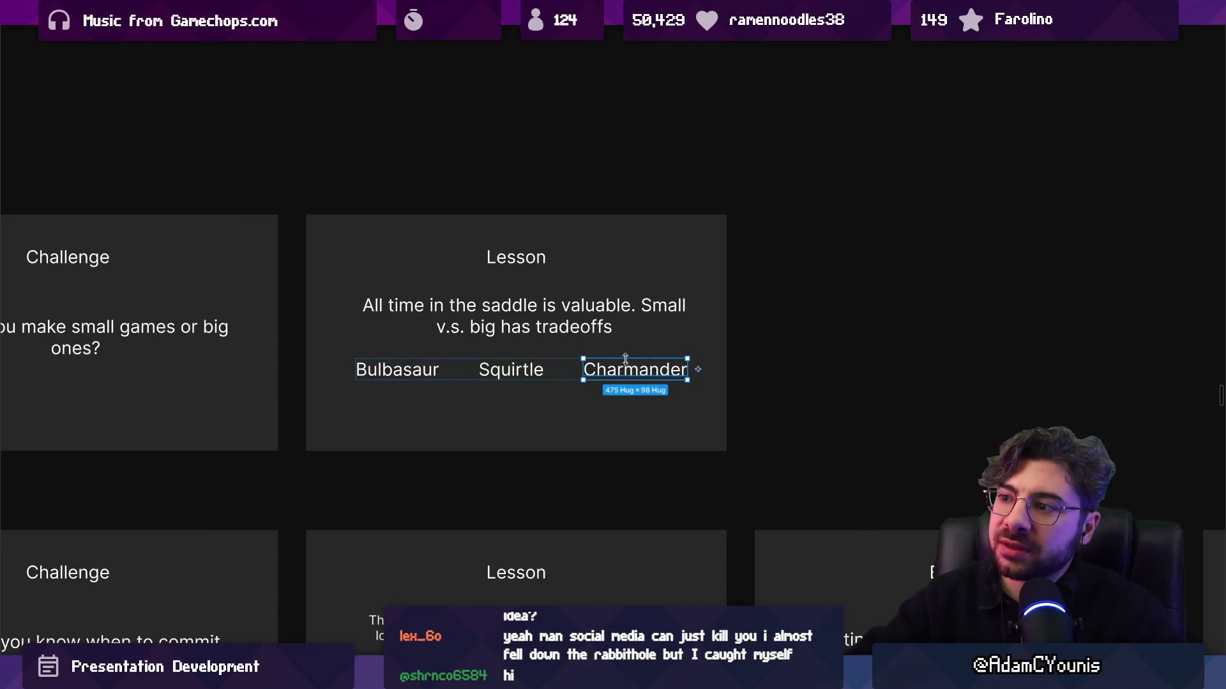
{"action": "left_click", "coordinate": [630, 355]}
{"action": "left_click", "coordinate": [575, 322]}
{"action": "key", "text": "Escape"}
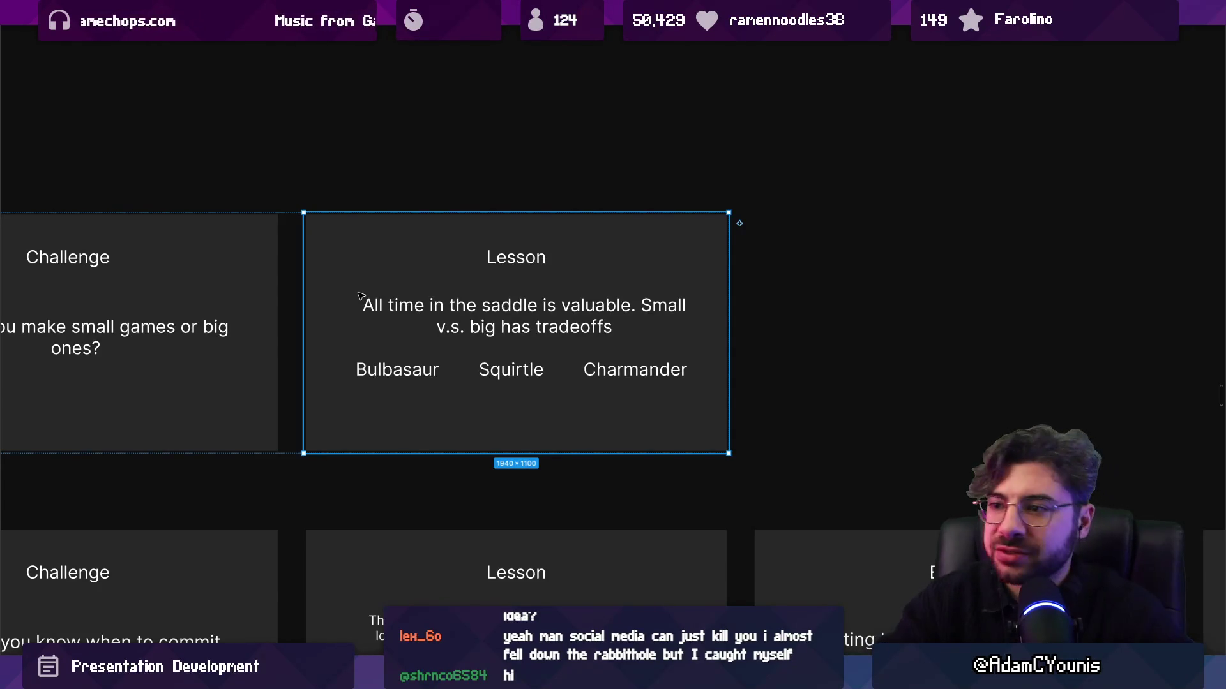
{"action": "scroll", "coordinate": [574, 396], "scroll_direction": "up", "scroll_amount": 5}
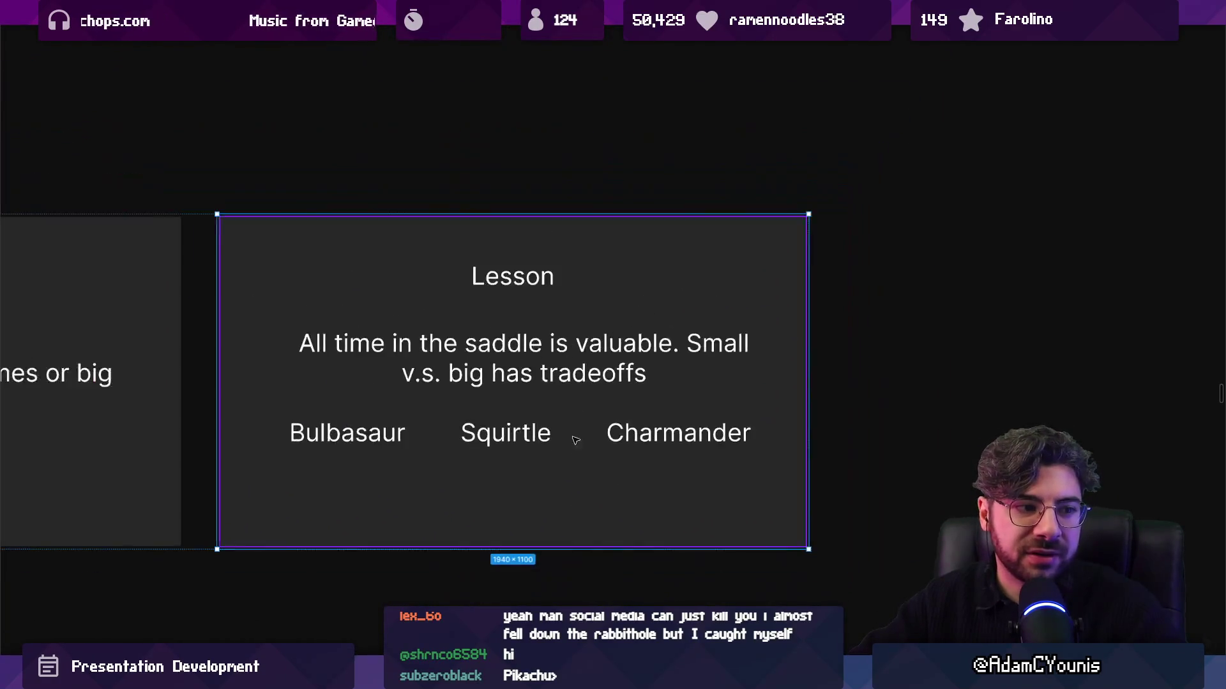
Duplicate the Charmander label below the row and retype it as 'You're likely going to end up building different kinds of businesses'
{"action": "left_click", "coordinate": [718, 438]}
{"action": "key", "text": "ctrl+d"}
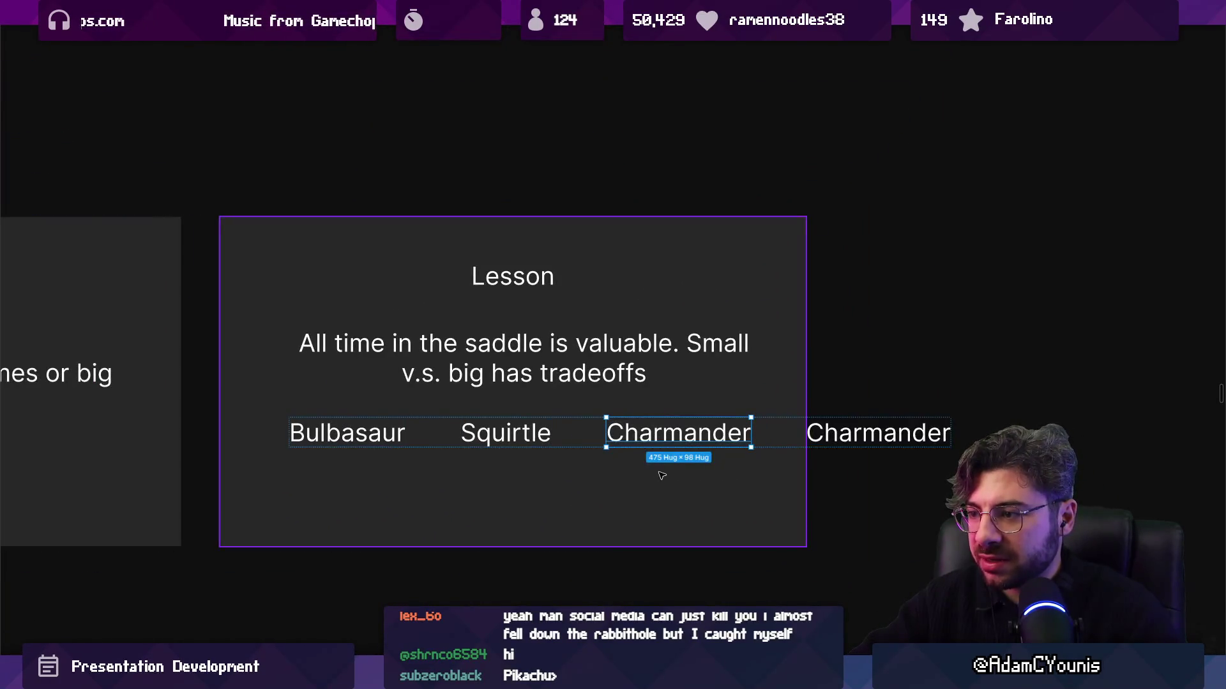
{"action": "left_click_drag", "start_coordinate": [651, 440], "coordinate": [655, 505]}
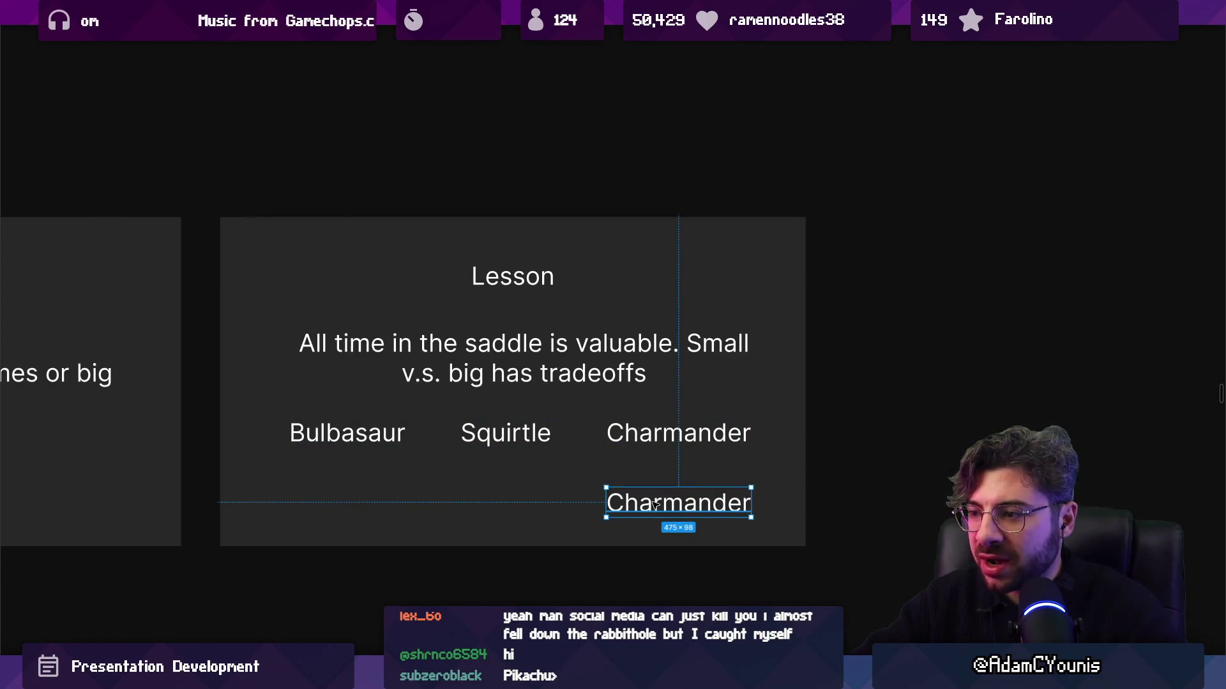
{"action": "double_click", "coordinate": [655, 504]}
{"action": "type", "text": "Diffg"}
{"action": "key", "text": "BackSpace"}
{"action": "key", "text": "BackSpace"}
{"action": "key", "text": "BackSpace"}
{"action": "type", "text": "You're likely going to "}
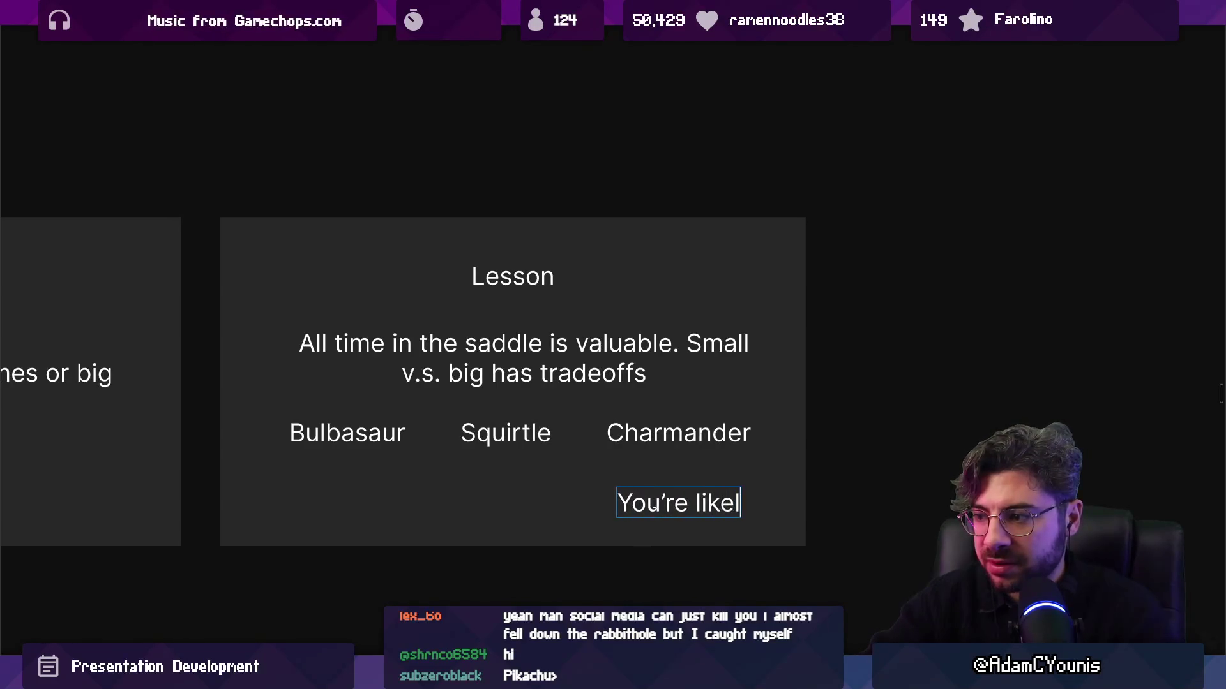
{"action": "type", "text": "bui"}
{"action": "key", "text": "BackSpace"}
{"action": "key", "text": "BackSpace"}
{"action": "key", "text": "BackSpace"}
{"action": "type", "text": "end bui"}
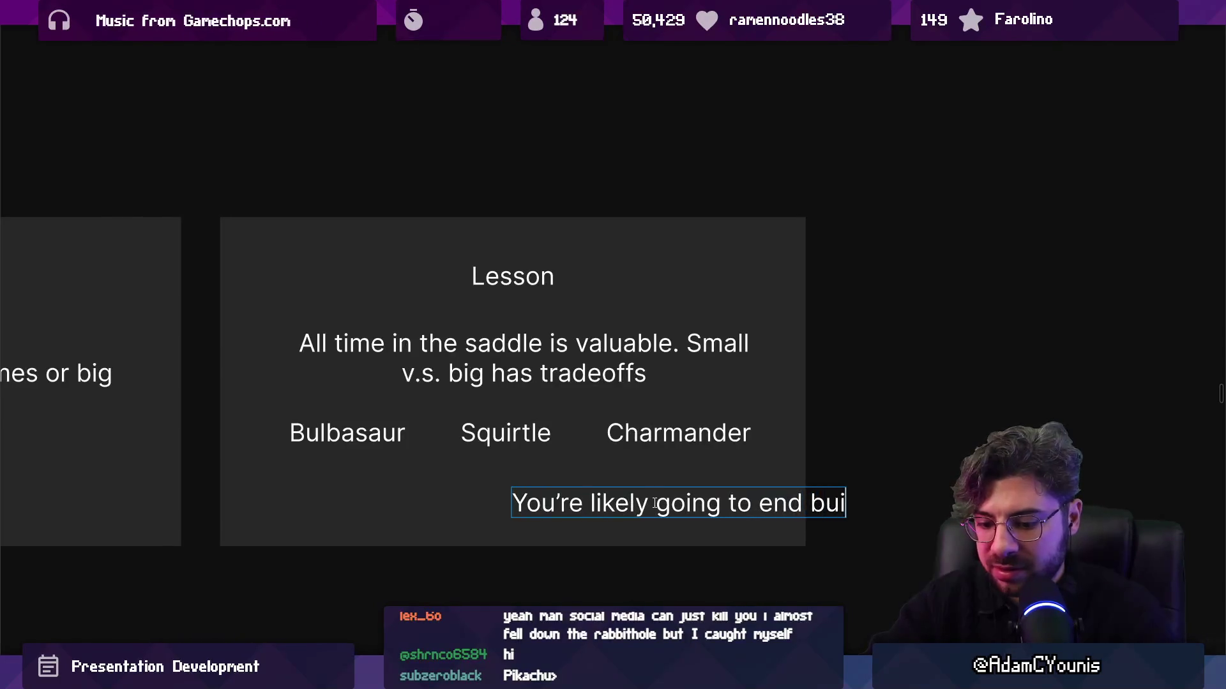
{"action": "key", "text": "BackSpace"}
{"action": "key", "text": "BackSpace"}
{"action": "key", "text": "BackSpace"}
{"action": "type", "text": "up building different kinds of b"}
{"action": "key", "text": "Escape"}
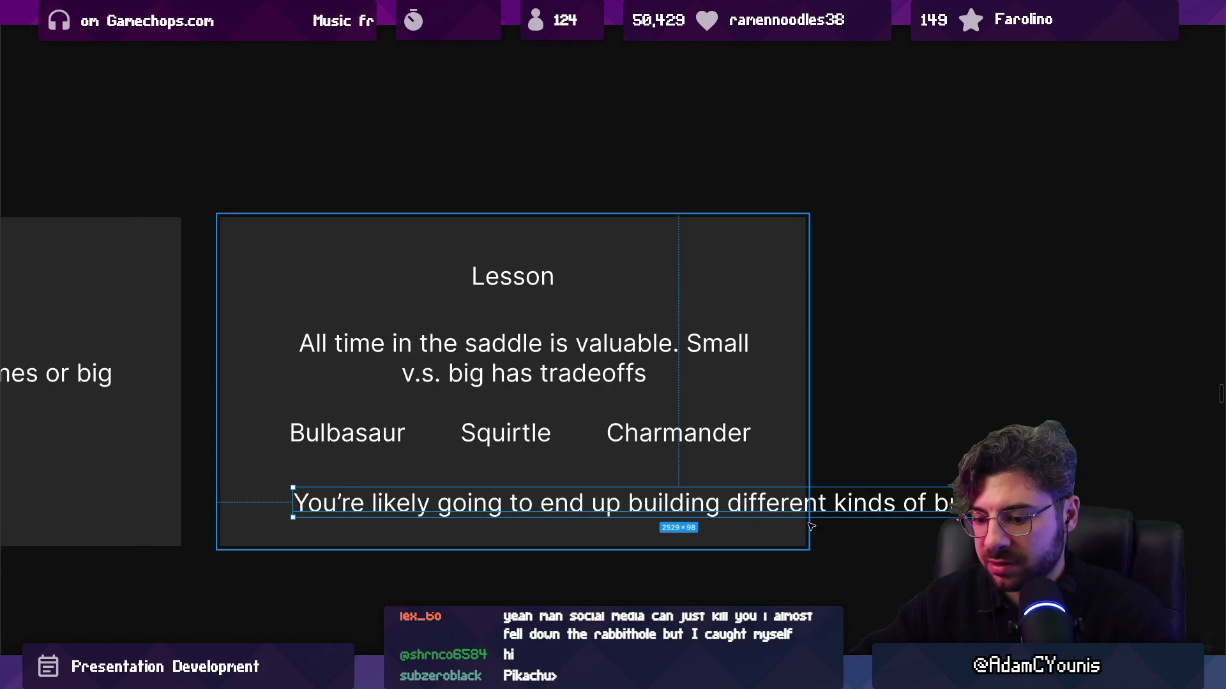
Scale the sentence down and centre it under the three labels
{"action": "key", "text": "ctrl+shift+comma"}
{"action": "key", "text": "ctrl+shift+comma"}
{"action": "key", "text": "ctrl+shift+comma"}
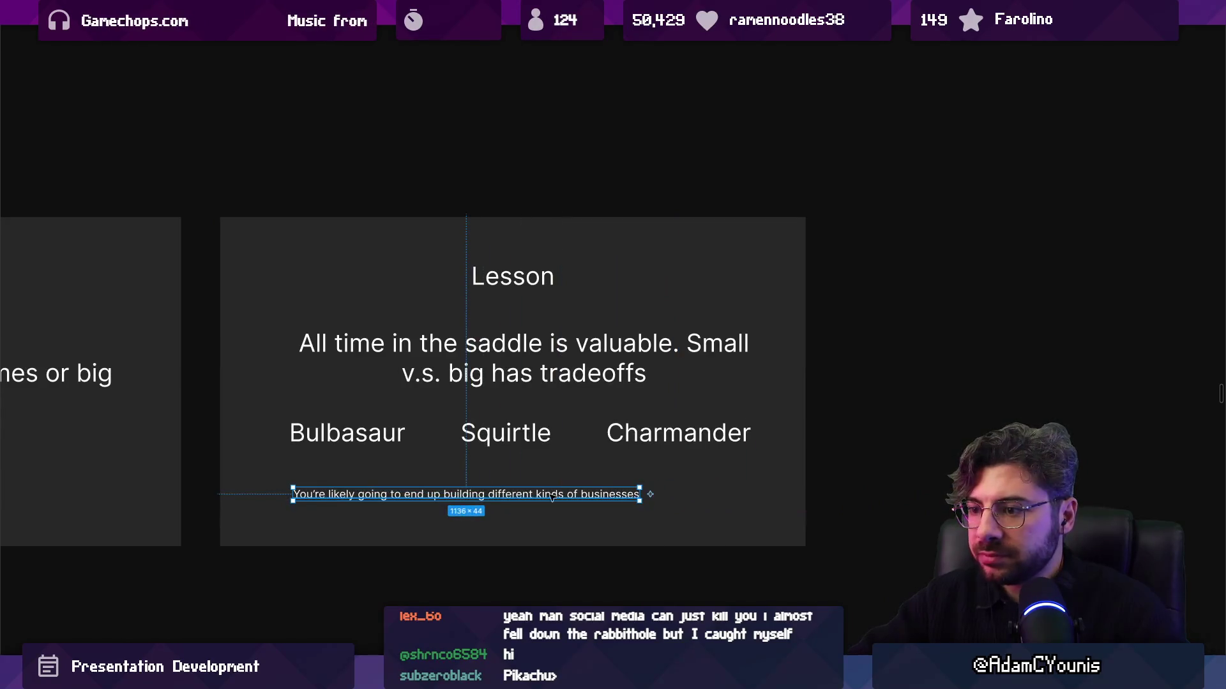
{"action": "left_click_drag", "start_coordinate": [464, 493], "coordinate": [507, 466]}
{"action": "scroll", "coordinate": [504, 467], "scroll_direction": "down", "scroll_amount": 1}
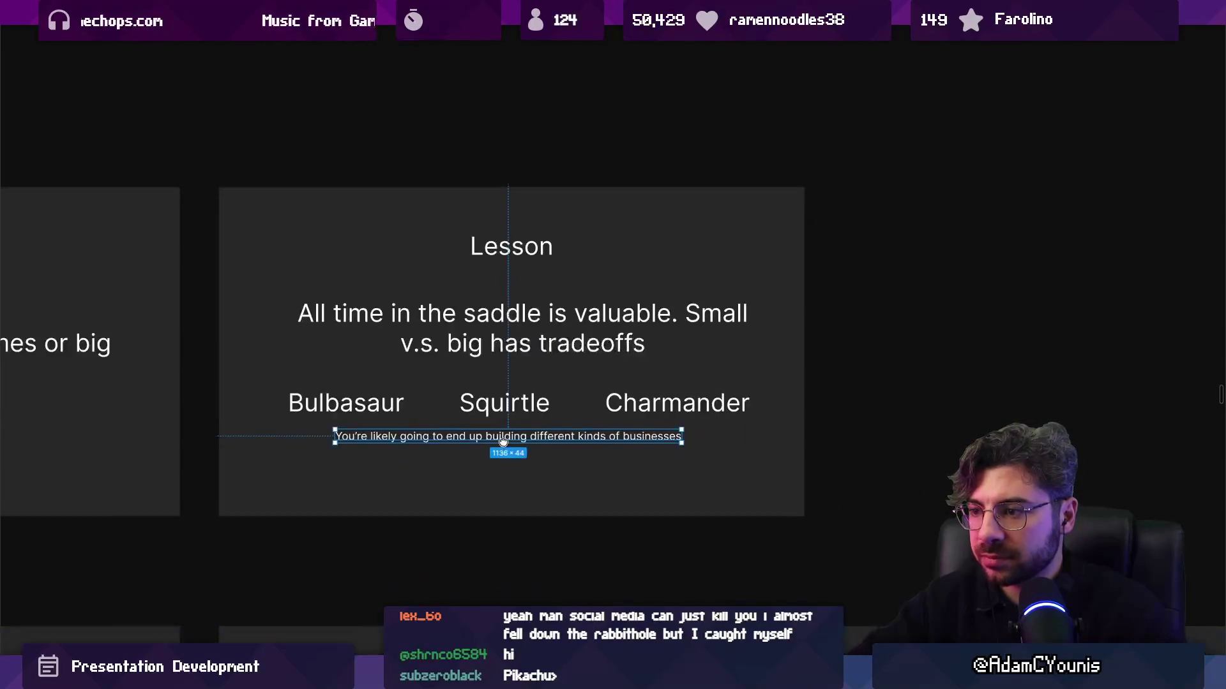
{"action": "scroll", "coordinate": [504, 447], "scroll_direction": "up", "scroll_amount": 3}
{"action": "left_click", "coordinate": [449, 309]}
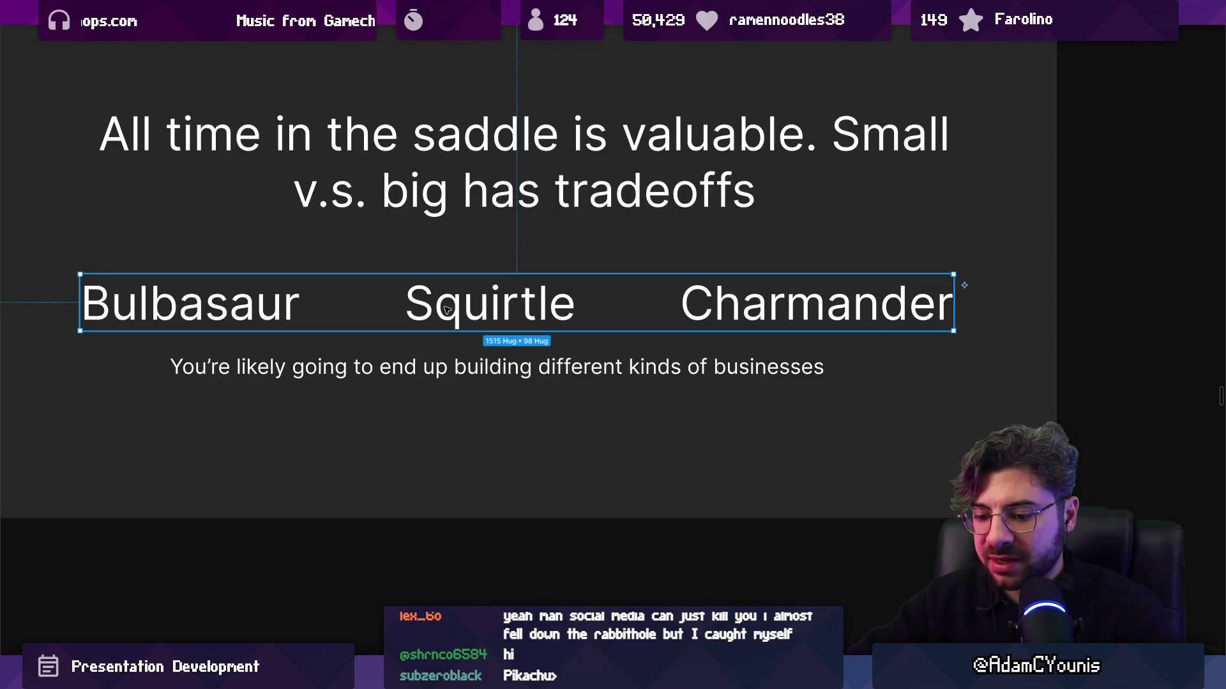
Shrink the Pokémon name row and copy the subtitle as an 'IP' box under Charmander
{"action": "left_click_drag", "start_coordinate": [953, 330], "coordinate": [727, 314]}
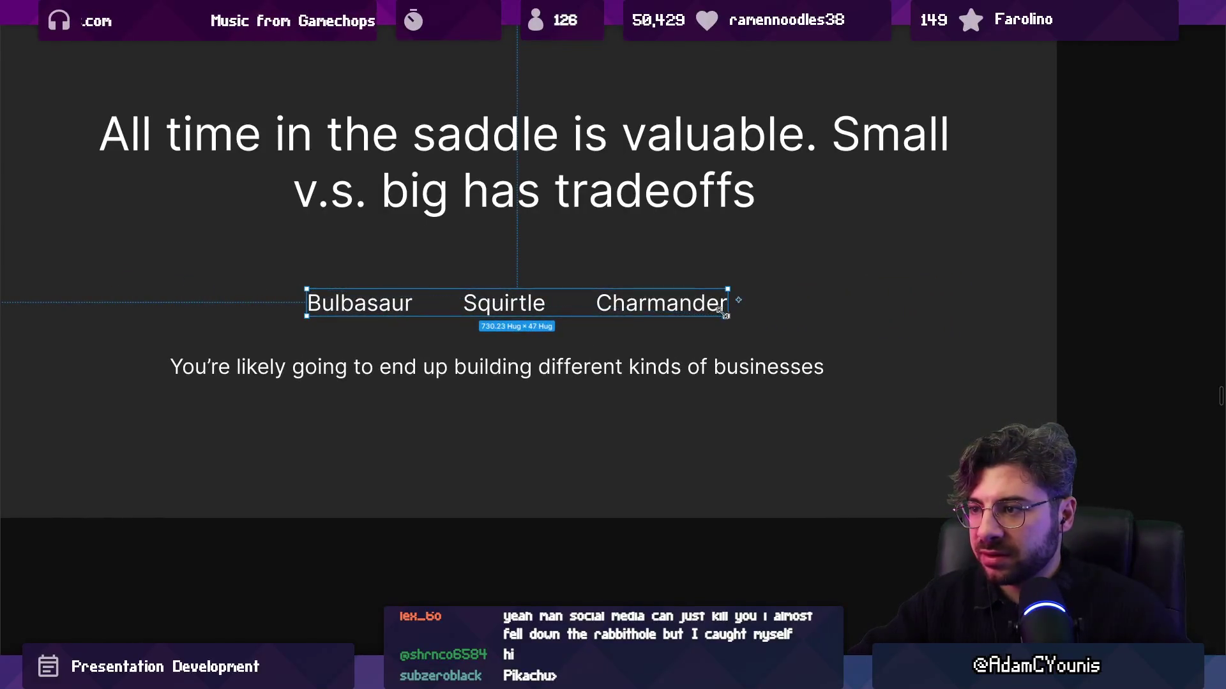
{"action": "left_click", "coordinate": [721, 368]}
{"action": "key", "text": "Return"}
{"action": "key", "text": "Escape"}
{"action": "mouse_move", "coordinate": [613, 368]}
{"action": "left_mouse_down"}
{"action": "mouse_move", "coordinate": [612, 465]}
{"action": "mouse_move", "coordinate": [717, 365]}
{"action": "left_mouse_up"}
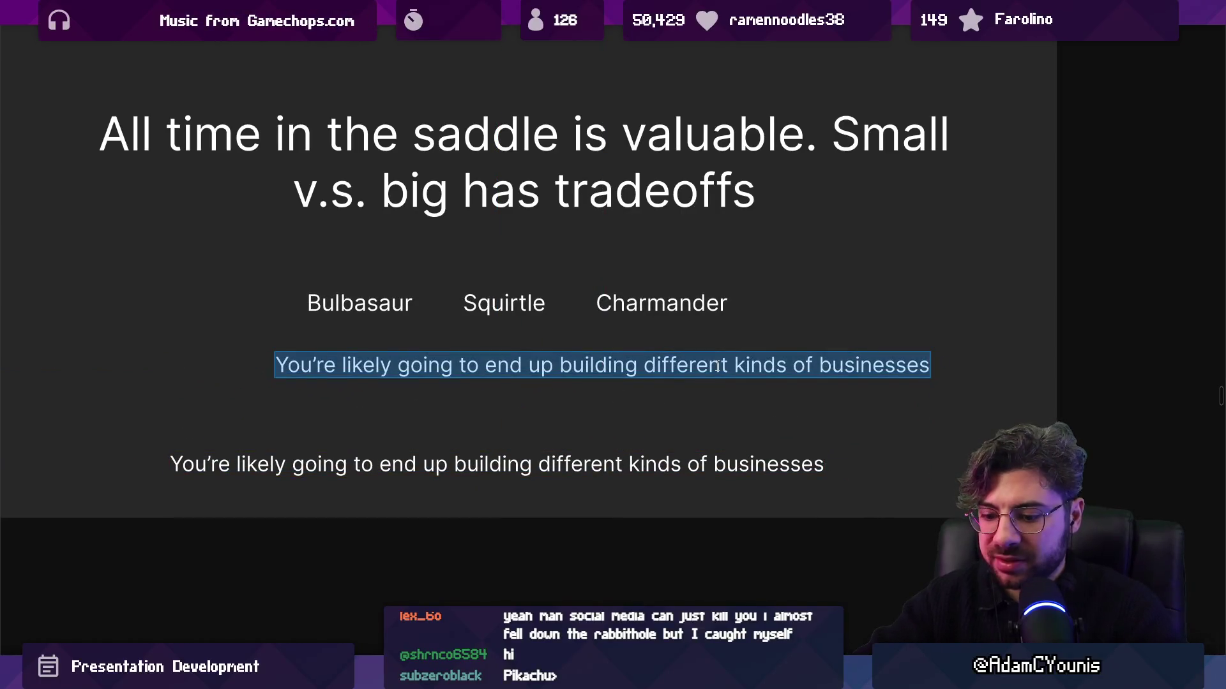
{"action": "type", "text": "IP"}
{"action": "left_click_drag", "start_coordinate": [603, 362], "coordinate": [659, 342]}
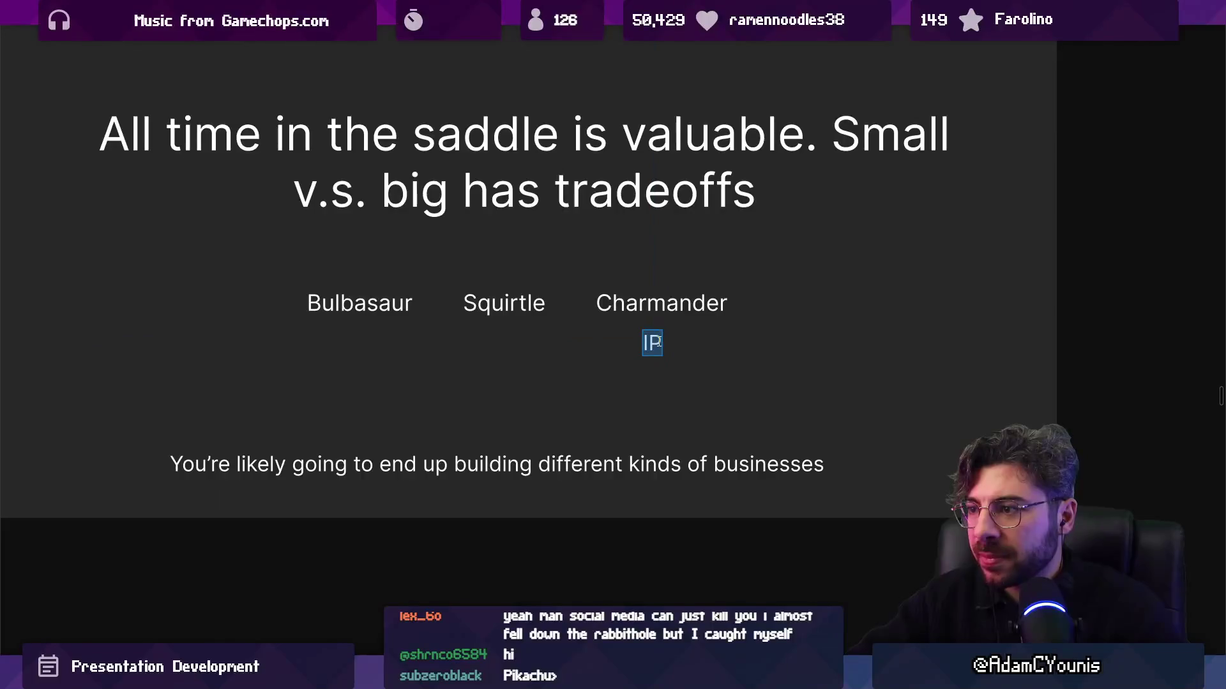
Add 'studio / team' and 'large funding' lines to the IP box and align it under Charmander
{"action": "type", "text": "Studio / team"}
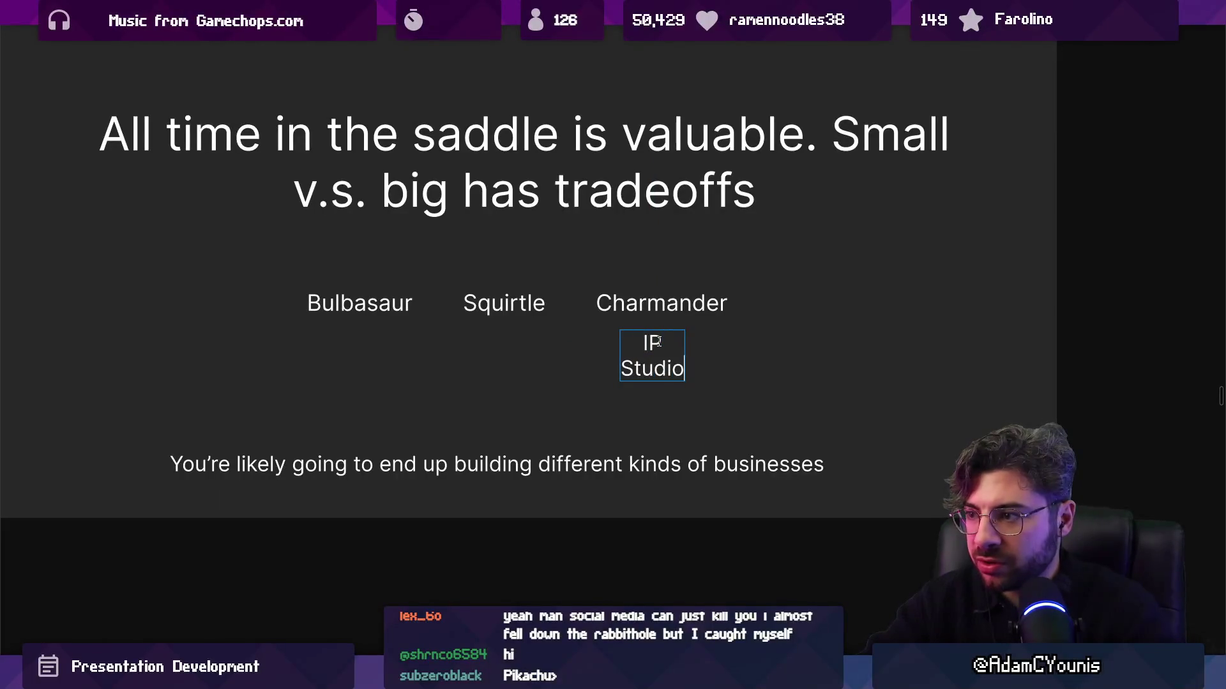
{"action": "key", "text": "Return"}
{"action": "type", "text": "large undin"}
{"action": "key", "text": "BackSpace"}
{"action": "key", "text": "BackSpace"}
{"action": "key", "text": "BackSpace"}
{"action": "type", "text": "funding"}
{"action": "key", "text": "Escape"}
{"action": "double_click", "coordinate": [591, 371]}
{"action": "key", "text": "BackSpace"}
{"action": "type", "text": "s"}
{"action": "key", "text": "Escape"}
{"action": "mouse_move", "coordinate": [651, 372]}
{"action": "left_mouse_down"}
{"action": "mouse_move", "coordinate": [661, 387]}
{"action": "mouse_move", "coordinate": [360, 387]}
{"action": "left_mouse_up"}
Paste a copy under Bulbasaur and make it read 'Solo' and 'mechanics-driven'
{"action": "key", "text": "Return"}
{"action": "type", "text": "Solo"}
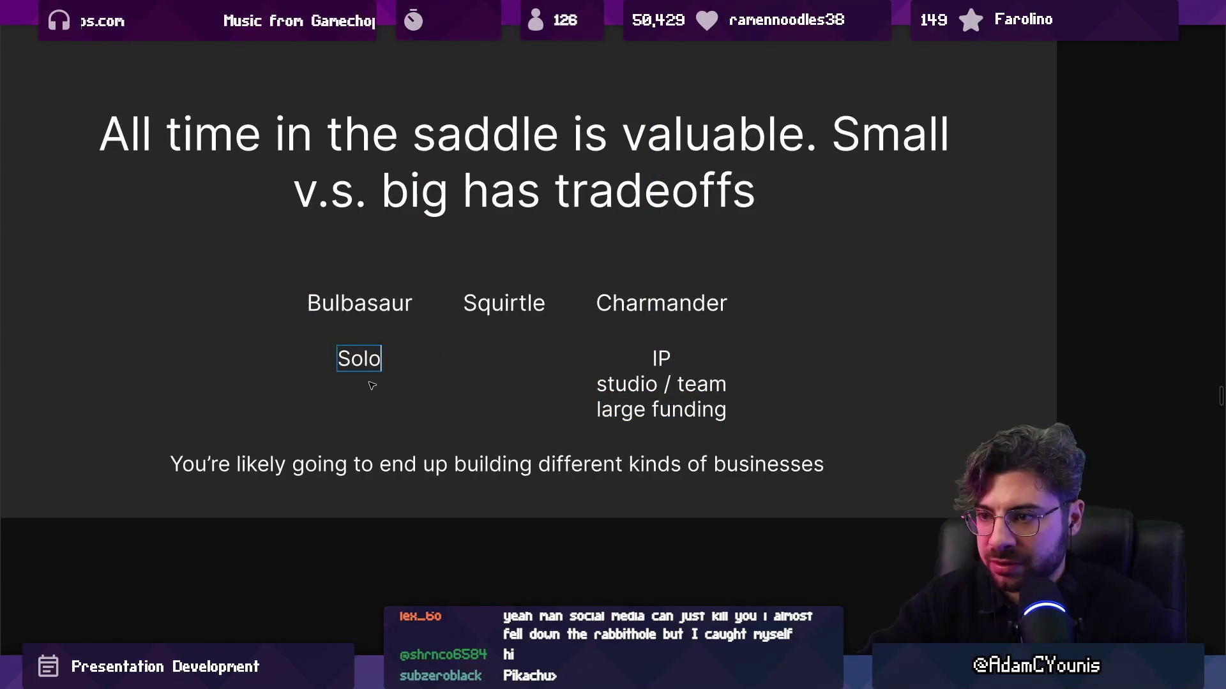
{"action": "type", "text": " simple"}
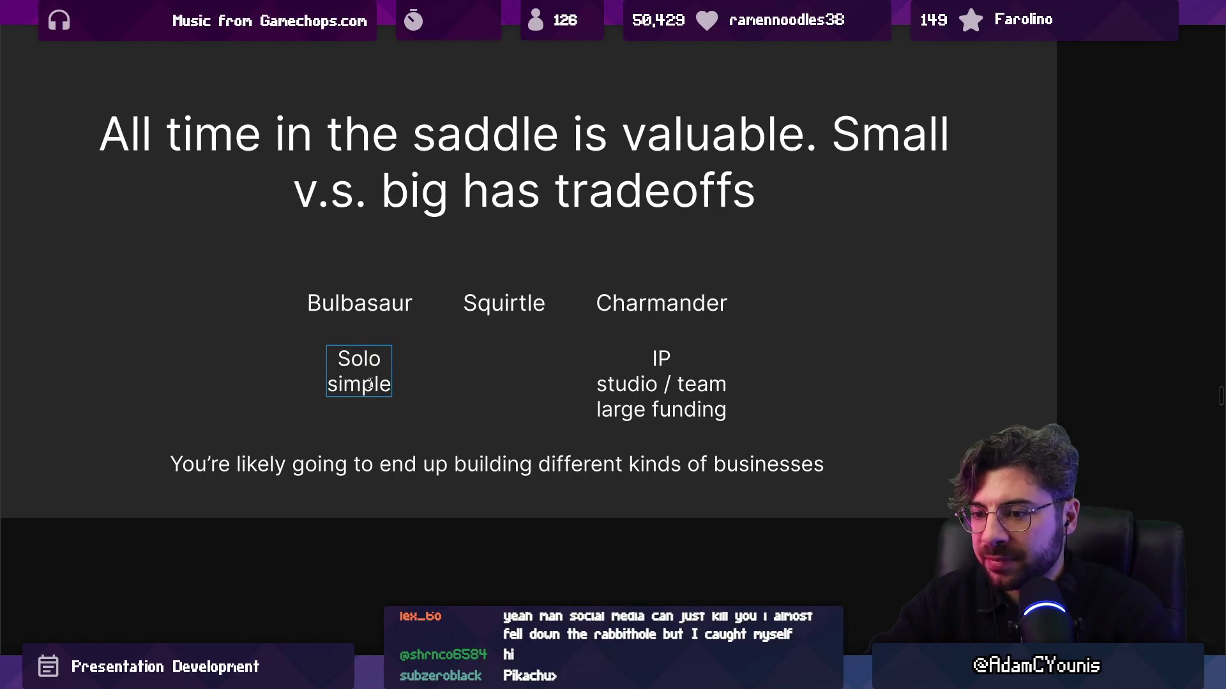
{"action": "double_click", "coordinate": [369, 384]}
{"action": "type", "text": "mec"}
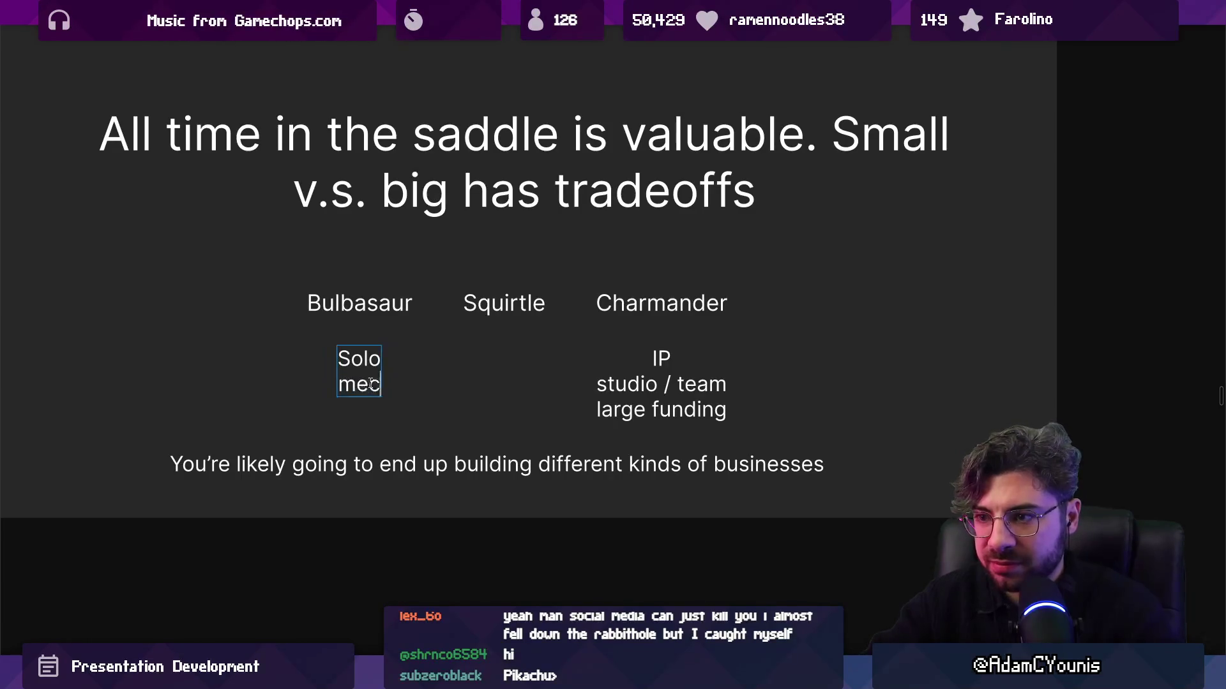
{"action": "type", "text": "hanics-driven"}
{"action": "key", "text": "Return"}
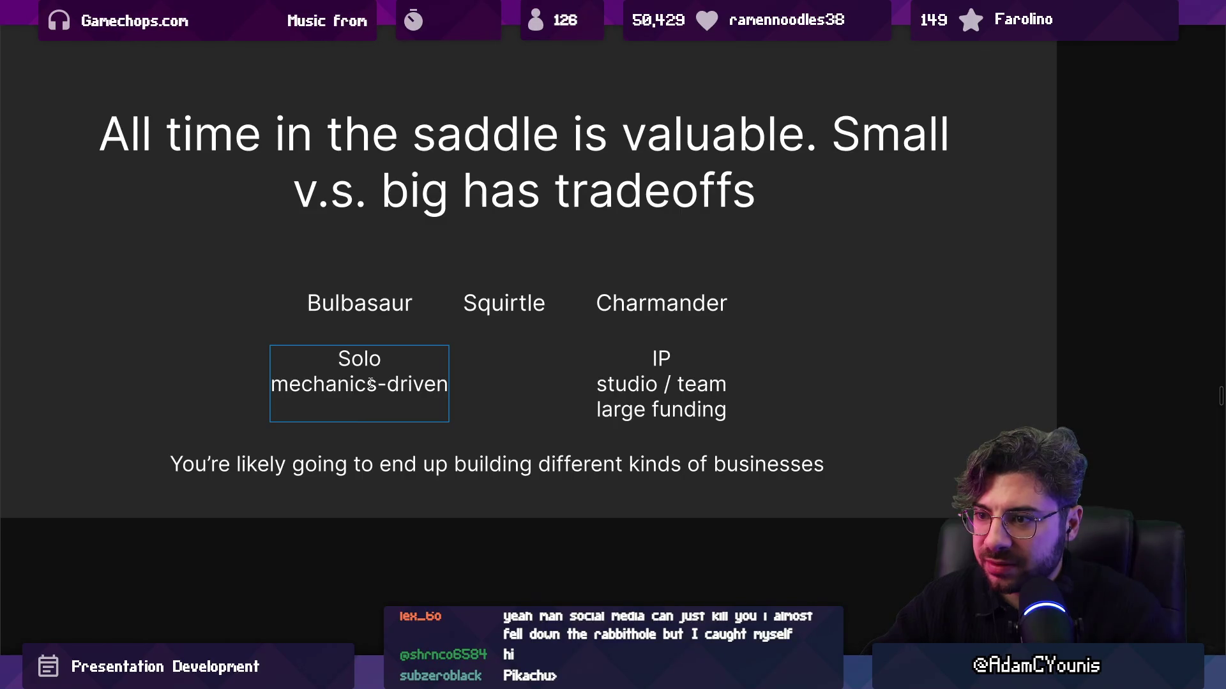
{"action": "key", "text": "BackSpace"}
{"action": "key", "text": "Escape"}
{"action": "key", "text": "Escape"}
{"action": "left_click", "coordinate": [372, 382]}
Insert 'More experimental' between Solo and mechanics-driven, then shift the Solo list left
{"action": "double_click", "coordinate": [400, 356]}
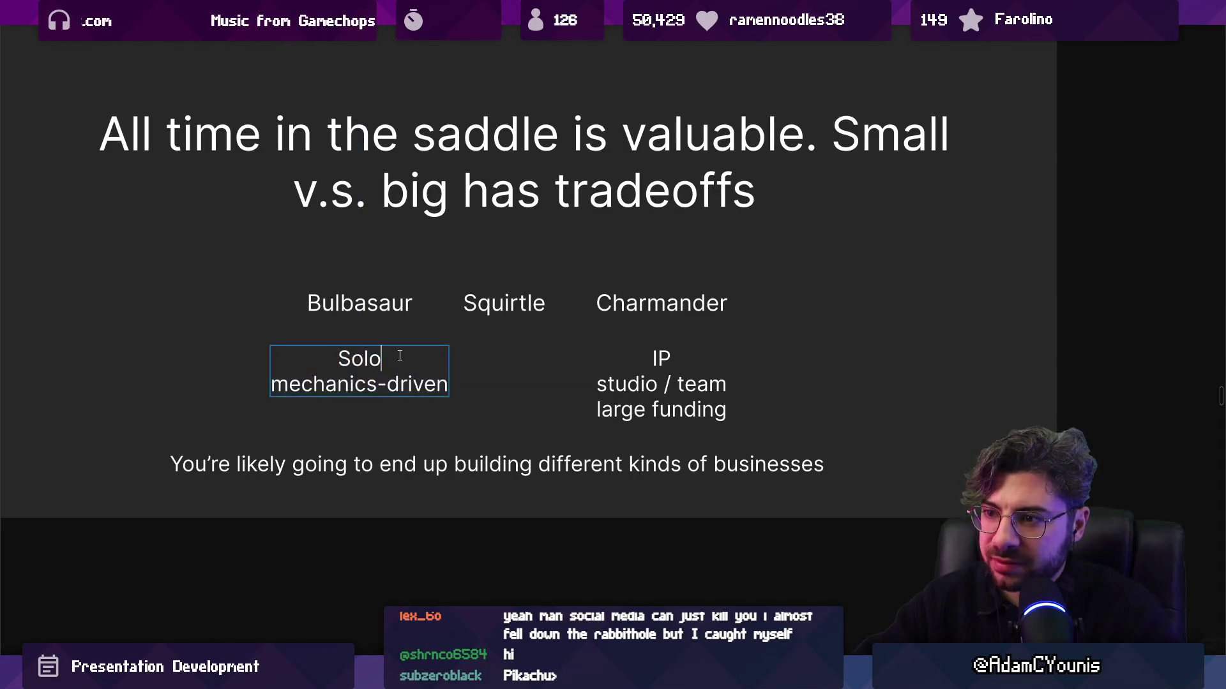
{"action": "key", "text": "Return"}
{"action": "type", "text": "lowe"}
{"action": "key", "text": "BackSpace"}
{"action": "type", "text": "r bat"}
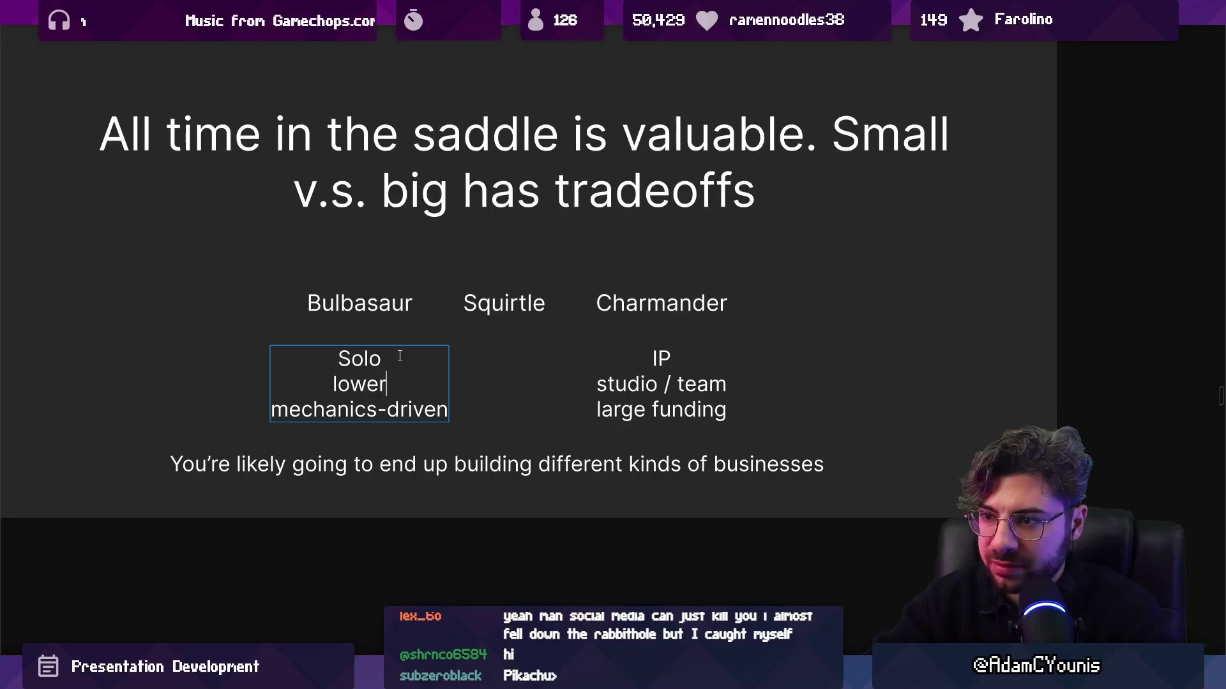
{"action": "key", "text": "BackSpace"}
{"action": "key", "text": "BackSpace"}
{"action": "key", "text": "BackSpace"}
{"action": "key", "text": "BackSpace"}
{"action": "key", "text": "BackSpace"}
{"action": "key", "text": "BackSpace"}
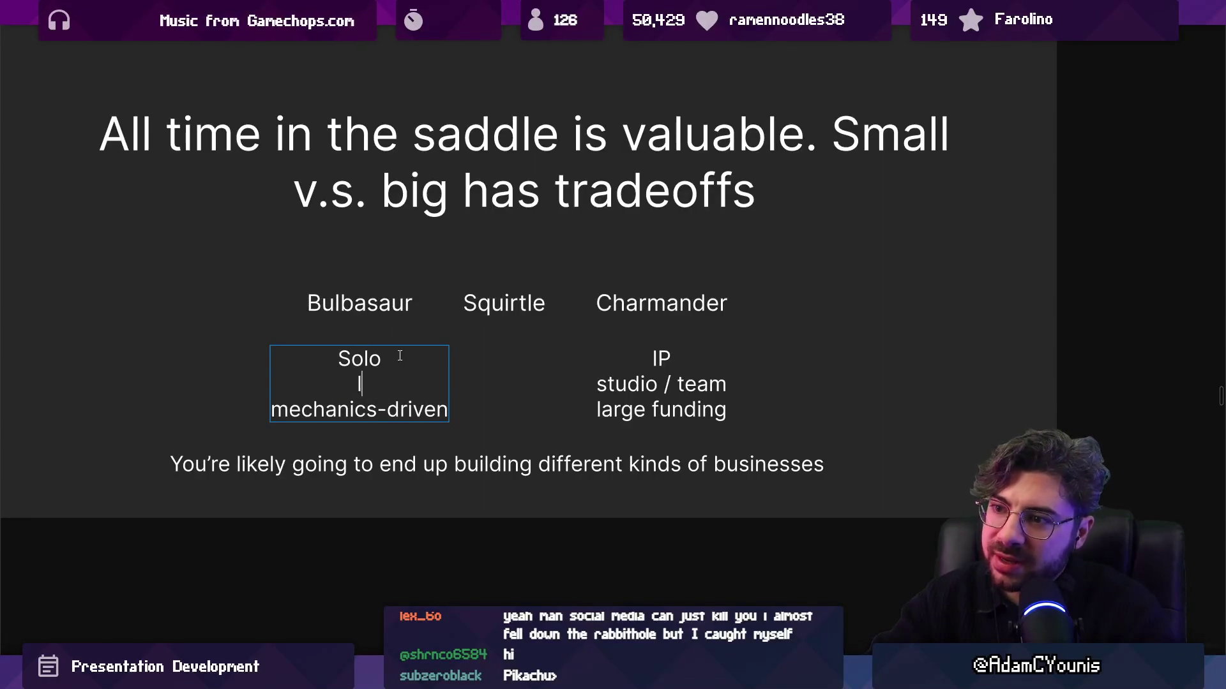
{"action": "key", "text": "Return"}
{"action": "type", "text": "experimental"}
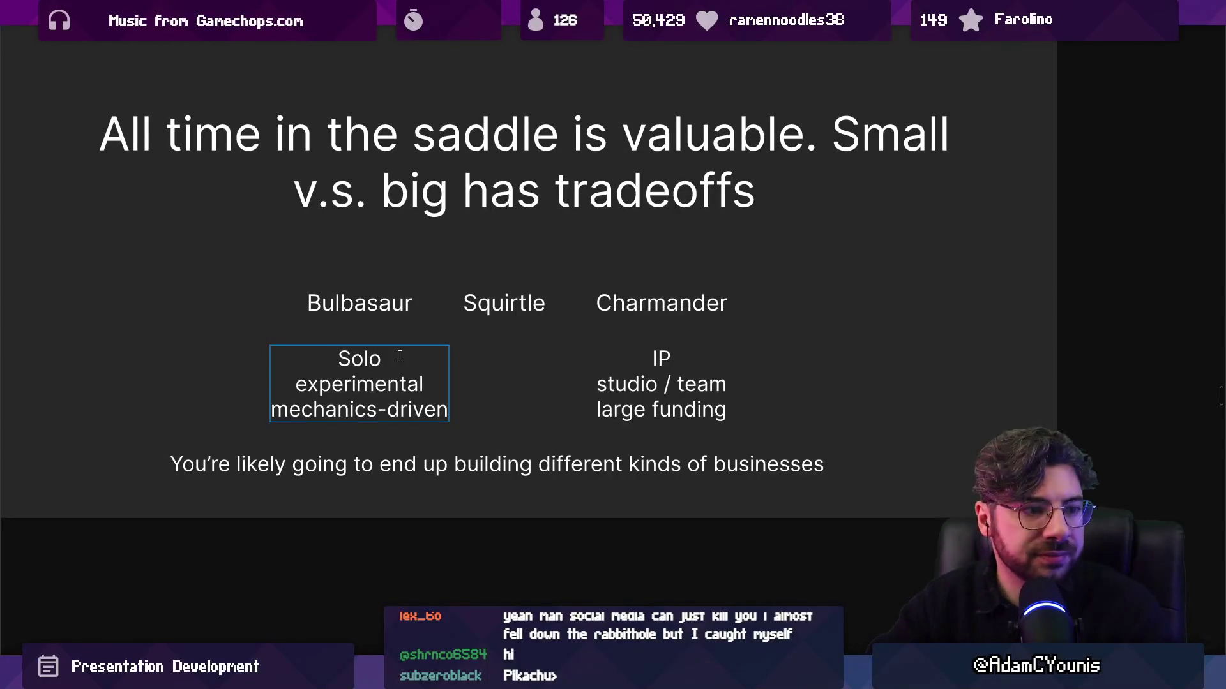
{"action": "type", "text": "More"}
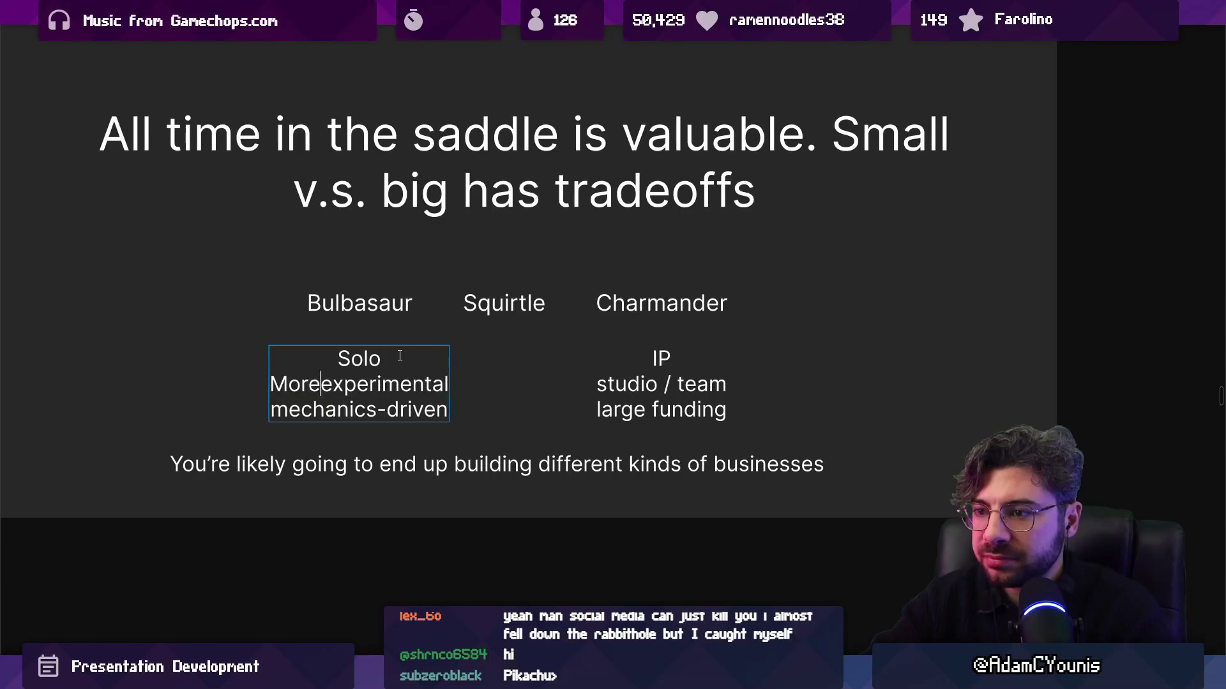
{"action": "left_click_drag", "start_coordinate": [388, 370], "coordinate": [310, 371]}
Add 'Less punishment for failure' to the Solo list and scale that list down
{"action": "left_click_drag", "start_coordinate": [661, 384], "coordinate": [736, 384]}
{"action": "double_click", "coordinate": [409, 442]}
{"action": "left_click", "coordinate": [426, 443]}
{"action": "key", "text": "Return"}
{"action": "type", "text": "Less "}
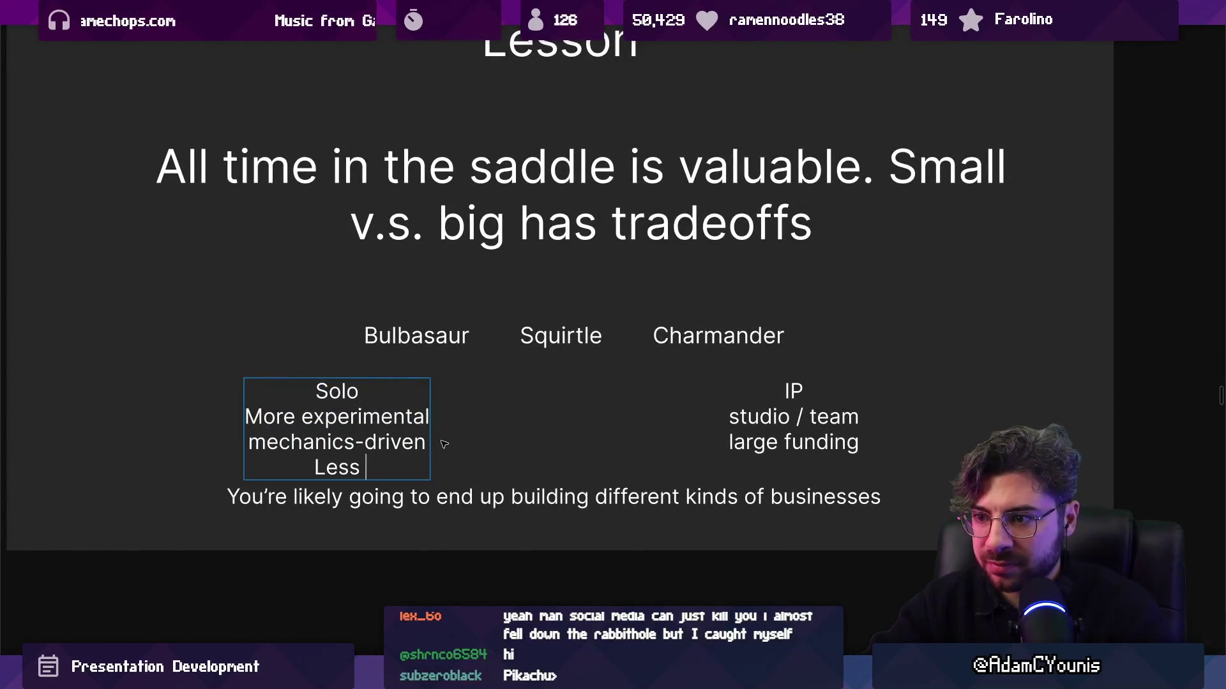
{"action": "type", "text": "punishment for failure"}
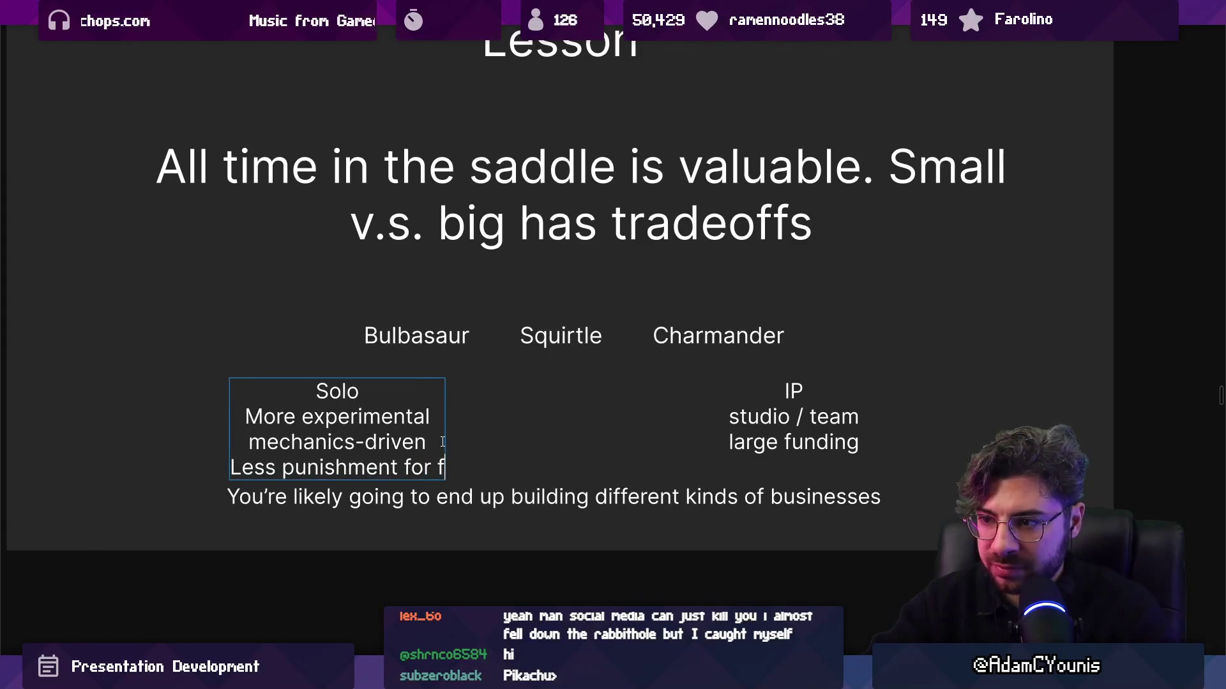
{"action": "key", "text": "Escape"}
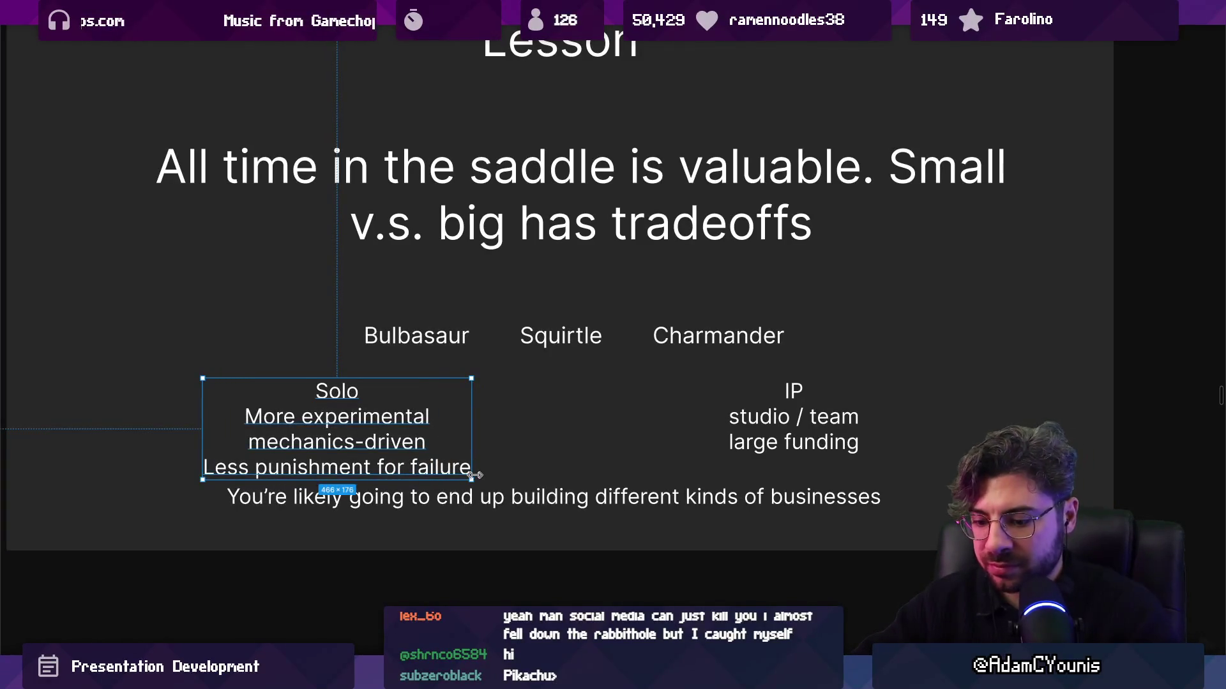
{"action": "key", "text": "k"}
{"action": "mouse_move", "coordinate": [475, 475]}
{"action": "left_mouse_down"}
{"action": "mouse_move", "coordinate": [464, 485]}
{"action": "mouse_move", "coordinate": [484, 472]}
{"action": "mouse_move", "coordinate": [415, 433]}
{"action": "left_mouse_up"}
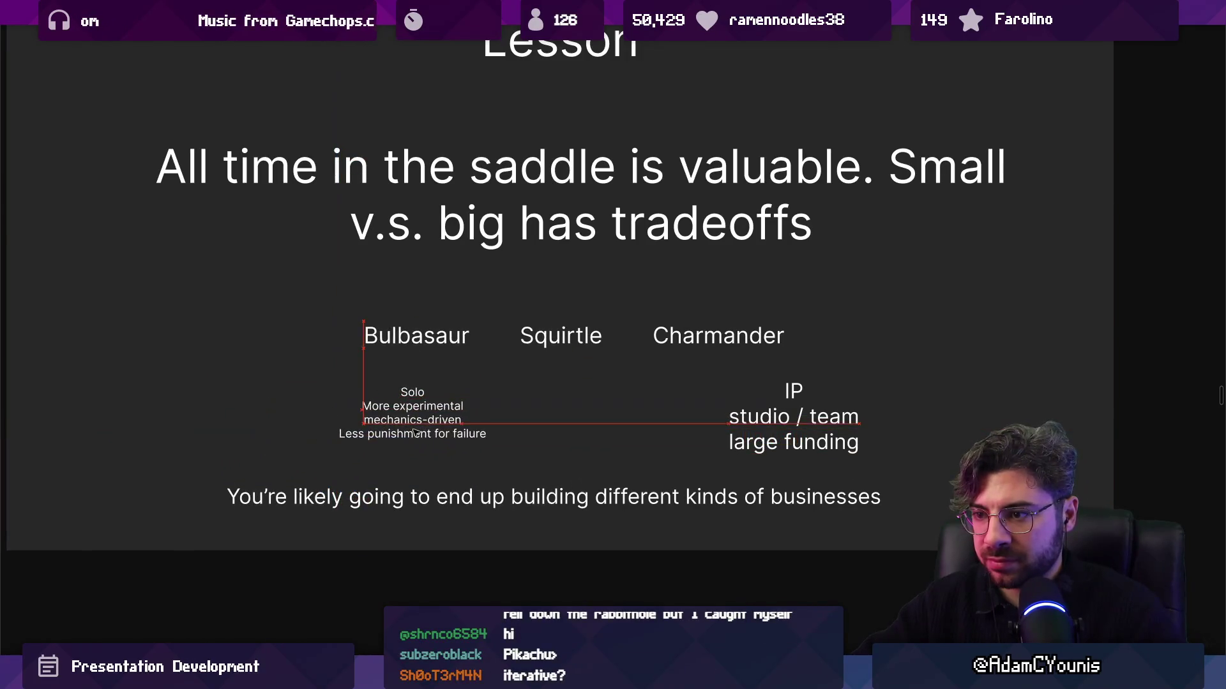
Shrink the IP list, add 'Big pressures' as its last line, and realign it
{"action": "left_click", "coordinate": [672, 440]}
{"action": "left_click_drag", "start_coordinate": [719, 447], "coordinate": [695, 415]}
{"action": "key", "text": "Right"}
{"action": "key", "text": "Return"}
{"action": "type", "text": "ssure"}
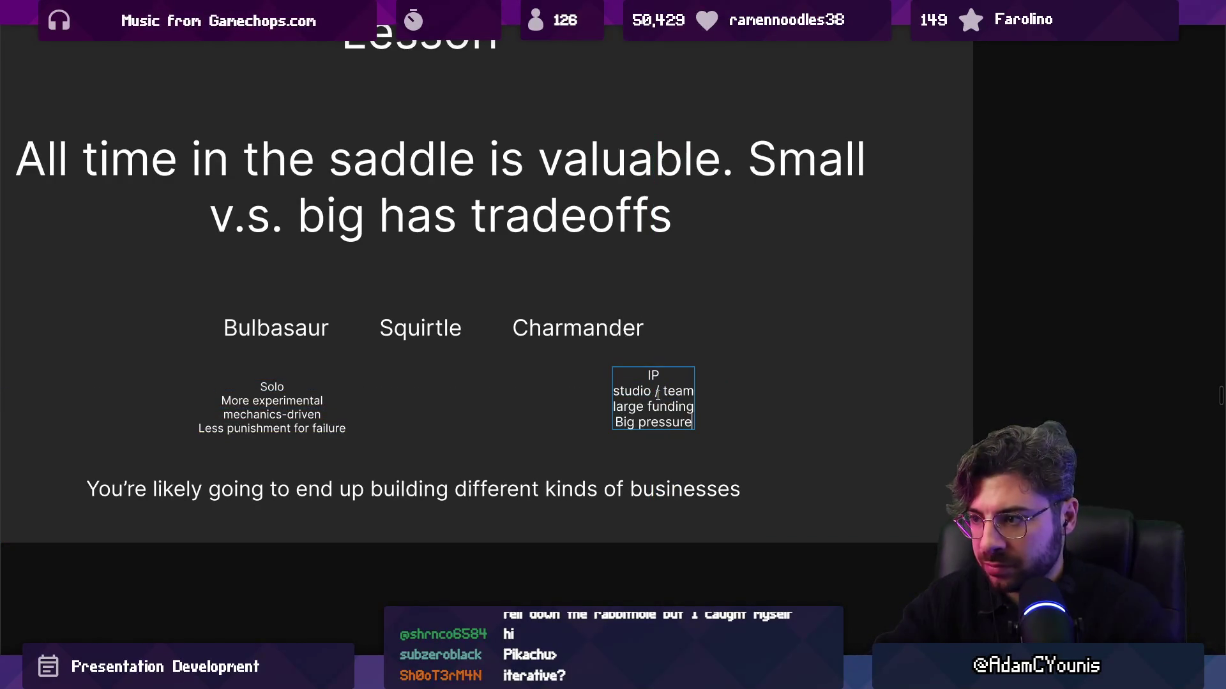
{"action": "type", "text": "s"}
{"action": "key", "text": "Escape"}
{"action": "key", "text": "Return"}
{"action": "key", "text": "Right"}
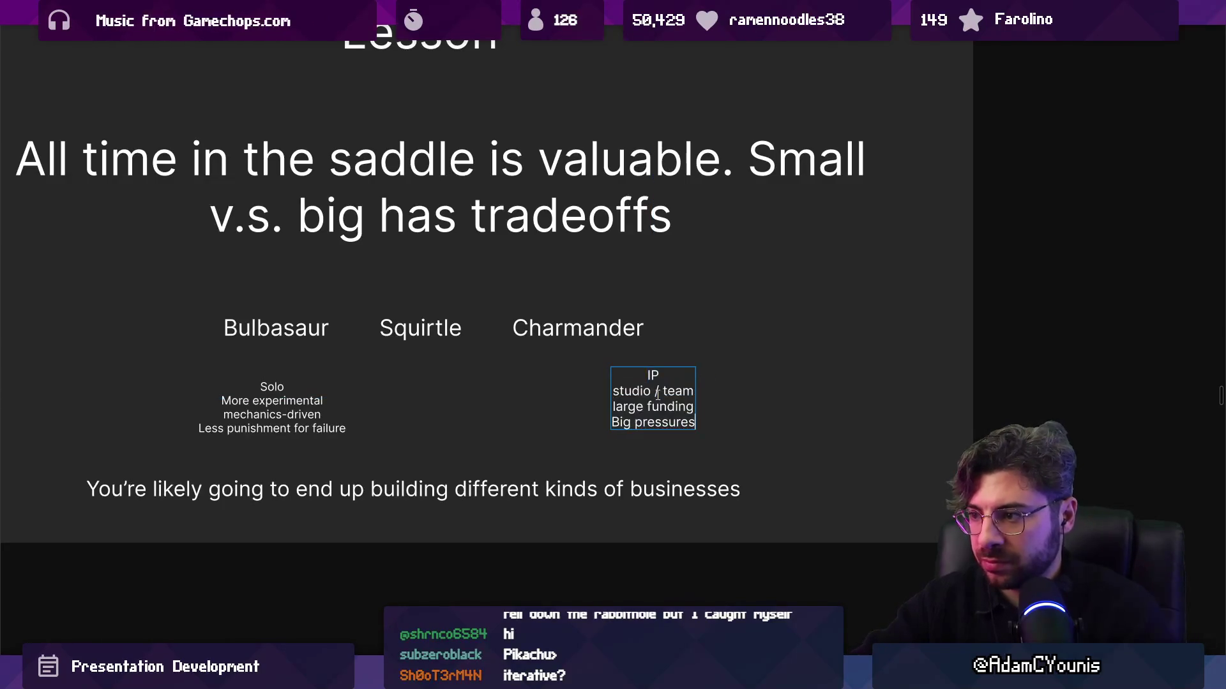
{"action": "key", "text": "Escape"}
{"action": "left_click_drag", "start_coordinate": [654, 407], "coordinate": [651, 410]}
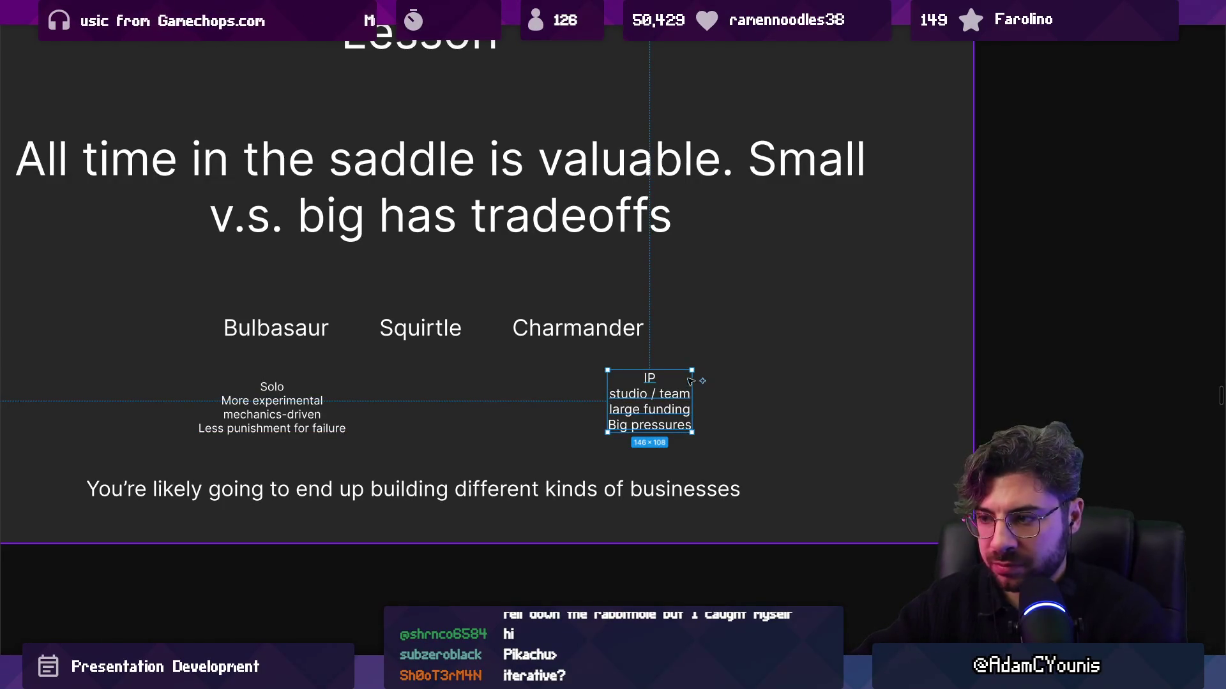
{"action": "left_click_drag", "start_coordinate": [691, 371], "coordinate": [676, 377]}
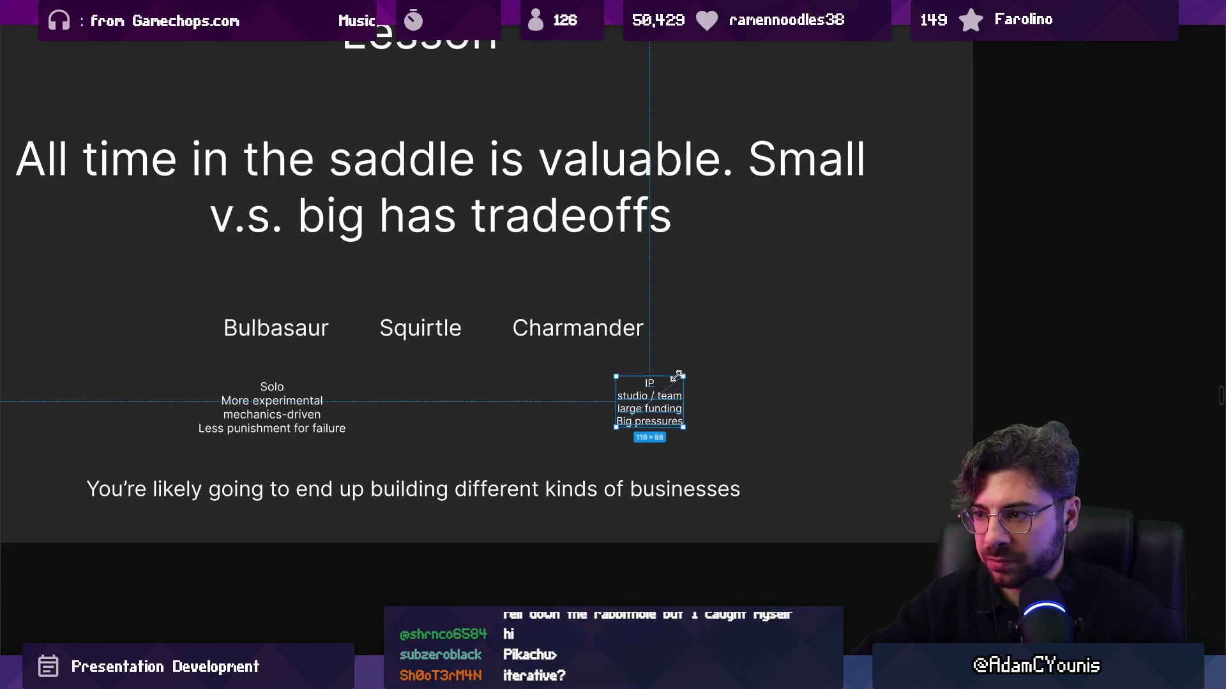
{"action": "left_click_drag", "start_coordinate": [685, 428], "coordinate": [692, 432]}
Move the Solo list left so it sits directly under Bulbasaur
{"action": "left_click", "coordinate": [561, 408]}
{"action": "key", "text": "shift+1"}
{"action": "left_click", "coordinate": [376, 415]}
{"action": "left_click_drag", "start_coordinate": [376, 414], "coordinate": [348, 414]}
{"action": "scroll", "coordinate": [364, 356], "scroll_direction": "up", "scroll_amount": 2}
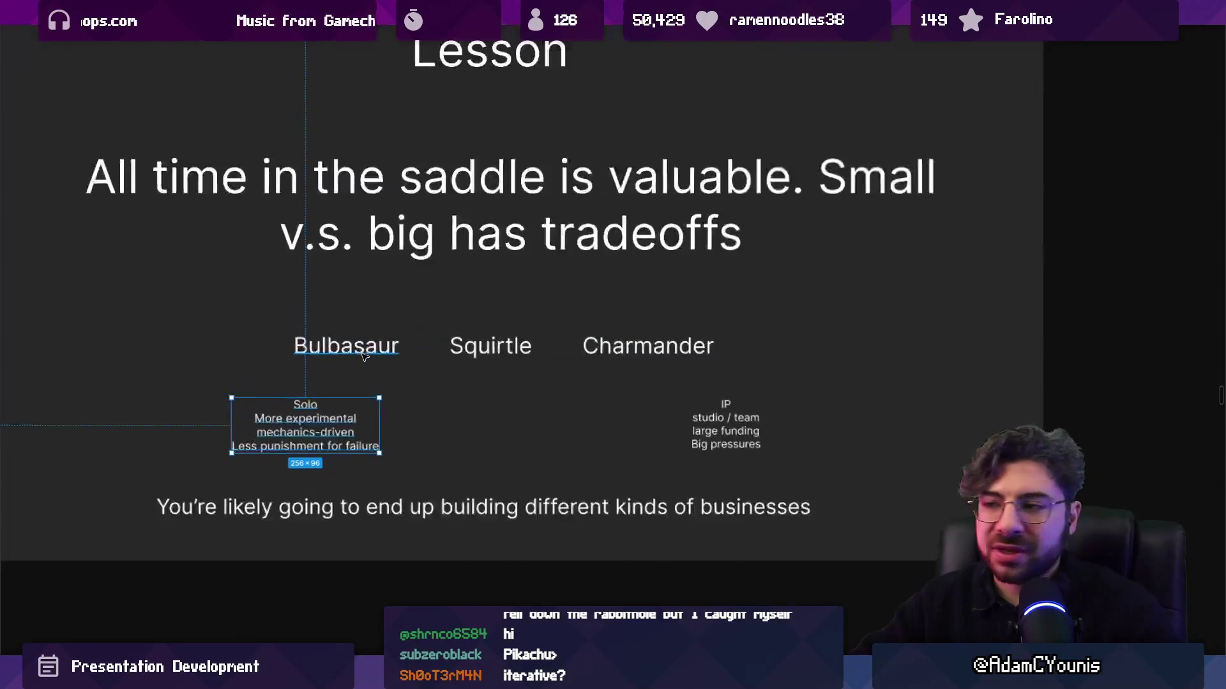
{"action": "scroll", "coordinate": [364, 356], "scroll_direction": "up", "scroll_amount": 1}
{"action": "left_click", "coordinate": [401, 344]}
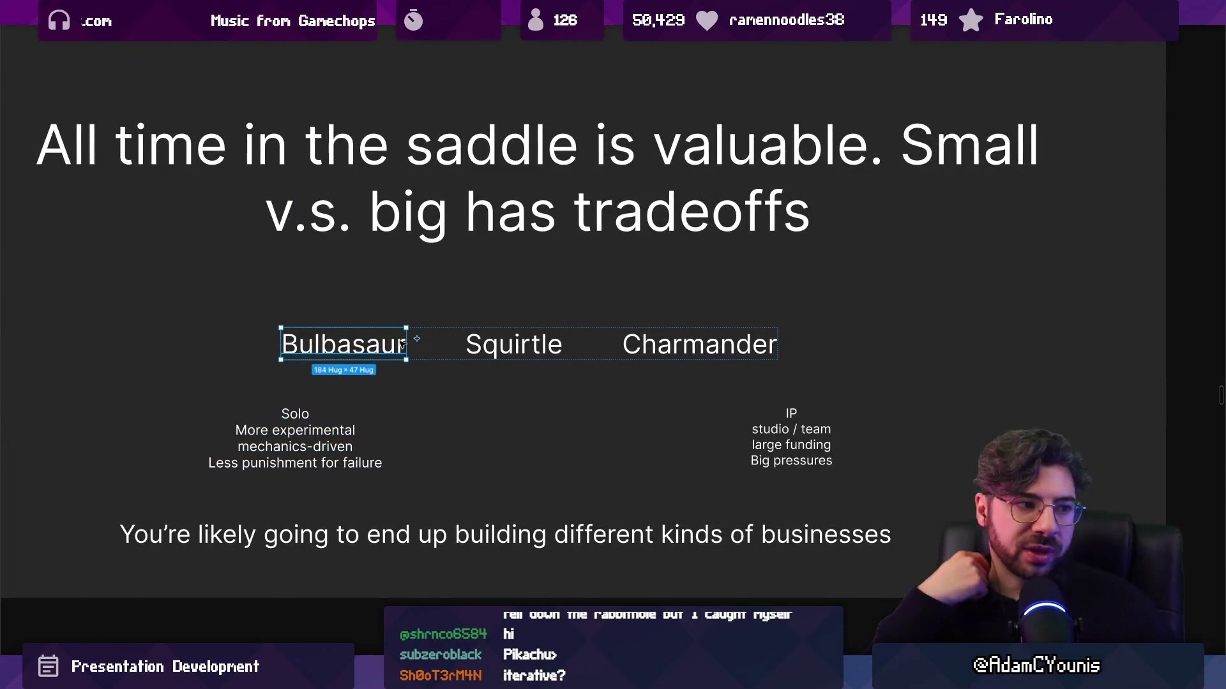
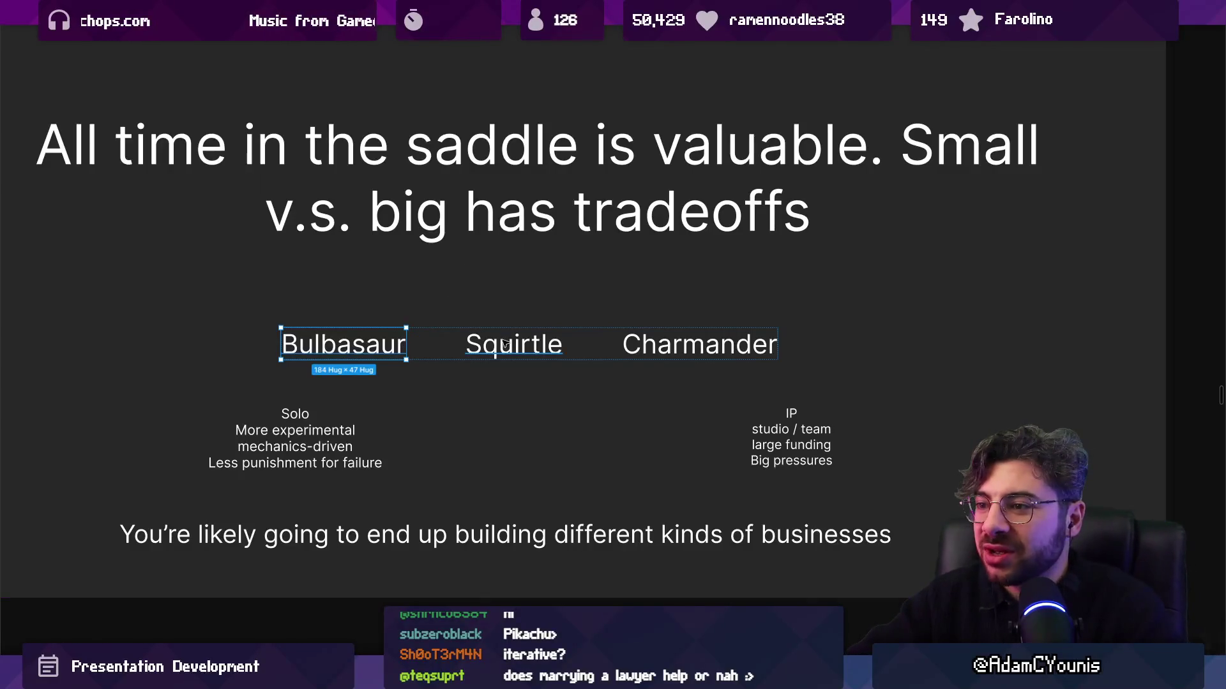
Look over the Lesson slide's labels and statement, then duplicate the whole slide
{"action": "left_click", "coordinate": [560, 357]}
{"action": "left_click", "coordinate": [567, 375]}
{"action": "scroll", "coordinate": [565, 375], "scroll_direction": "down", "scroll_amount": 3}
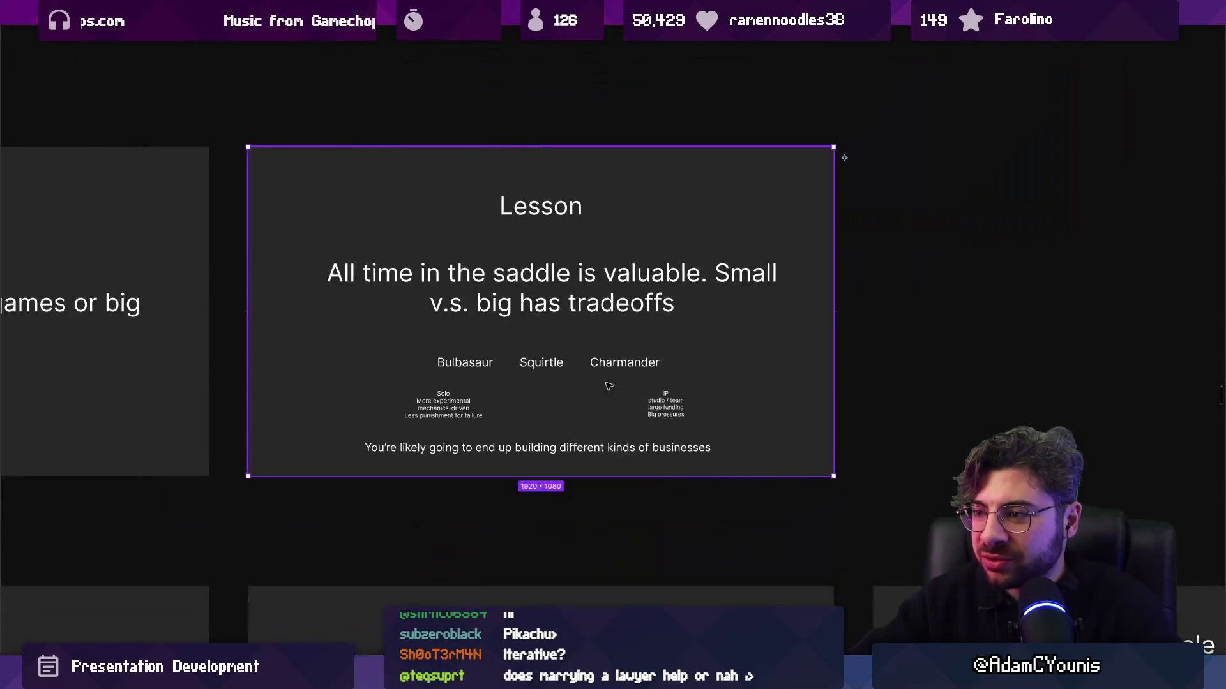
{"action": "scroll", "coordinate": [798, 382], "scroll_direction": "down", "scroll_amount": 3}
{"action": "scroll", "coordinate": [574, 383], "scroll_direction": "right", "scroll_amount": 3}
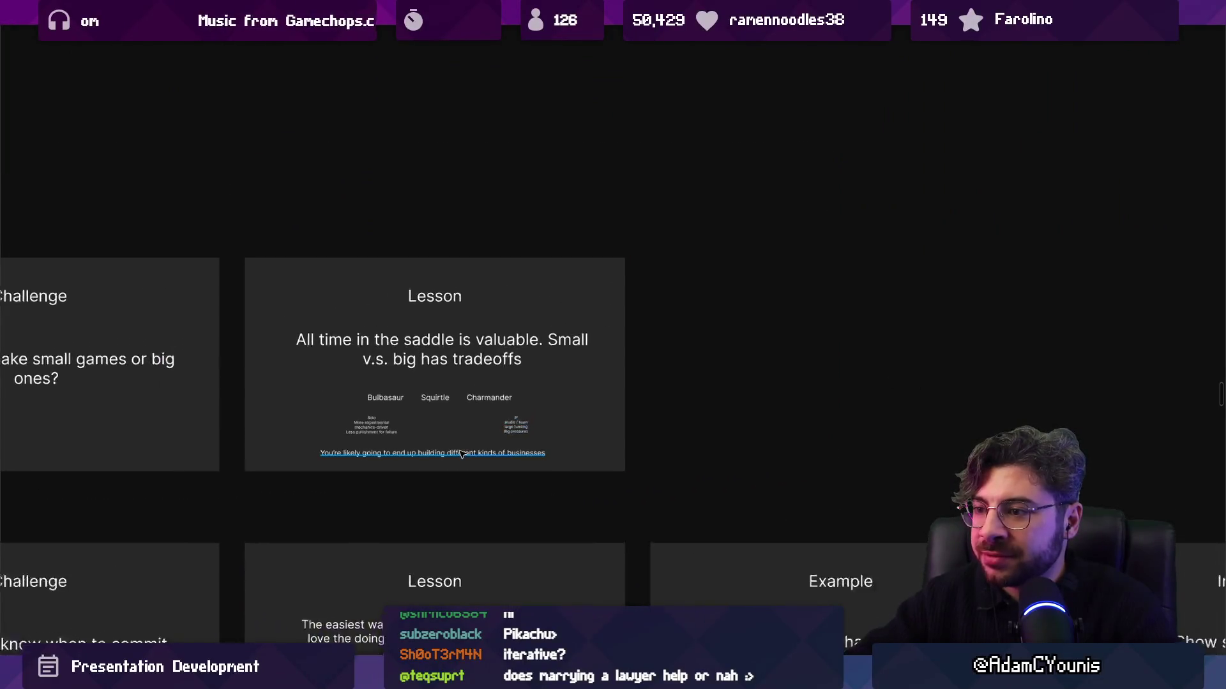
{"action": "scroll", "coordinate": [455, 448], "scroll_direction": "up", "scroll_amount": 3}
{"action": "left_click", "coordinate": [485, 459]}
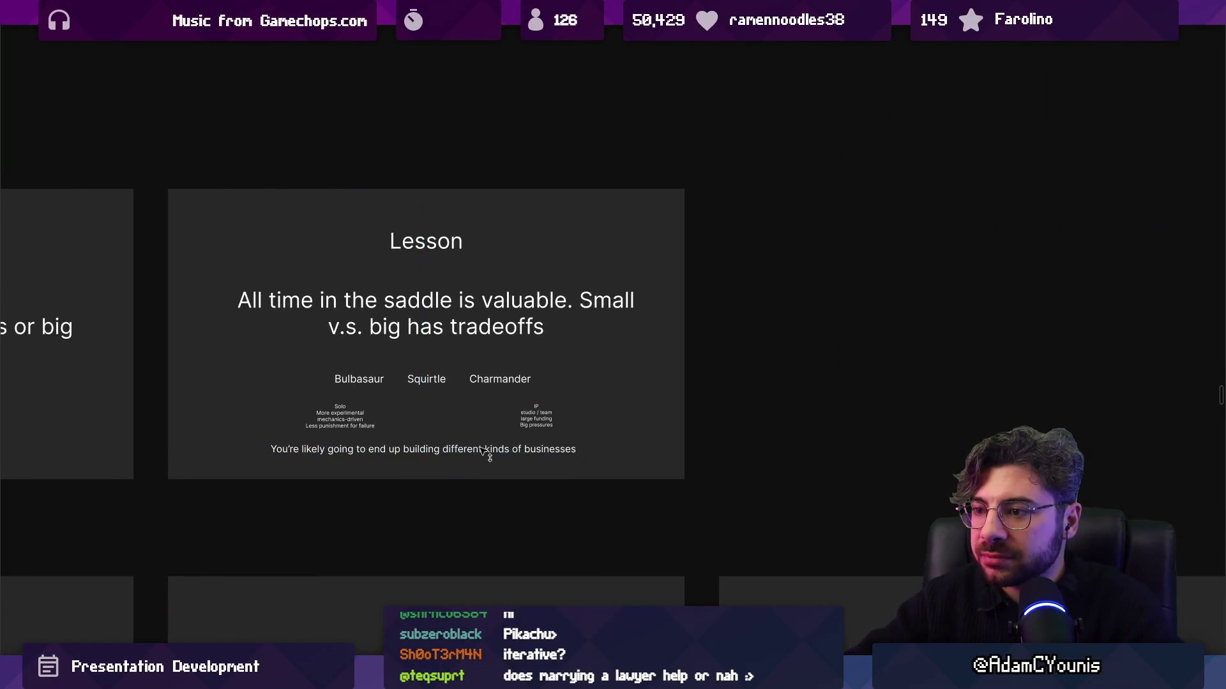
{"action": "left_click", "coordinate": [511, 323]}
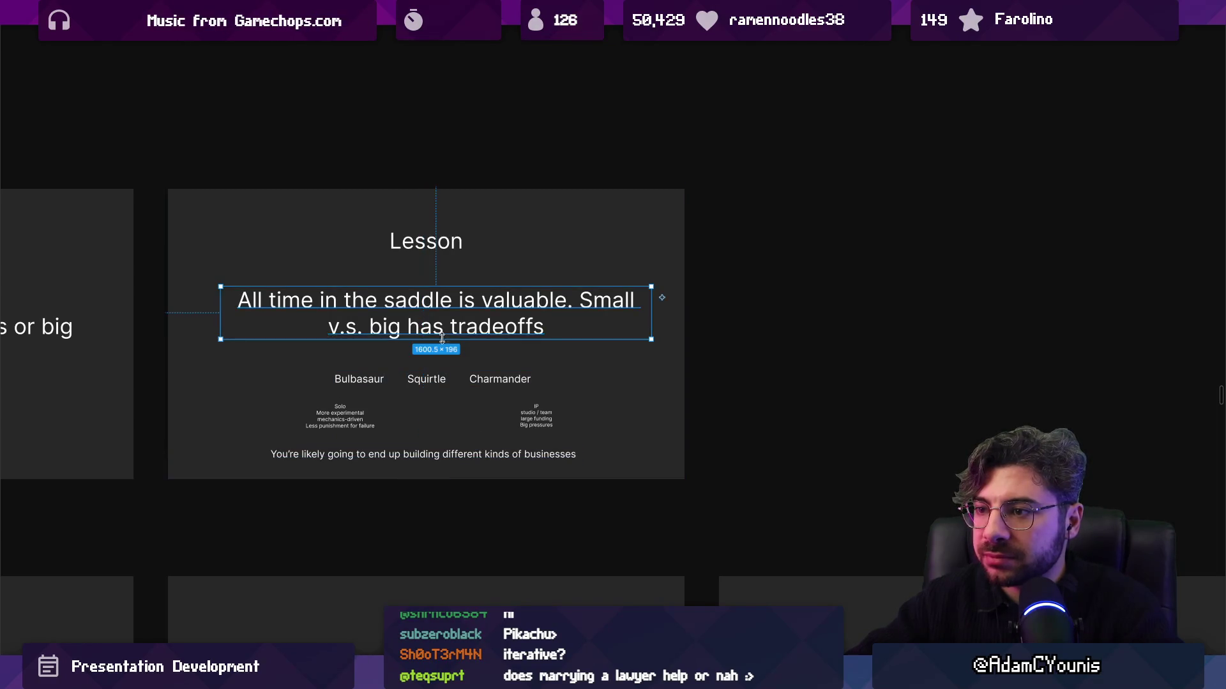
{"action": "scroll", "coordinate": [548, 337], "scroll_direction": "down", "scroll_amount": 3}
{"action": "scroll", "coordinate": [547, 354], "scroll_direction": "up", "scroll_amount": 4}
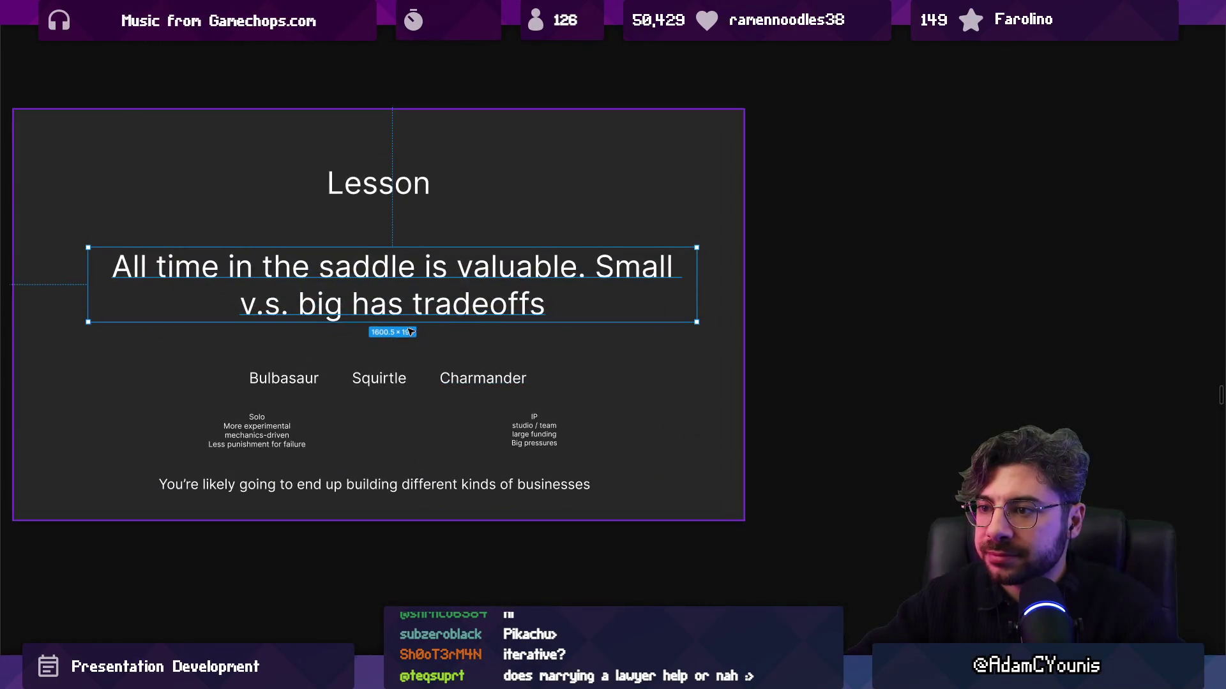
{"action": "scroll", "coordinate": [685, 320], "scroll_direction": "down", "scroll_amount": 5}
{"action": "left_click", "coordinate": [537, 333]}
{"action": "scroll", "coordinate": [589, 317], "scroll_direction": "up", "scroll_amount": 3}
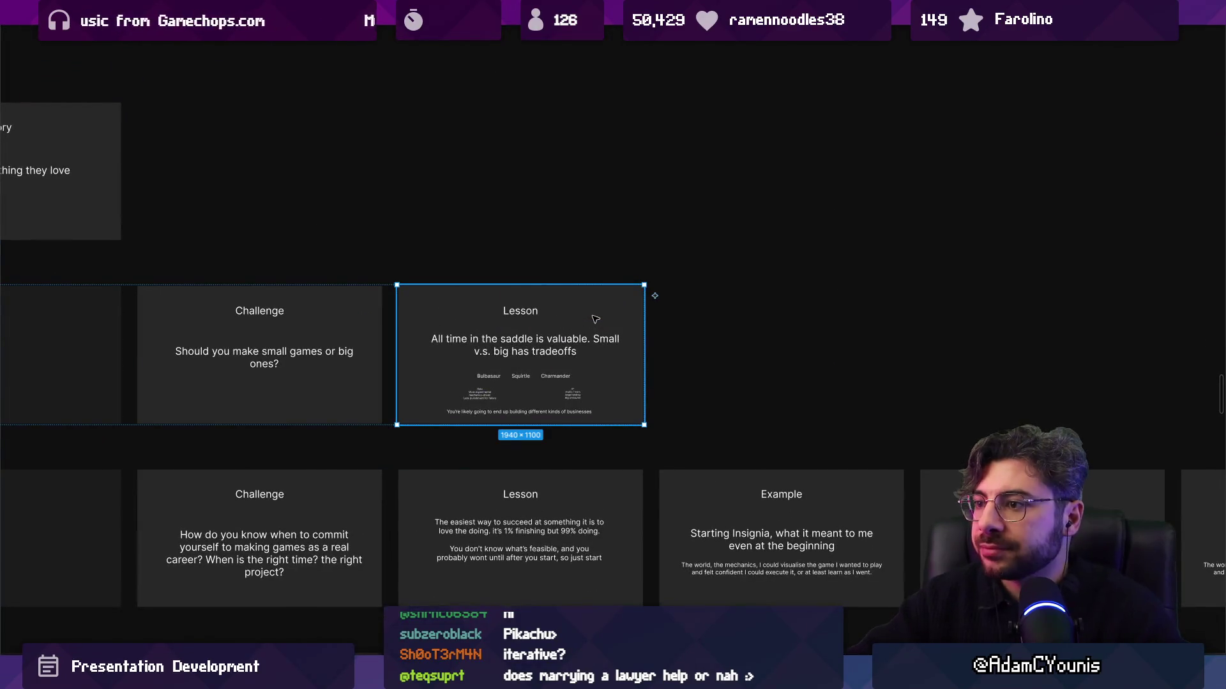
{"action": "key", "text": "ctrl+d"}
On the copy, delete the Solo list, bottom sentence, Bulbasaur/Squirtle/Charmander row and IP/studio notes
{"action": "scroll", "coordinate": [728, 337], "scroll_direction": "up", "scroll_amount": 3}
{"action": "scroll", "coordinate": [776, 389], "scroll_direction": "right", "scroll_amount": 3}
{"action": "left_click", "coordinate": [602, 436]}
{"action": "left_click", "coordinate": [668, 471], "text": "shift"}
{"action": "left_click", "coordinate": [695, 405], "text": "shift"}
{"action": "key", "text": "Delete"}
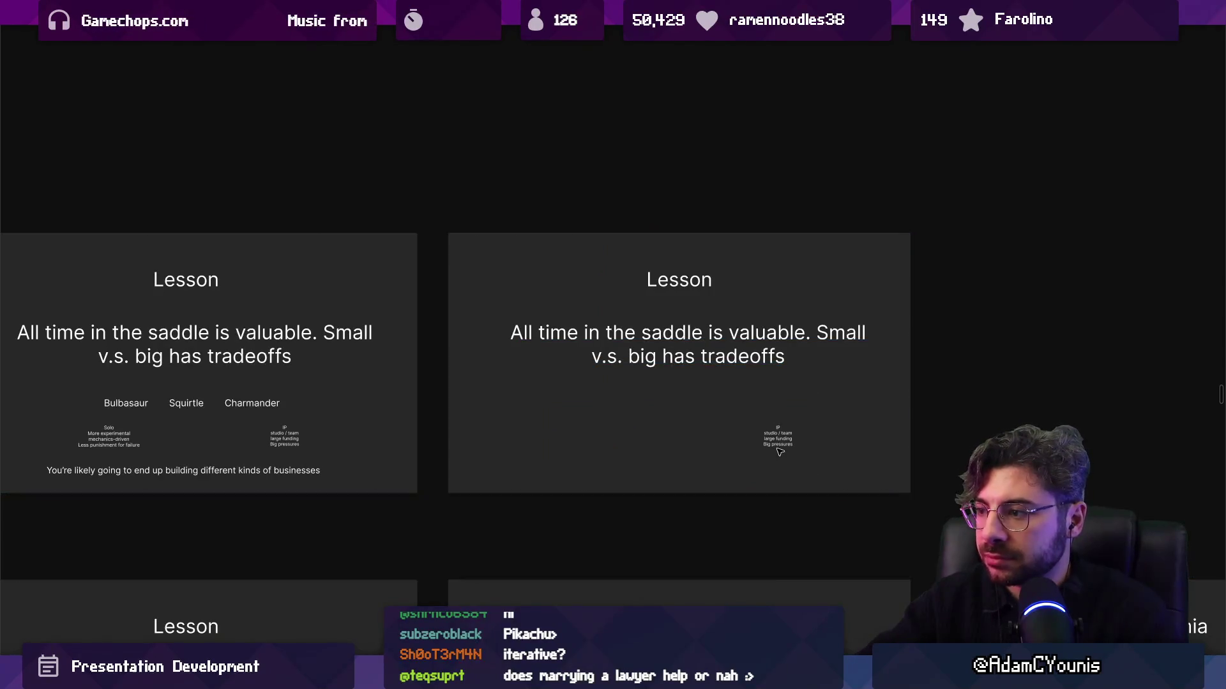
{"action": "left_click", "coordinate": [780, 452]}
{"action": "left_click", "coordinate": [779, 441]}
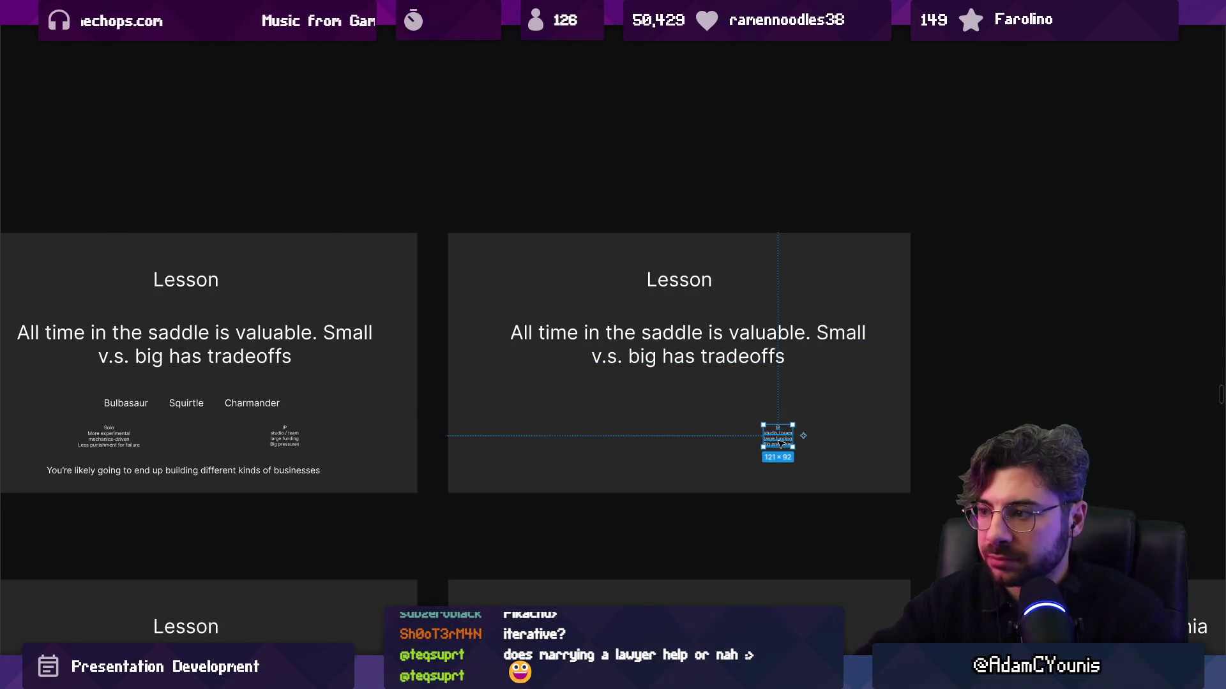
{"action": "key", "text": "Delete"}
Retype the copy's main statement as 'Example: Arrowbound'
{"action": "double_click", "coordinate": [671, 343]}
{"action": "type", "text": "Example"}
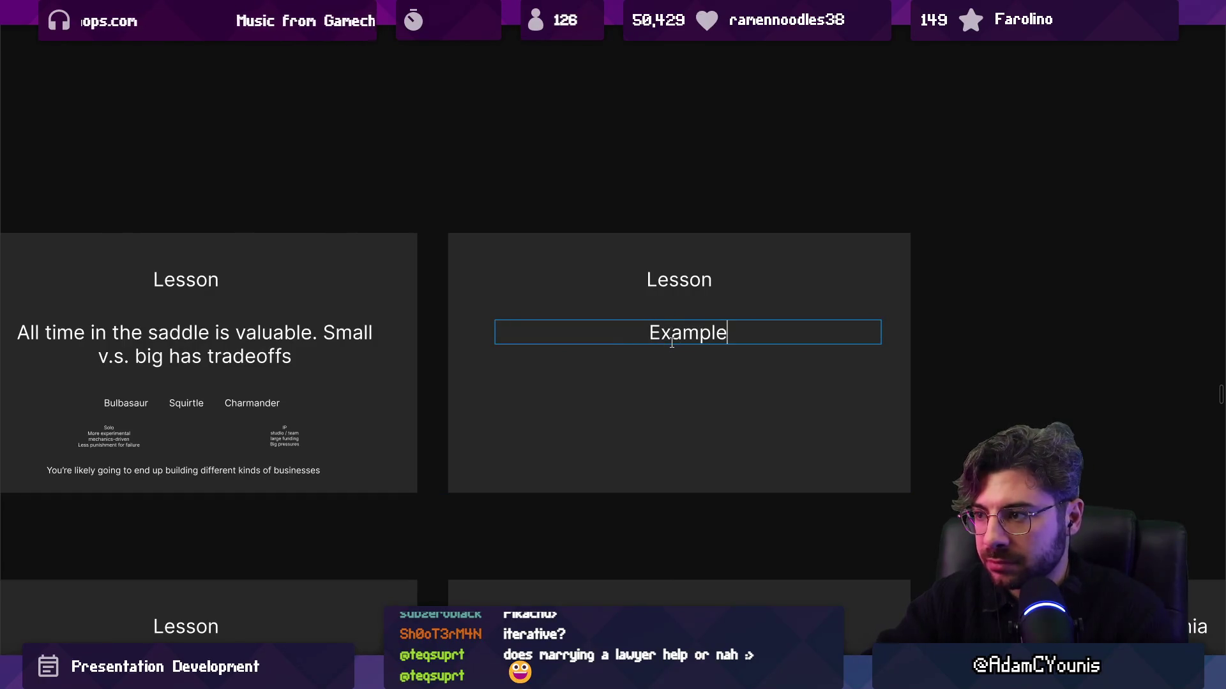
{"action": "type", "text": ": Arrowbound"}
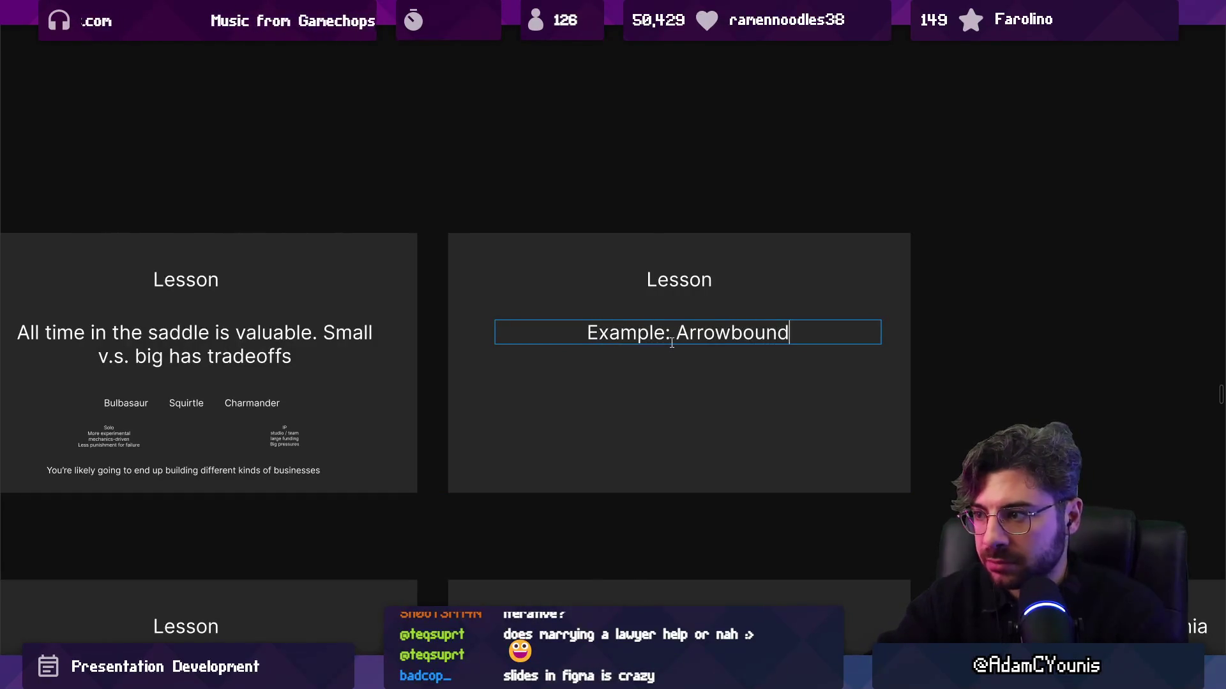
{"action": "key", "text": "Escape"}
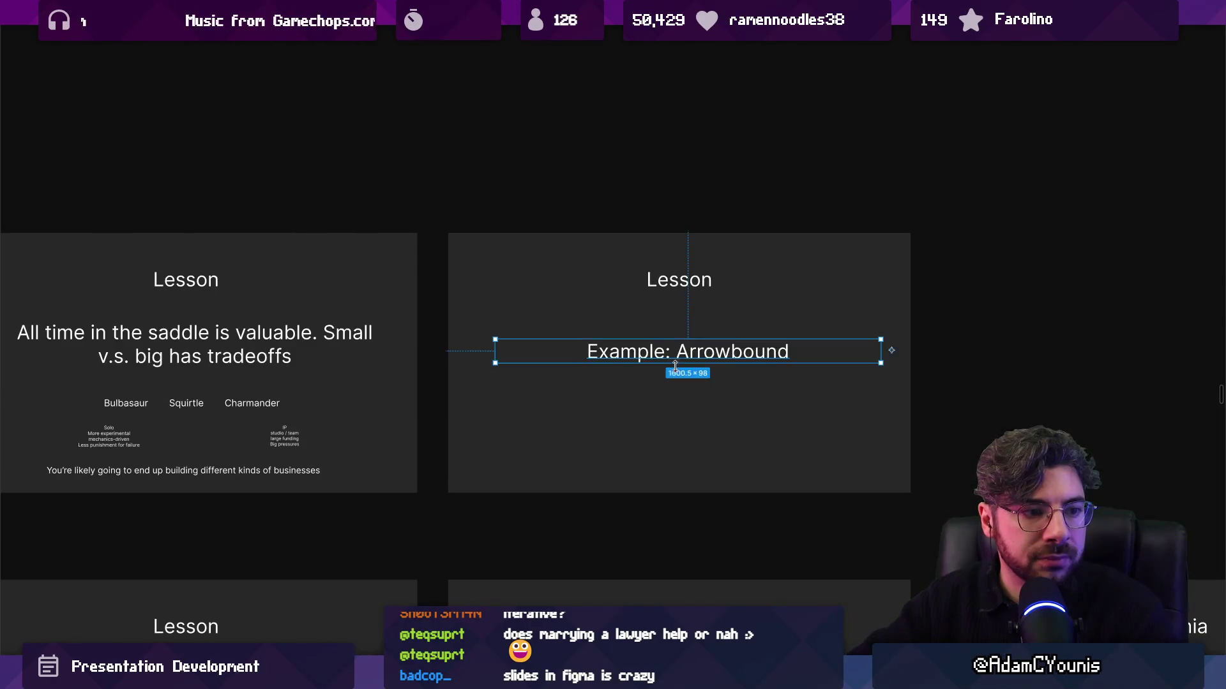
{"action": "scroll", "coordinate": [649, 396], "scroll_direction": "down", "scroll_amount": 5}
{"action": "scroll", "coordinate": [618, 395], "scroll_direction": "down", "scroll_amount": 5}
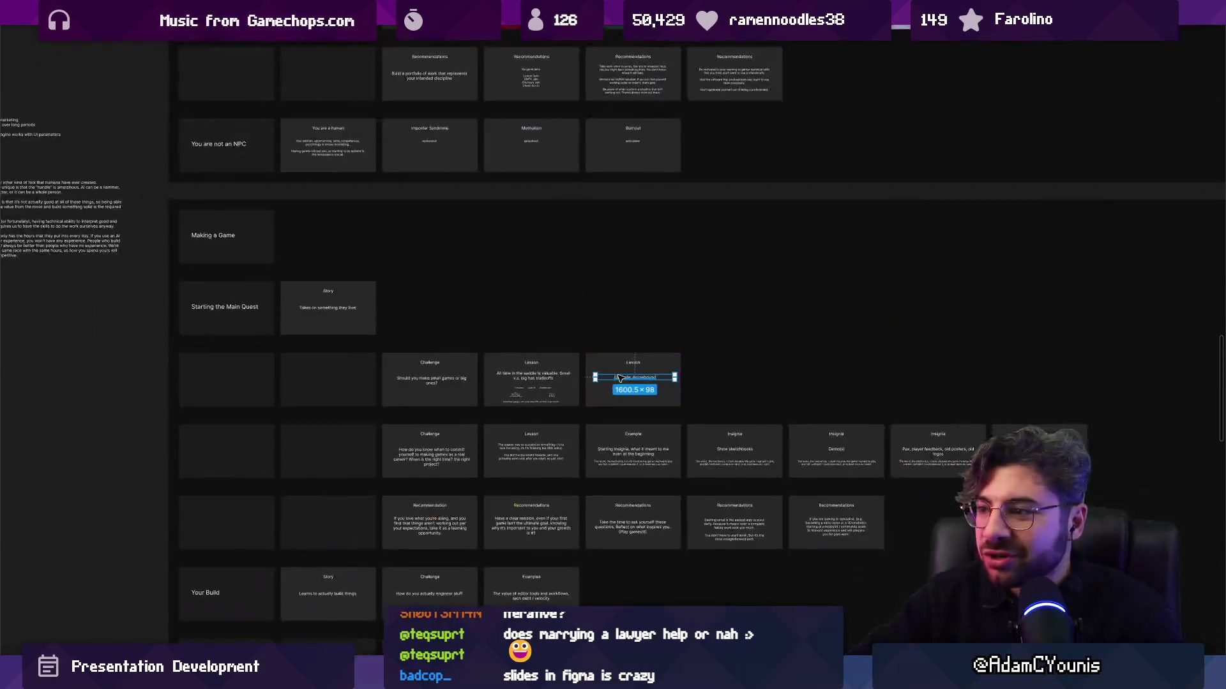
Restore the side panels, survey the whole outline, and bring up the recent files in a new tab
{"action": "key", "text": "ctrl+backslash"}
{"action": "key", "text": "ctrl+backslash"}
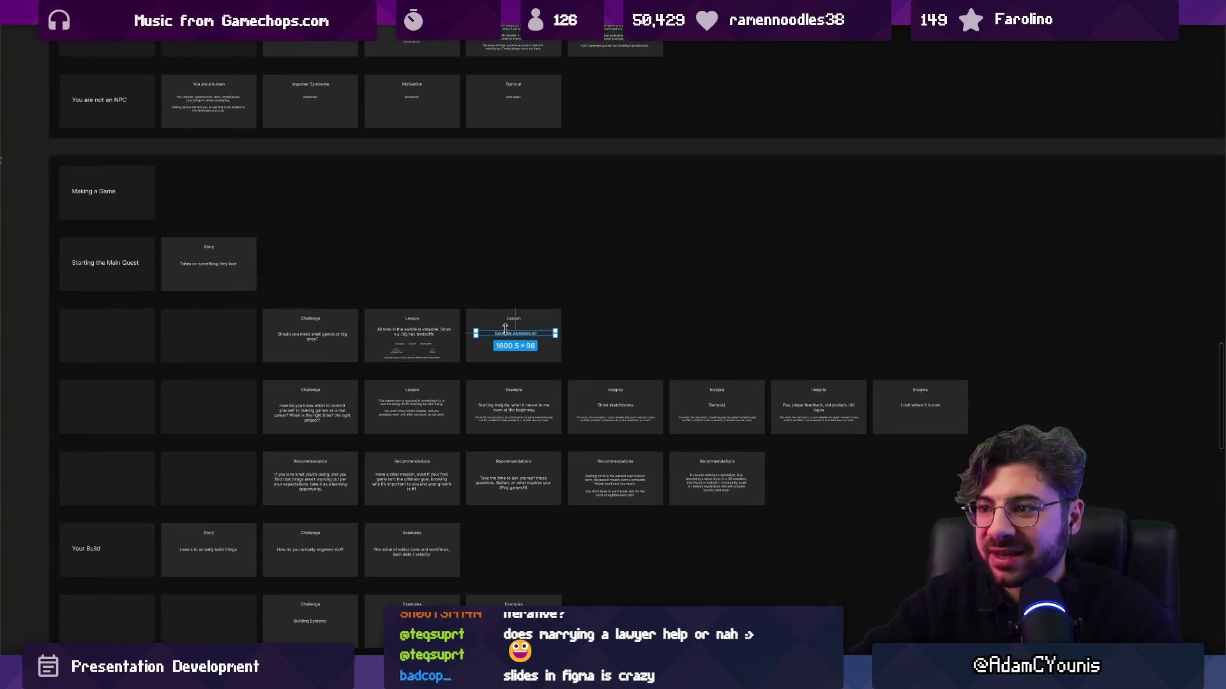
{"action": "scroll", "coordinate": [511, 339], "scroll_direction": "down", "scroll_amount": 10}
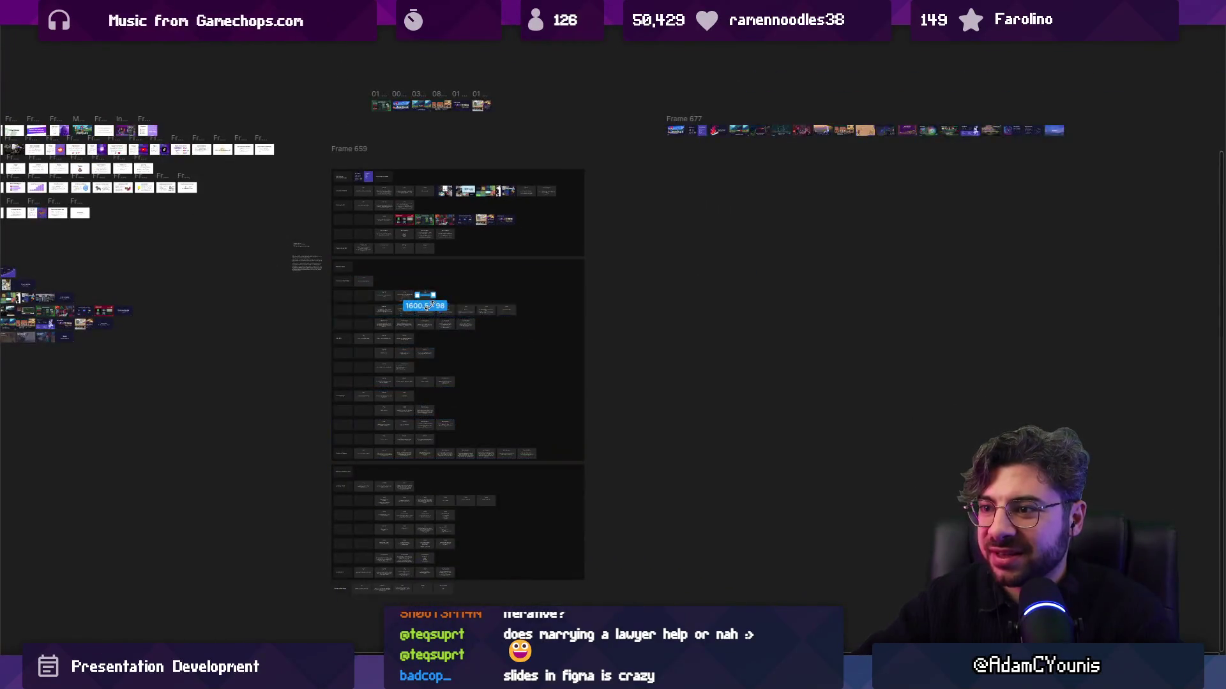
{"action": "scroll", "coordinate": [449, 302], "scroll_direction": "left", "scroll_amount": 4}
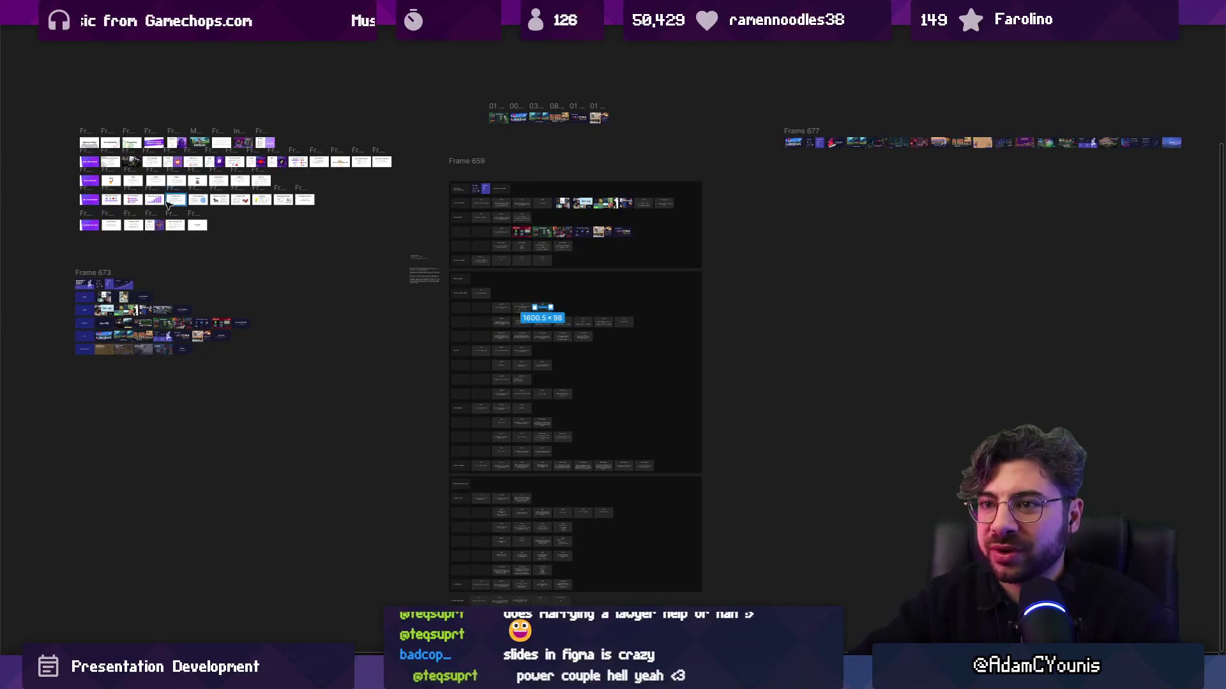
{"action": "scroll", "coordinate": [734, 367], "scroll_direction": "right", "scroll_amount": 3}
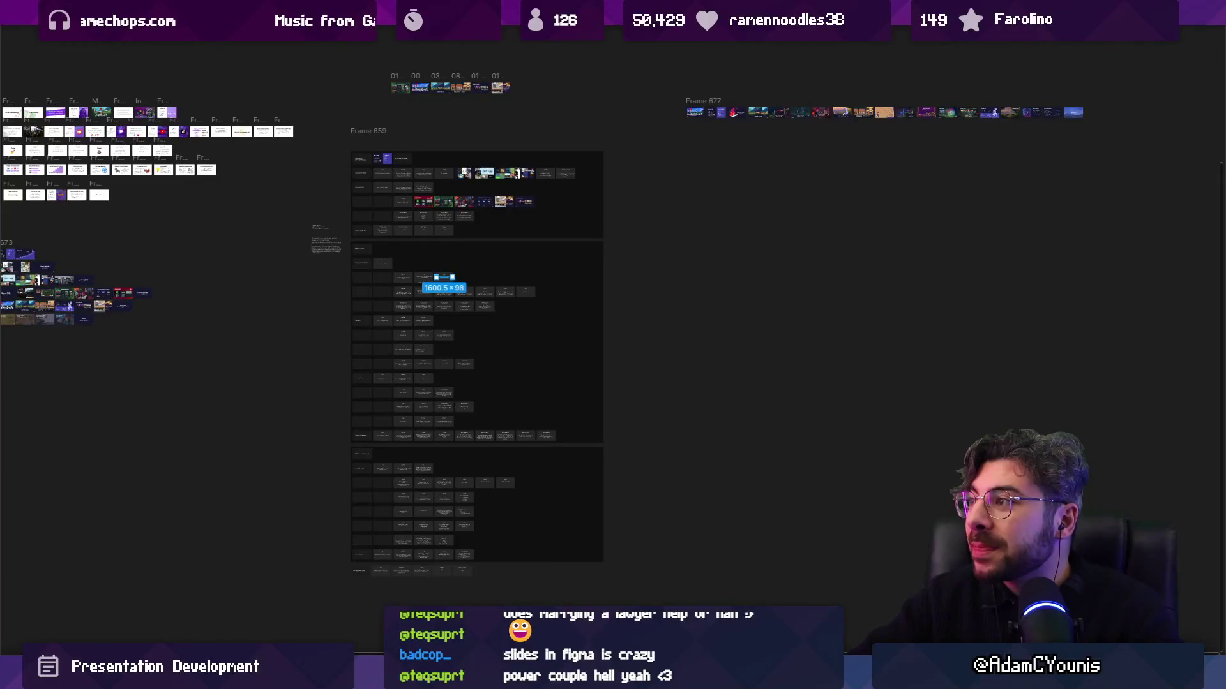
{"action": "key", "text": "ctrl+t"}
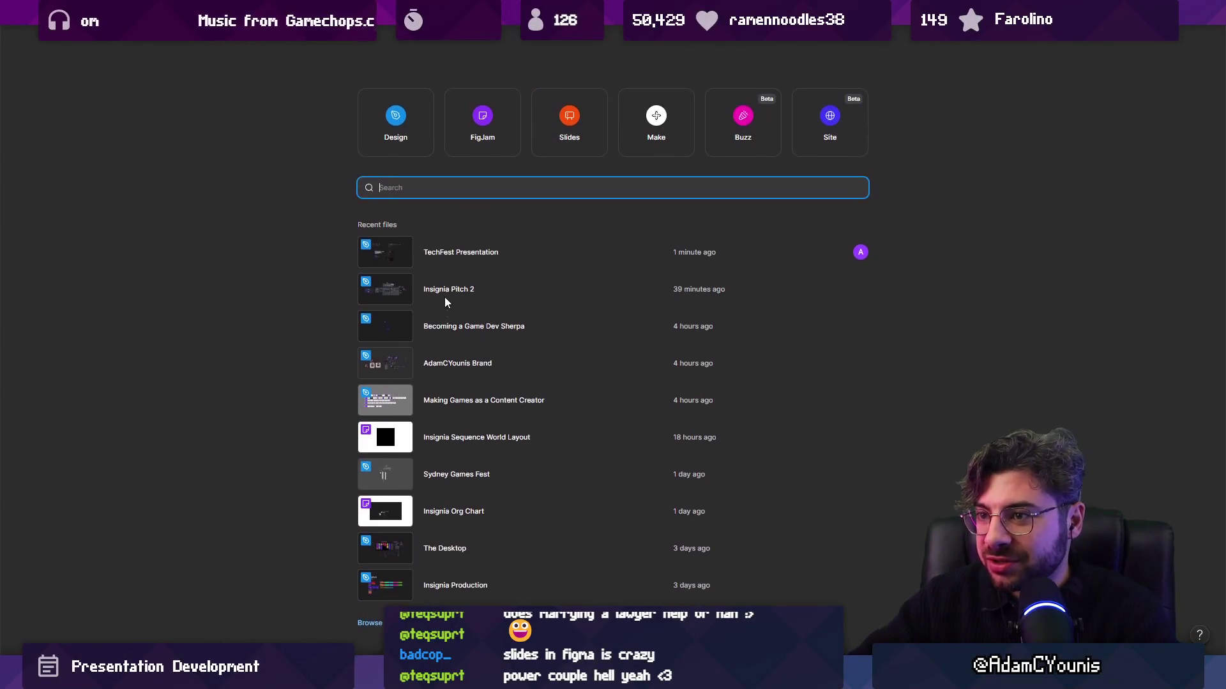
Search files for 'sherpa' and open the Becoming A Game Dev Sherpa deck
{"action": "left_click", "coordinate": [438, 252]}
{"action": "type", "text": "sherpa"}
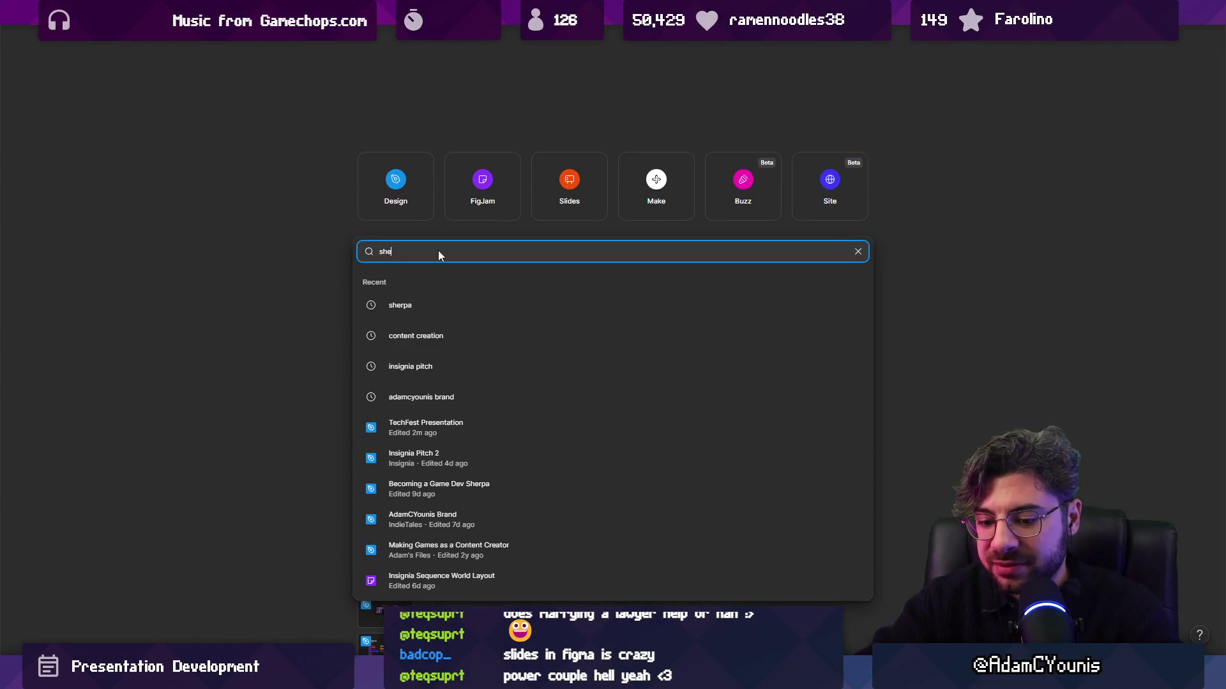
{"action": "key", "text": "Return"}
{"action": "double_click", "coordinate": [464, 302]}
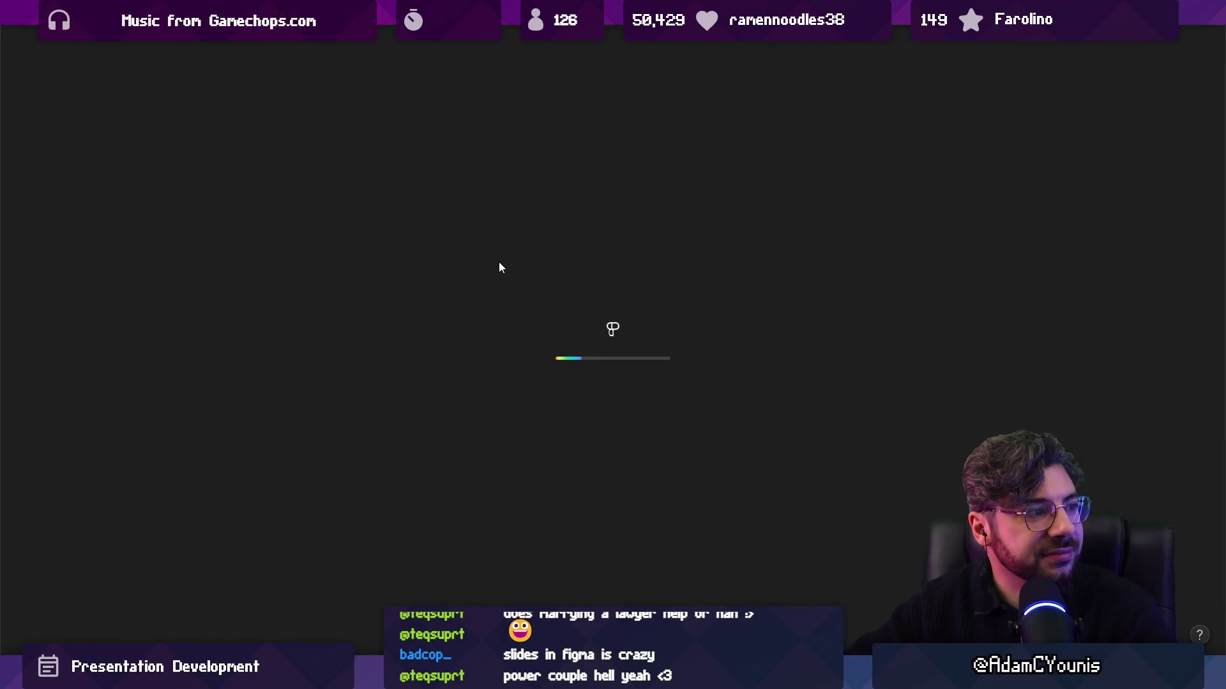
Step through the deck to the Taking Game Contracts slide, then return to the outline file
{"action": "scroll", "coordinate": [502, 265], "scroll_direction": "down", "scroll_amount": 3}
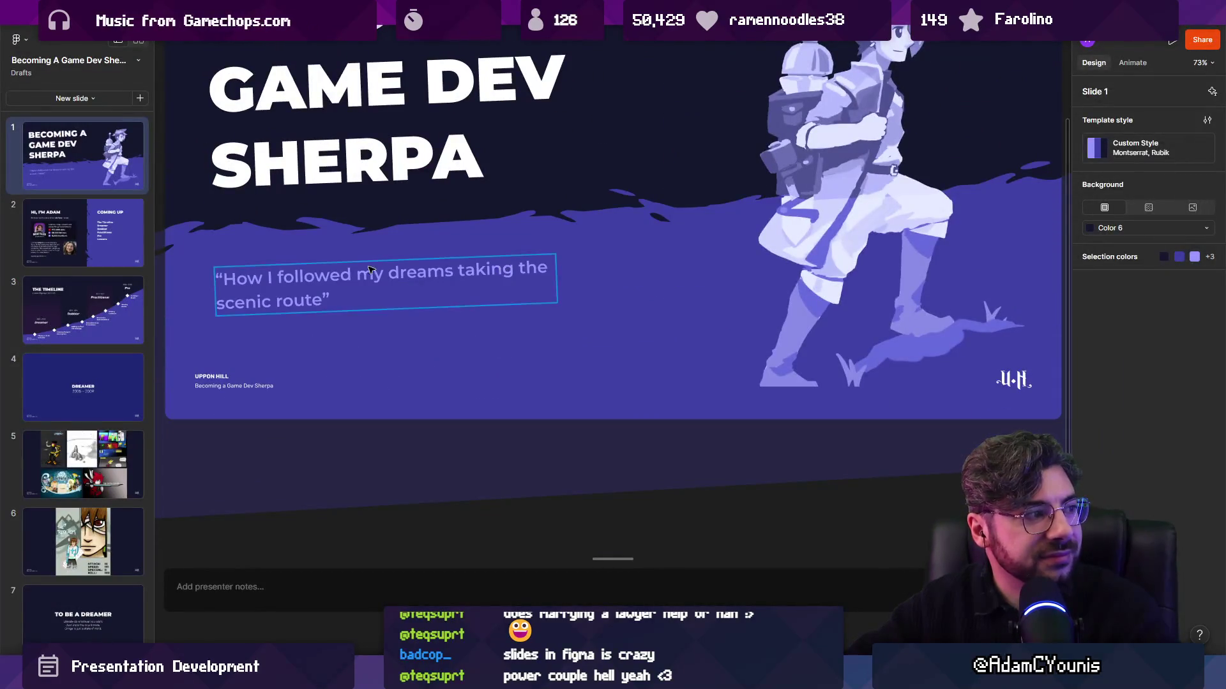
{"action": "key", "text": "Down"}
{"action": "key", "text": "Down"}
{"action": "key", "text": "Down"}
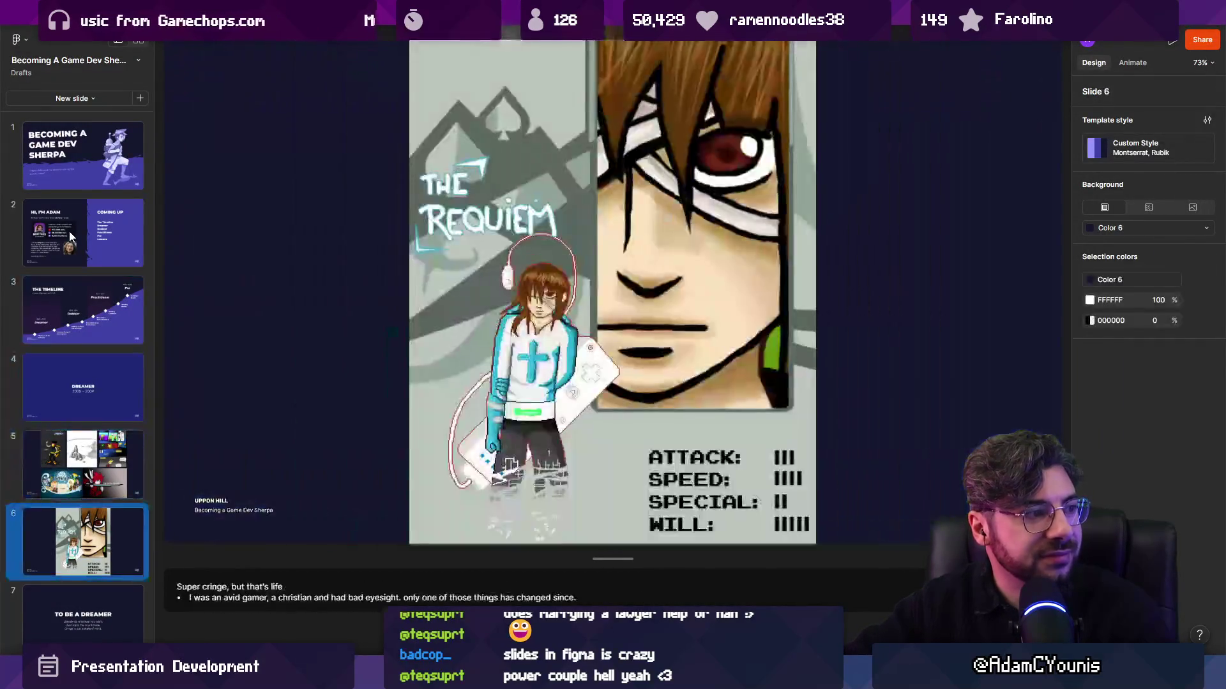
{"action": "key", "text": "Down"}
{"action": "key", "text": "Down"}
{"action": "key", "text": "Down"}
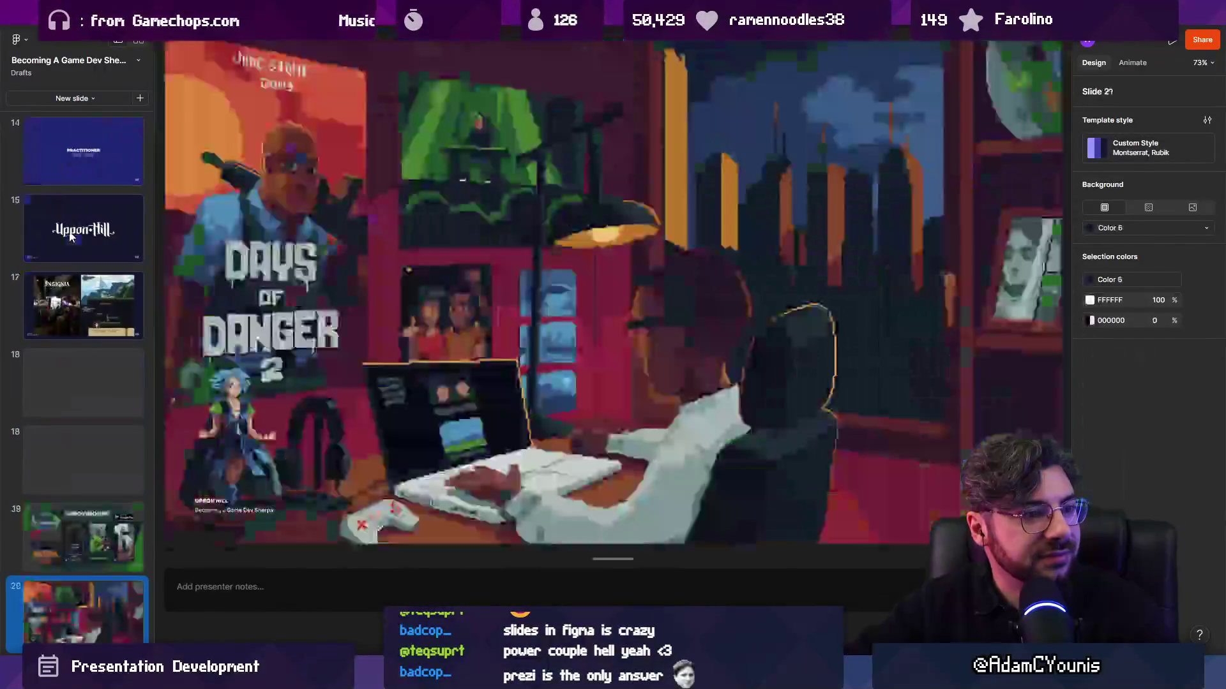
{"action": "key", "text": "Down"}
{"action": "key", "text": "Down"}
{"action": "key", "text": "Down"}
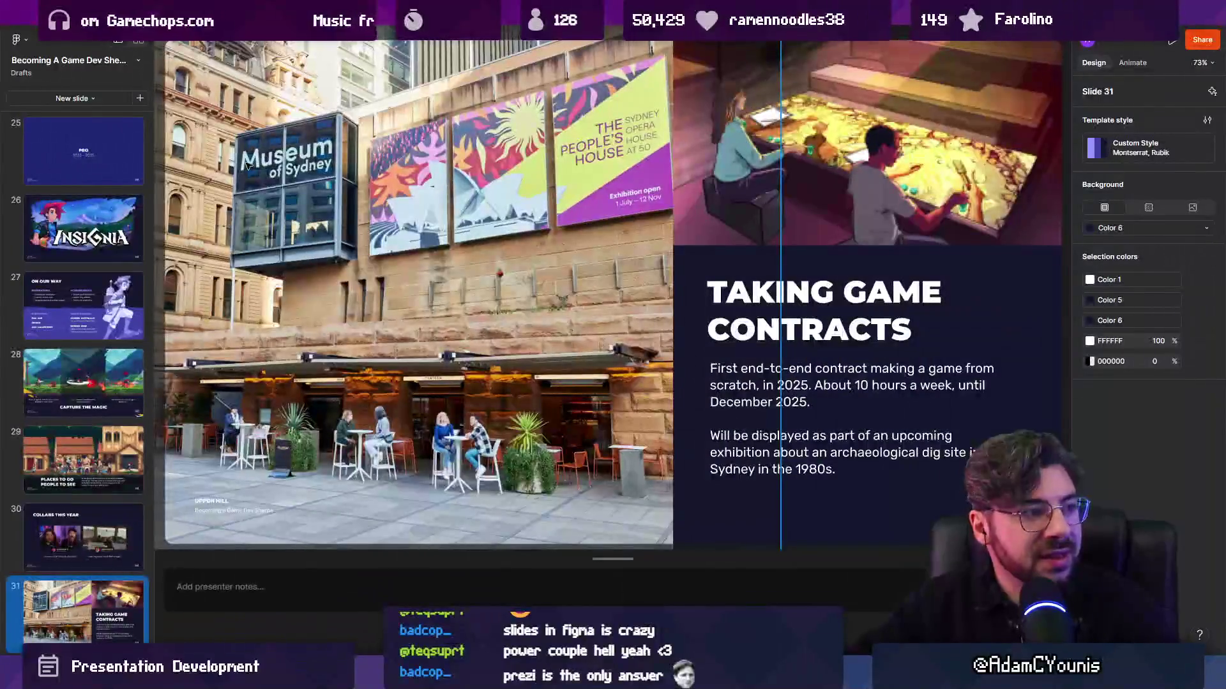
{"action": "key", "text": "ctrl+w"}
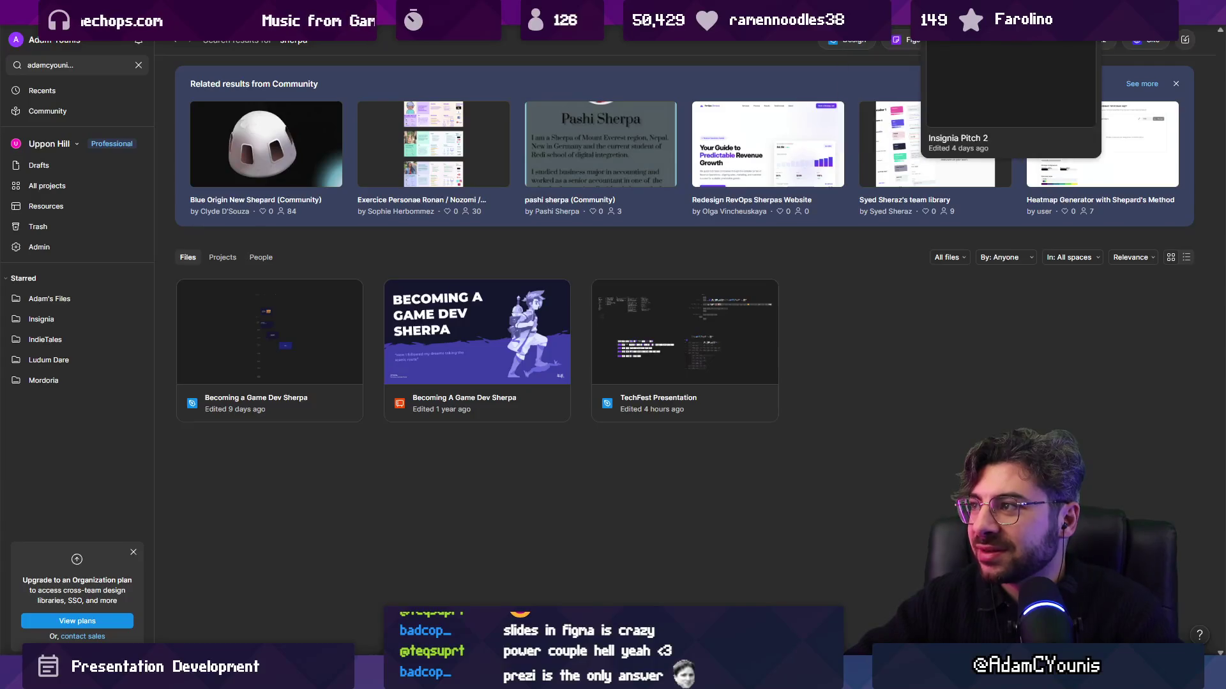
{"action": "left_click", "coordinate": [906, 14]}
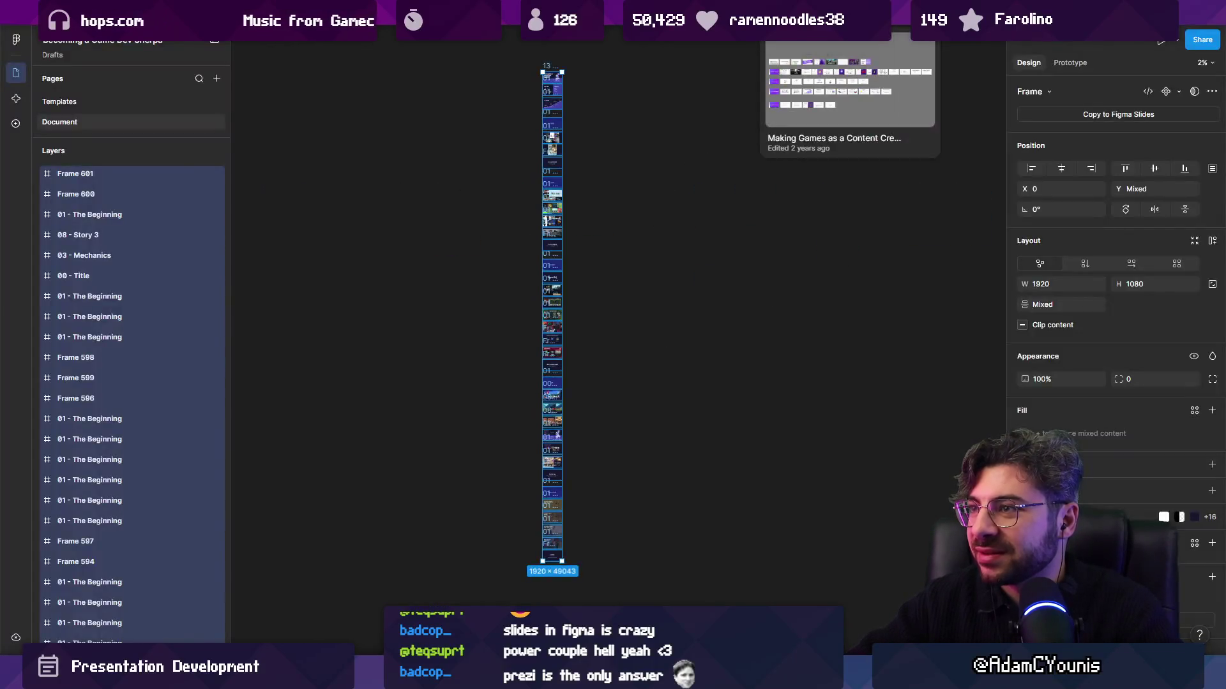
{"action": "left_click", "coordinate": [734, 14]}
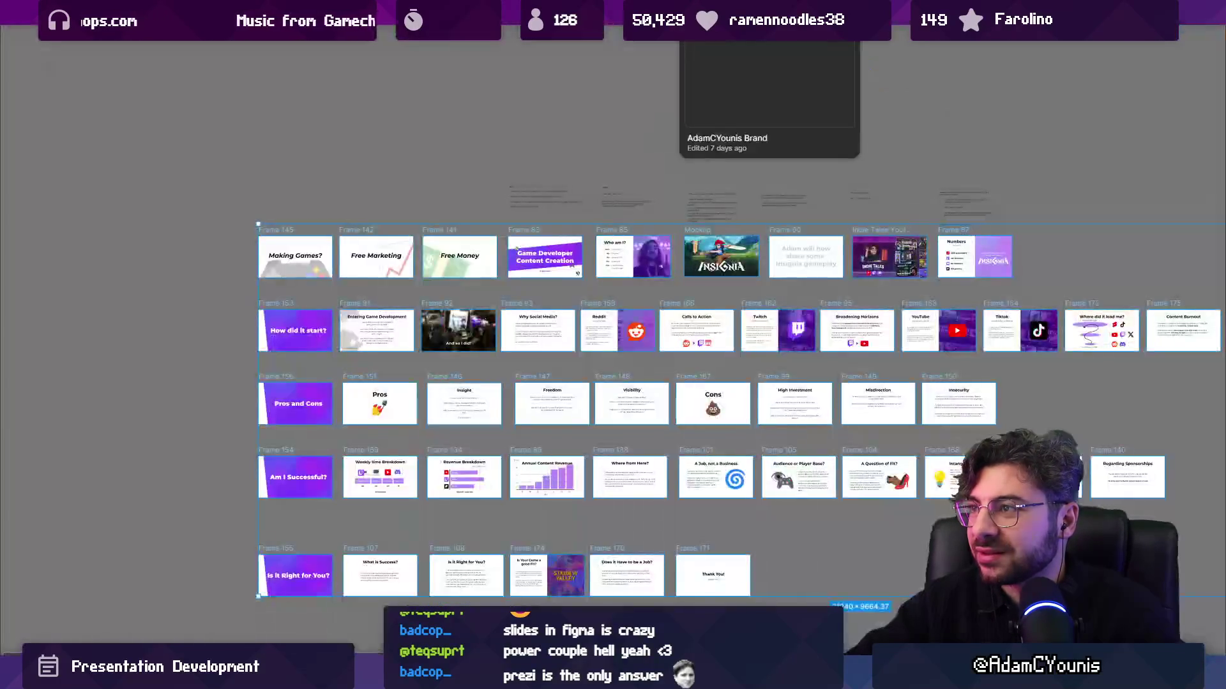
{"action": "left_click", "coordinate": [690, 15]}
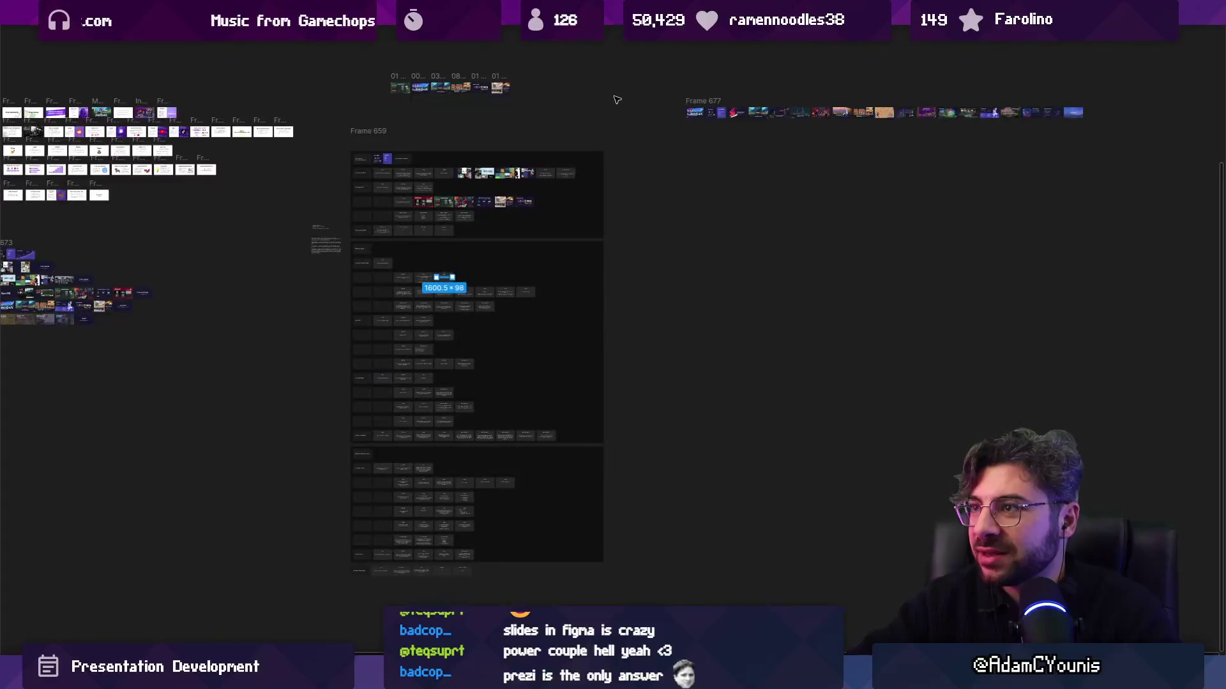
Zoom in and select the Example: Arrowbound slide on its own
{"action": "scroll", "coordinate": [615, 409], "scroll_direction": "down", "scroll_amount": 3}
{"action": "scroll", "coordinate": [615, 409], "scroll_direction": "left", "scroll_amount": 3}
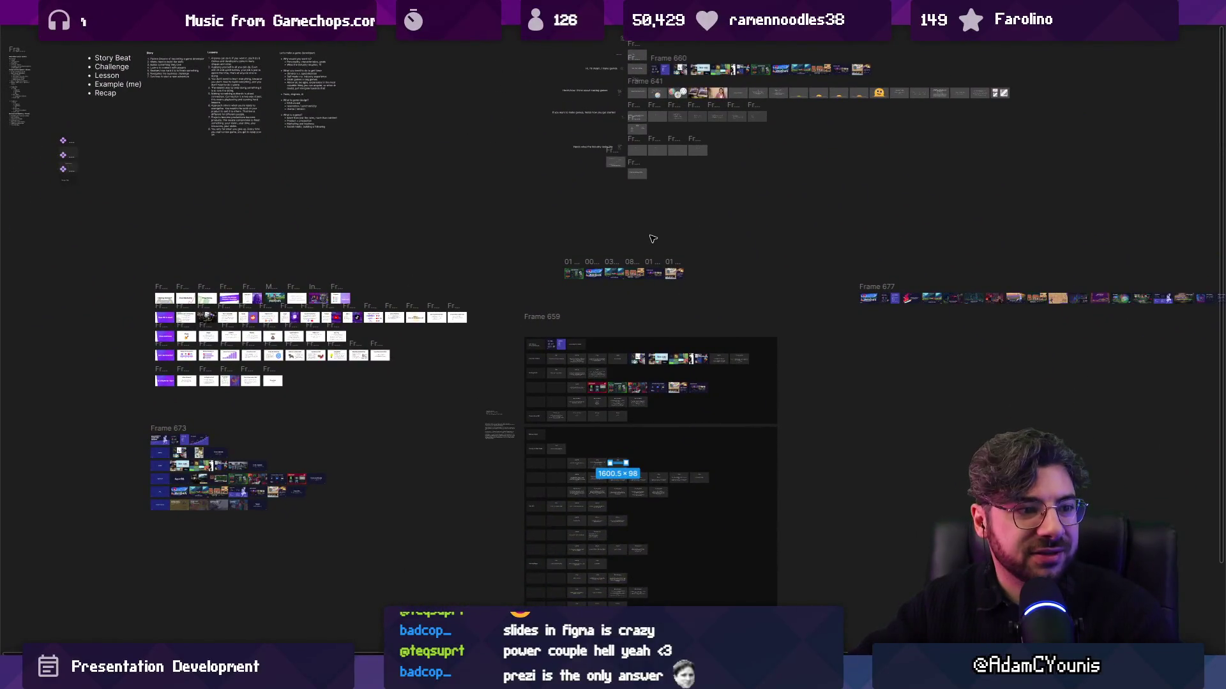
{"action": "scroll", "coordinate": [657, 287], "scroll_direction": "down", "scroll_amount": 2}
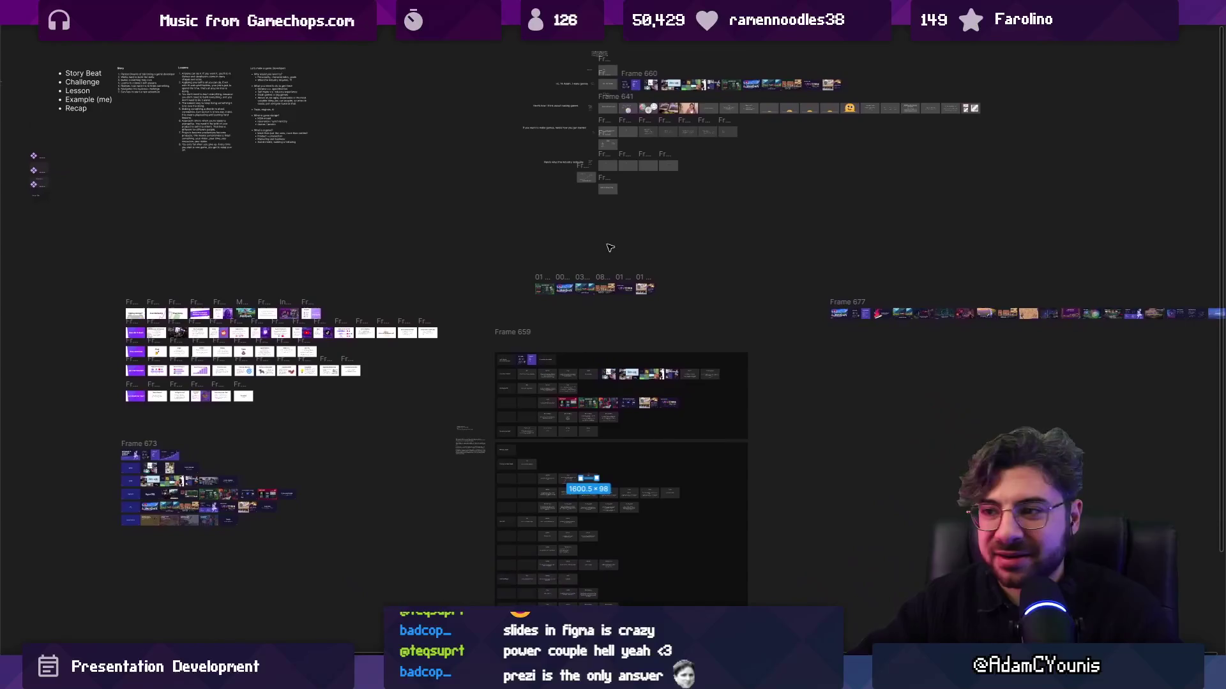
{"action": "scroll", "coordinate": [457, 366], "scroll_direction": "up", "scroll_amount": 5}
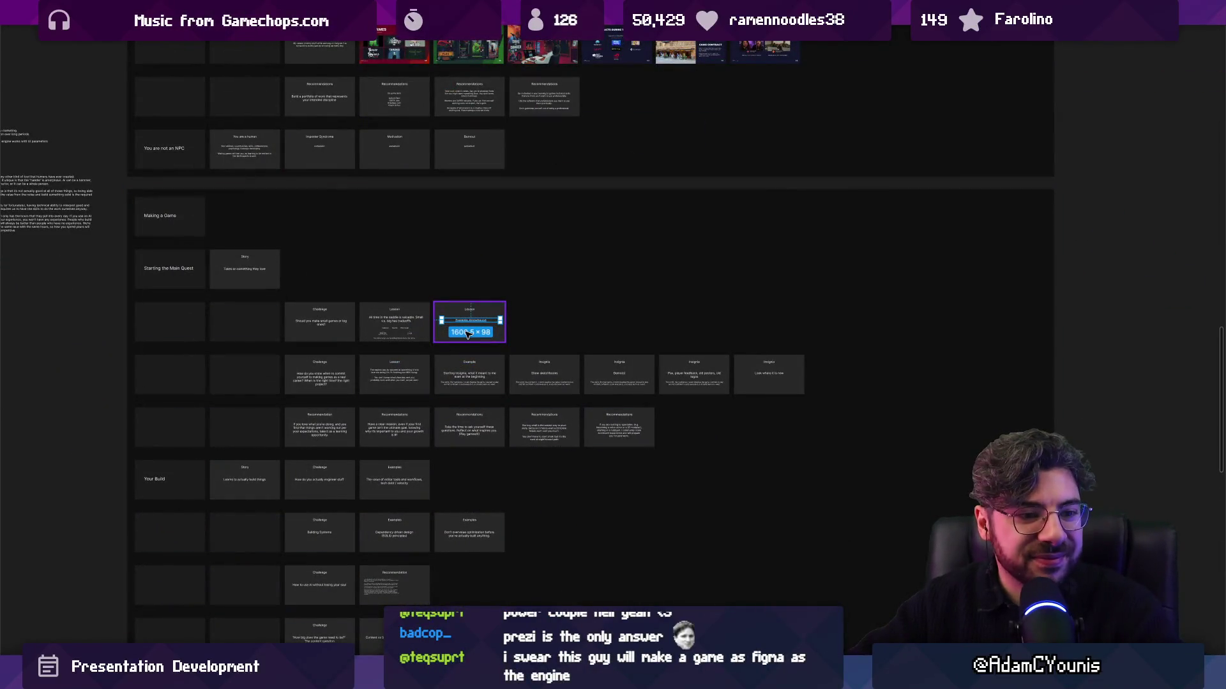
{"action": "scroll", "coordinate": [469, 332], "scroll_direction": "up", "scroll_amount": 3}
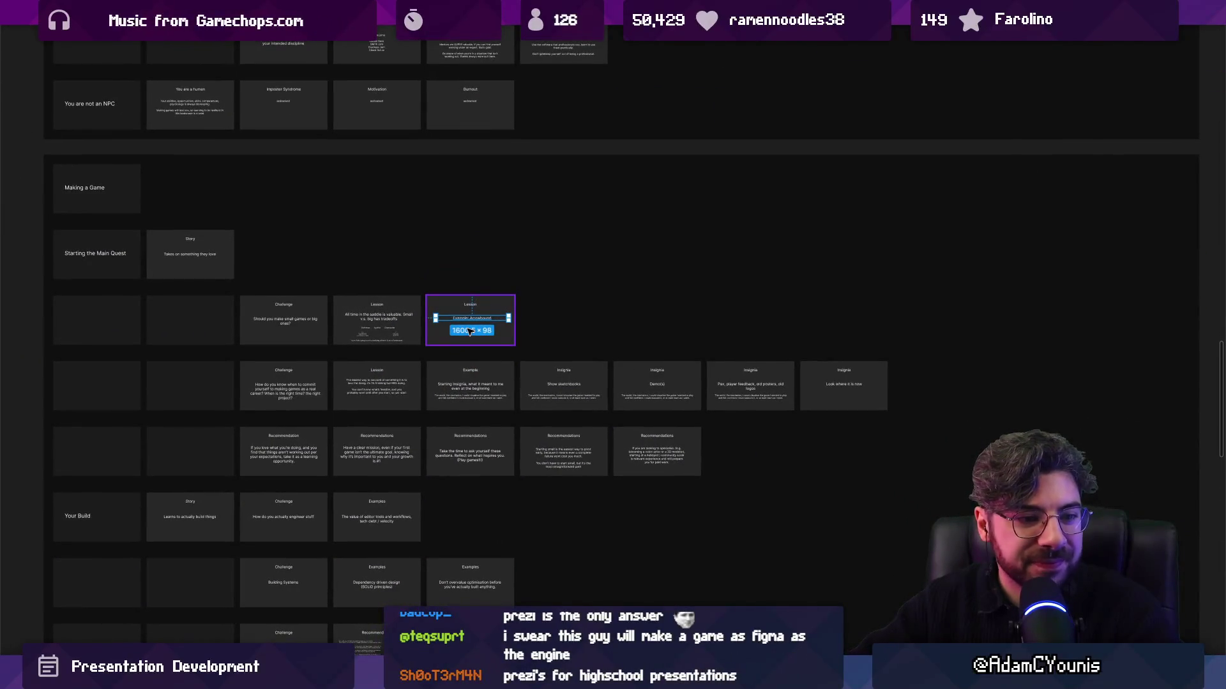
{"action": "key", "text": "shift+Return"}
{"action": "key", "text": "shift+Return"}
{"action": "left_click", "coordinate": [483, 304]}
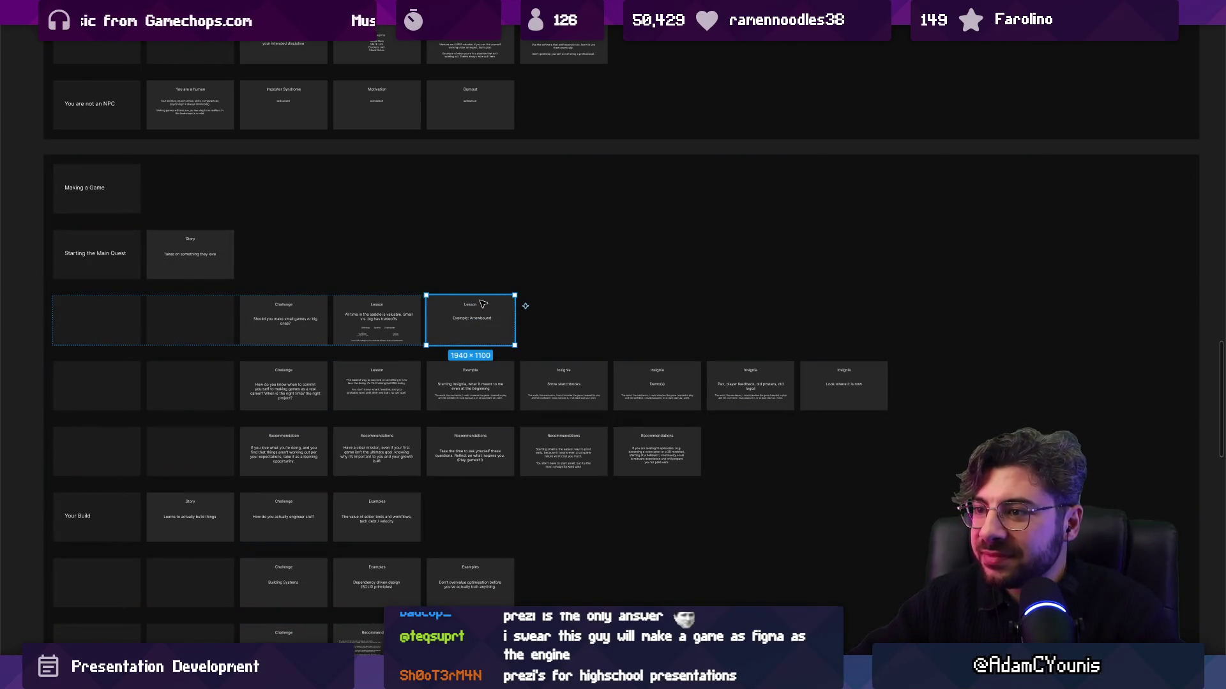
Duplicate the Example: Arrowbound slide so a copy sits beside the original
{"action": "scroll", "coordinate": [473, 309], "scroll_direction": "up", "scroll_amount": 4}
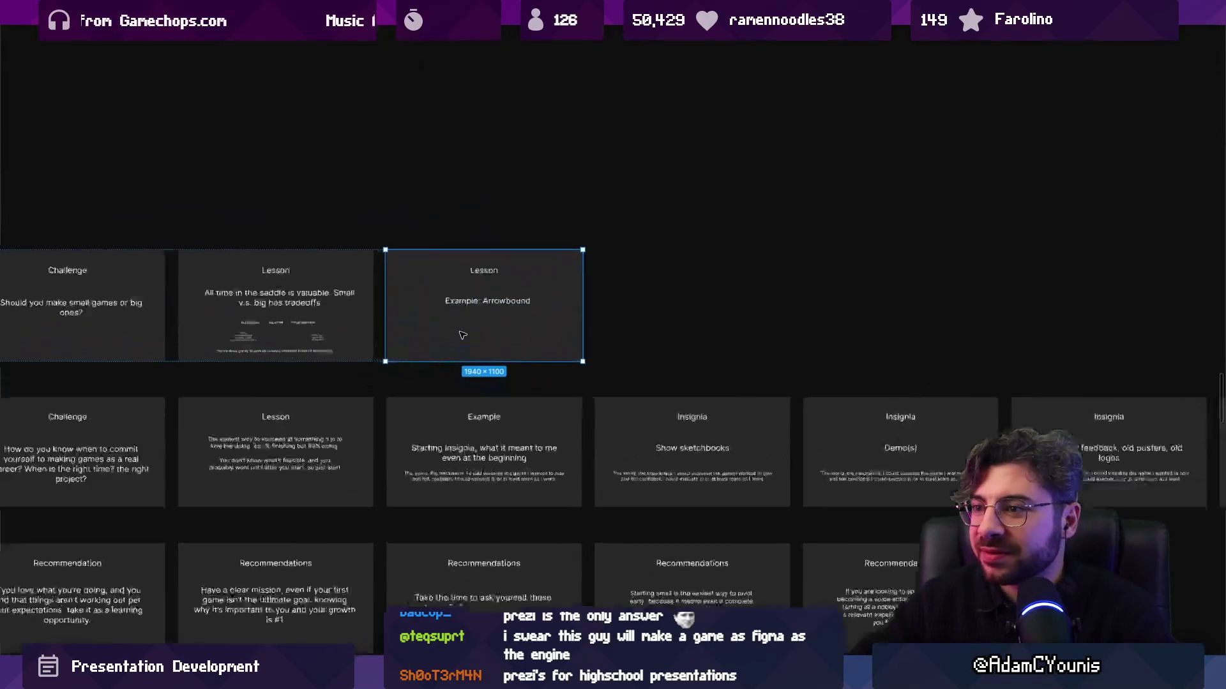
{"action": "scroll", "coordinate": [537, 304], "scroll_direction": "down", "scroll_amount": 5}
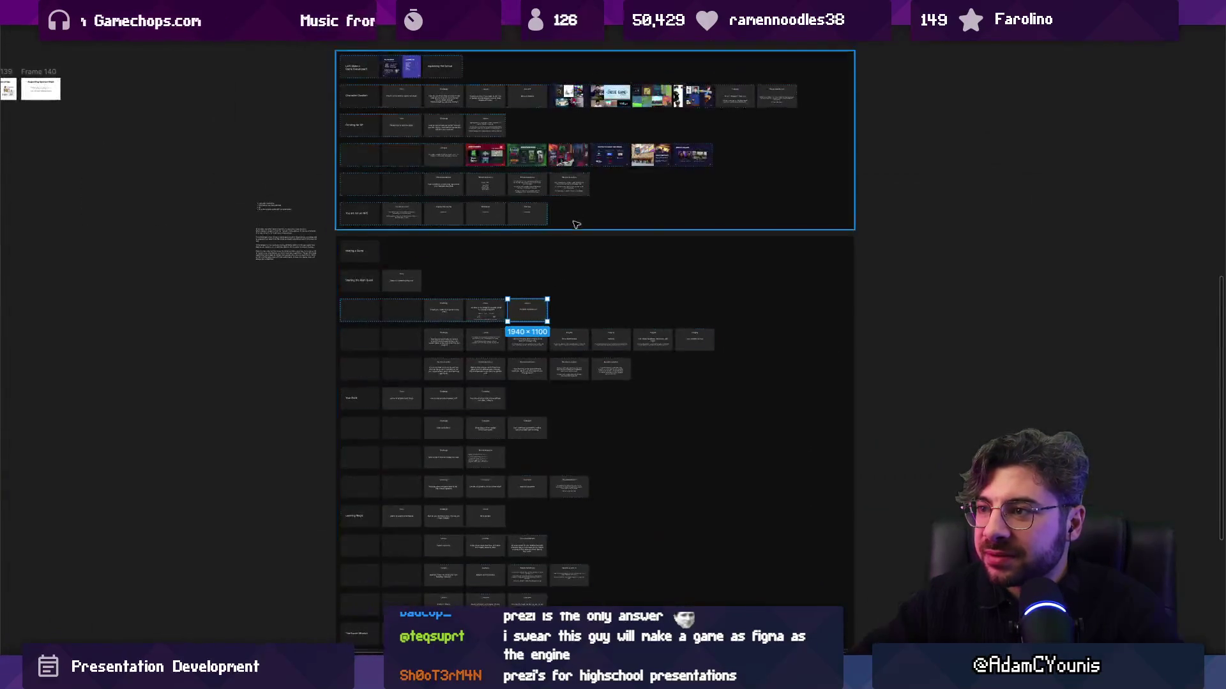
{"action": "scroll", "coordinate": [521, 311], "scroll_direction": "up", "scroll_amount": 5}
{"action": "double_click", "coordinate": [541, 314]}
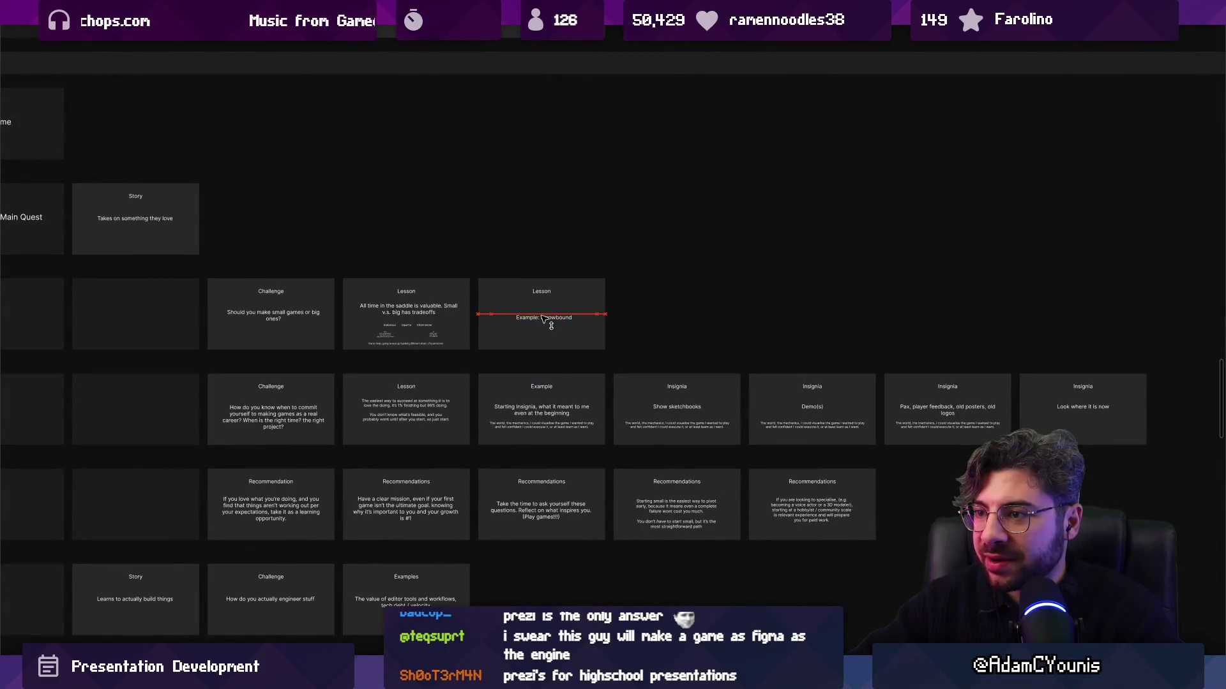
{"action": "scroll", "coordinate": [543, 318], "scroll_direction": "up", "scroll_amount": 3}
{"action": "key", "text": "Escape"}
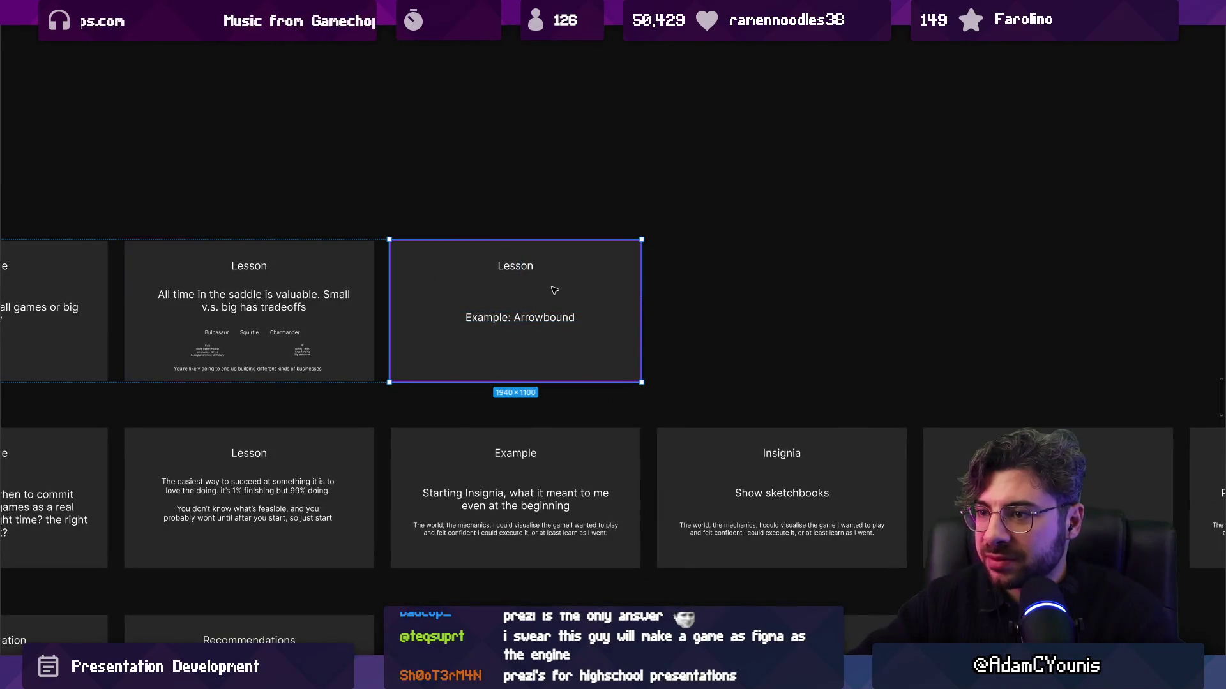
{"action": "key", "text": "ctrl+d"}
{"action": "scroll", "coordinate": [554, 291], "scroll_direction": "right", "scroll_amount": 4}
{"action": "key", "text": "Return"}
Retitle the first slide 'Example' and trim its body text to just 'Arrowbound'
{"action": "double_click", "coordinate": [284, 303]}
{"action": "type", "text": "Example"}
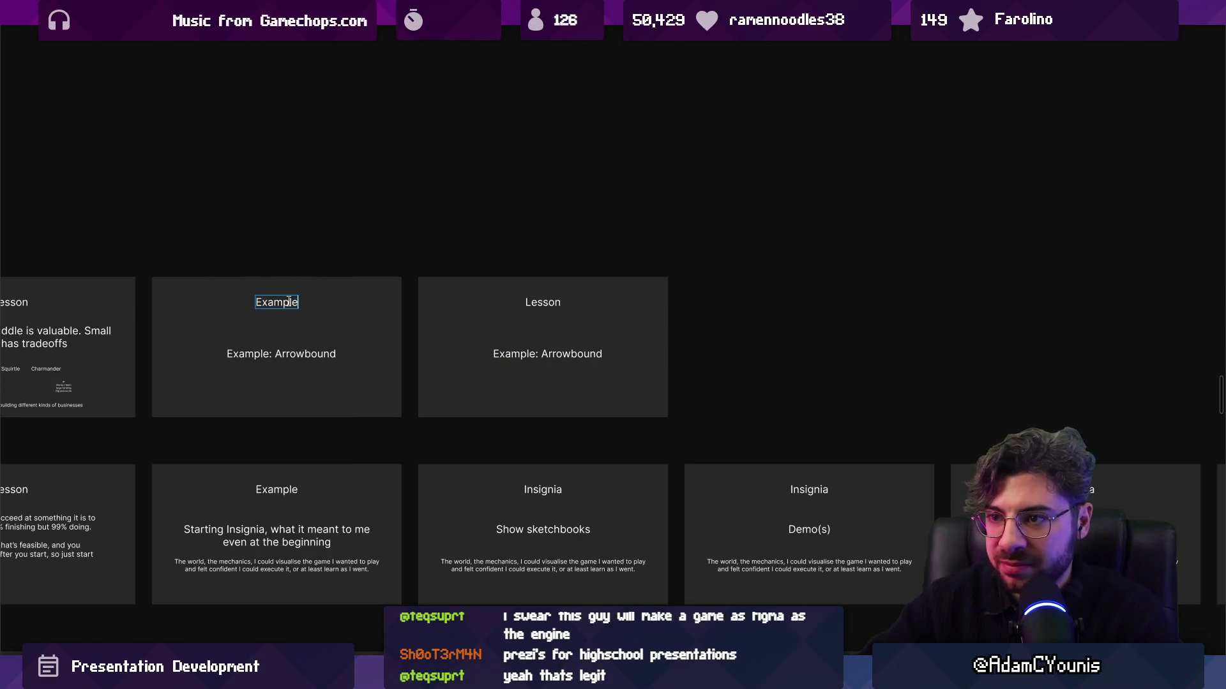
{"action": "left_click", "coordinate": [275, 353]}
{"action": "double_click", "coordinate": [275, 353]}
{"action": "left_click_drag", "start_coordinate": [275, 353], "coordinate": [207, 344]}
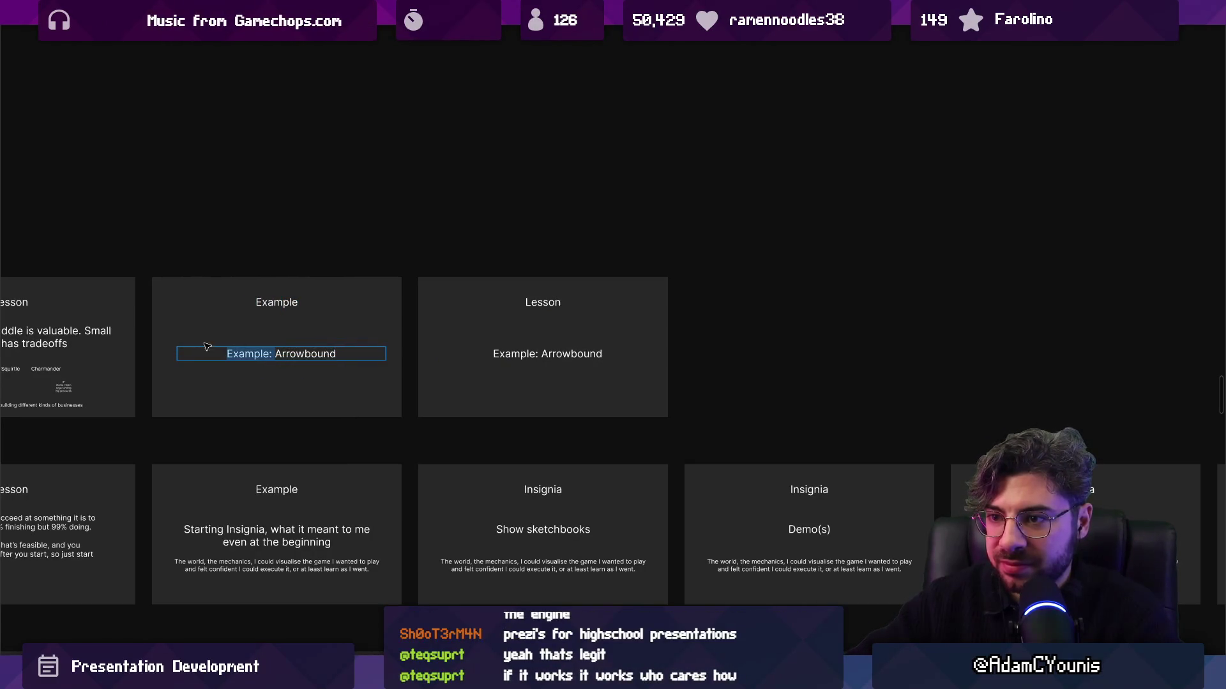
{"action": "key", "text": "BackSpace"}
{"action": "key", "text": "Escape"}
Retitle the second slide's Lesson heading to 'Example'
{"action": "scroll", "coordinate": [377, 273], "scroll_direction": "right", "scroll_amount": 2}
{"action": "scroll", "coordinate": [377, 273], "scroll_direction": "up", "scroll_amount": 5}
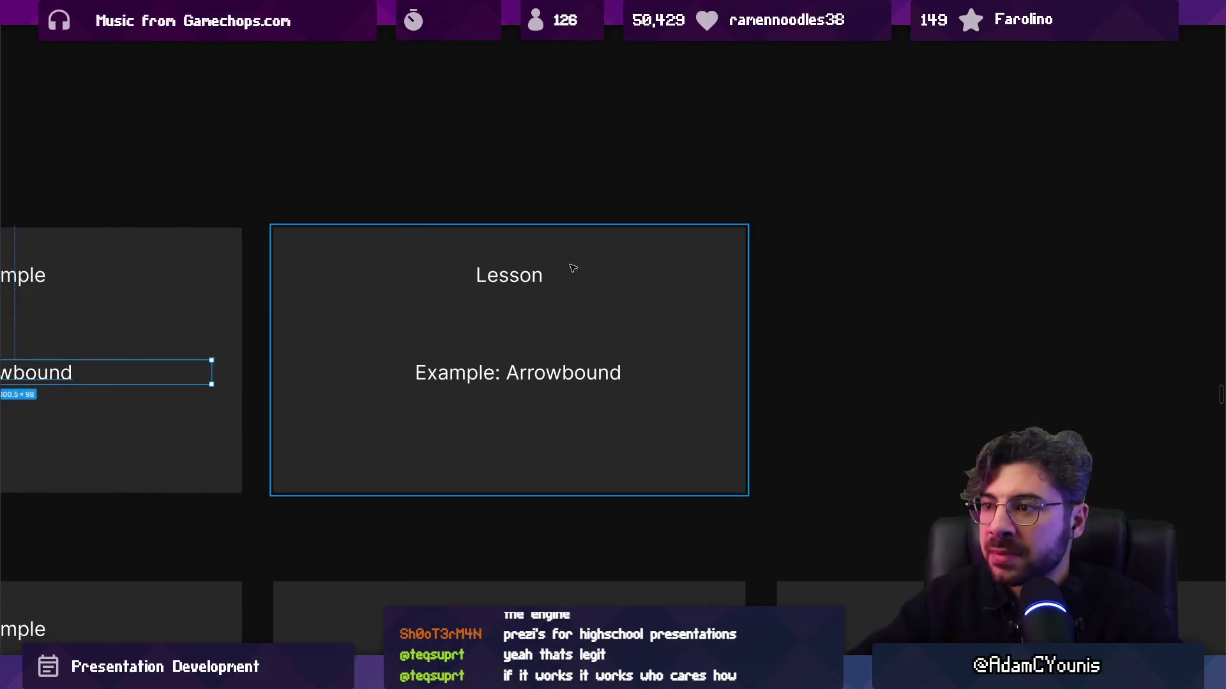
{"action": "scroll", "coordinate": [569, 265], "scroll_direction": "left", "scroll_amount": 3}
{"action": "left_click", "coordinate": [667, 309]}
{"action": "key", "text": "Escape"}
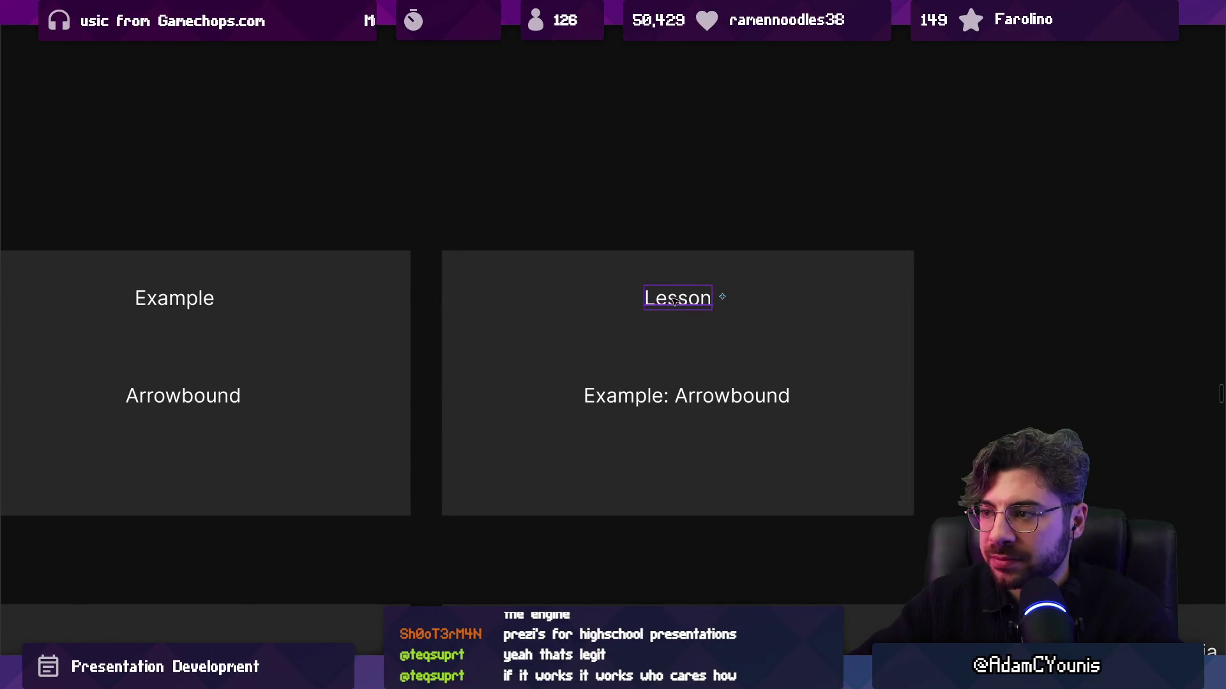
{"action": "double_click", "coordinate": [675, 300]}
{"action": "type", "text": "xxample"}
Replace the second slide's body with the first bullet 'Started as a jam'
{"action": "double_click", "coordinate": [654, 395]}
{"action": "type", "text": "S"}
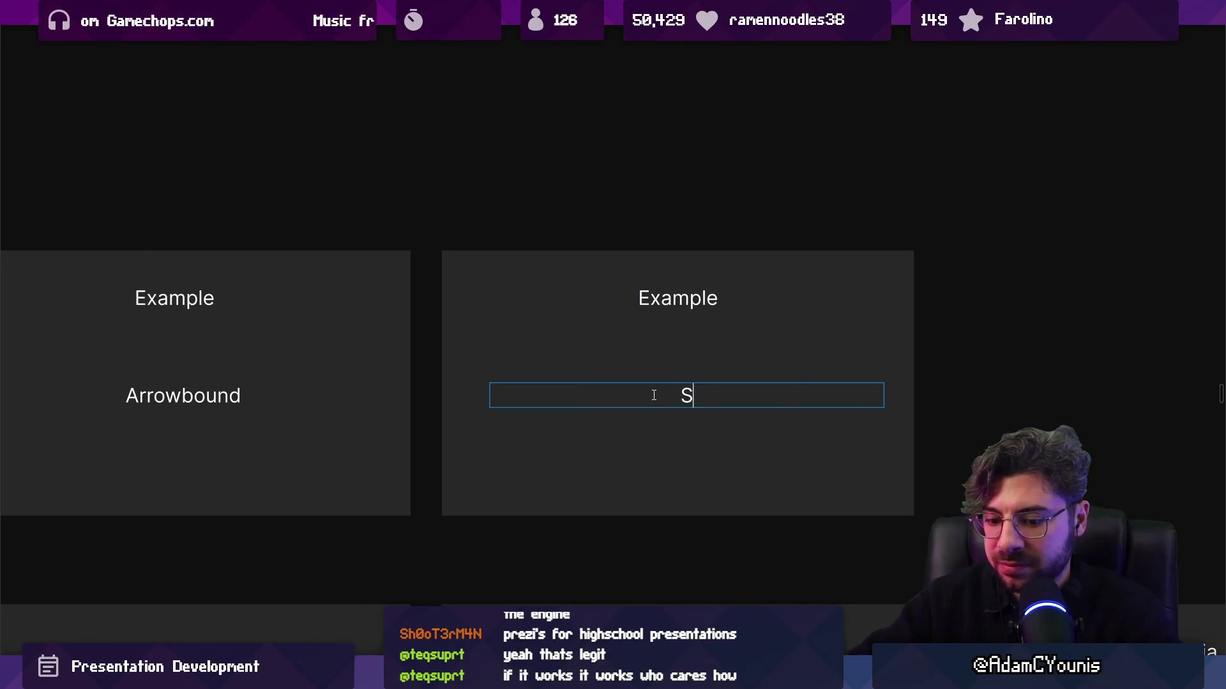
{"action": "type", "text": "tarted as"}
{"action": "key", "text": "BackSpace"}
{"action": "key", "text": "BackSpace"}
{"action": "key", "text": "BackSpace"}
{"action": "type", "text": "d as a jam•"}
{"action": "key", "text": "Return"}
{"action": "key", "text": "BackSpace"}
{"action": "key", "text": "End"}
{"action": "key", "text": "Return"}
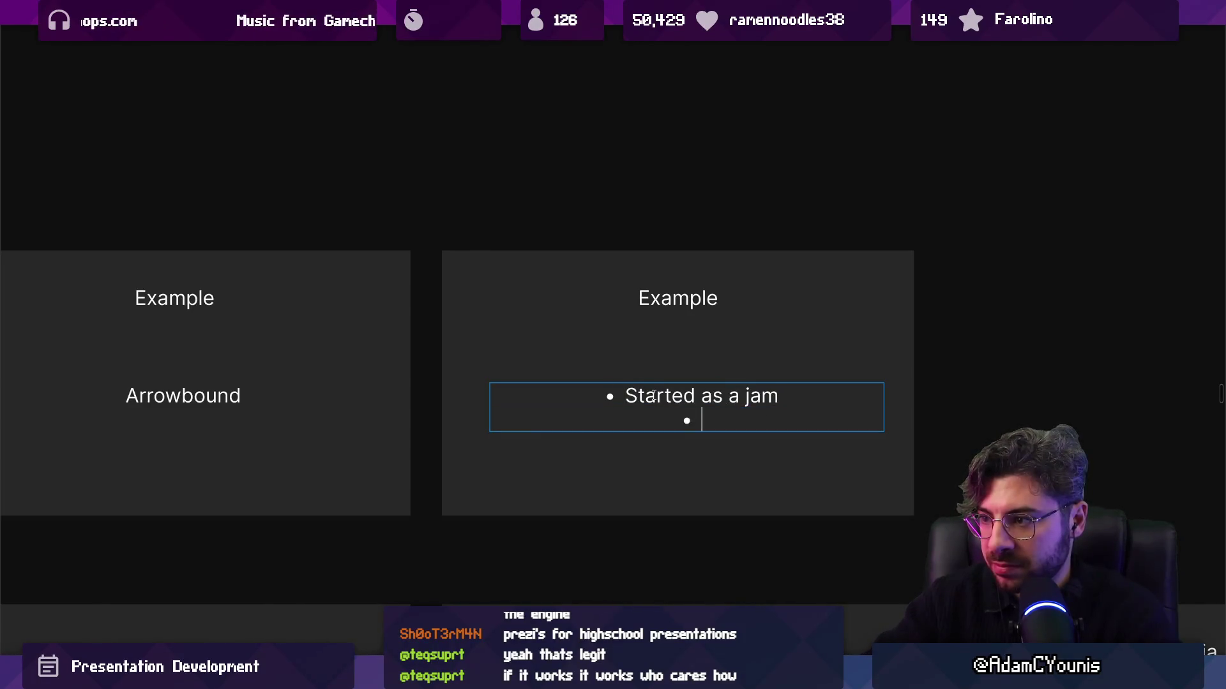
Add bullets 'Spent 3(actually 6) months building it' and 'Released it on Android'
{"action": "type", "text": "Spend"}
{"action": "key", "text": "BackSpace"}
{"action": "key", "text": "BackSpace"}
{"action": "type", "text": "t"}
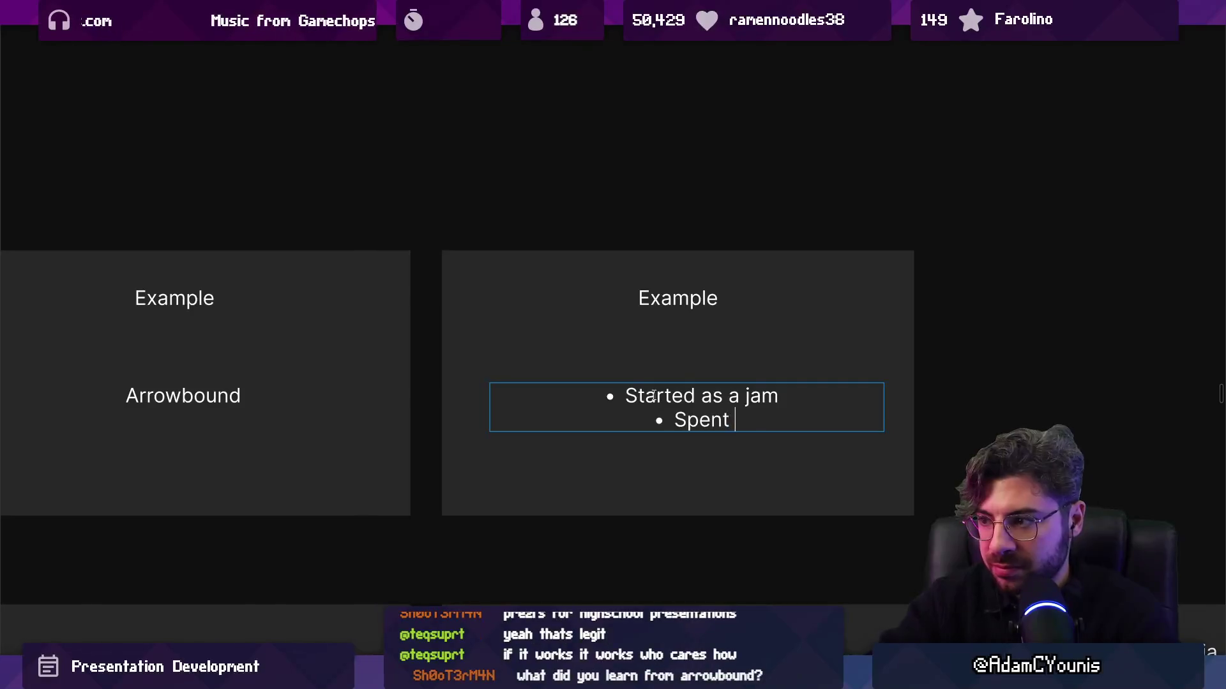
{"action": "type", "text": " 4"}
{"action": "key", "text": "BackSpace"}
{"action": "type", "text": "3(ac"}
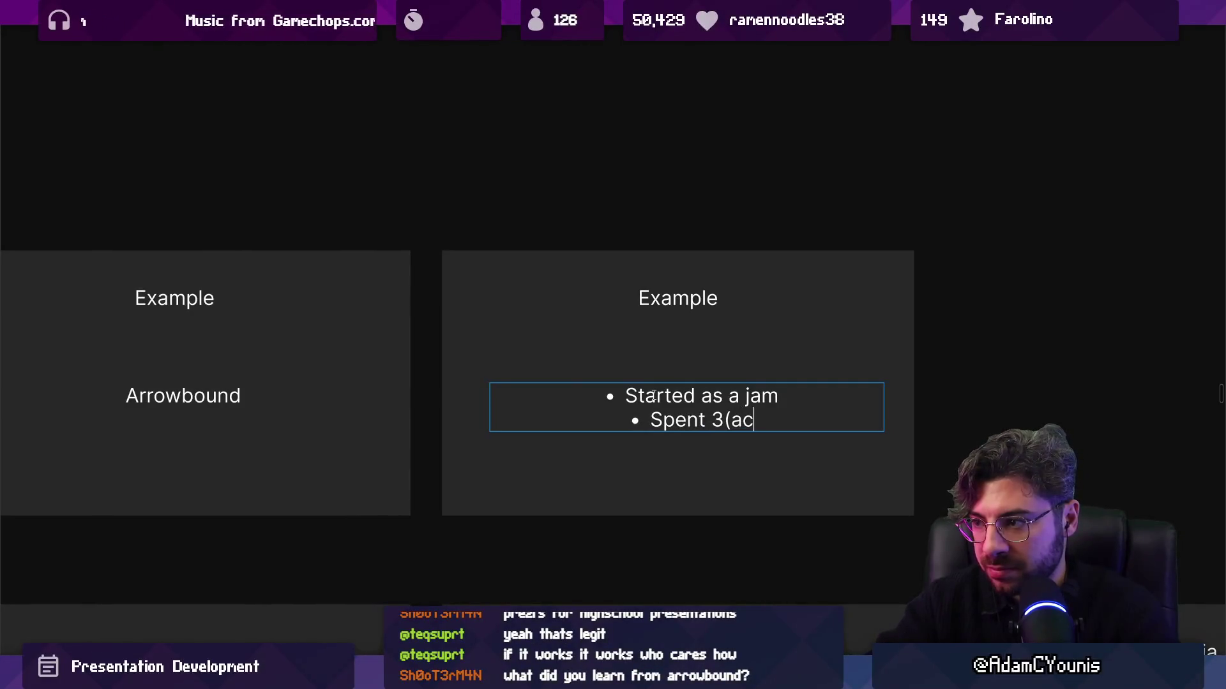
{"action": "type", "text": "tually 6) months releas"}
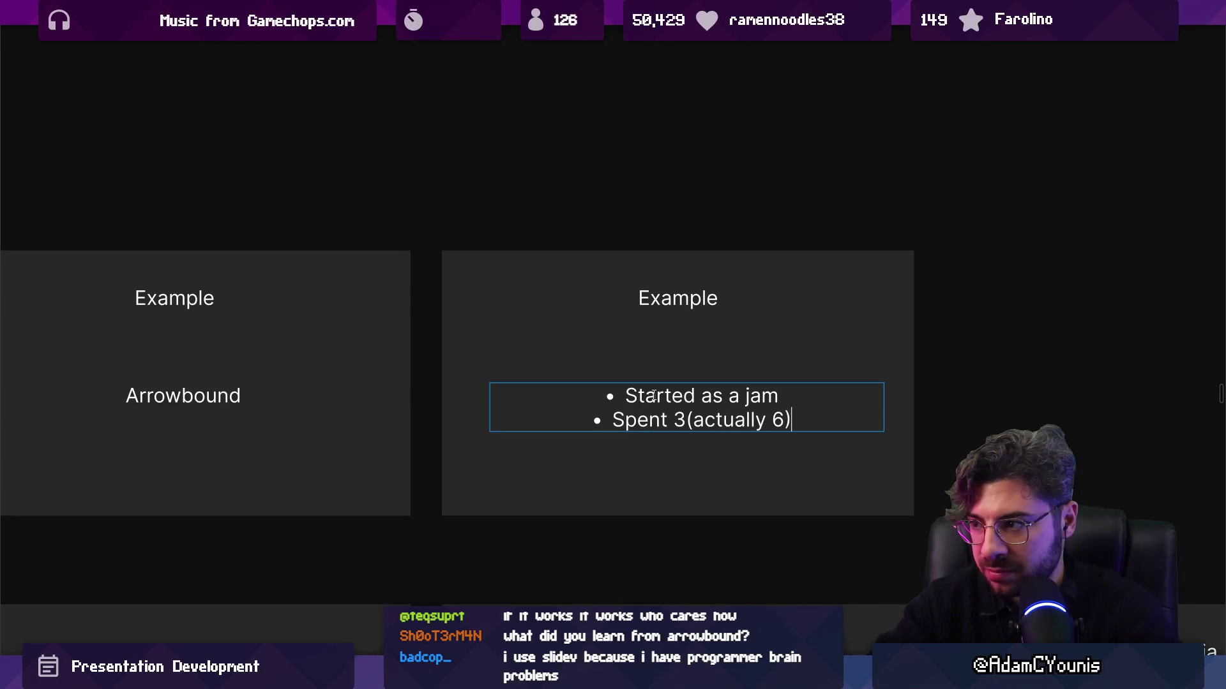
{"action": "key", "text": "BackSpace"}
{"action": "key", "text": "BackSpace"}
{"action": "key", "text": "BackSpace"}
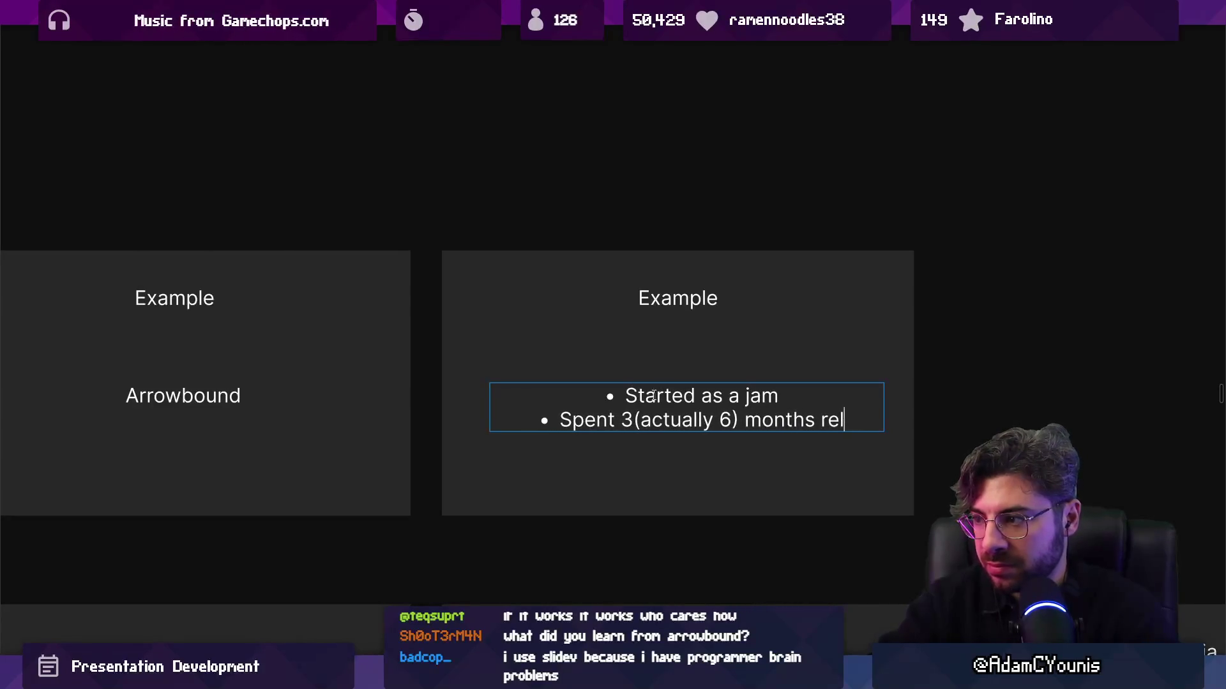
{"action": "type", "text": "building it"}
{"action": "key", "text": "Return"}
{"action": "type", "text": "Released it on An"}
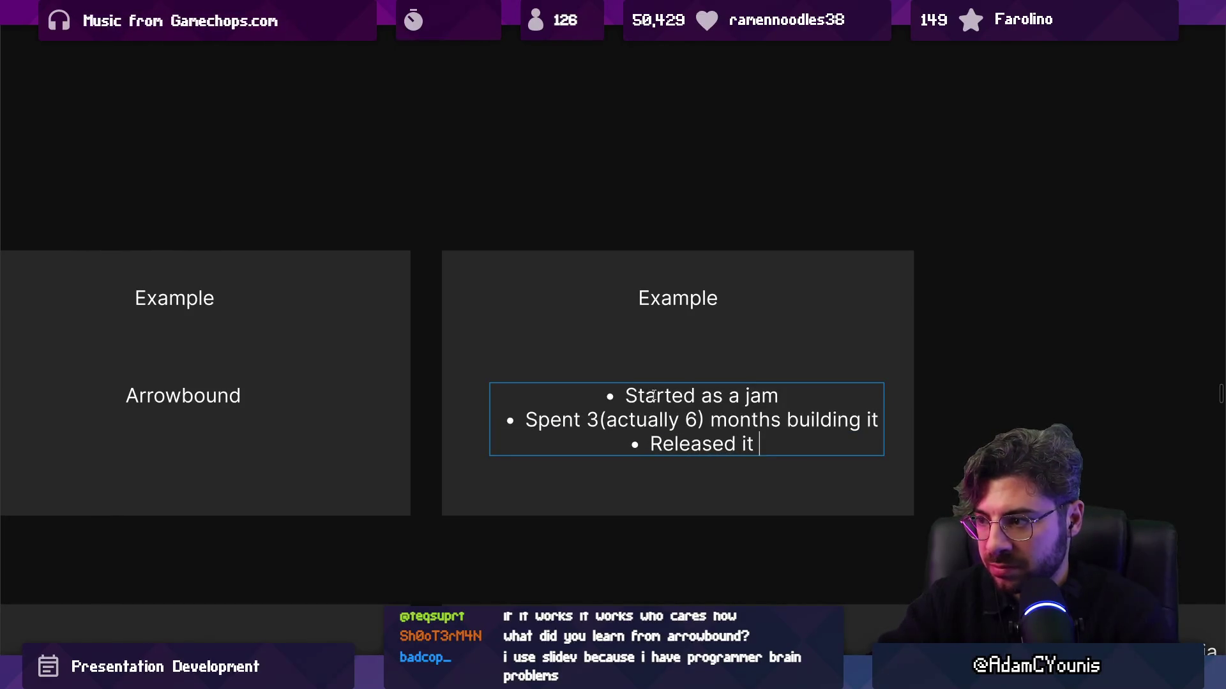
{"action": "type", "text": "droid"}
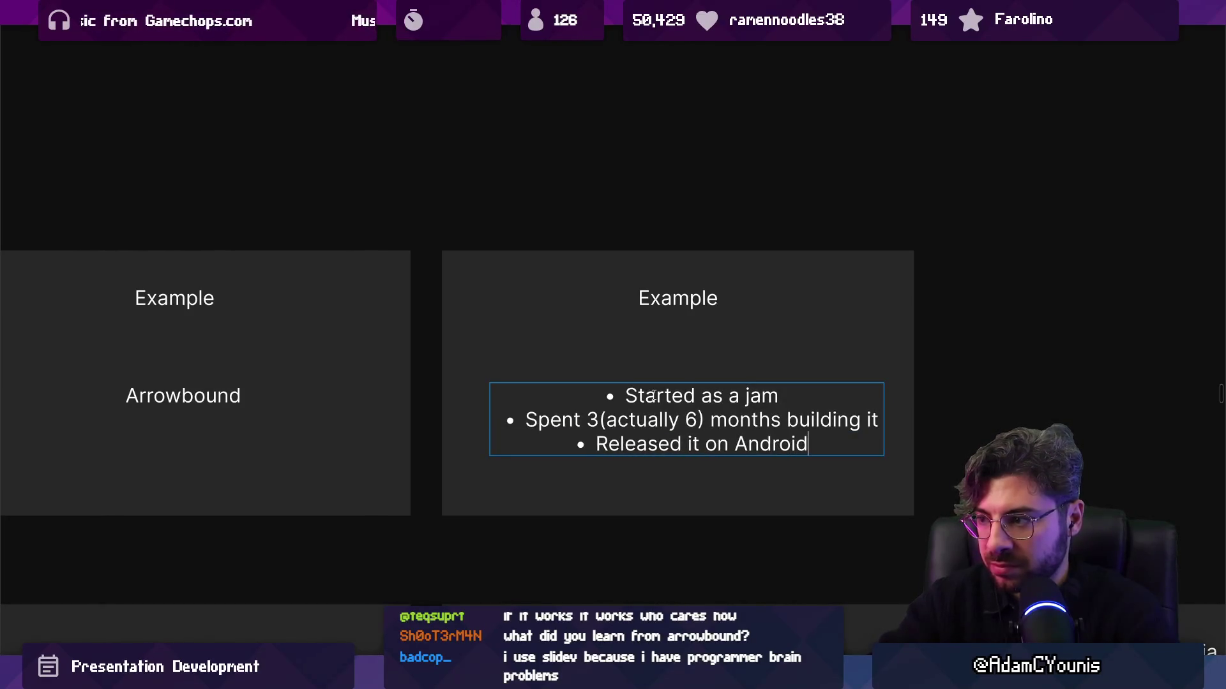
Add a fourth bullet: 'Had to say goodbye because couldn't justify more time'
{"action": "key", "text": "Return"}
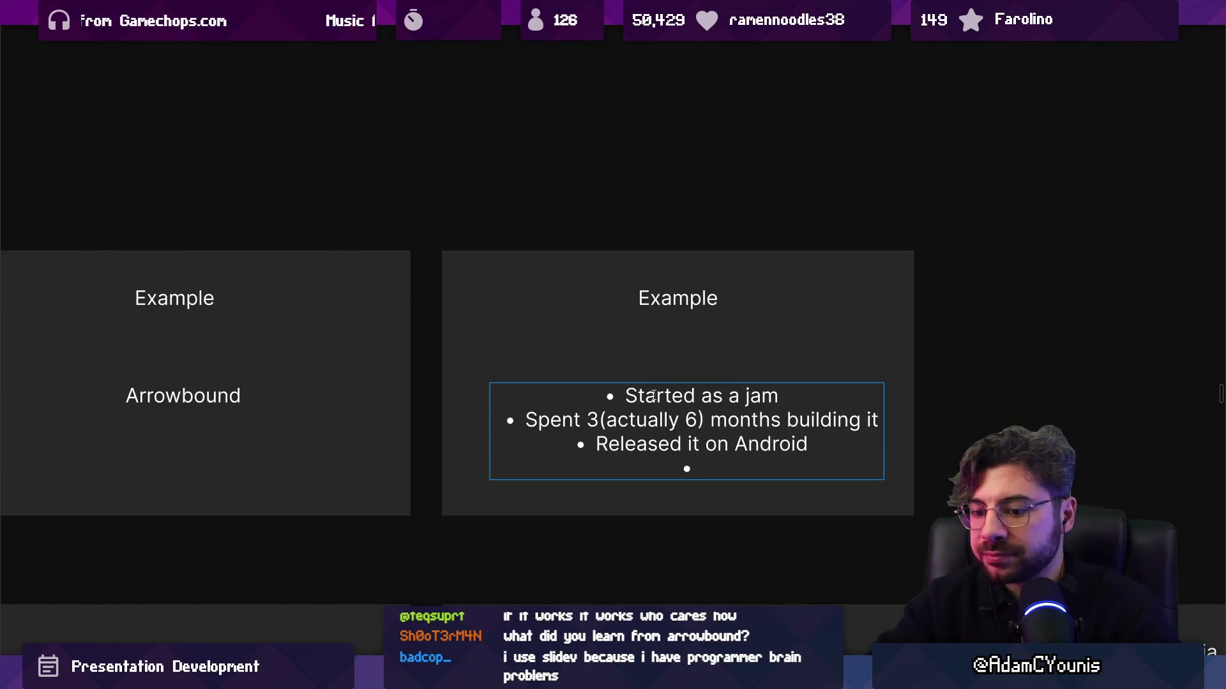
{"action": "type", "text": "Had to said"}
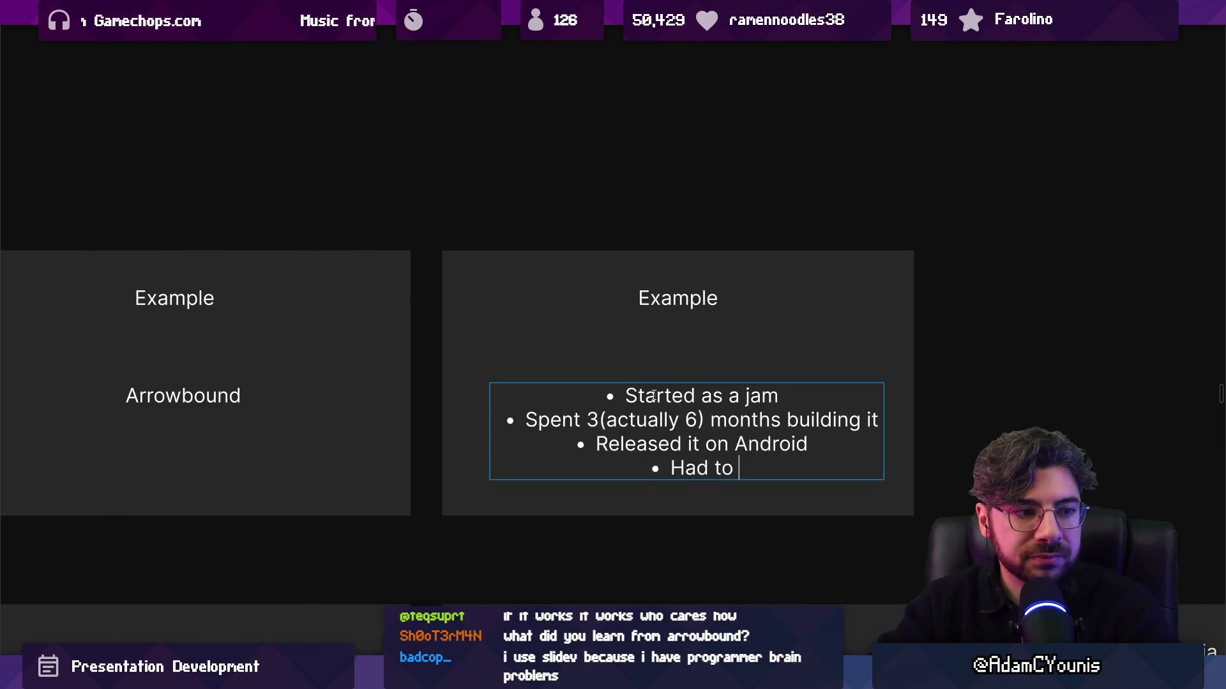
{"action": "key", "text": "BackSpace"}
{"action": "key", "text": "BackSpace"}
{"action": "key", "text": "BackSpace"}
{"action": "type", "text": "y "}
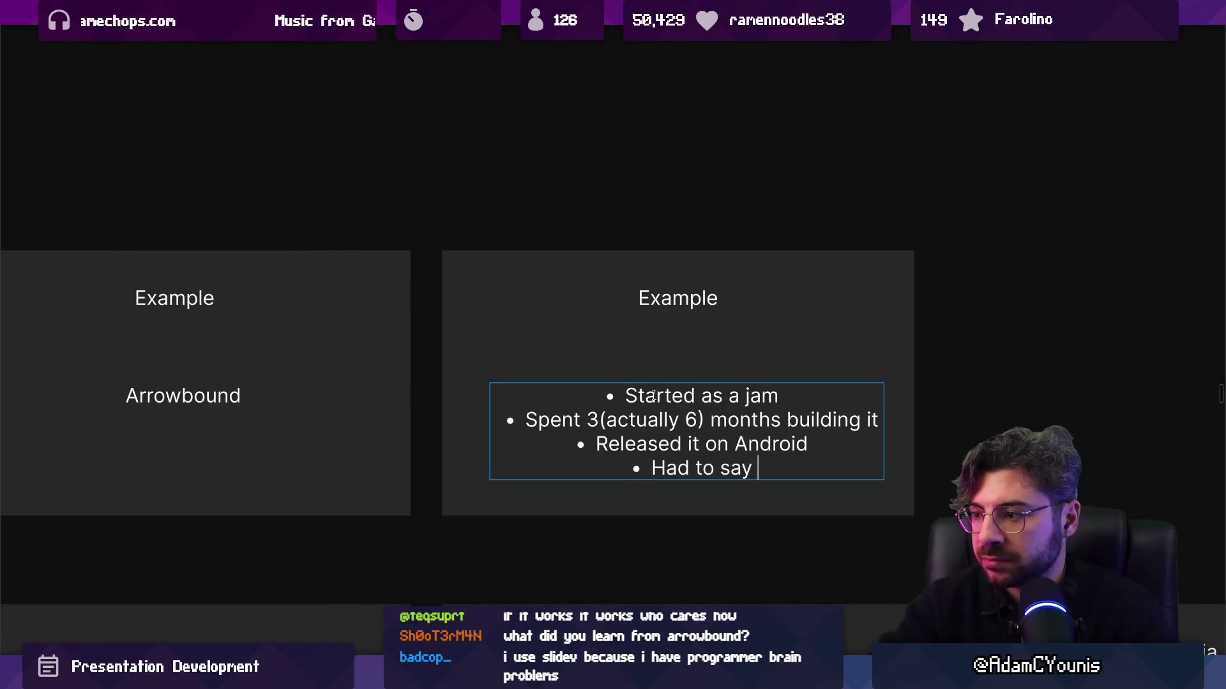
{"action": "type", "text": "goodbybe because"}
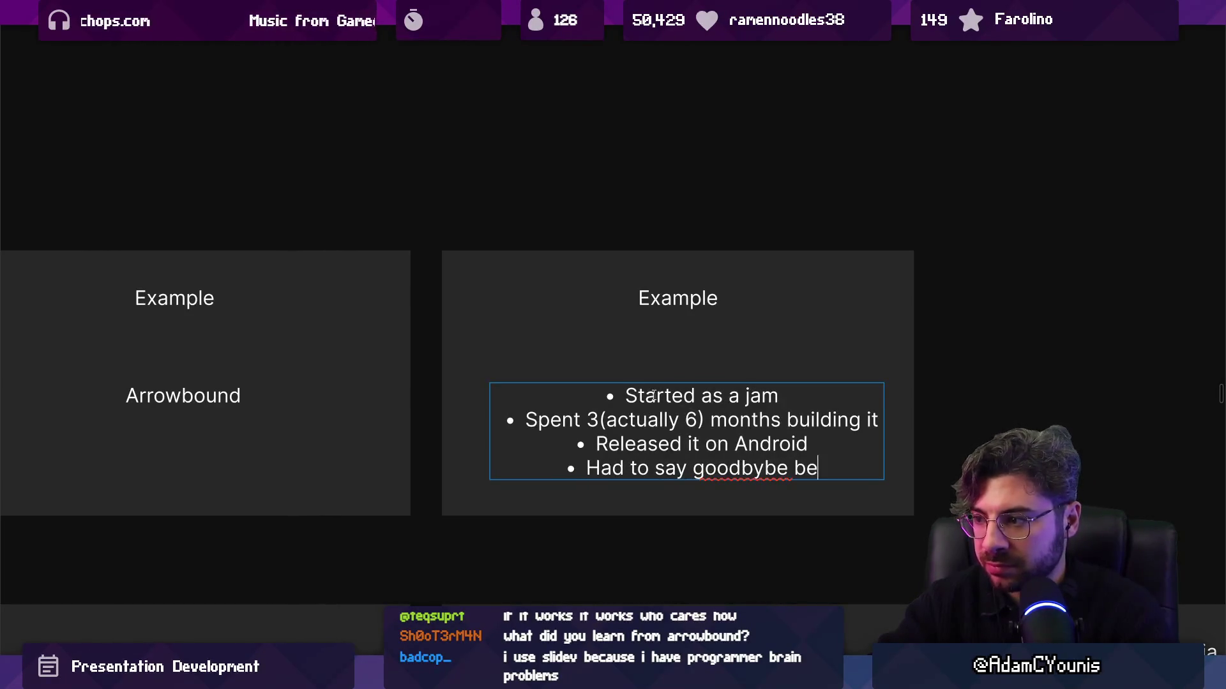
{"action": "key", "text": "Left"}
{"action": "key", "text": "Left"}
{"action": "key", "text": "Left"}
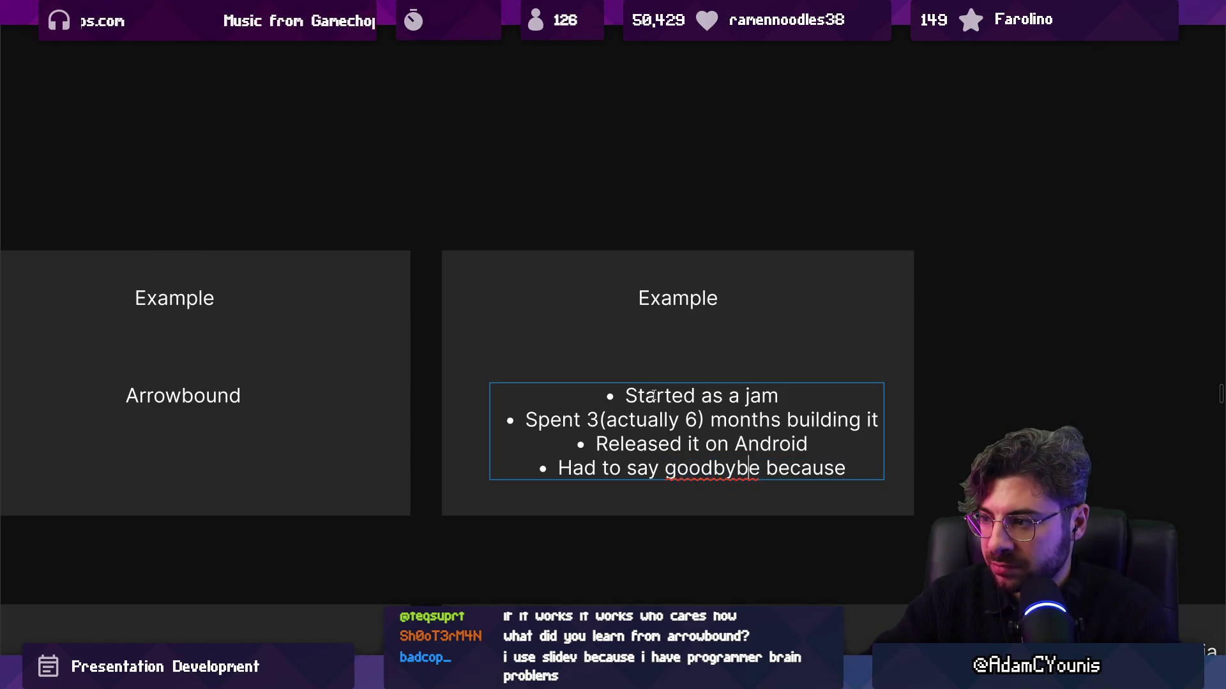
{"action": "key", "text": "BackSpace"}
{"action": "type", "text": "\\"}
{"action": "key", "text": "End"}
{"action": "key", "text": "ctrl+shift+Left"}
{"action": "key", "text": "Left"}
{"action": "key", "text": "Left"}
{"action": "key", "text": "Left"}
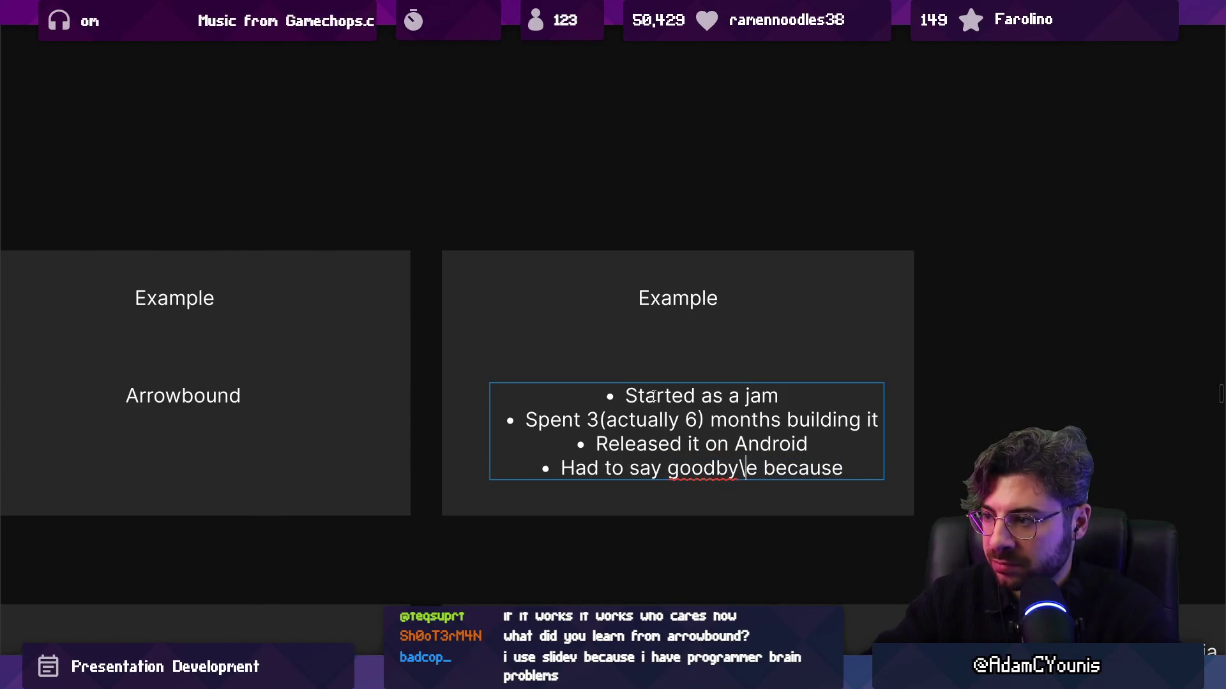
{"action": "key", "text": "BackSpace"}
{"action": "key", "text": "End"}
{"action": "type", "text": "couldn't justify"}
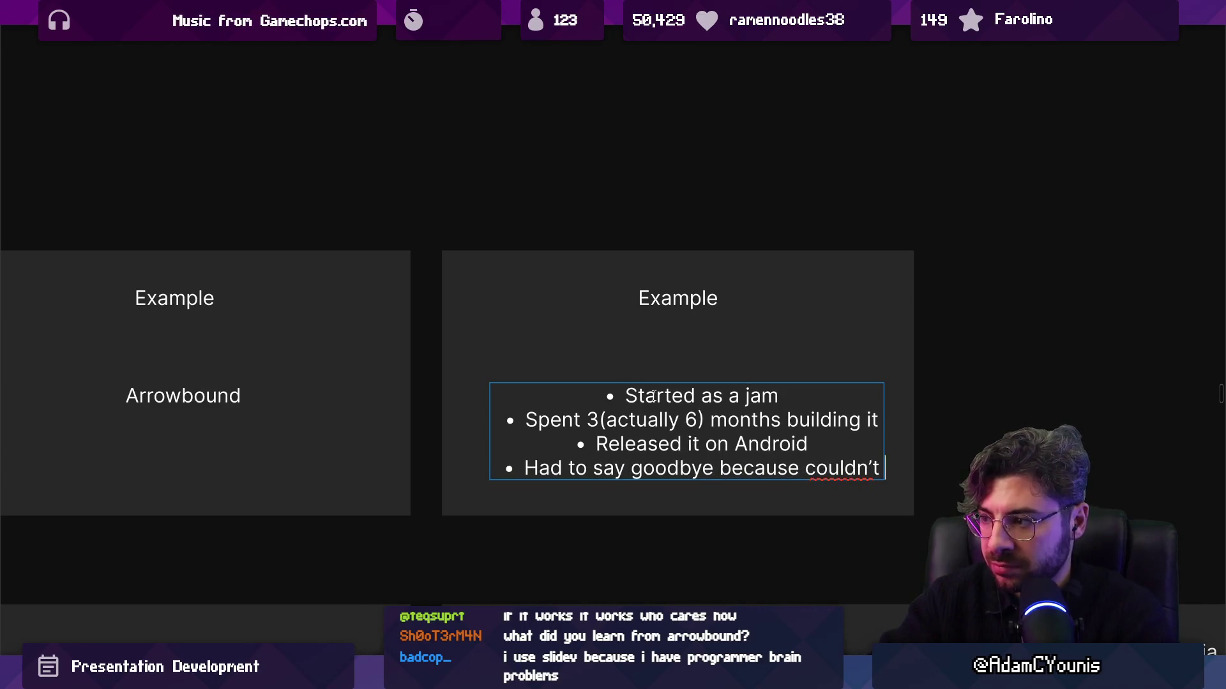
{"action": "type", "text": " more time"}
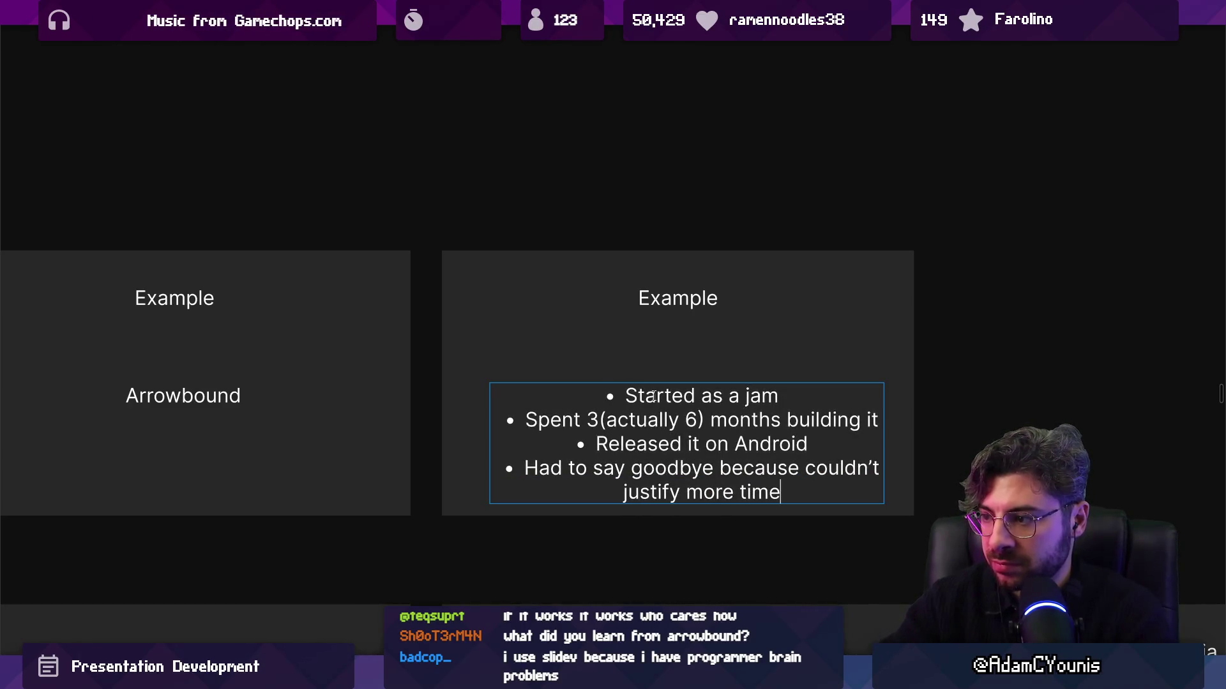
Scale the bullet notes down and widen the box so the last bullet fits
{"action": "key", "text": "Escape"}
{"action": "left_click_drag", "start_coordinate": [884, 504], "coordinate": [814, 482]}
{"action": "mouse_move", "coordinate": [813, 440]}
{"action": "left_mouse_down"}
{"action": "mouse_move", "coordinate": [872, 439]}
{"action": "mouse_move", "coordinate": [878, 427]}
{"action": "left_mouse_up"}
Left-align the bullet text and move it higher on the slide
{"action": "key", "text": "ctrl+backslash"}
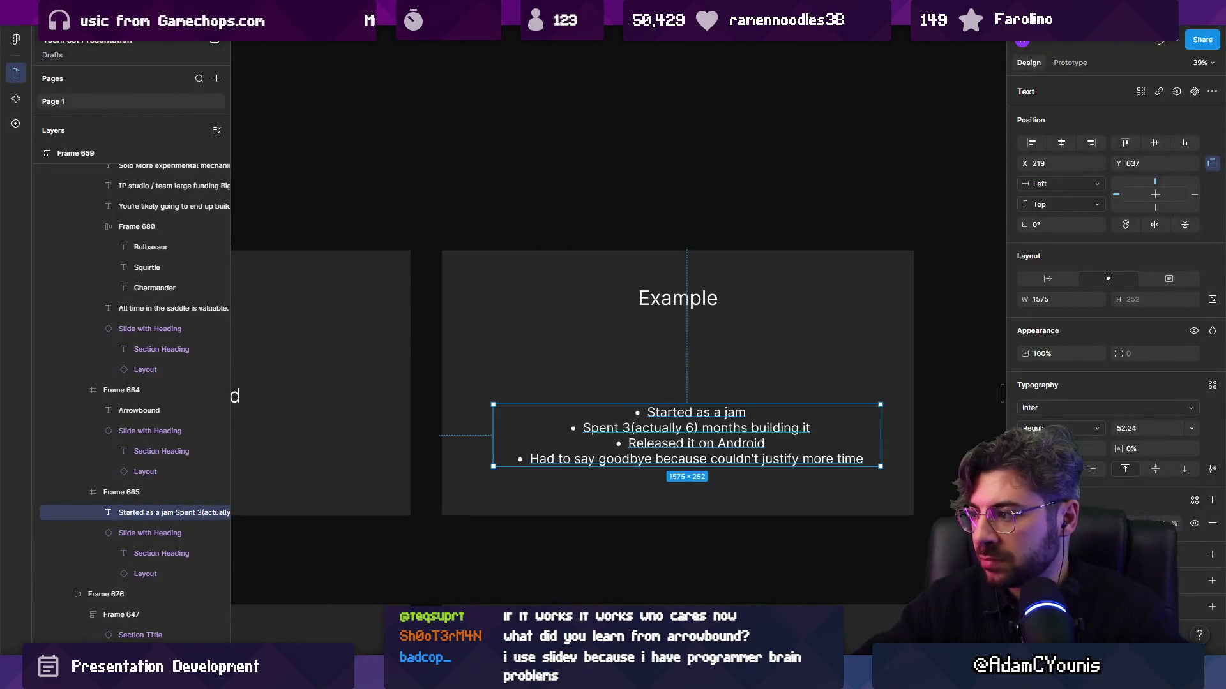
{"action": "key", "text": "ctrl+alt+l"}
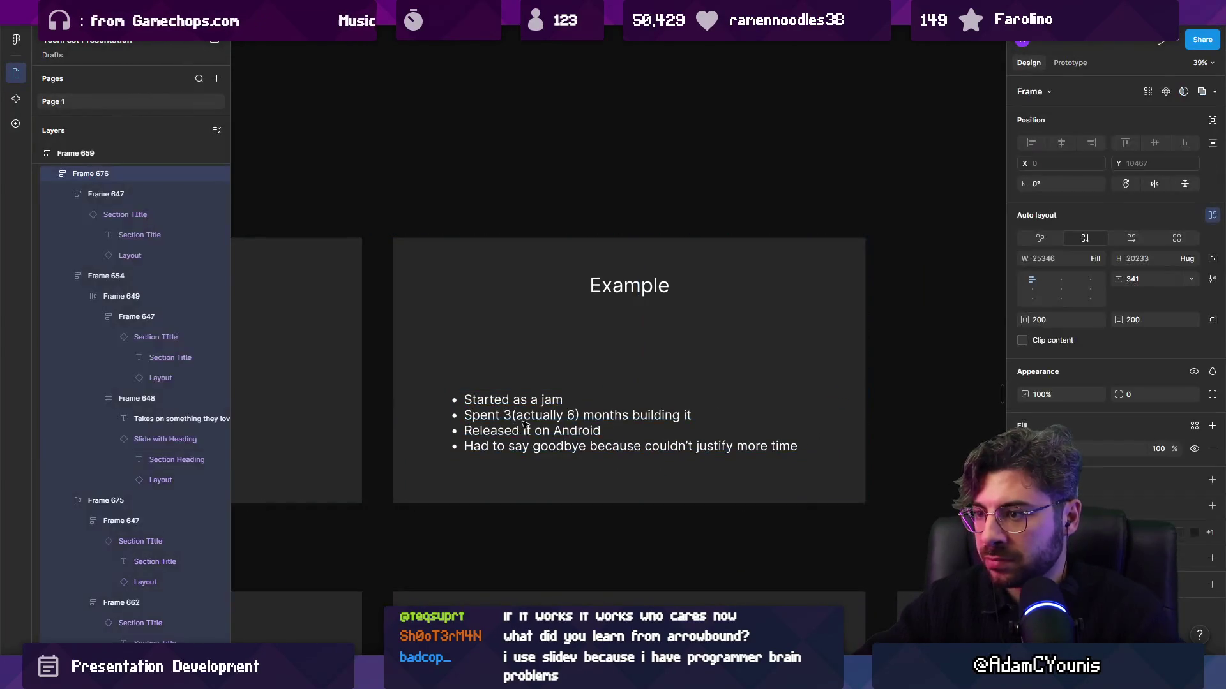
{"action": "left_click_drag", "start_coordinate": [527, 430], "coordinate": [527, 390]}
{"action": "scroll", "coordinate": [568, 366], "scroll_direction": "down", "scroll_amount": 4}
{"action": "left_click", "coordinate": [533, 341]}
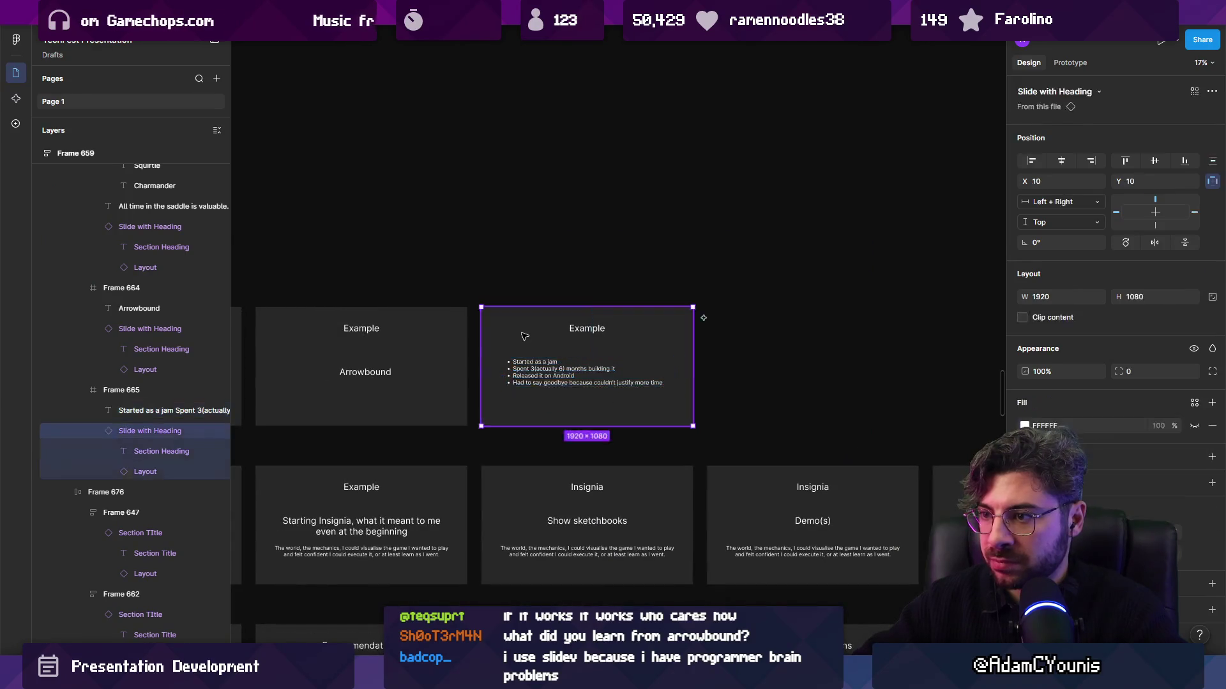
{"action": "key", "text": "Escape"}
{"action": "scroll", "coordinate": [543, 347], "scroll_direction": "up", "scroll_amount": 3}
Add a paragraph below the bullets on small game dev feeling disposable and commitment being hard
{"action": "double_click", "coordinate": [644, 377]}
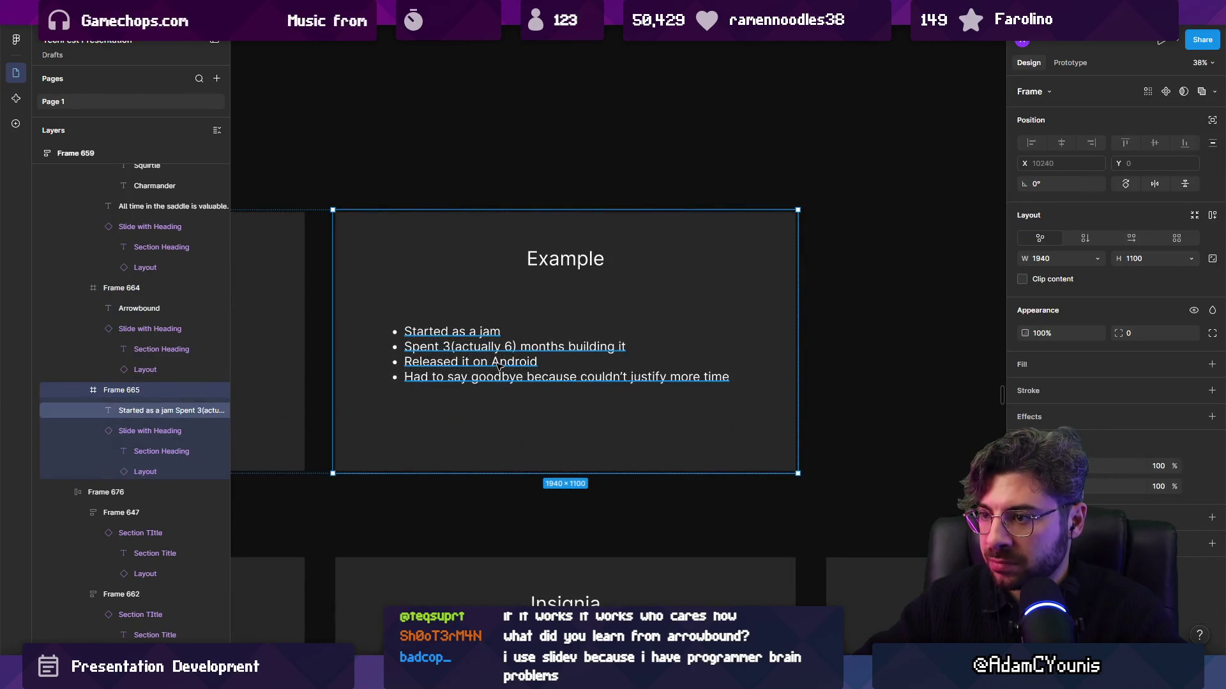
{"action": "key", "text": "Return"}
{"action": "key", "text": "Return"}
{"action": "type", "text": "Small"}
{"action": "type", "text": "ame dev is "}
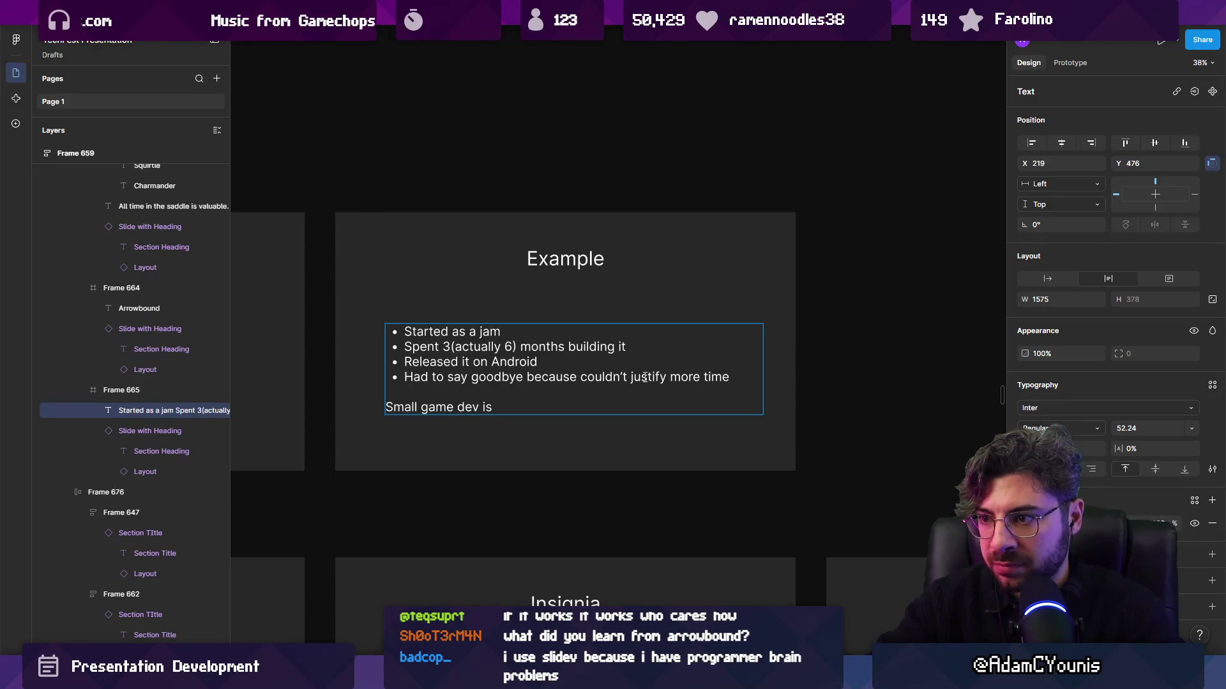
{"action": "type", "text": "bout"}
{"action": "key", "text": "BackSpace"}
{"action": "key", "text": "BackSpace"}
{"action": "key", "text": "BackSpace"}
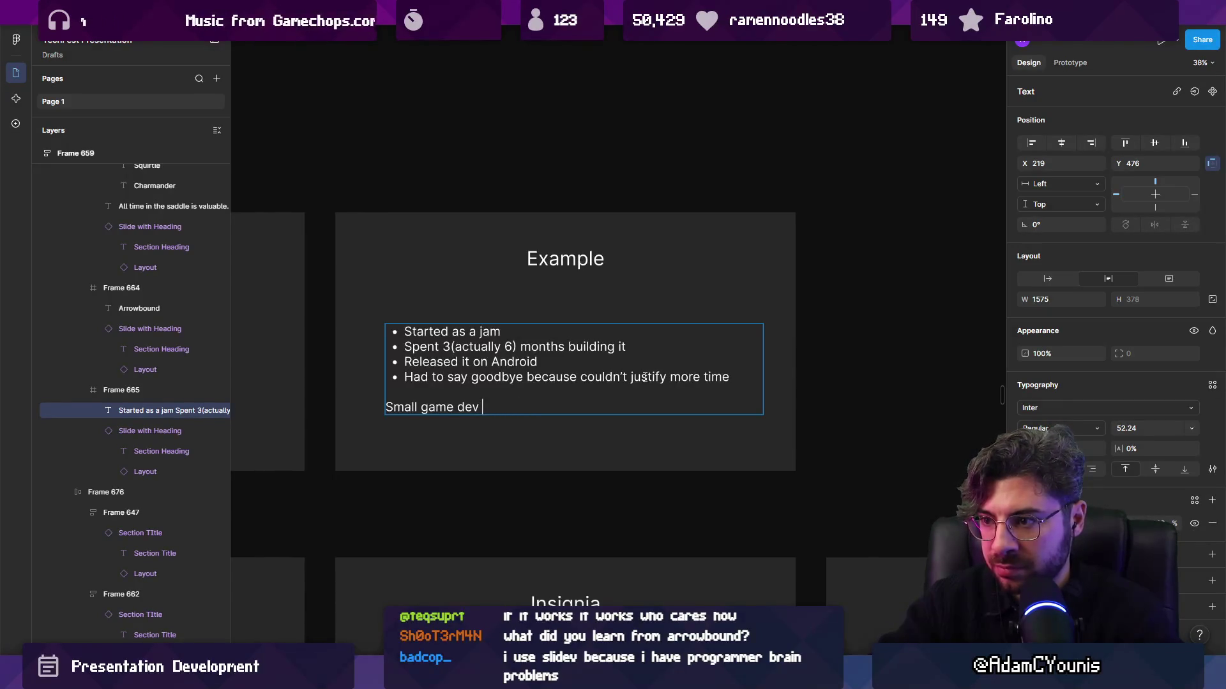
{"action": "type", "text": "an often feel l"}
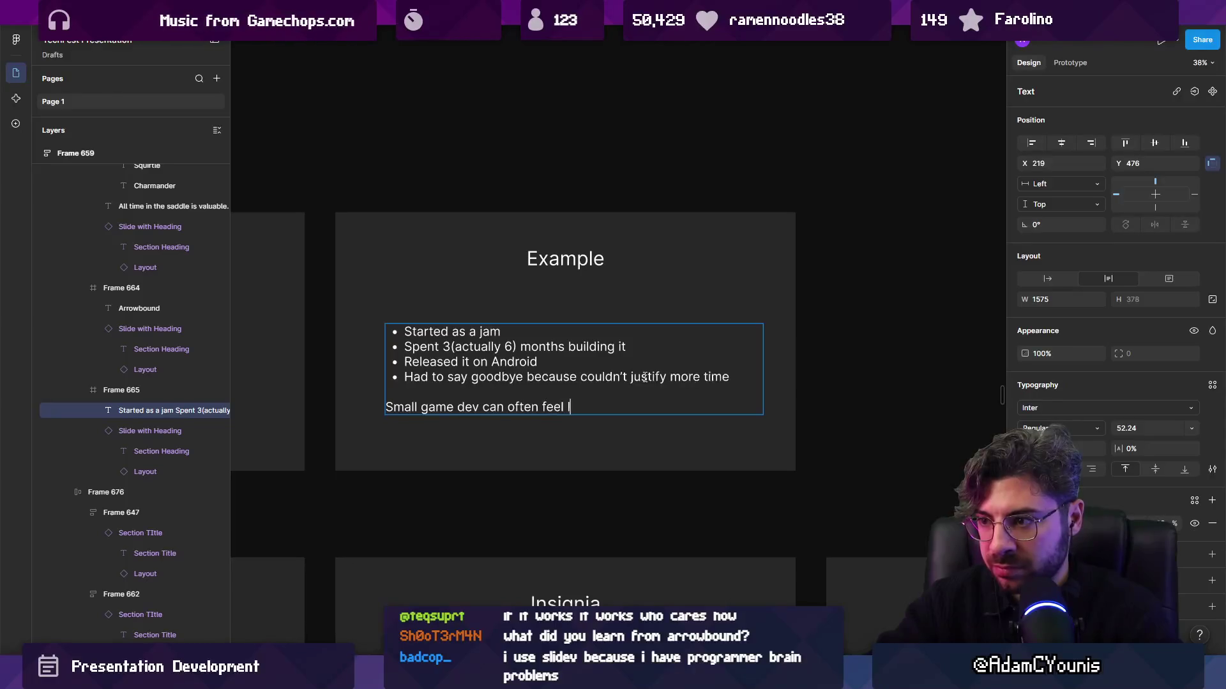
{"action": "type", "text": "ike games a"}
{"action": "type", "text": "re di"}
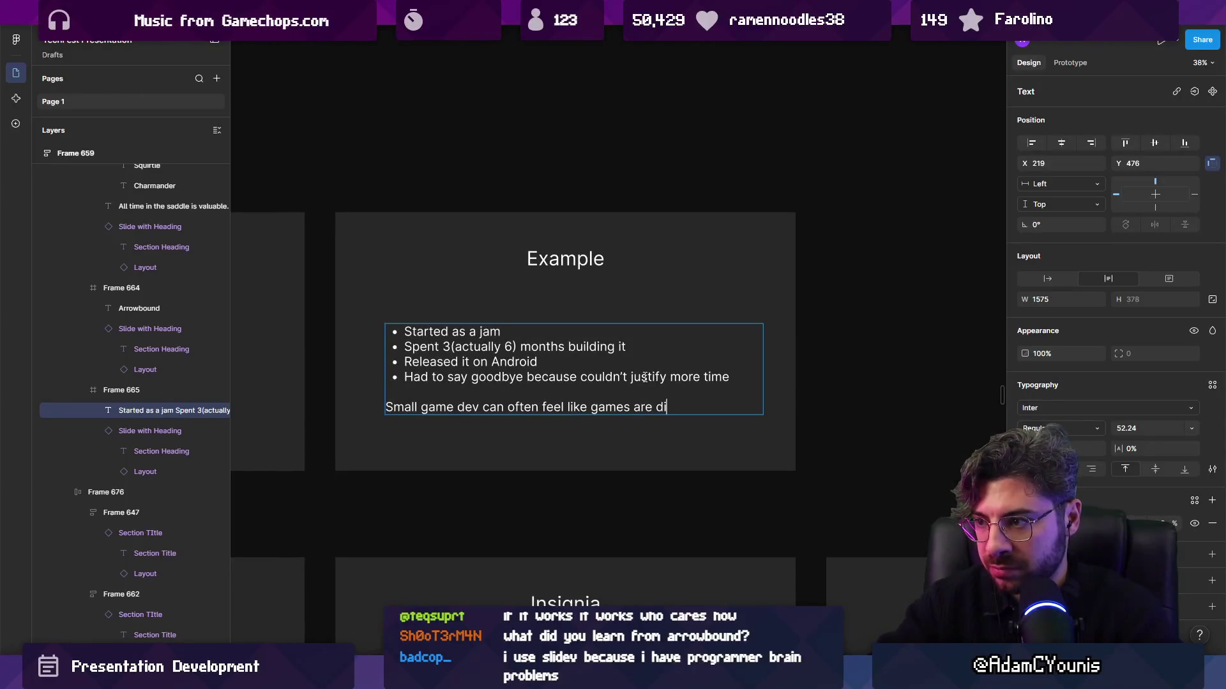
{"action": "type", "text": "sposable"}
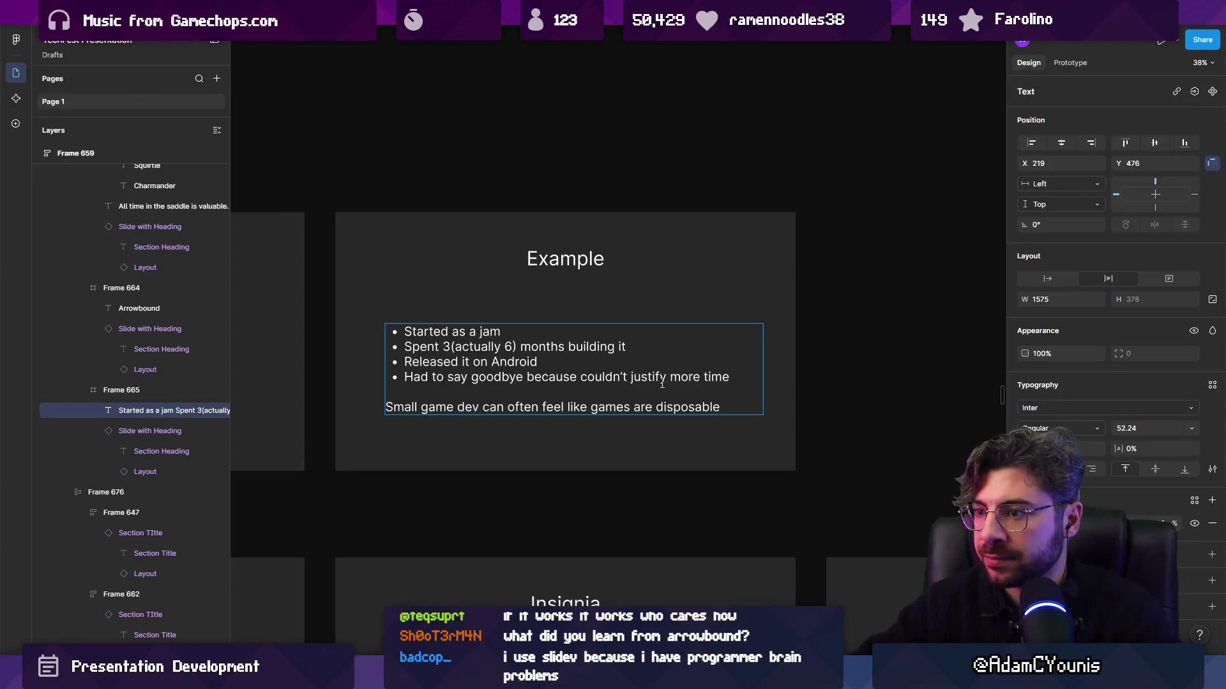
{"action": "type", "text": ". Can"}
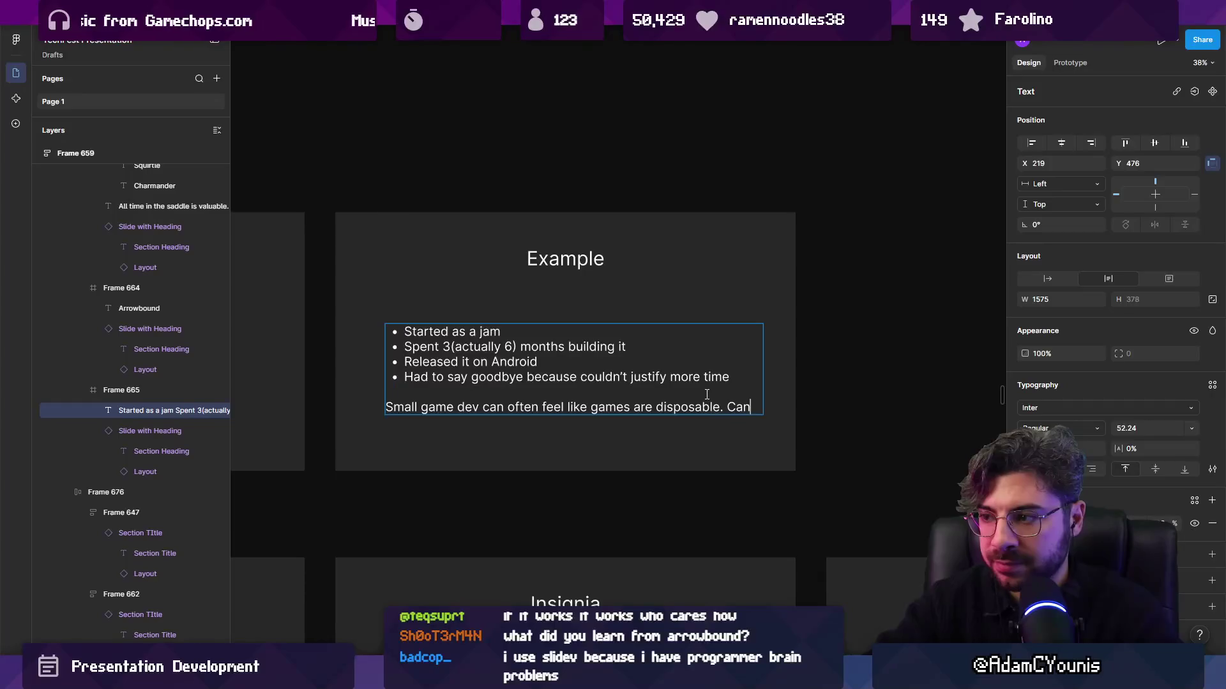
{"action": "type", "text": " be hard to learn"}
{"action": "type", "text": "iotment"}
{"action": "key", "text": "BackSpace"}
{"action": "key", "text": "BackSpace"}
{"action": "key", "text": "BackSpace"}
{"action": "type", "text": "ment"}
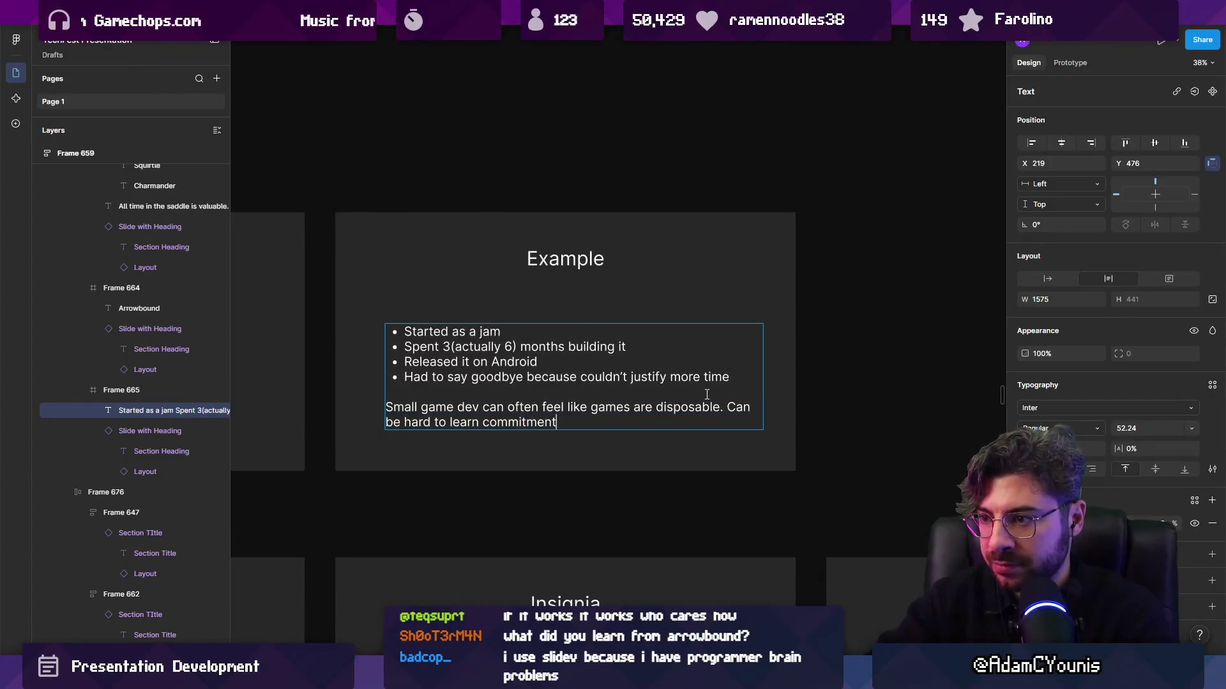
{"action": "type", "text": " when the next "}
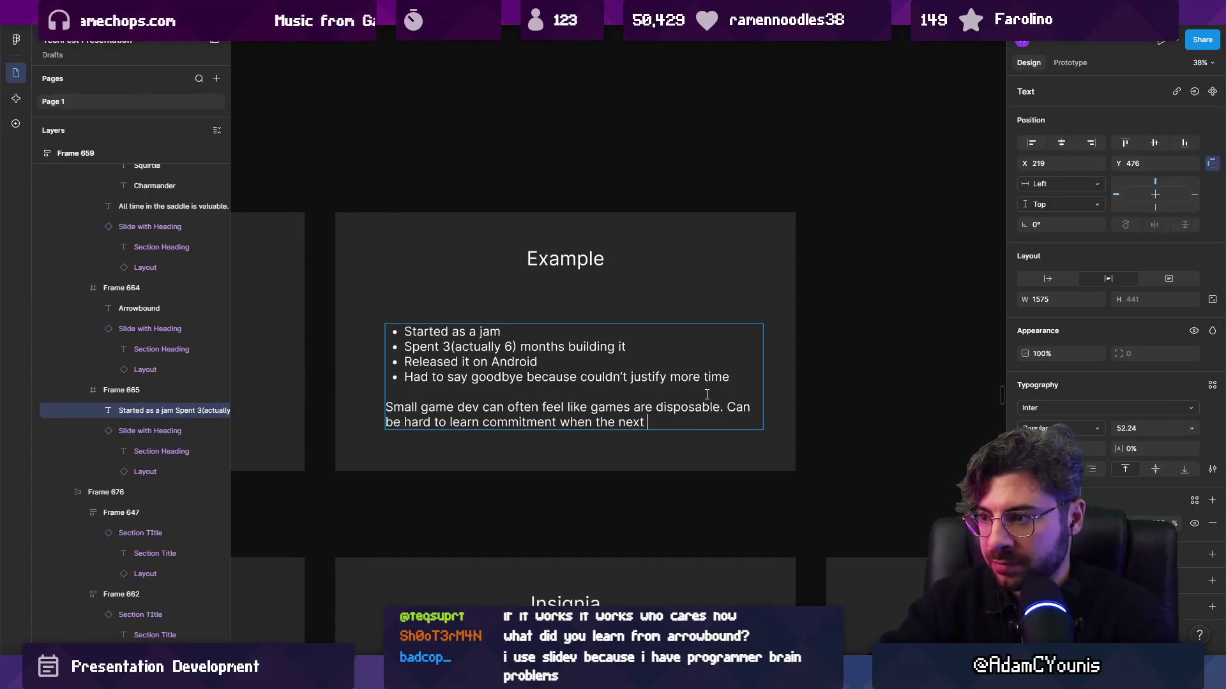
{"action": "type", "text": "idea is around the corner."}
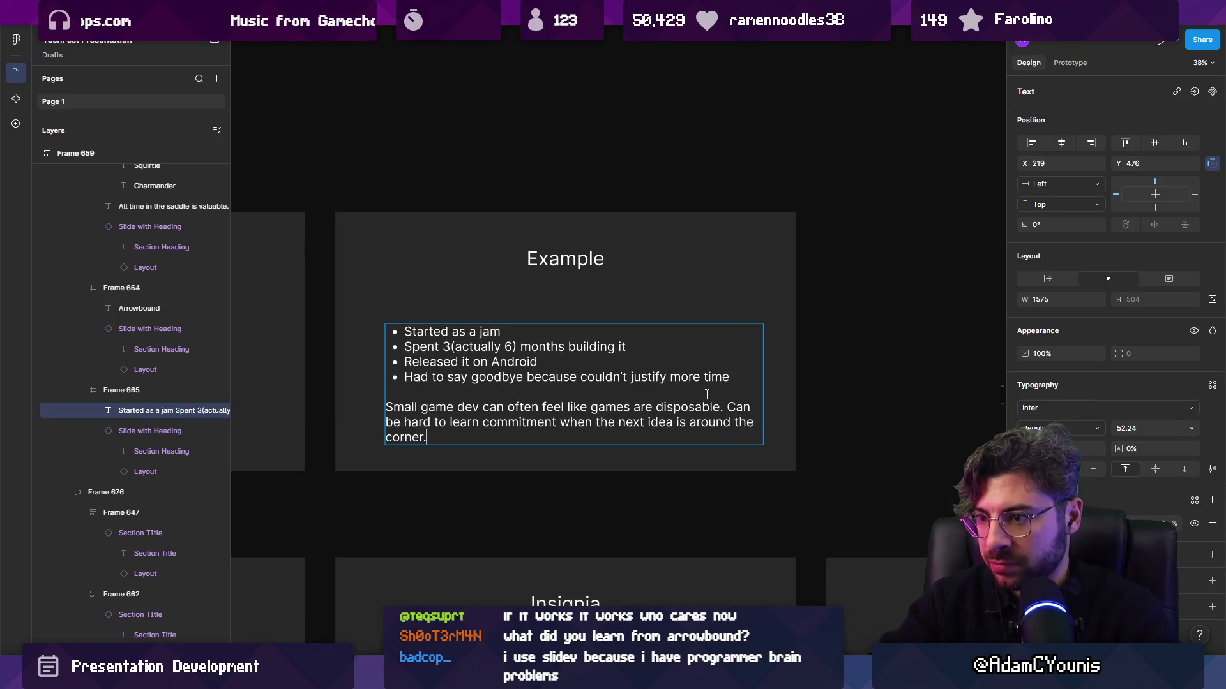
{"action": "key", "text": "Escape"}
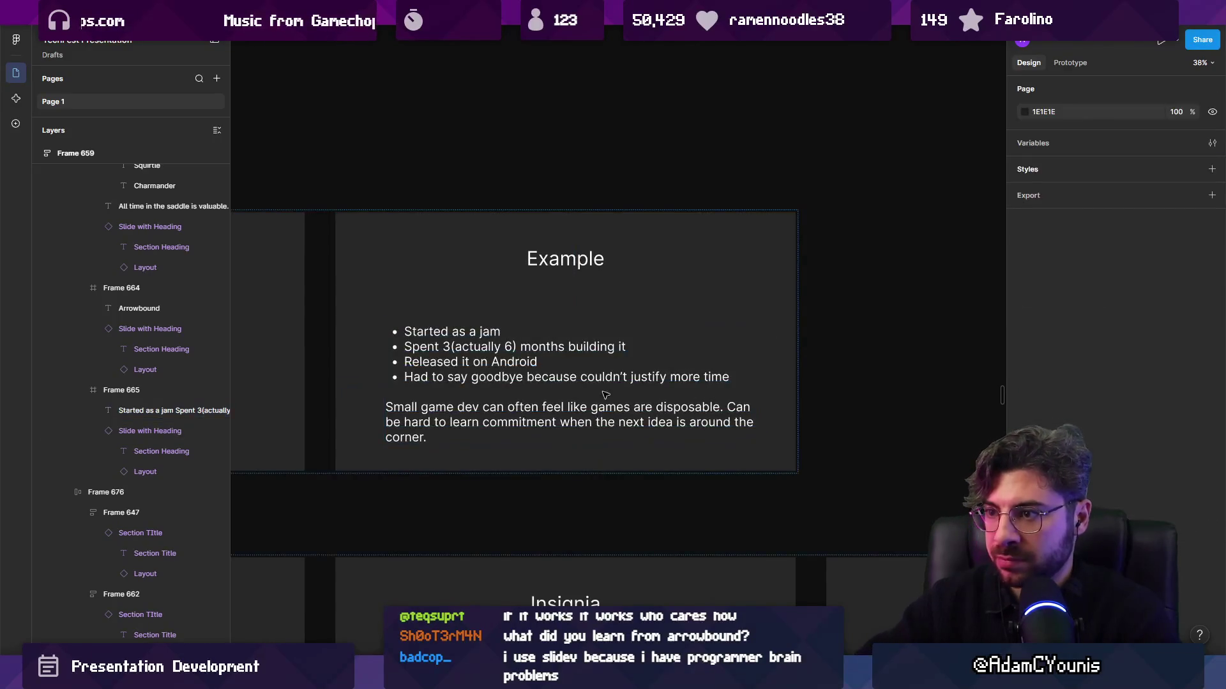
{"action": "left_click_drag", "start_coordinate": [707, 393], "coordinate": [707, 384]}
Begin rewording the end of the second Challenge slide's question with 'big'
{"action": "scroll", "coordinate": [667, 333], "scroll_direction": "down", "scroll_amount": 3}
{"action": "scroll", "coordinate": [667, 333], "scroll_direction": "down", "scroll_amount": 5}
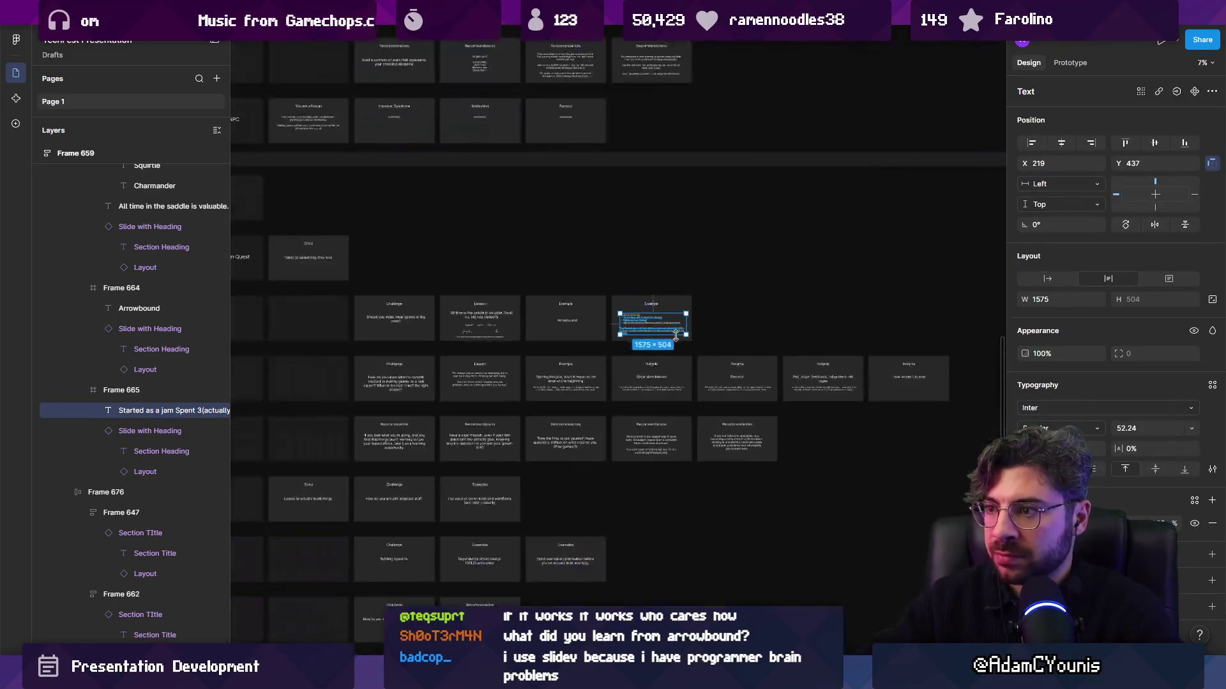
{"action": "scroll", "coordinate": [694, 365], "scroll_direction": "up", "scroll_amount": 4}
{"action": "scroll", "coordinate": [694, 365], "scroll_direction": "up", "scroll_amount": 3}
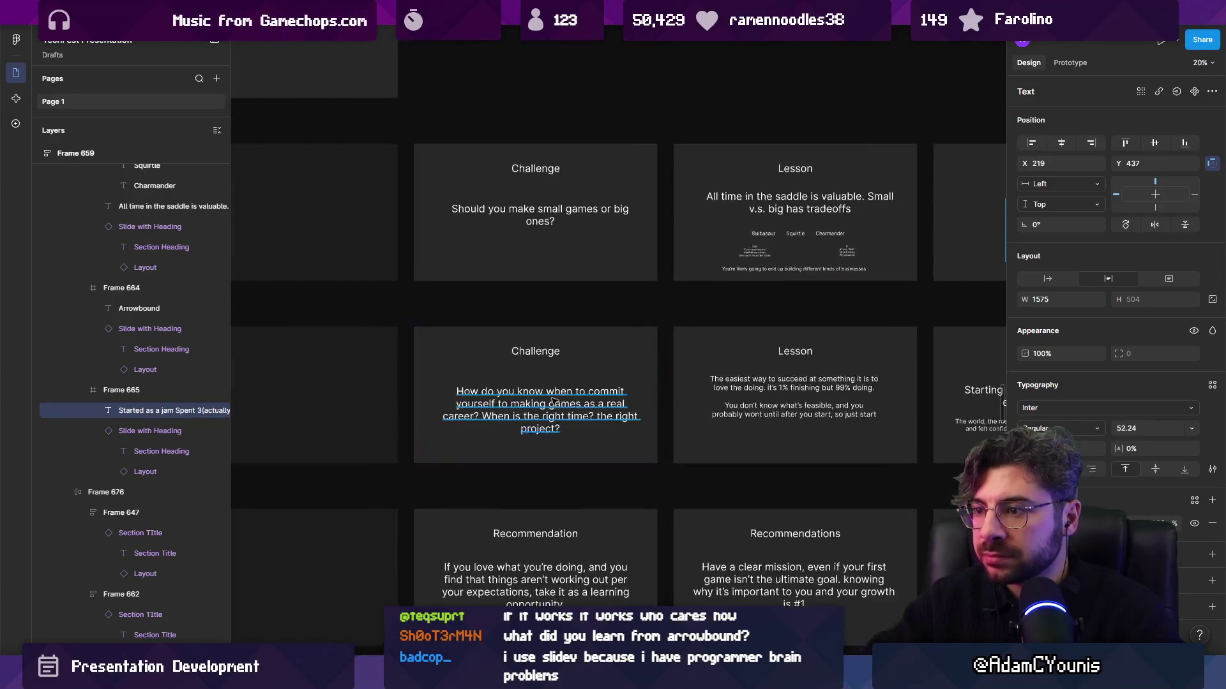
{"action": "double_click", "coordinate": [526, 404]}
{"action": "scroll", "coordinate": [526, 404], "scroll_direction": "up", "scroll_amount": 2}
{"action": "scroll", "coordinate": [526, 404], "scroll_direction": "down", "scroll_amount": 2}
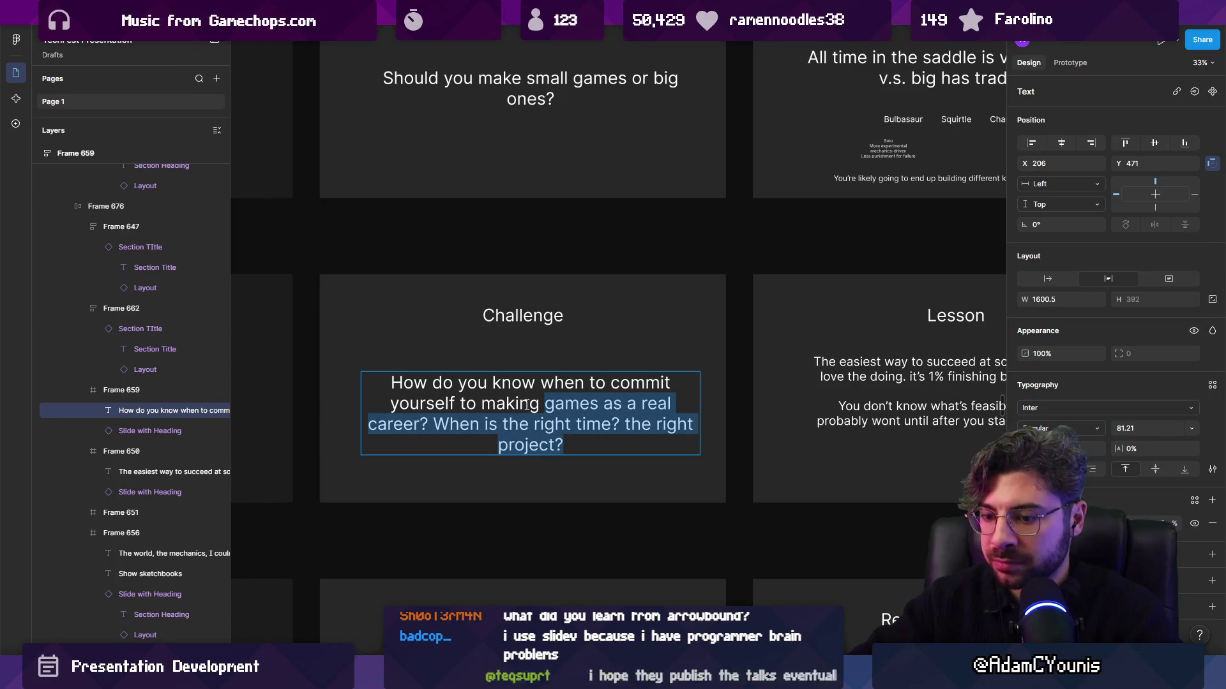
{"action": "type", "text": "big"}
{"action": "key", "text": "Escape"}
{"action": "key", "text": "Escape"}
Finish the question as '...making bigger commitments?' and hide the interface to show only the canvas
{"action": "scroll", "coordinate": [527, 405], "scroll_direction": "down", "scroll_amount": 5}
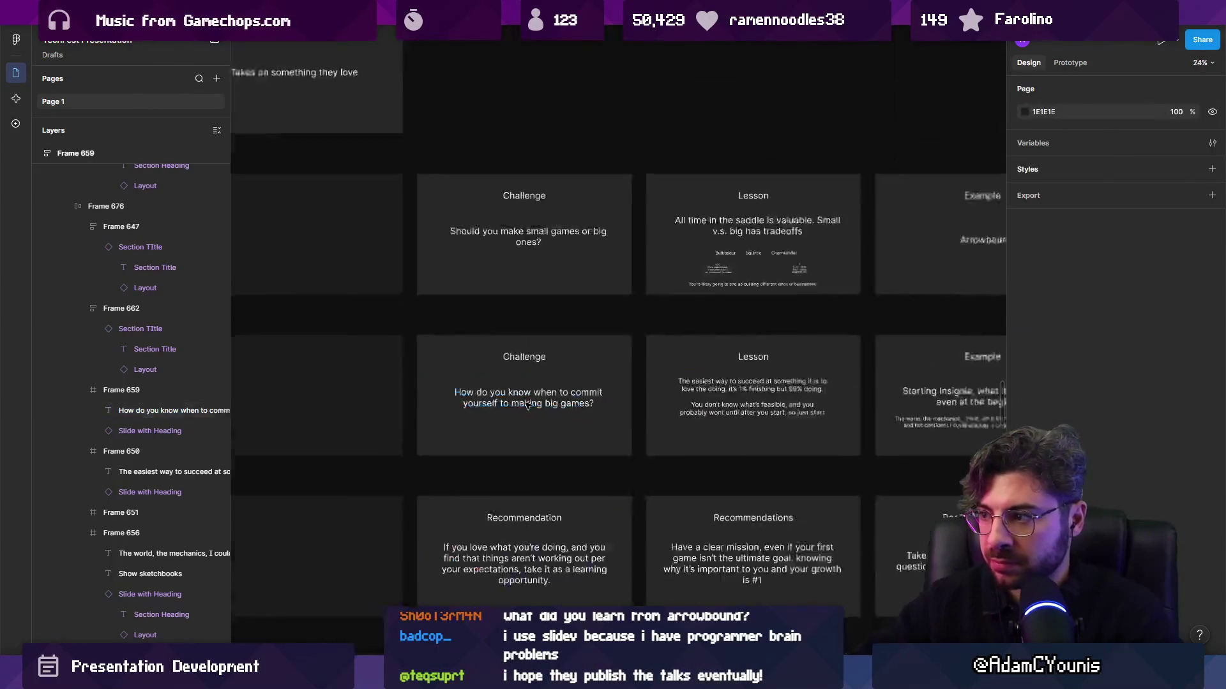
{"action": "scroll", "coordinate": [313, 419], "scroll_direction": "up", "scroll_amount": 5}
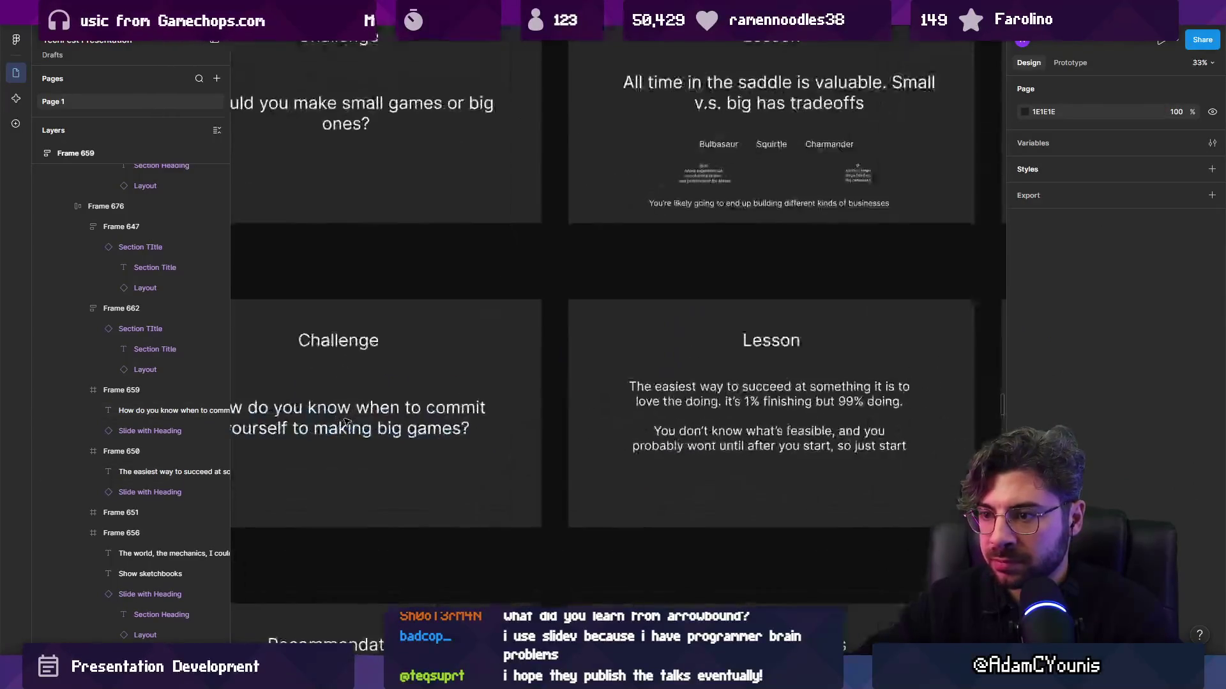
{"action": "left_click", "coordinate": [465, 425]}
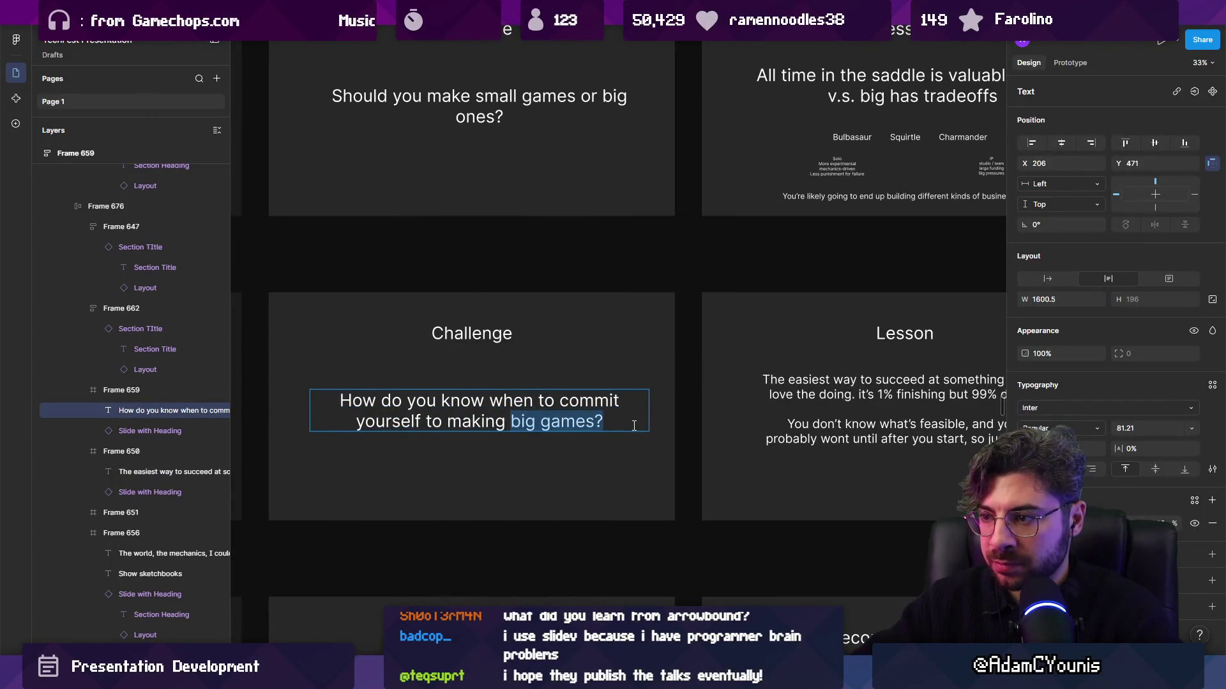
{"action": "type", "text": "bi"}
{"action": "type", "text": "ments?"}
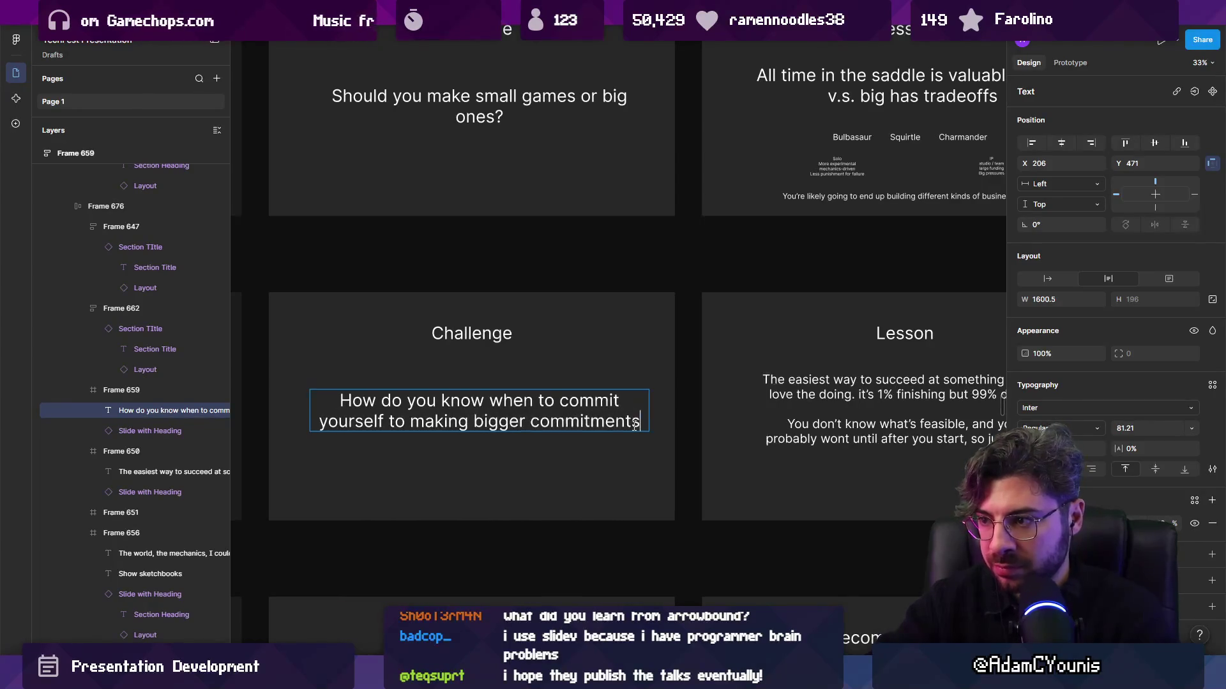
{"action": "key", "text": "Escape"}
{"action": "key", "text": "Escape"}
{"action": "scroll", "coordinate": [605, 422], "scroll_direction": "down", "scroll_amount": 2}
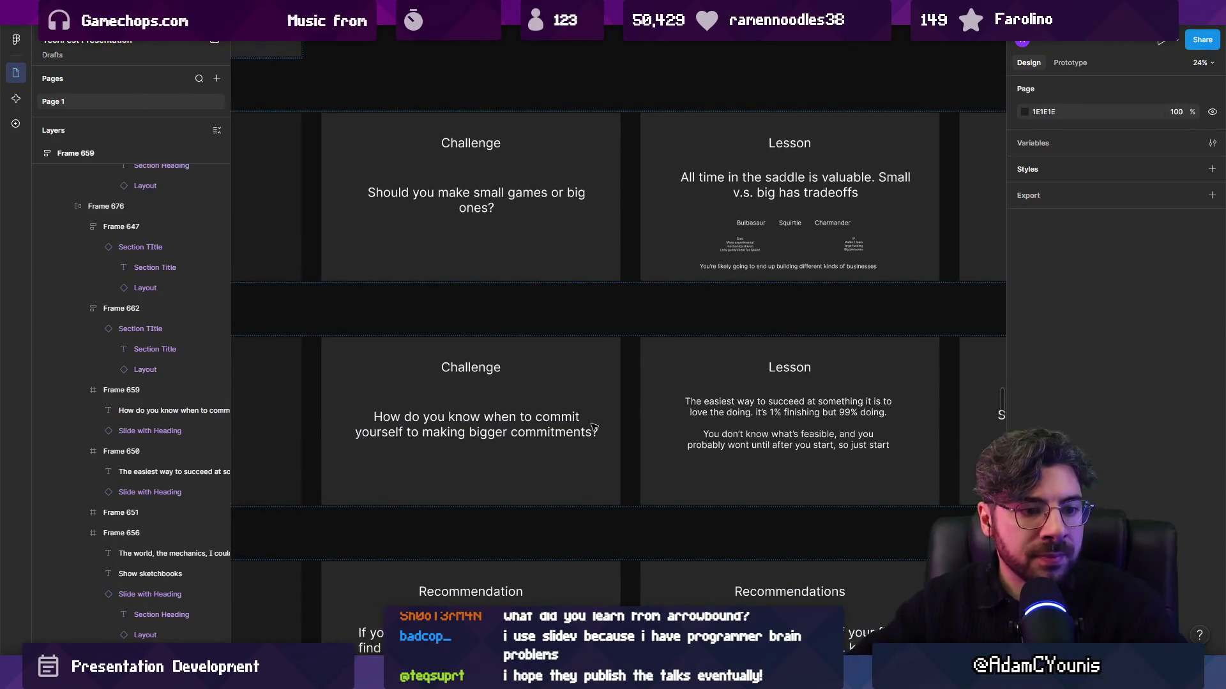
{"action": "key", "text": "ctrl+backslash"}
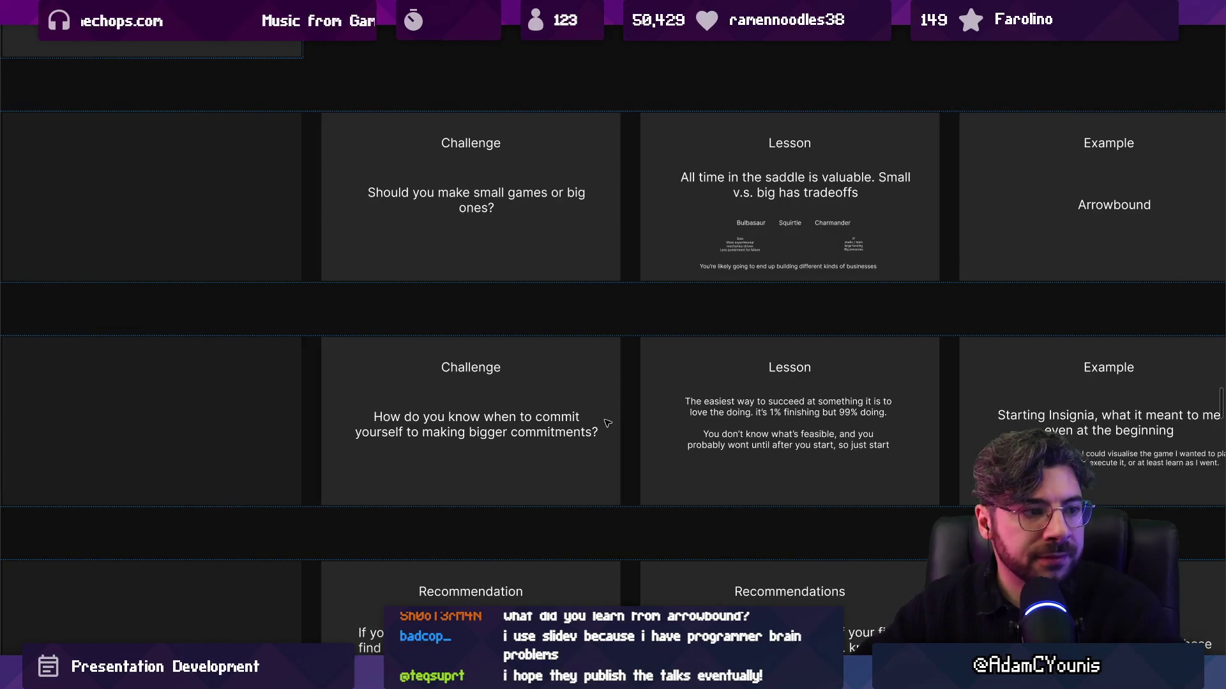
{"action": "scroll", "coordinate": [497, 378], "scroll_direction": "down", "scroll_amount": 3}
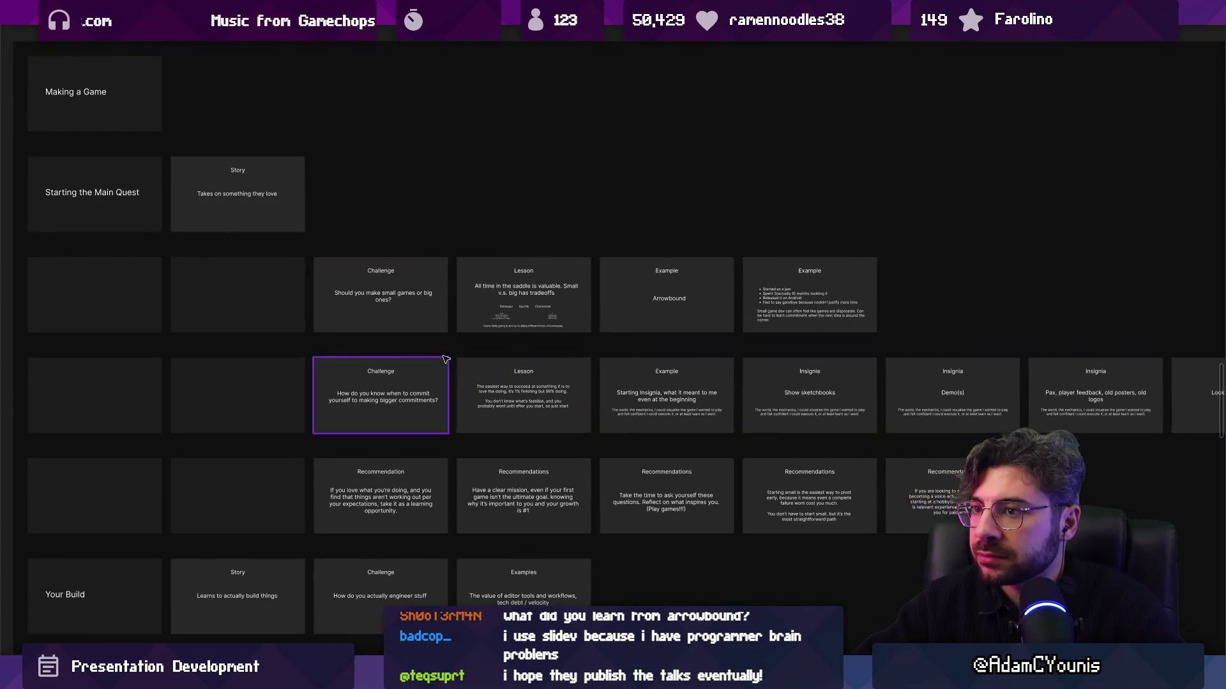
{"action": "scroll", "coordinate": [509, 364], "scroll_direction": "down", "scroll_amount": 5}
{"action": "scroll", "coordinate": [347, 338], "scroll_direction": "up", "scroll_amount": 6}
{"action": "scroll", "coordinate": [347, 339], "scroll_direction": "down", "scroll_amount": 4}
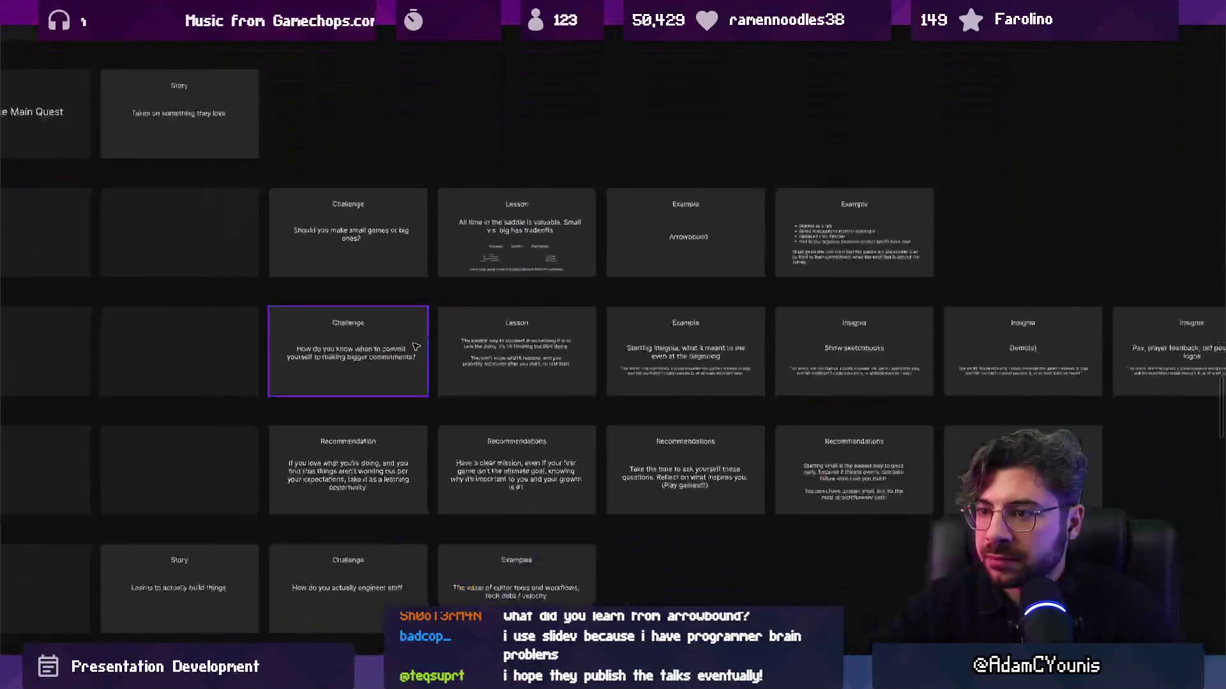
{"action": "scroll", "coordinate": [408, 358], "scroll_direction": "up", "scroll_amount": 2}
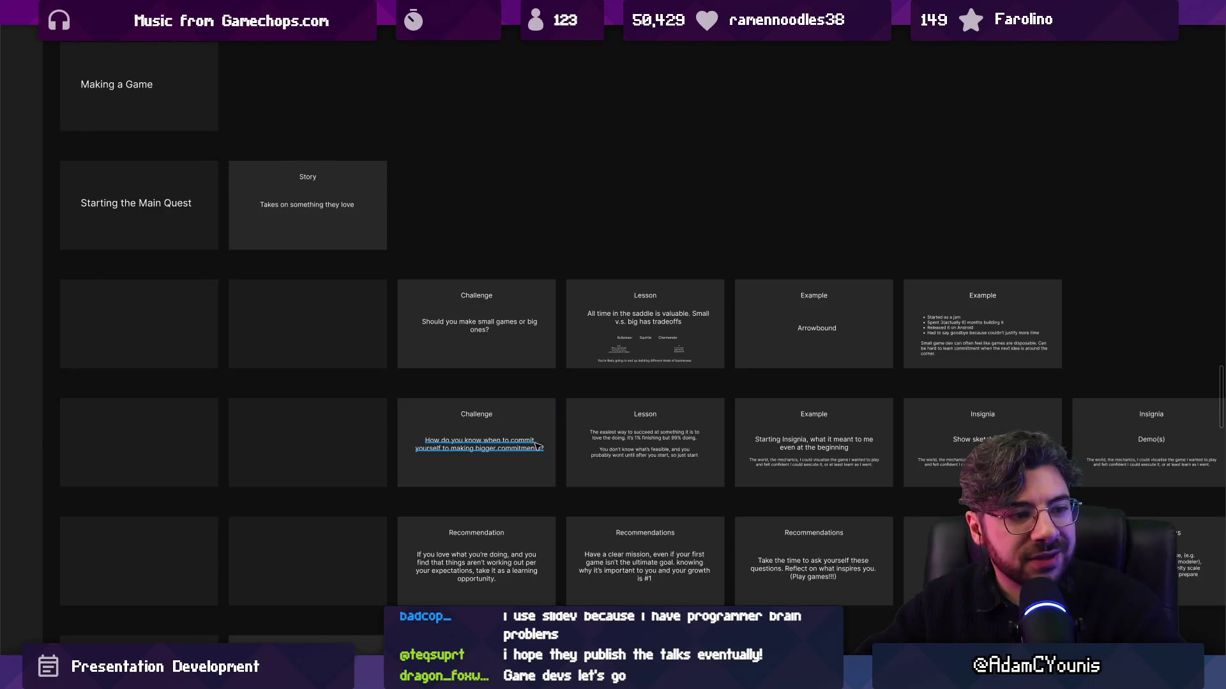
{"action": "left_click", "coordinate": [563, 448]}
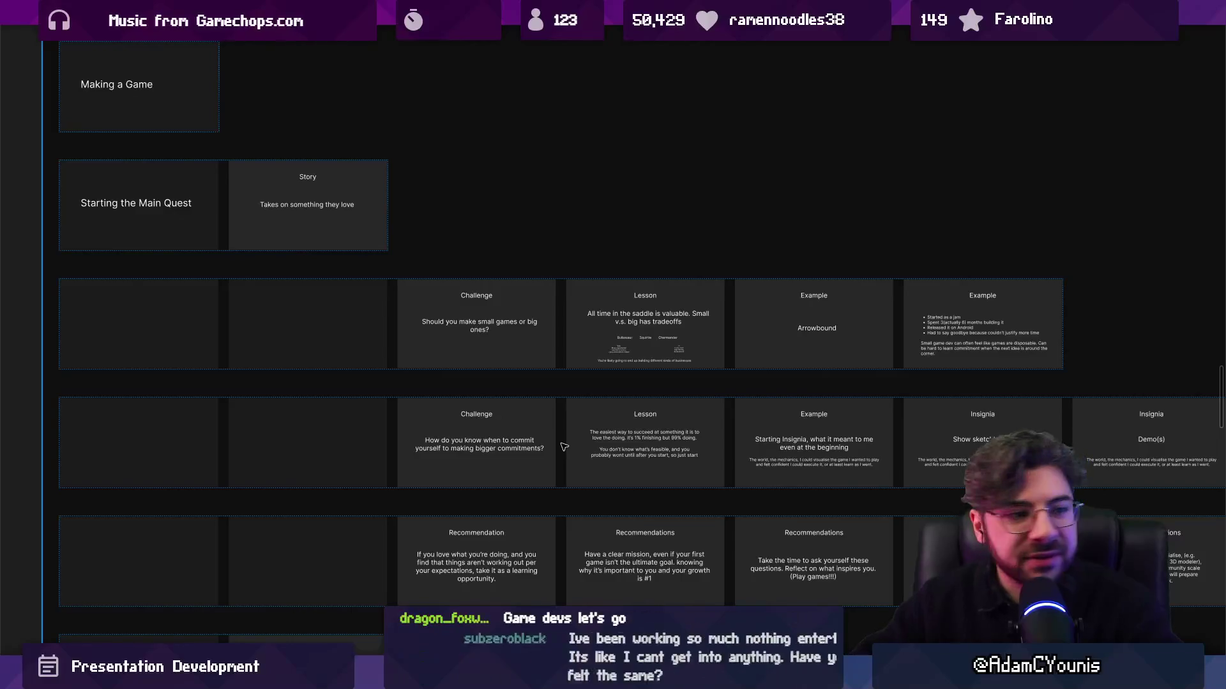